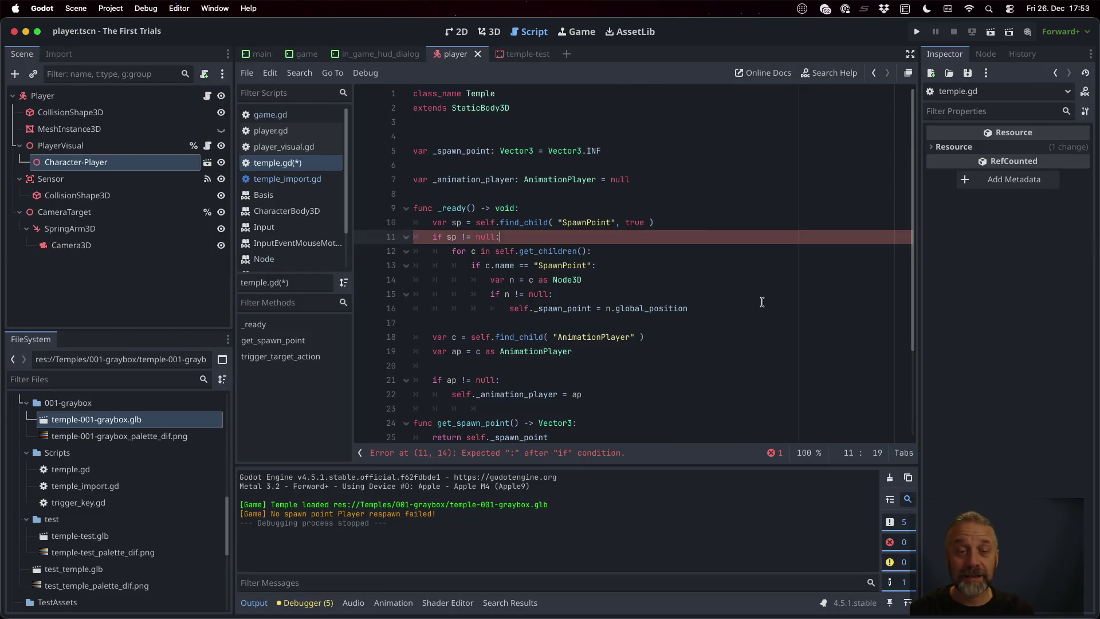
# - Copy the three spawn-point assignment lines up to line 11 and dedent them
pyautogui.write('else:')
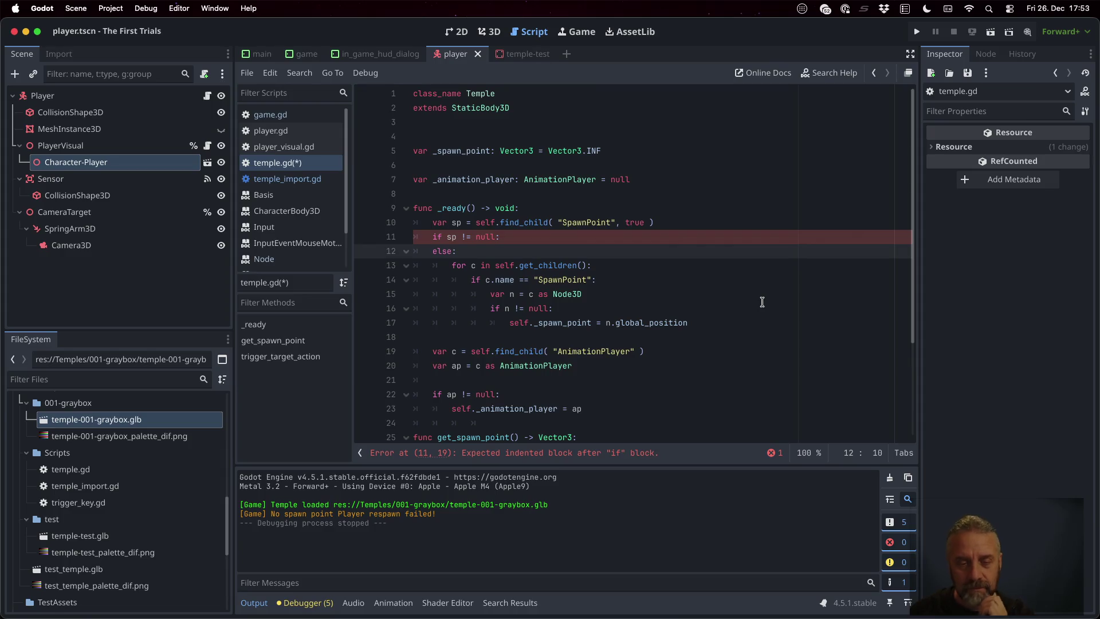
pyautogui.press('Up')
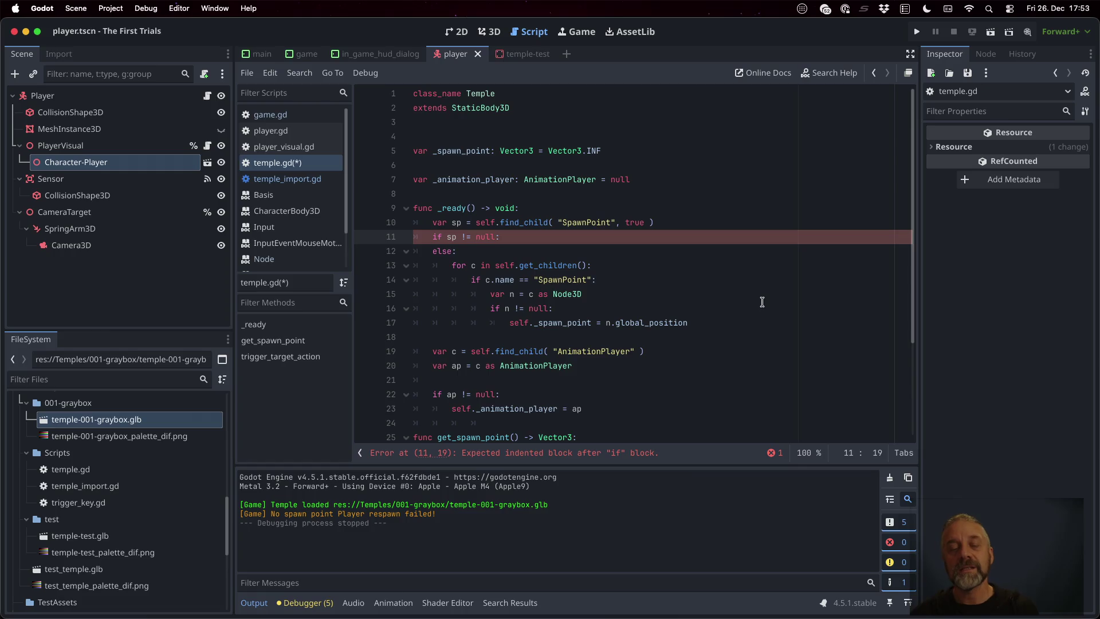
pyautogui.press('Down')
pyautogui.press('Down')
pyautogui.press('Down')
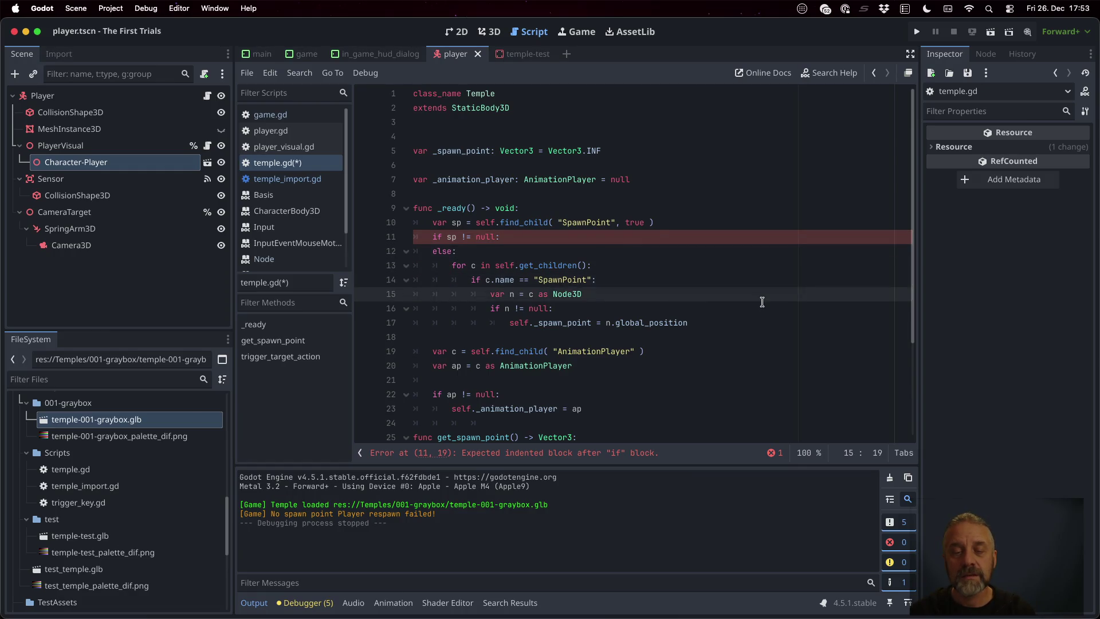
pyautogui.hotkey('shift', 'Down')
pyautogui.hotkey('shift', 'Down')
pyautogui.press('Up')
pyautogui.press('Up')
pyautogui.press('Up')
pyautogui.press('Home')
pyautogui.write('var n = c as Node3D \t\t\t\tif n != null: \t\t\t\t\tself._spawn_point = n.global_position')
pyautogui.hotkey('shift', 'Up')
pyautogui.hotkey('shift', 'Up')
pyautogui.hotkey('shift', 'Up')
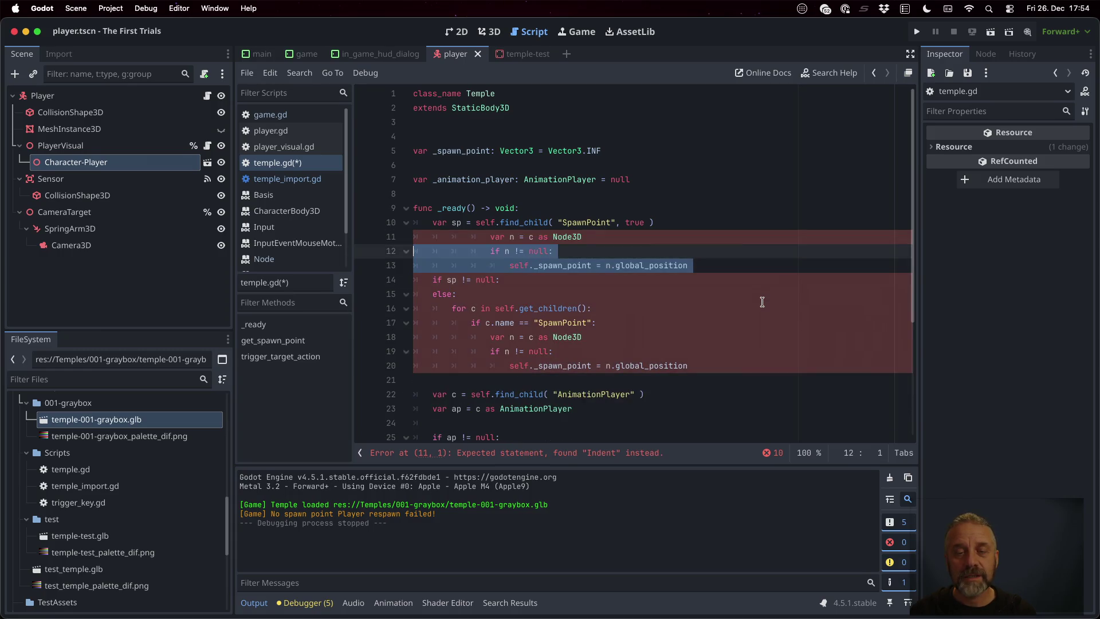
pyautogui.hotkey('shift', 'Tab')
pyautogui.hotkey('shift', 'Tab')
pyautogui.hotkey('shift', 'Tab')
pyautogui.press('Down')
pyautogui.press('Down')
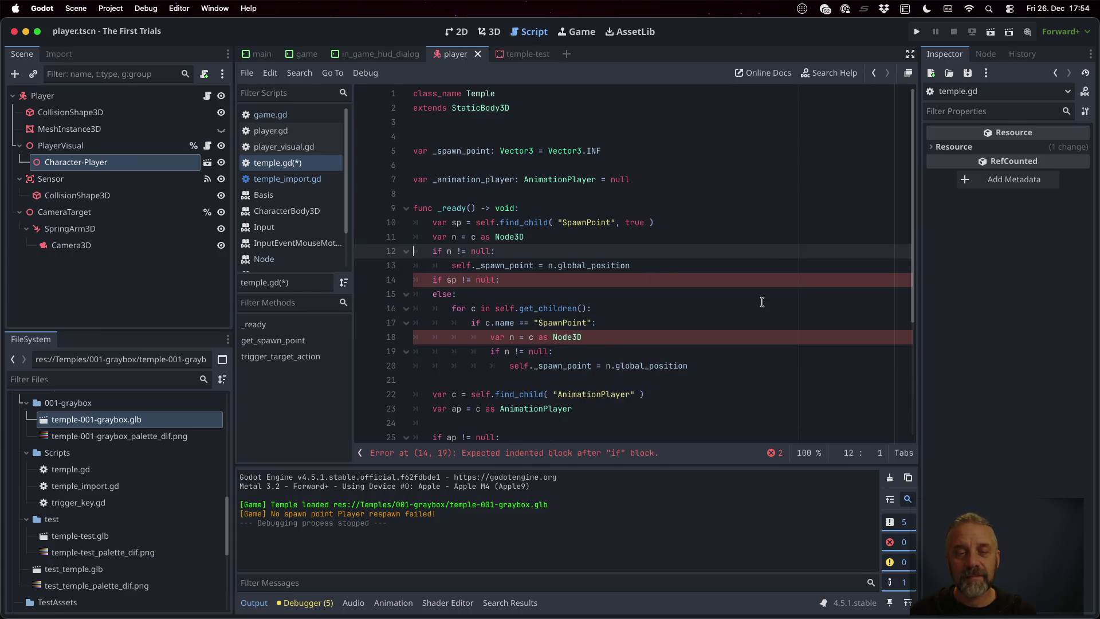
# - Delete the old child-search fallback block, make the Node3D cast use sp instead of c, and save
pyautogui.press('Down')
pyautogui.press('Up')
pyautogui.press('Up')
pyautogui.press('Up')
pyautogui.press('Down')
pyautogui.press('Down')
pyautogui.press('Down')
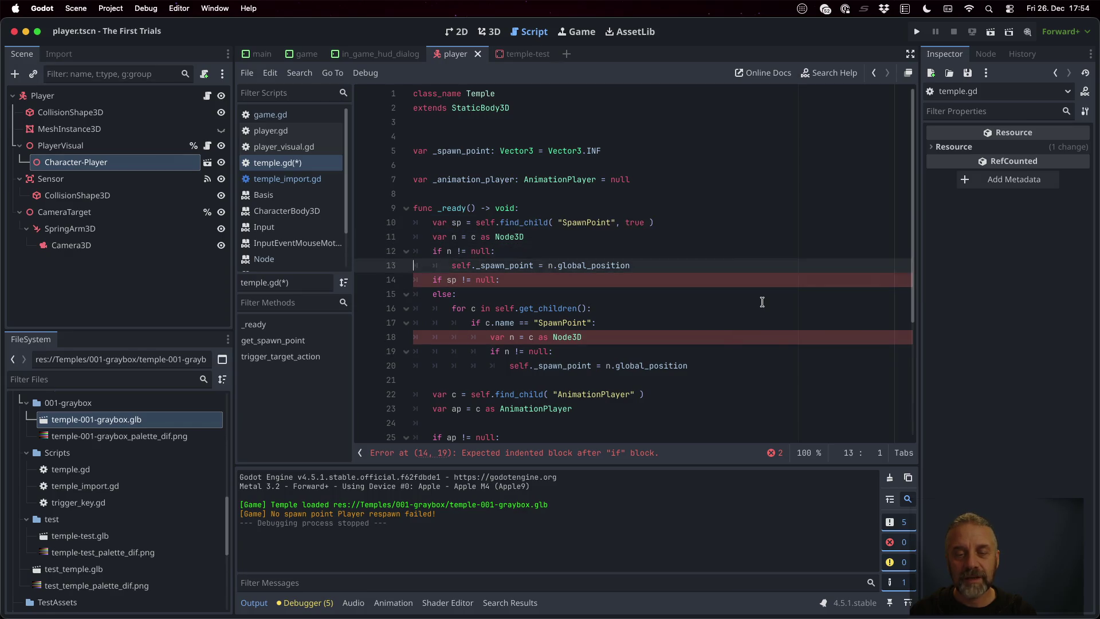
pyautogui.press('Down')
pyautogui.press('Down')
pyautogui.press('Down')
pyautogui.press('Up')
pyautogui.press('Up')
pyautogui.press('Up')
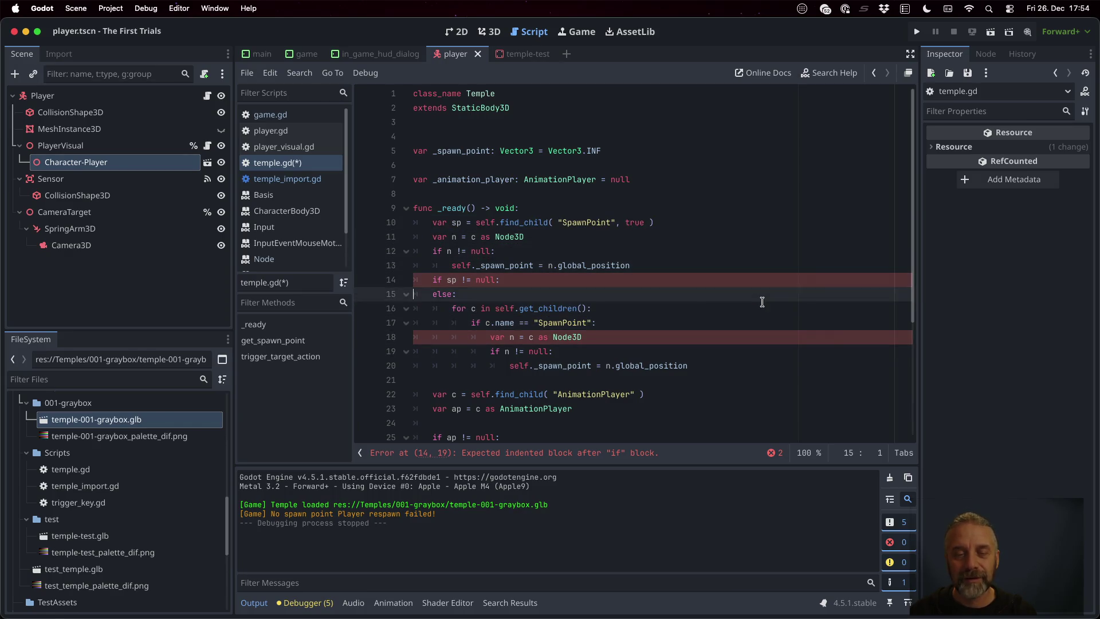
pyautogui.press('Up')
pyautogui.hotkey('shift', 'Down')
pyautogui.hotkey('shift', 'Down')
pyautogui.hotkey('shift', 'Down')
pyautogui.hotkey('shift', 'Down')
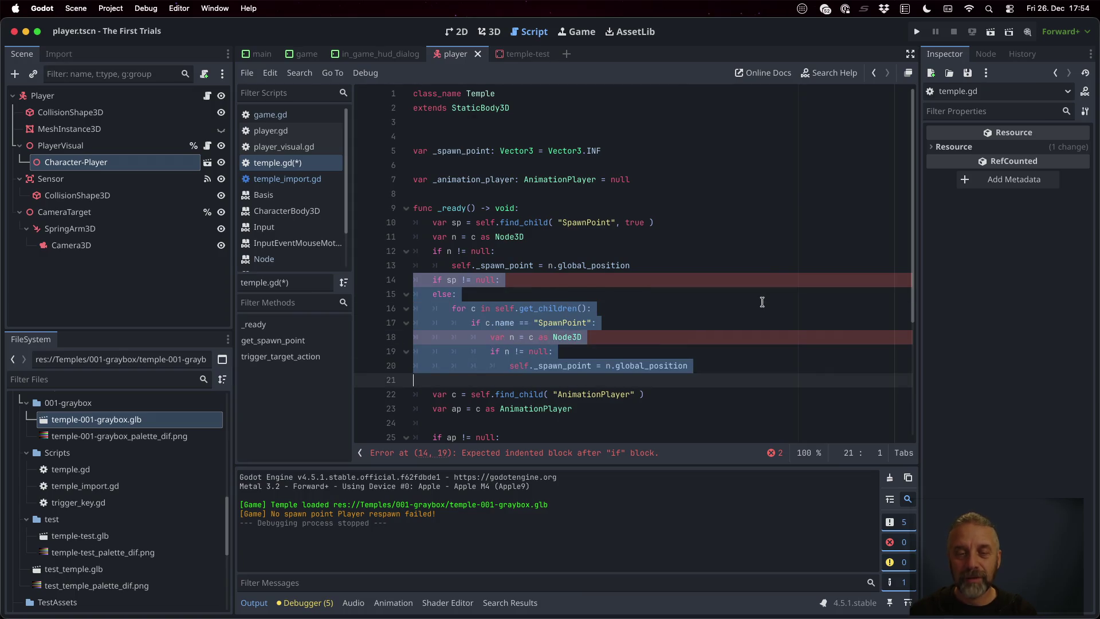
pyautogui.press('BackSpace')
pyautogui.press('Up')
pyautogui.press('Up')
pyautogui.press('Up')
pyautogui.press('Down')
pyautogui.press('Down')
pyautogui.press('Up')
pyautogui.write('p')
pyautogui.press('super+s')
pyautogui.press('Down')
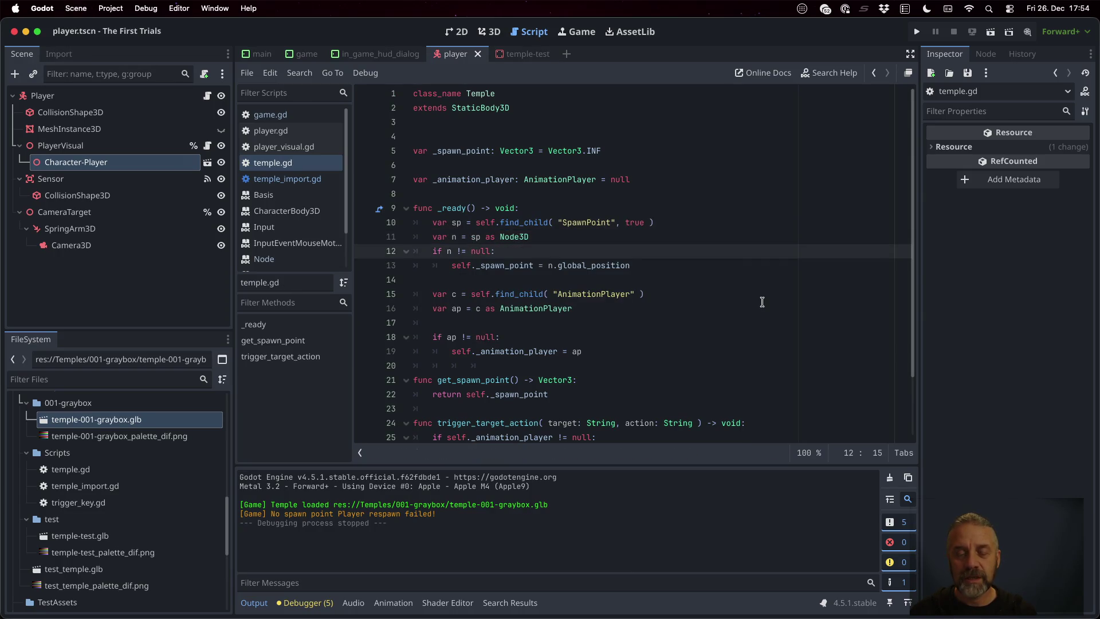
# - Add an else branch with print_rich("[lightred][Temple] No SpawnPoint!") and save temple.gd
pyautogui.press('Down')
pyautogui.press('Down')
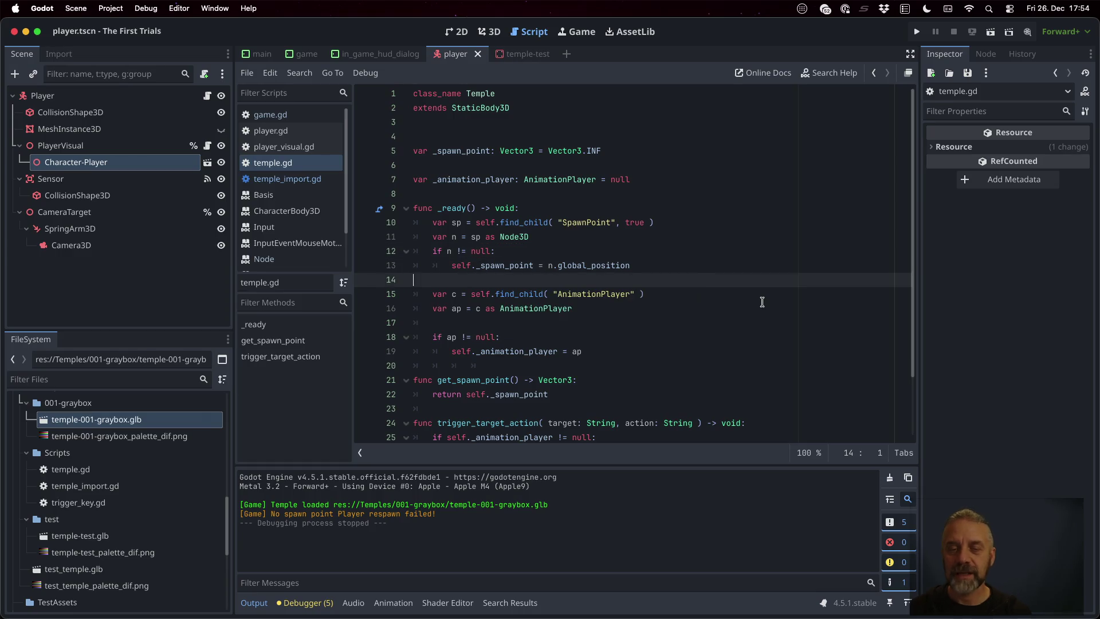
pyautogui.click(753, 270)
pyautogui.press('Return')
pyautogui.press('Return')
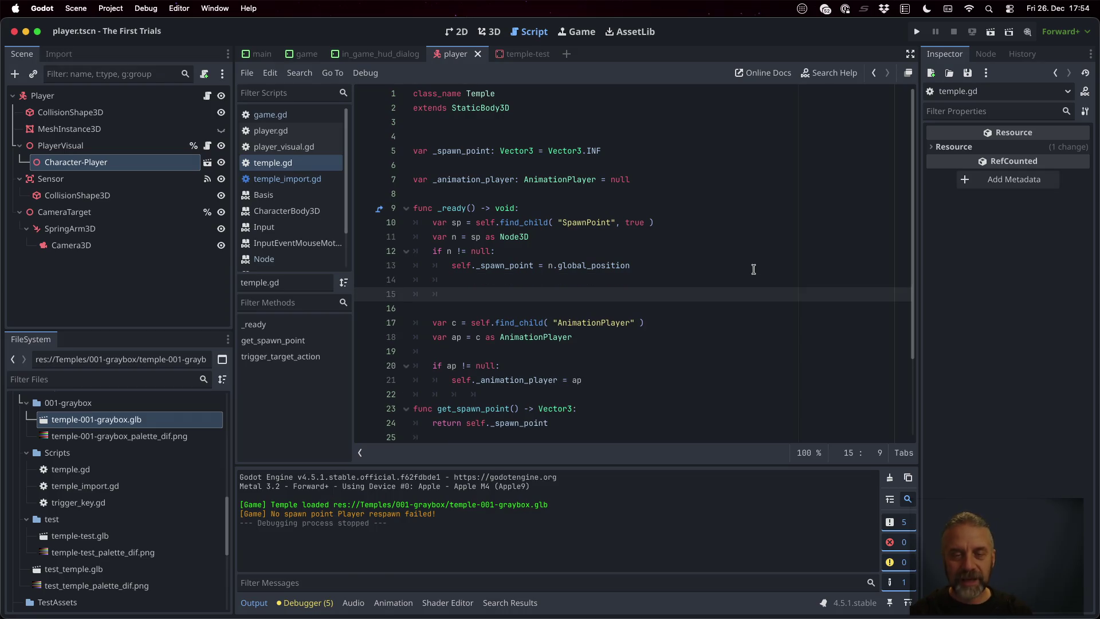
pyautogui.press('Up')
pyautogui.write('lse:')
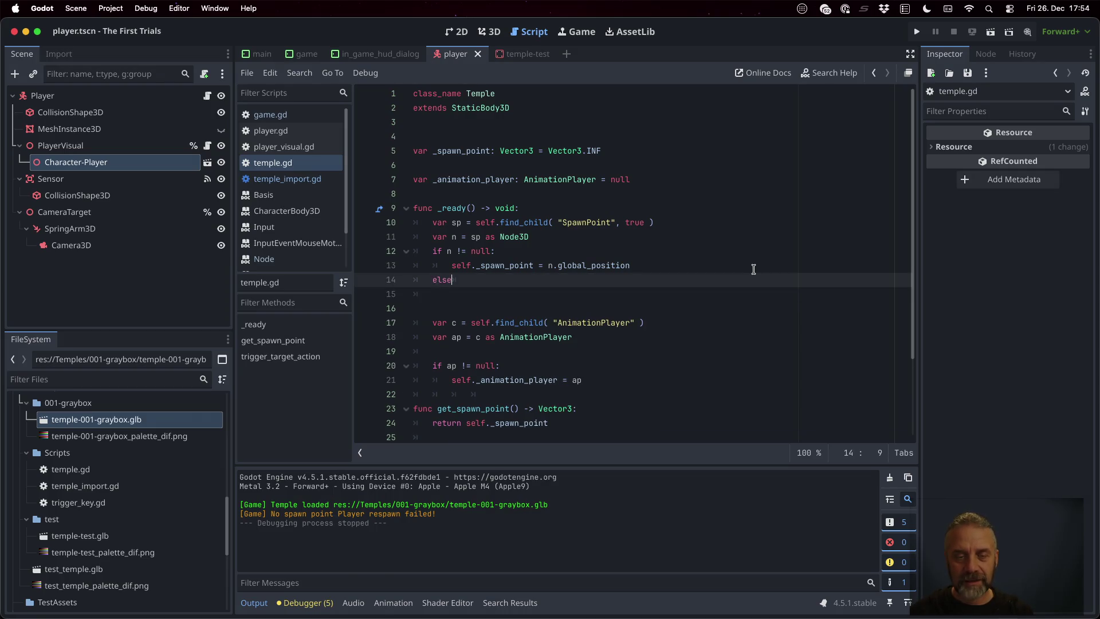
pyautogui.press('Return')
pyautogui.write('print')
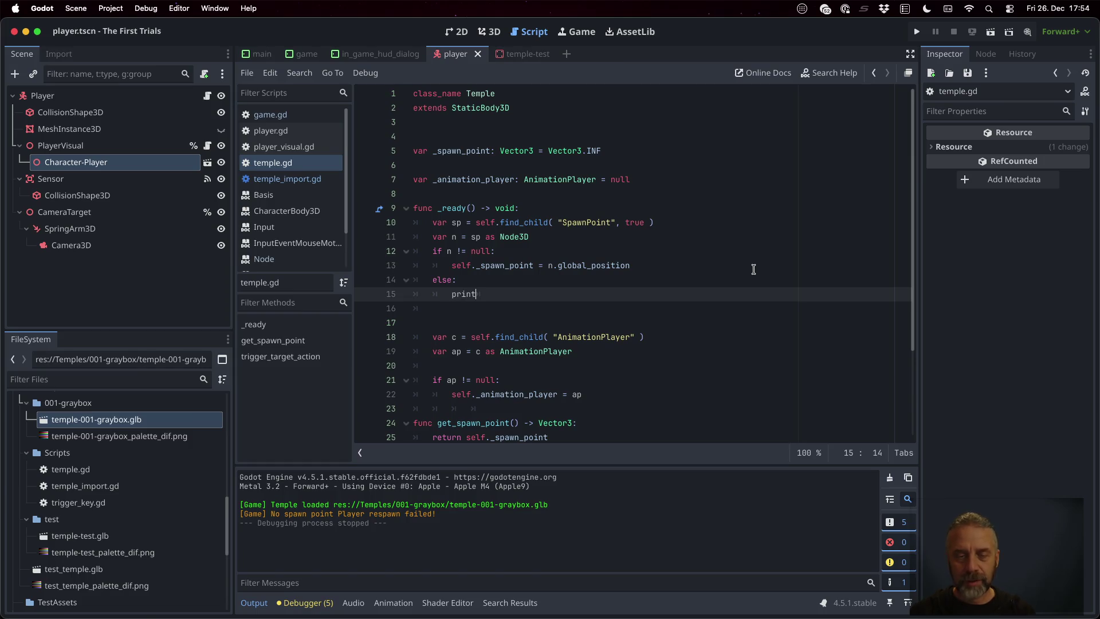
pyautogui.write('_rich("[')
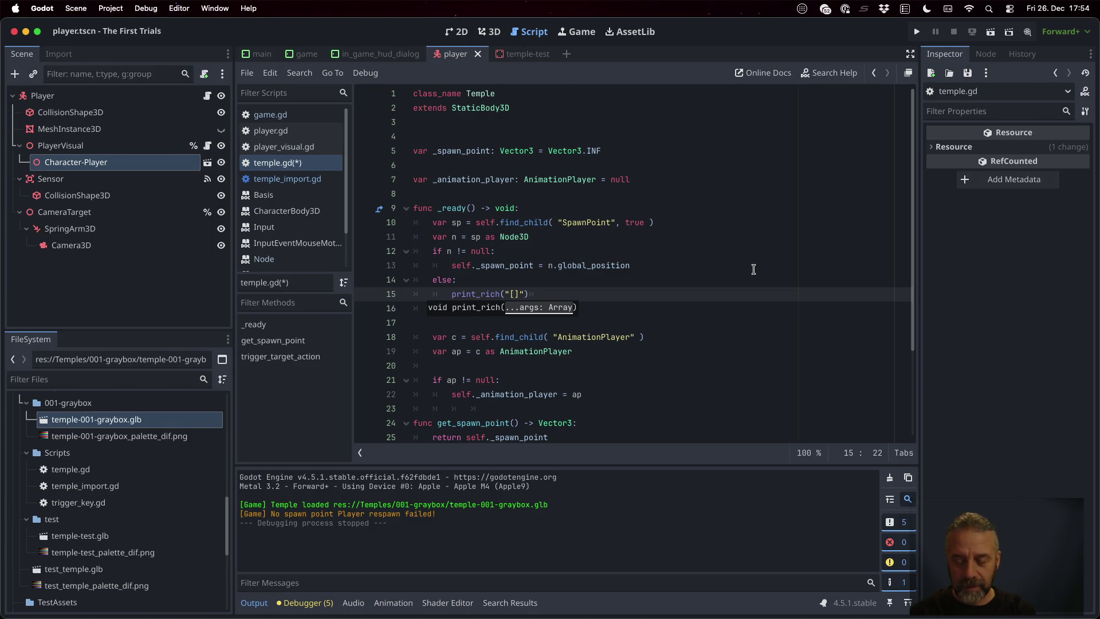
pyautogui.write('lightr')
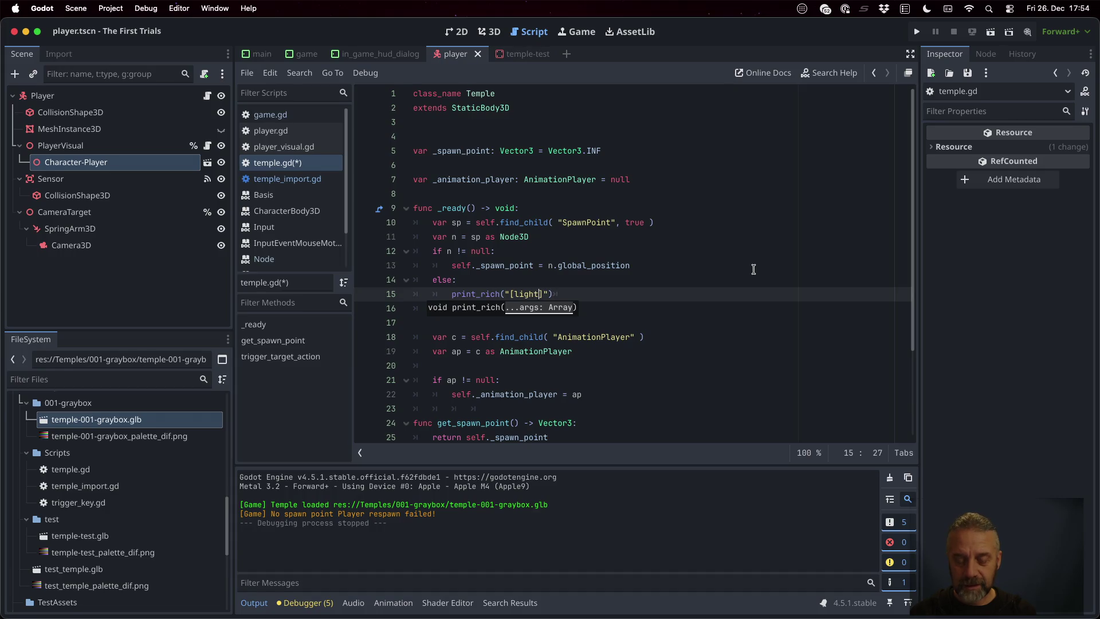
pyautogui.write('ed]')
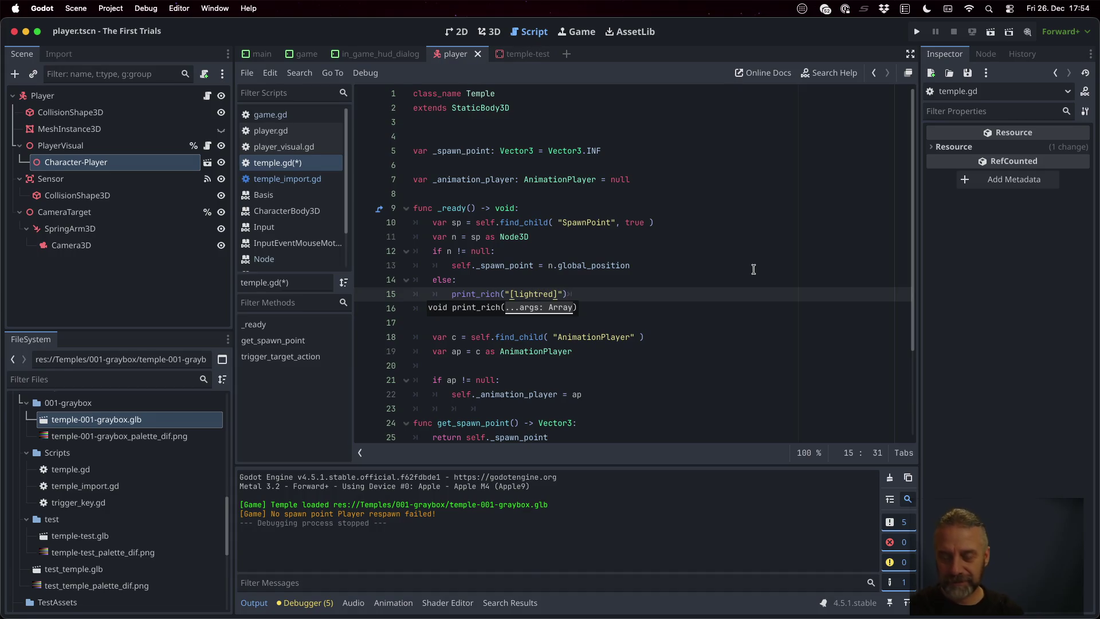
pyautogui.write('[Temple]')
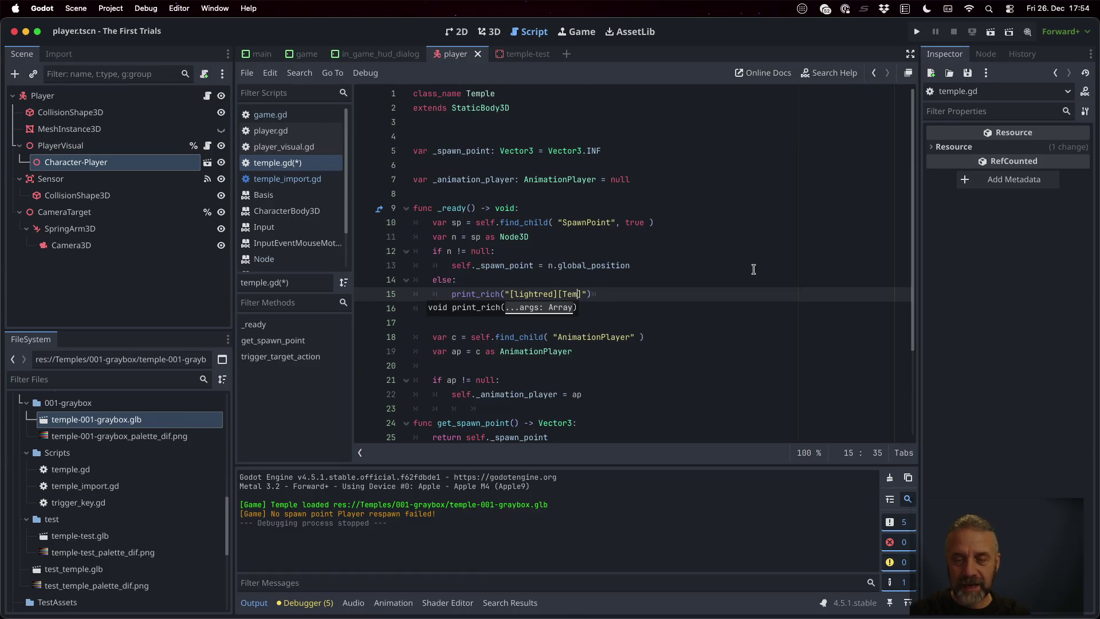
pyautogui.write(' No SpawnP')
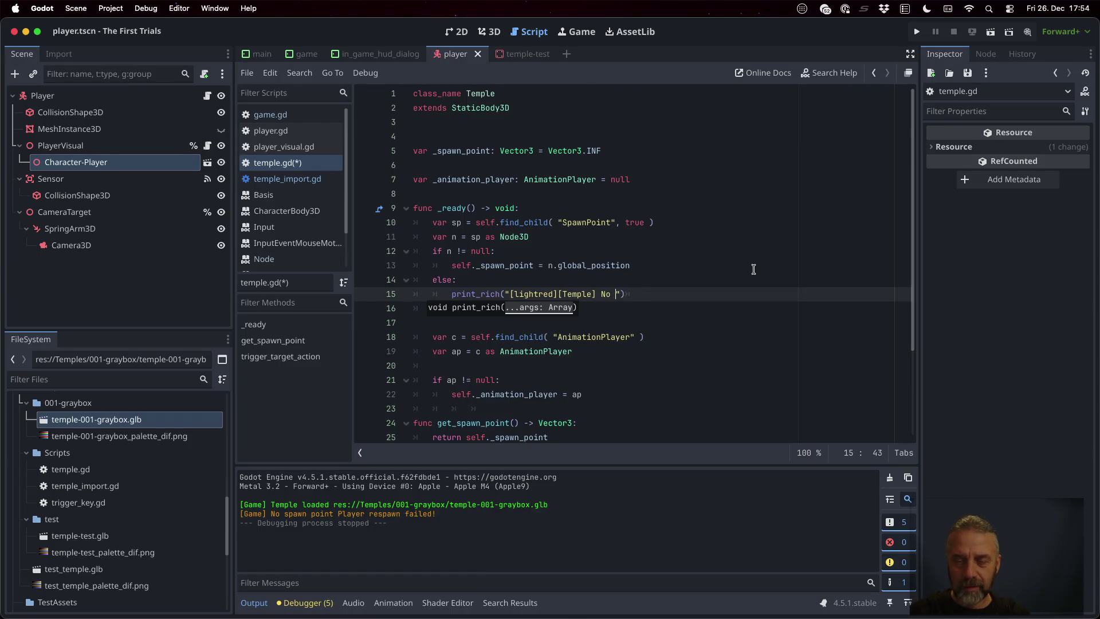
pyautogui.write('oint!")')
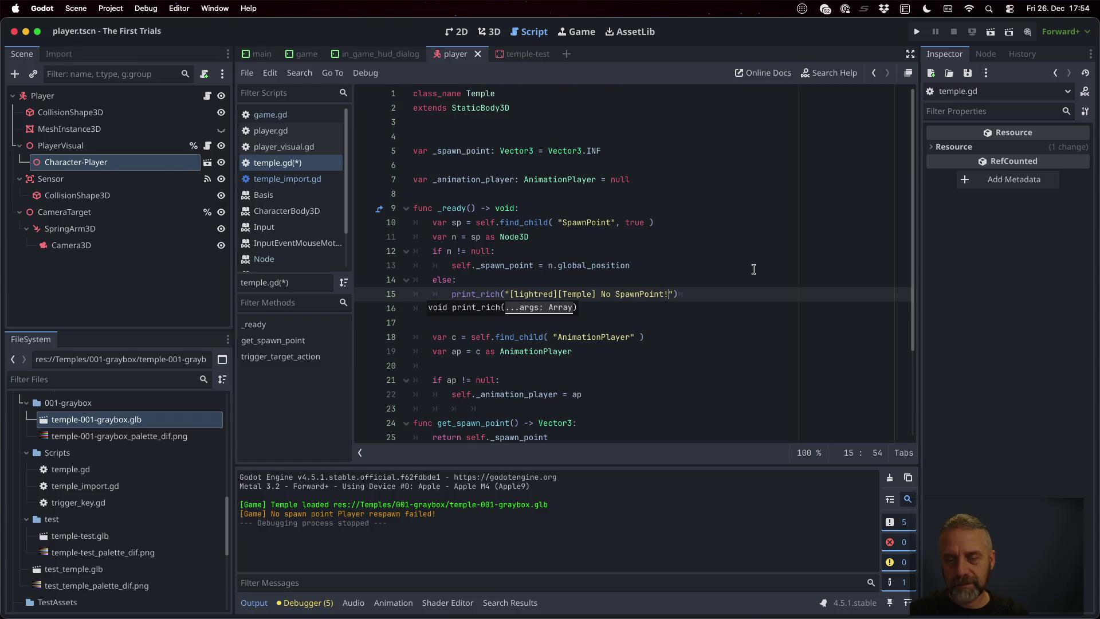
pyautogui.press('Tab')
pyautogui.press('super+s')
# - Change the searched name to 'SpawnPointNOPE' and run the game to test the warning
pyautogui.press('Up')
pyautogui.press('Up')
pyautogui.press('Up')
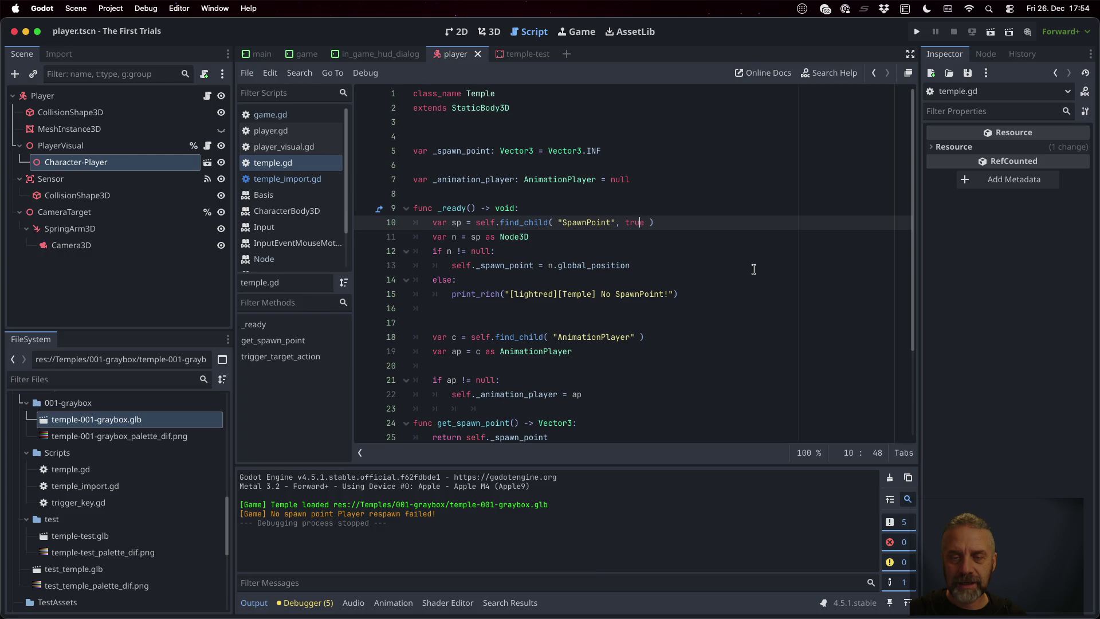
pyautogui.write('NOPE')
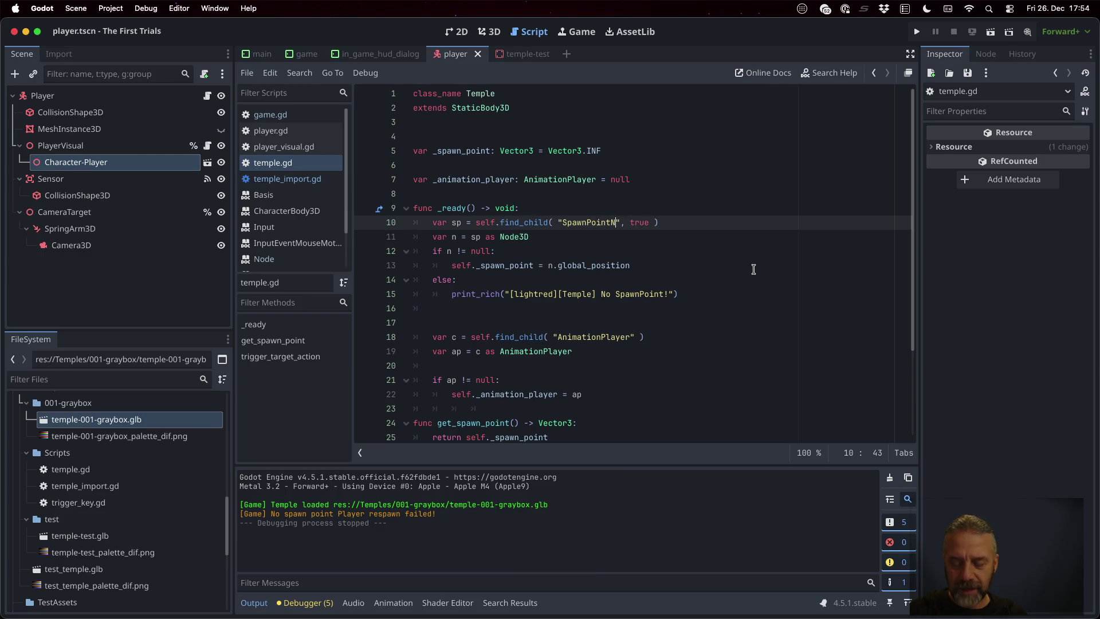
pyautogui.press('super+b')
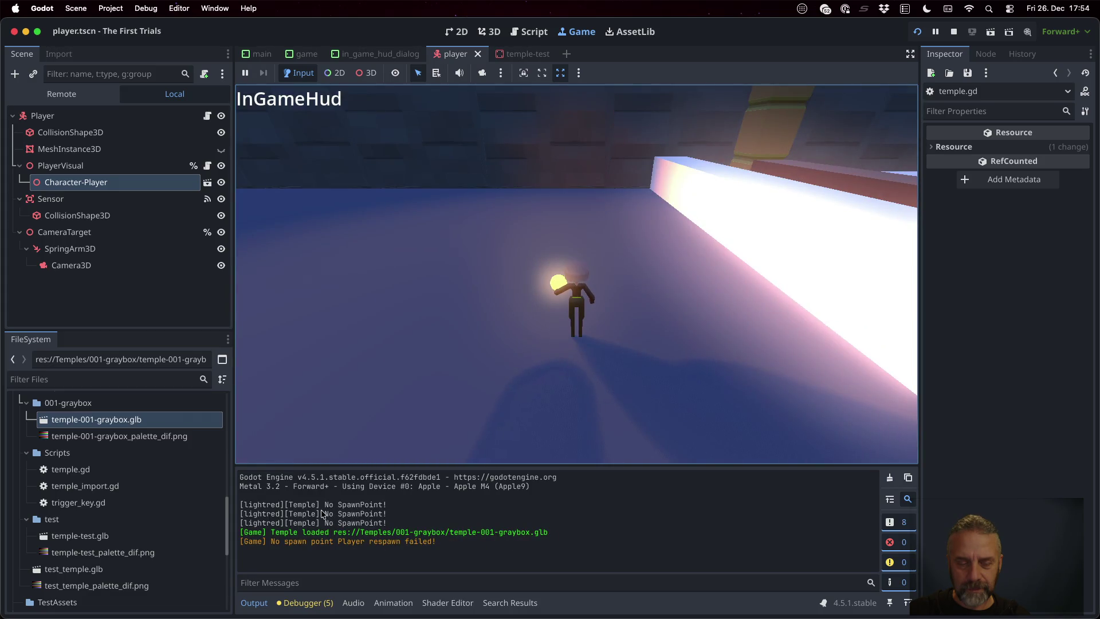
# - Fix the warning tag to [color=lightred], rerun the game to check the output, then view print_rich's help
pyautogui.click(954, 33)
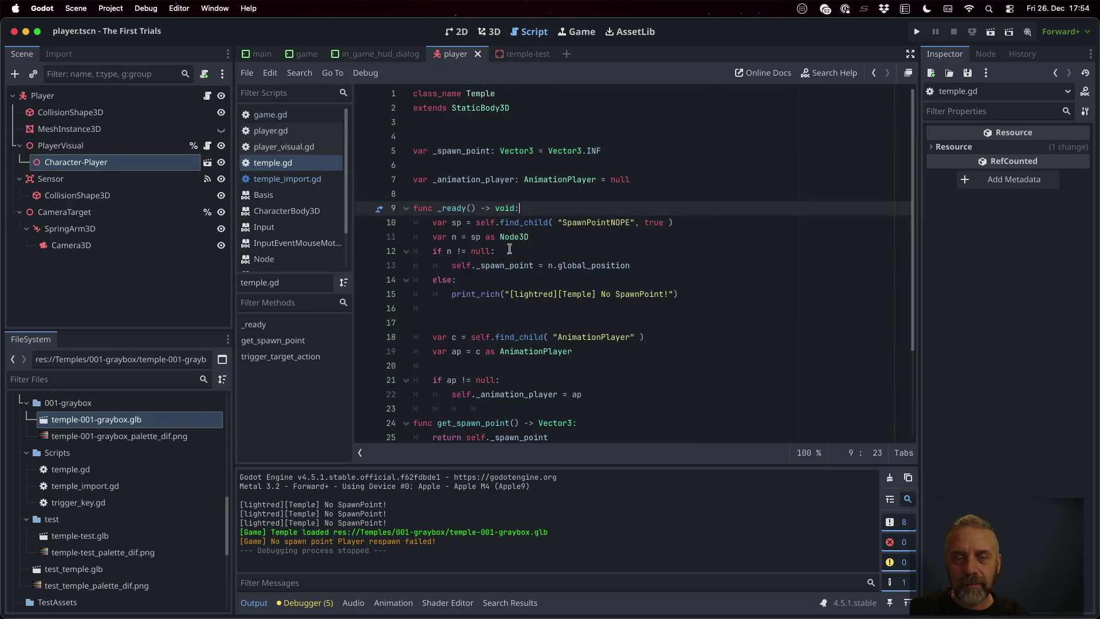
pyautogui.click(514, 294)
pyautogui.write('color=')
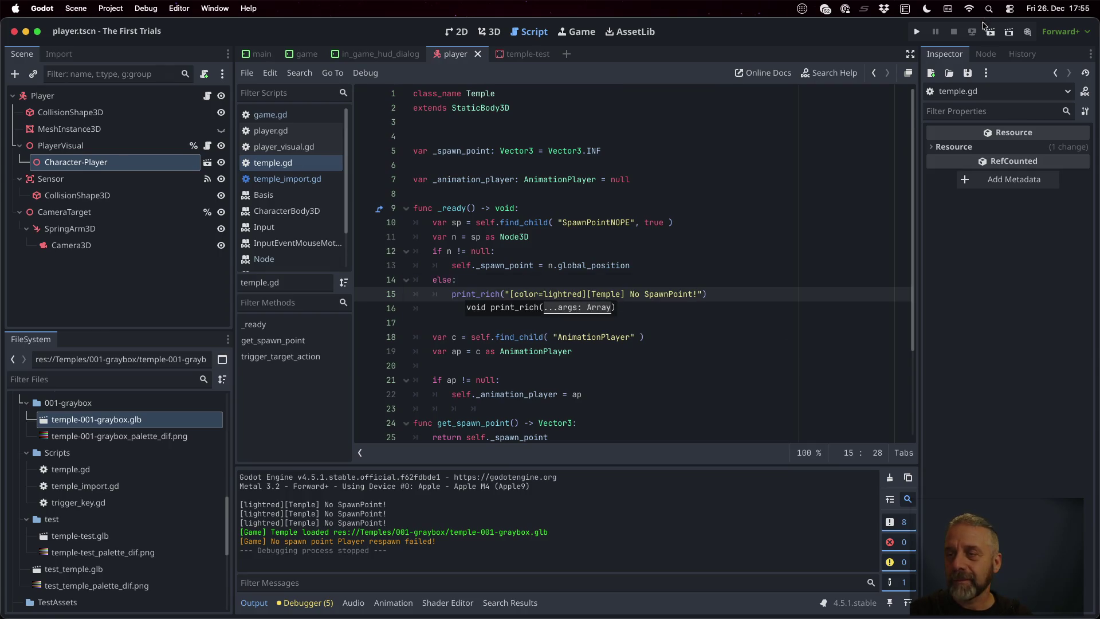
pyautogui.click(917, 32)
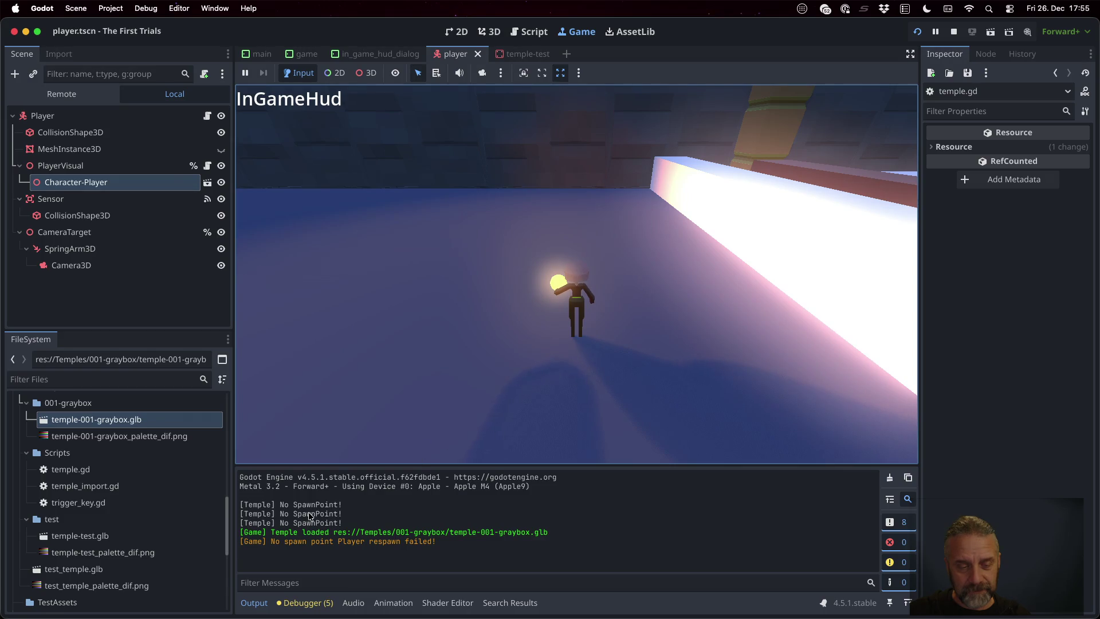
pyautogui.press('super+period')
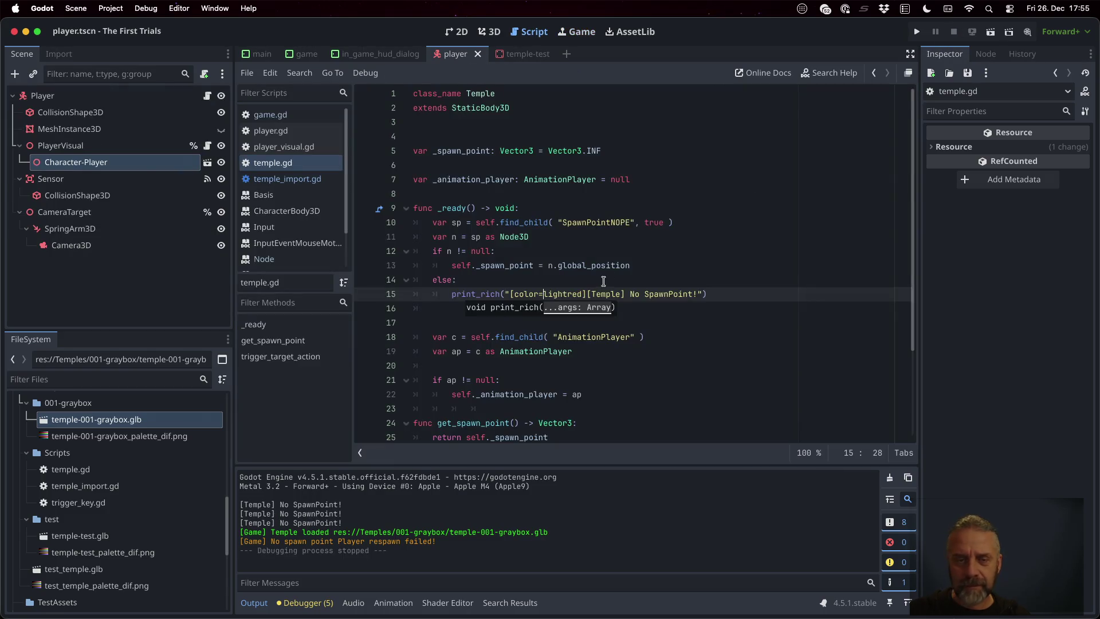
pyautogui.keyDown('super'); pyautogui.click(477, 294); pyautogui.keyUp('super')
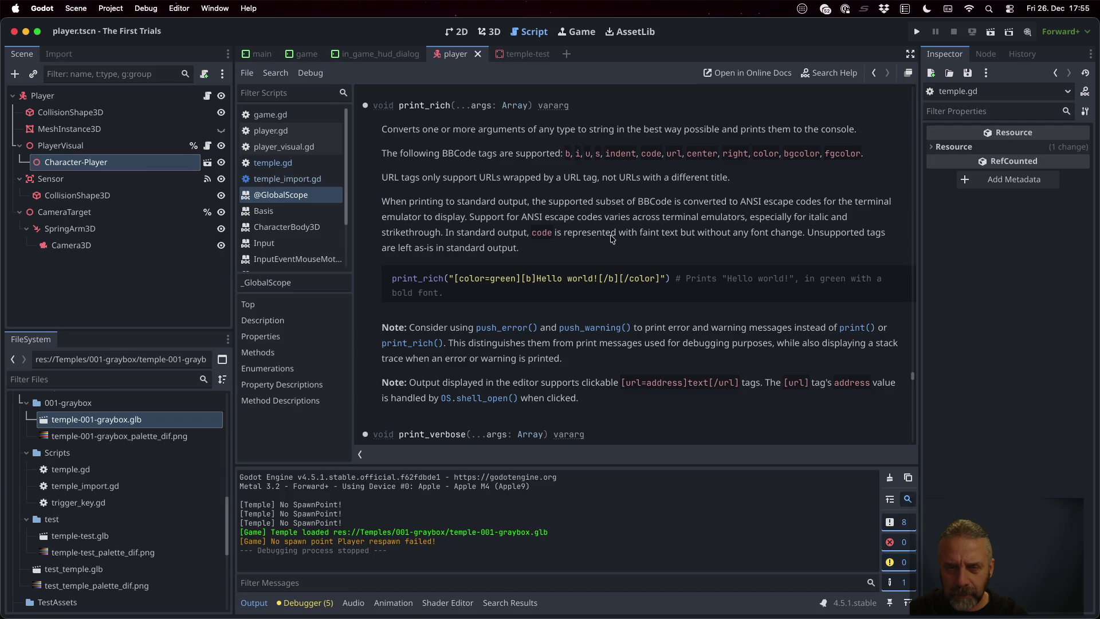
# - Leave the print_rich help page and switch over to Firefox
pyautogui.hotkey('ctrl', 'Left')
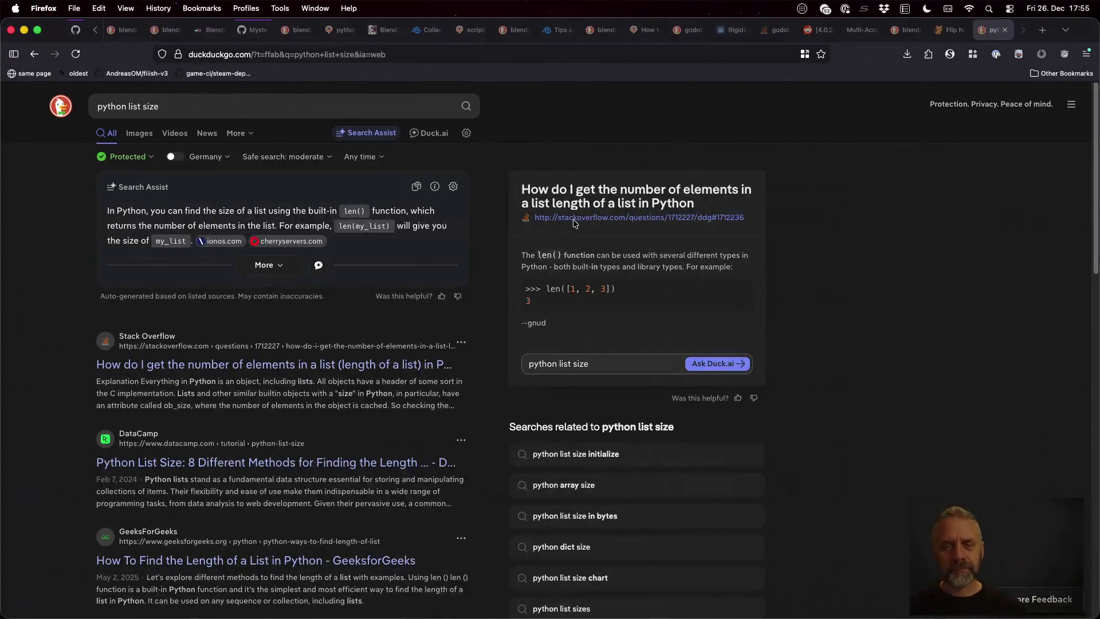
# - Search DuckDuckGo for 'godot bb code colors' and open the 'BBCode in RichTextLabel' docs page
pyautogui.press('super+l')
pyautogui.write('godot')
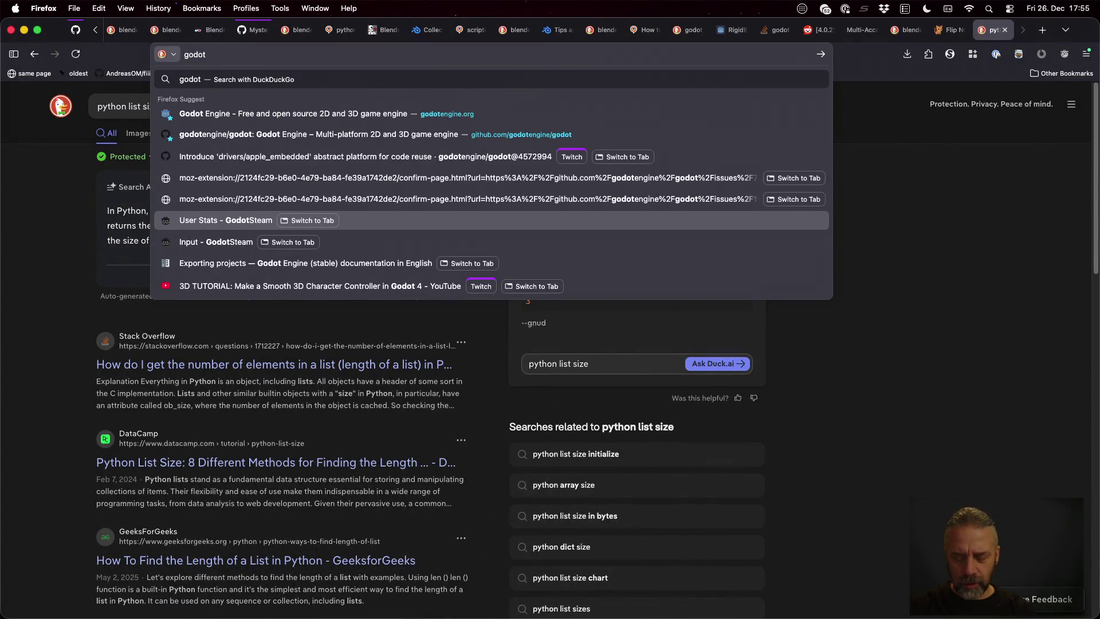
pyautogui.write(' bb code ')
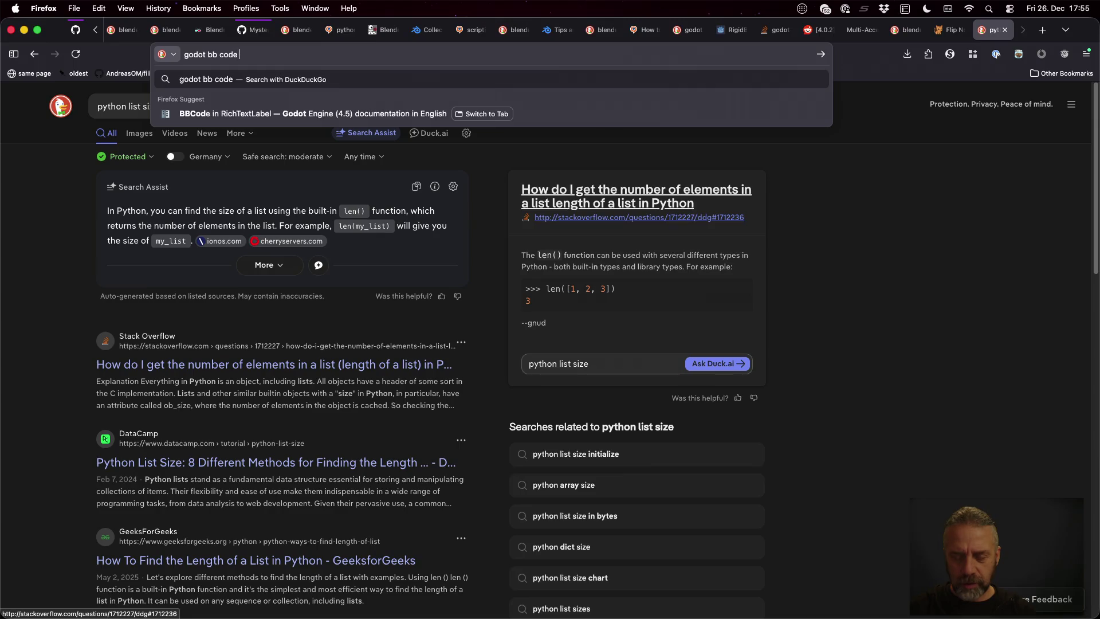
pyautogui.write('colors')
pyautogui.press('Return')
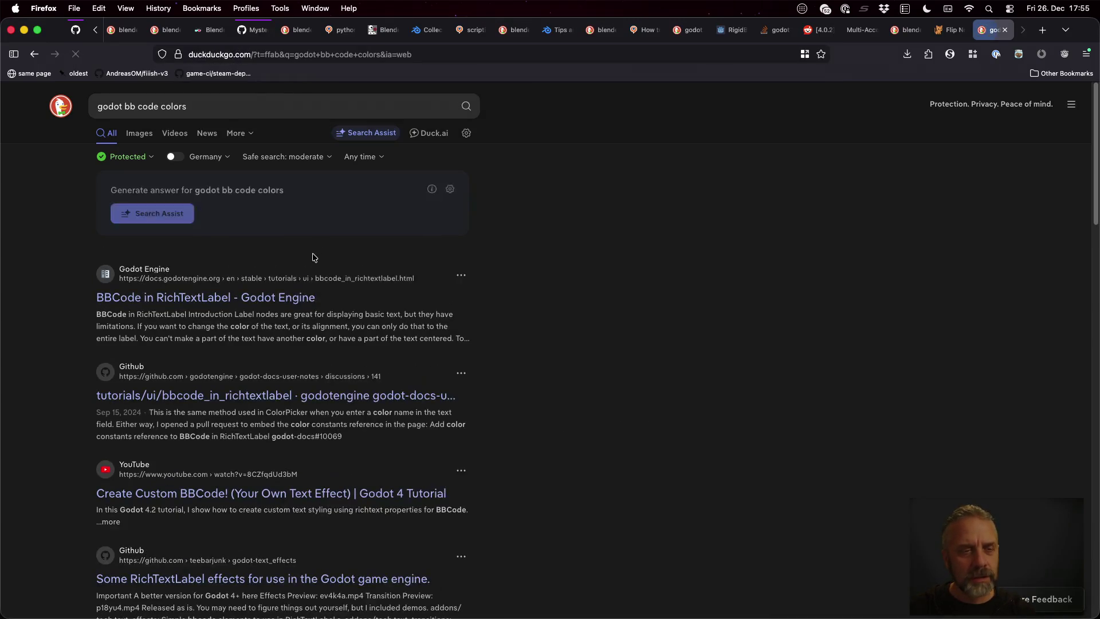
pyautogui.middleClick(277, 308)
pyautogui.scroll(-5, 521, 381)
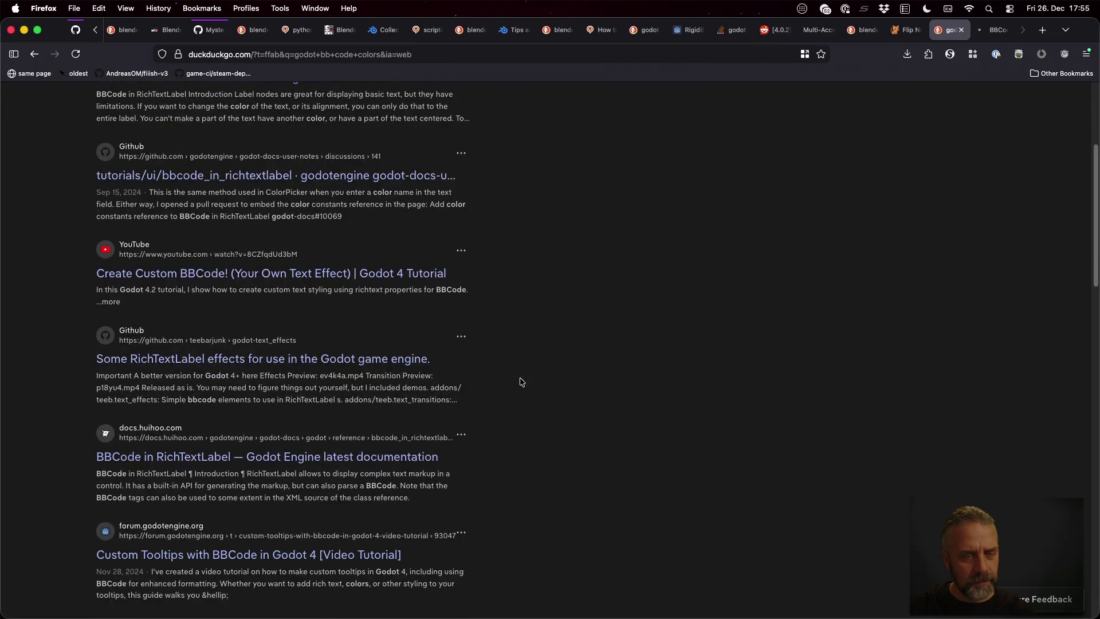
pyautogui.hotkey('ctrl', 'Tab')
pyautogui.scroll(-5, 596, 355)
pyautogui.scroll(-10, 597, 359)
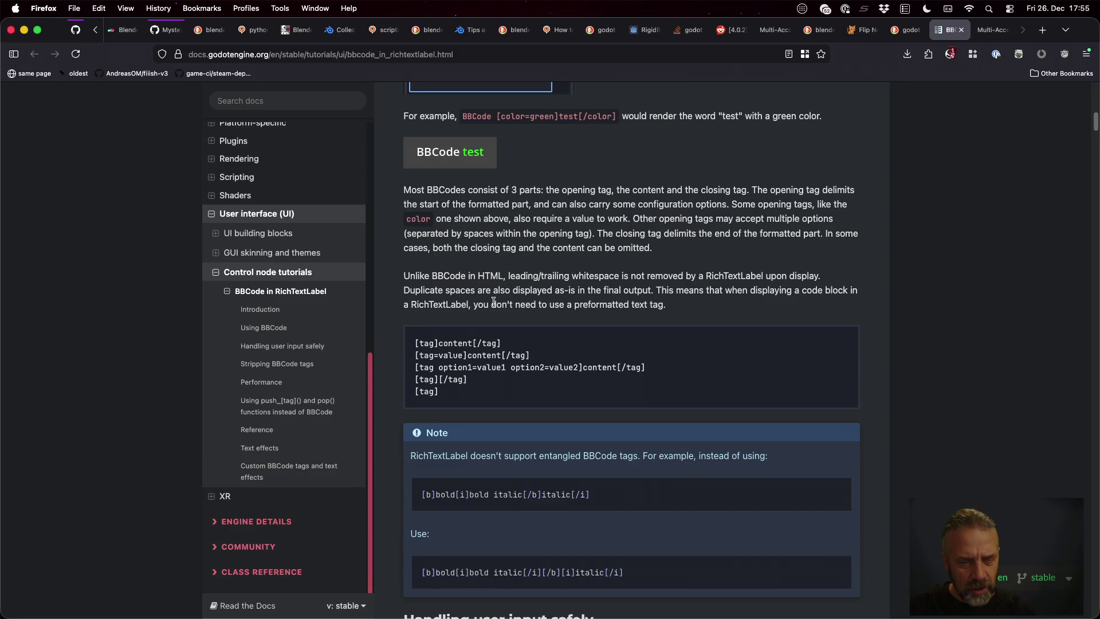
# - Find the color tag in the BBCode Reference, open the Named colors table, and return to Godot
pyautogui.click(256, 429)
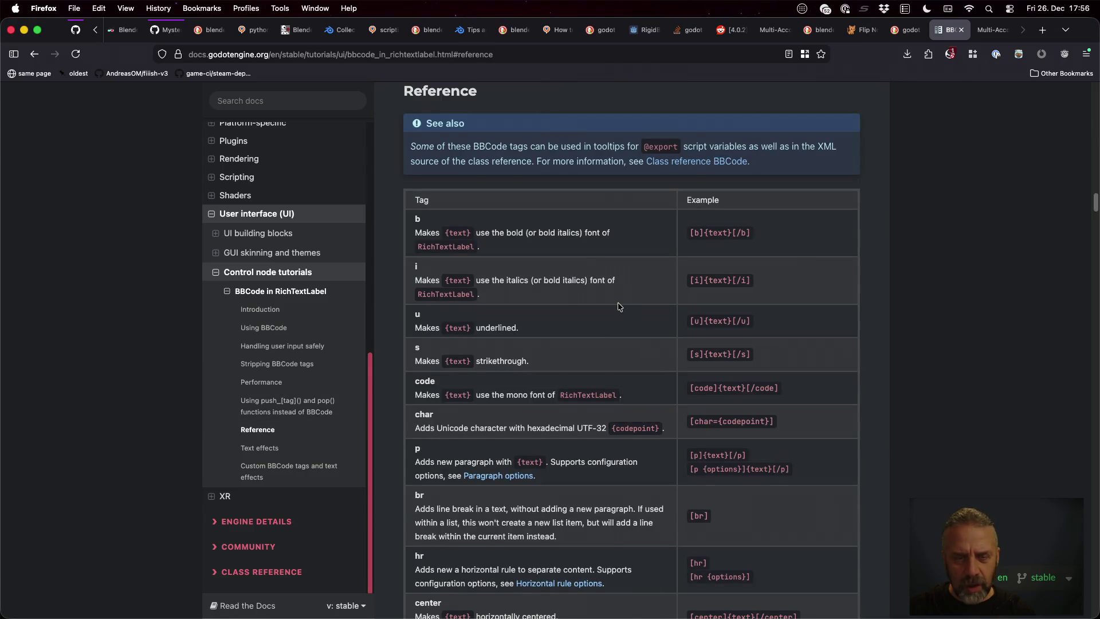
pyautogui.scroll(-3, 618, 306)
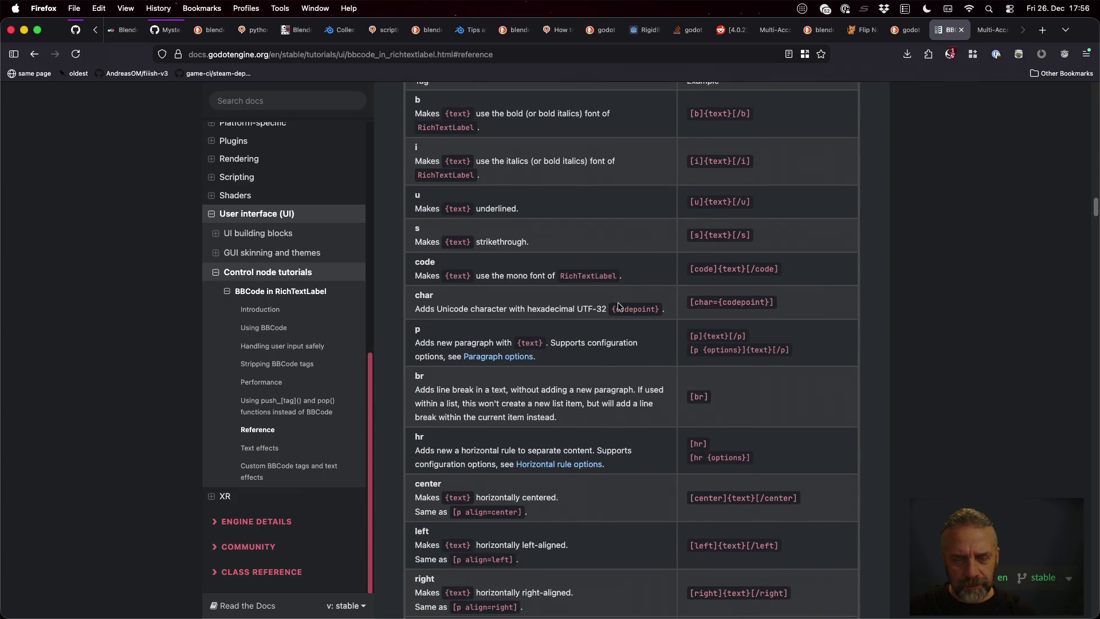
pyautogui.scroll(-5, 510, 275)
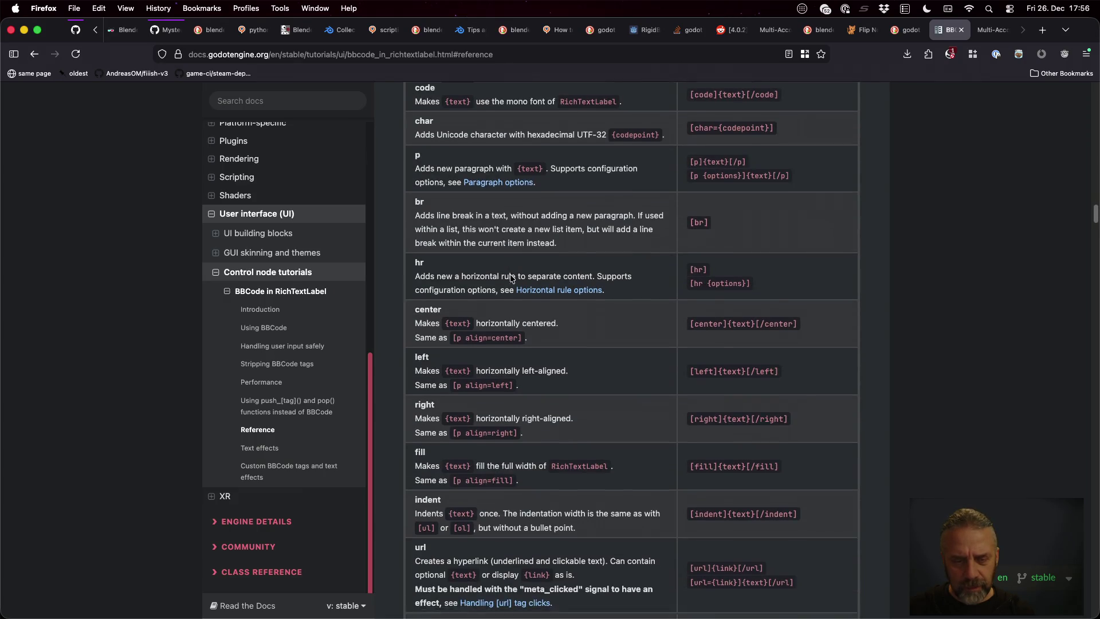
pyautogui.scroll(-5, 511, 276)
pyautogui.scroll(-12, 510, 275)
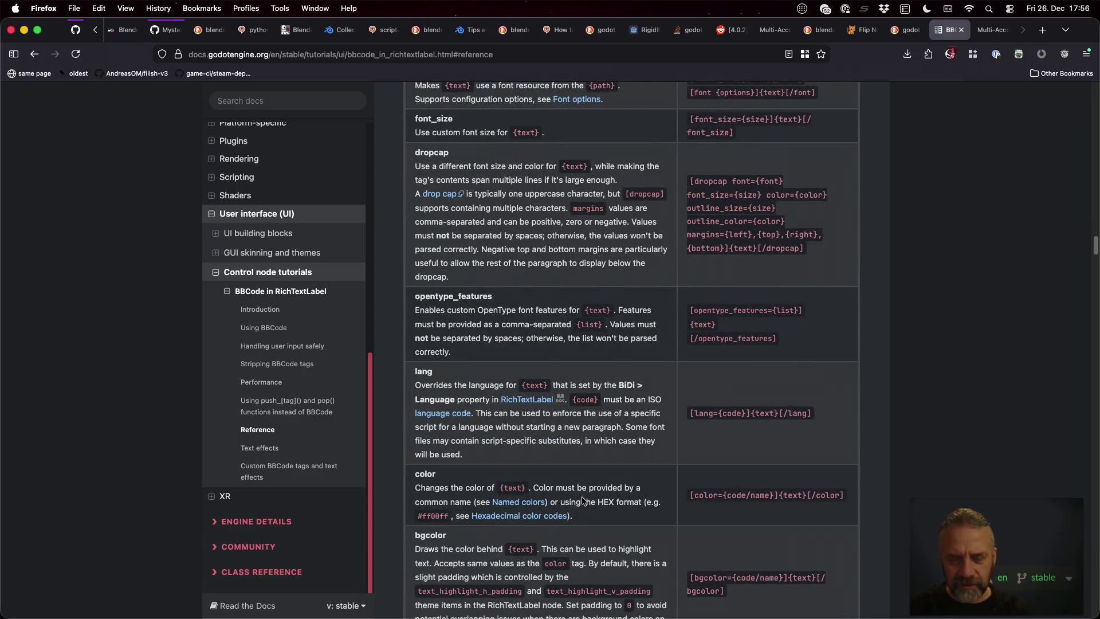
pyautogui.click(538, 507)
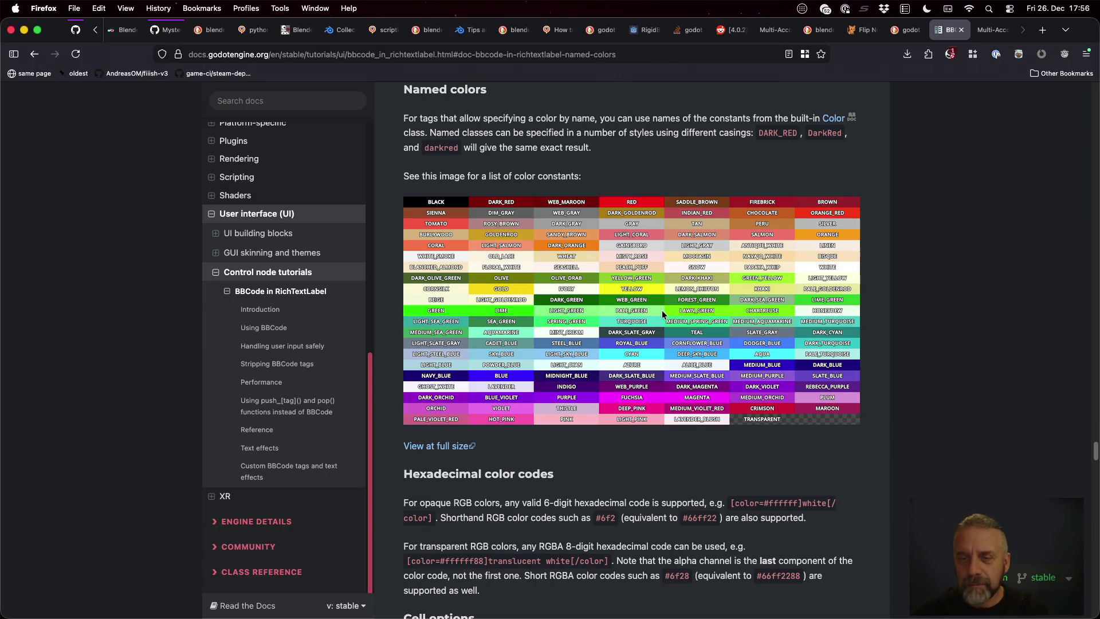
pyautogui.press('super+Tab')
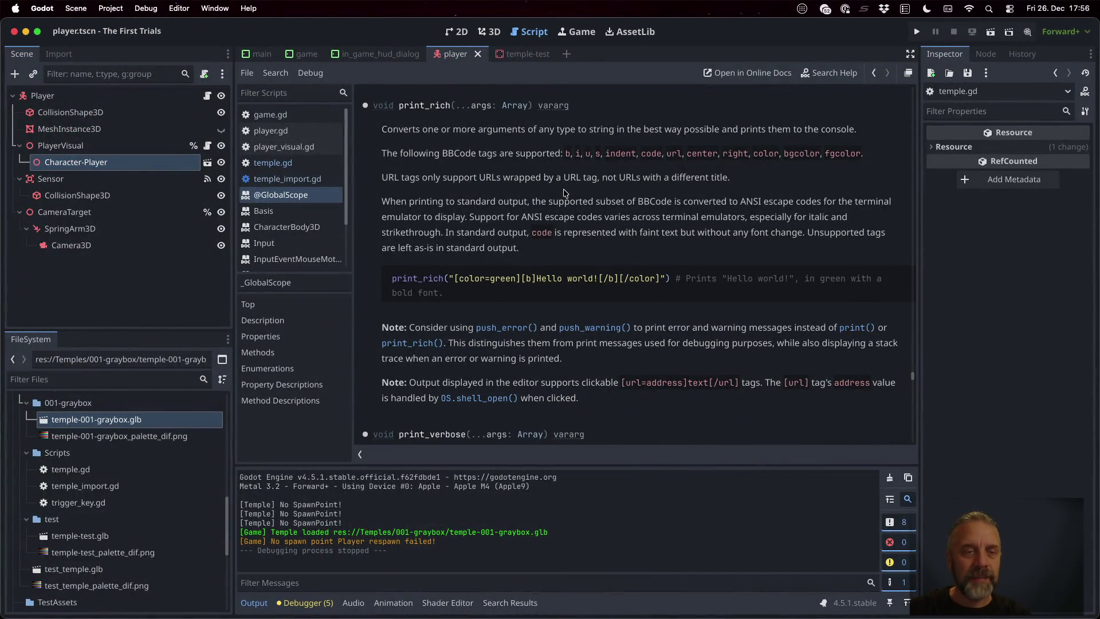
# - Change the warning's colour in temple.gd to 'samon', save, and run the game while checking the colour table
pyautogui.click(324, 163)
pyautogui.click(548, 294)
pyautogui.write('samon')
pyautogui.press('super+s')
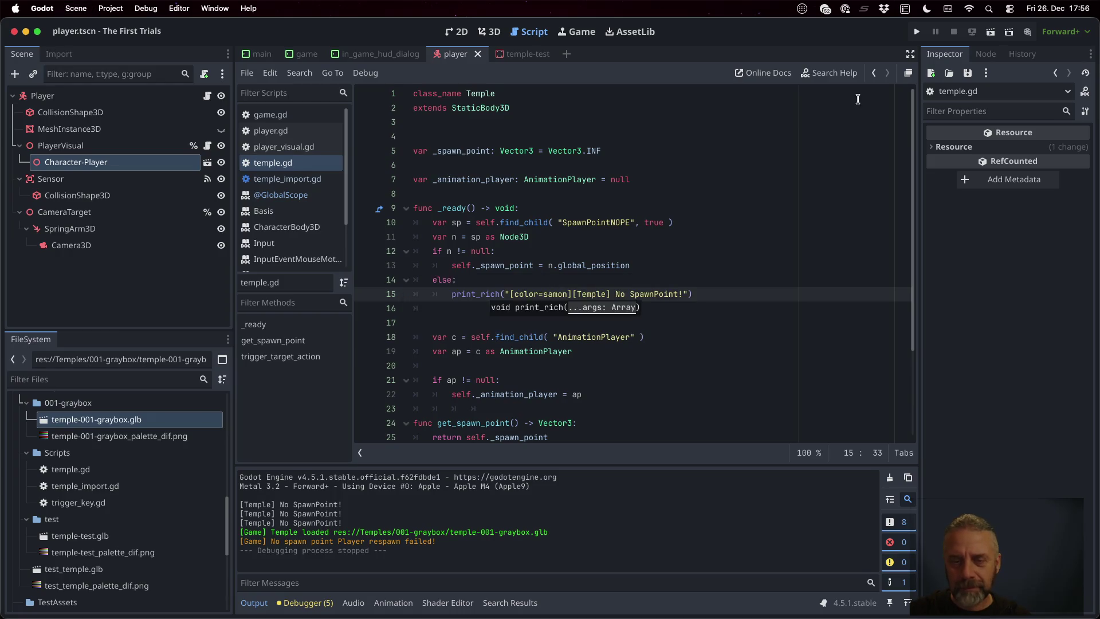
pyautogui.click(917, 32)
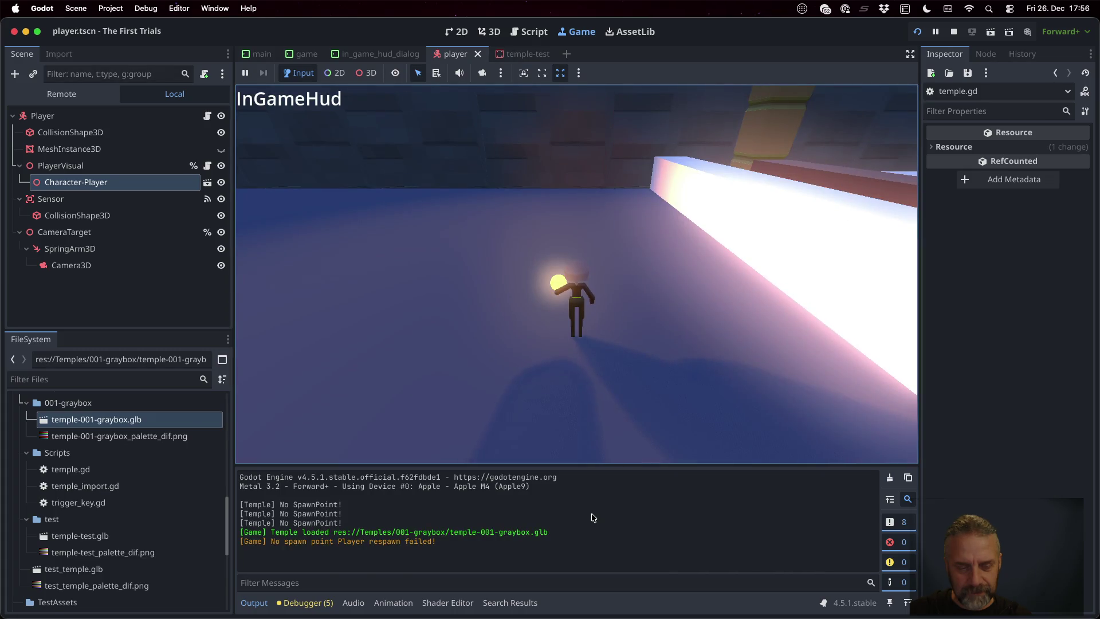
pyautogui.press('super+Tab')
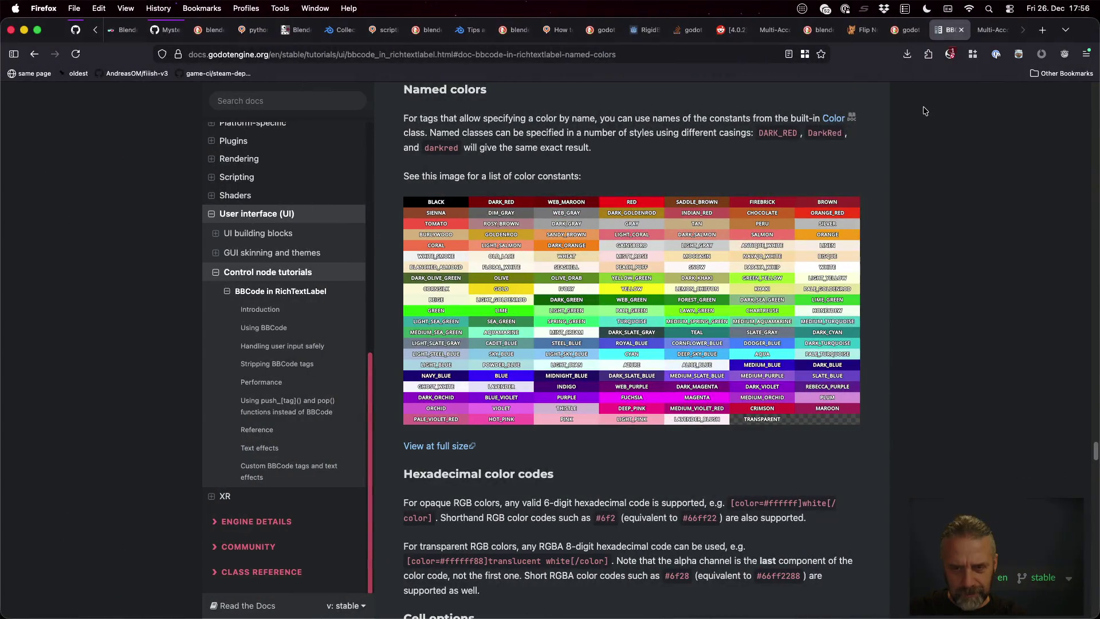
pyautogui.press('super+Tab')
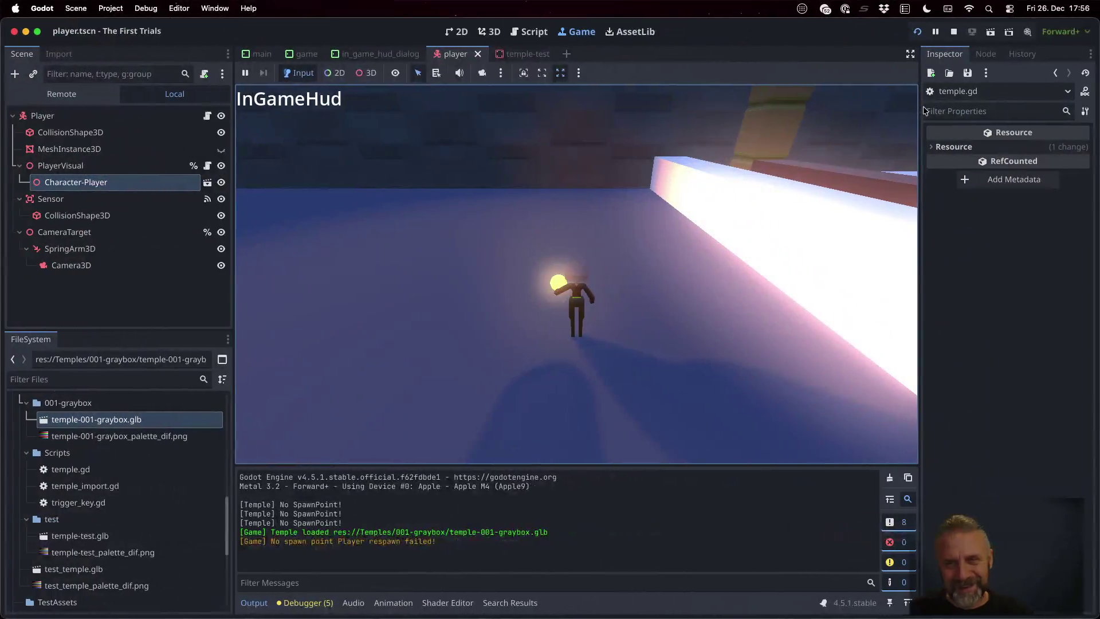
# - Correct the colour name to salmon, rerun the game, and inspect the red warning line in Output
pyautogui.click(955, 33)
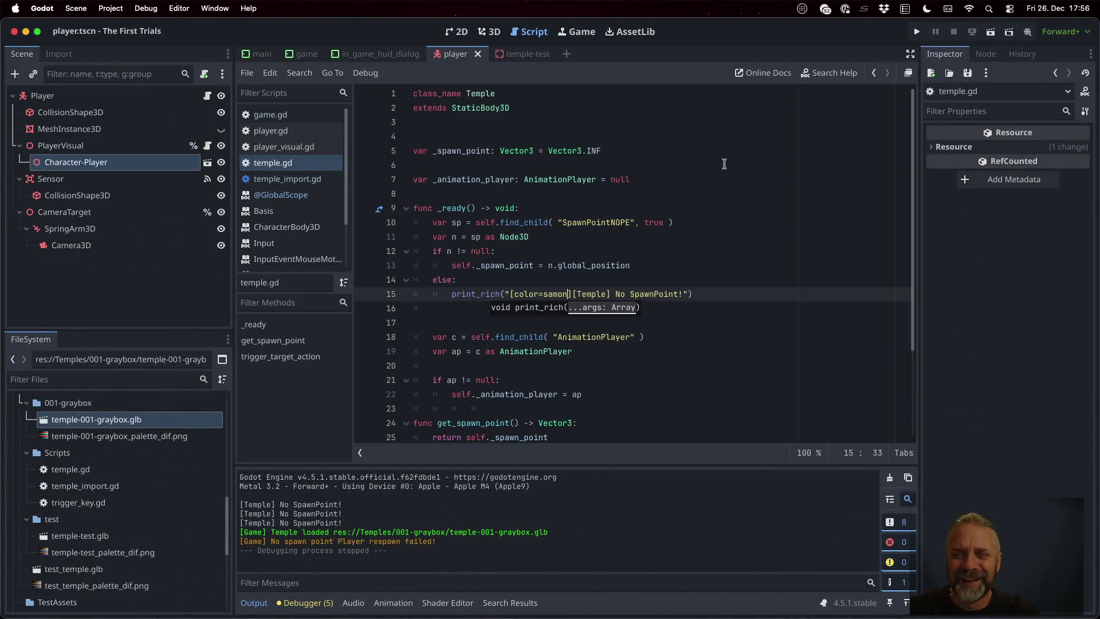
pyautogui.click(550, 294)
pyautogui.write('l')
pyautogui.press('super+b')
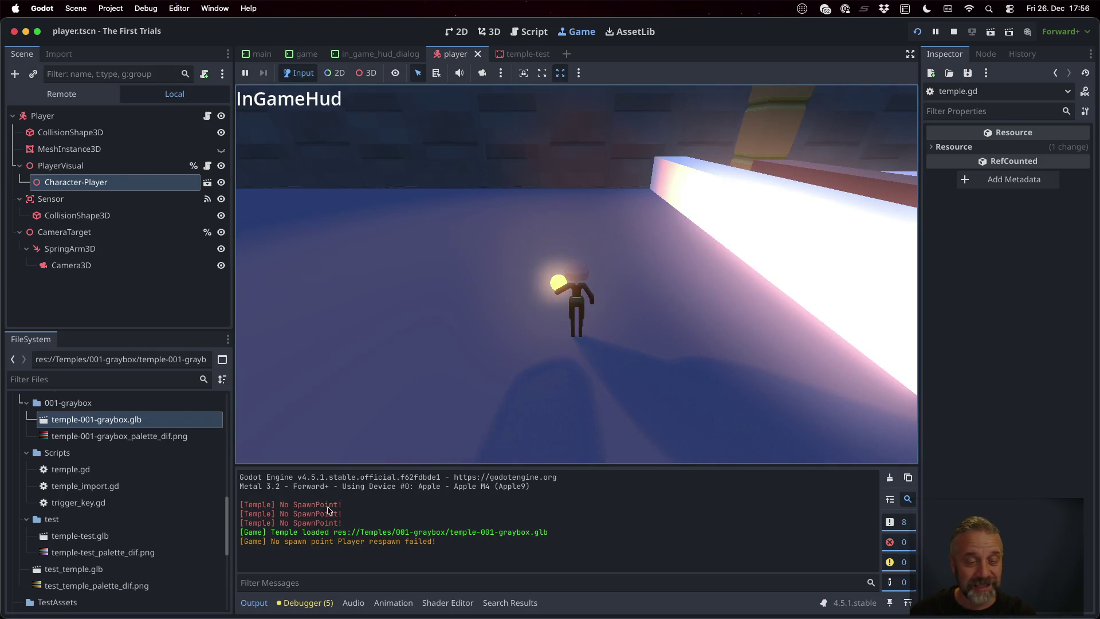
pyautogui.moveTo(248, 504); pyautogui.dragTo(359, 504)
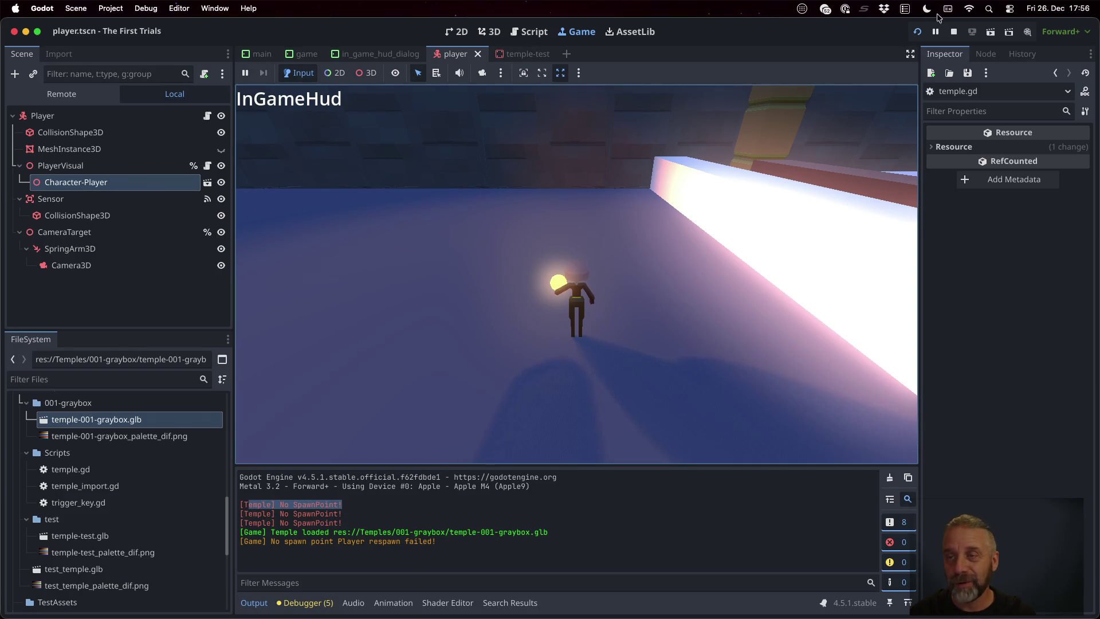
pyautogui.click(953, 31)
# - Remove NOPE so find_child looks for 'SpawnPoint' again, and run the game
pyautogui.click(623, 222)
pyautogui.press('BackSpace')
pyautogui.press('BackSpace')
pyautogui.press('BackSpace')
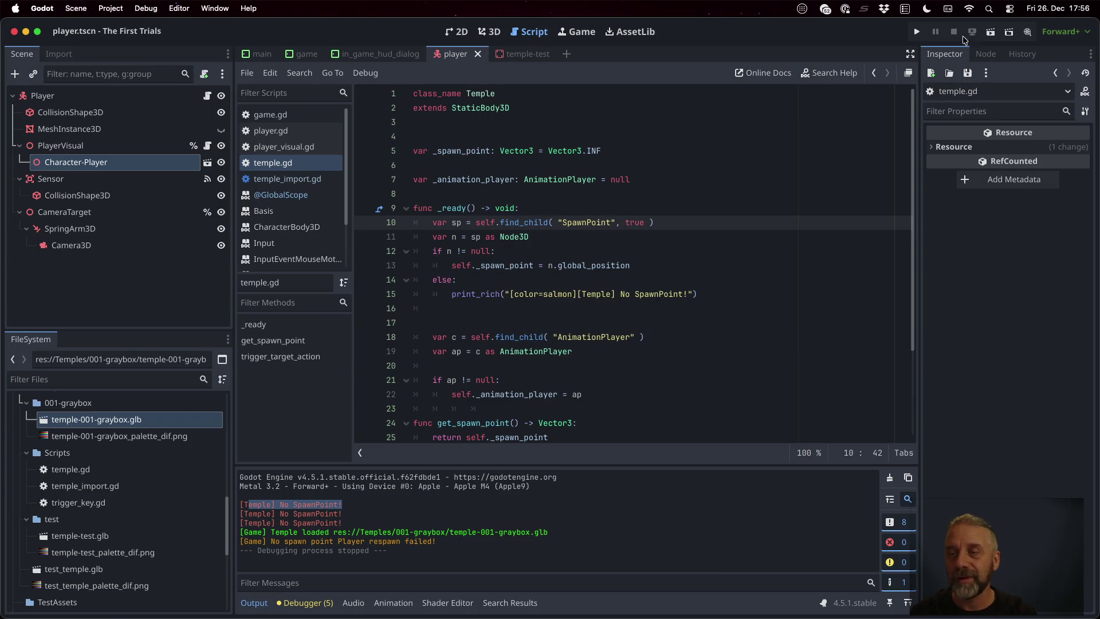
pyautogui.click(917, 31)
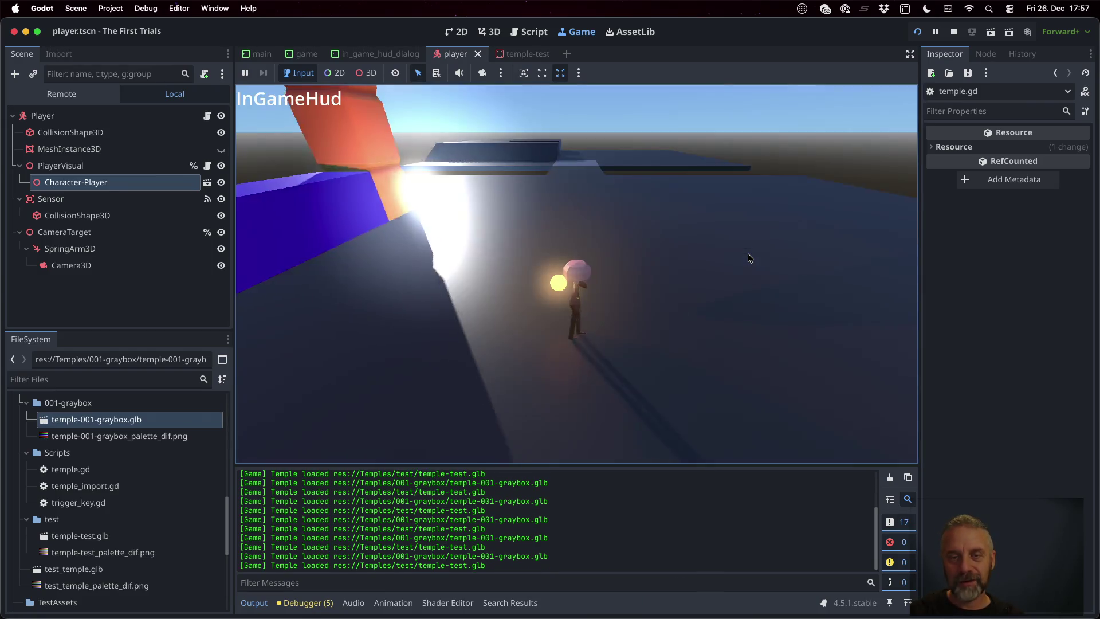
pyautogui.click(954, 34)
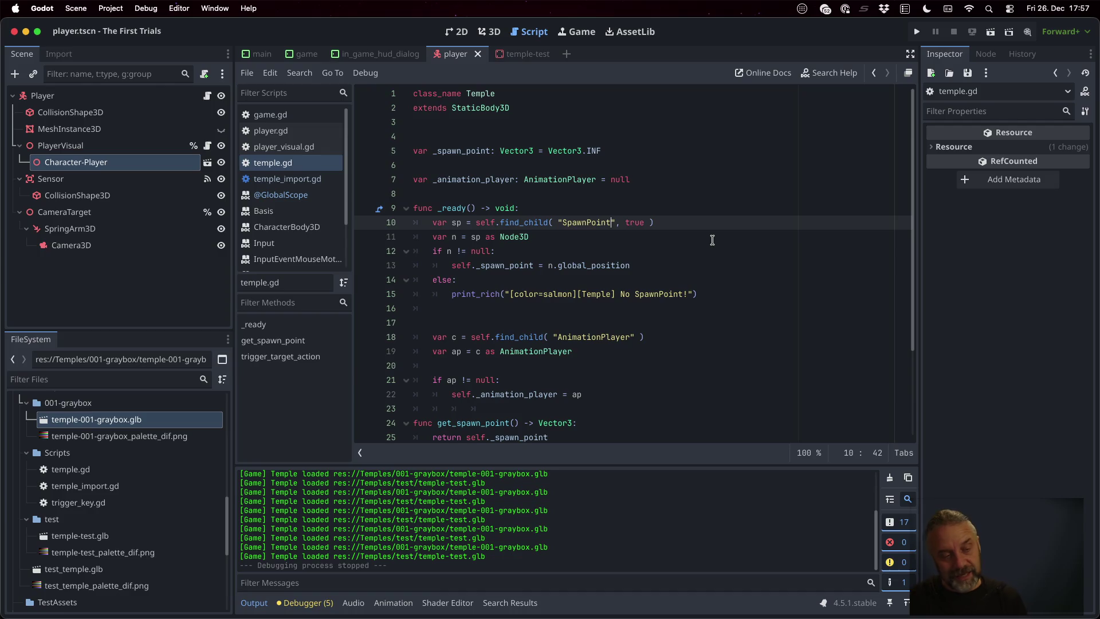
pyautogui.scroll(10, 169, 475)
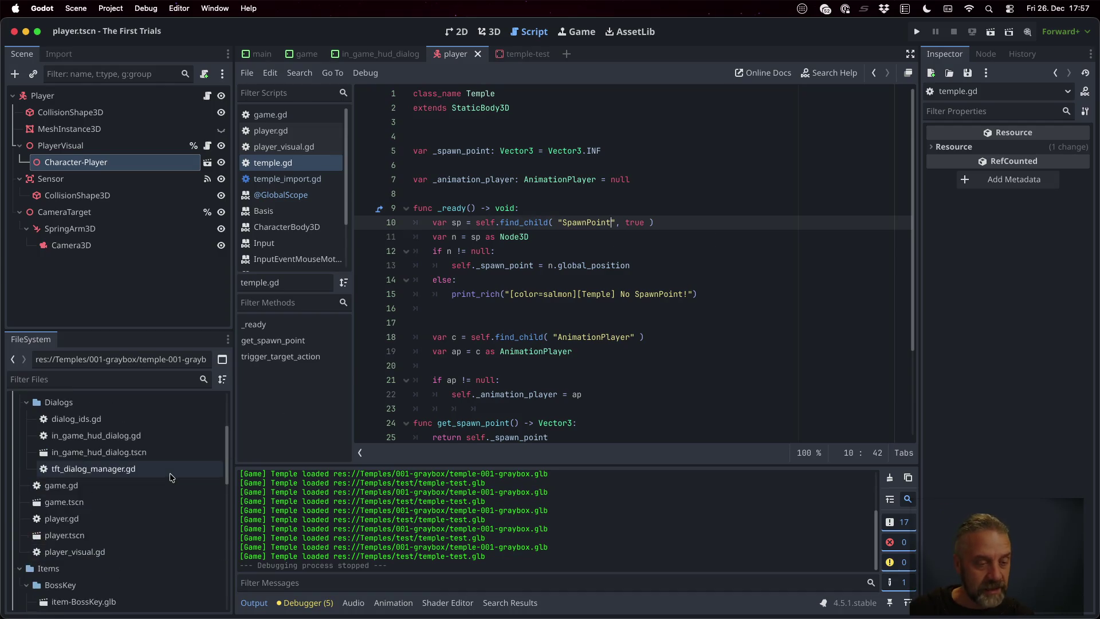
# - Open game.tscn and add a plain Node child named ItemManager under Managers
pyautogui.doubleClick(127, 499)
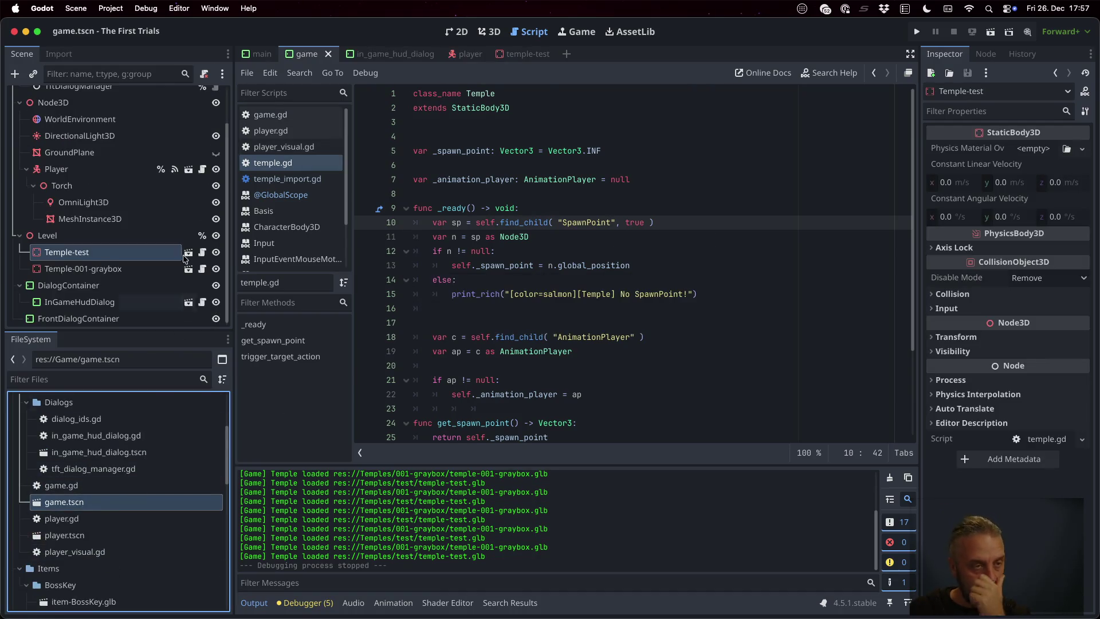
pyautogui.click(92, 113)
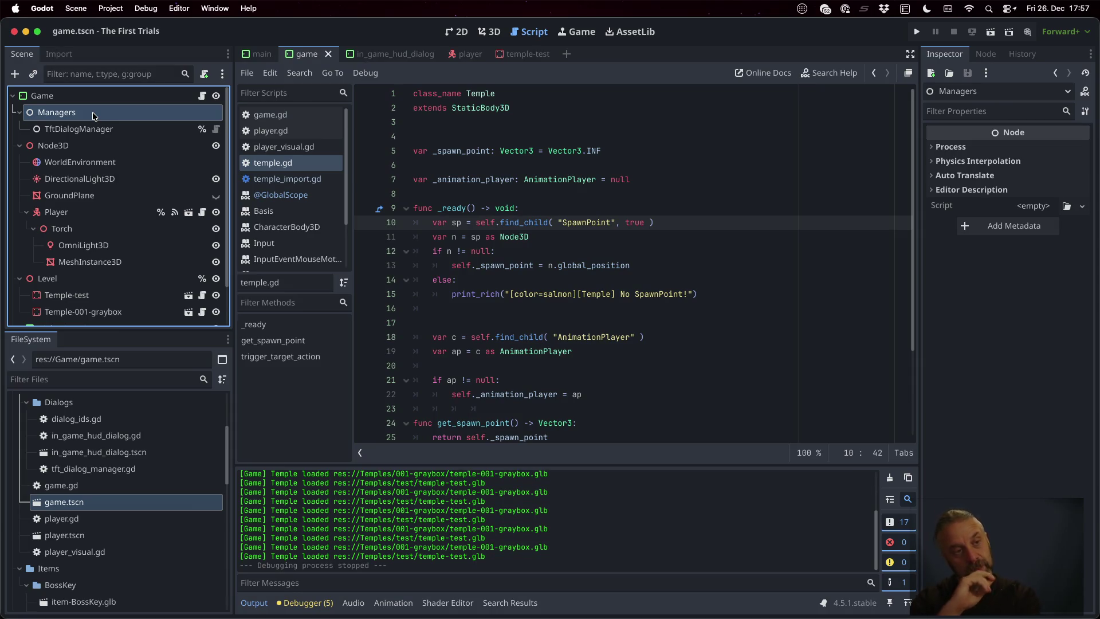
pyautogui.rightClick(92, 115)
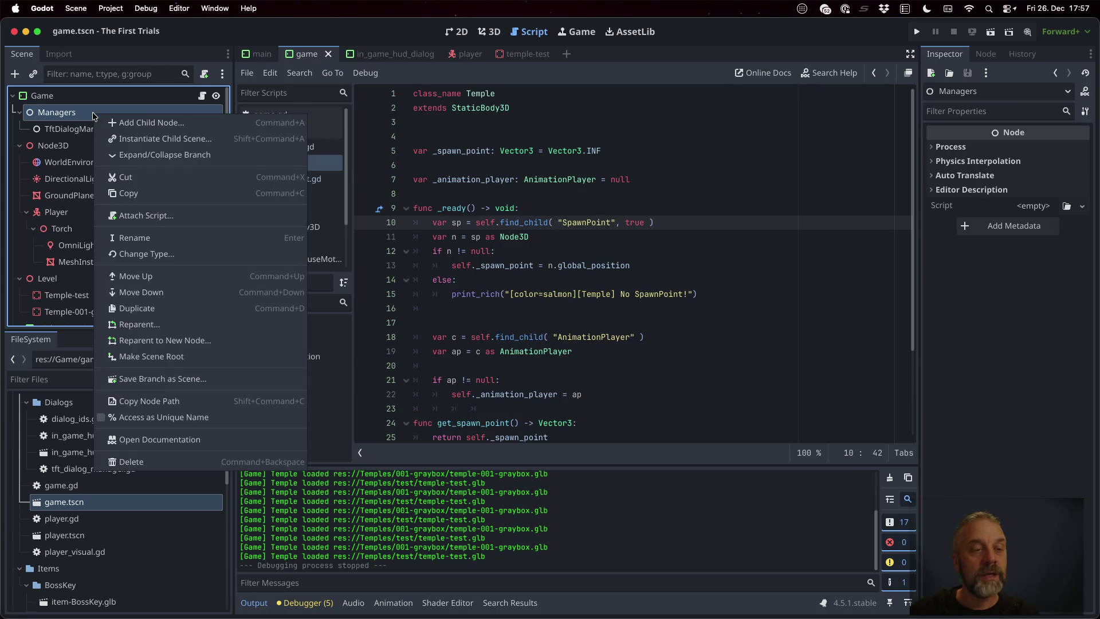
pyautogui.click(137, 123)
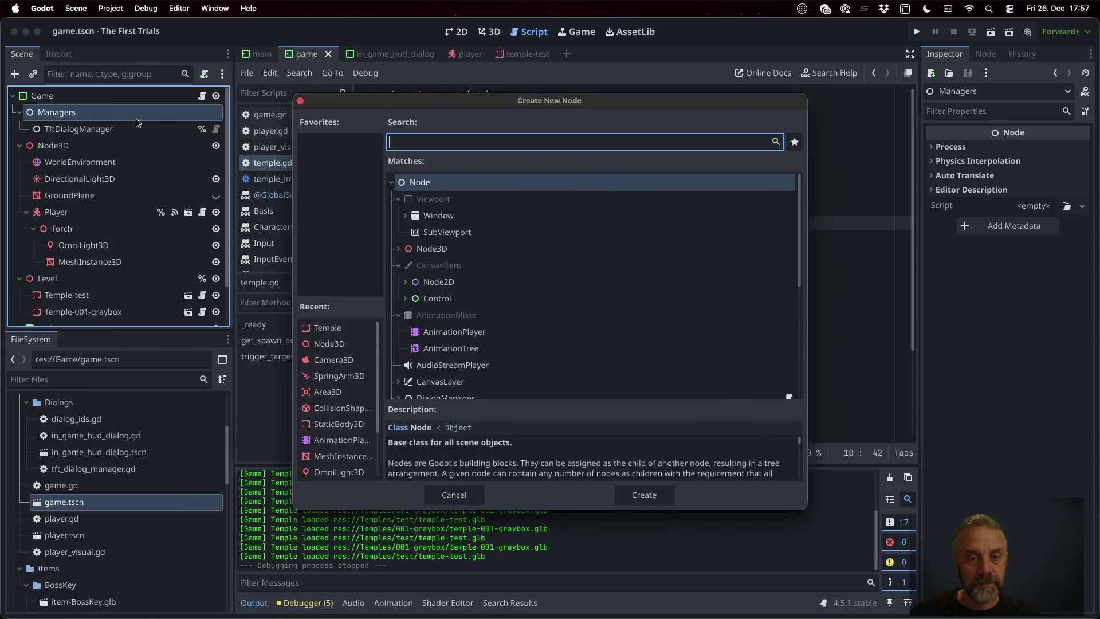
pyautogui.write('Node')
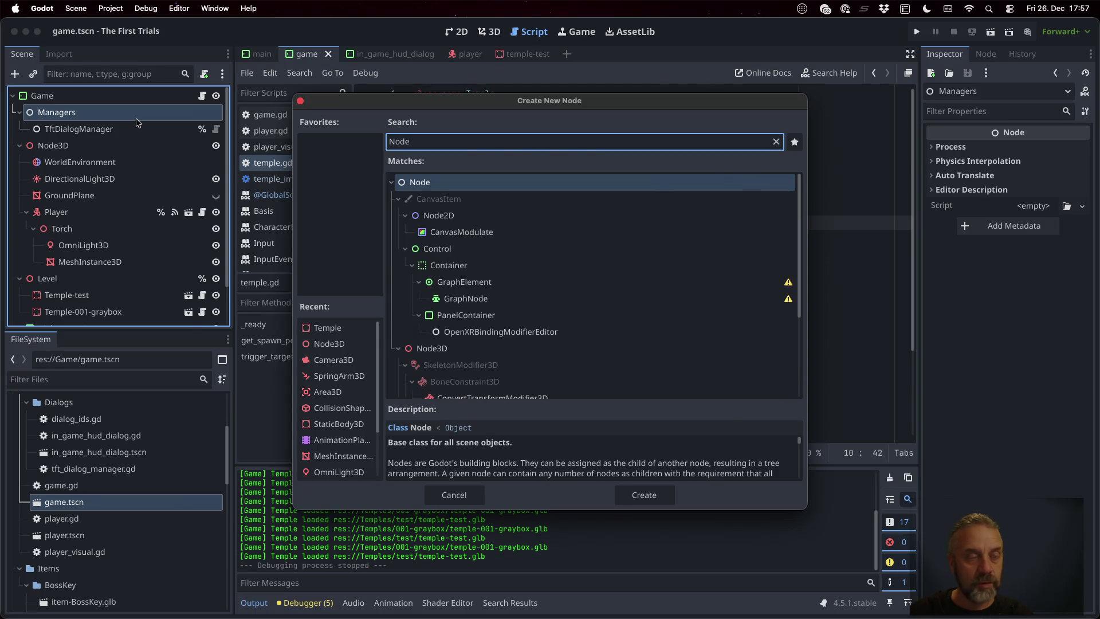
pyautogui.press('Return')
pyautogui.write('I')
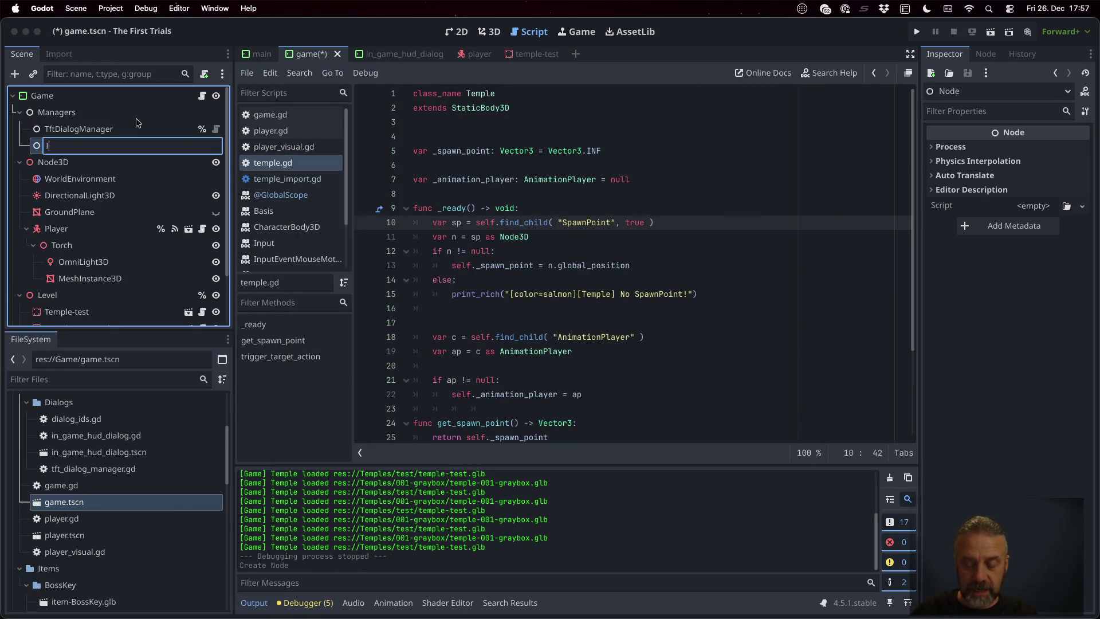
pyautogui.write('temManager')
pyautogui.press('Return')
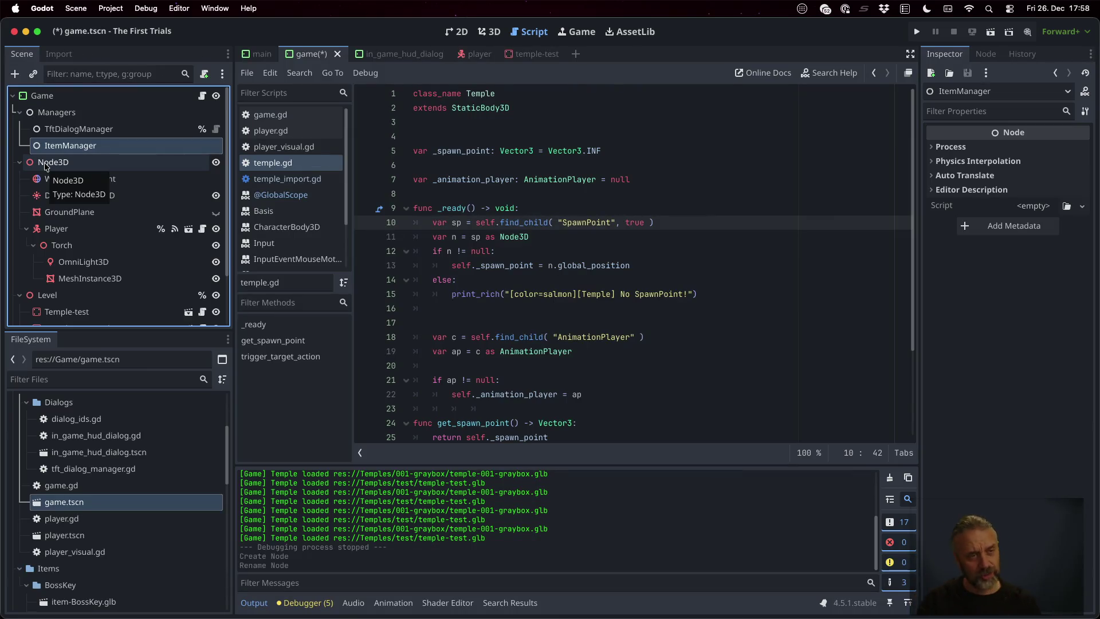
pyautogui.rightClick(75, 144)
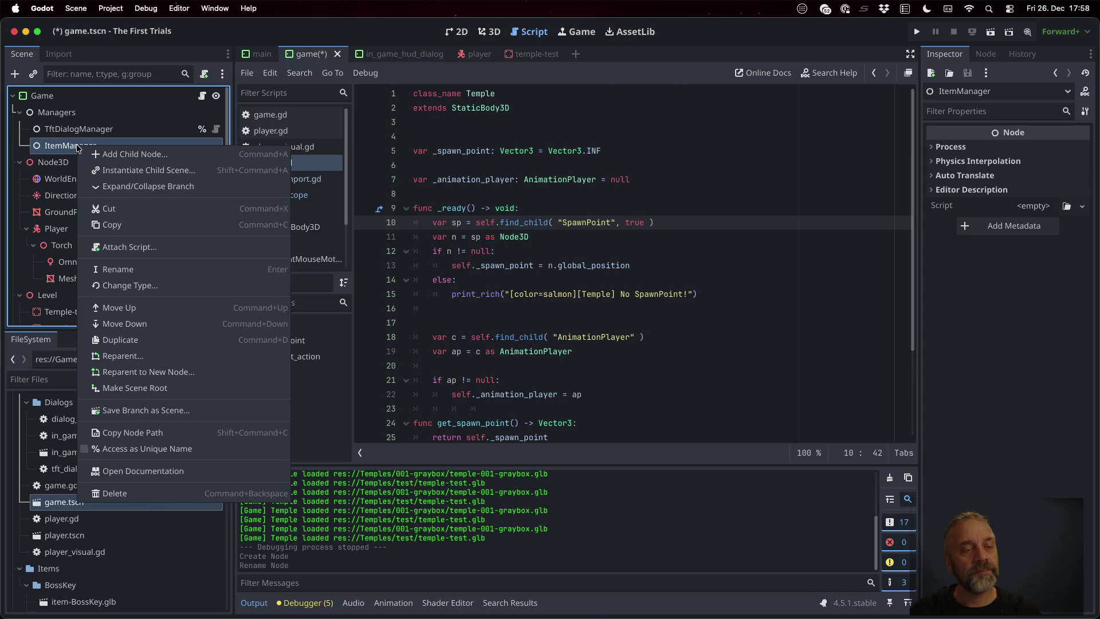
# - Attach a new item_manager.gd script to ItemManager, declare class_name ItemManager, and save
pyautogui.click(178, 250)
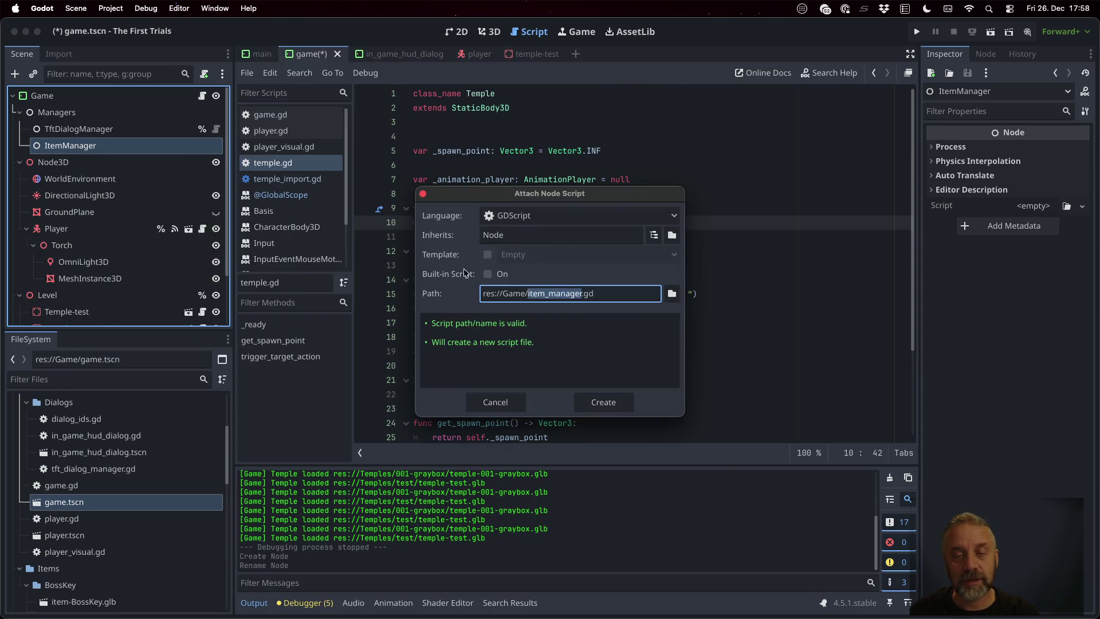
pyautogui.click(602, 403)
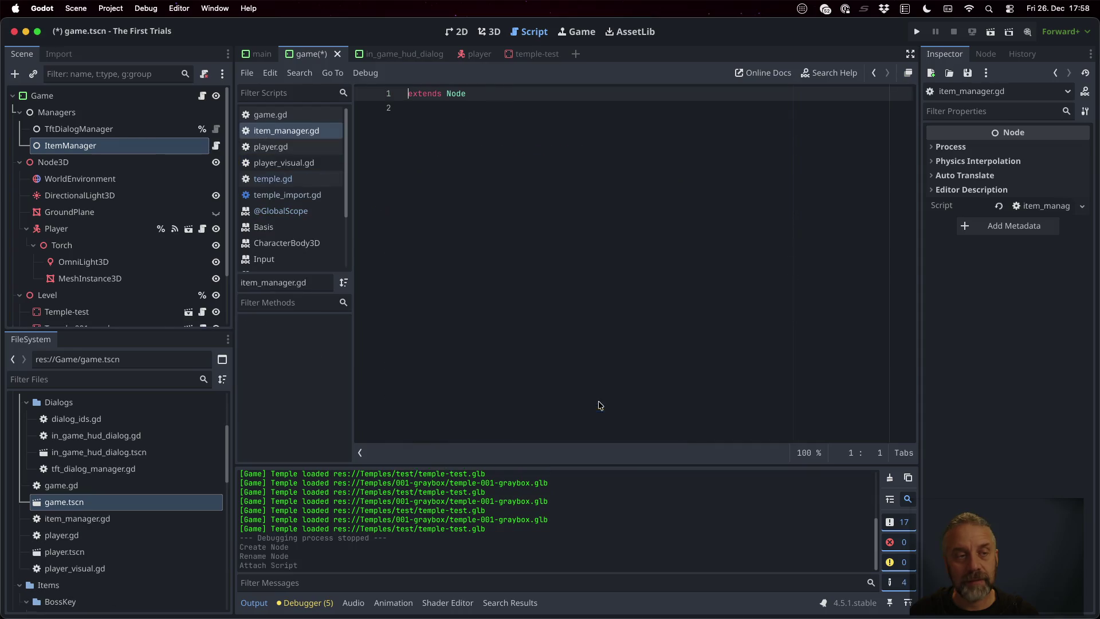
pyautogui.press('Return')
pyautogui.press('Up')
pyautogui.write('cl')
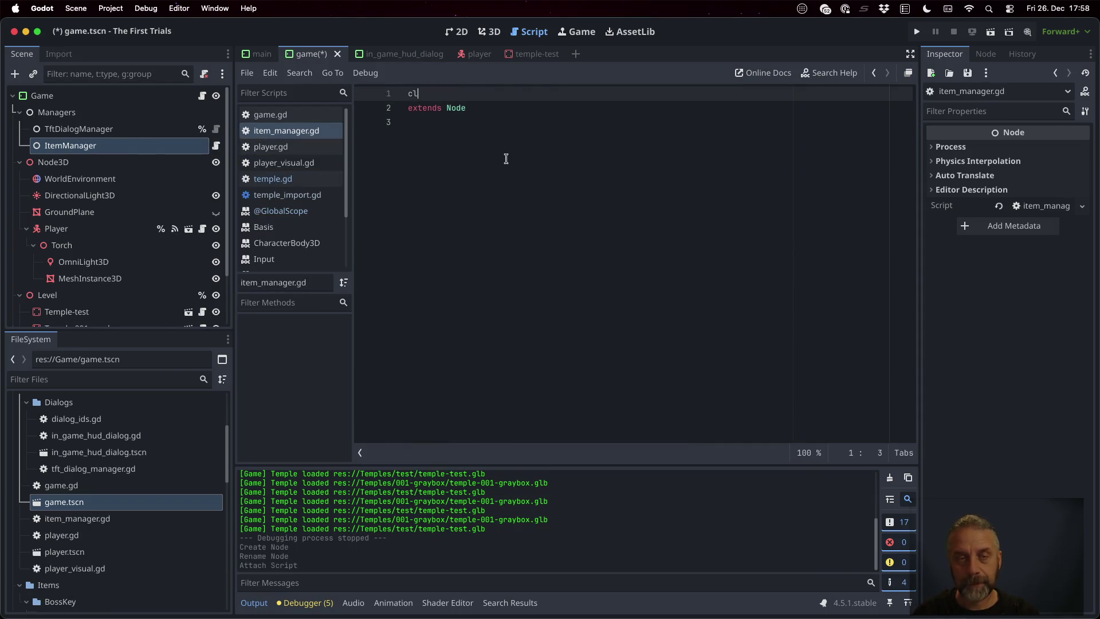
pyautogui.write('ass_name I')
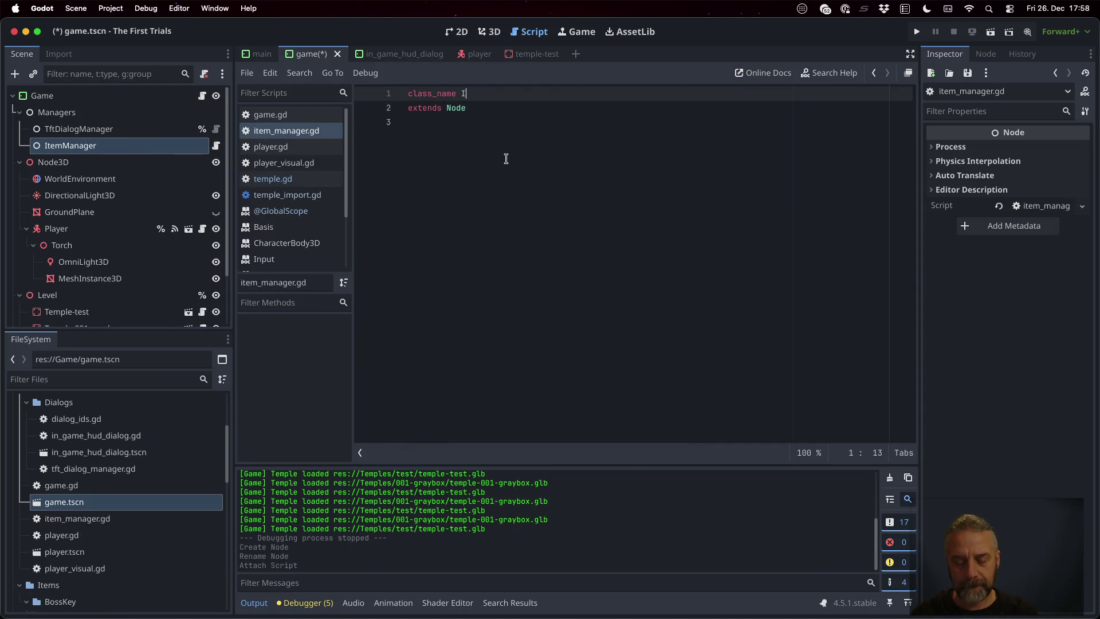
pyautogui.write('temManager')
pyautogui.press('Down')
pyautogui.press('Down')
pyautogui.press('super+s')
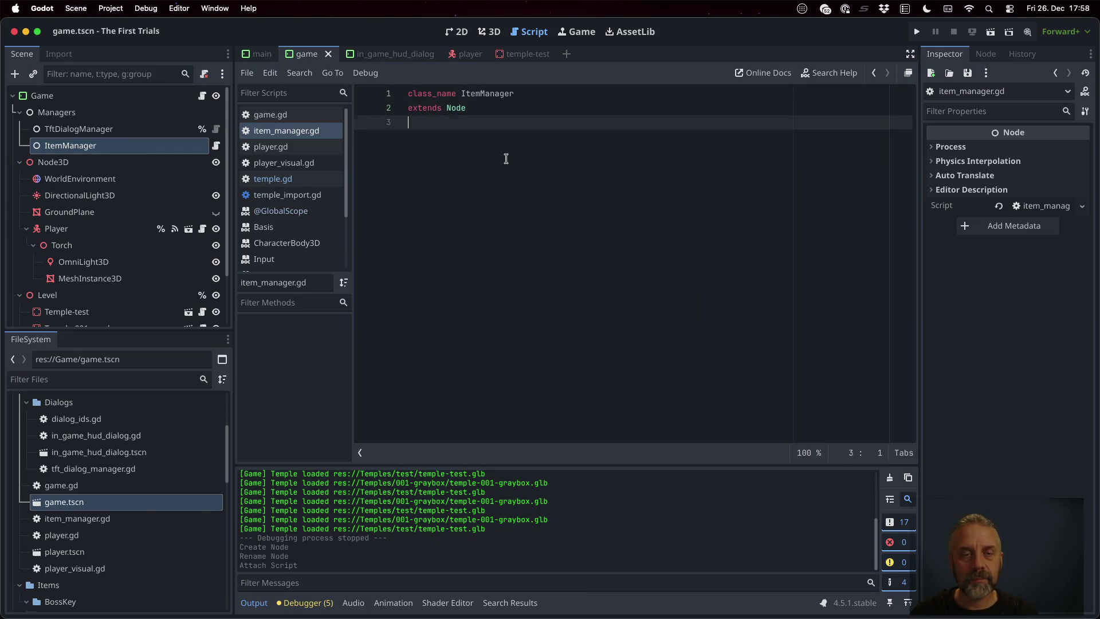
# - Add an empty func _ready() -> void: containing pass to item_manager.gd
pyautogui.press('Return')
pyautogui.press('Return')
pyautogui.write('func _')
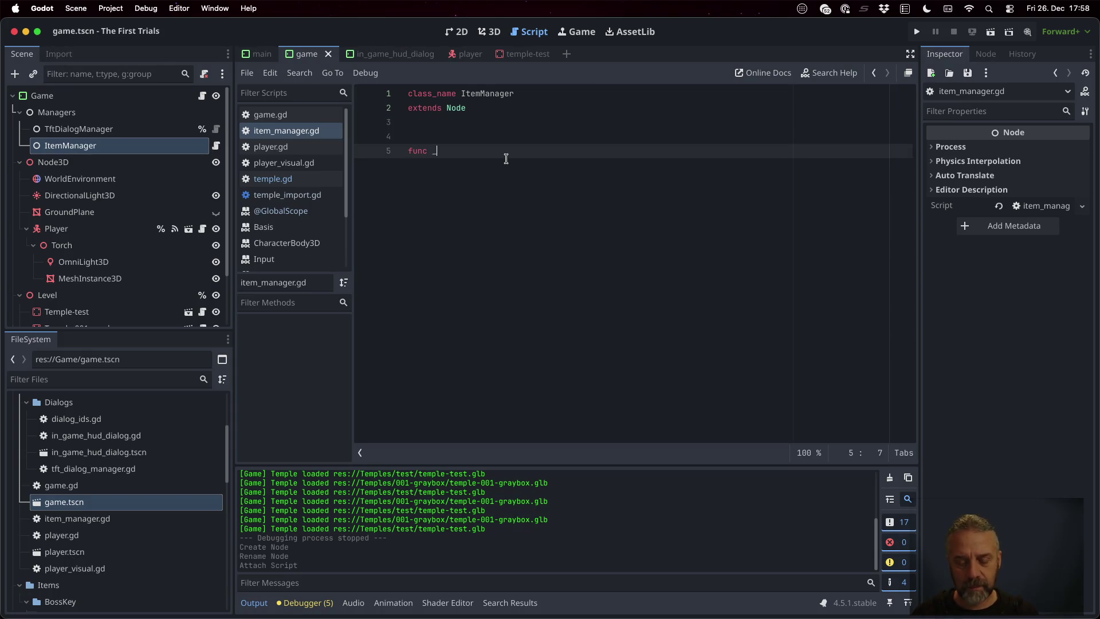
pyautogui.write('ready() -> vo')
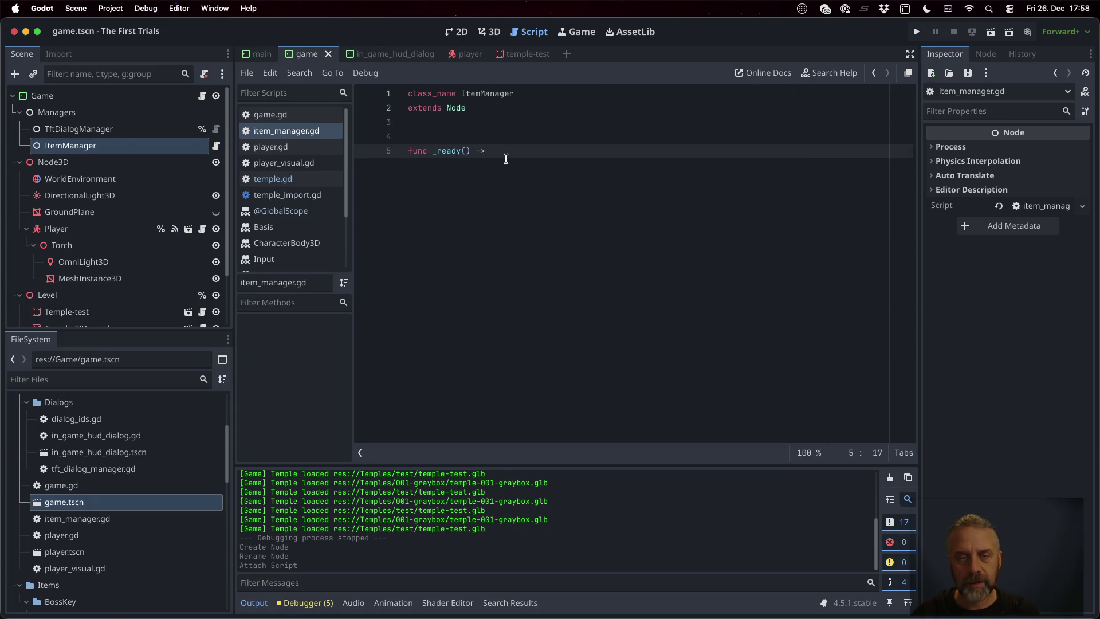
pyautogui.write('id:')
pyautogui.press('Return')
pyautogui.write('pass')
pyautogui.press('Return')
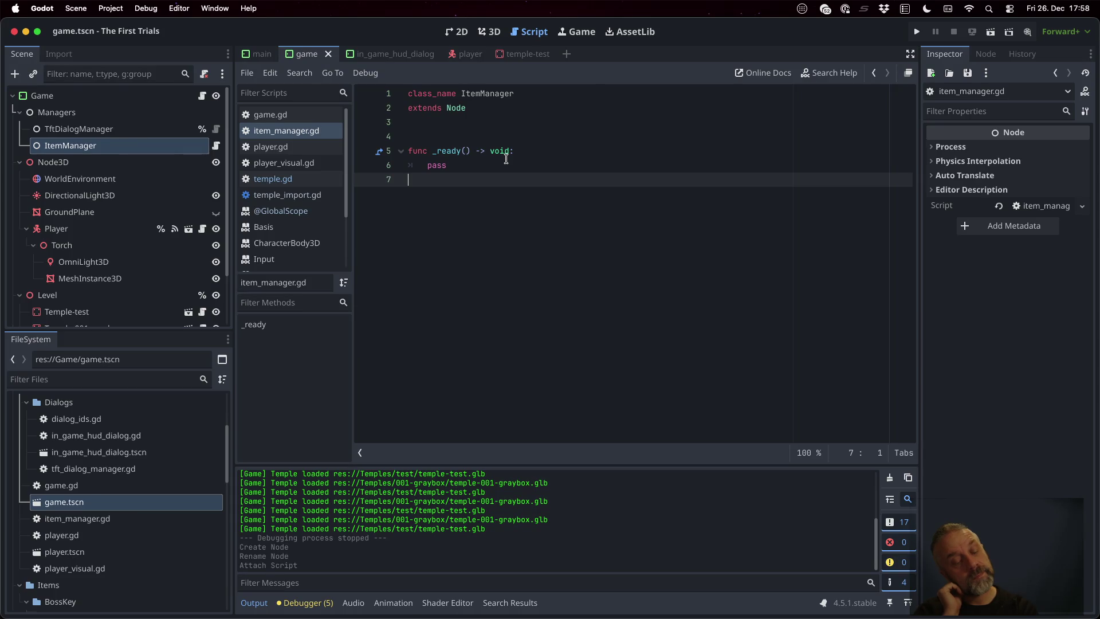
# - Write the header func spawn_item(type: String, position: Vector3) -> void: below _ready
pyautogui.press('Return')
pyautogui.write('func spawn_')
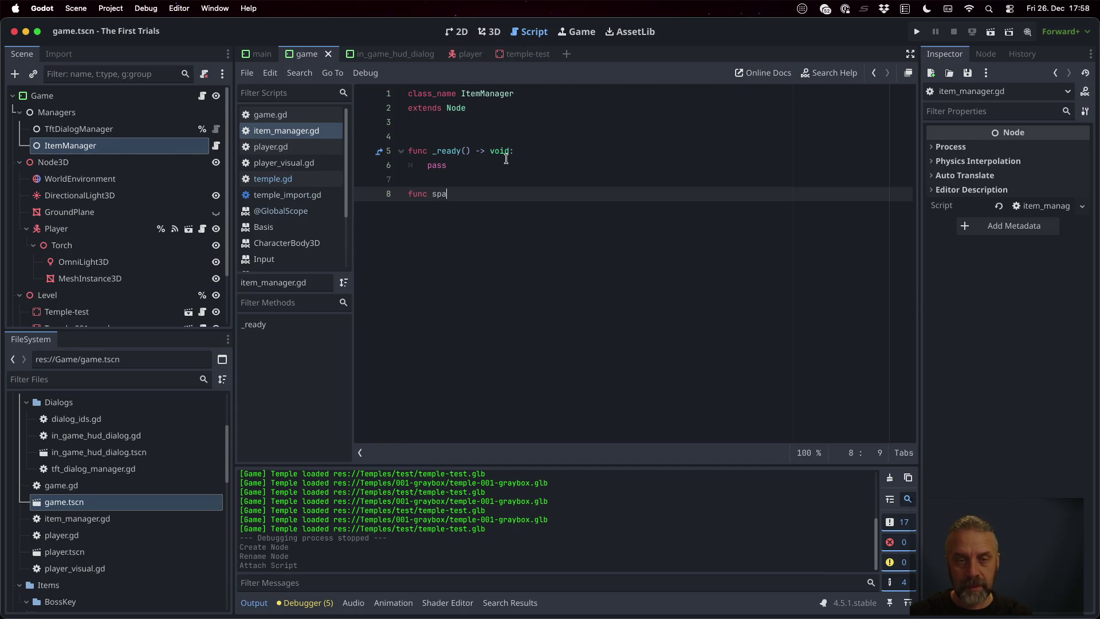
pyautogui.write('item(')
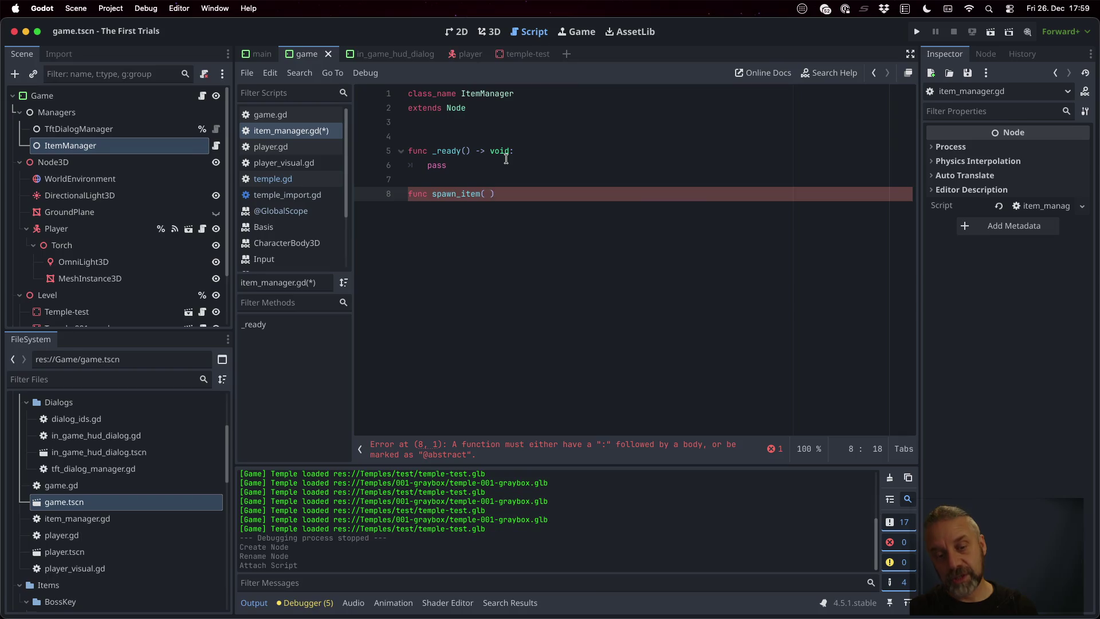
pyautogui.write('name: String,')
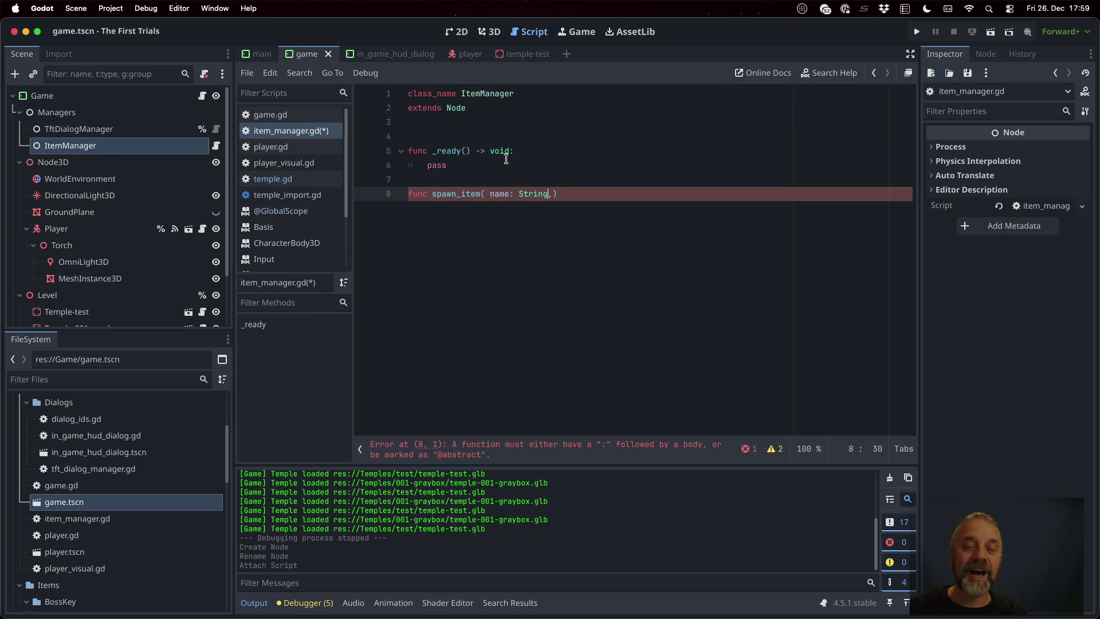
pyautogui.press('Left')
pyautogui.press('Left')
pyautogui.hotkey('shift', 'Left')
pyautogui.hotkey('shift', 'Left')
pyautogui.hotkey('shift', 'Left')
pyautogui.write('type')
pyautogui.write(' na,')
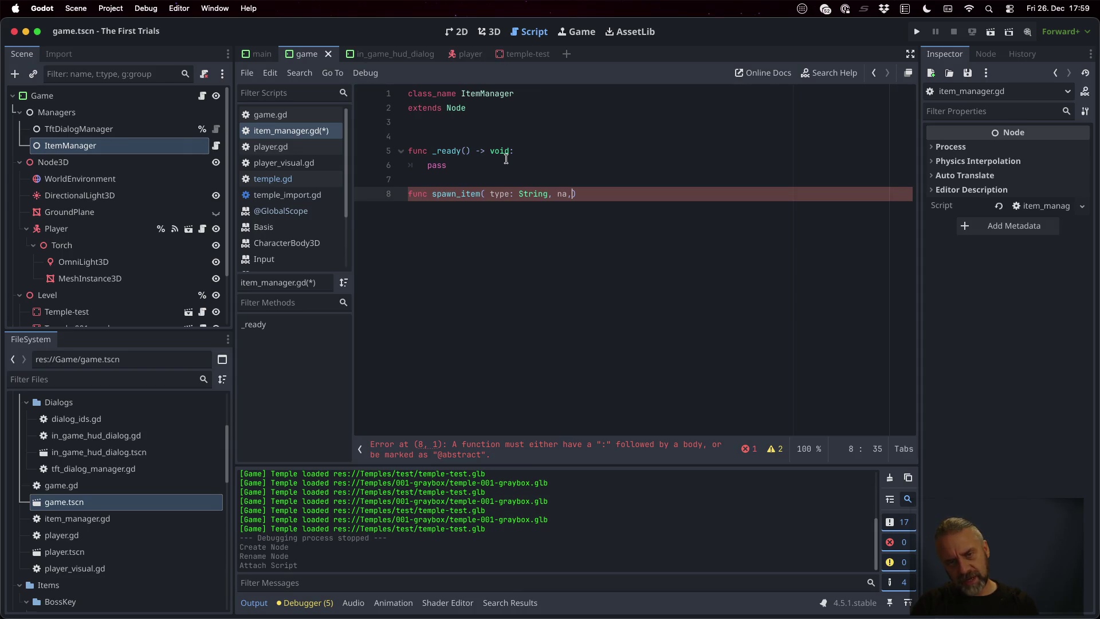
pyautogui.press('BackSpace')
pyautogui.write('me')
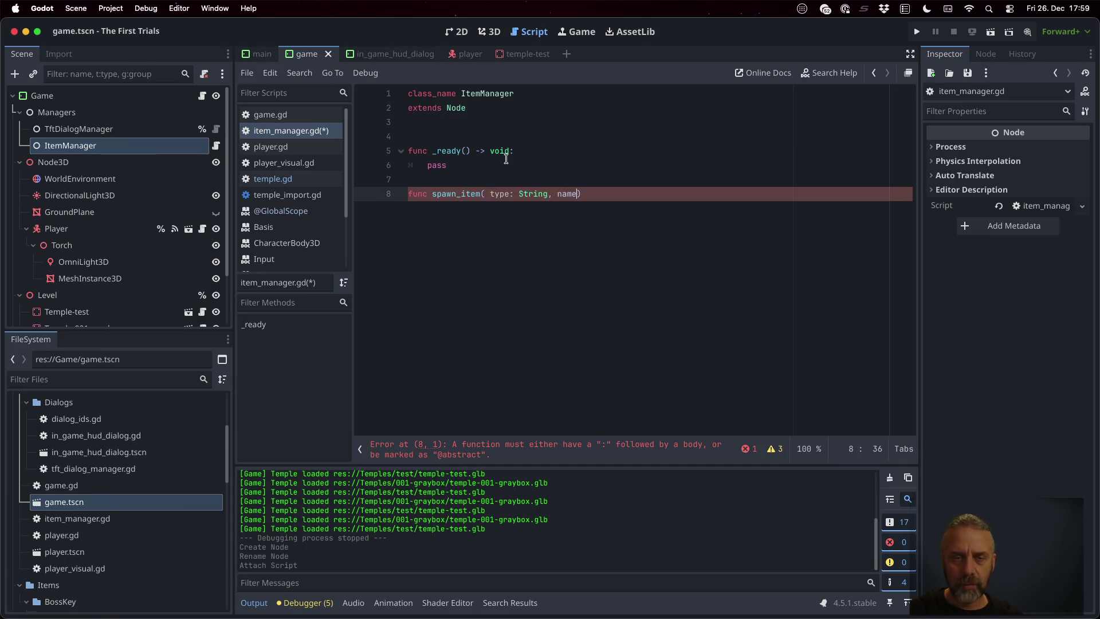
pyautogui.press('BackSpace')
pyautogui.press('BackSpace')
pyautogui.press('BackSpace')
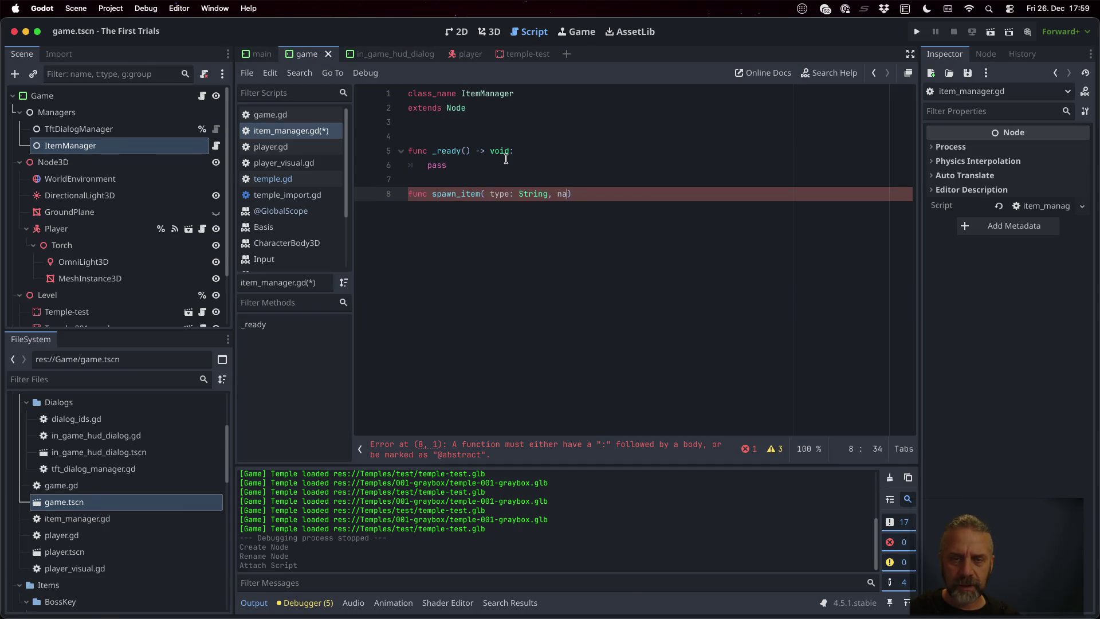
pyautogui.write('position: Vector3')
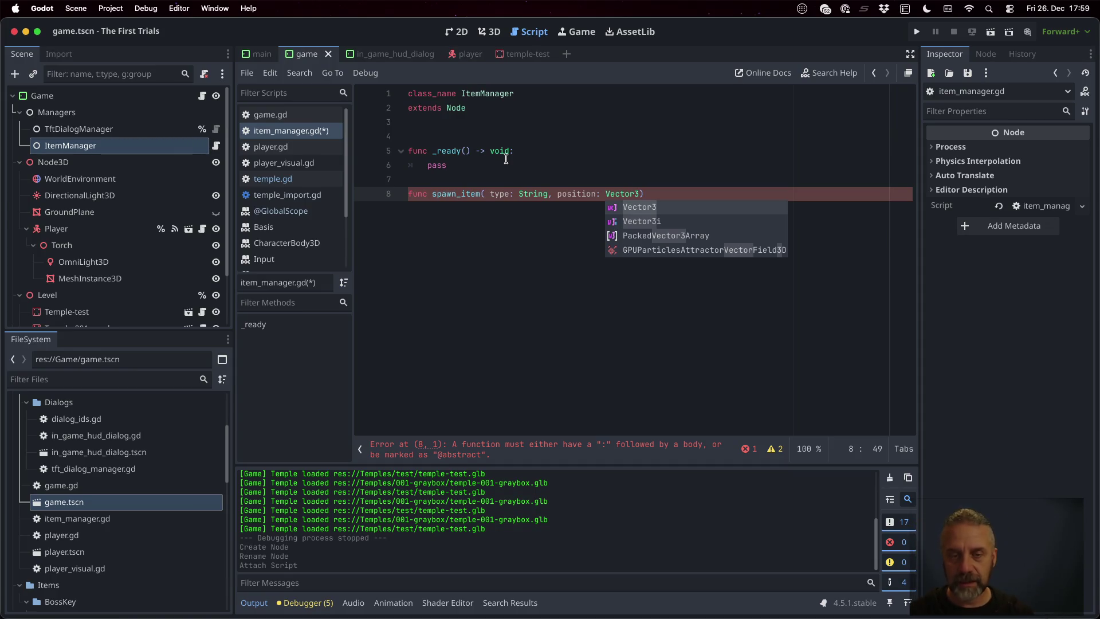
pyautogui.write(')')
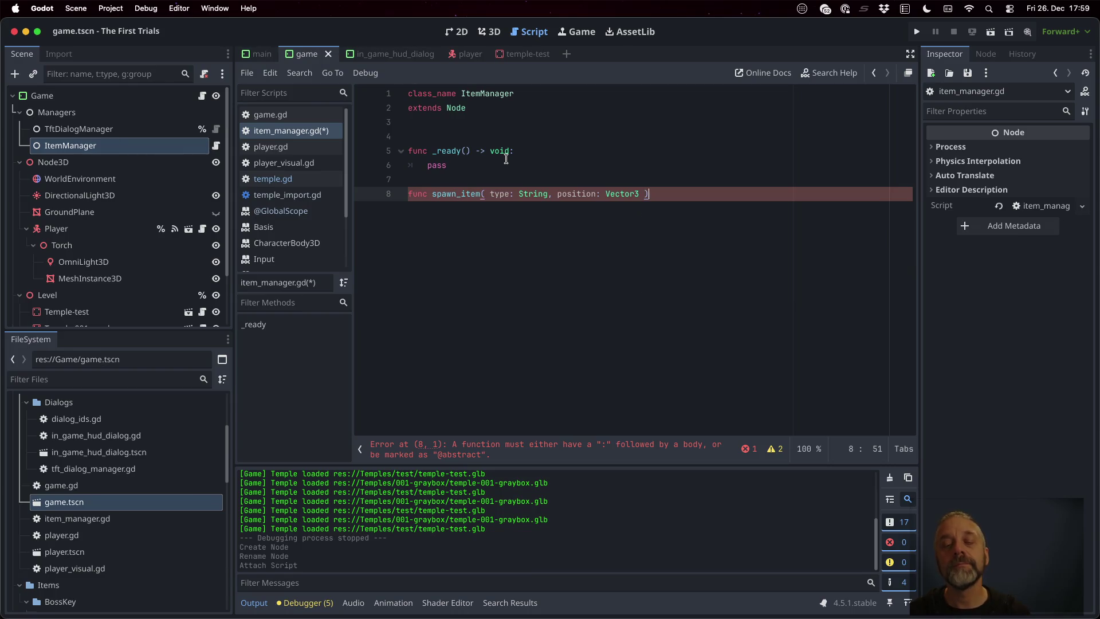
pyautogui.write(' -> void:')
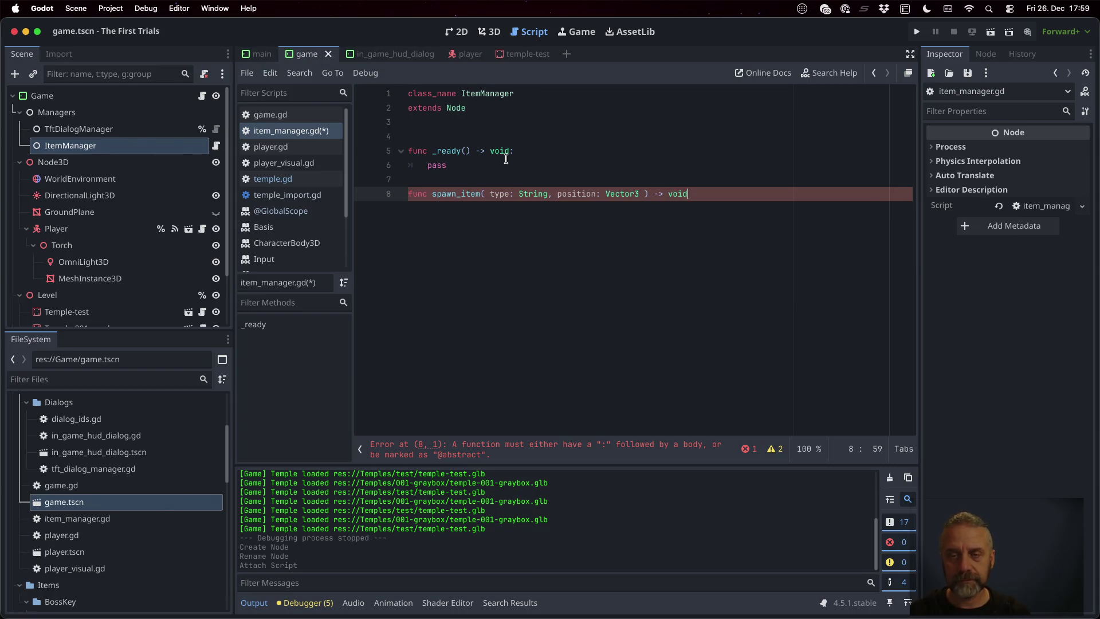
# - Give spawn_item a pass body, save item_manager.gd, and select the Game root node
pyautogui.press('Return')
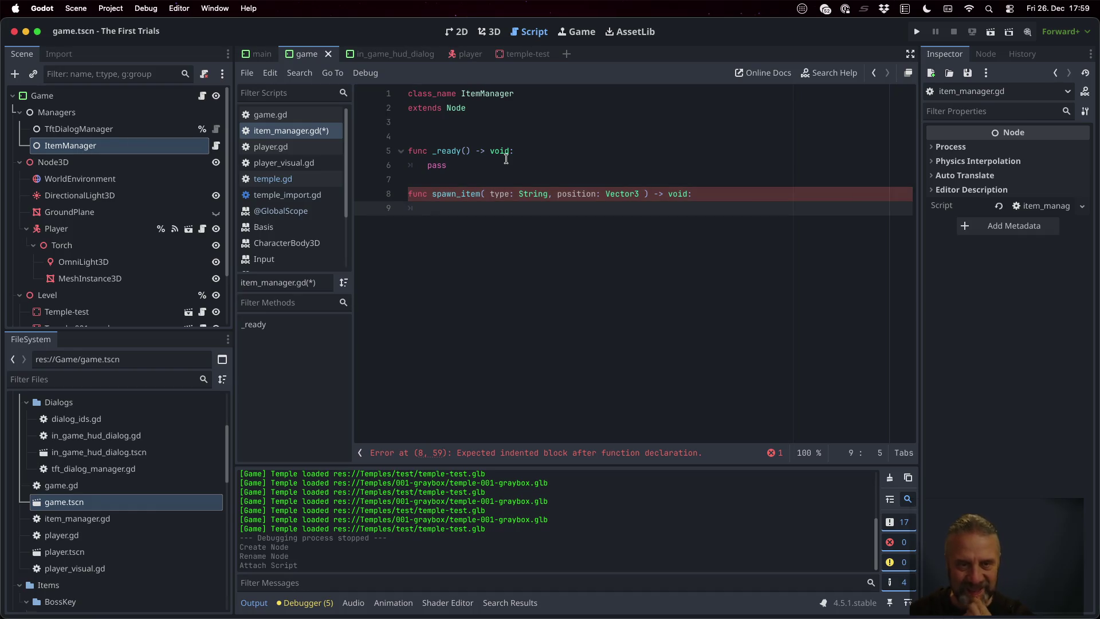
pyautogui.press('Up')
pyautogui.press('End')
pyautogui.press('Down')
pyautogui.write('pass')
pyautogui.press('Return')
pyautogui.press('super+s')
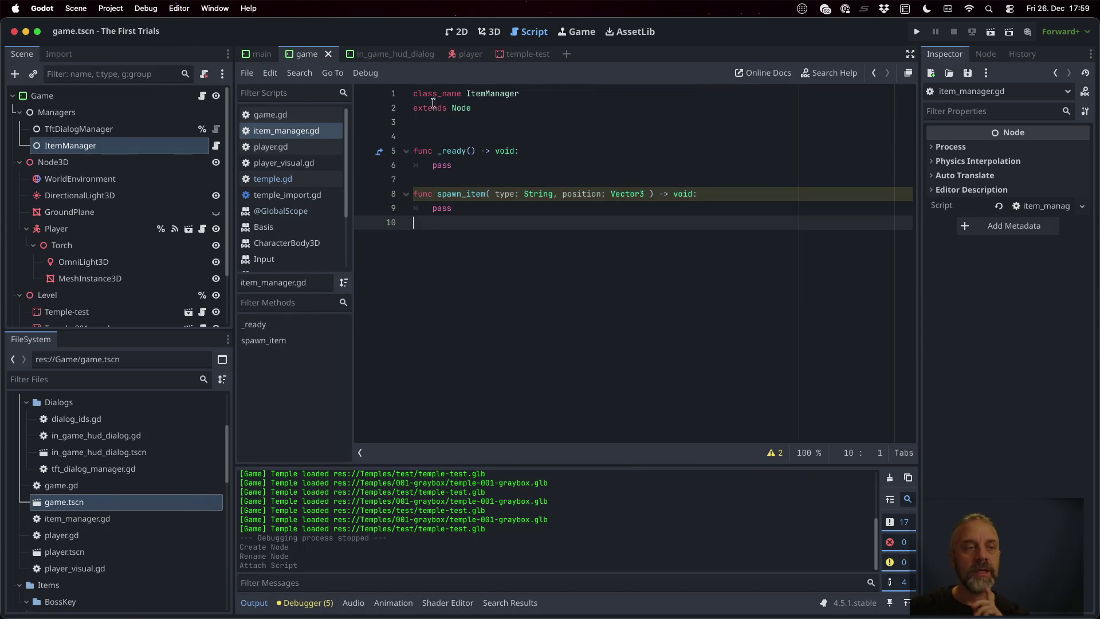
pyautogui.click(164, 95)
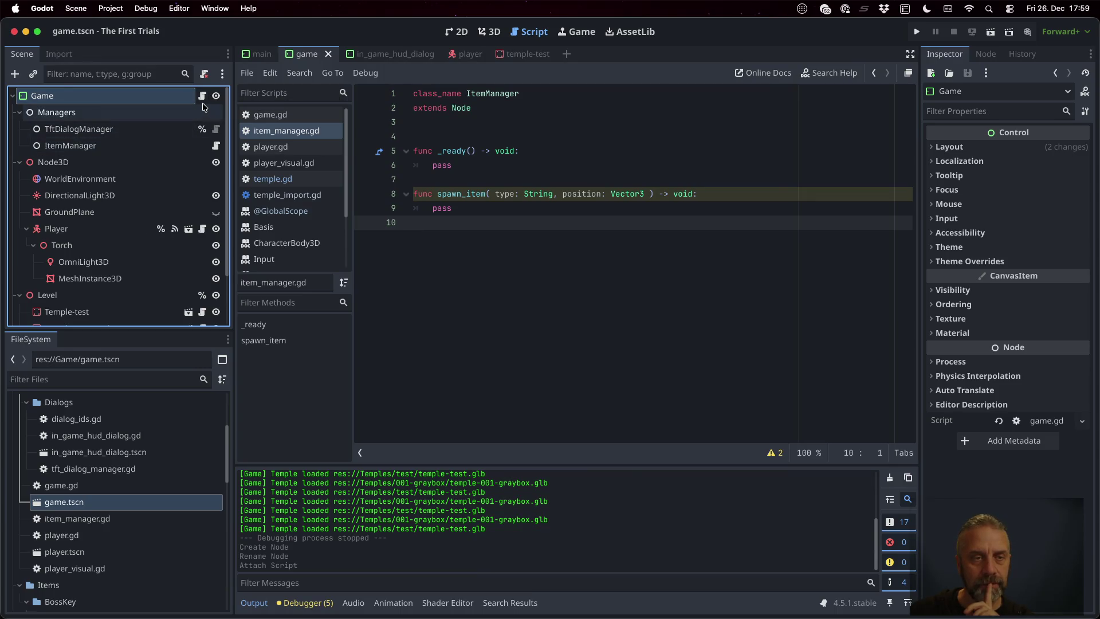
# - Give the ItemManager node a scene-unique name so it can be accessed as %ItemManager
pyautogui.click(202, 95)
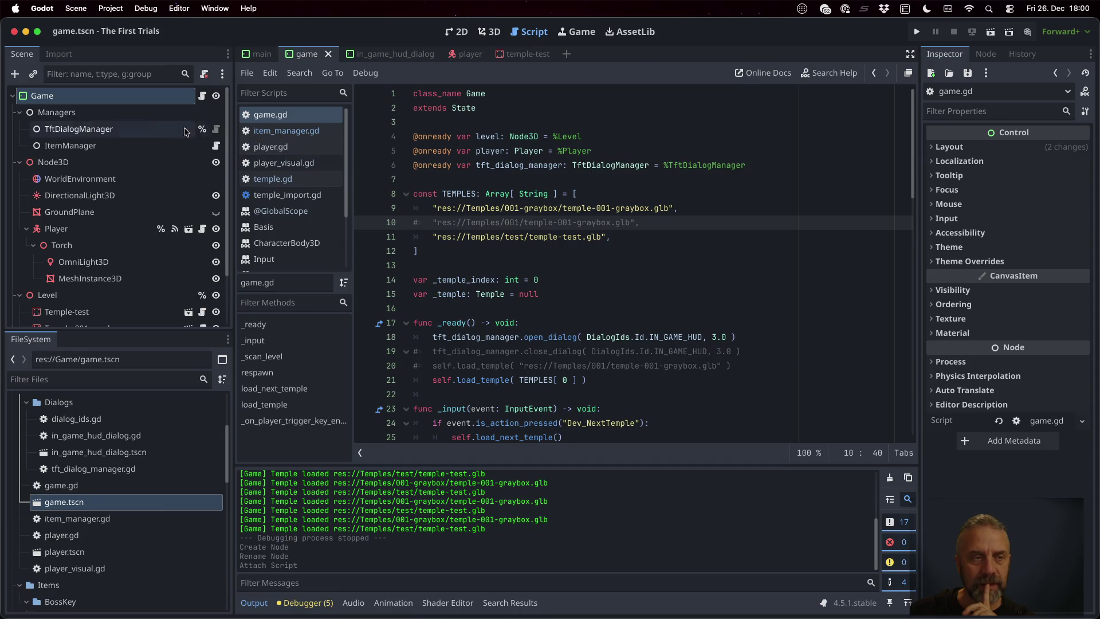
pyautogui.click(115, 146)
pyautogui.rightClick(115, 146)
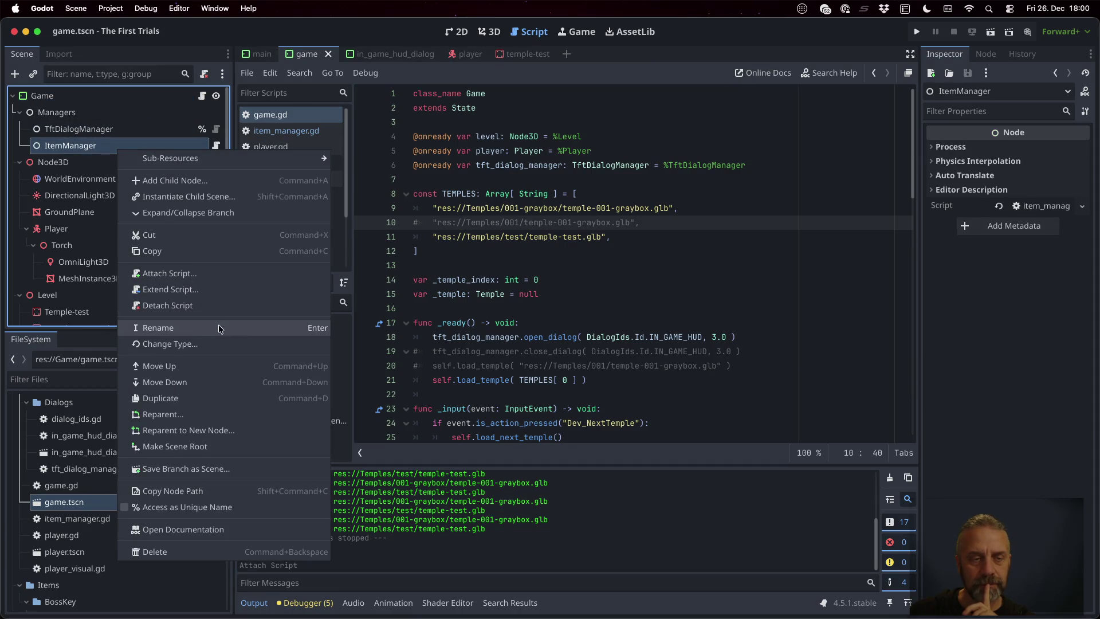
pyautogui.click(229, 507)
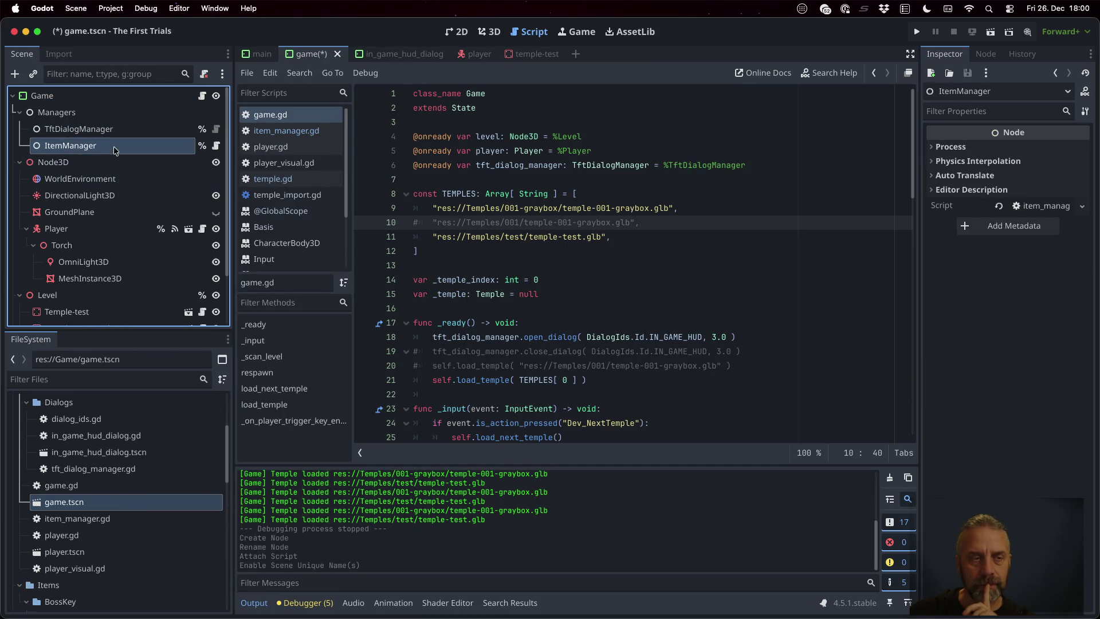
pyautogui.moveTo(106, 143)
pyautogui.mouseDown()
pyautogui.moveTo(269, 147)
pyautogui.moveTo(448, 183)
pyautogui.mouseUp()
pyautogui.press('super+s')
pyautogui.click(587, 289)
pyautogui.scroll(-1, 588, 290)
pyautogui.scroll(-5, 587, 289)
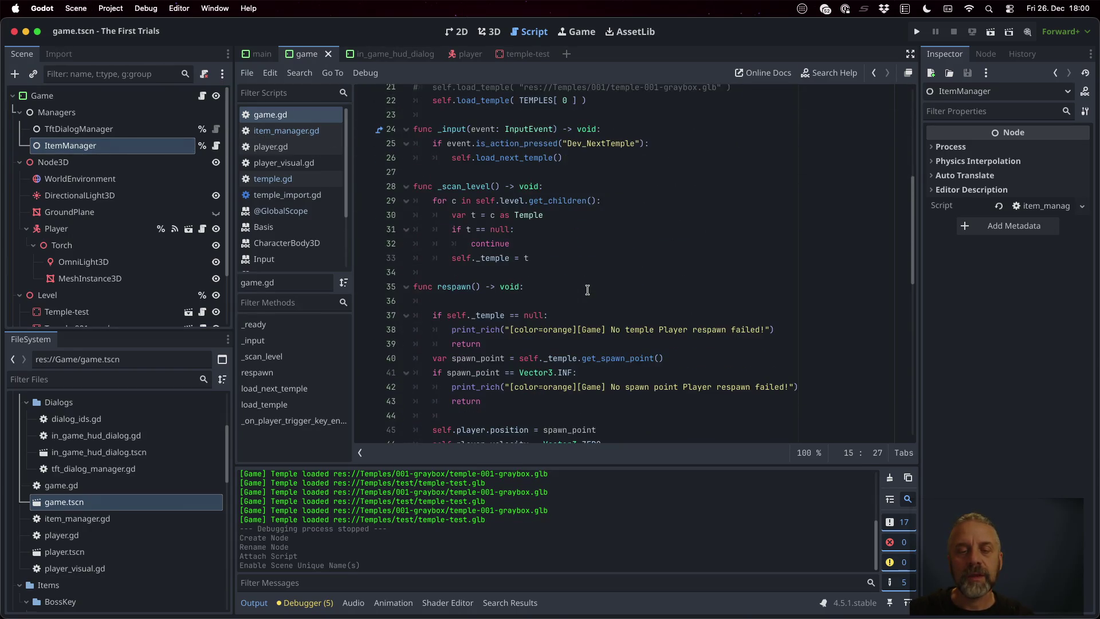
pyautogui.scroll(-2, 587, 290)
pyautogui.click(555, 191)
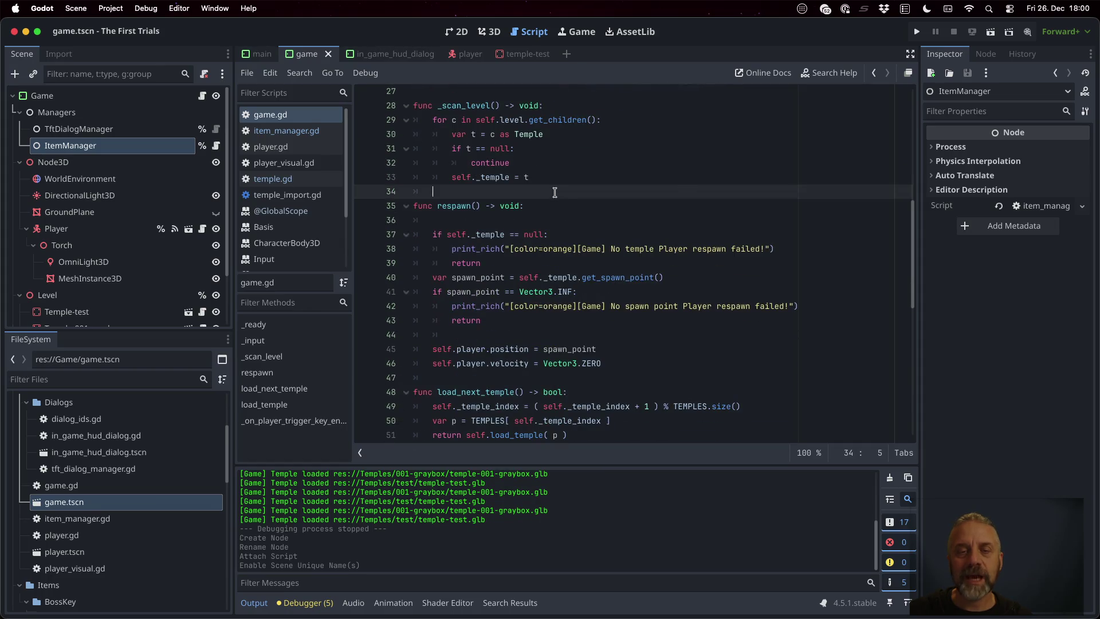
pyautogui.scroll(-4, 647, 286)
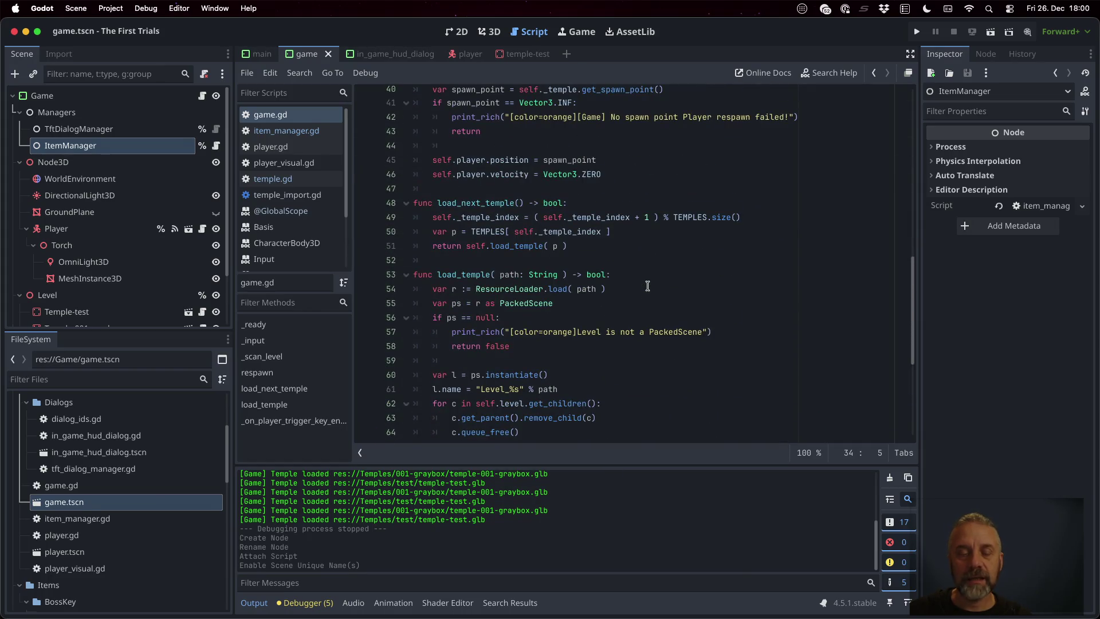
# - Declare func _spawn_items() -> void: in game.gd just before load_next_template
pyautogui.scroll(3, 648, 285)
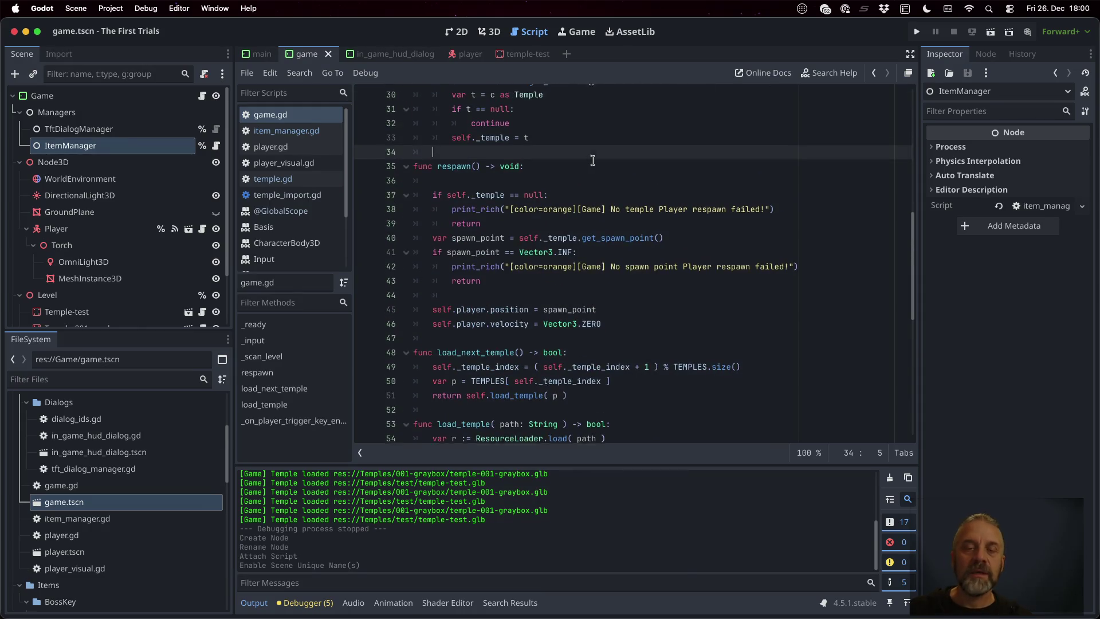
pyautogui.scroll(1, 592, 161)
pyautogui.press('Down')
pyautogui.press('Down')
pyautogui.press('Down')
pyautogui.press('Down')
pyautogui.press('Down')
pyautogui.press('Down')
pyautogui.press('Return')
pyautogui.press('BackSpace')
pyautogui.write('func _spawn_item')
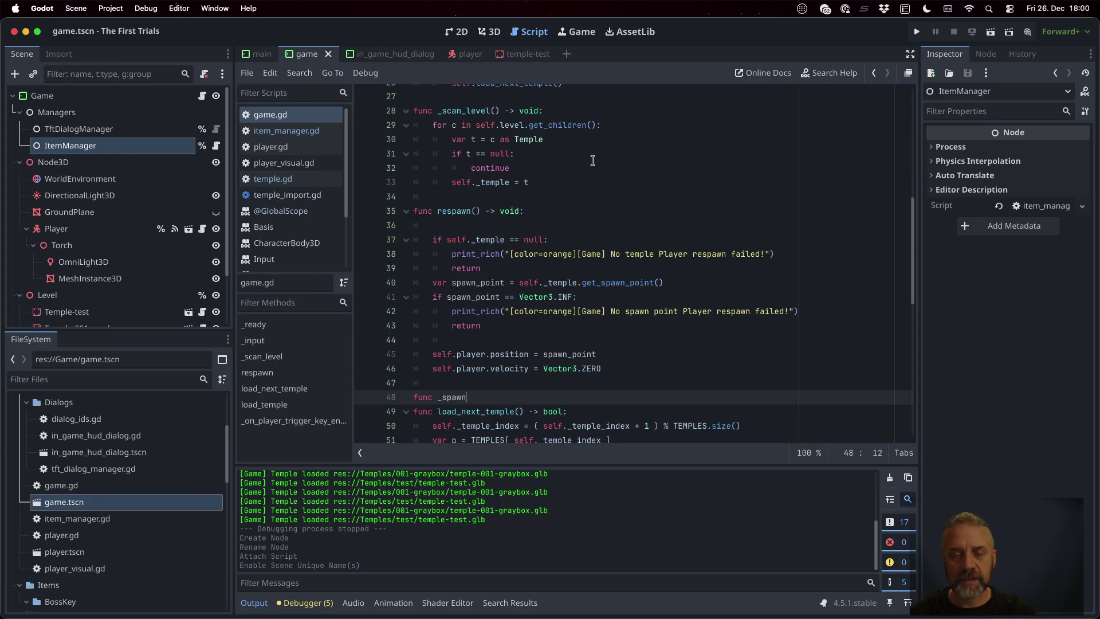
pyautogui.write('s() -> v')
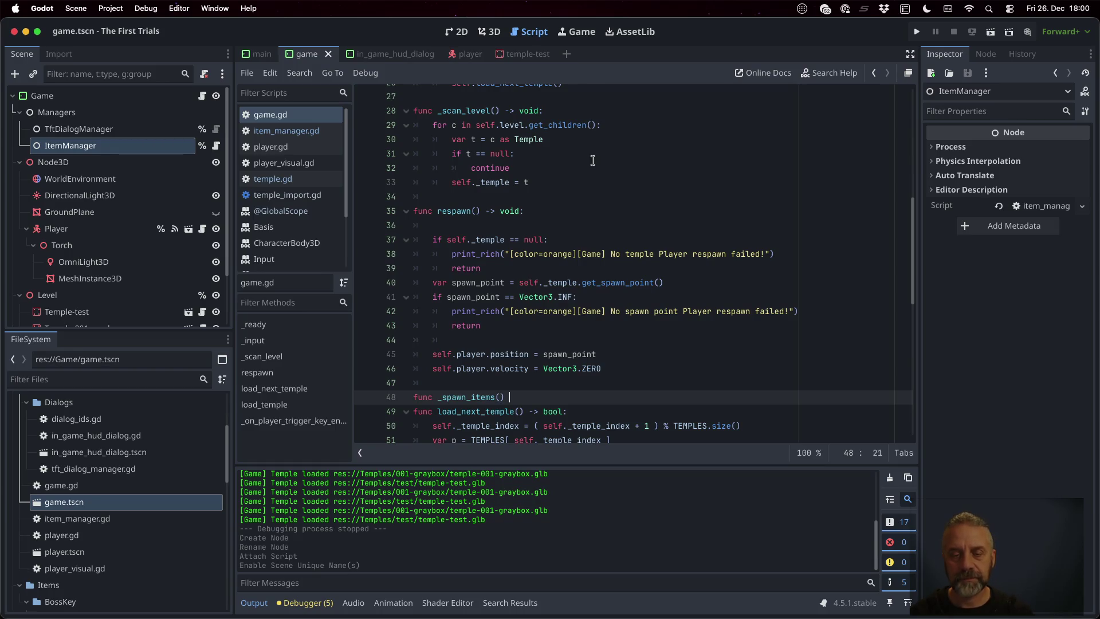
pyautogui.write('oid:')
pyautogui.press('Return')
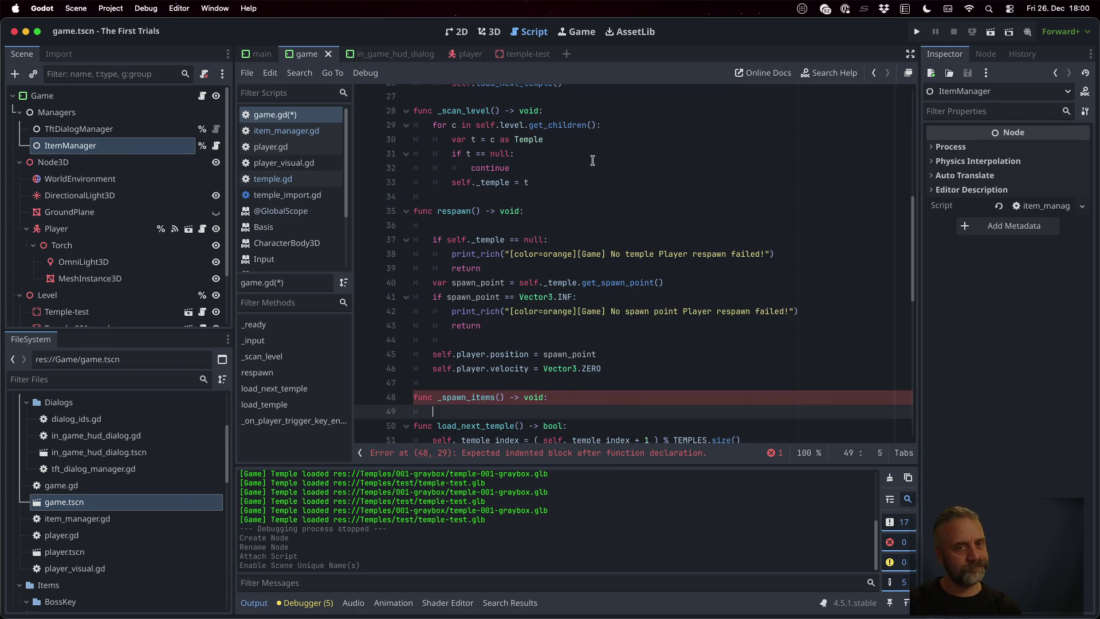
# - Make _spawn_items call self.item_manager.clear() and save game.gd
pyautogui.write('self.it')
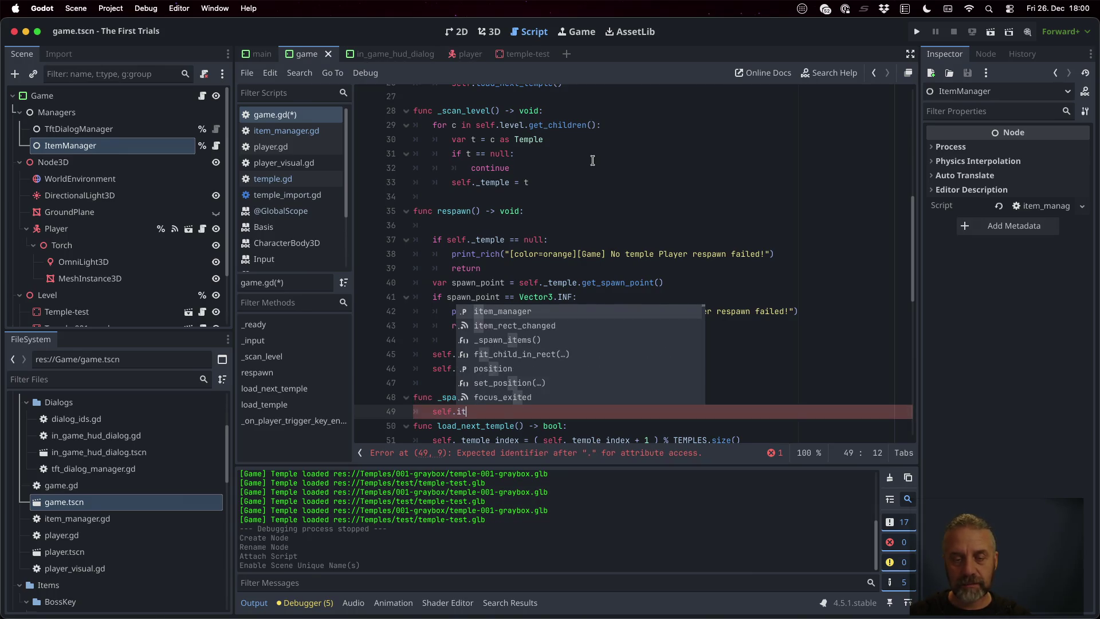
pyautogui.press('Return')
pyautogui.write('.clear()')
pyautogui.press('Return')
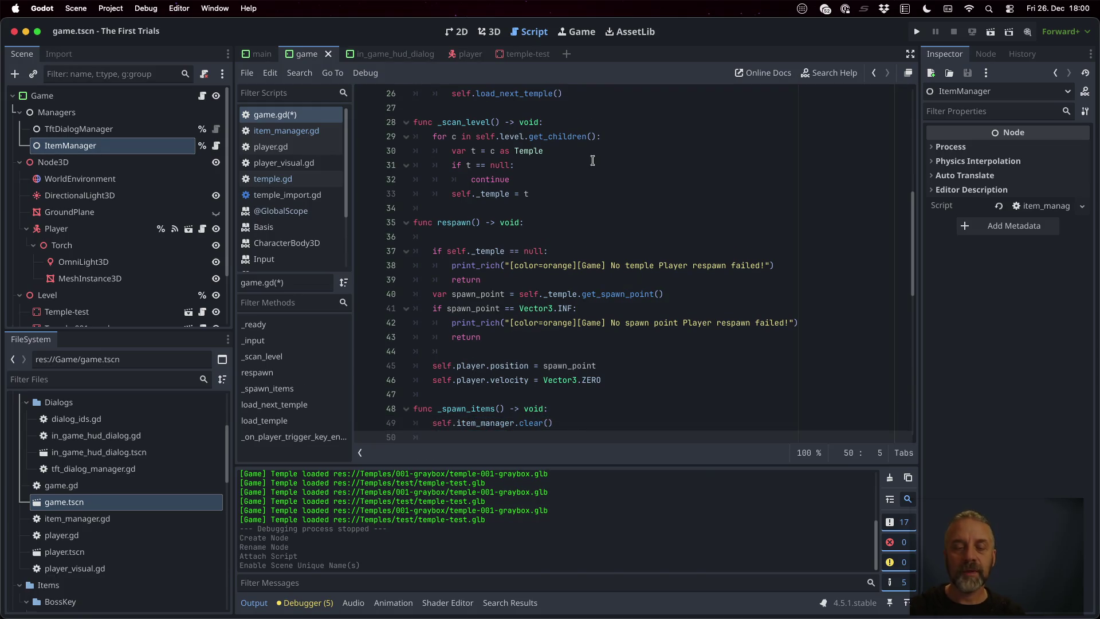
pyautogui.hotkey('ctrl', 's')
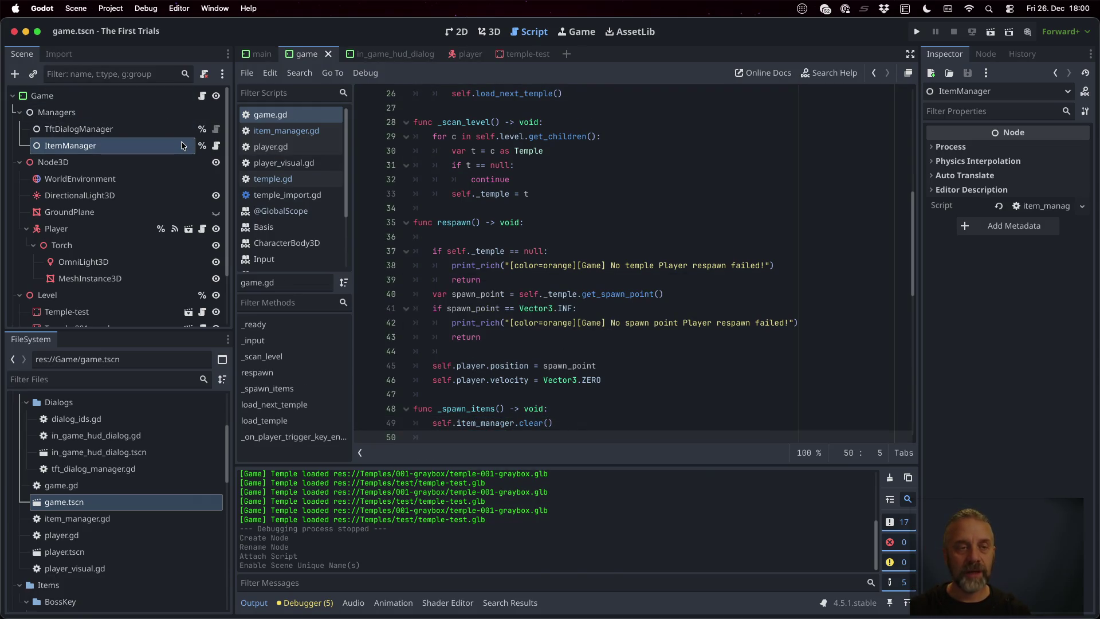
pyautogui.click(216, 145)
# - Add a clear_items() -> void stub containing pass below _ready in item_manager.gd, then return to game.gd
pyautogui.click(478, 184)
pyautogui.press('Return')
pyautogui.write('func cle')
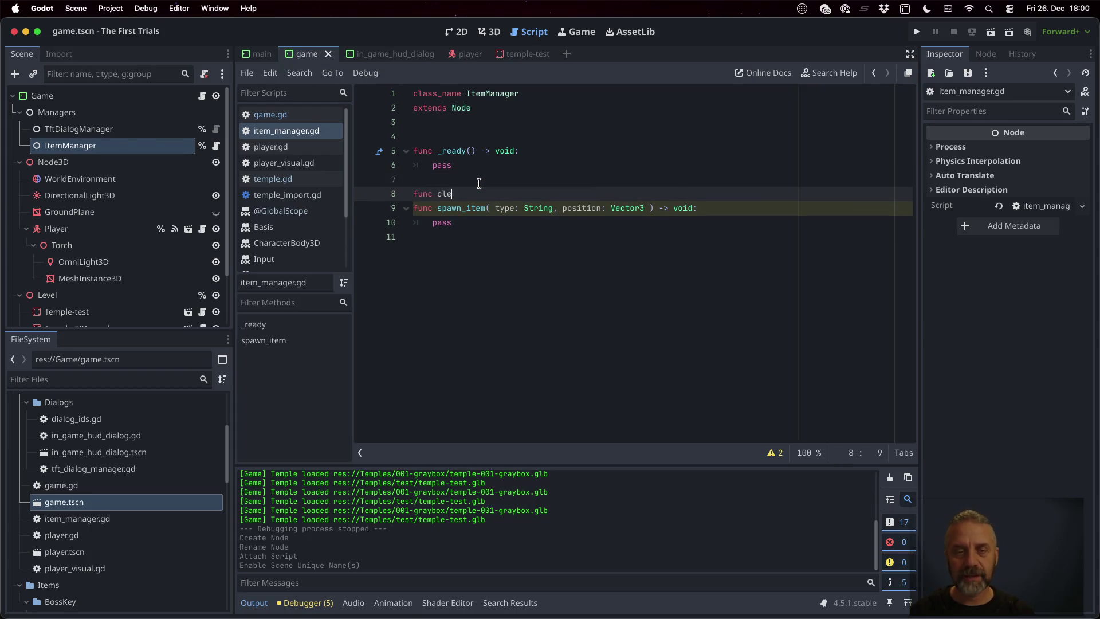
pyautogui.write('ar_items() -> ')
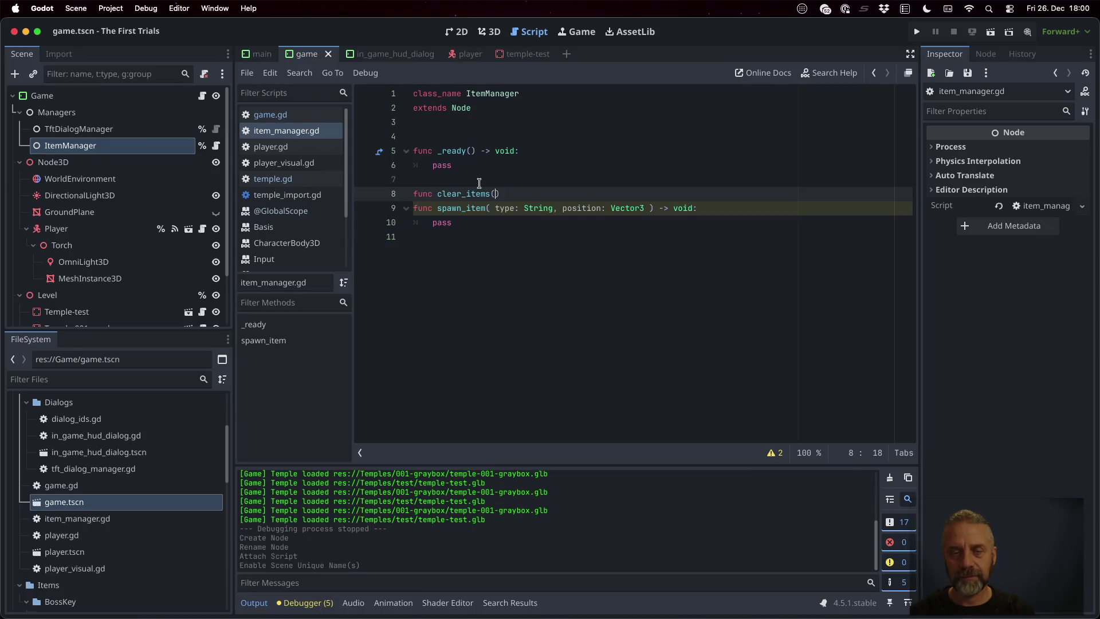
pyautogui.write('void:')
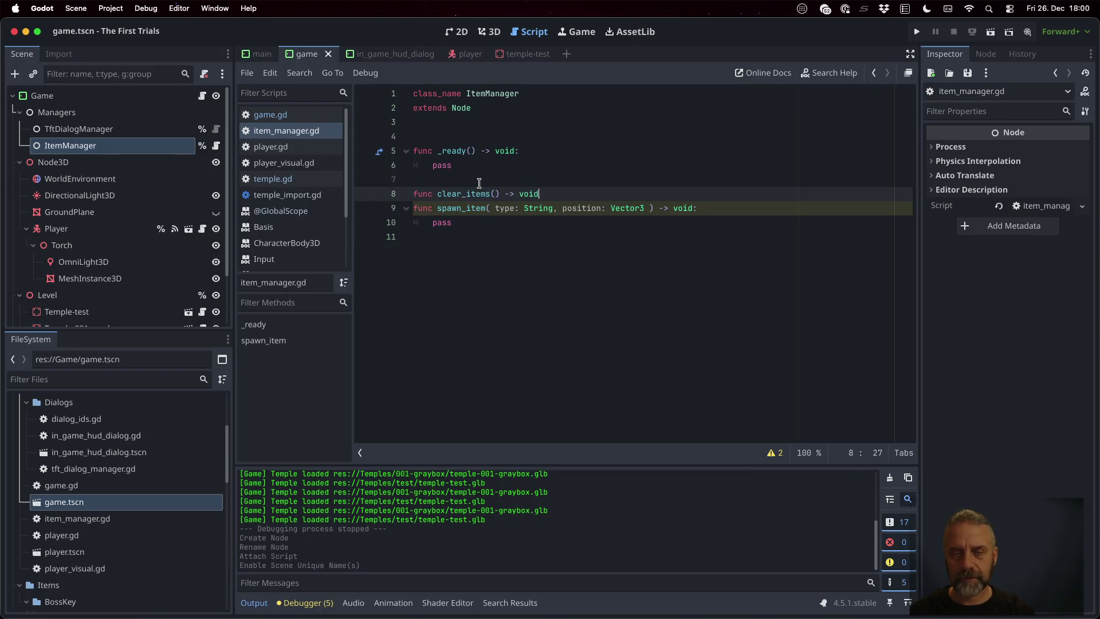
pyautogui.press('Return')
pyautogui.write('pass')
pyautogui.press('Return')
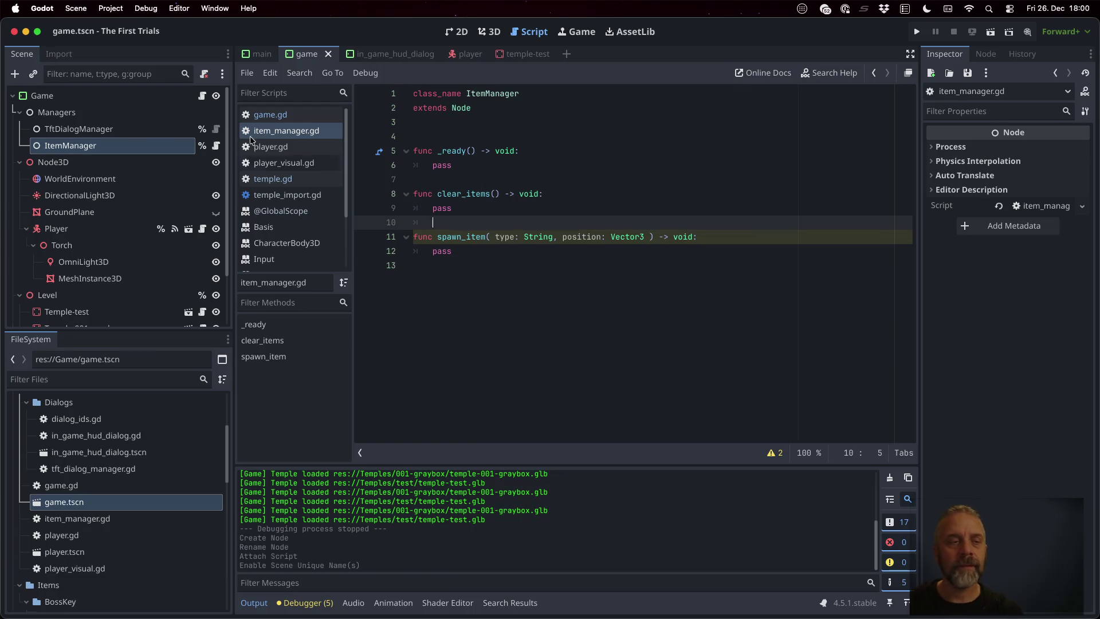
pyautogui.click(202, 96)
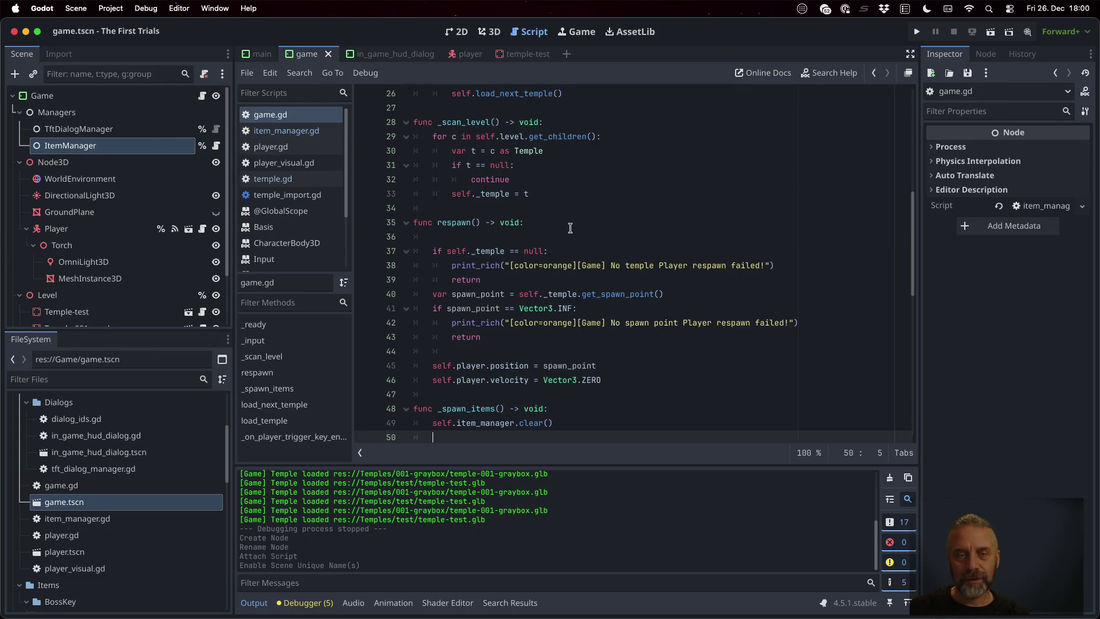
# - Change the line 49 call to self.item_manager.clear_items() and save game.gd
pyautogui.scroll(-2, 569, 224)
pyautogui.click(543, 394)
pyautogui.write(')')
pyautogui.press('BackSpace')
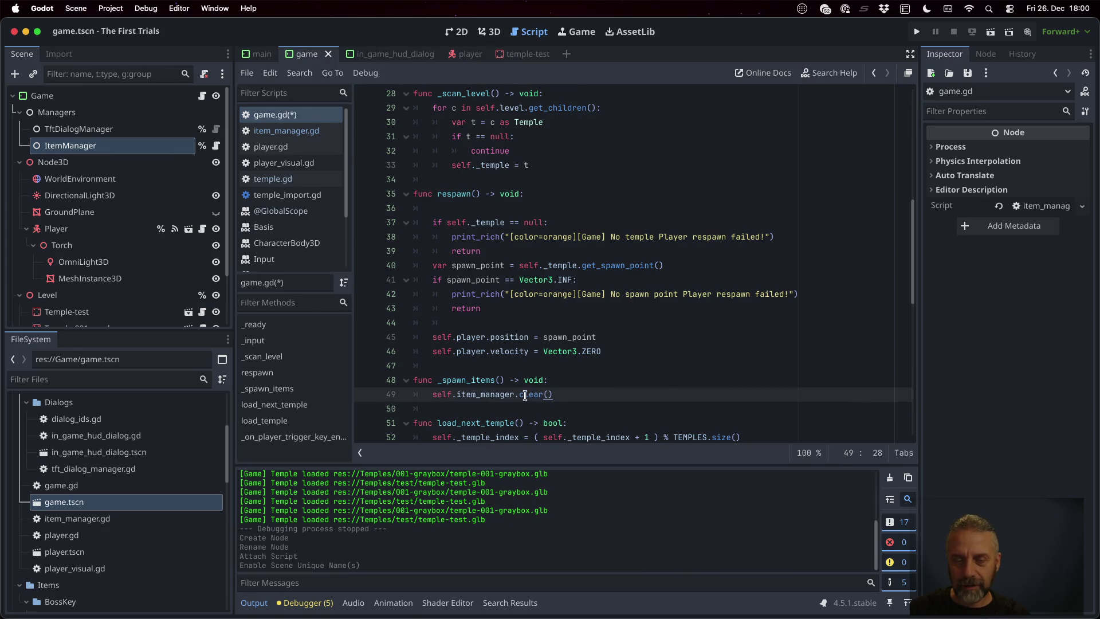
pyautogui.press('Left')
pyautogui.press('Left')
pyautogui.write('_items')
pyautogui.hotkey('ctrl', 's')
# - Scroll through game.gd to review the updated script
pyautogui.click(623, 371)
pyautogui.click(617, 393)
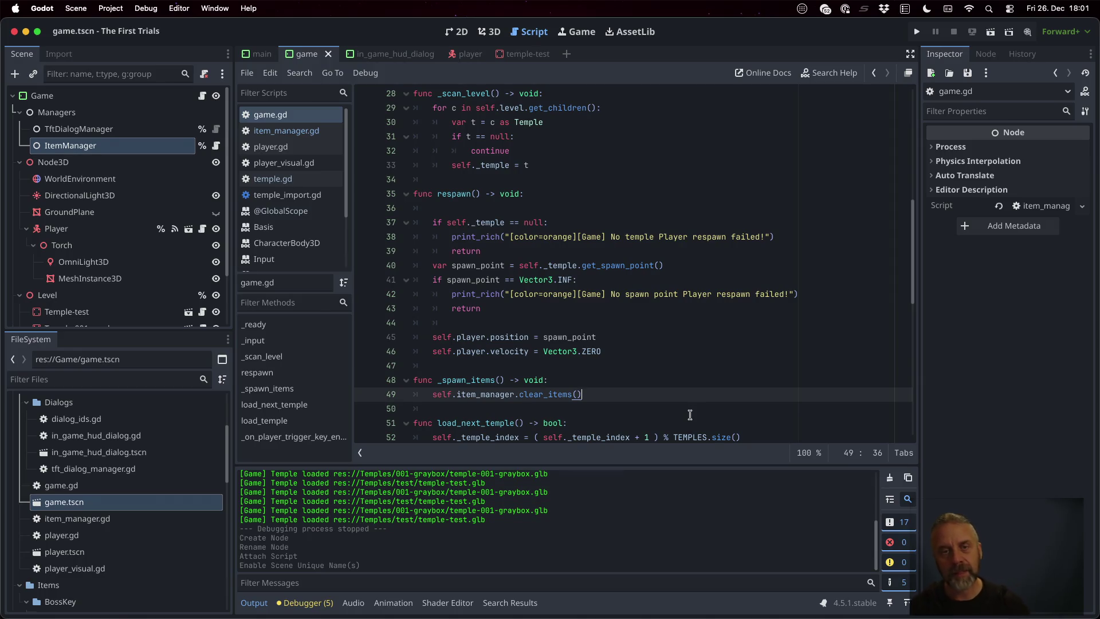
pyautogui.scroll(5, 626, 339)
pyautogui.scroll(4, 627, 339)
pyautogui.scroll(-10, 626, 338)
pyautogui.scroll(-9, 626, 339)
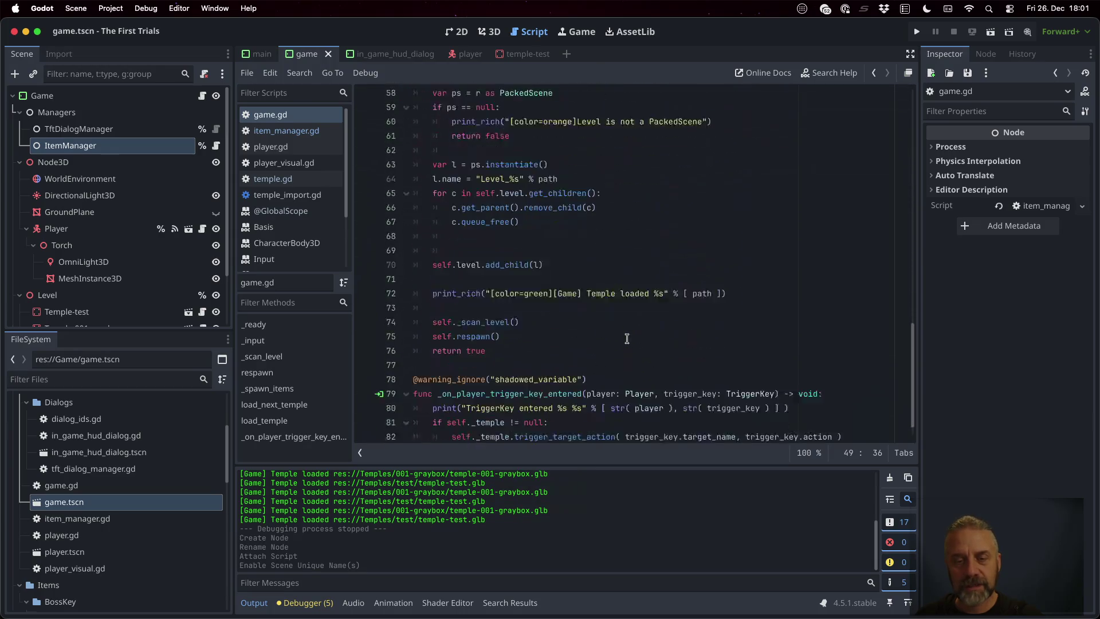
pyautogui.scroll(7, 626, 339)
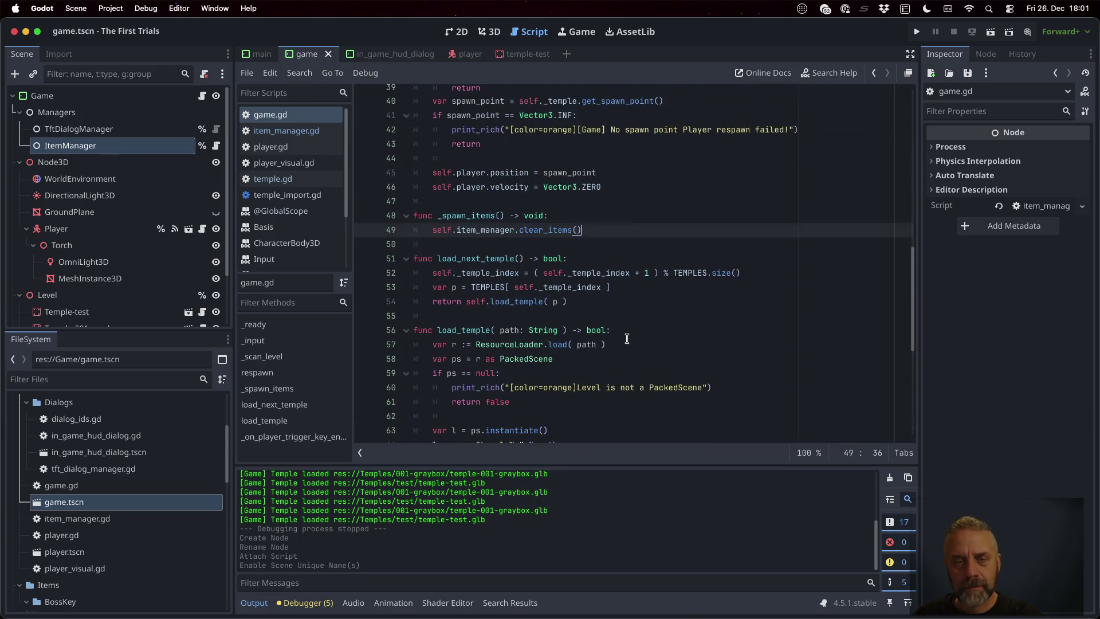
pyautogui.scroll(9, 627, 339)
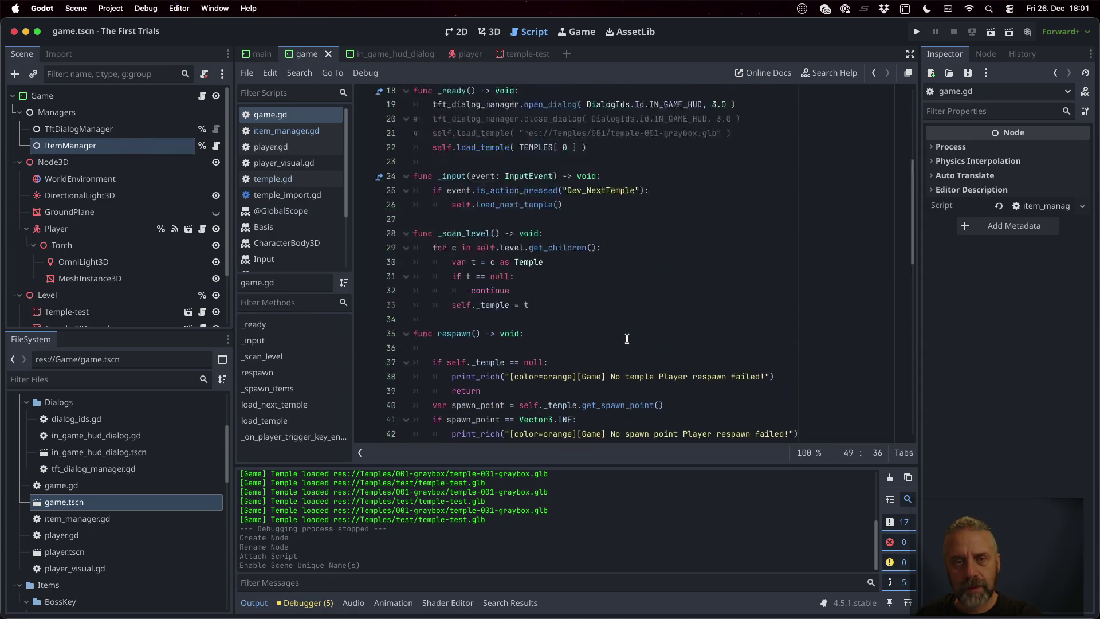
pyautogui.scroll(-5, 627, 338)
pyautogui.scroll(-3, 627, 339)
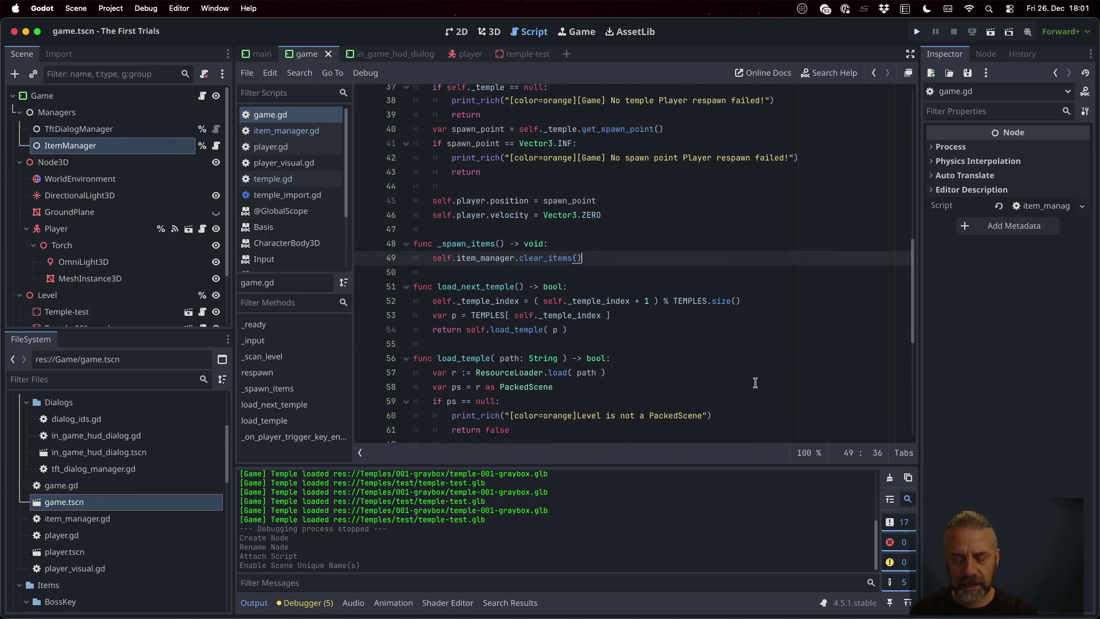
# - Make _spawn_items return early when self._temple is null
pyautogui.press('Return')
pyautogui.press('Return')
pyautogui.write('if self._tem')
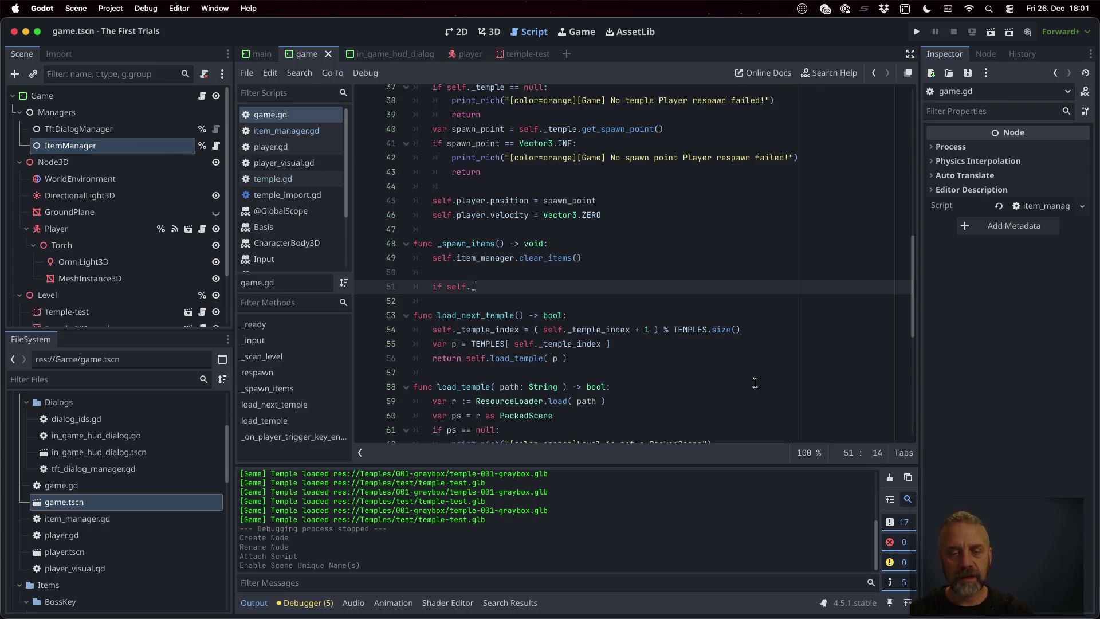
pyautogui.press('Return')
pyautogui.write('== nuyl')
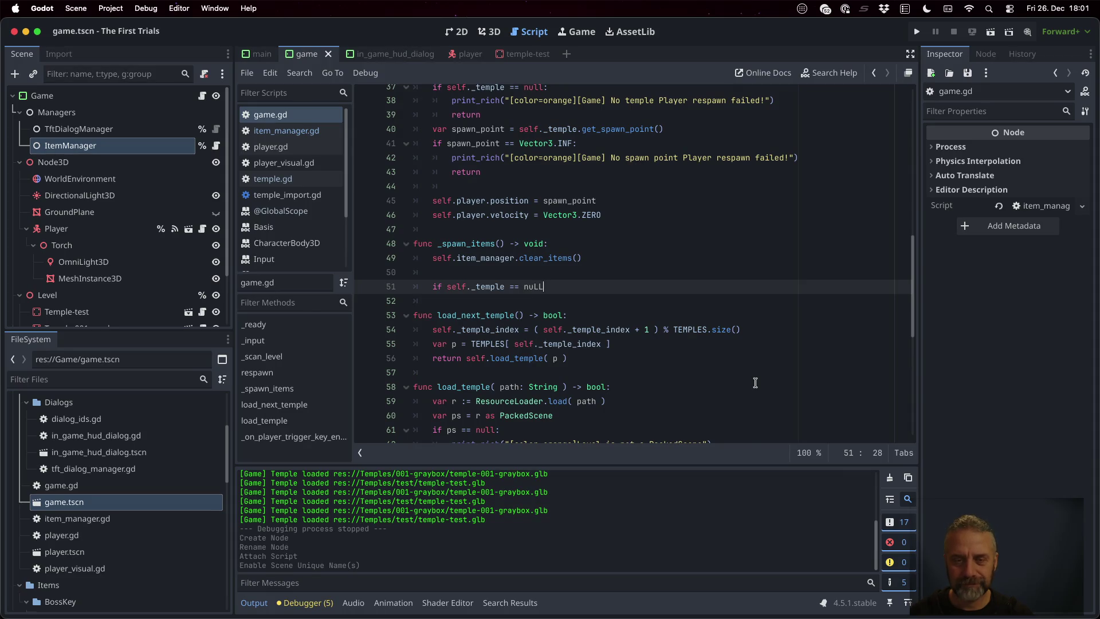
pyautogui.press('Return')
pyautogui.write(':')
pyautogui.press('Return')
pyautogui.write('rte')
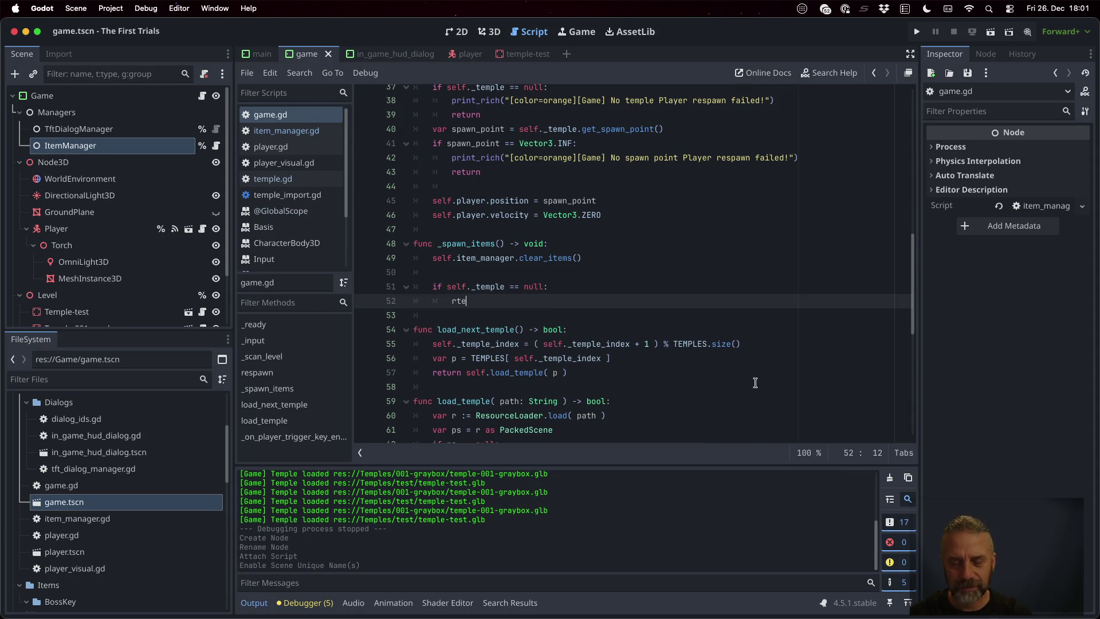
pyautogui.press('BackSpace')
pyautogui.press('BackSpace')
pyautogui.write('etu')
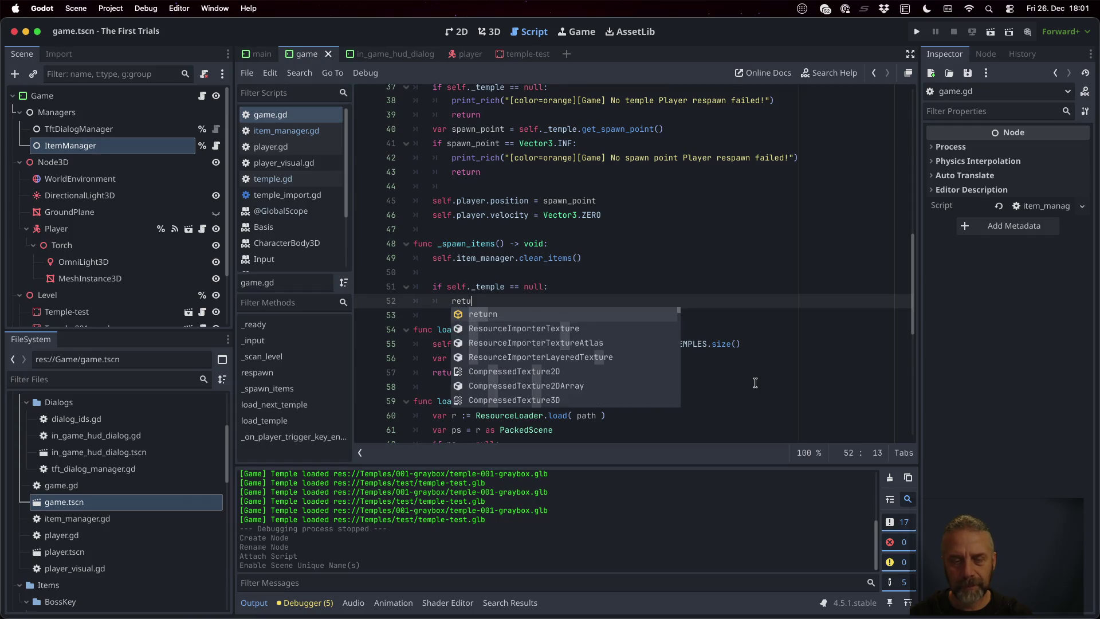
pyautogui.press('Return')
pyautogui.press('Return')
pyautogui.press('Return')
# - Store the temple's find_child("SpawnPoints") result in spawn_points, return if null, and save
pyautogui.write('var spawn_p')
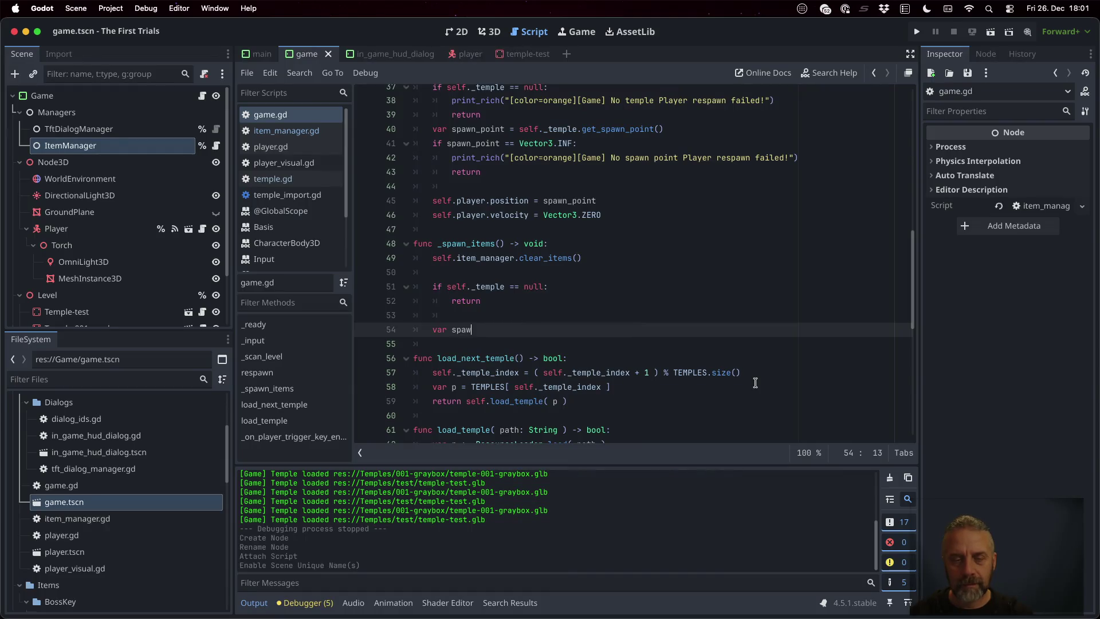
pyautogui.write('oints = ')
pyautogui.write('self._tem')
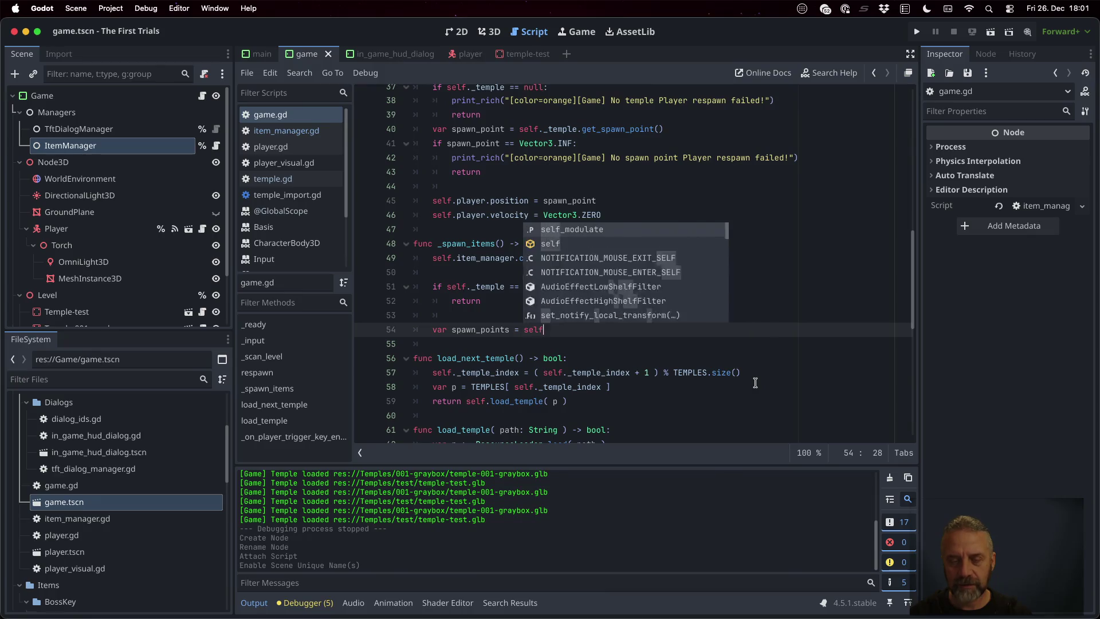
pyautogui.press('Return')
pyautogui.write('._temple.')
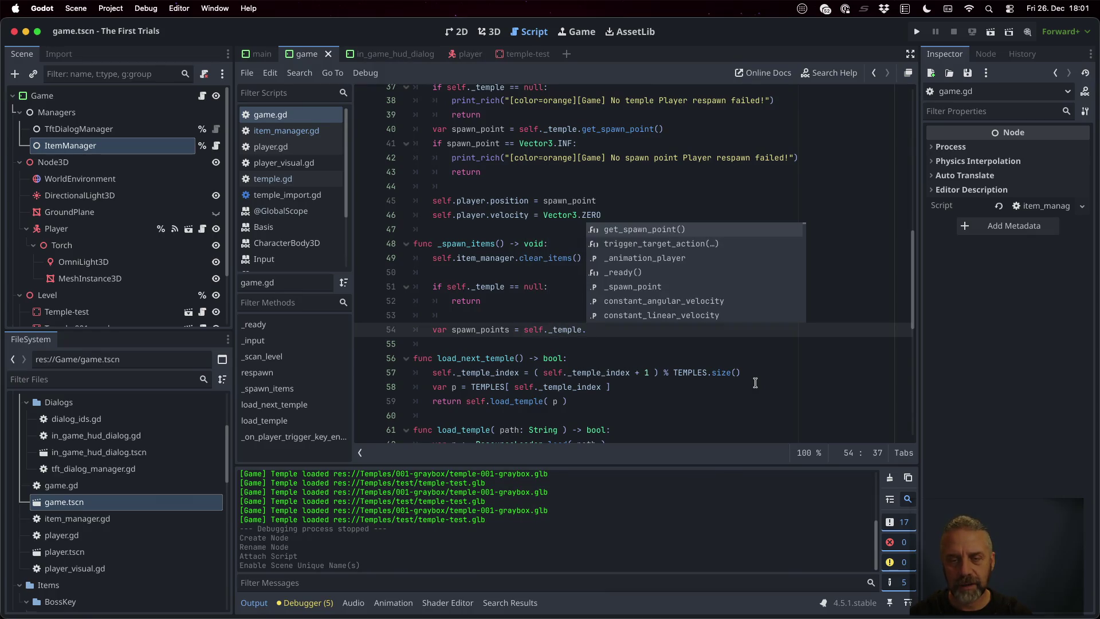
pyautogui.write('get')
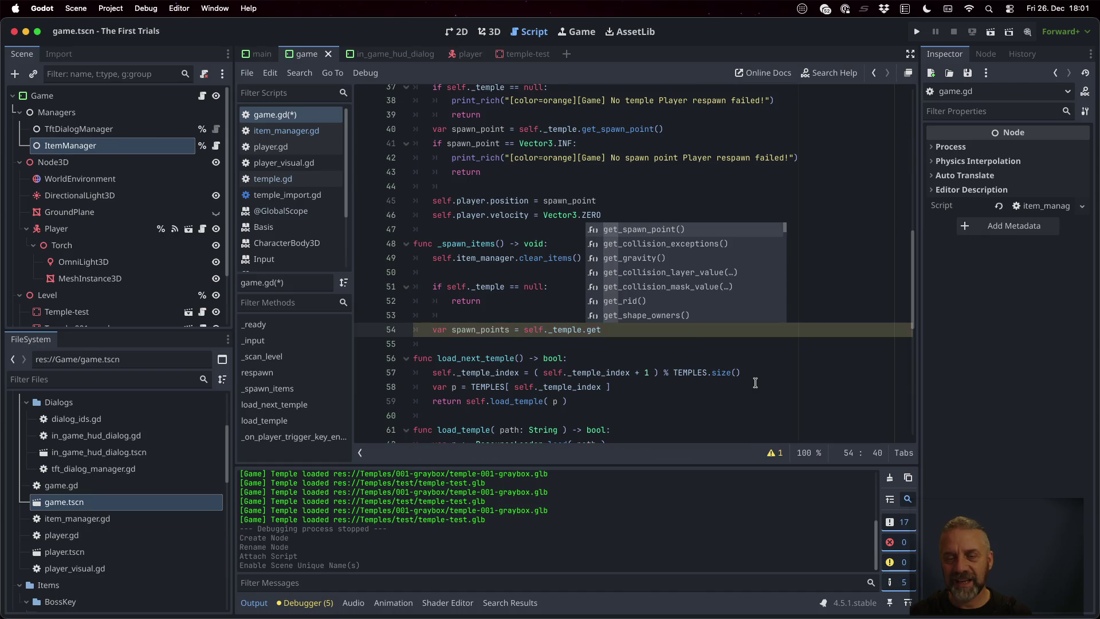
pyautogui.write('_ch')
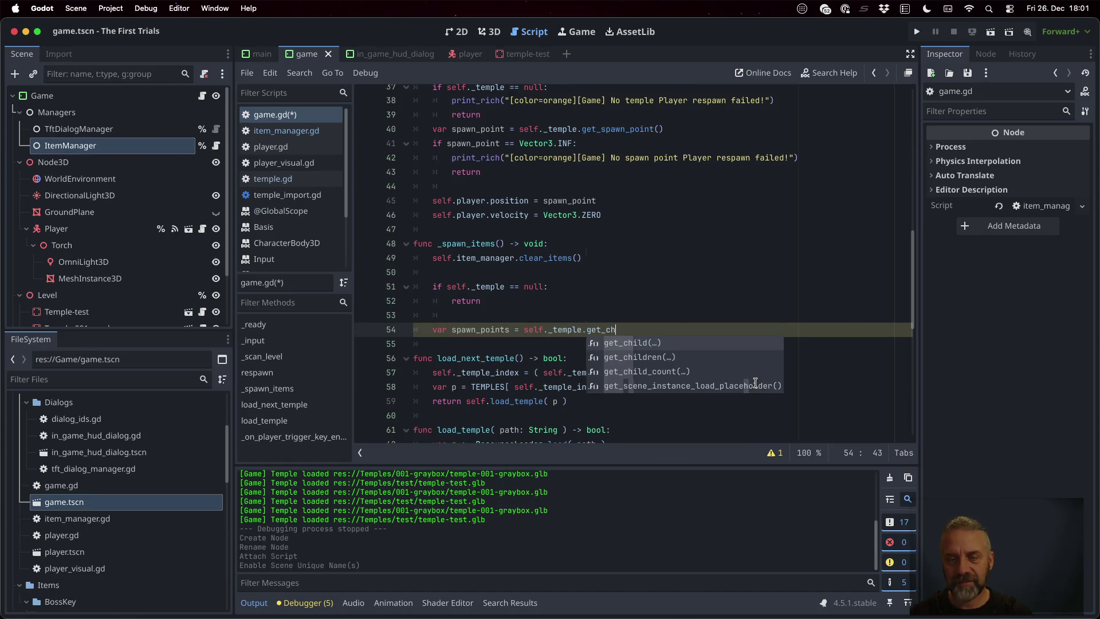
pyautogui.press('Return')
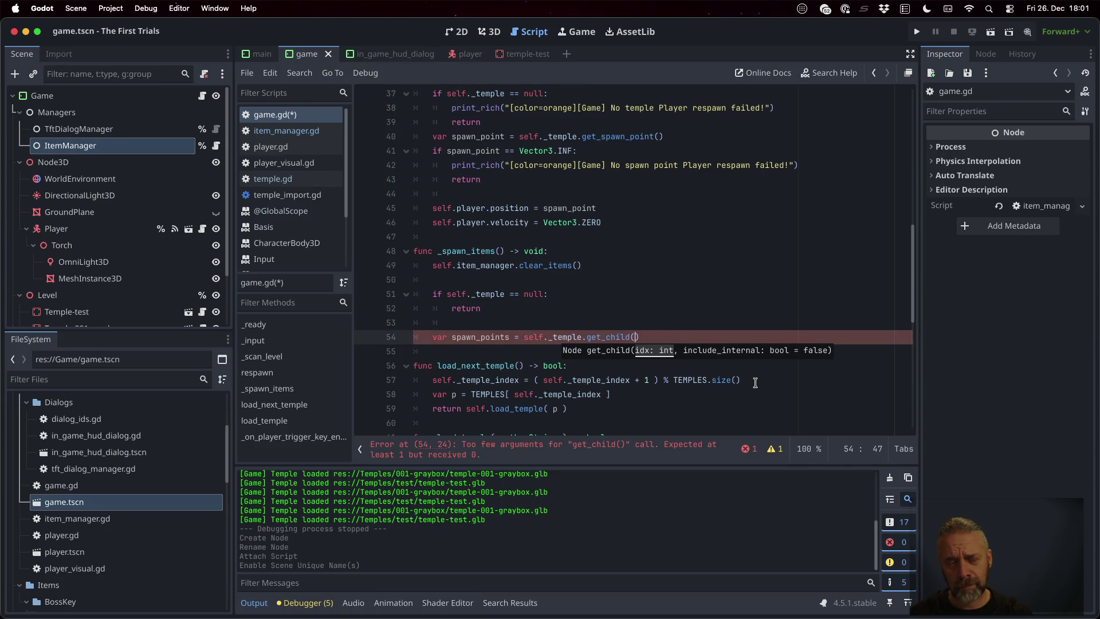
pyautogui.press('BackSpace')
pyautogui.press('BackSpace')
pyautogui.press('BackSpace')
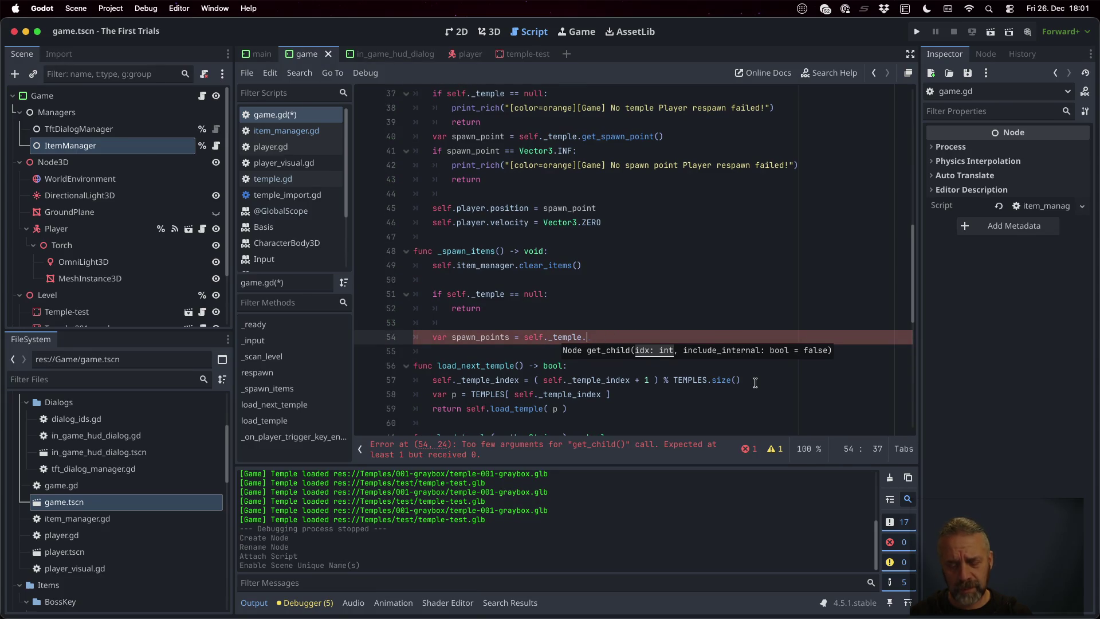
pyautogui.write('find_child(')
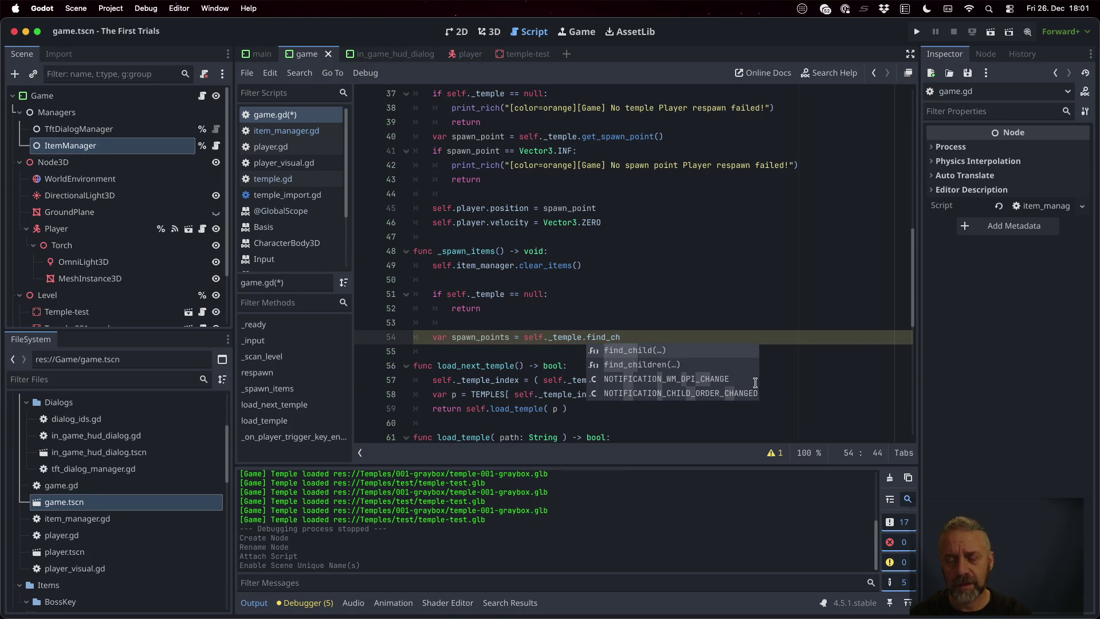
pyautogui.press('Return')
pyautogui.write('"SpawnPoints')
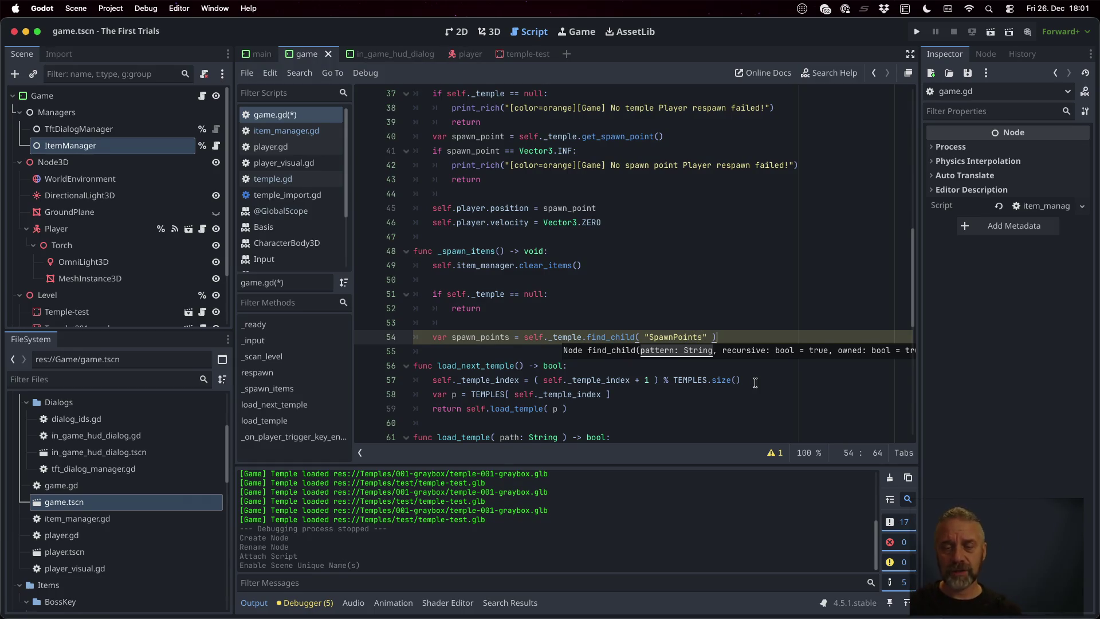
pyautogui.press('Return')
pyautogui.write('pw')
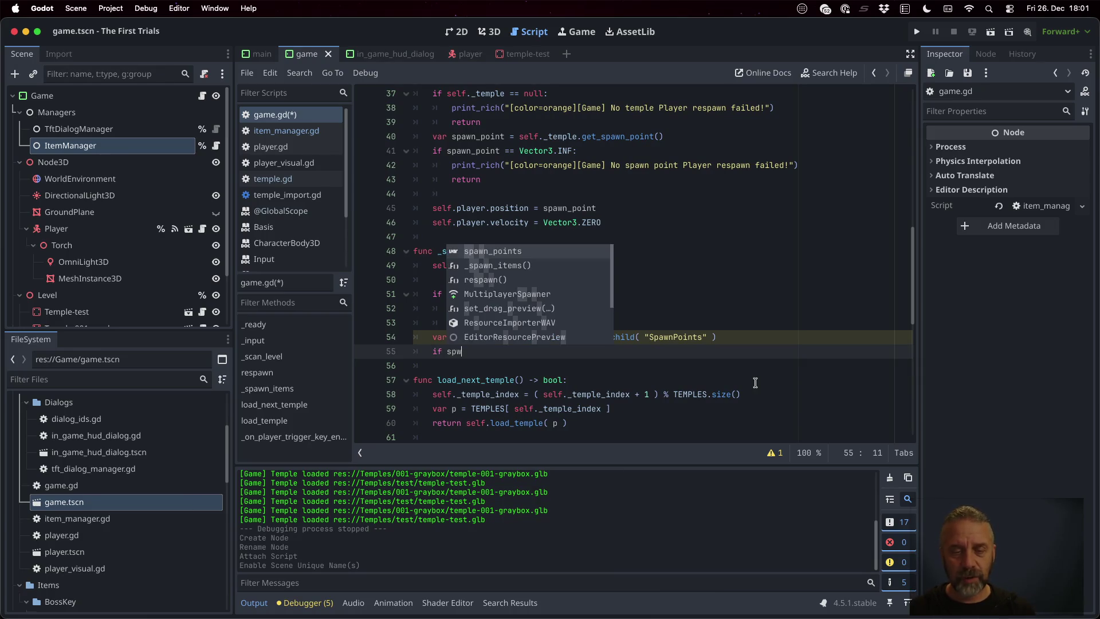
pyautogui.press('Return')
pyautogui.write('== null:')
pyautogui.press('Return')
pyautogui.write('return')
pyautogui.hotkey('ctrl', 's')
pyautogui.press('Return')
pyautogui.press('Return')
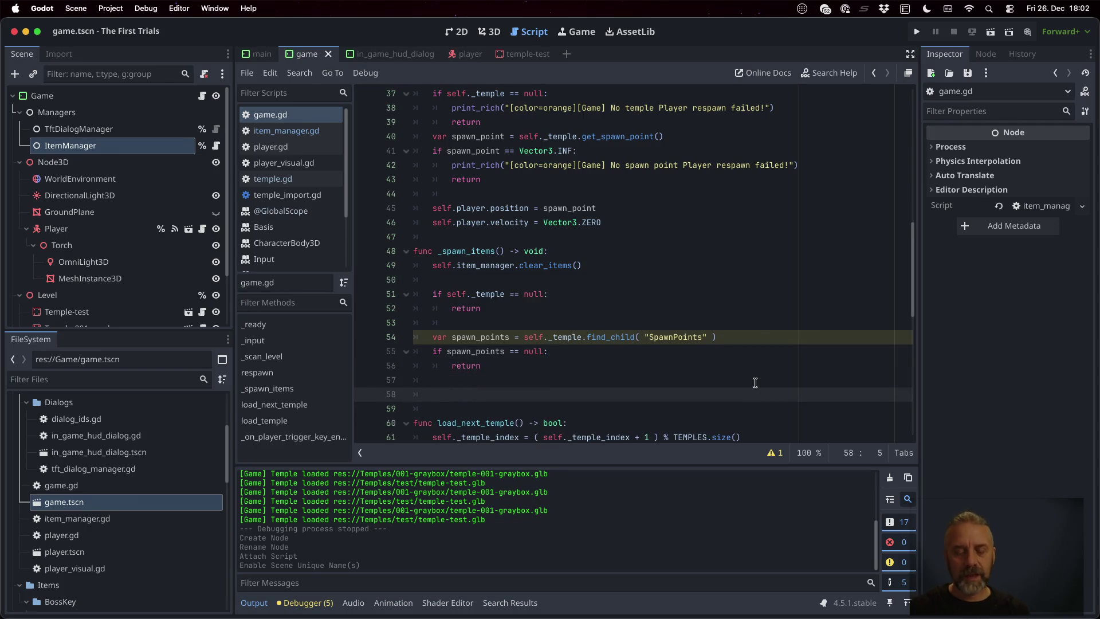
# - Start a for loop over spawn_points.get_children() in _spawn_items
pyautogui.write('for spawn_')
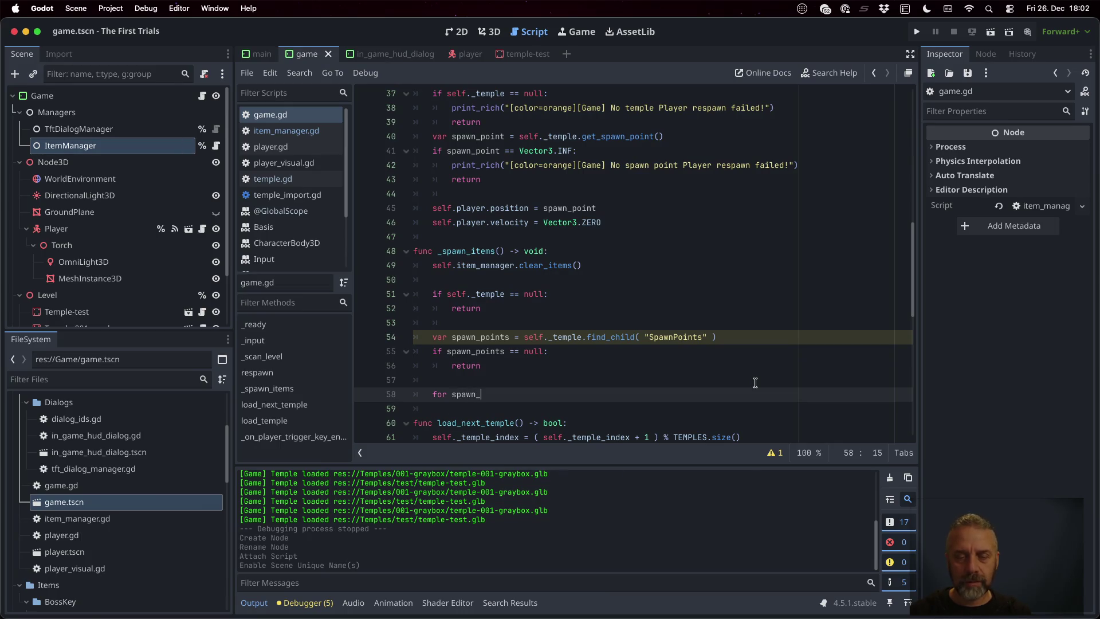
pyautogui.press('BackSpace')
pyautogui.press('BackSpace')
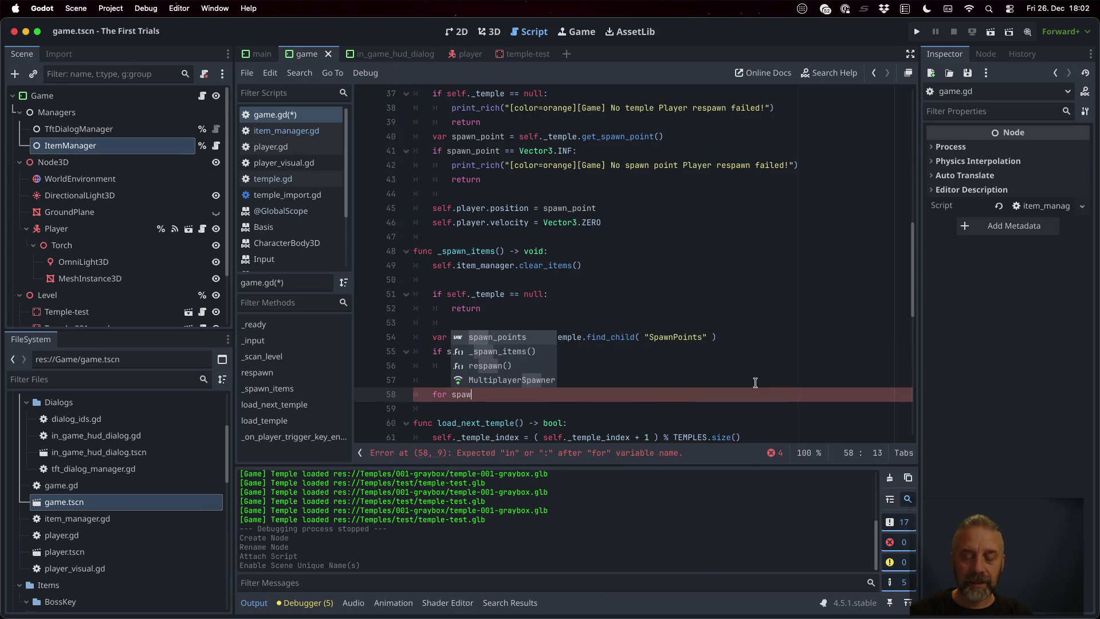
pyautogui.press('BackSpace')
pyautogui.press('BackSpace')
pyautogui.press('BackSpace')
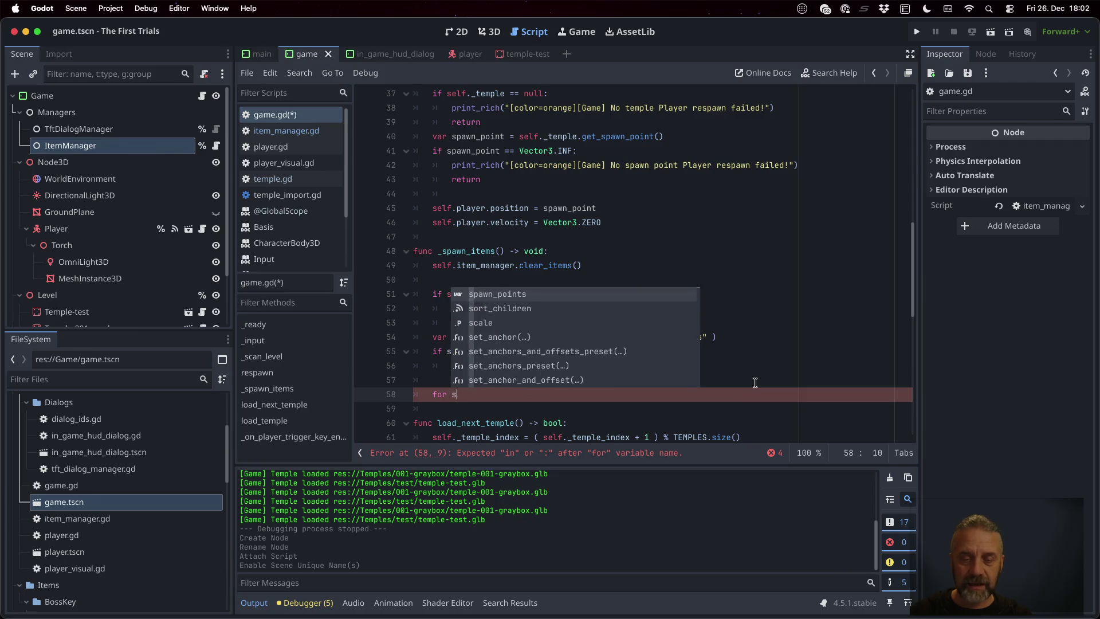
pyautogui.write('c in ')
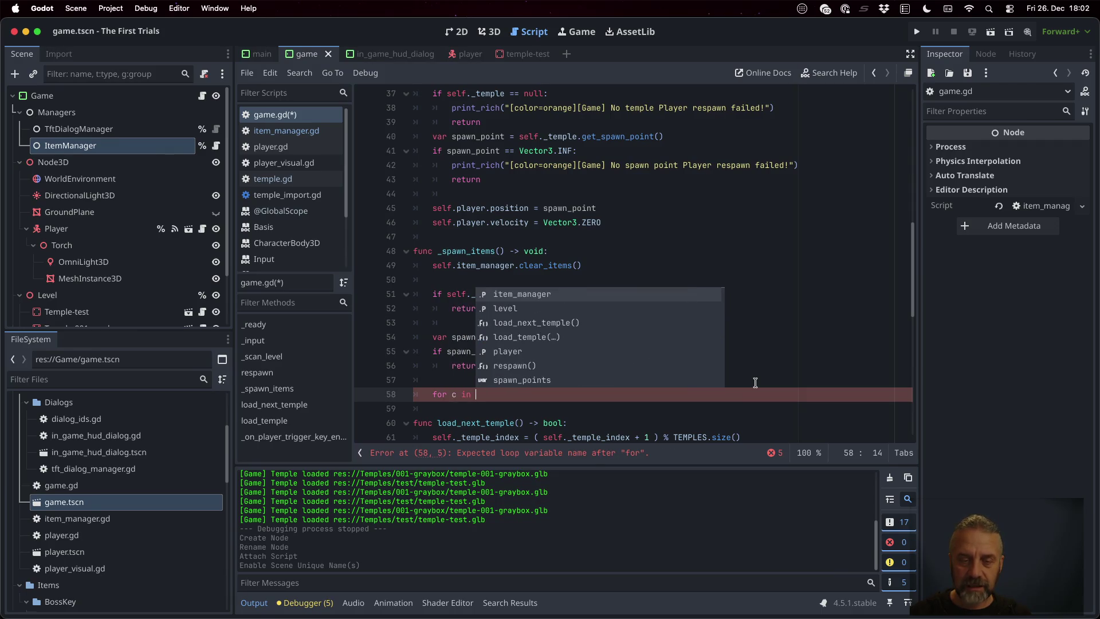
pyautogui.write('spaw')
pyautogui.press('Return')
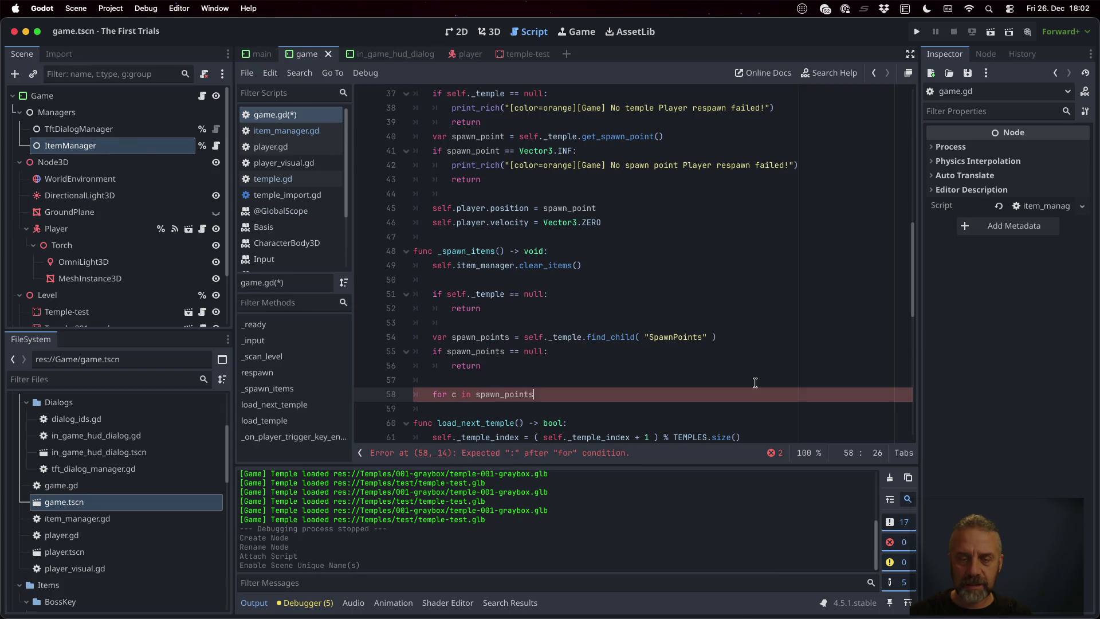
pyautogui.write('.get_c')
pyautogui.press('Down')
pyautogui.press('Down')
pyautogui.press('Return')
pyautogui.write(':')
pyautogui.press('BackSpace')
pyautogui.press('Right')
pyautogui.write(':')
pyautogui.press('Return')
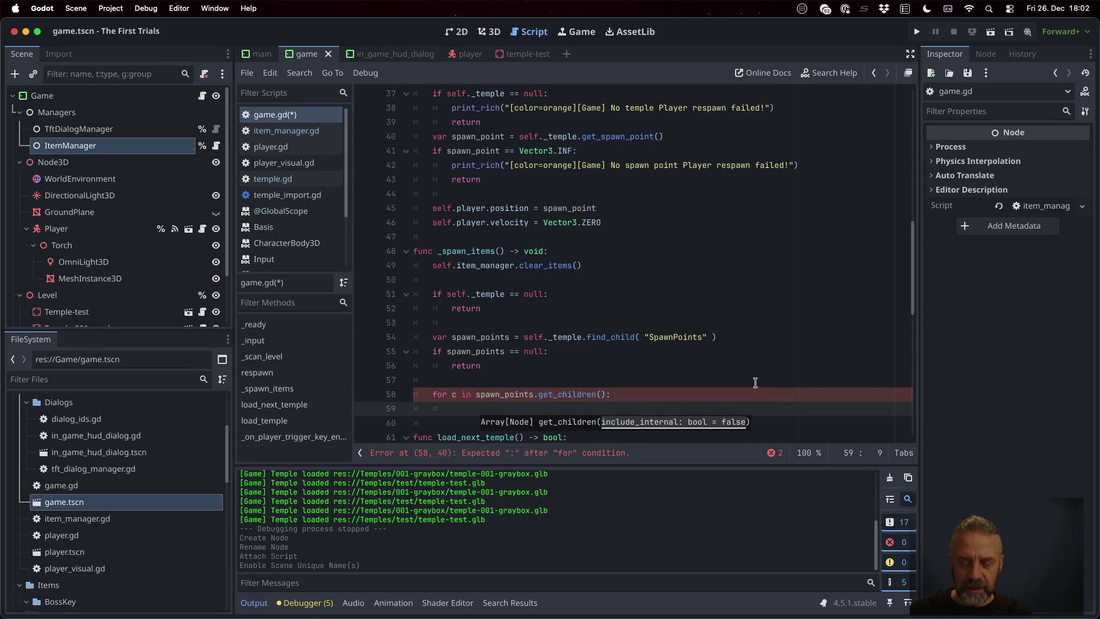
# - Cast each loop child to Node3D, checking the temple-test scene's spawn points along the way
pyautogui.write('var n =')
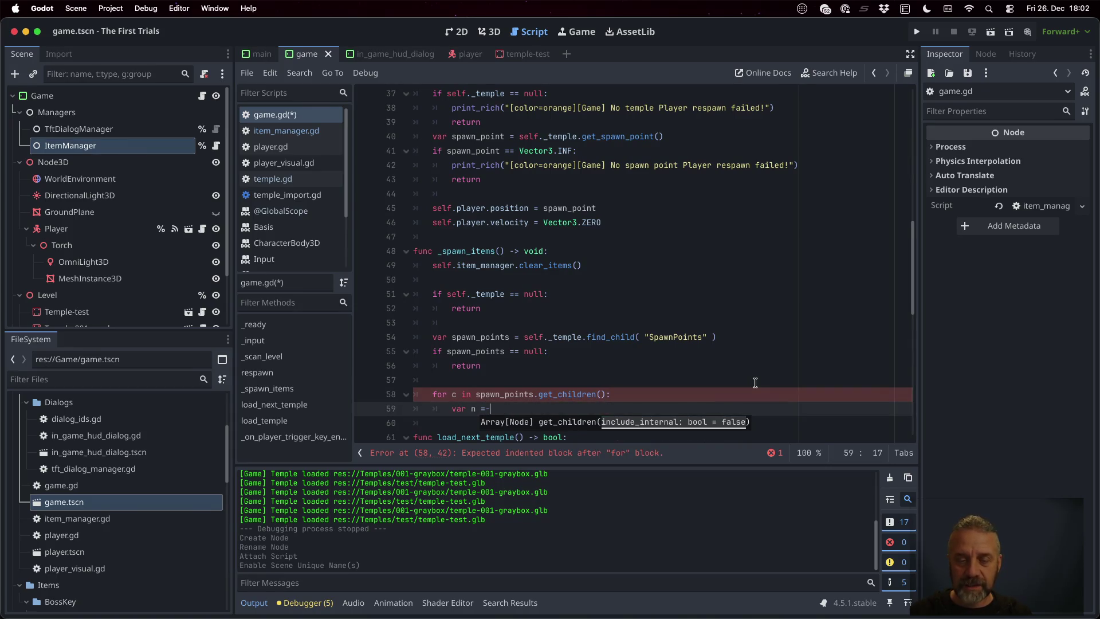
pyautogui.press('BackSpace')
pyautogui.press('BackSpace')
pyautogui.write('c as')
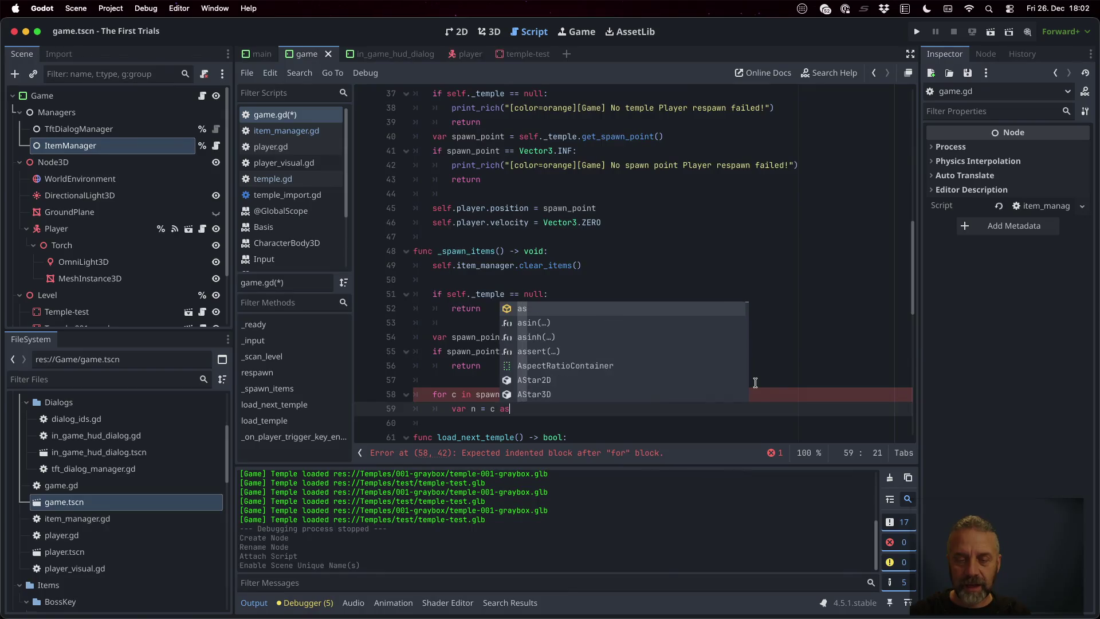
pyautogui.write(' Node3D')
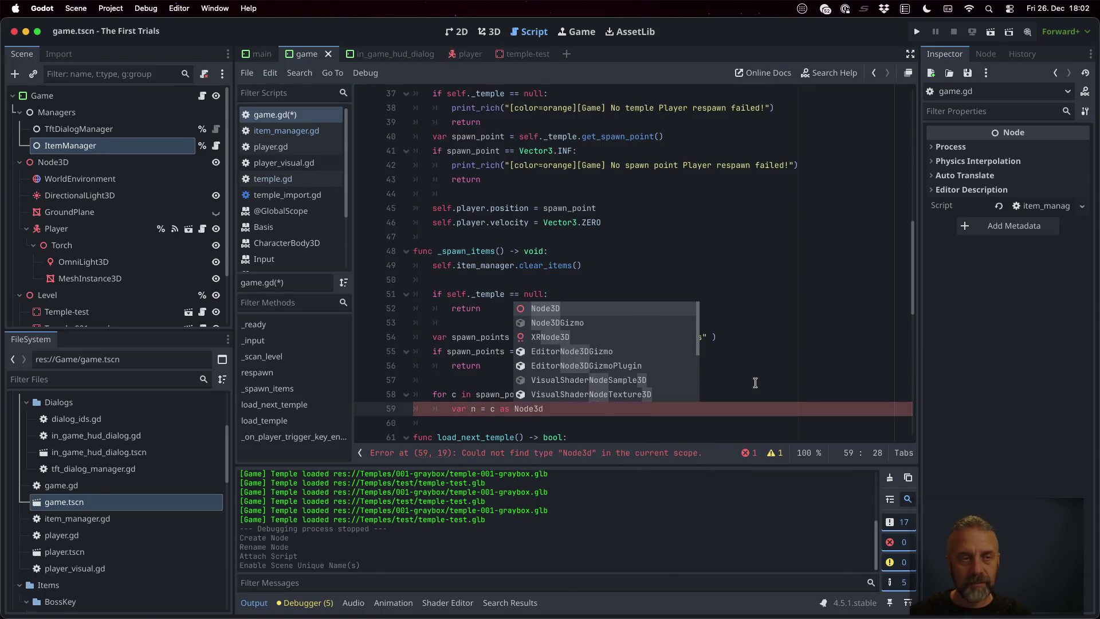
pyautogui.press('Escape')
pyautogui.scroll(-2, 126, 281)
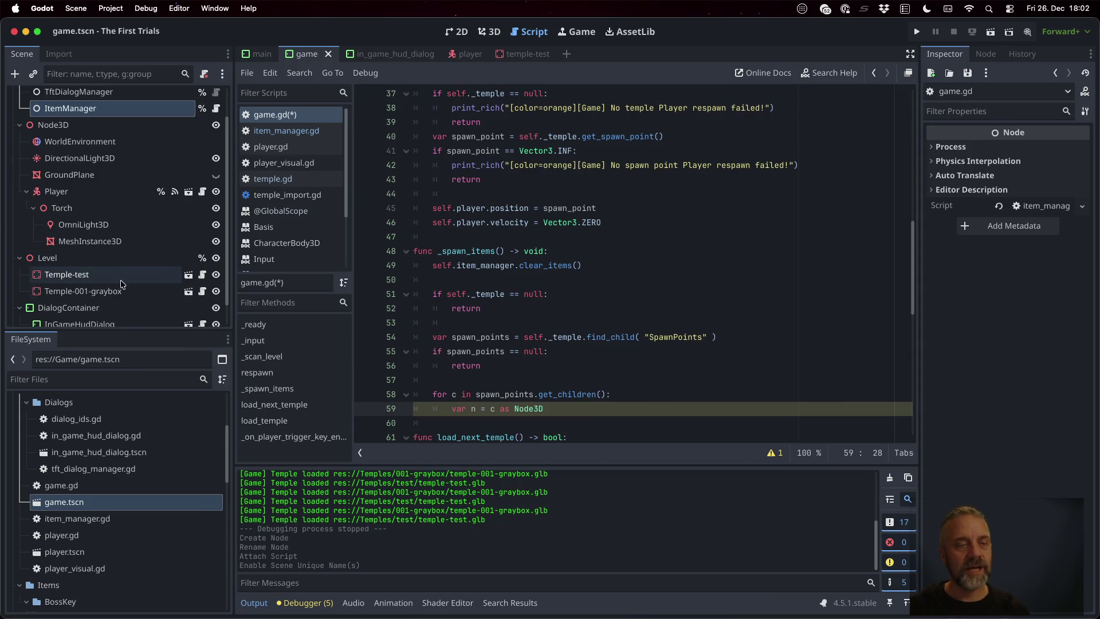
pyautogui.click(189, 275)
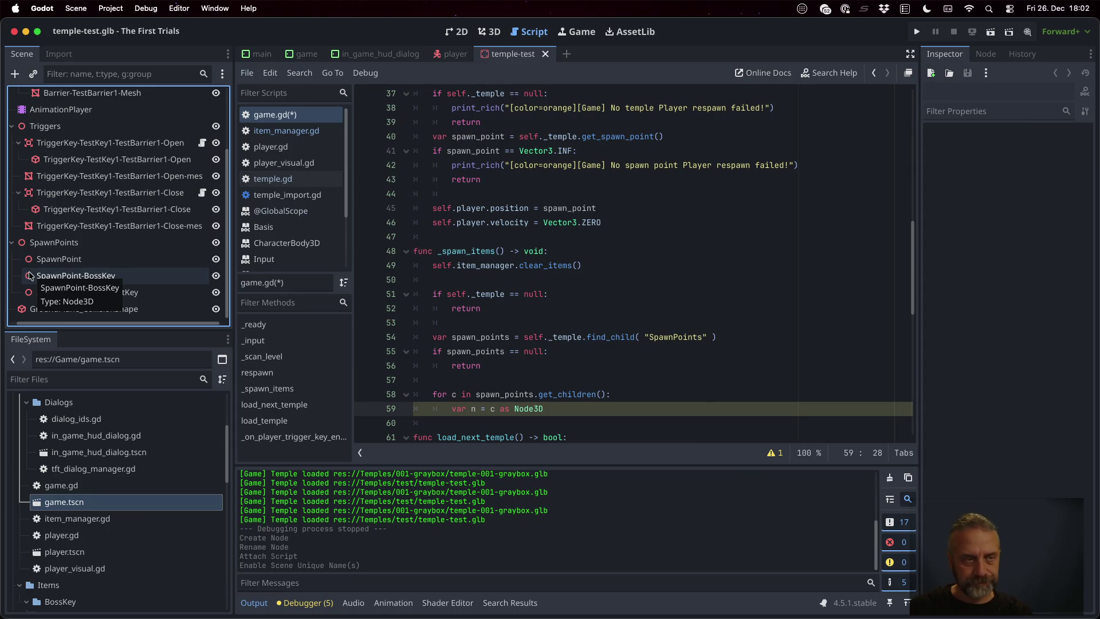
pyautogui.doubleClick(104, 501)
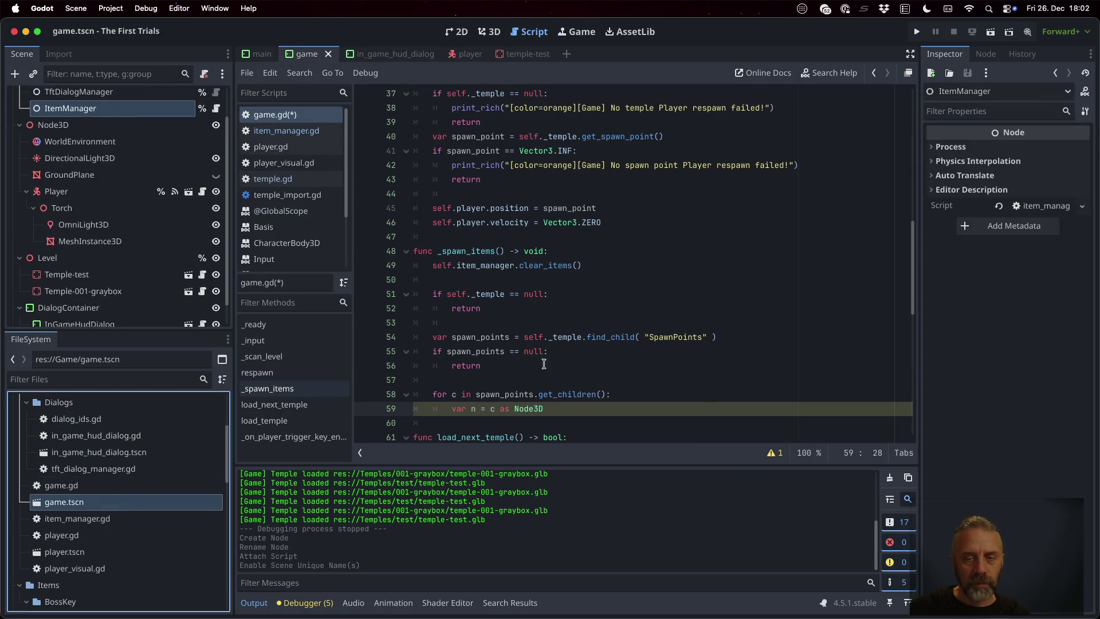
pyautogui.click(599, 413)
# - Skip null children with continue, print "[Game] Spawning %s" with each name, save, and run
pyautogui.press('Return')
pyautogui.write('if n ==')
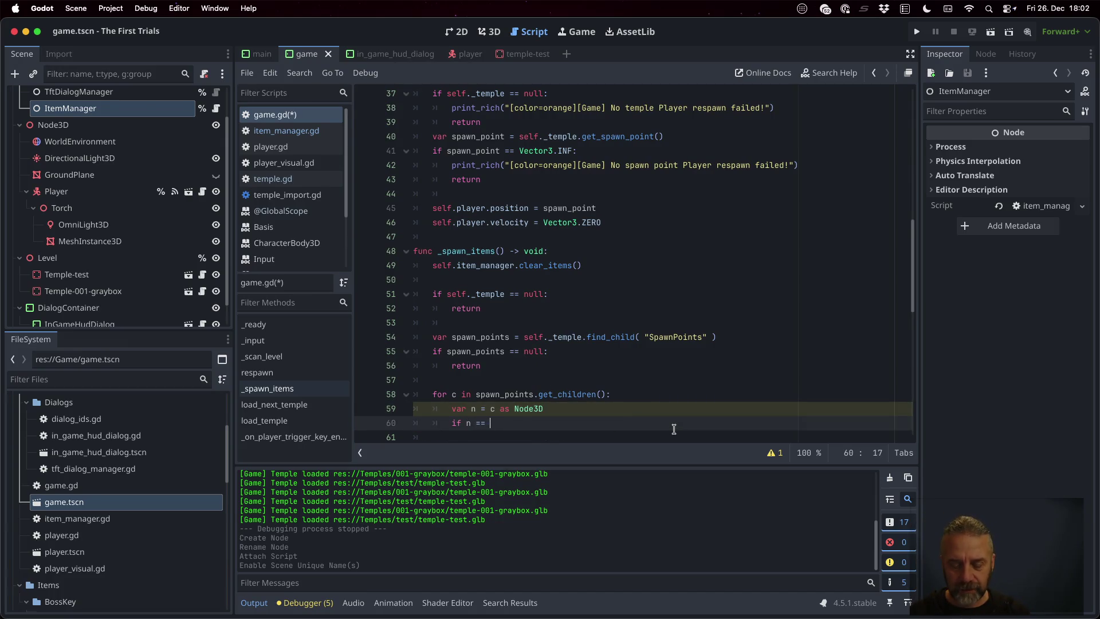
pyautogui.write('ll:')
pyautogui.press('Return')
pyautogui.write('nti')
pyautogui.press('Return')
pyautogui.press('Return')
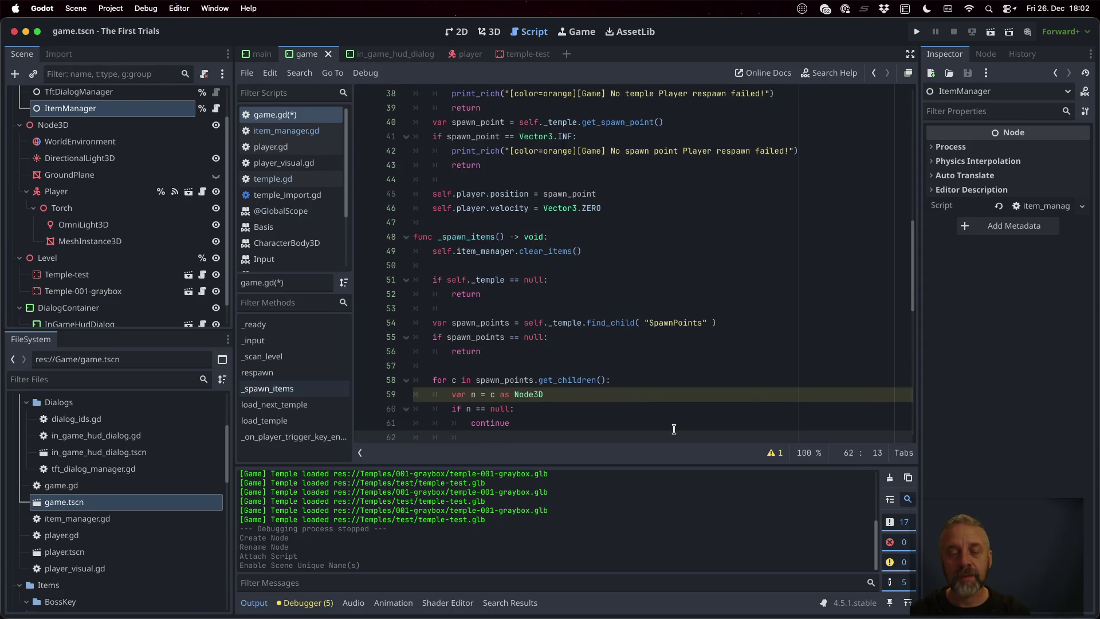
pyautogui.write('print("')
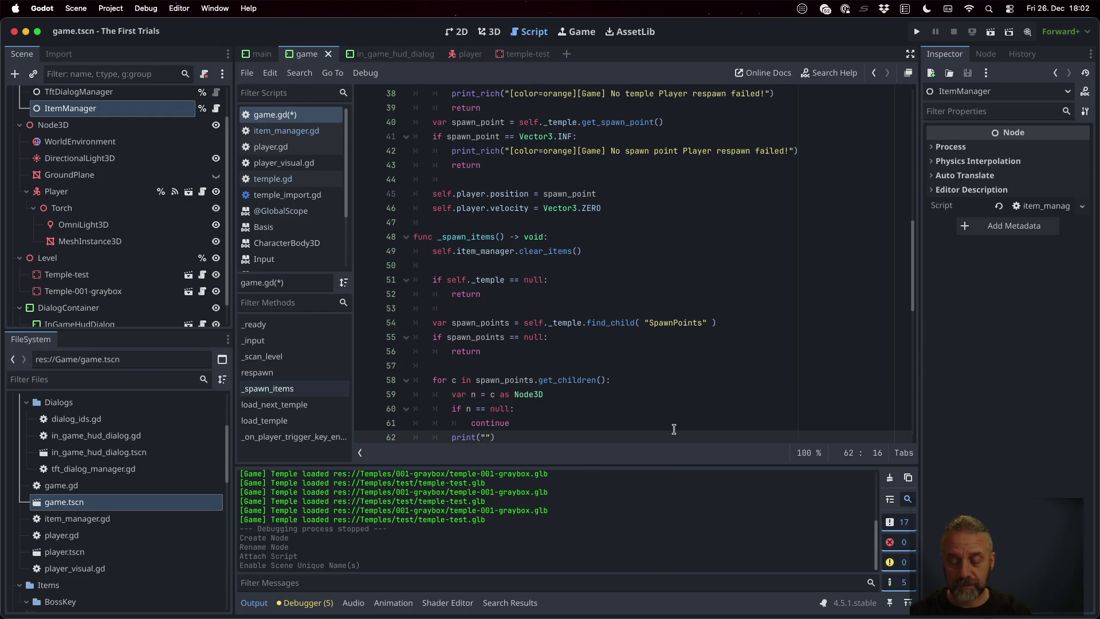
pyautogui.write('[Game] Spawning %s" % [ n.name')
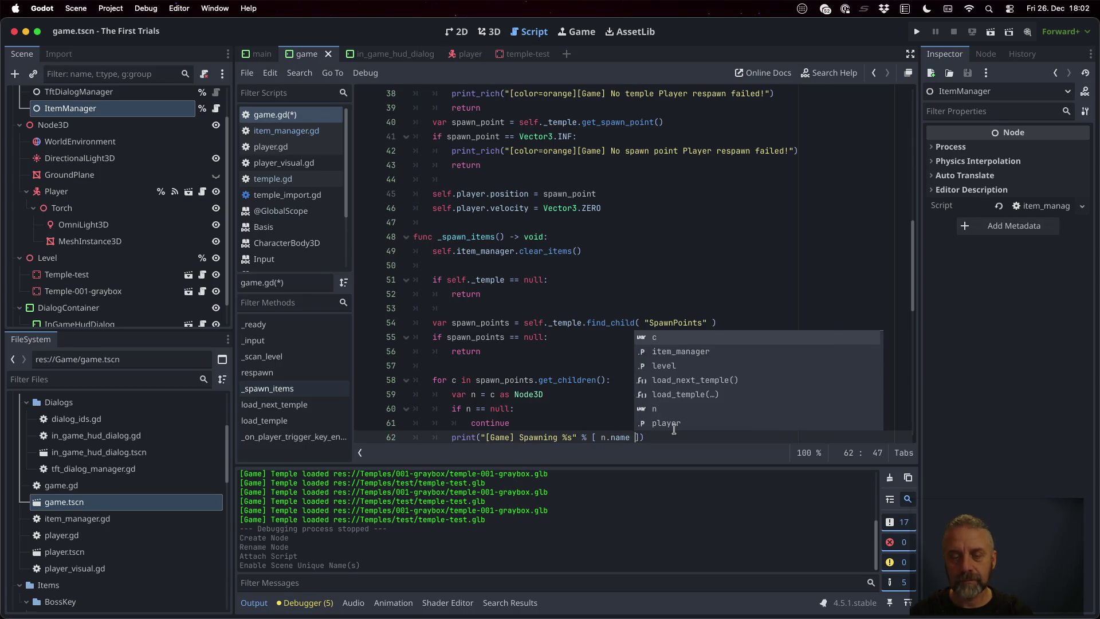
pyautogui.press('Escape')
pyautogui.press('Down')
pyautogui.press('Down')
pyautogui.hotkey('ctrl', 's')
pyautogui.press('super+b')
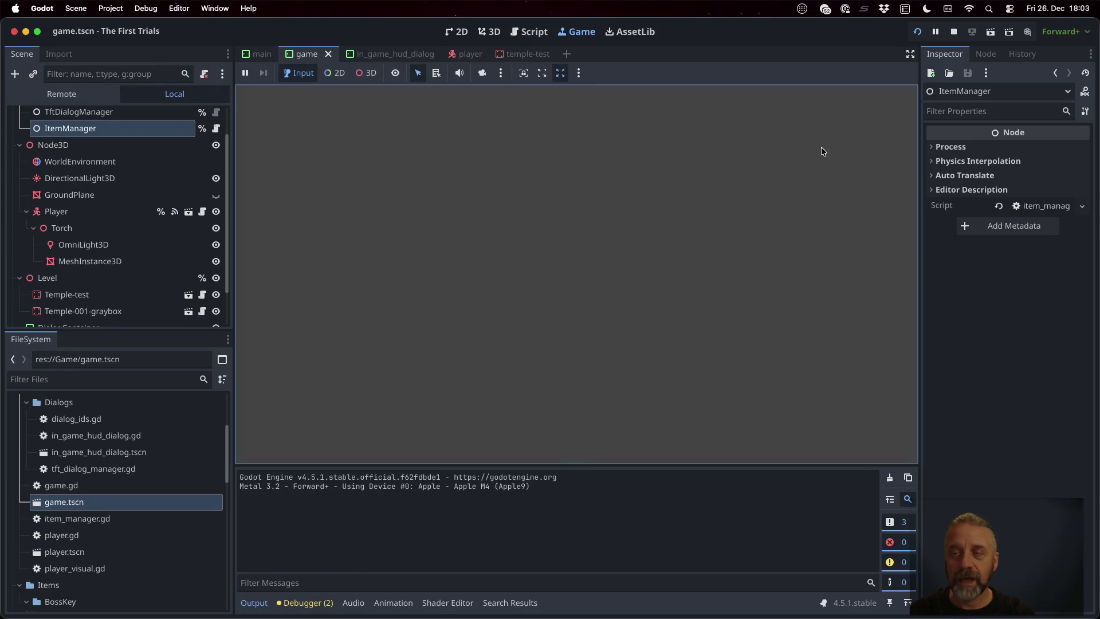
# - Stop the game and call self._spawn_items() right after self.respawn() in load_temple
pyautogui.press('super+period')
pyautogui.click(617, 373)
pyautogui.scroll(-7, 617, 364)
pyautogui.click(597, 380)
pyautogui.press('Down')
pyautogui.press('Return')
pyautogui.write('lf._sp')
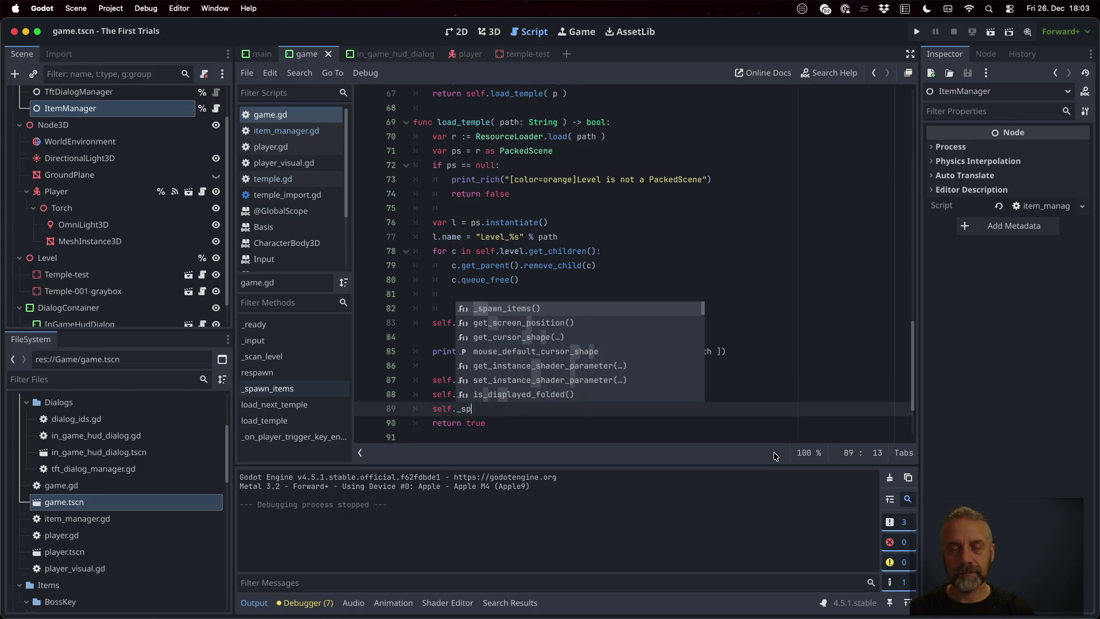
pyautogui.press('Return')
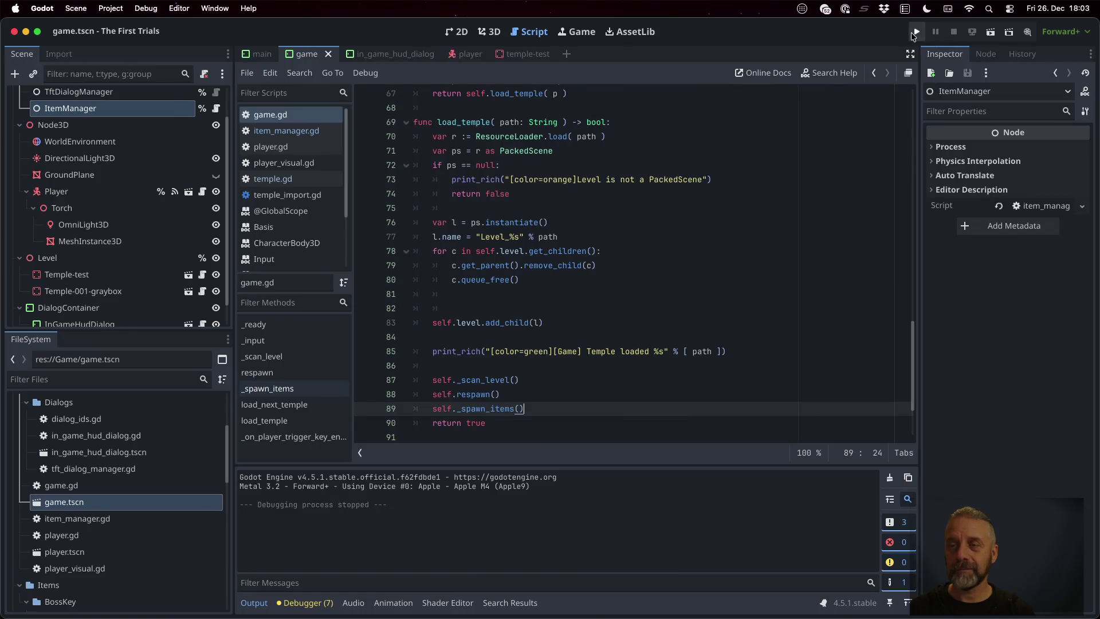
# - Run the game, switch to the test temple, then begin a TODO.md item 'Add SpawnPoint class'
pyautogui.click(916, 32)
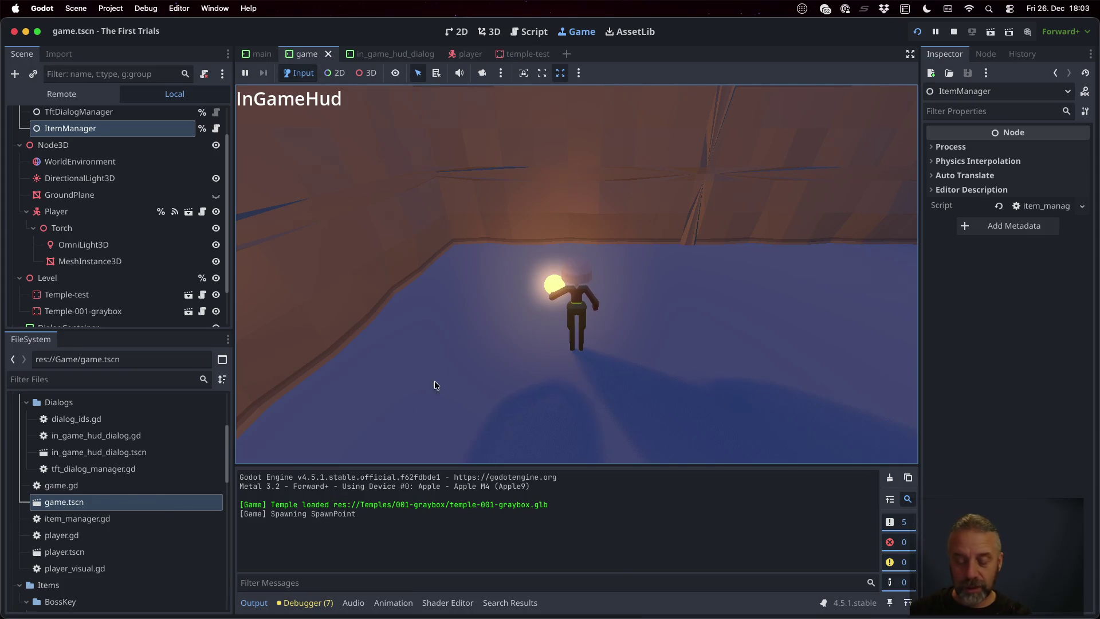
pyautogui.click(546, 256)
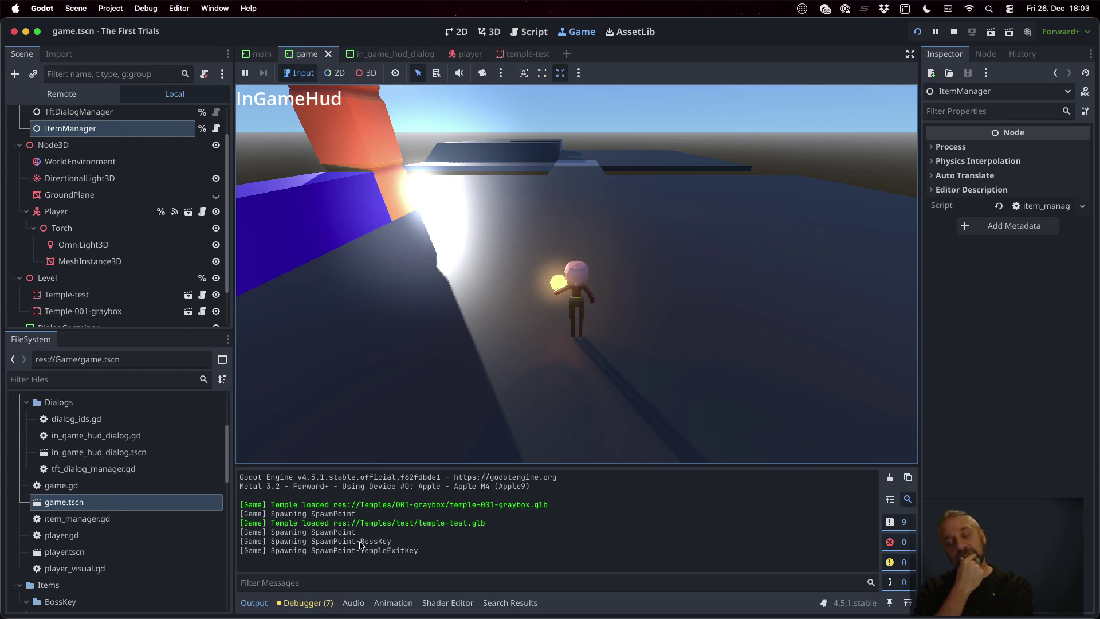
pyautogui.write('Add')
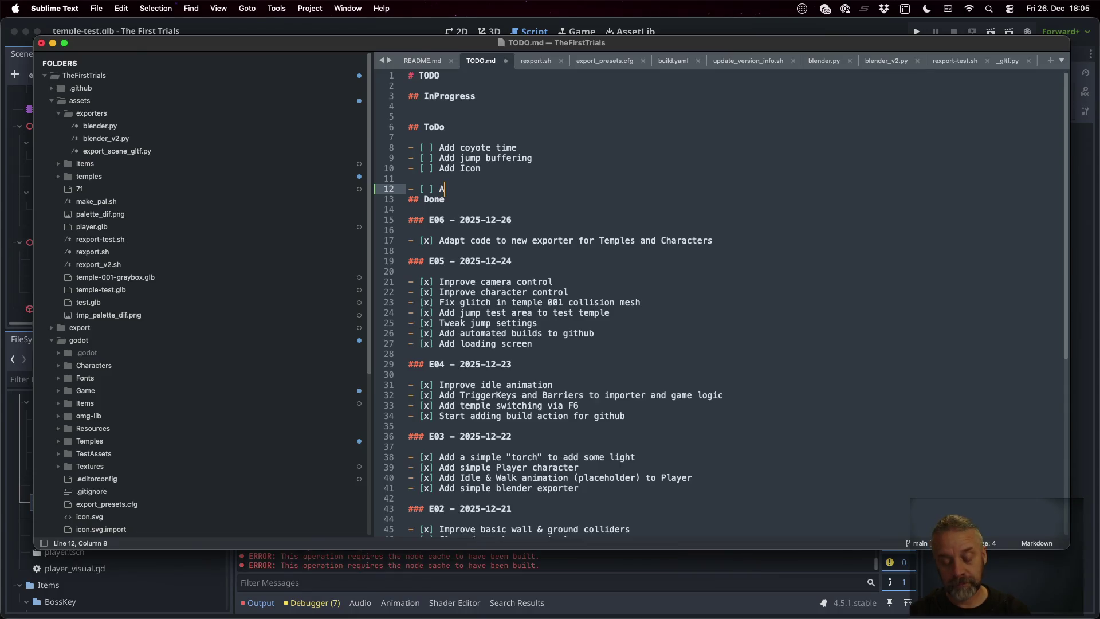
pyautogui.write(' Spawn')
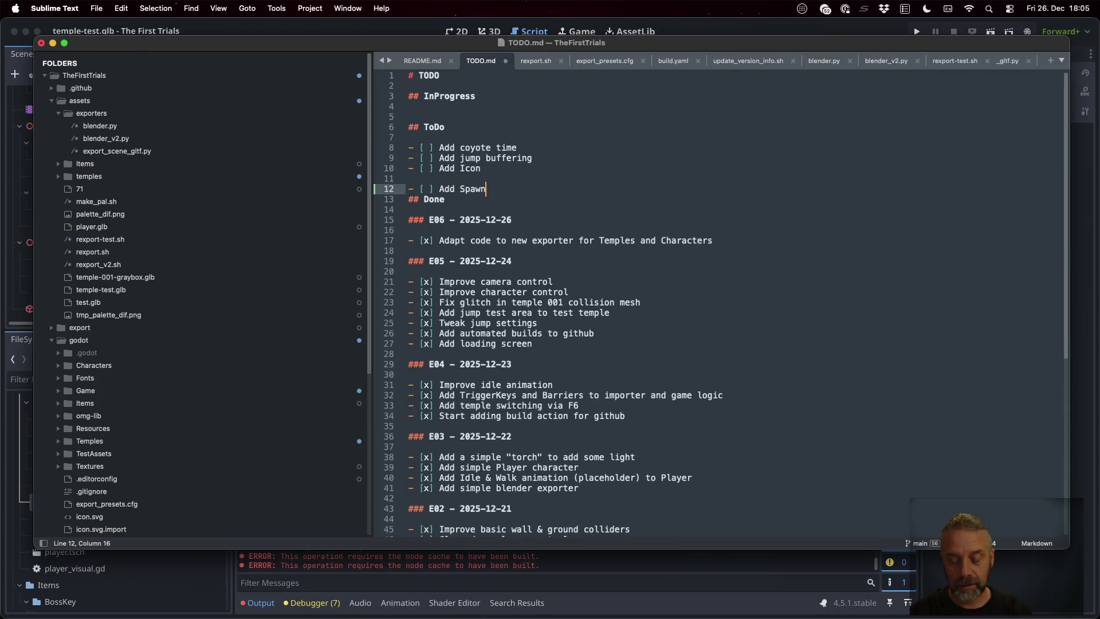
pyautogui.write('Point class')
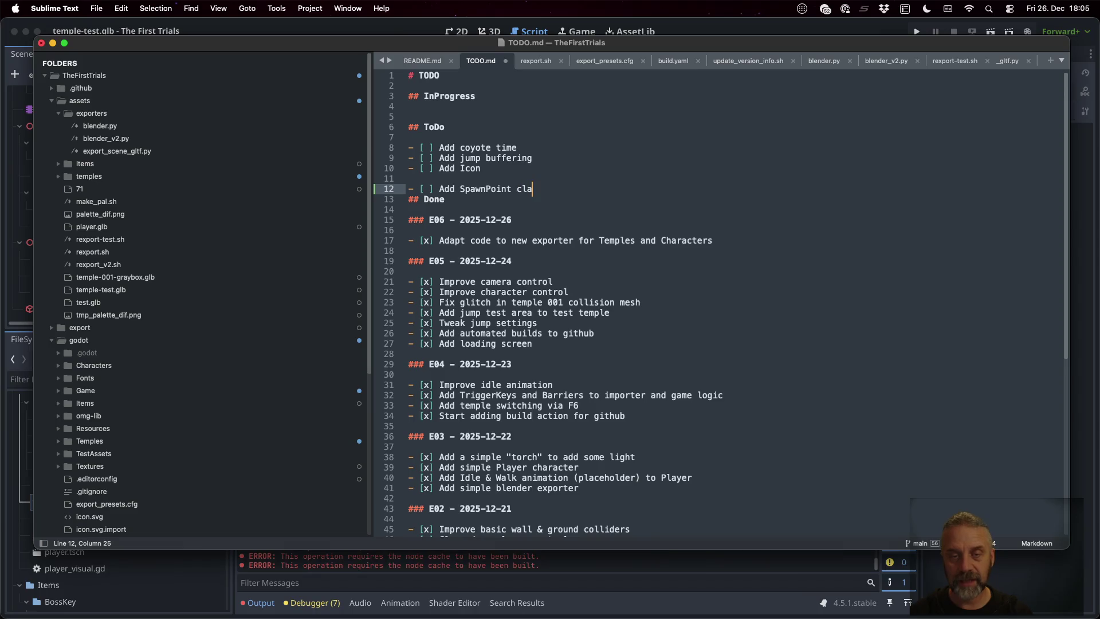
# - Finish the to-do 'Add SpawnPoint class and fix importer to use it', save TODO.md, and return to Godot
pyautogui.write(' and ')
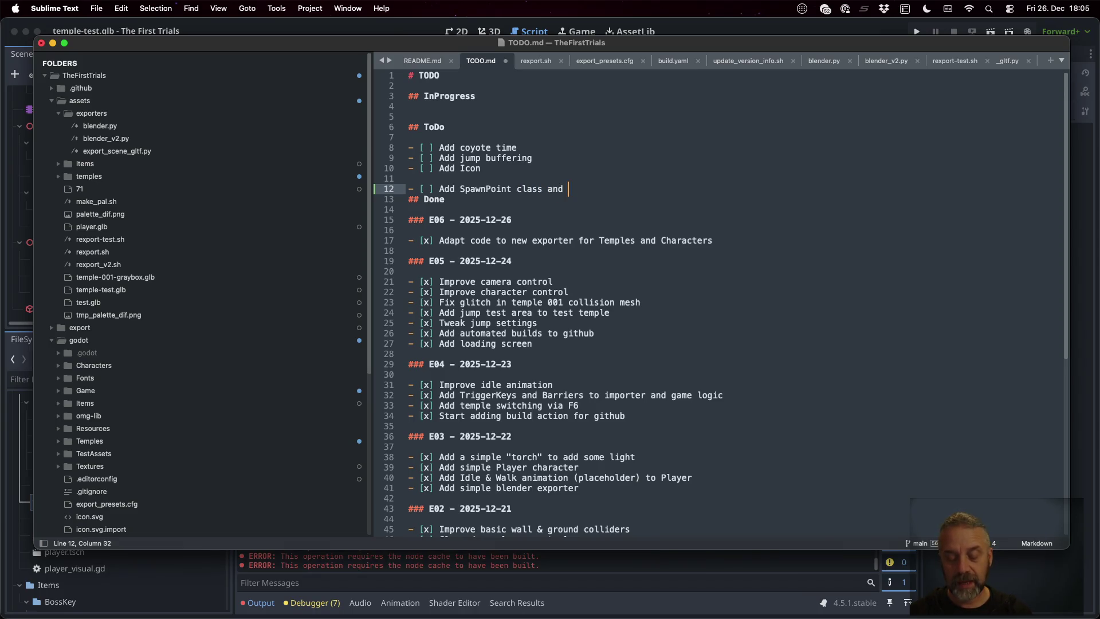
pyautogui.write('fix i')
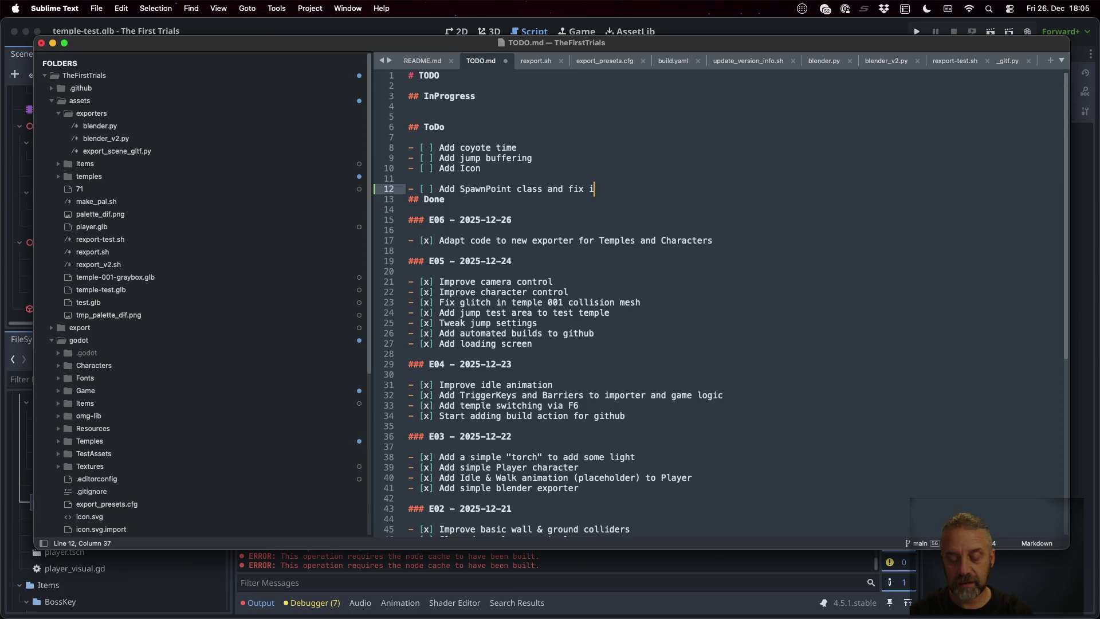
pyautogui.write('mporter to use it')
pyautogui.press('Return')
pyautogui.press('super+s')
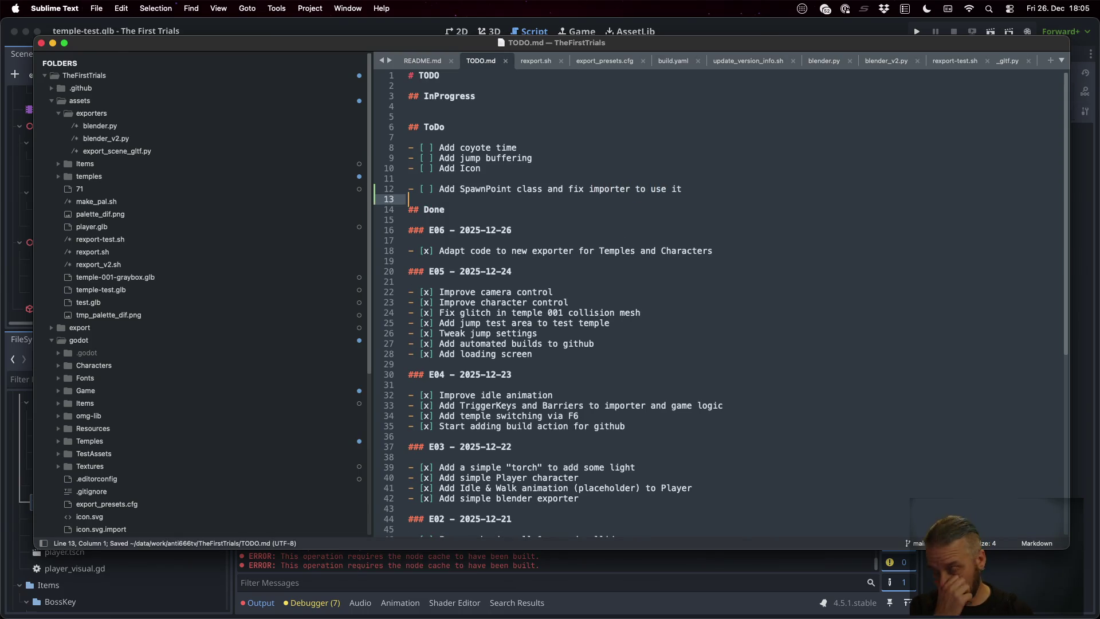
pyautogui.press('super+Tab')
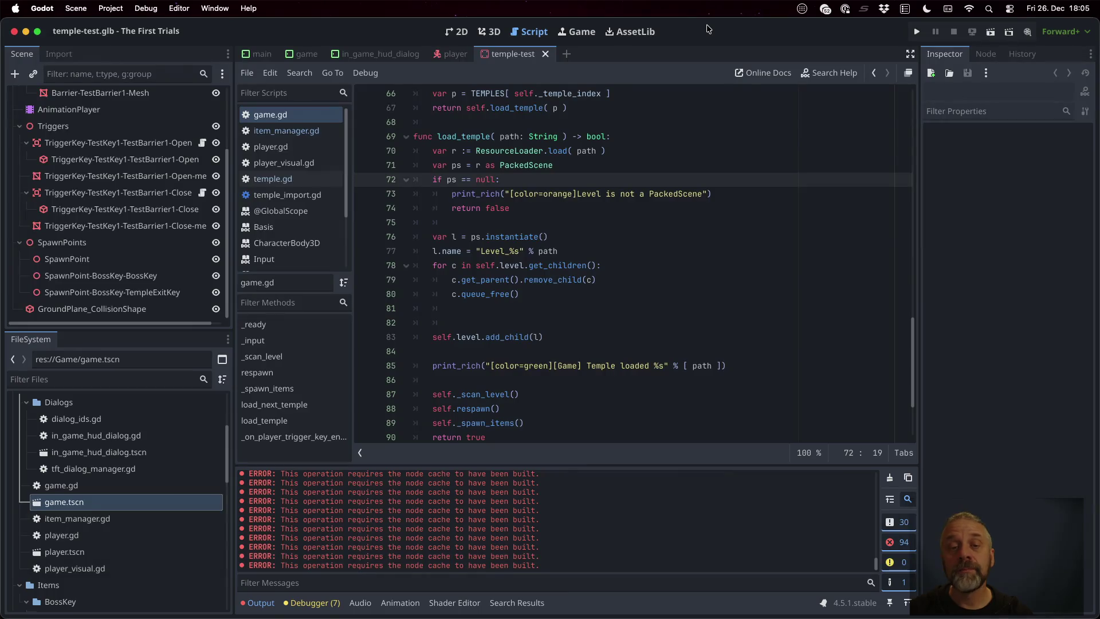
# - Jump to _spawn_items and test-run the game to confirm the spawn points are logged, then stop it
pyautogui.scroll(-3, 577, 288)
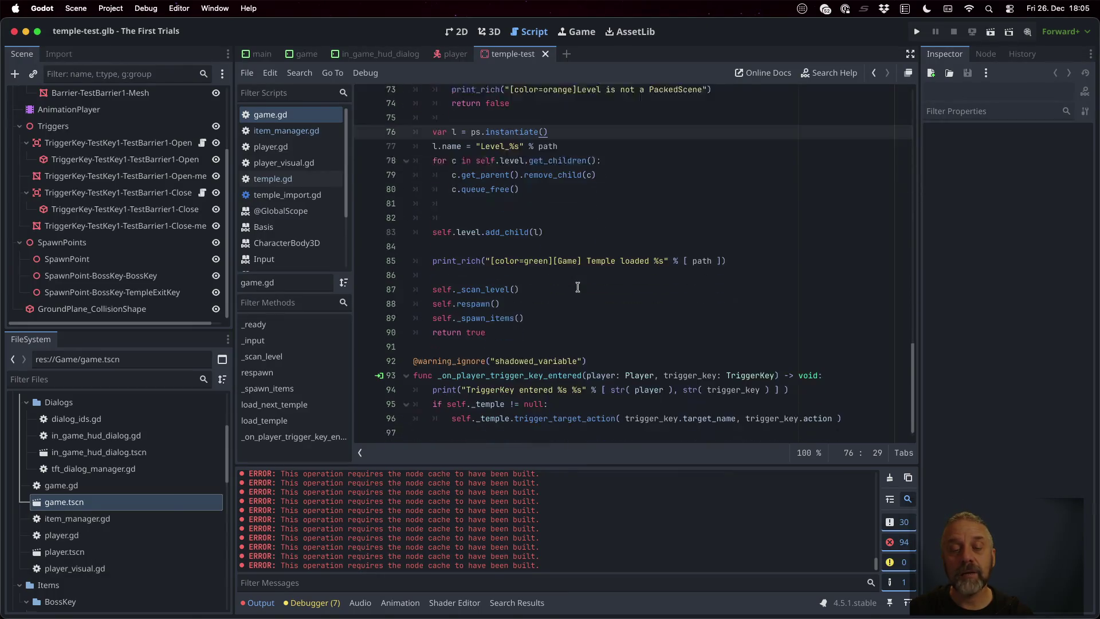
pyautogui.keyDown('super'); pyautogui.click(484, 308); pyautogui.keyUp('super')
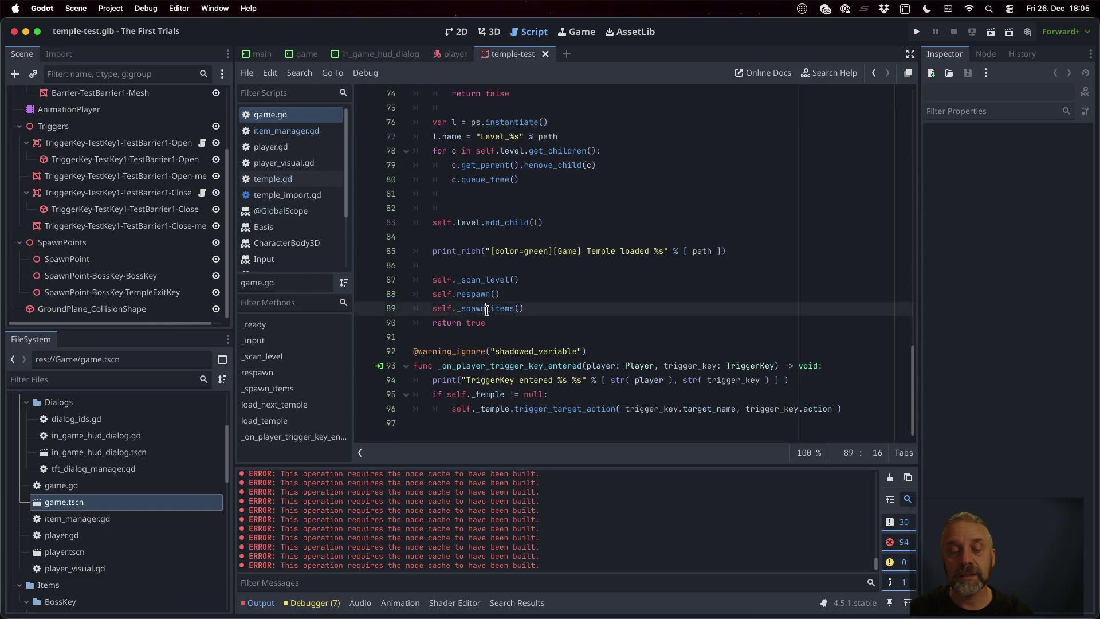
pyautogui.scroll(-2, 557, 298)
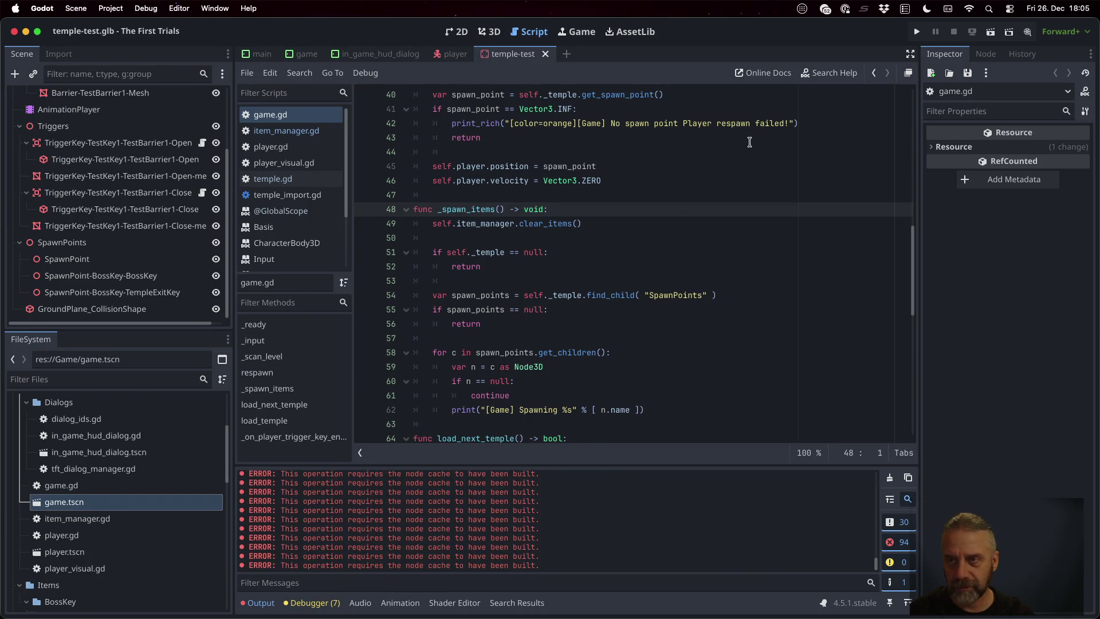
pyautogui.click(917, 32)
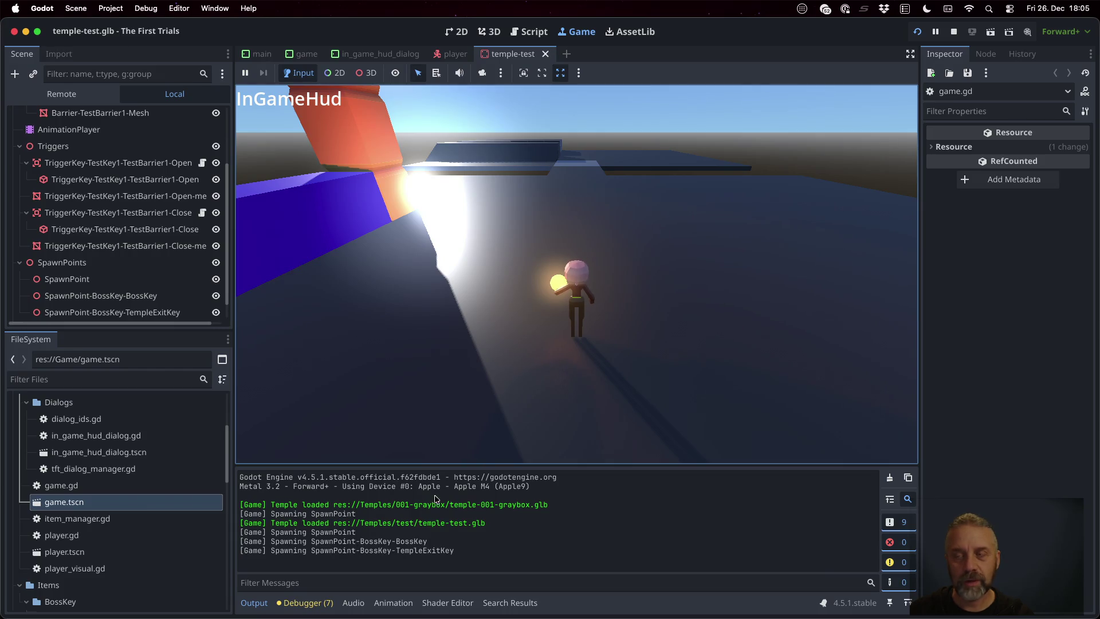
pyautogui.click(954, 32)
# - Insert a blank line above the spawning print in _spawn_items
pyautogui.click(614, 249)
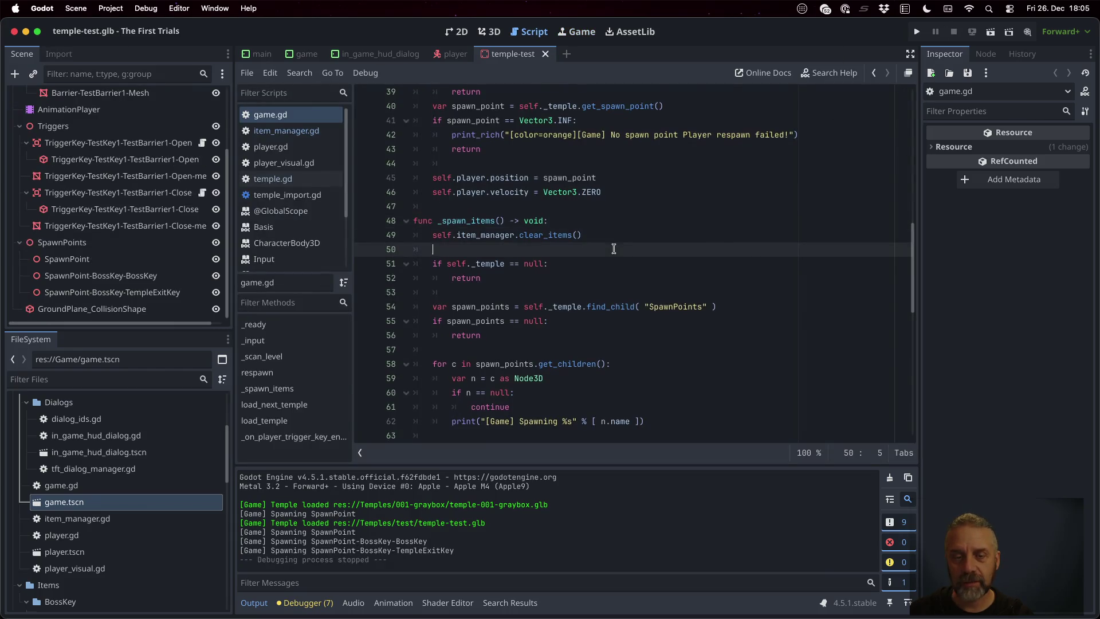
pyautogui.scroll(-2, 613, 248)
pyautogui.click(616, 337)
pyautogui.press('super+shift+Return')
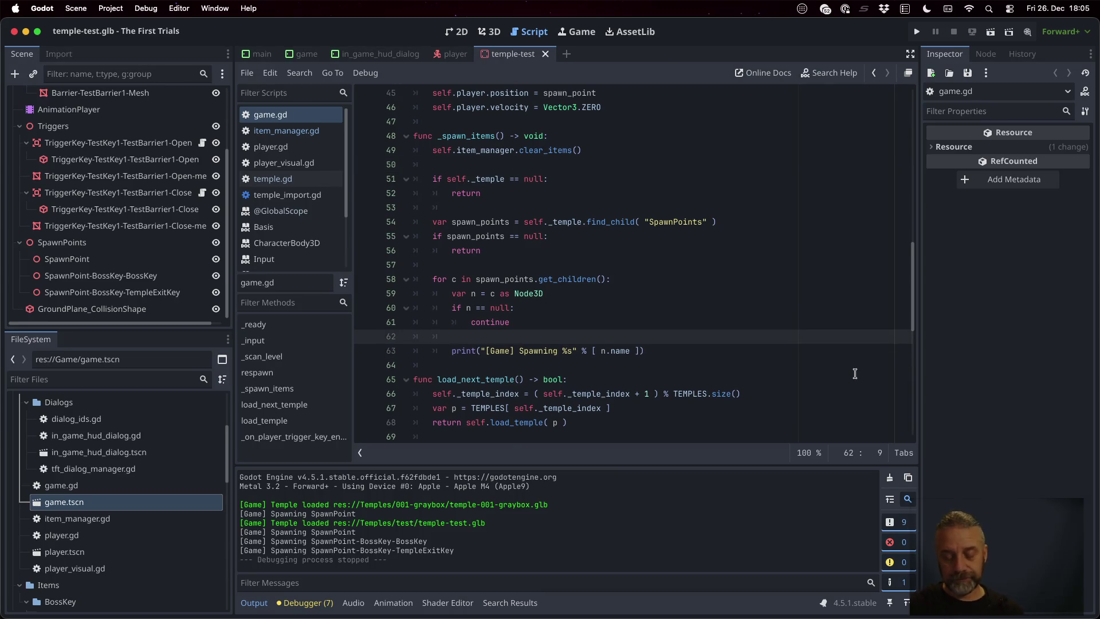
# - Split each spawn node's name on "-" into parts and skip names with fewer than 2 parts
pyautogui.press('Return')
pyautogui.write('var parts = n.name.sp')
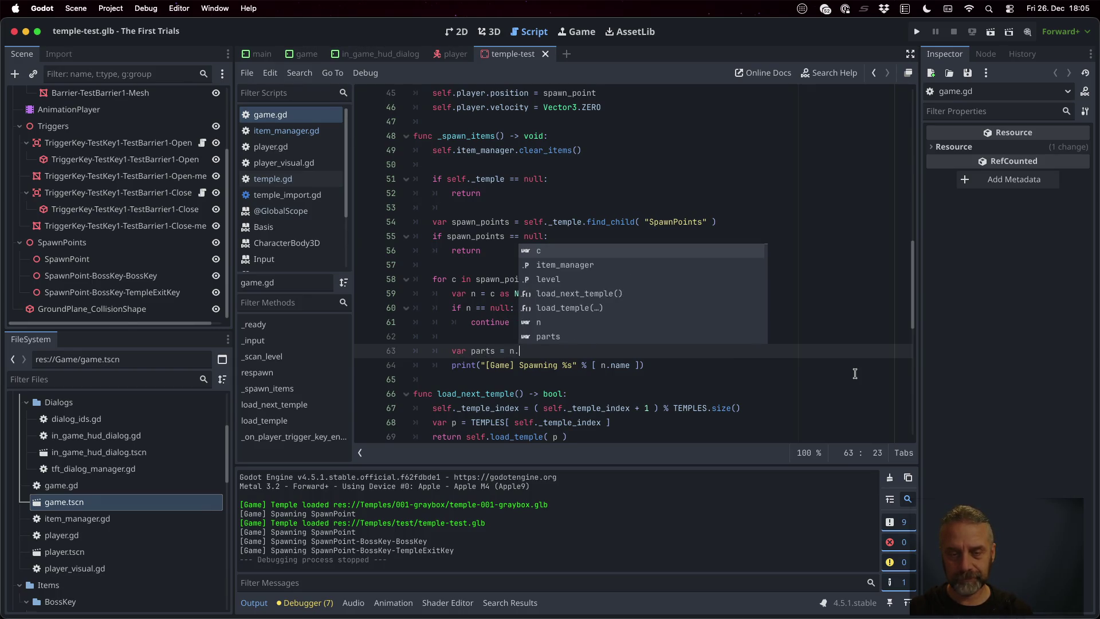
pyautogui.write('lit("-")')
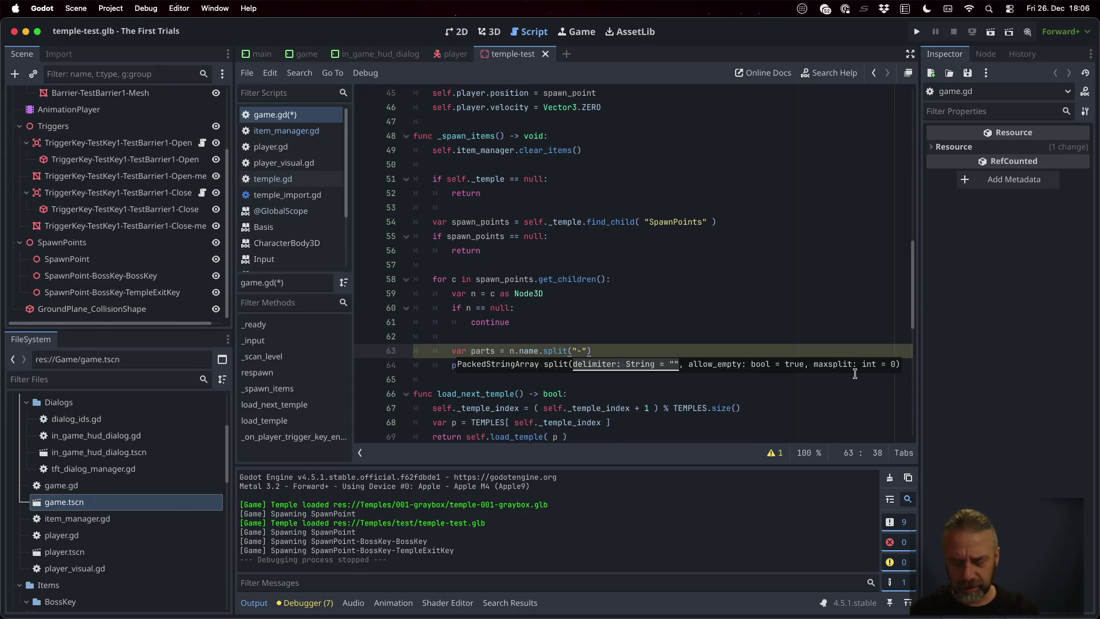
pyautogui.press('Return')
pyautogui.write('if ')
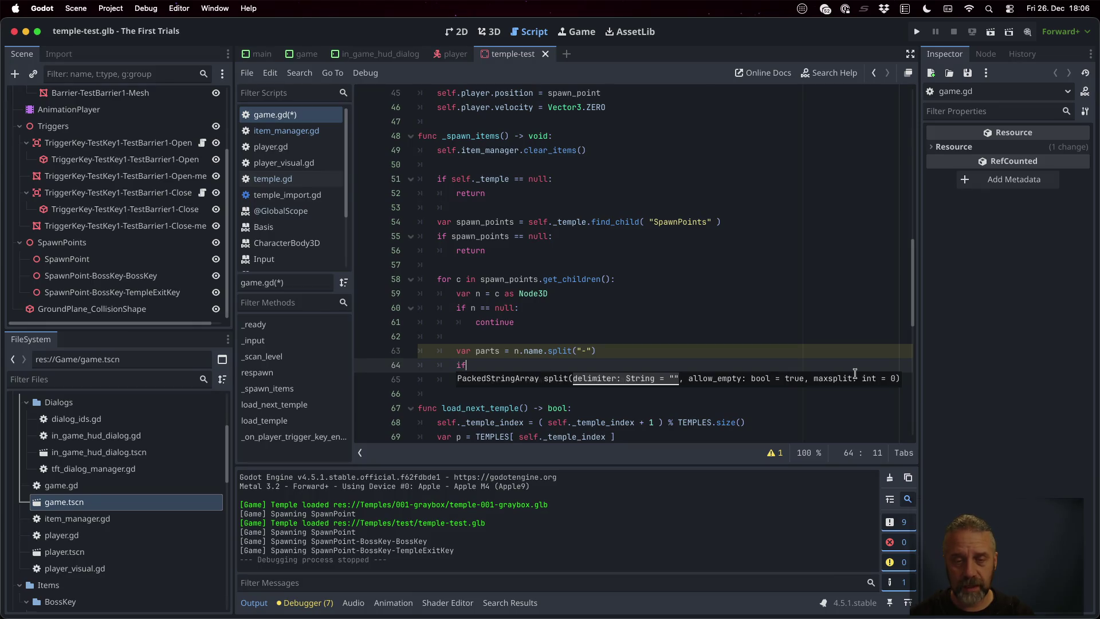
pyautogui.write('parts.')
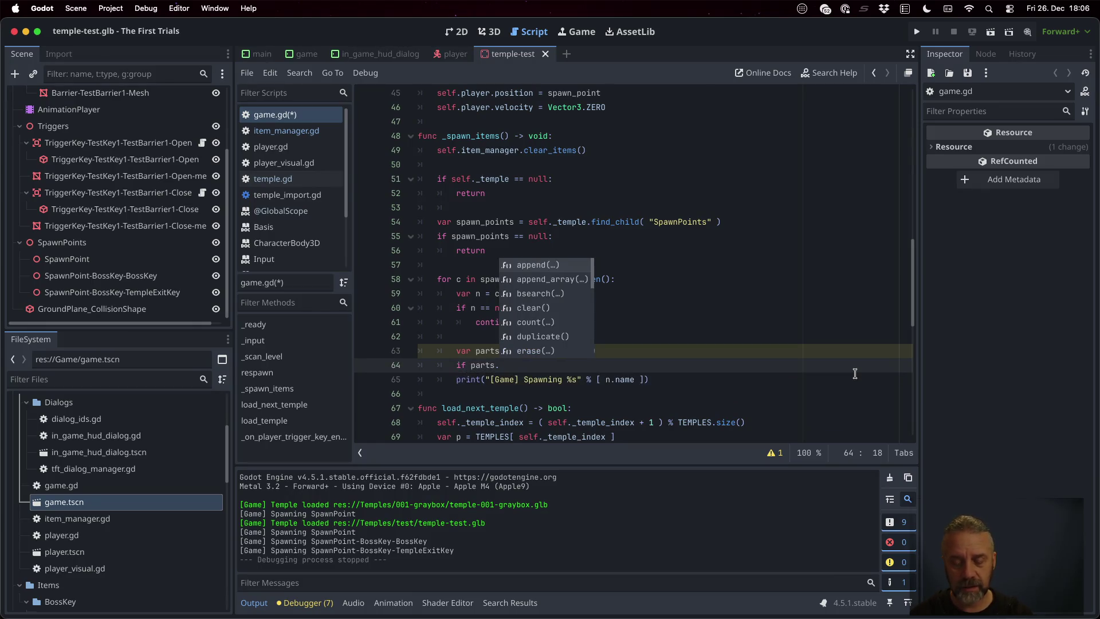
pyautogui.write('l')
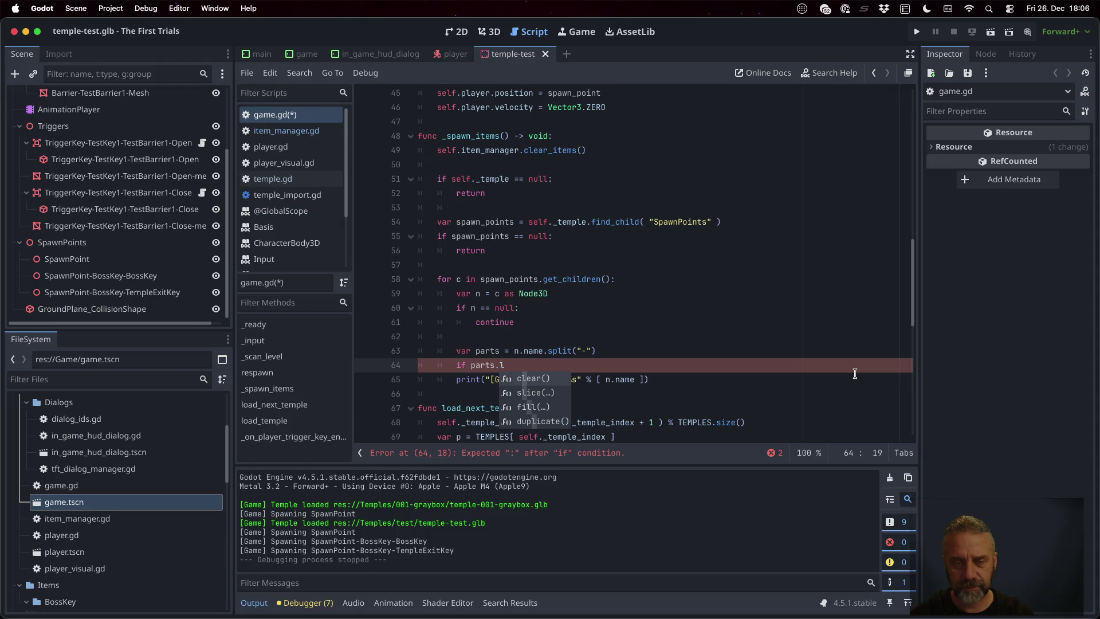
pyautogui.press('BackSpace')
pyautogui.write('si')
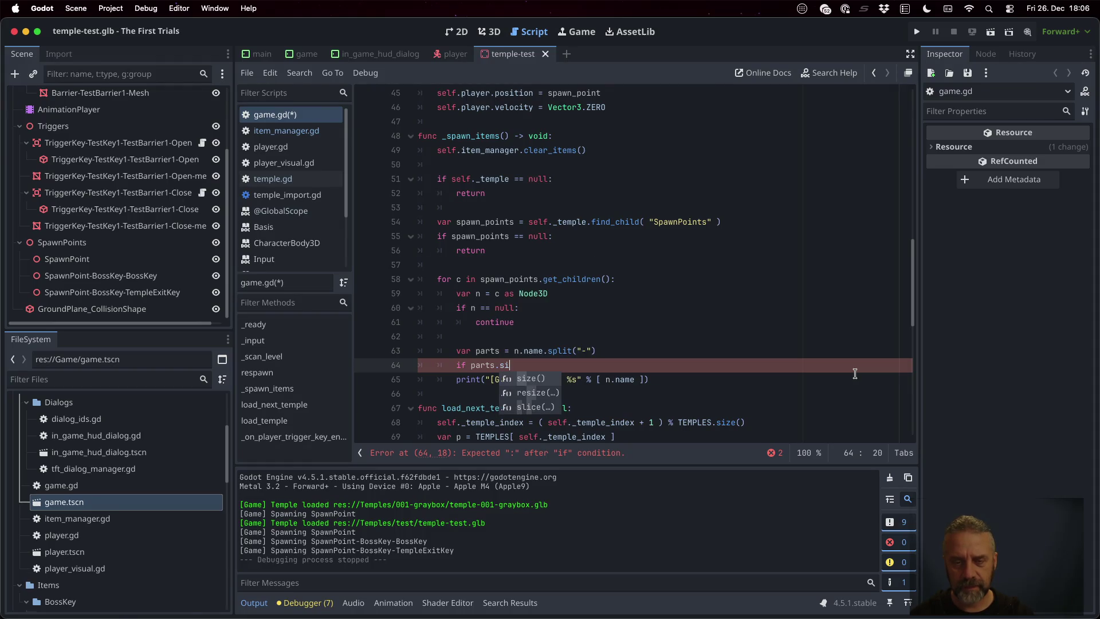
pyautogui.press('Return')
pyautogui.write('< ')
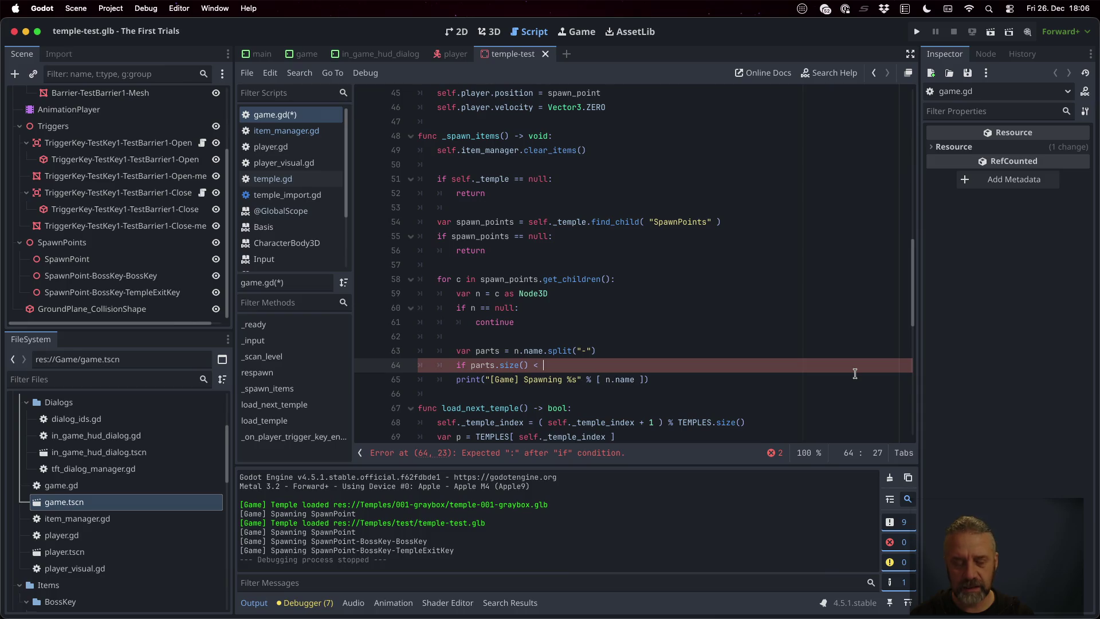
pyautogui.write('2:')
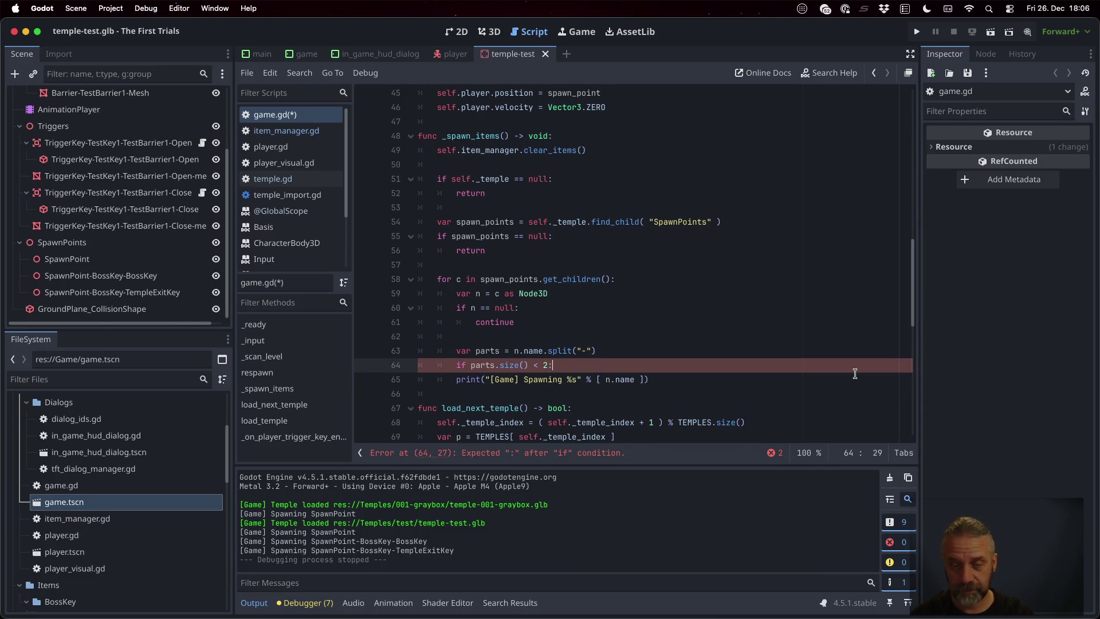
pyautogui.press('Return')
pyautogui.write('con')
pyautogui.press('Down')
pyautogui.press('Down')
pyautogui.press('Return')
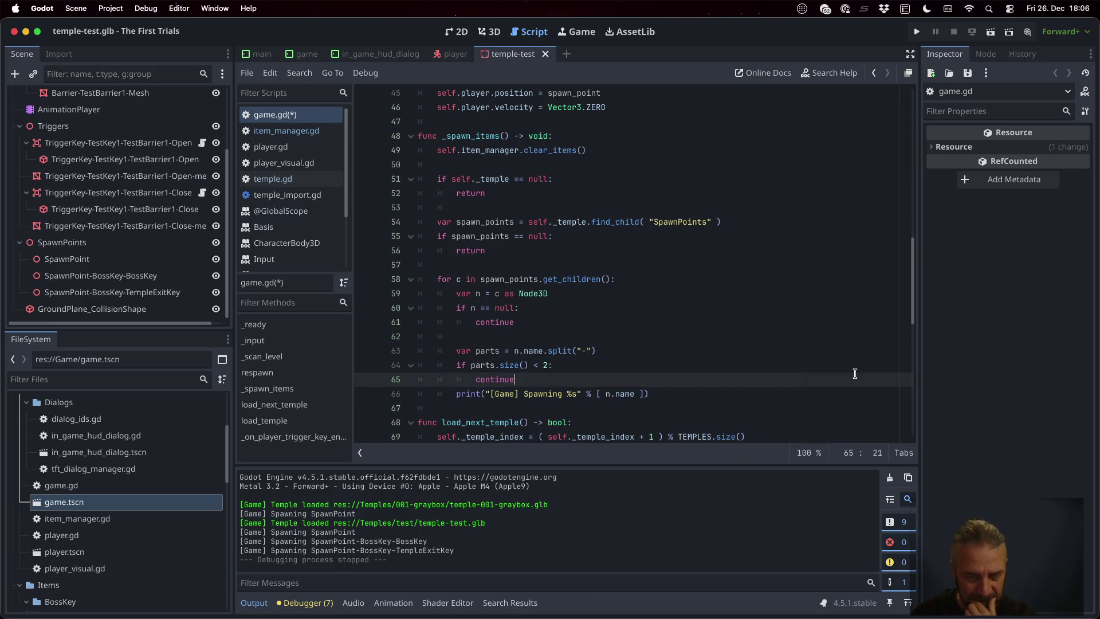
pyautogui.press('Return')
pyautogui.press('BackSpace')
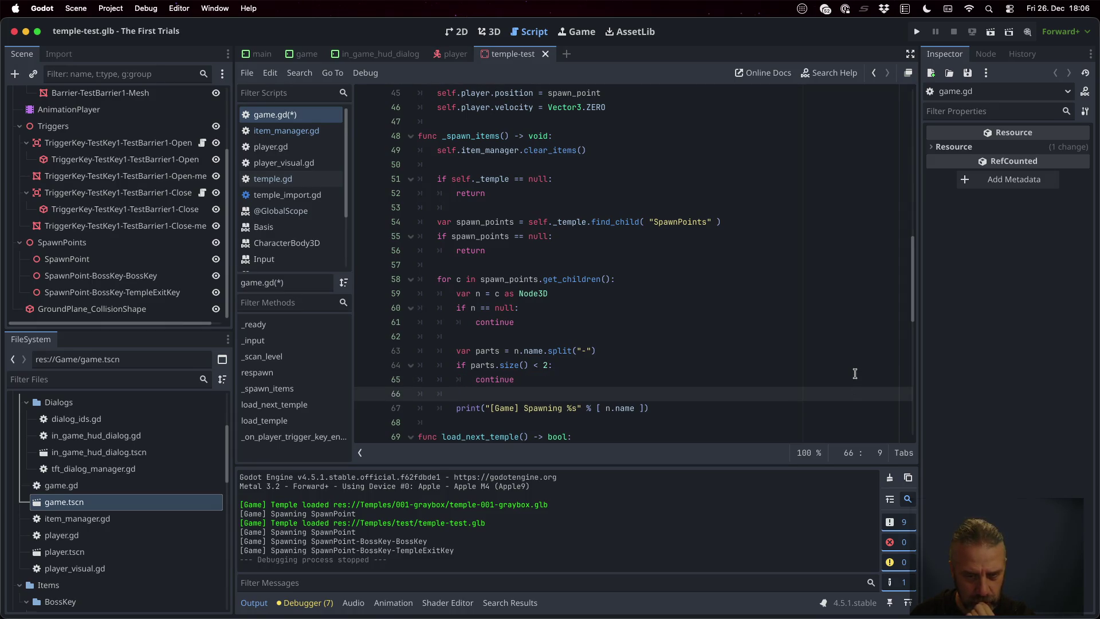
# - Declare var type = parts[ 1 ] and var name = "" in the spawn loop
pyautogui.write('var type =')
pyautogui.press('Escape')
pyautogui.write('parts')
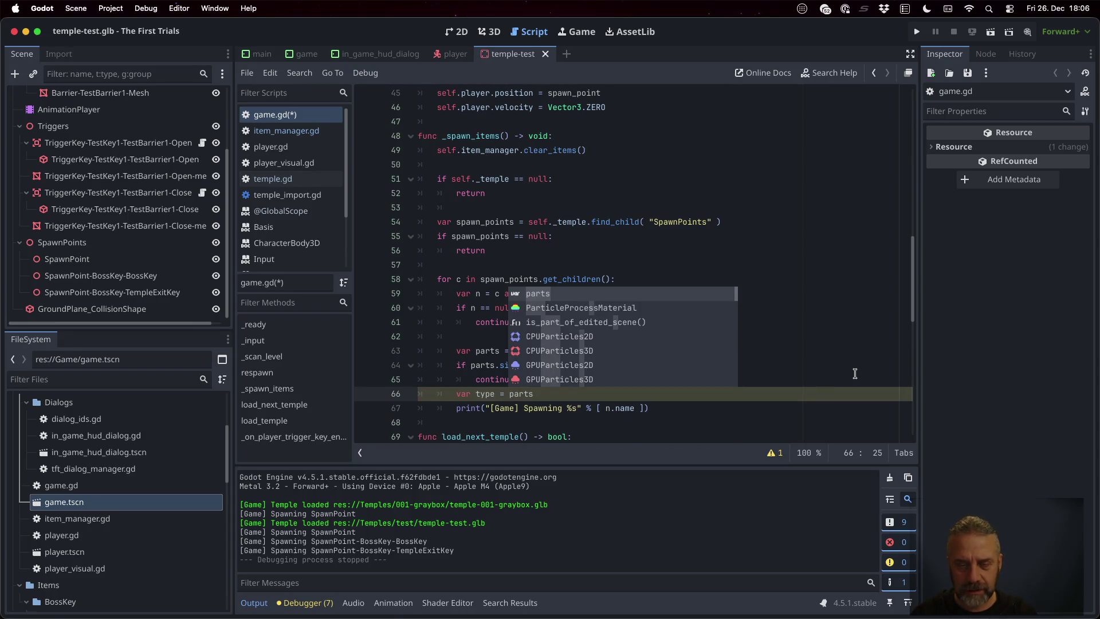
pyautogui.write('.get')
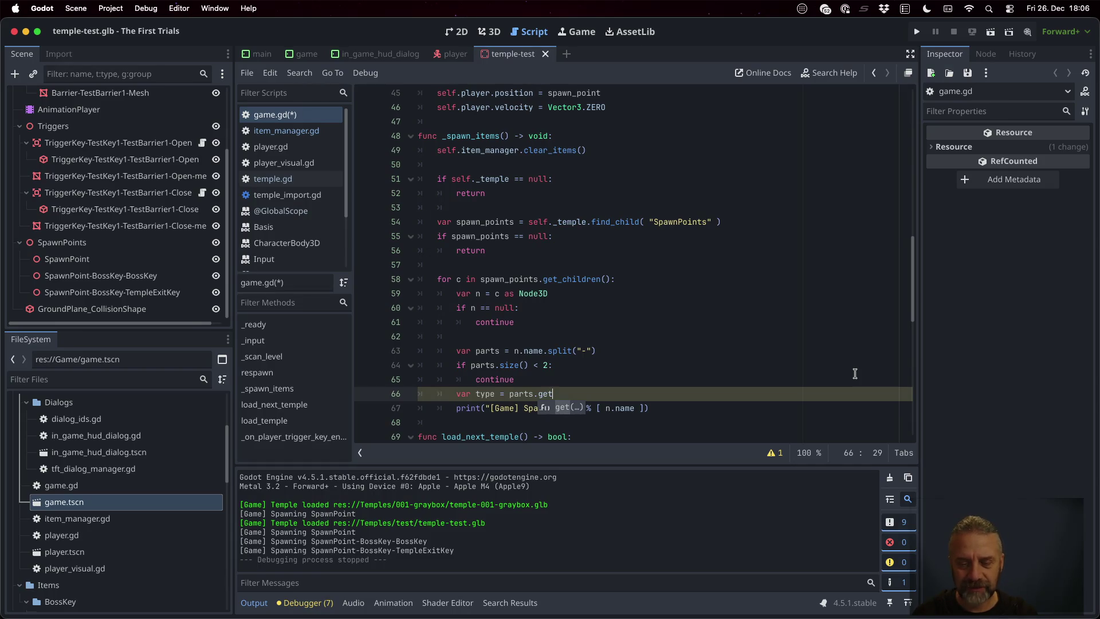
pyautogui.press('BackSpace')
pyautogui.press('BackSpace')
pyautogui.press('BackSpace')
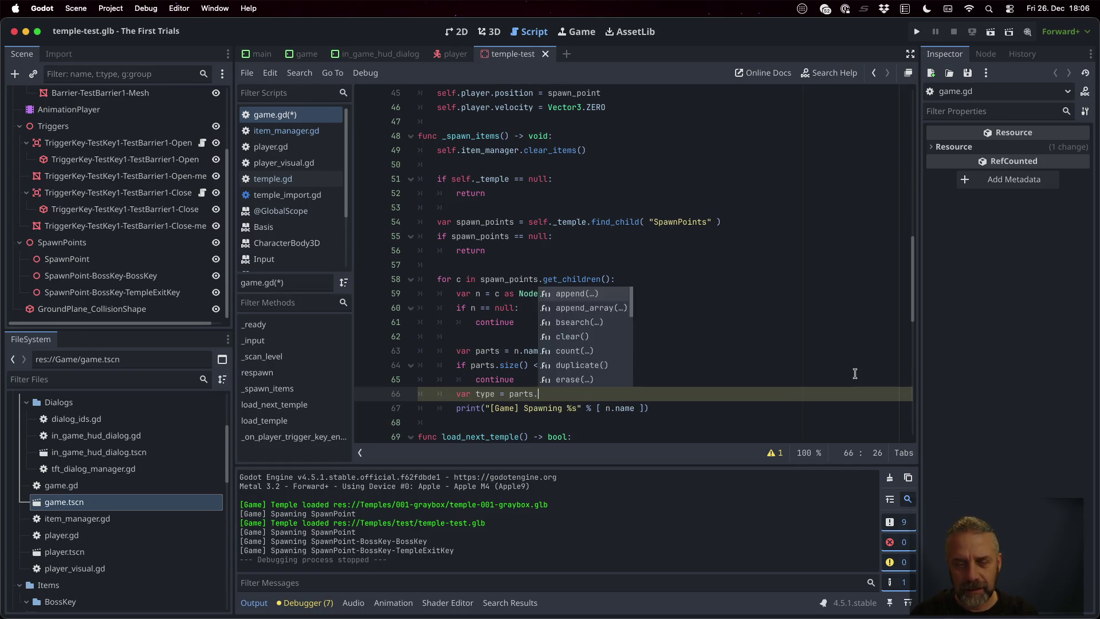
pyautogui.write('[ 1')
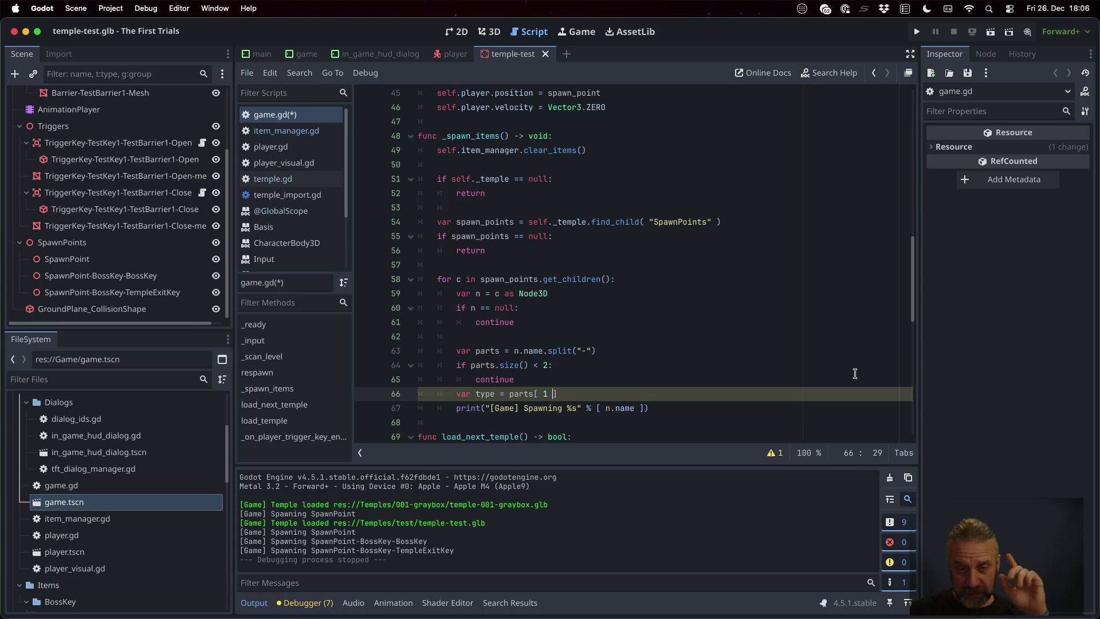
pyautogui.press('Right')
pyautogui.press('Return')
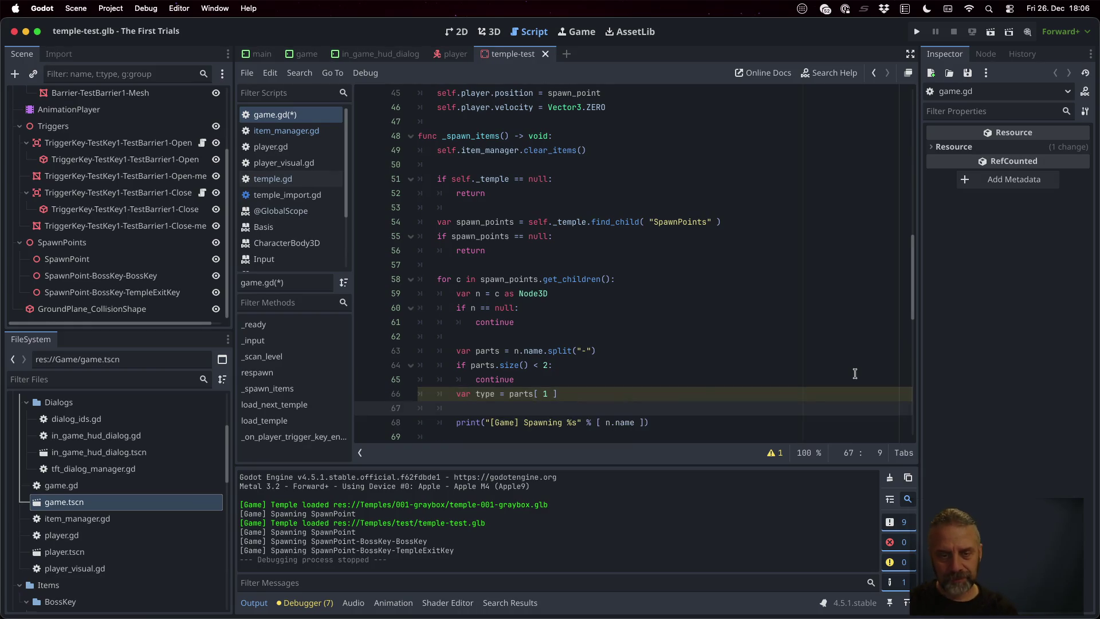
pyautogui.write('var name = ')
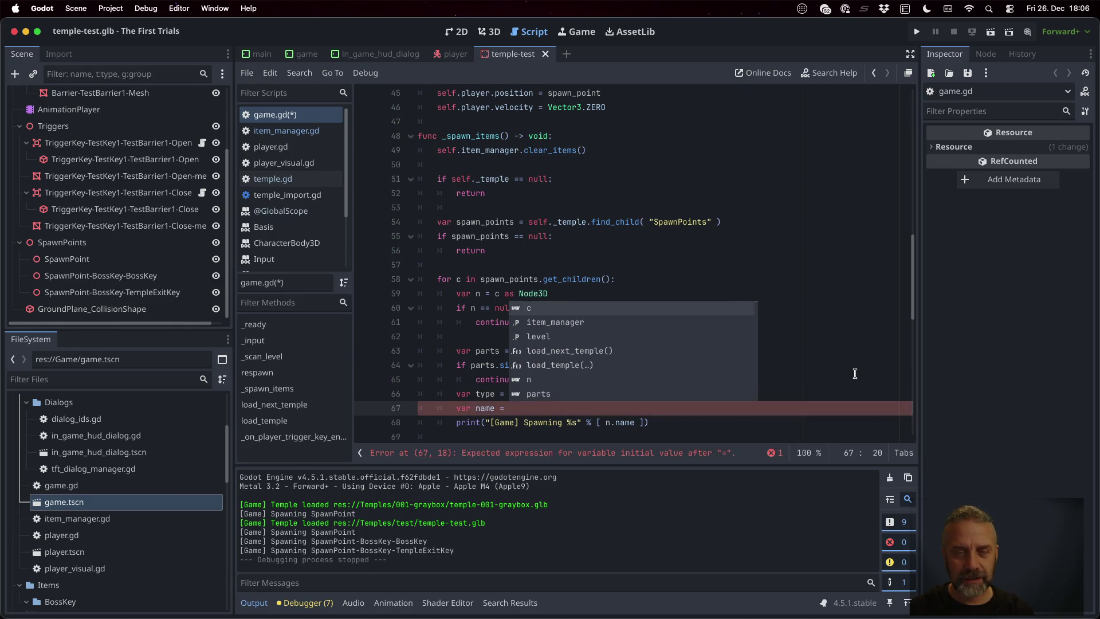
pyautogui.write('""')
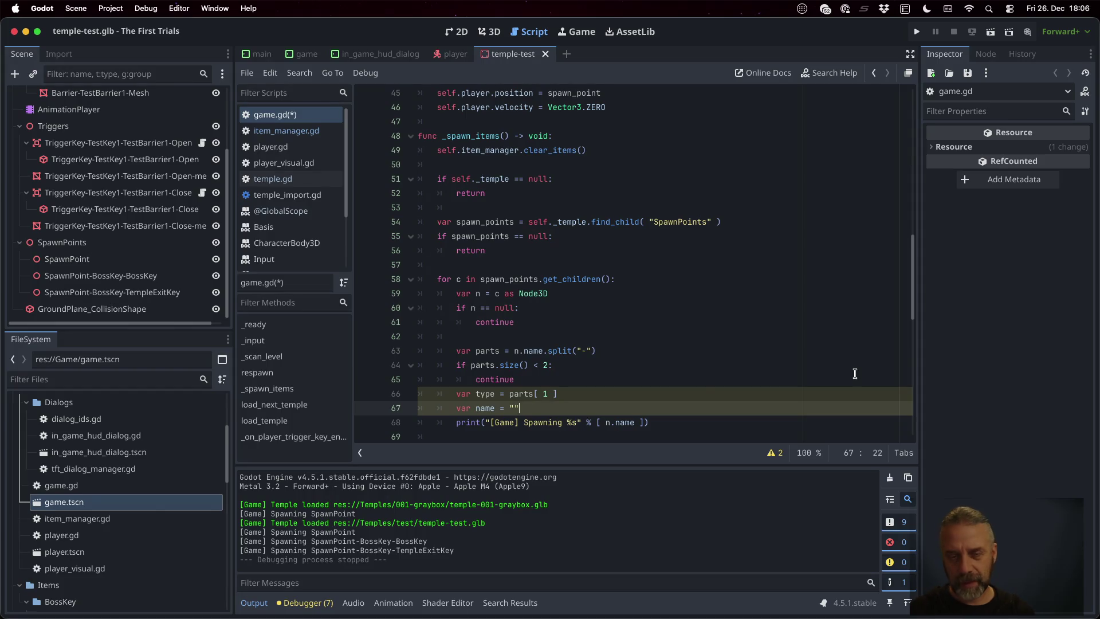
pyautogui.press('Return')
# - Add if parts.size() >= 2: name = parts[ 2 ] and save game.gd
pyautogui.write('if parts.si')
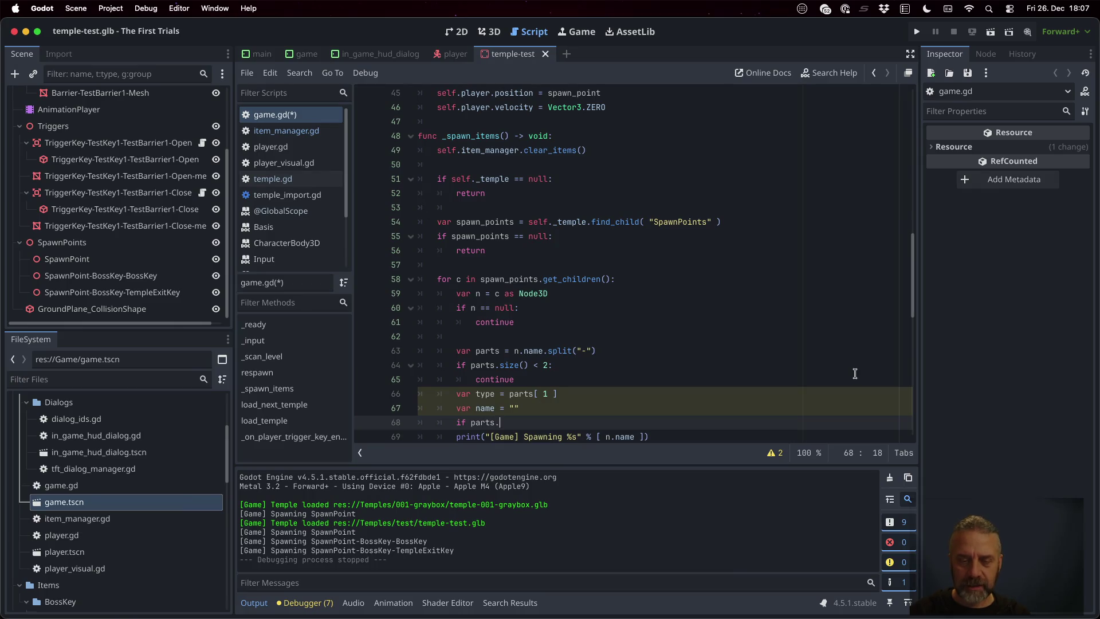
pyautogui.press('Return')
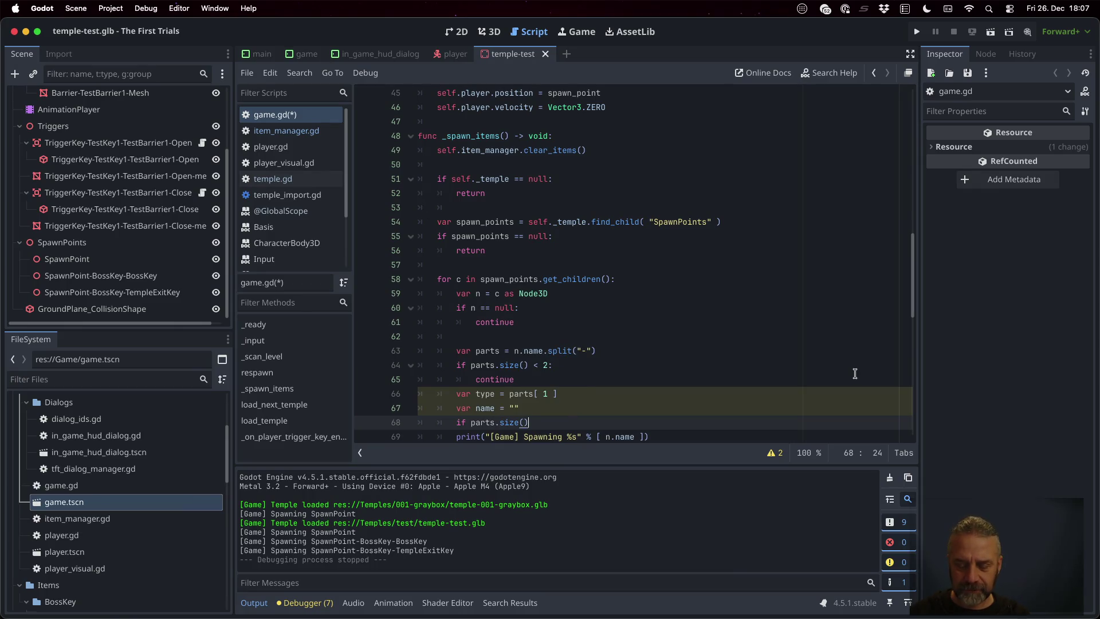
pyautogui.write('>= 2')
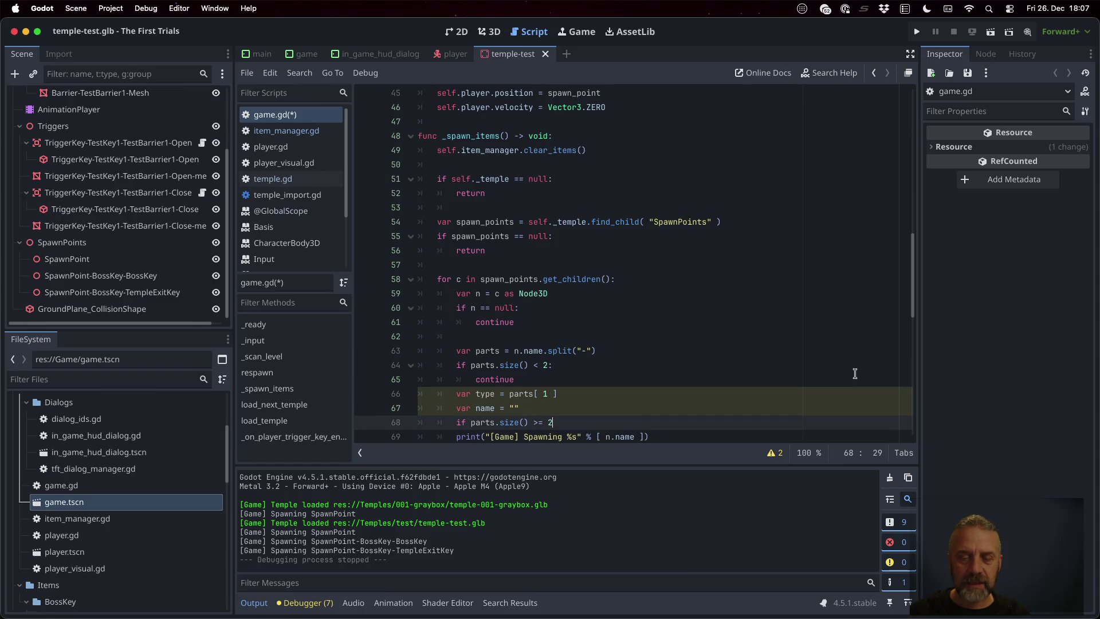
pyautogui.write(':')
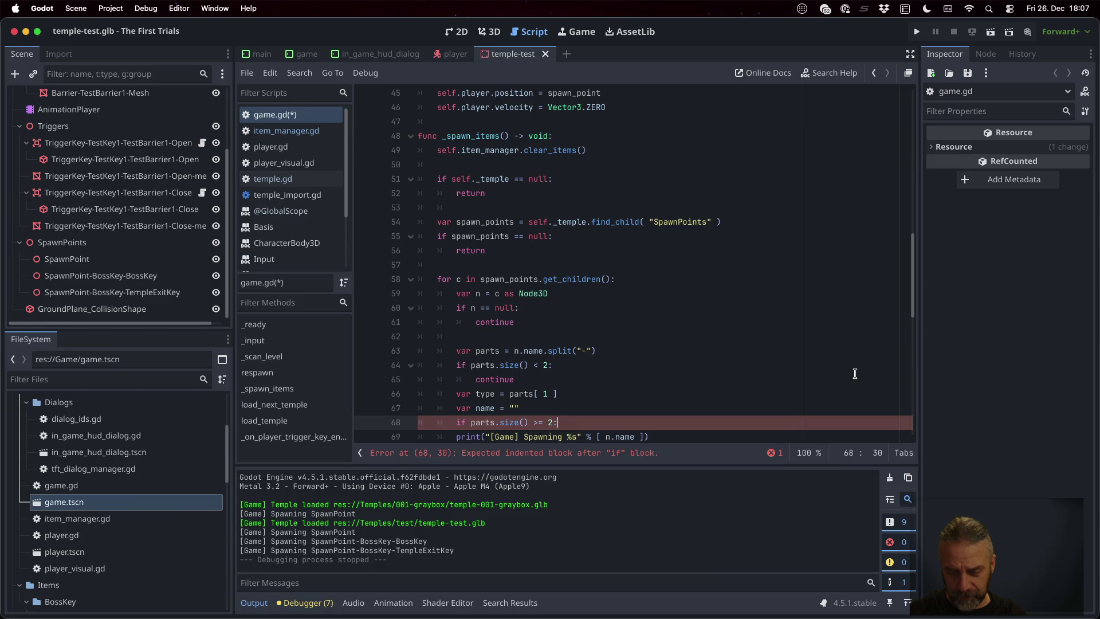
pyautogui.press('Return')
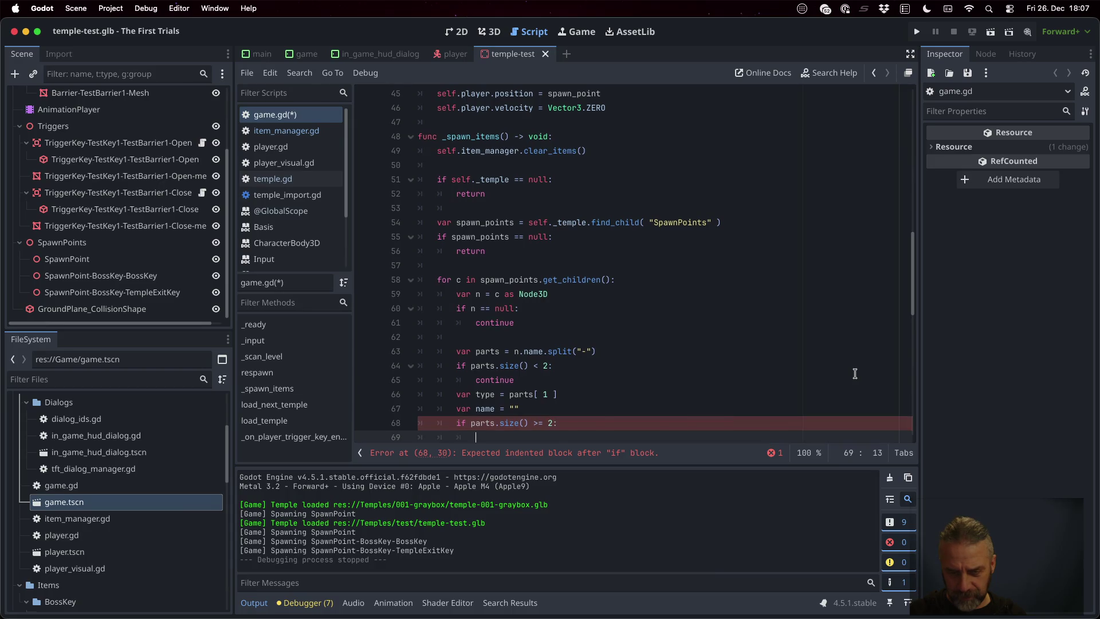
pyautogui.write('name = [at')
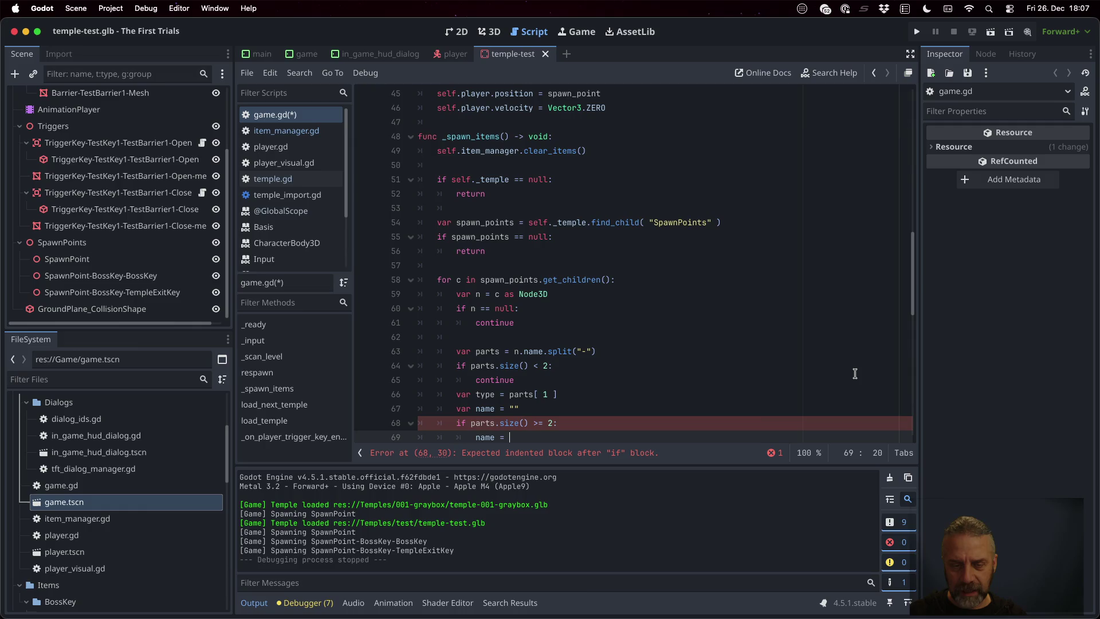
pyautogui.press('BackSpace')
pyautogui.press('BackSpace')
pyautogui.press('BackSpace')
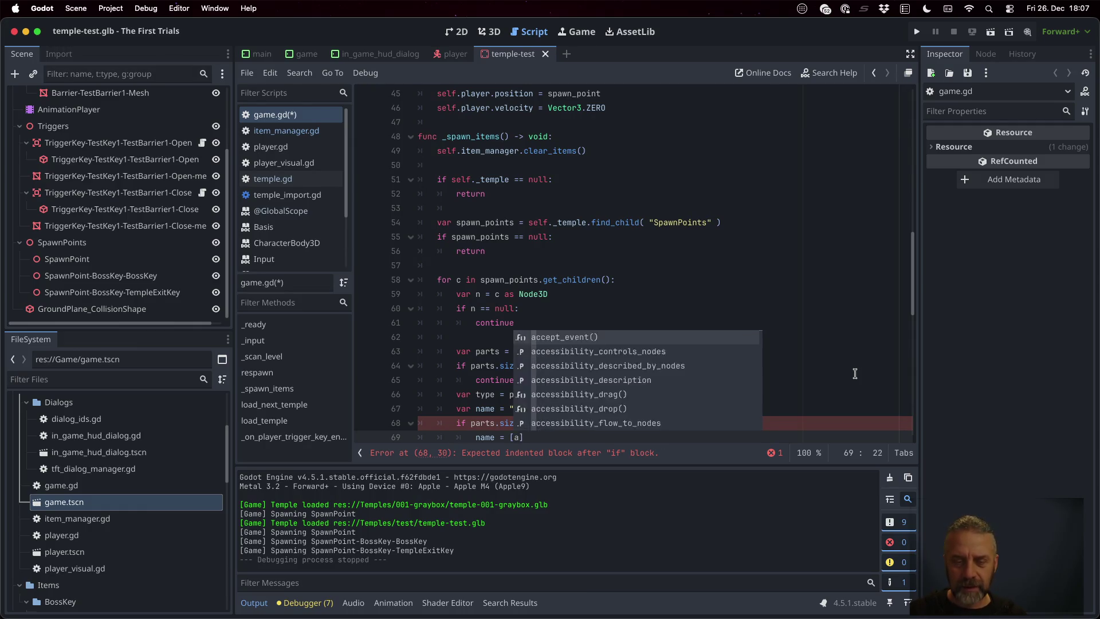
pyautogui.write('parts[ 2 ]')
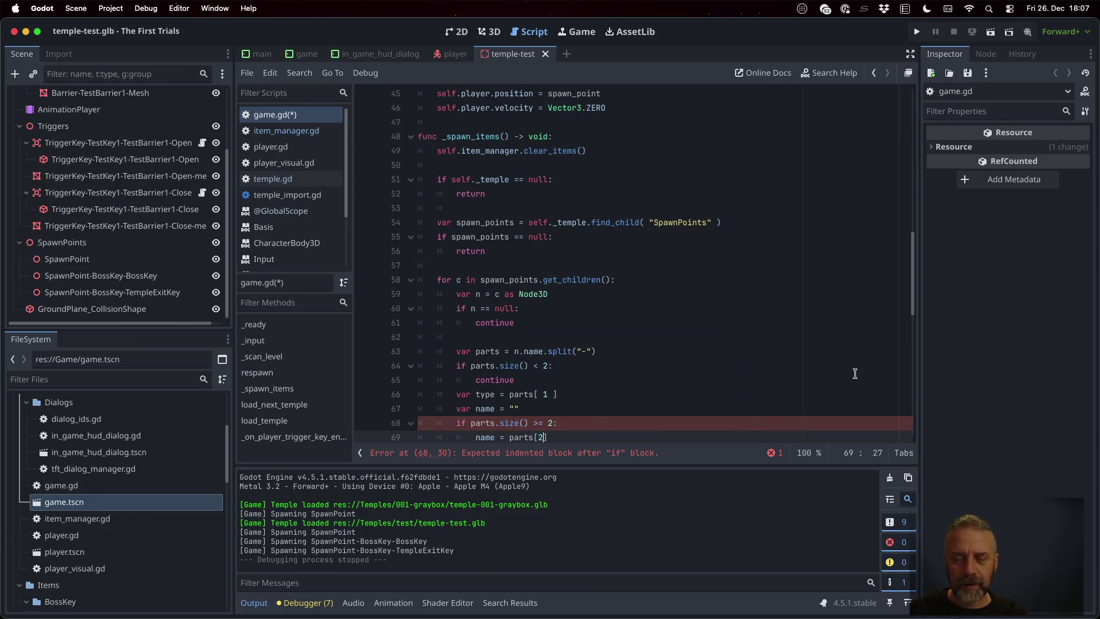
pyautogui.press('super+s')
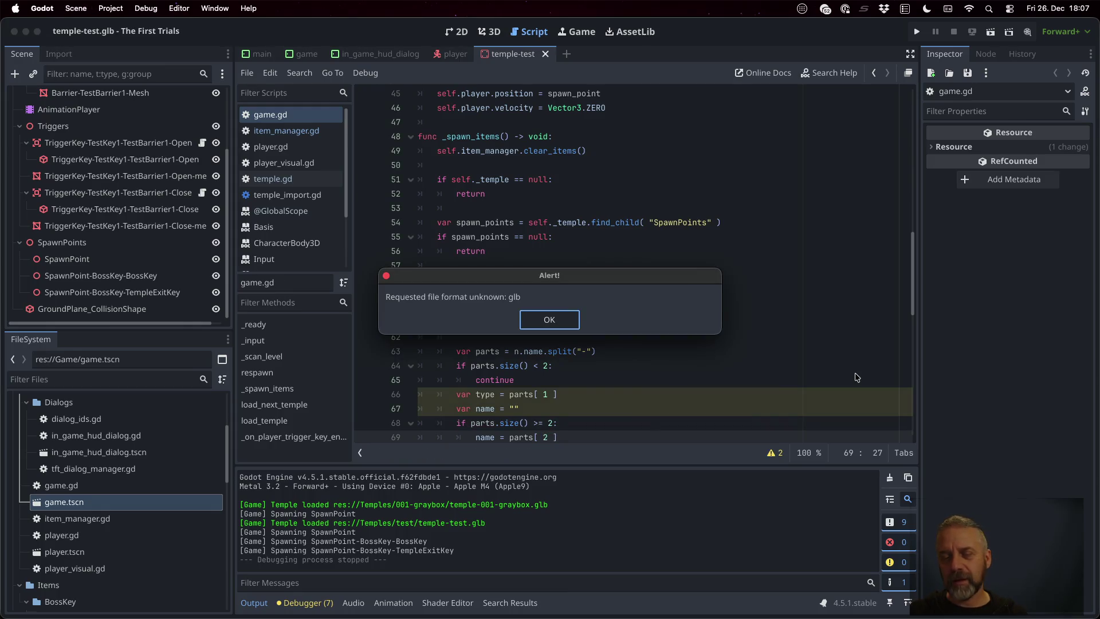
pyautogui.press('Return')
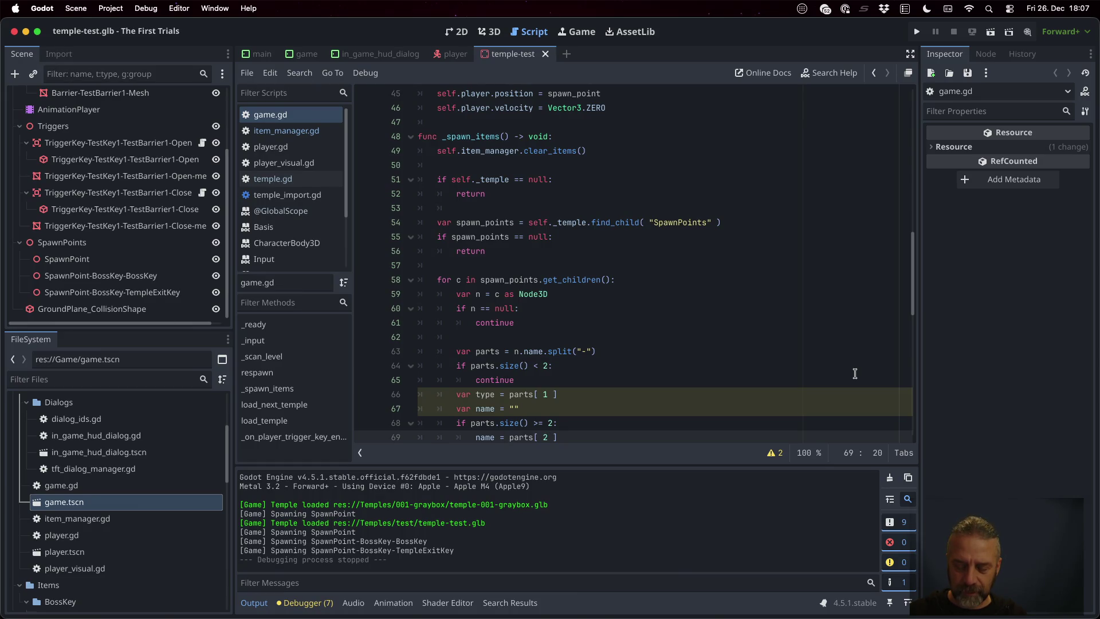
# - Wrap line 69 as name = "-".join(parts[ 2.. ]), add a blank line below, and save
pyautogui.write('"-"join(')
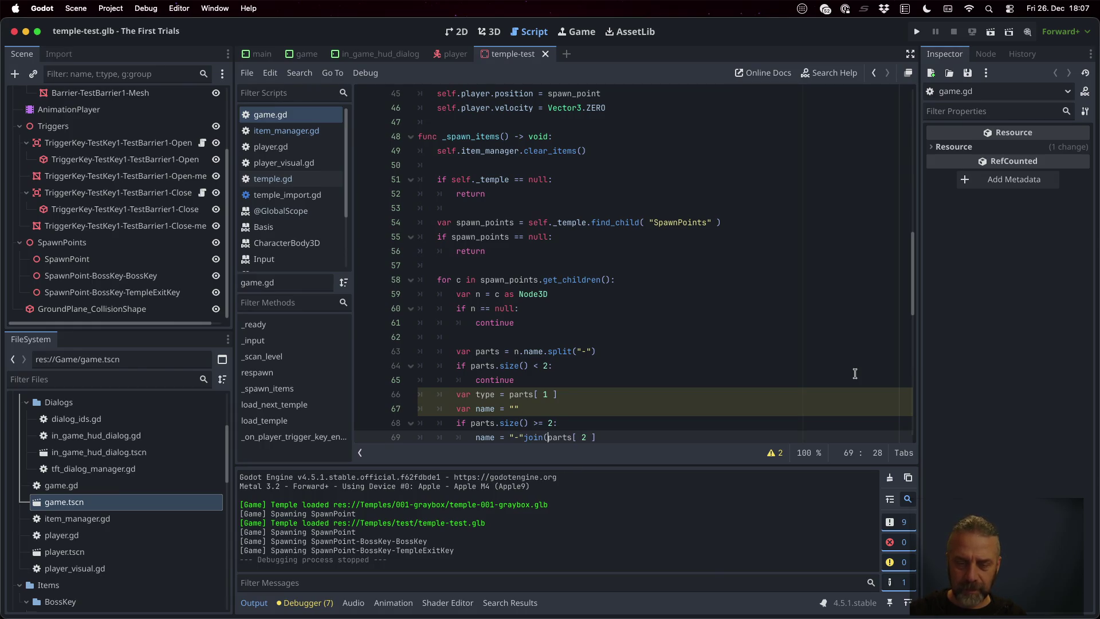
pyautogui.press('Right')
pyautogui.press('Right')
pyautogui.press('Right')
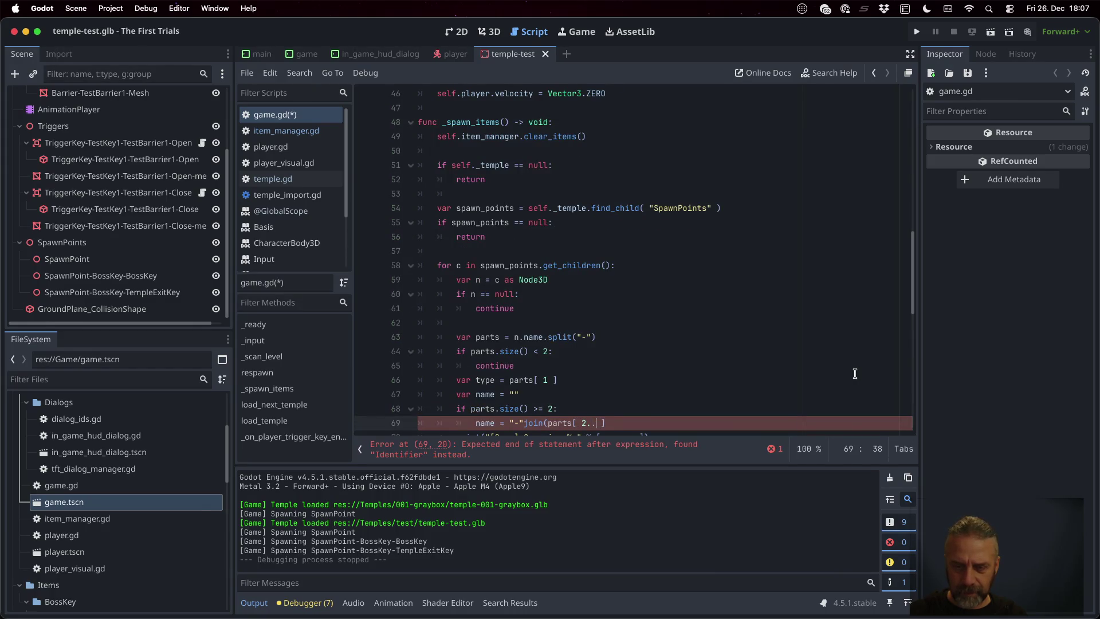
pyautogui.write('.')
pyautogui.press('End')
pyautogui.write(')')
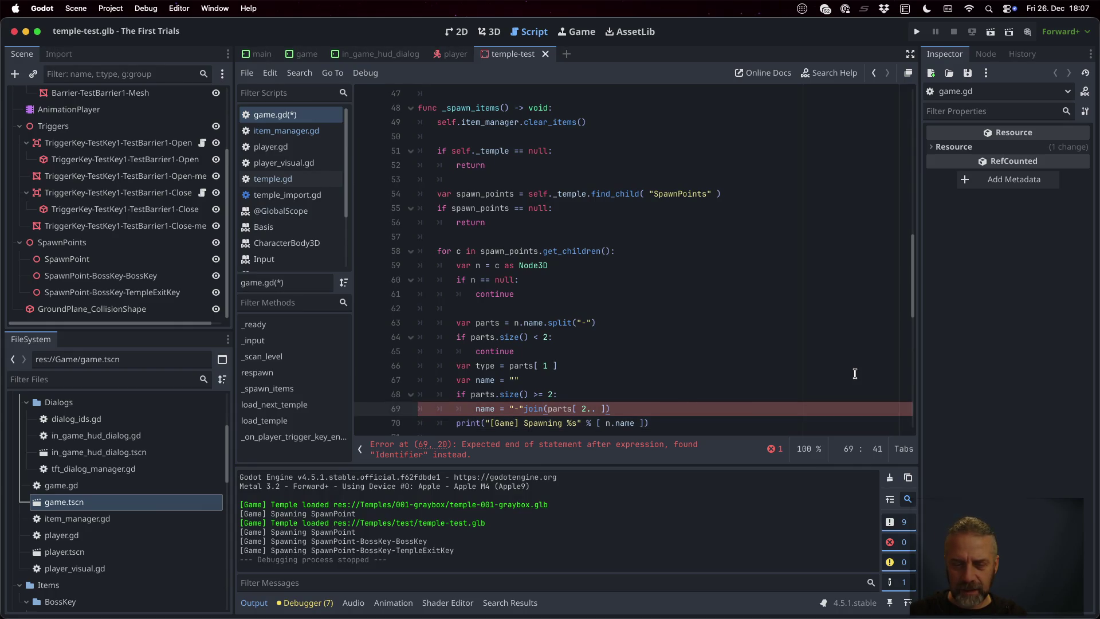
pyautogui.press('Return')
pyautogui.hotkey('ctrl', 's')
pyautogui.press('Return')
# - Add the missing dot after "-" on line 69 and look up the String.join documentation
pyautogui.press('Up')
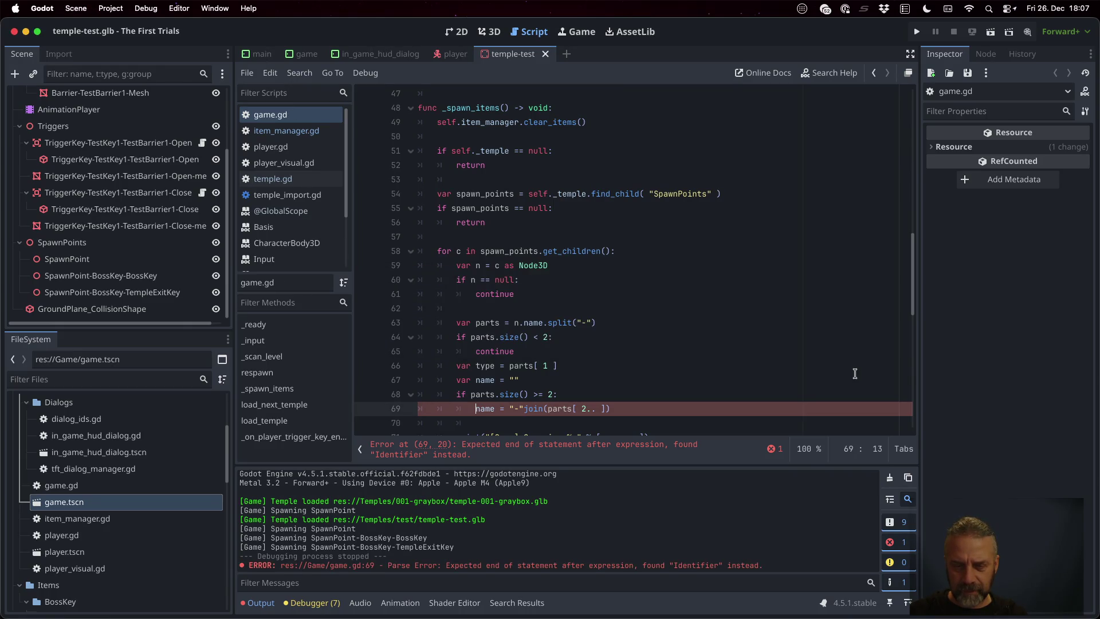
pyautogui.press('Right')
pyautogui.press('Right')
pyautogui.press('Right')
pyautogui.write('.')
pyautogui.press('Return')
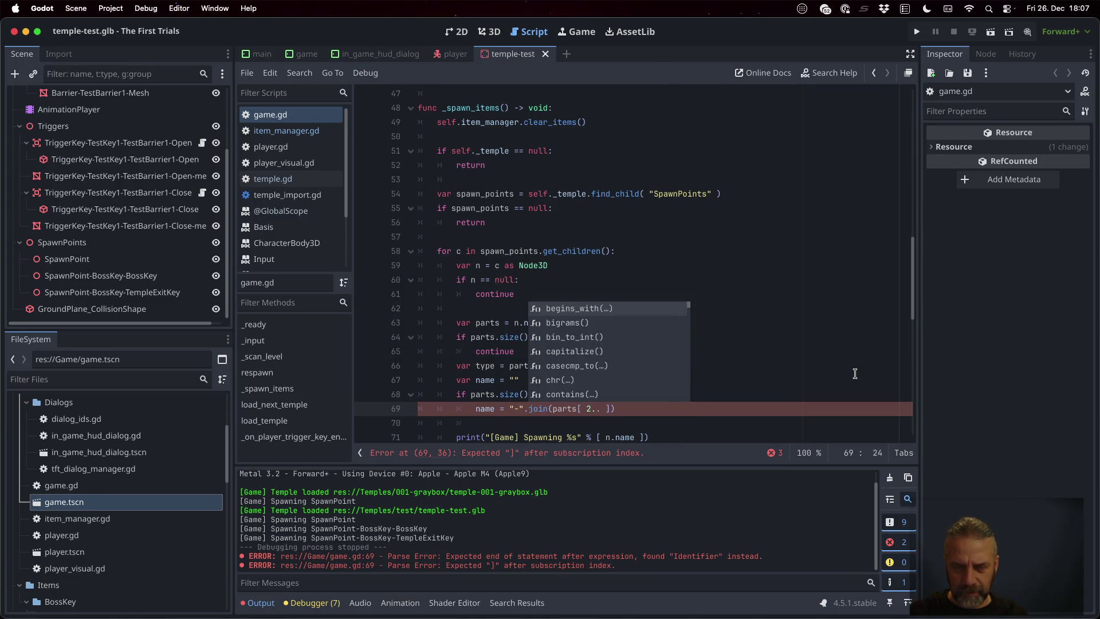
pyautogui.press('Escape')
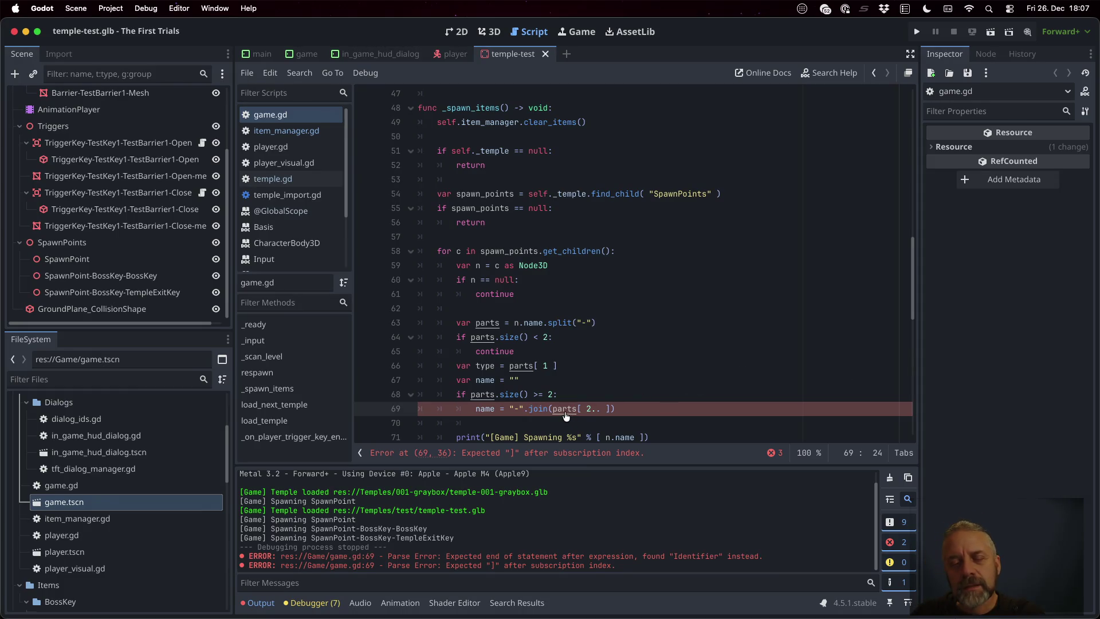
pyautogui.keyDown('super'); pyautogui.click(538, 410); pyautogui.keyUp('super')
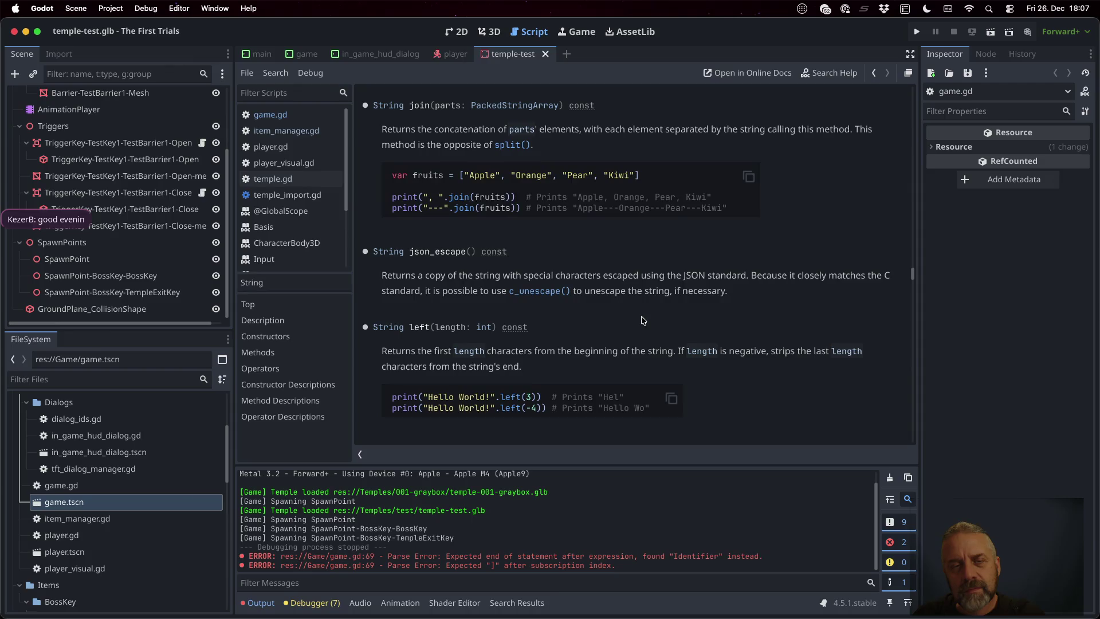
pyautogui.click(527, 107)
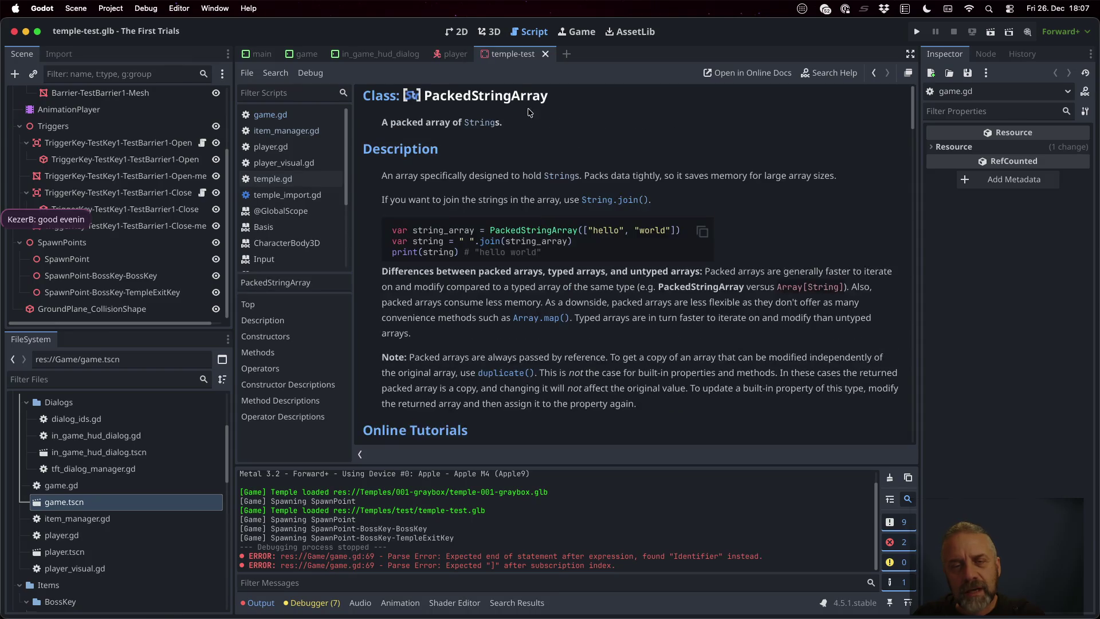
pyautogui.scroll(-10, 659, 297)
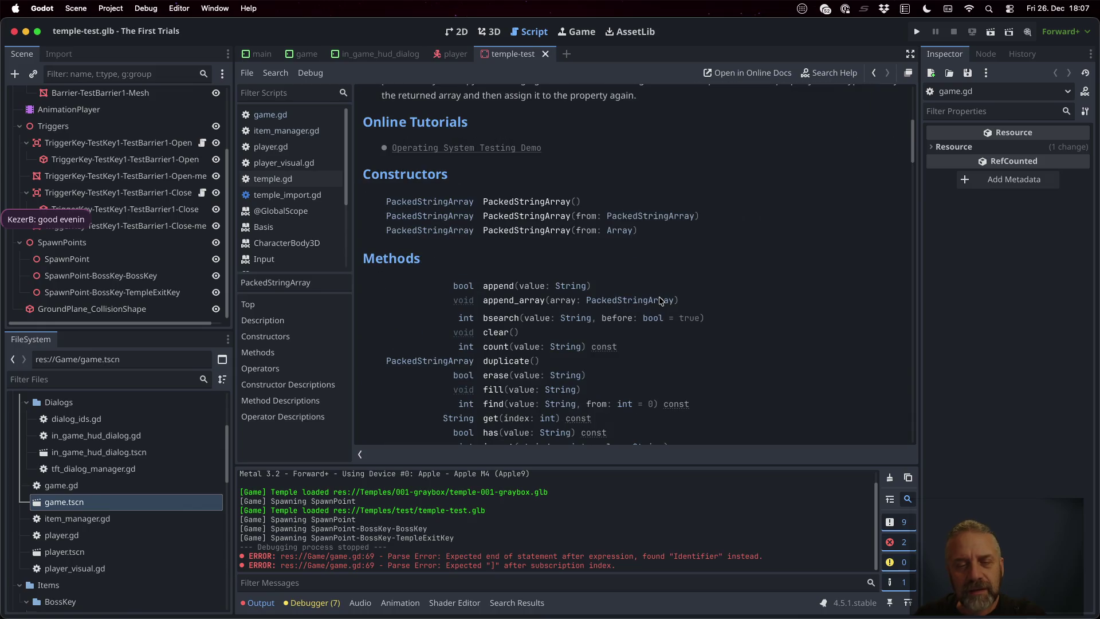
pyautogui.scroll(-2, 661, 300)
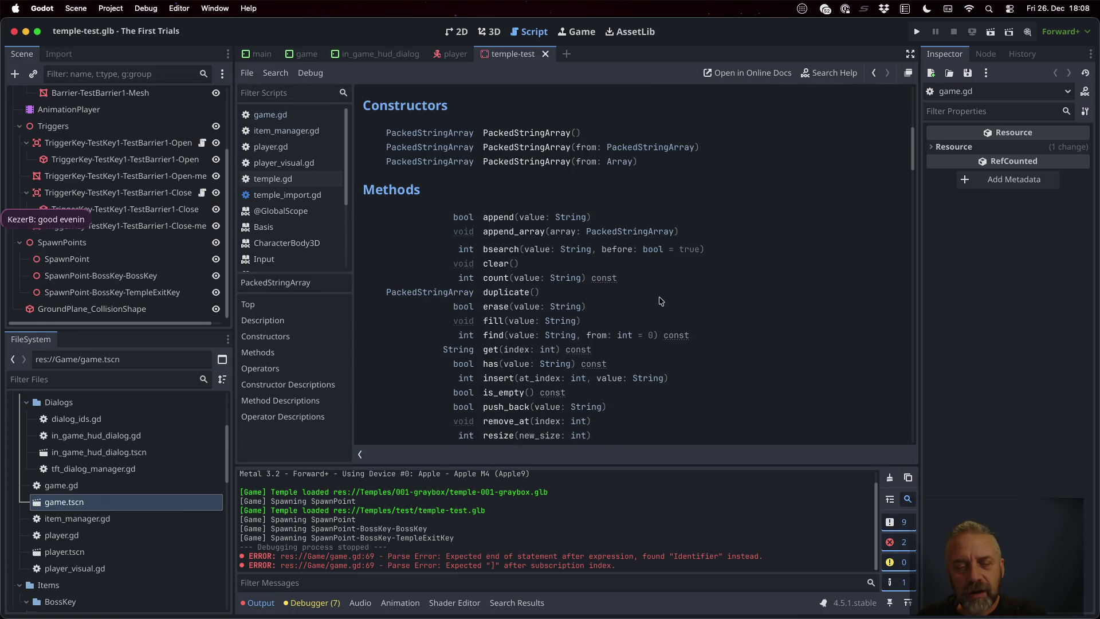
pyautogui.scroll(-8, 661, 301)
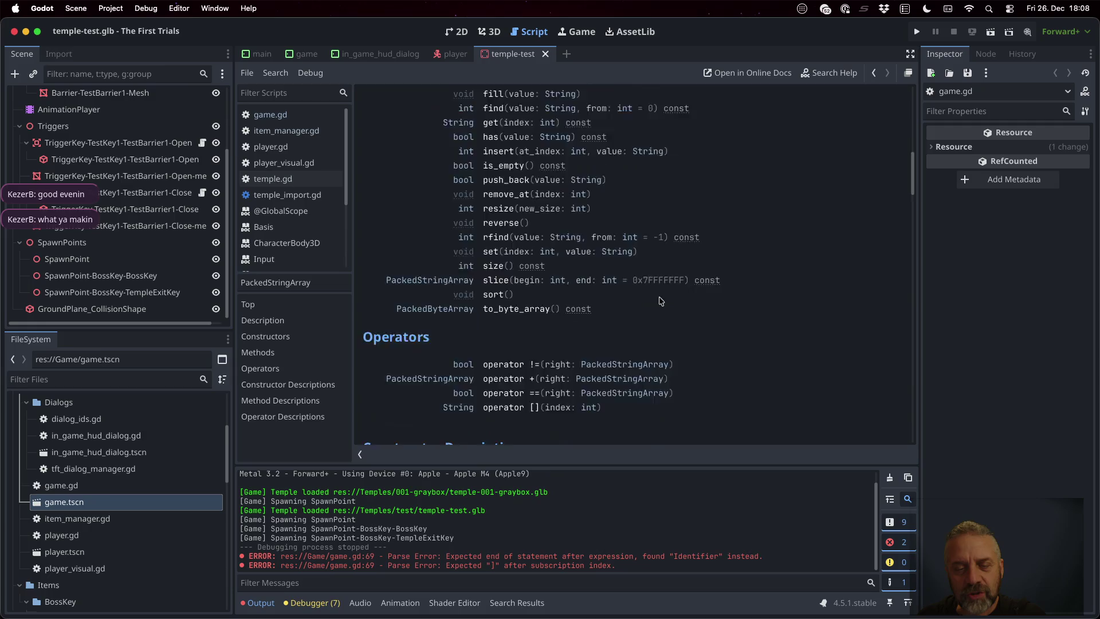
pyautogui.scroll(-10, 661, 301)
pyautogui.scroll(-14, 660, 300)
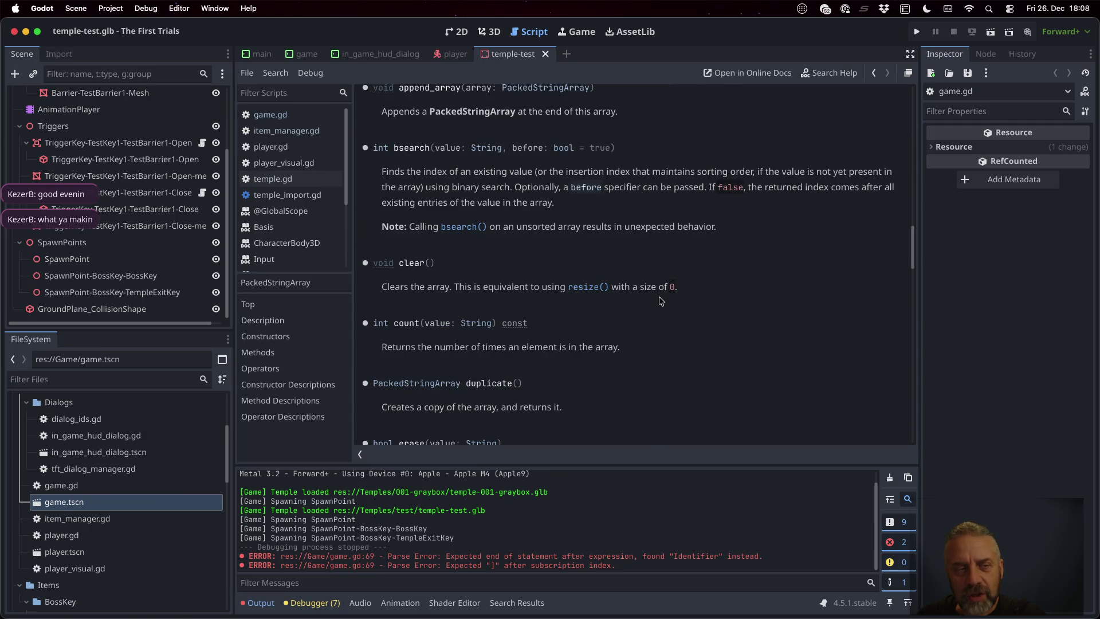
pyautogui.scroll(-17, 661, 300)
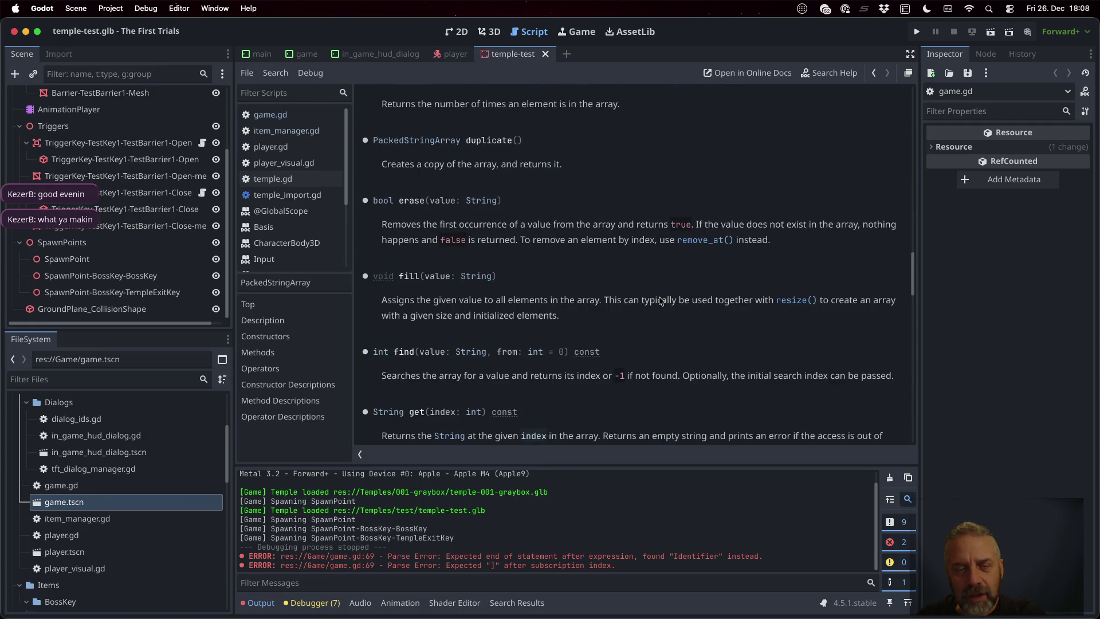
pyautogui.scroll(-4, 661, 301)
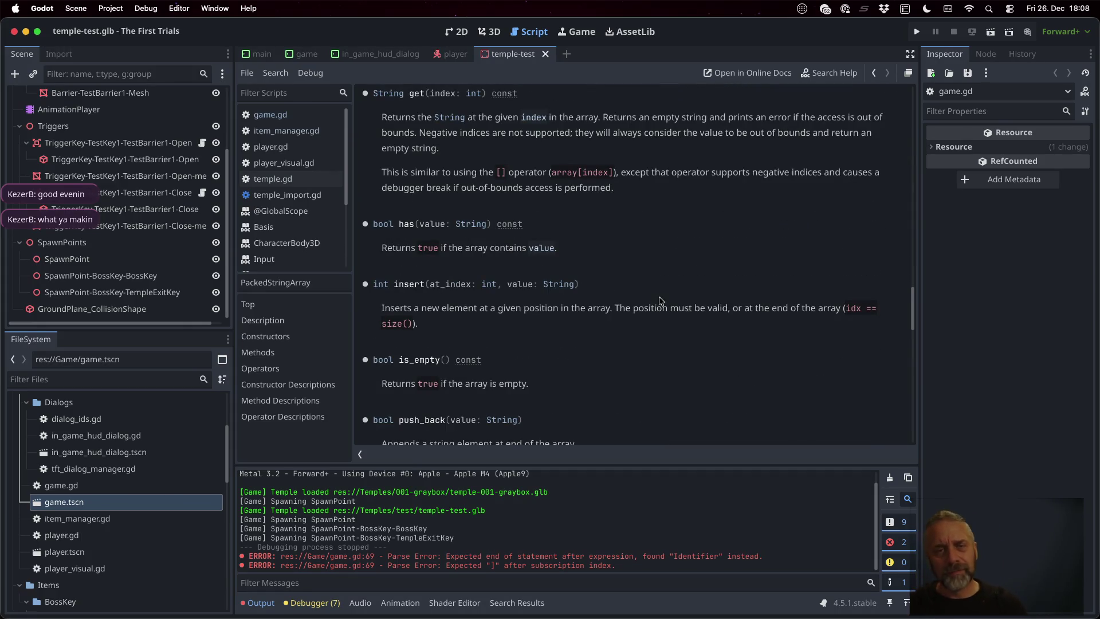
pyautogui.click(307, 121)
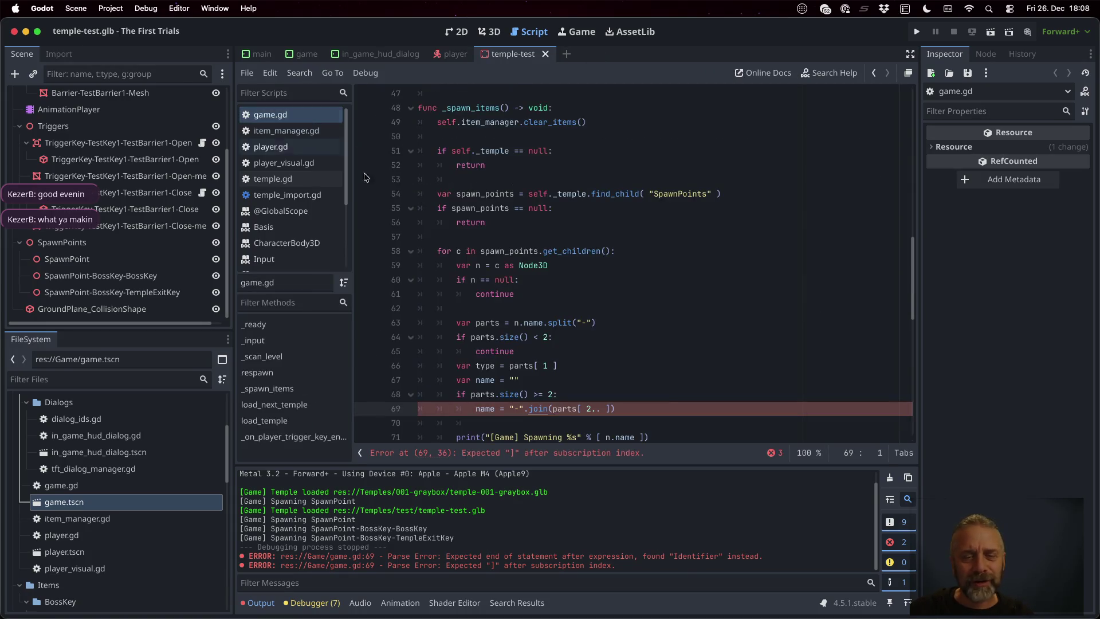
# - Strip the join wrapper and slice dots so line 69 reads name = parts[ 2 ], then save
pyautogui.click(659, 400)
pyautogui.press('Down')
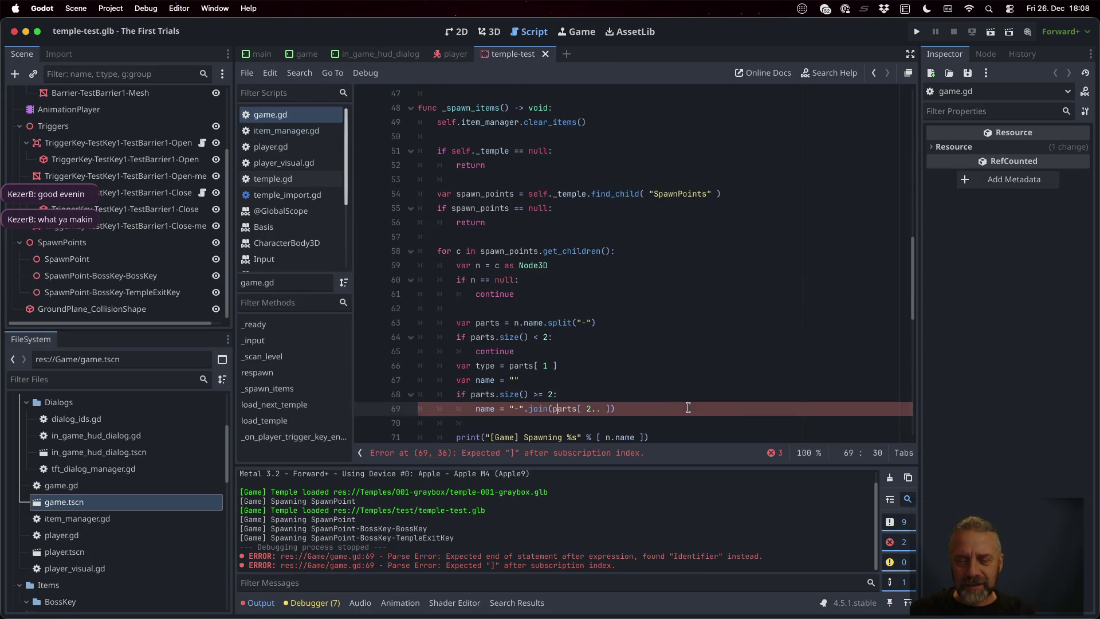
pyautogui.hotkey('shift', 'Left')
pyautogui.hotkey('shift', 'Left')
pyautogui.hotkey('shift', 'Left')
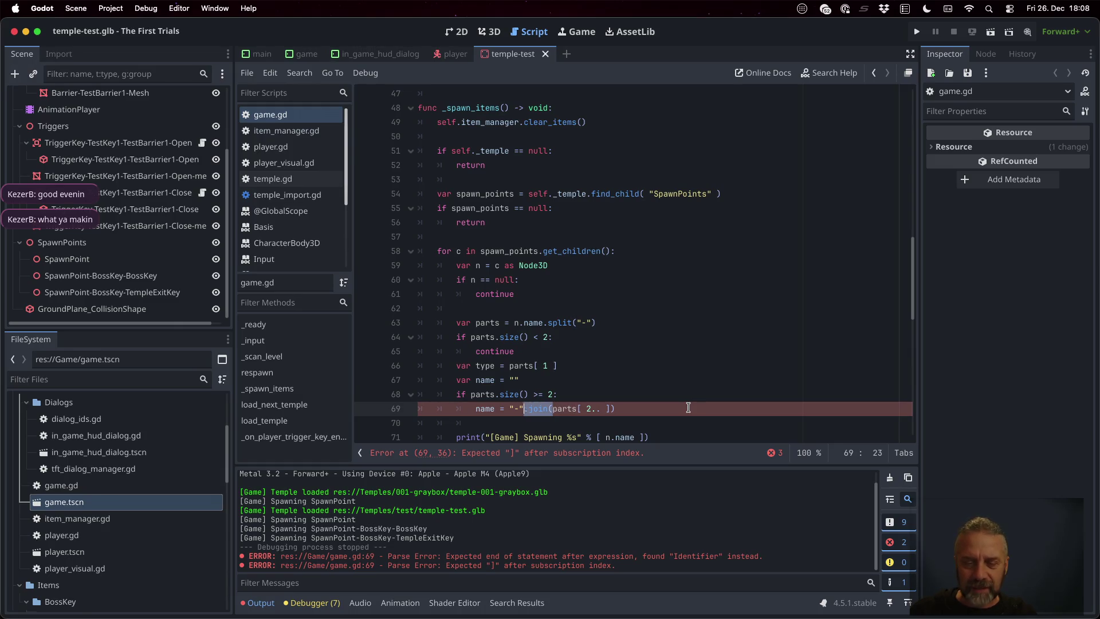
pyautogui.press('BackSpace')
pyautogui.press('End')
pyautogui.press('Left')
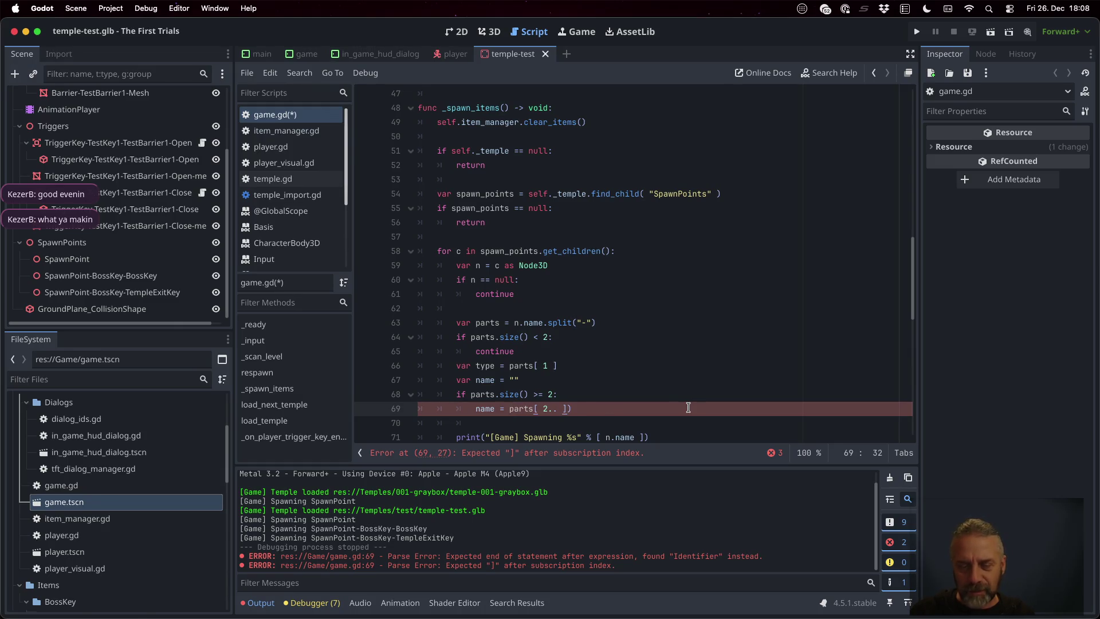
pyautogui.press('Delete')
pyautogui.press('Left')
pyautogui.hotkey('shift', 'Left')
pyautogui.hotkey('shift', 'Left')
pyautogui.hotkey('shift', 'Left')
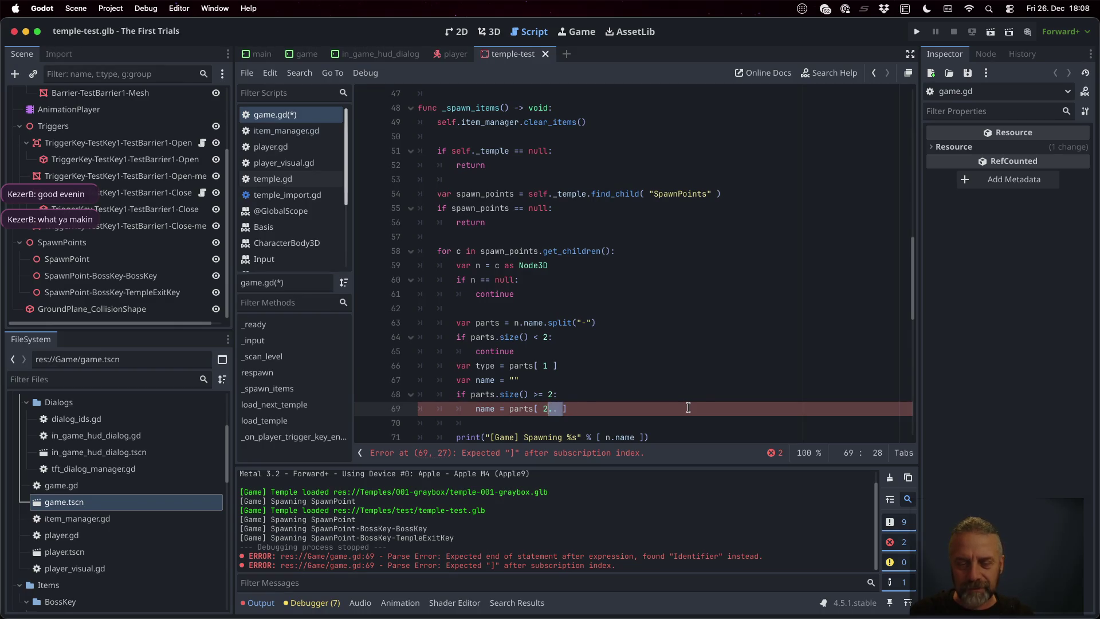
pyautogui.press('super+s')
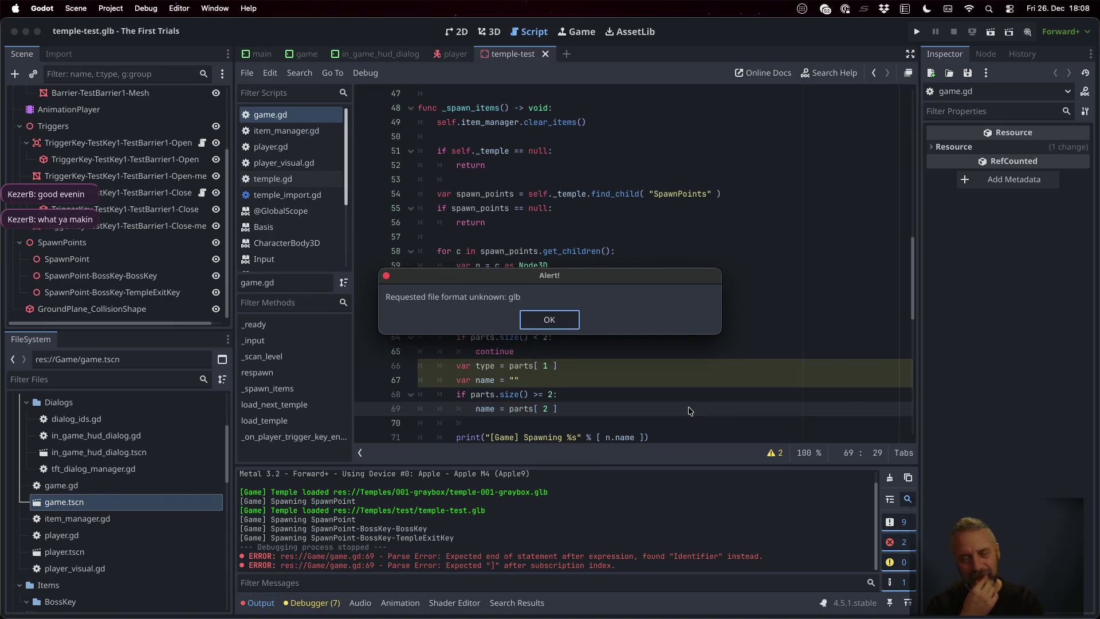
pyautogui.press('Return')
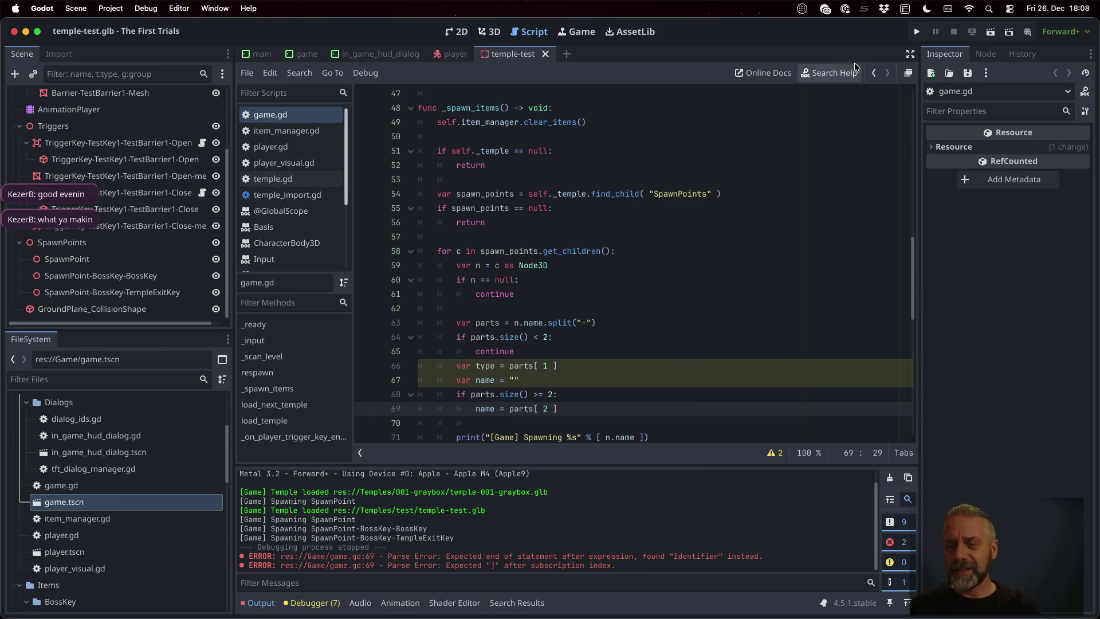
pyautogui.scroll(-1, 601, 323)
pyautogui.click(582, 299)
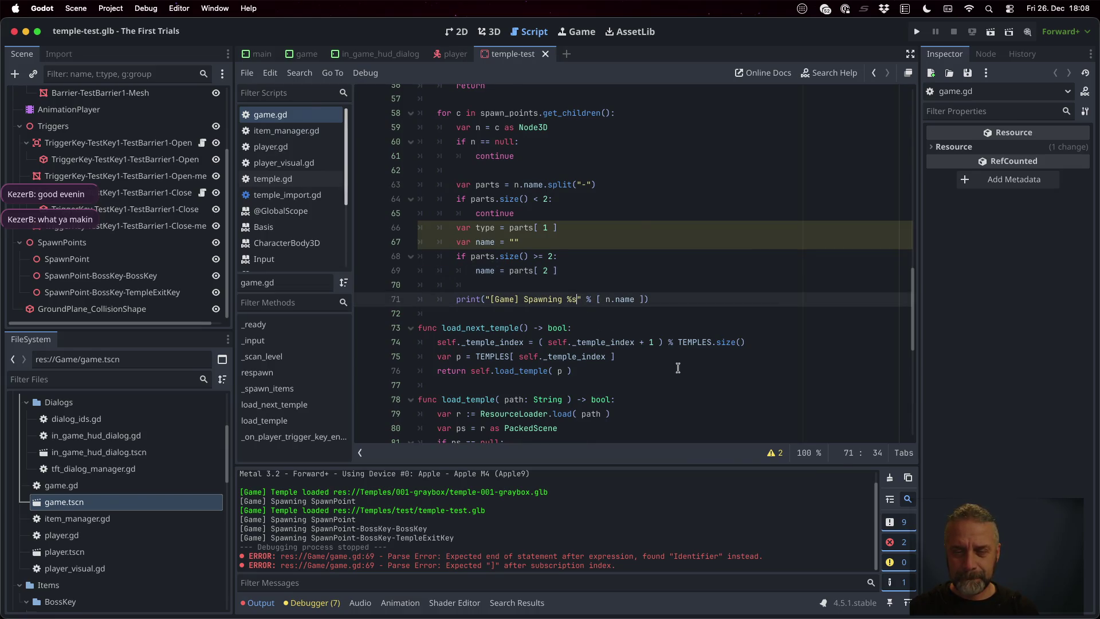
# - Make the print log "%s -> %s - %s" with n.name, type, name, save, and close temple-test
pyautogui.write('-> %s - %s')
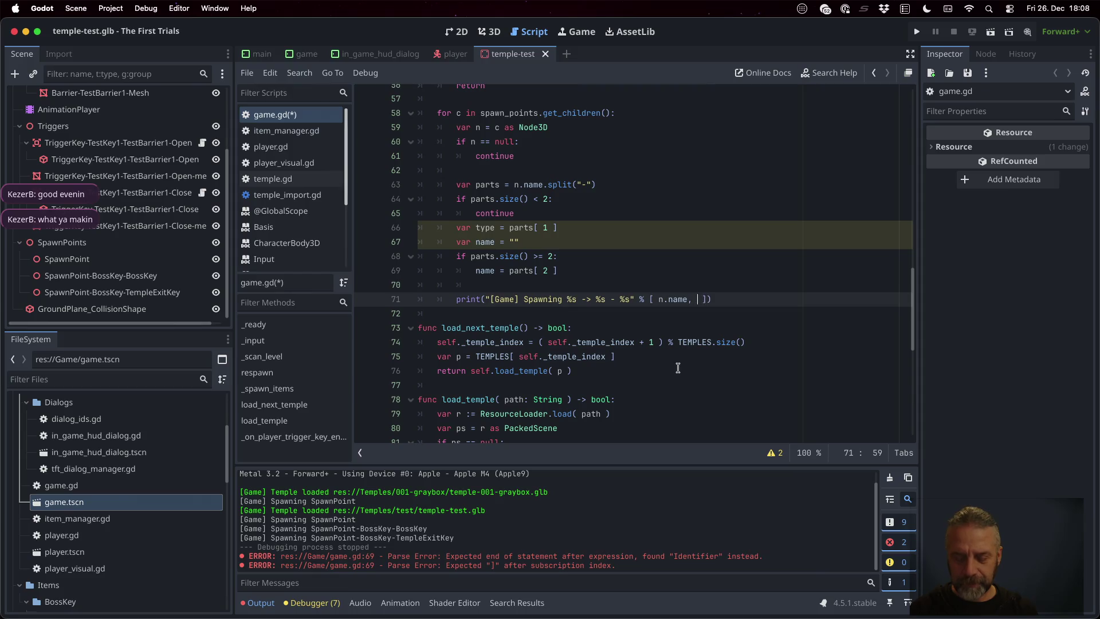
pyautogui.write('e, na')
pyautogui.write('me')
pyautogui.press('super+s')
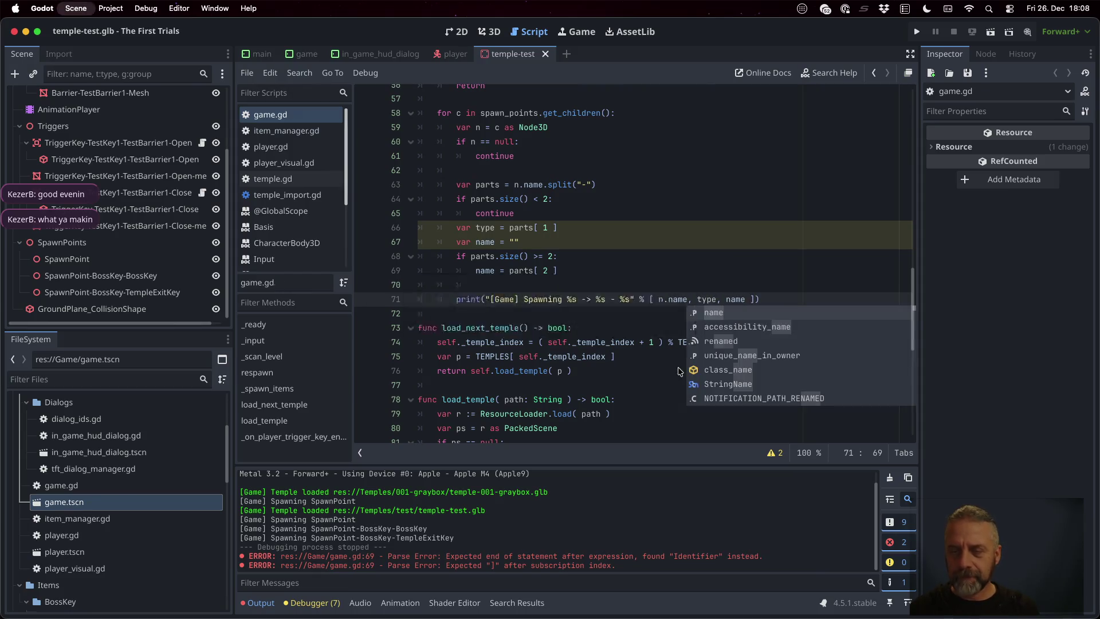
pyautogui.press('Return')
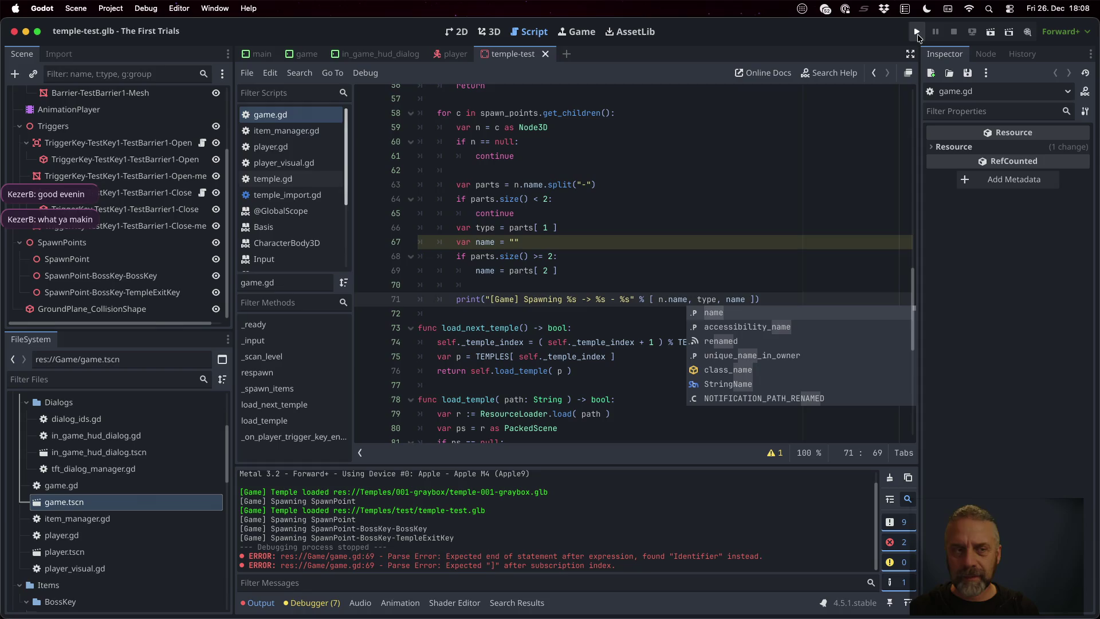
pyautogui.click(561, 224)
pyautogui.click(545, 55)
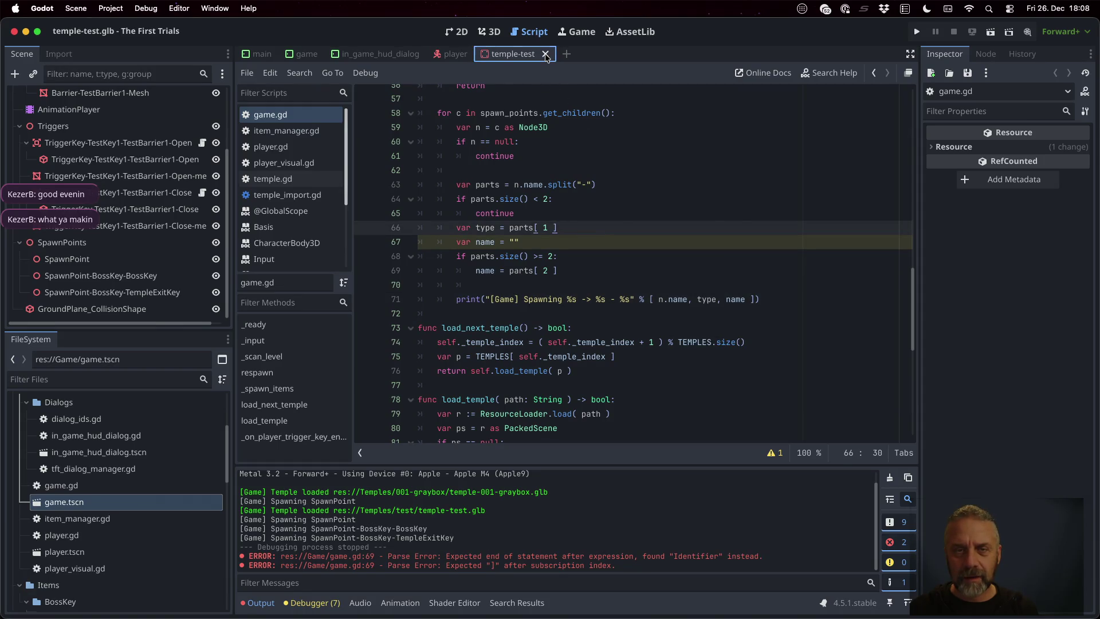
# - Run the game to check Spawning lines like BossKey -> BossKey - BossKey, then stop it
pyautogui.click(916, 32)
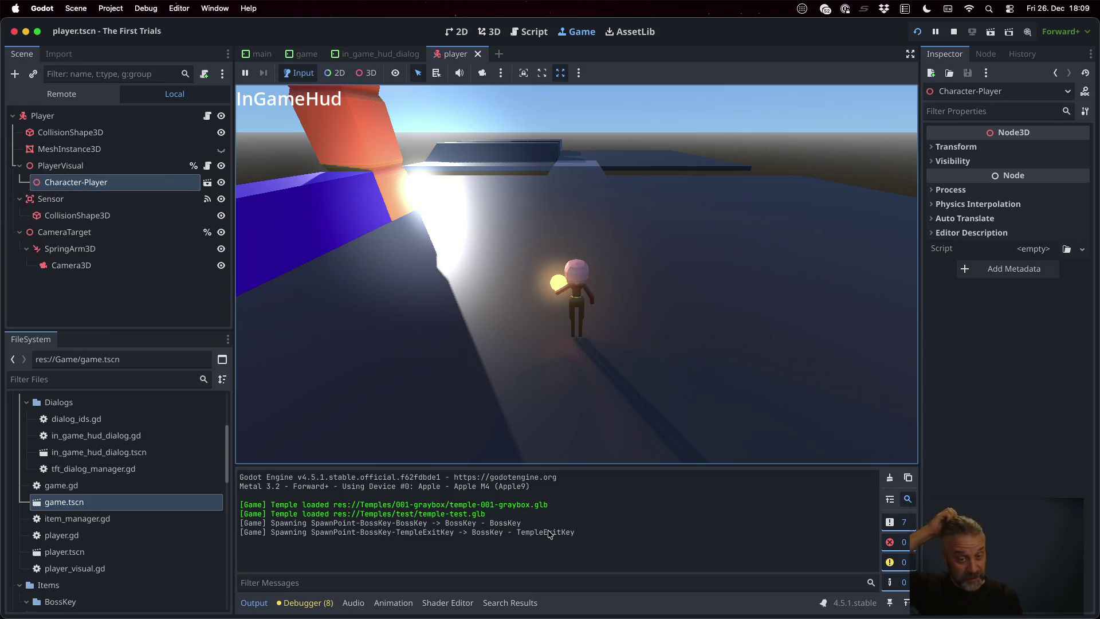
pyautogui.click(954, 31)
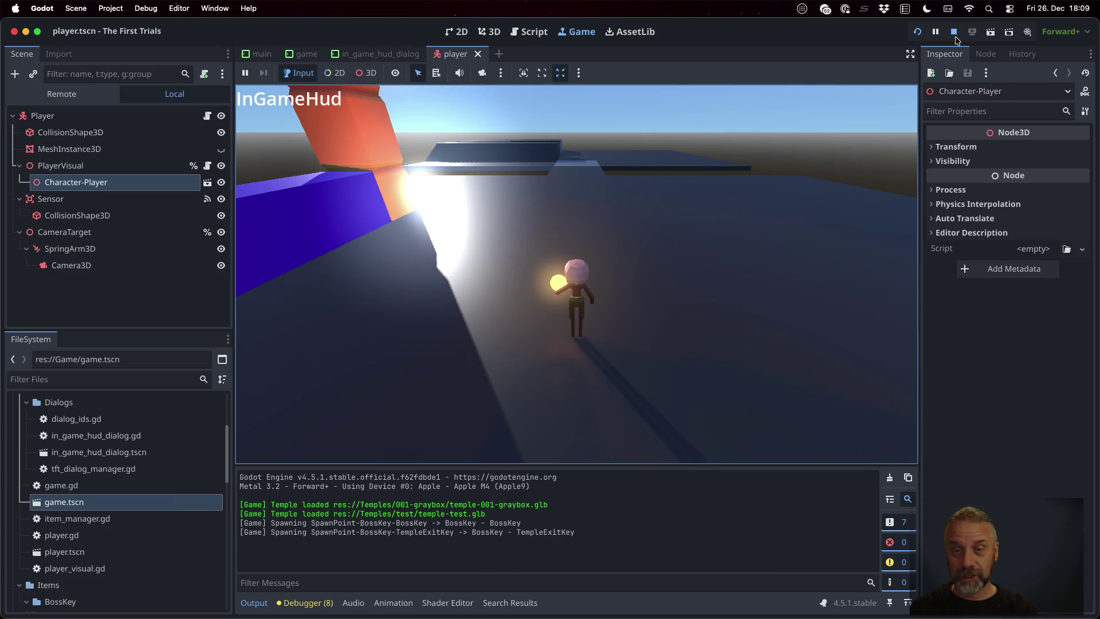
pyautogui.click(544, 296)
pyautogui.click(594, 316)
pyautogui.press('Up')
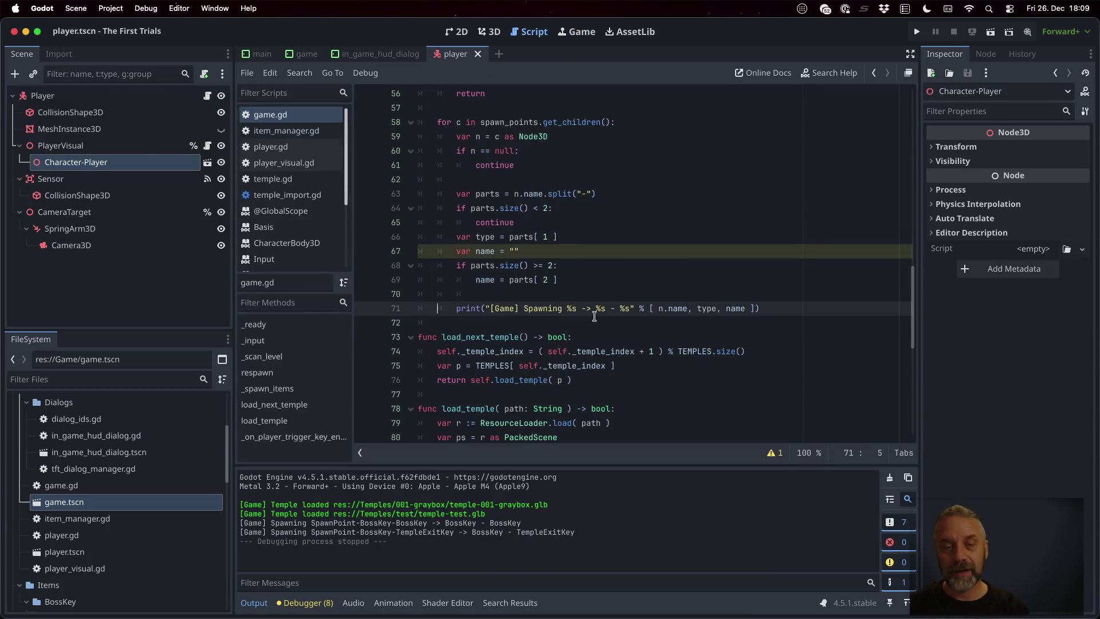
# - Add self.item_manager.spawn_item( type, n.position ) below the print line and save game.gd
pyautogui.press('End')
pyautogui.press('Return')
pyautogui.write('self.')
pyautogui.press('BackSpace')
pyautogui.write('em_manager.sp')
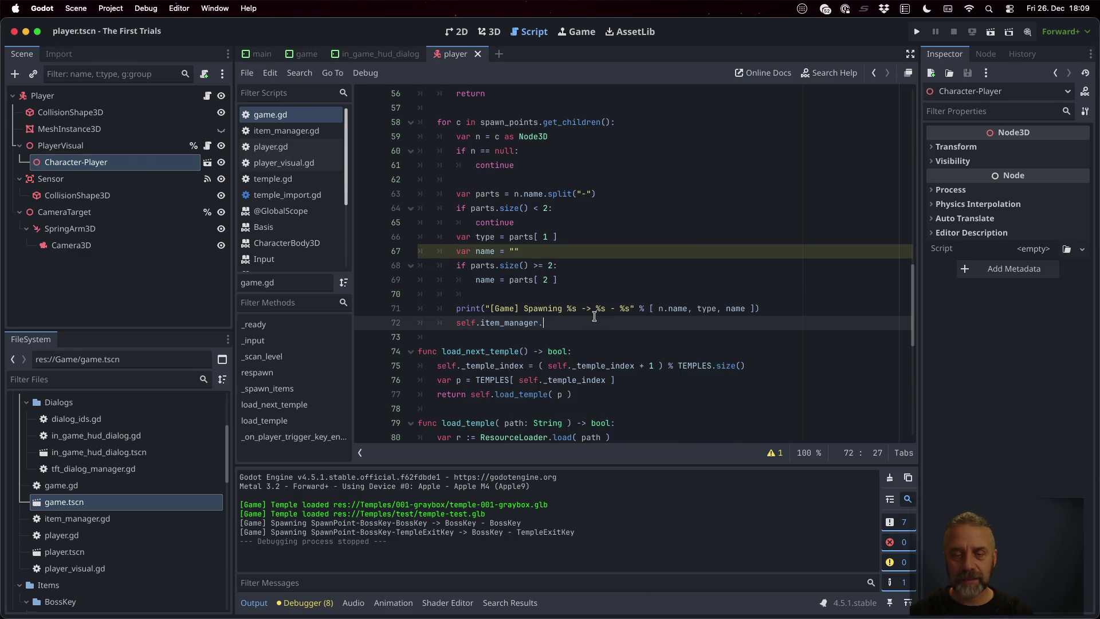
pyautogui.press('Return')
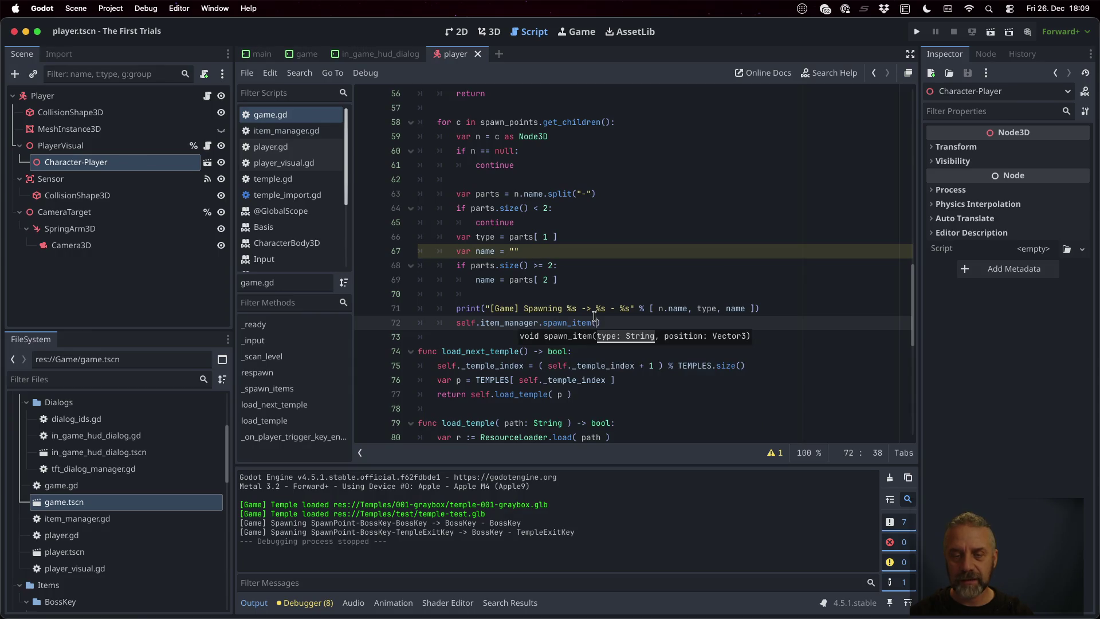
pyautogui.write(' type,')
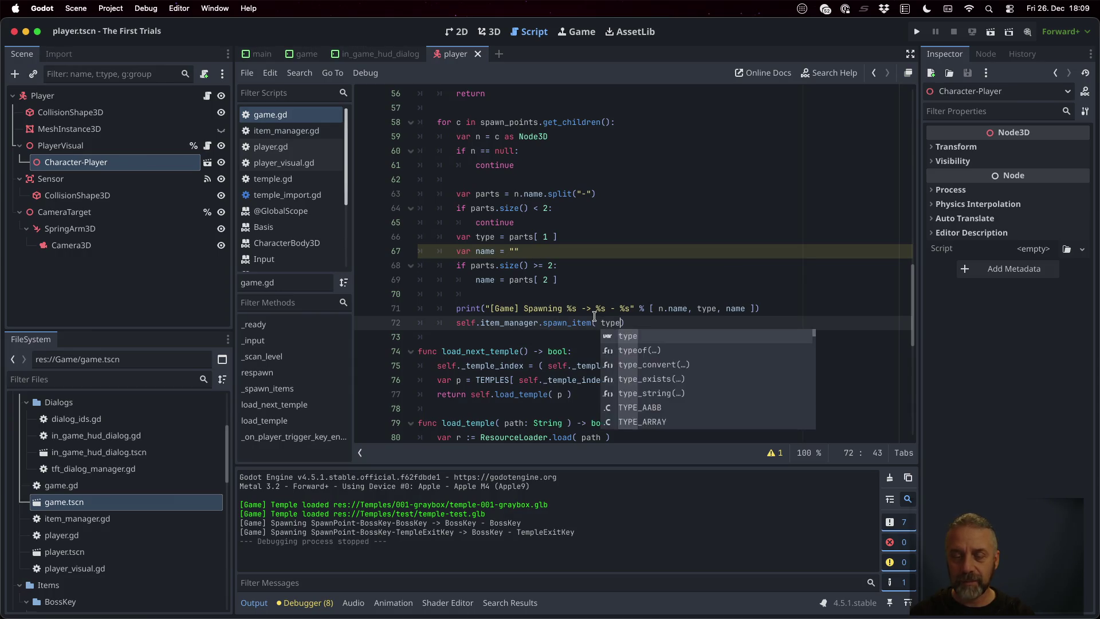
pyautogui.press('Escape')
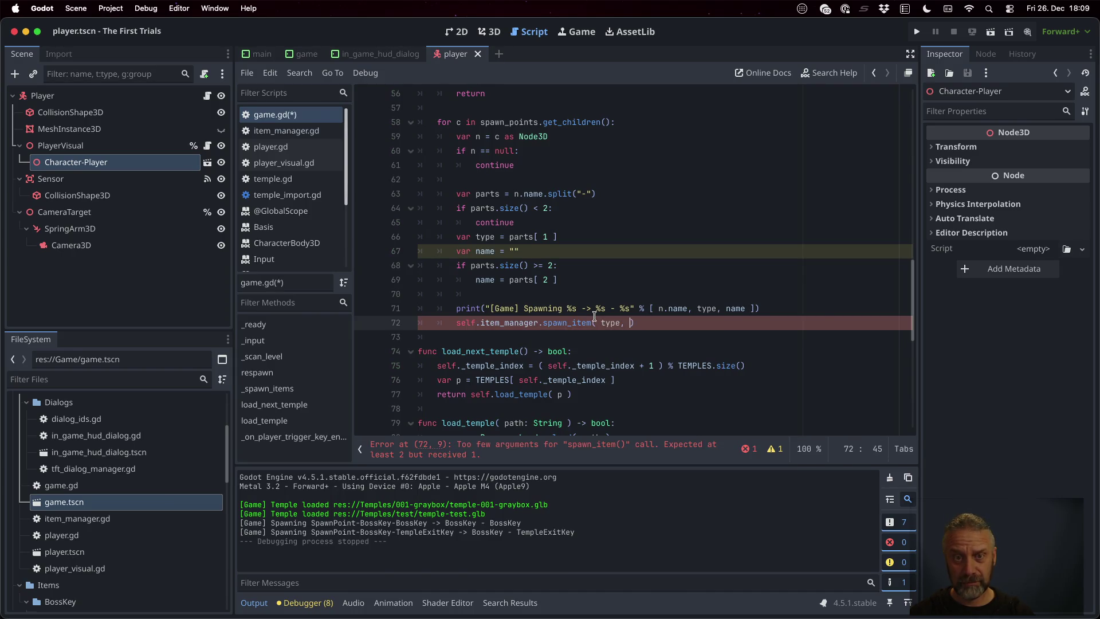
pyautogui.write('c.')
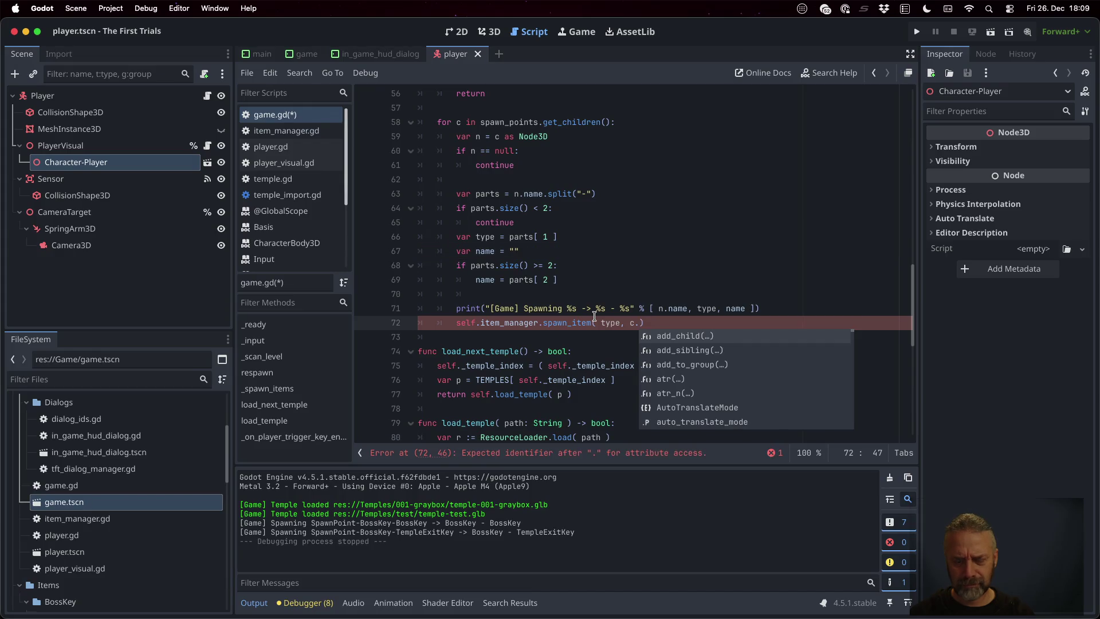
pyautogui.write('po')
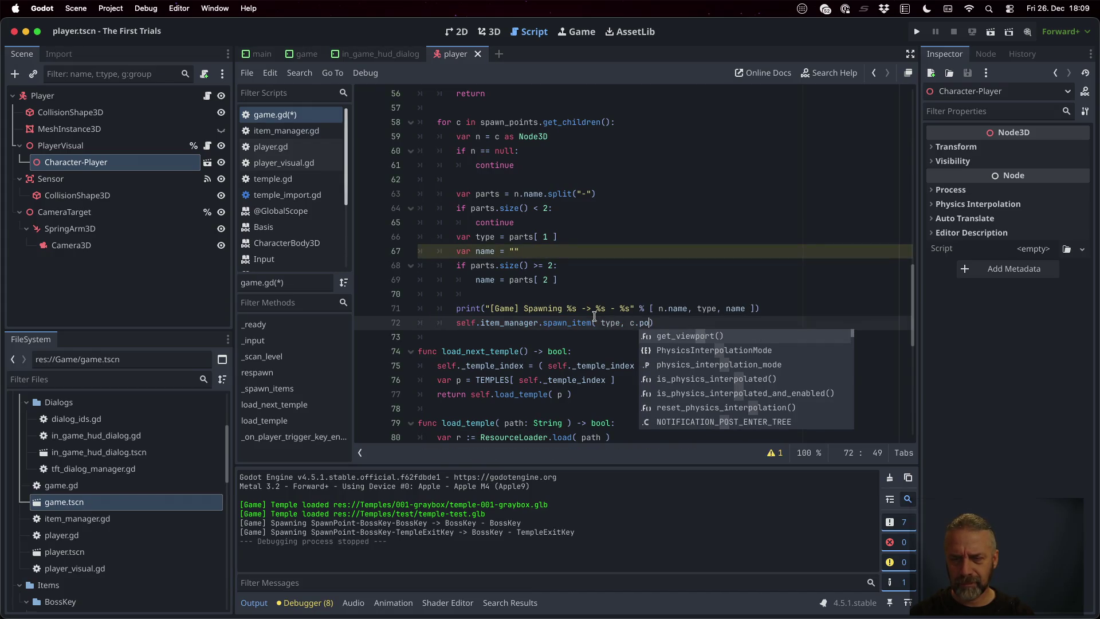
pyautogui.press('BackSpace')
pyautogui.press('BackSpace')
pyautogui.write('tr')
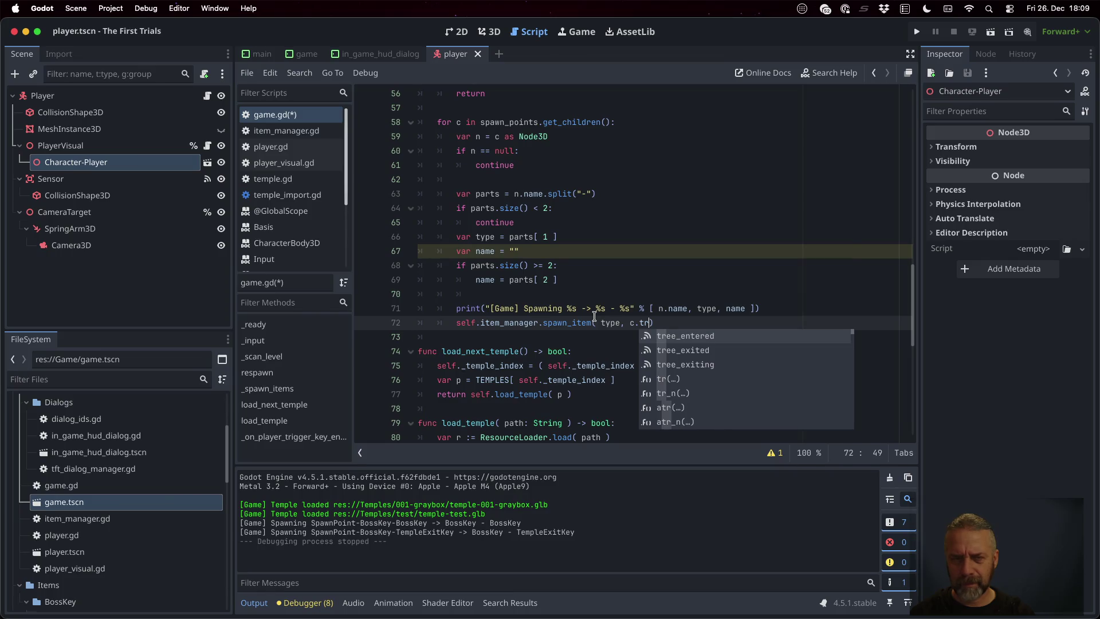
pyautogui.press('BackSpace')
pyautogui.press('BackSpace')
pyautogui.press('BackSpace')
pyautogui.write('b')
pyautogui.press('BackSpace')
pyautogui.write('n')
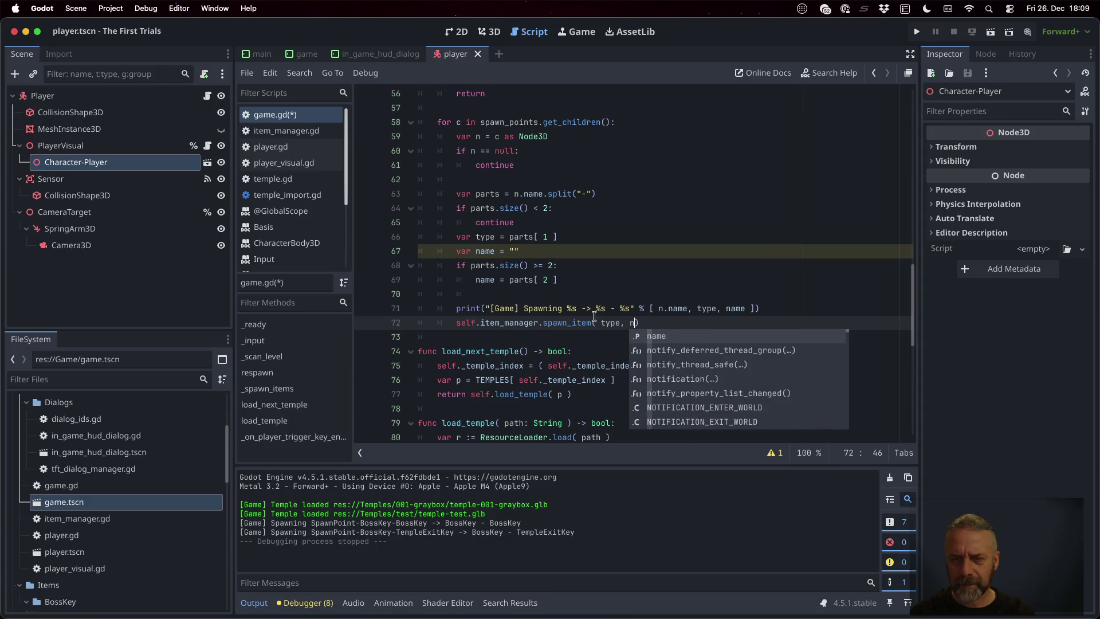
pyautogui.write('.position')
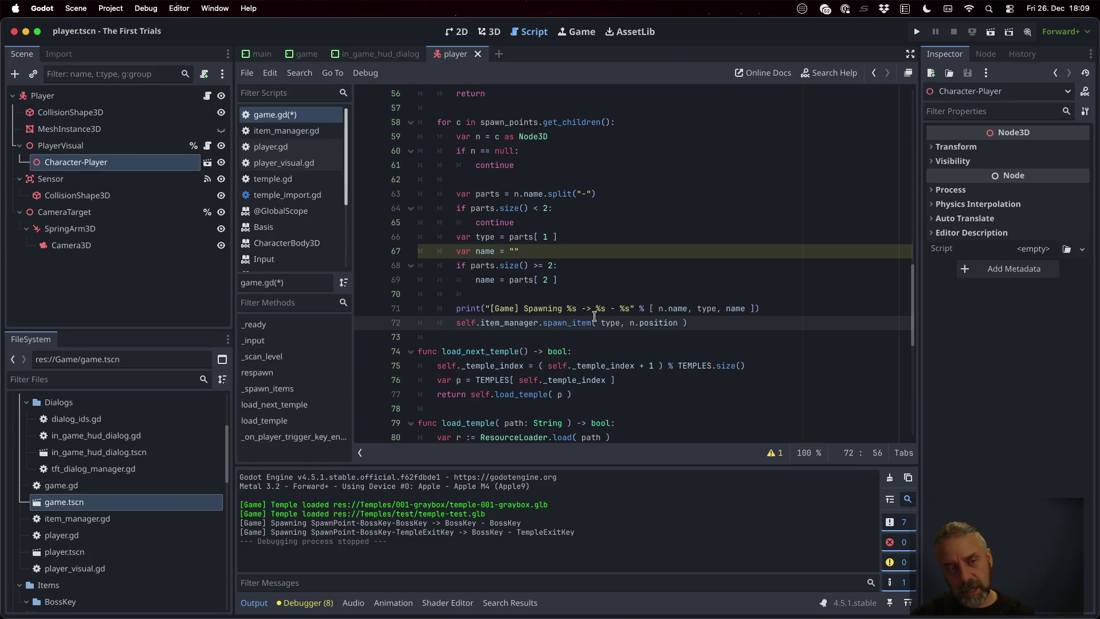
pyautogui.press('cmd+s')
pyautogui.click(594, 314)
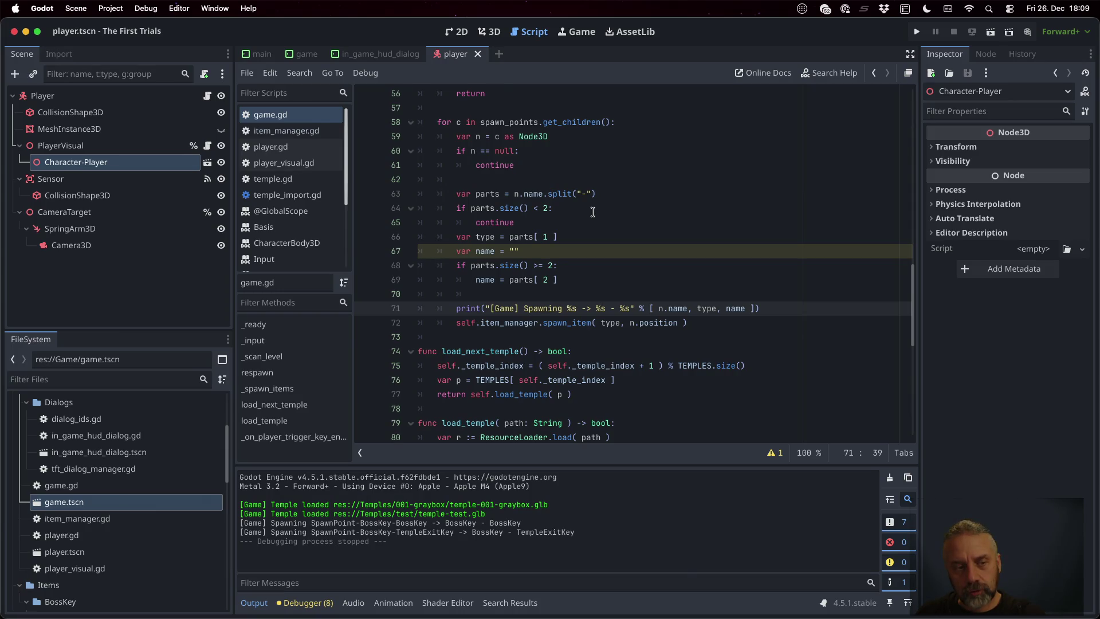
# - Open res://Game/game.tscn in the 3D view and select its Node3D node
pyautogui.scroll(5, 136, 451)
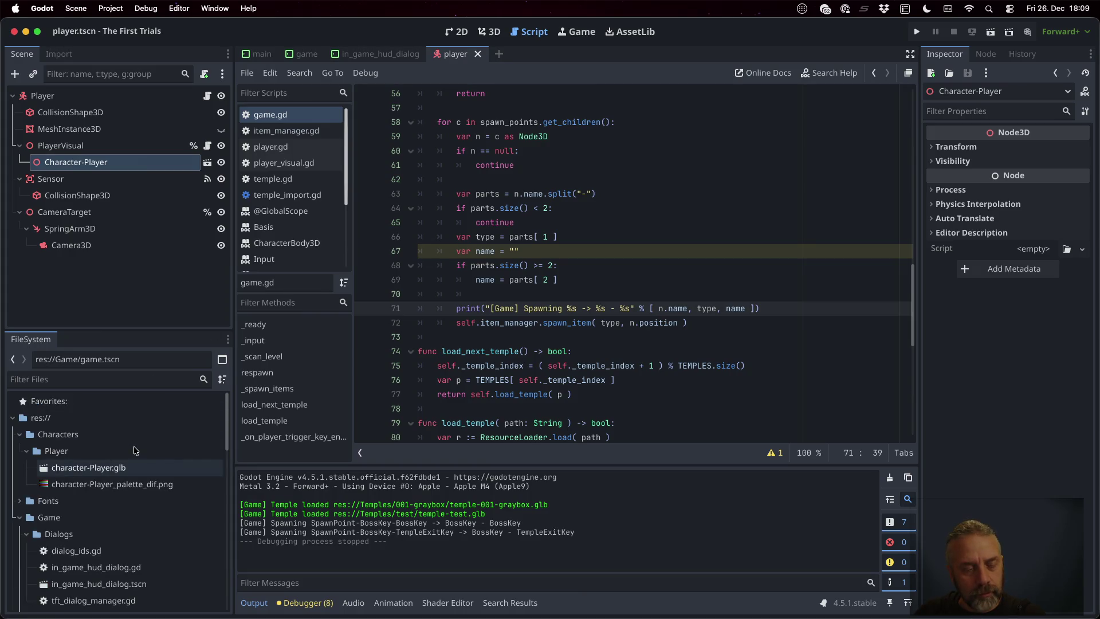
pyautogui.scroll(-1, 123, 453)
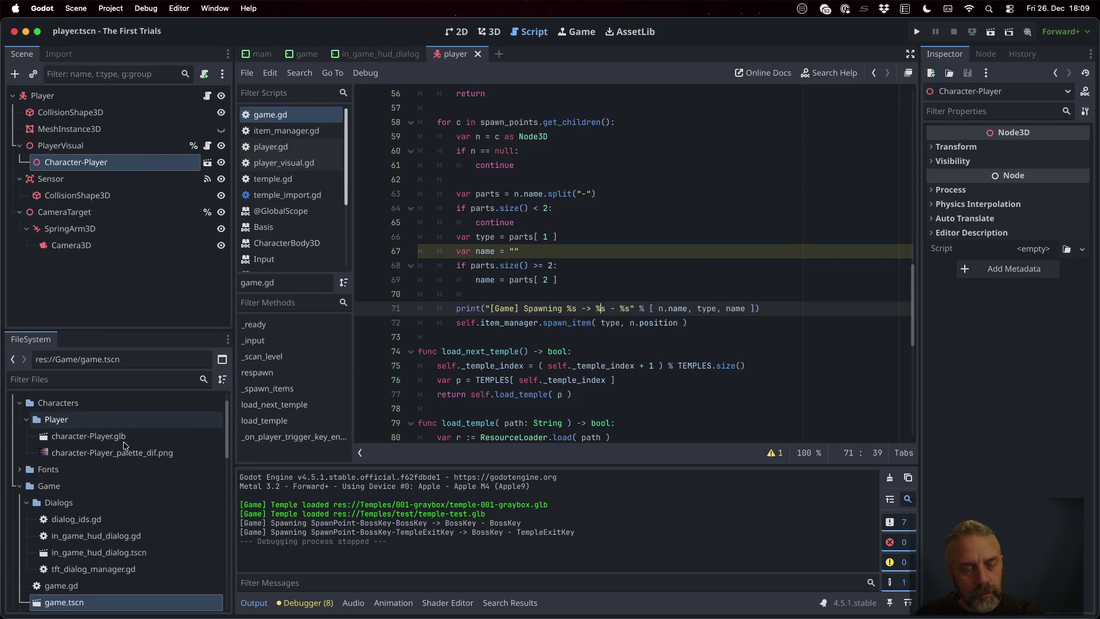
pyautogui.click(68, 490)
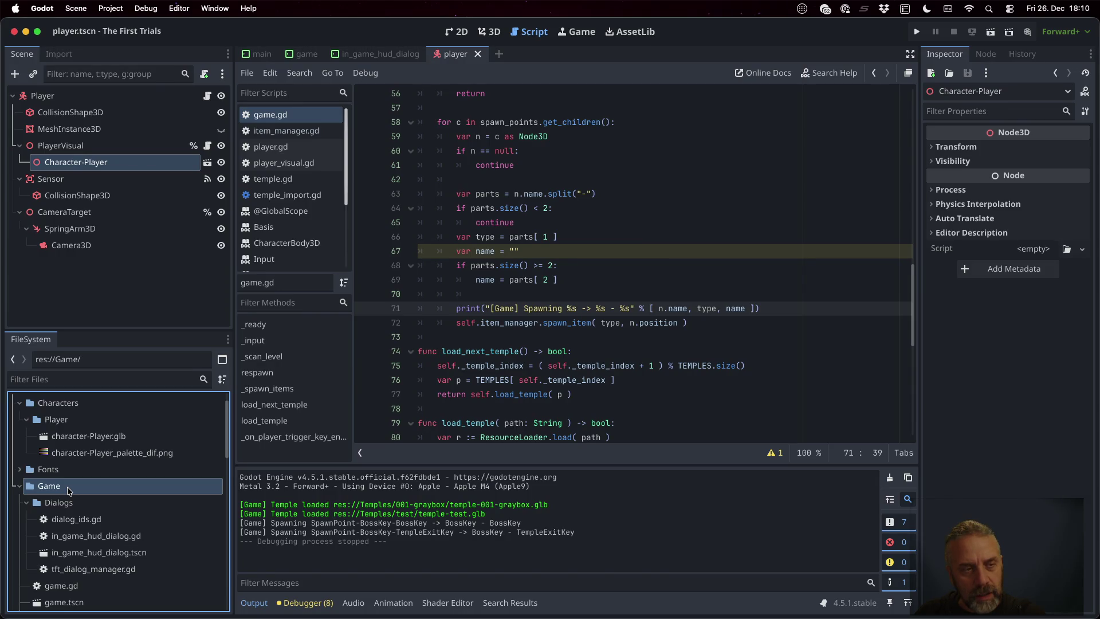
pyautogui.scroll(-1, 145, 551)
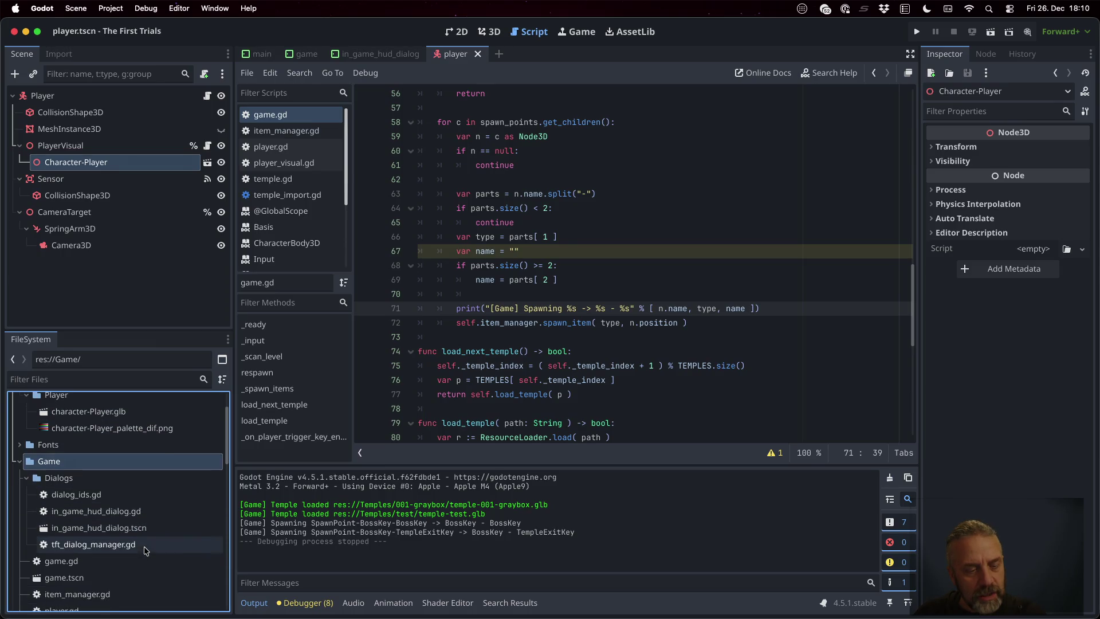
pyautogui.doubleClick(64, 577)
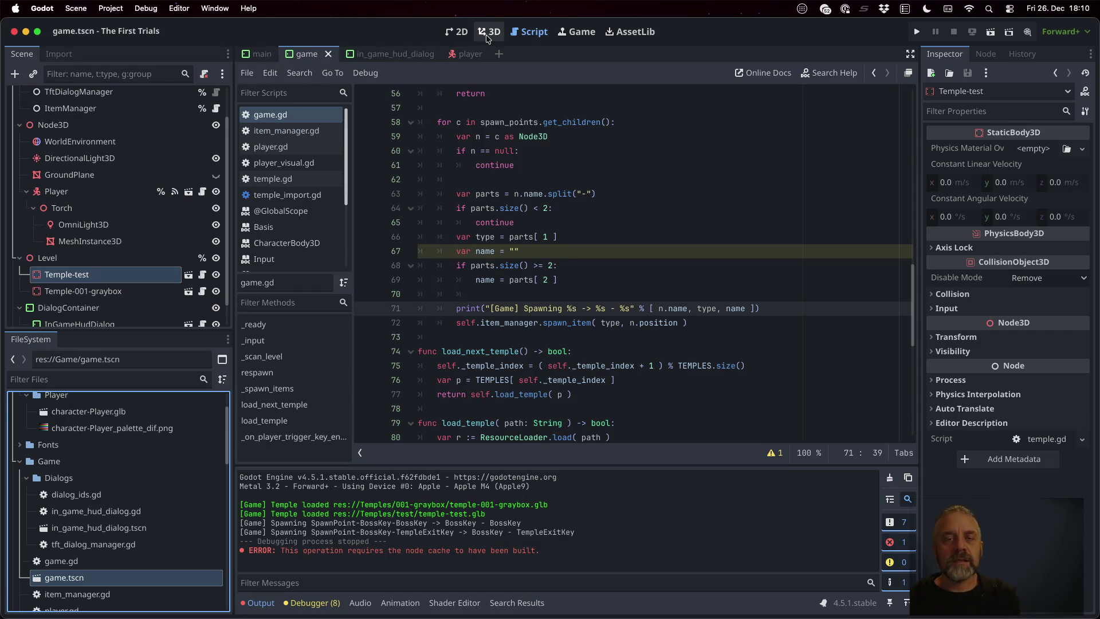
pyautogui.click(488, 33)
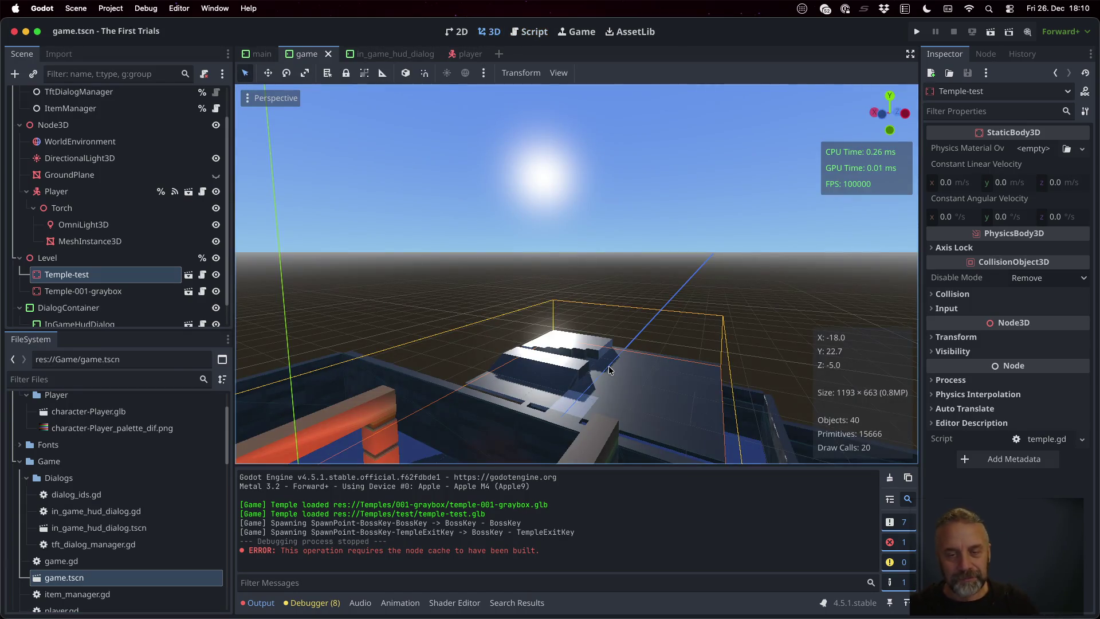
pyautogui.scroll(-3, 596, 359)
pyautogui.scroll(-2, 104, 208)
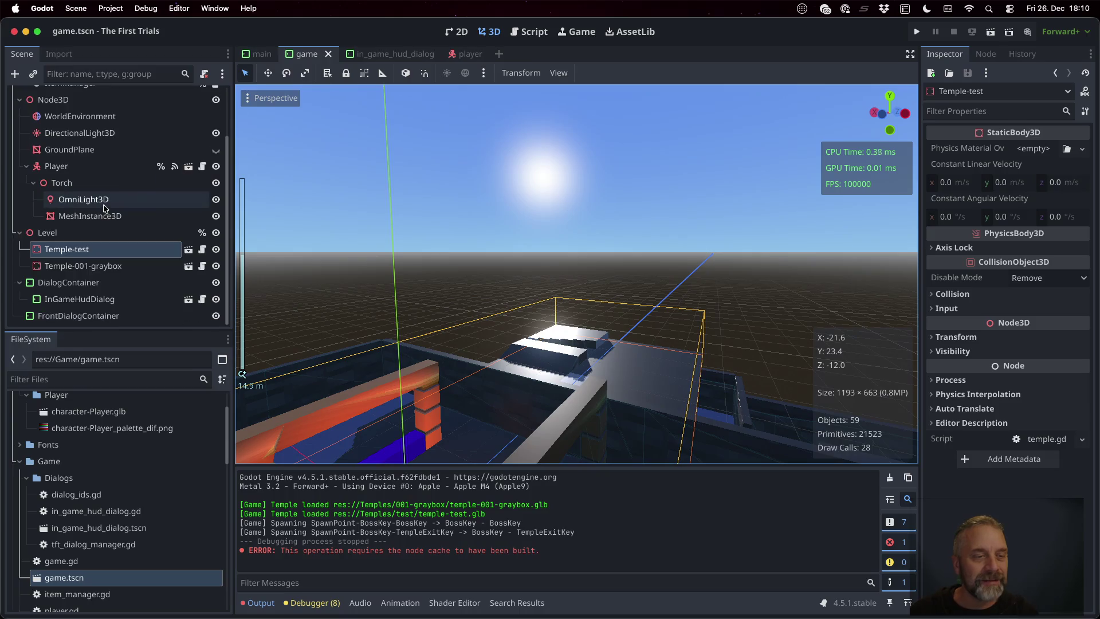
pyautogui.click(86, 235)
pyautogui.scroll(4, 87, 240)
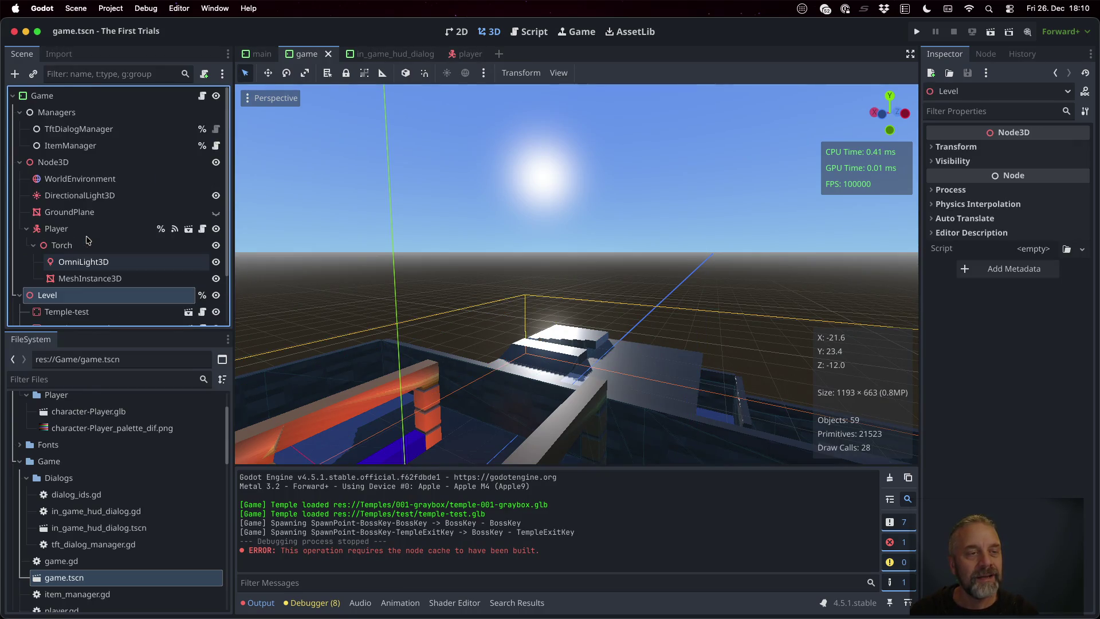
pyautogui.click(78, 163)
pyautogui.press('super+a')
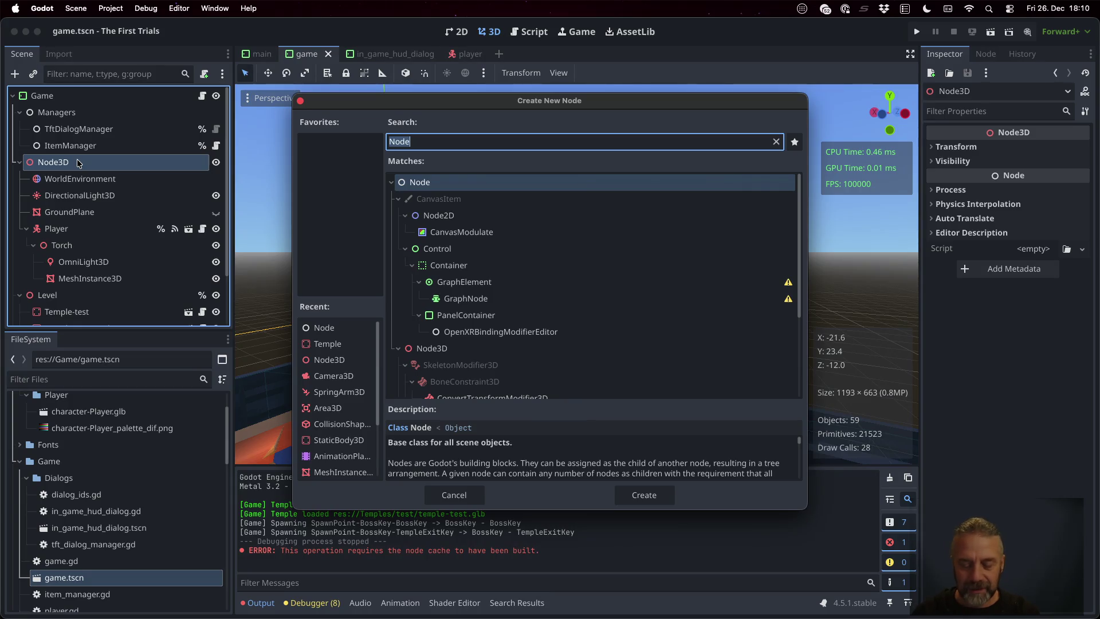
# - Create a Node3D child named MissingItem under Node3D and frame it in the viewport
pyautogui.write('stat')
pyautogui.press('Down')
pyautogui.press('Down')
pyautogui.press('Down')
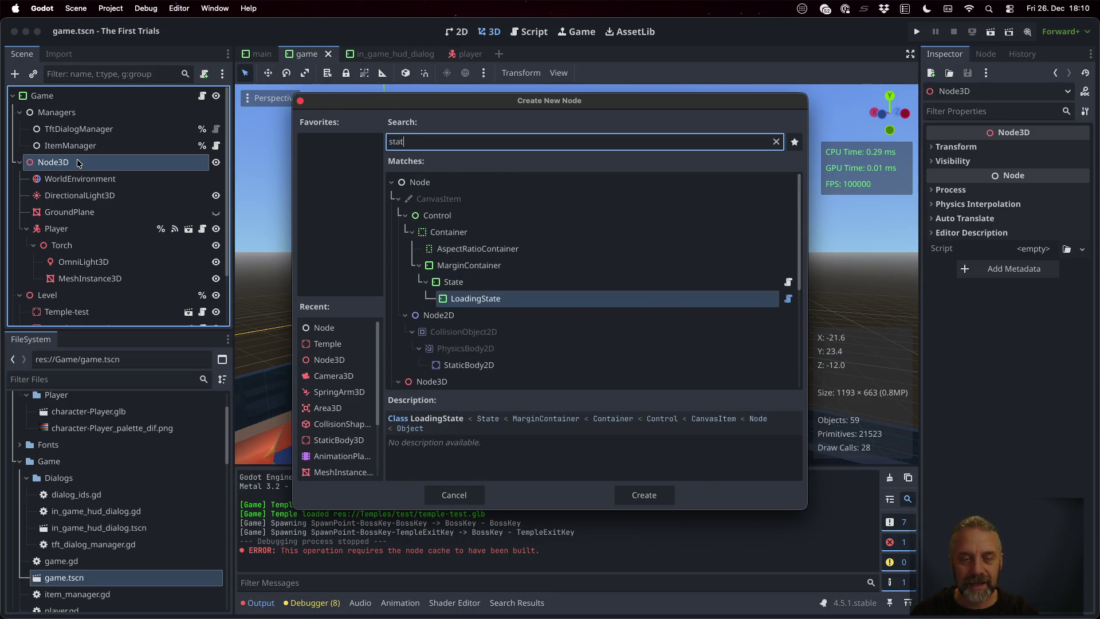
pyautogui.press('Return')
pyautogui.press('Return')
pyautogui.write('MissingItem')
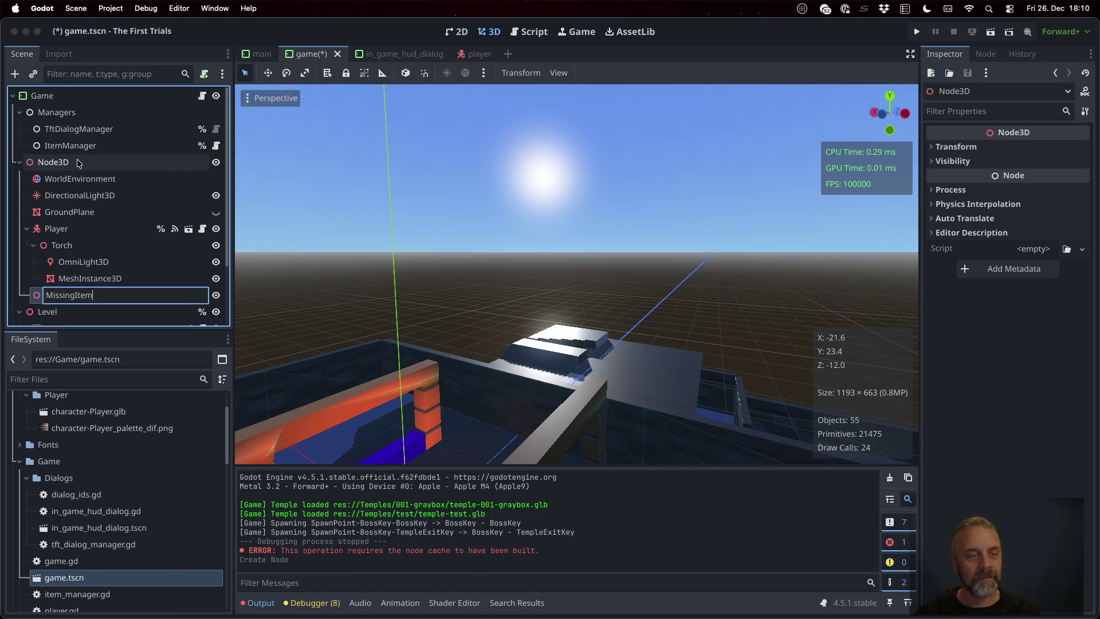
pyautogui.press('Return')
pyautogui.scroll(-2, 126, 214)
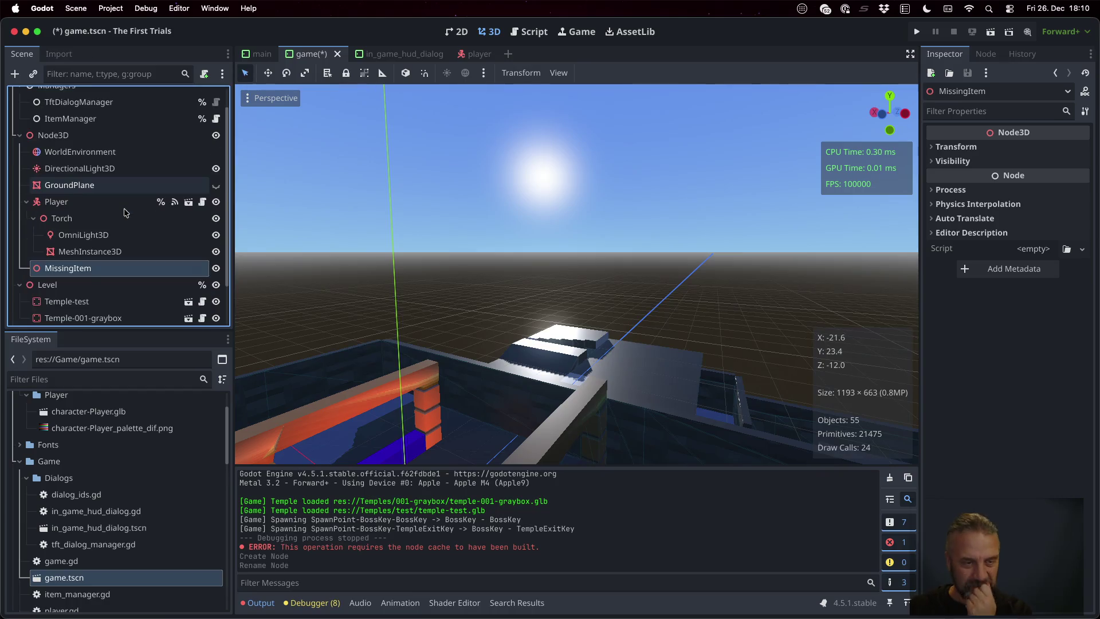
pyautogui.doubleClick(200, 267)
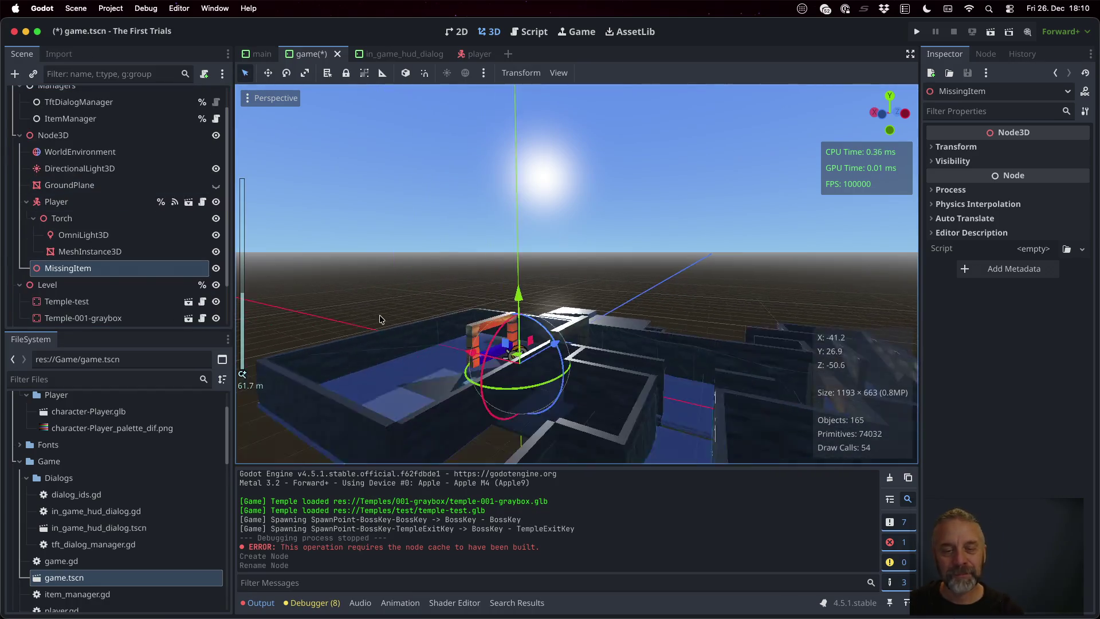
pyautogui.rightClick(135, 269)
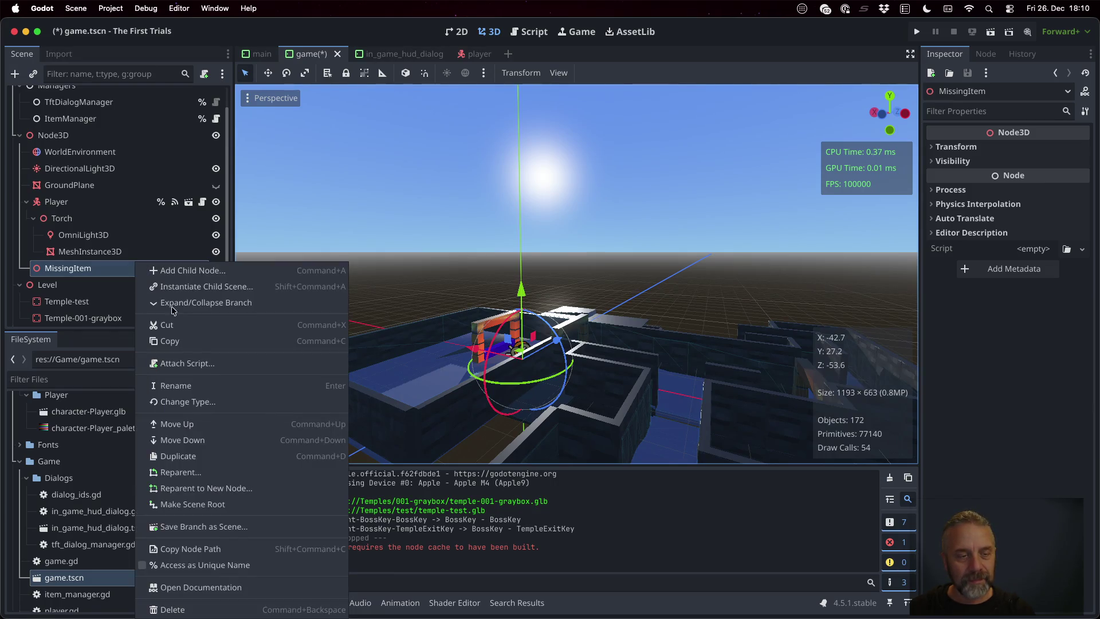
pyautogui.click(245, 527)
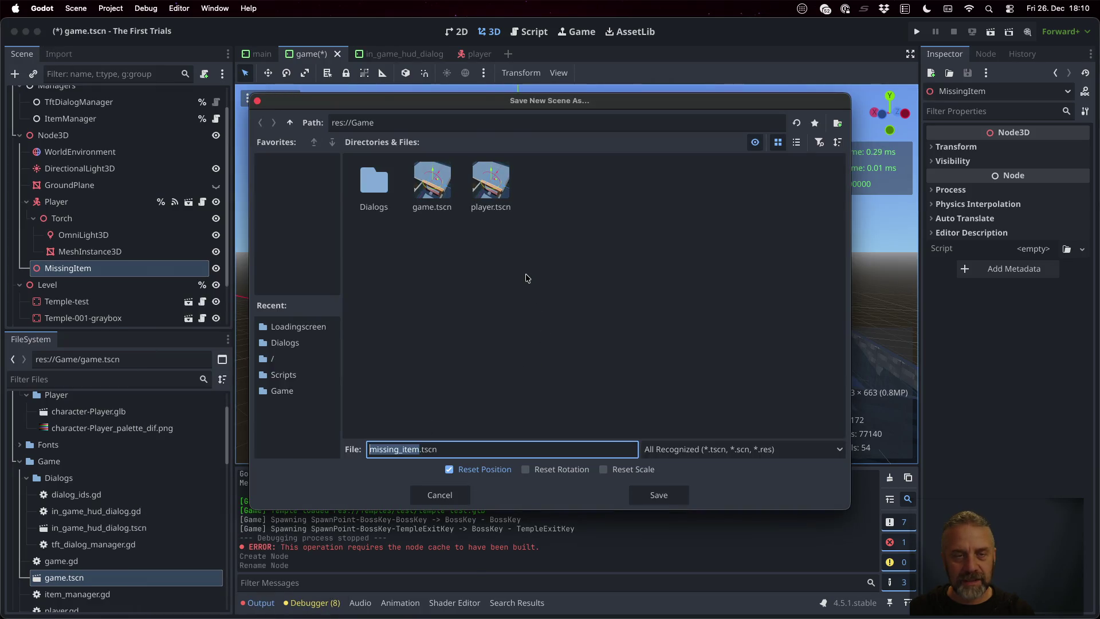
# - Save MissingItem as missing_item.tscn, open it, and add a MeshInstance3D with a new BoxMesh
pyautogui.click(659, 495)
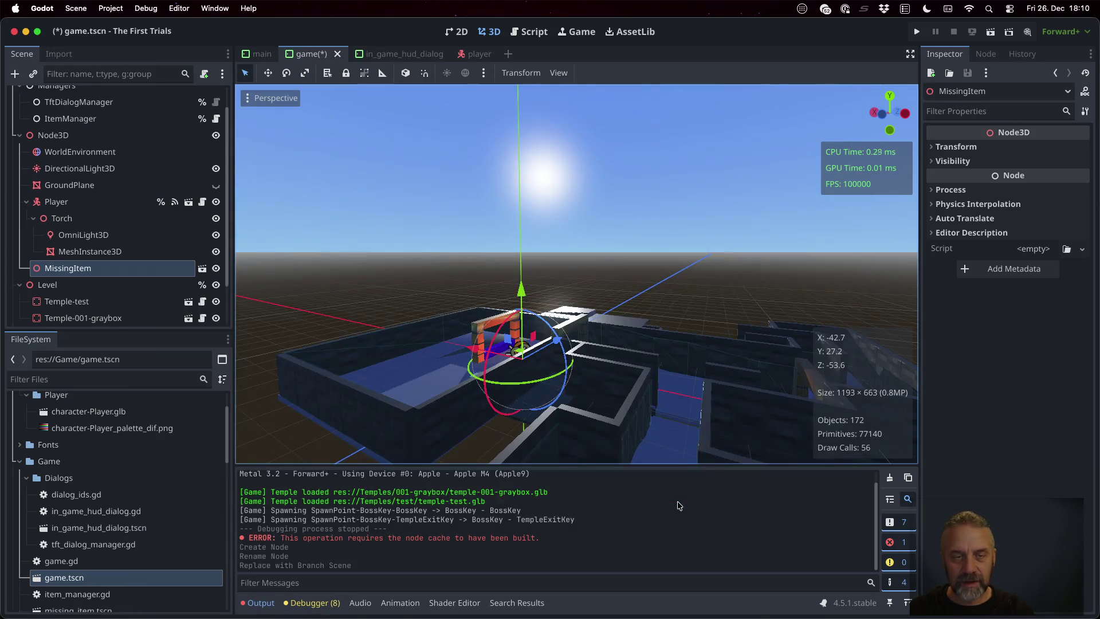
pyautogui.click(202, 268)
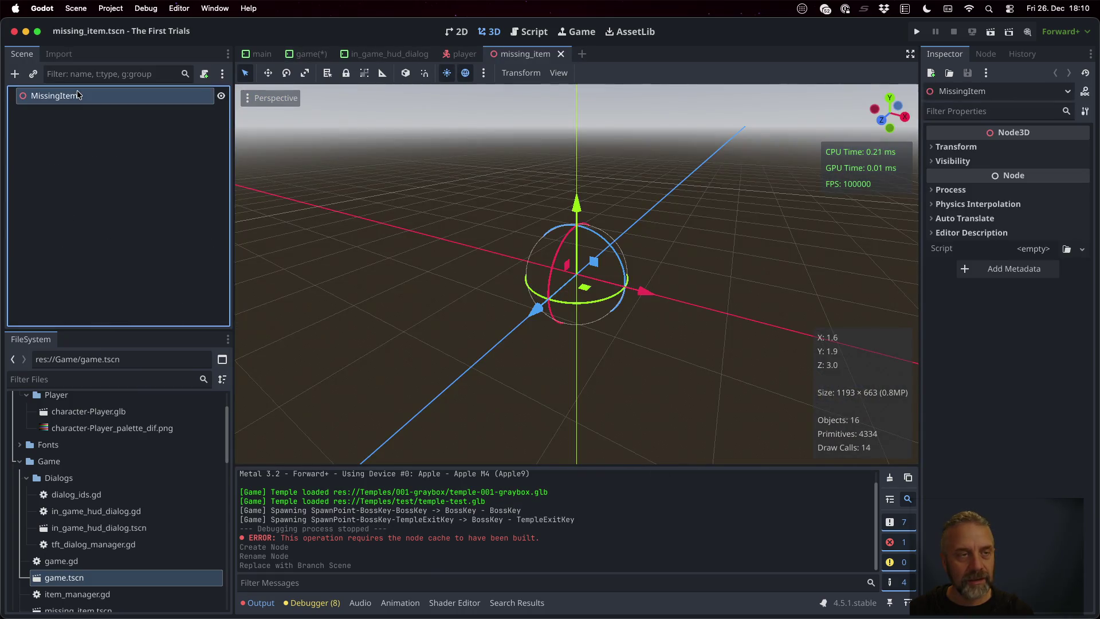
pyautogui.press('super+a')
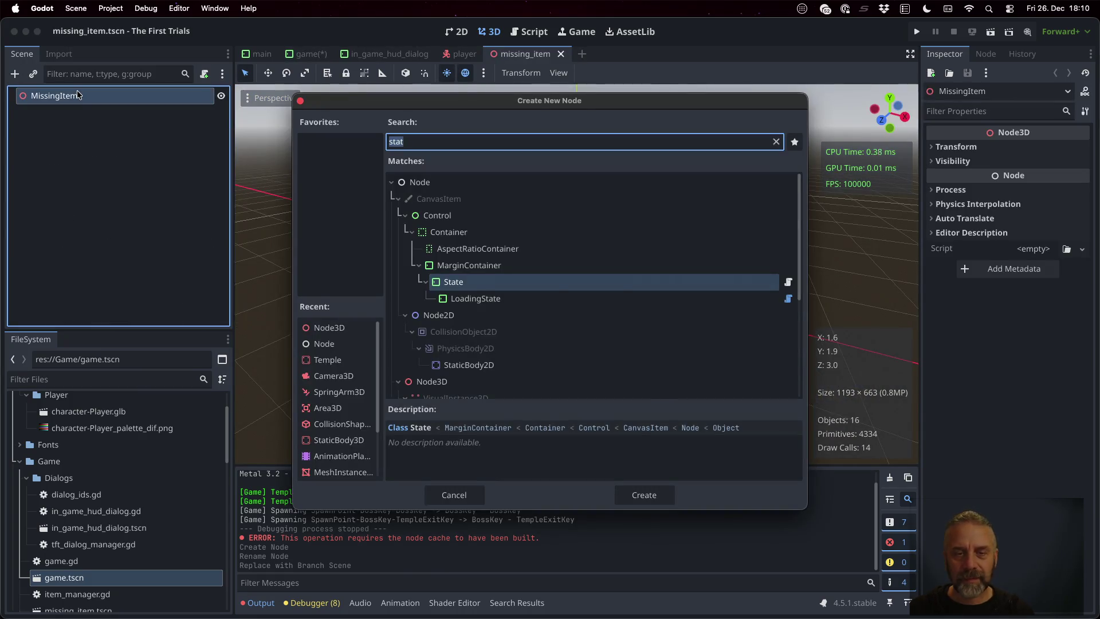
pyautogui.write('static')
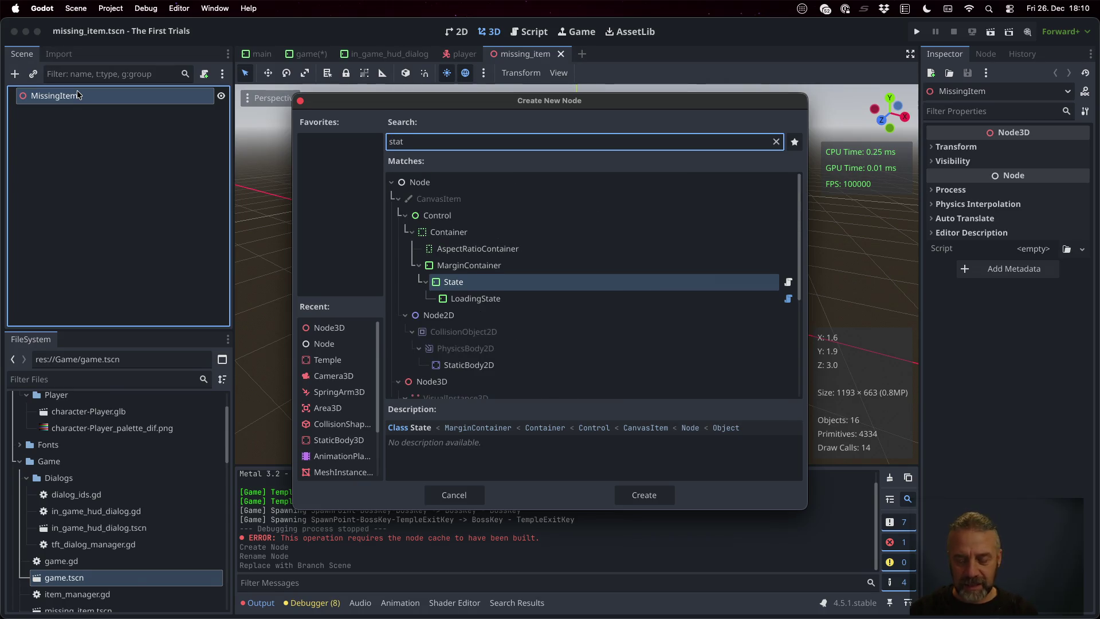
pyautogui.press('BackSpace')
pyautogui.press('BackSpace')
pyautogui.press('BackSpace')
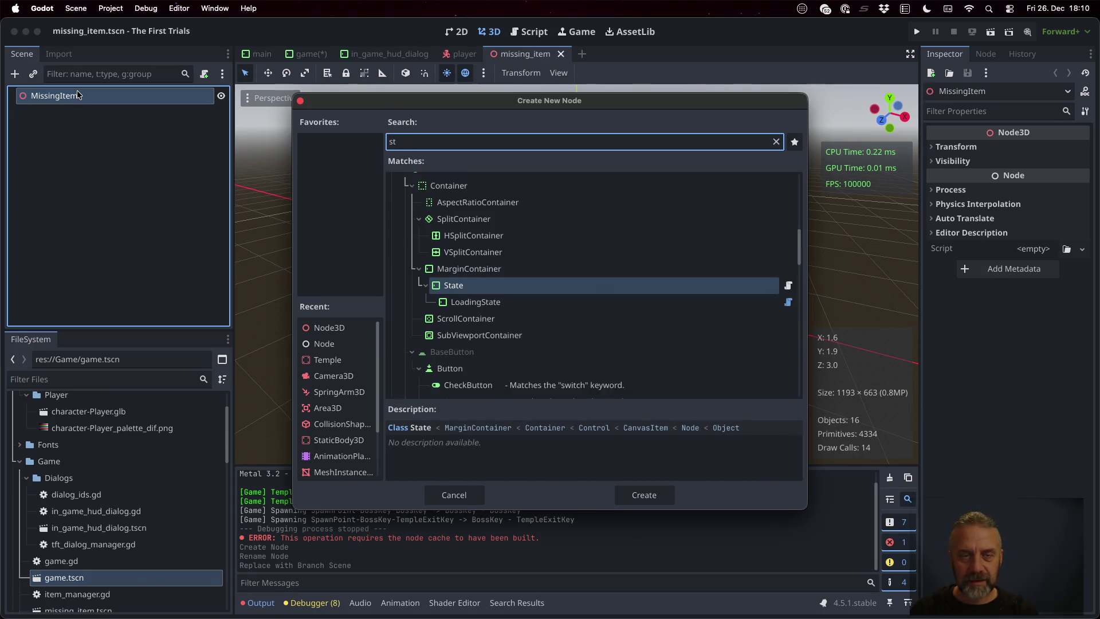
pyautogui.write('meshin')
pyautogui.press('Return')
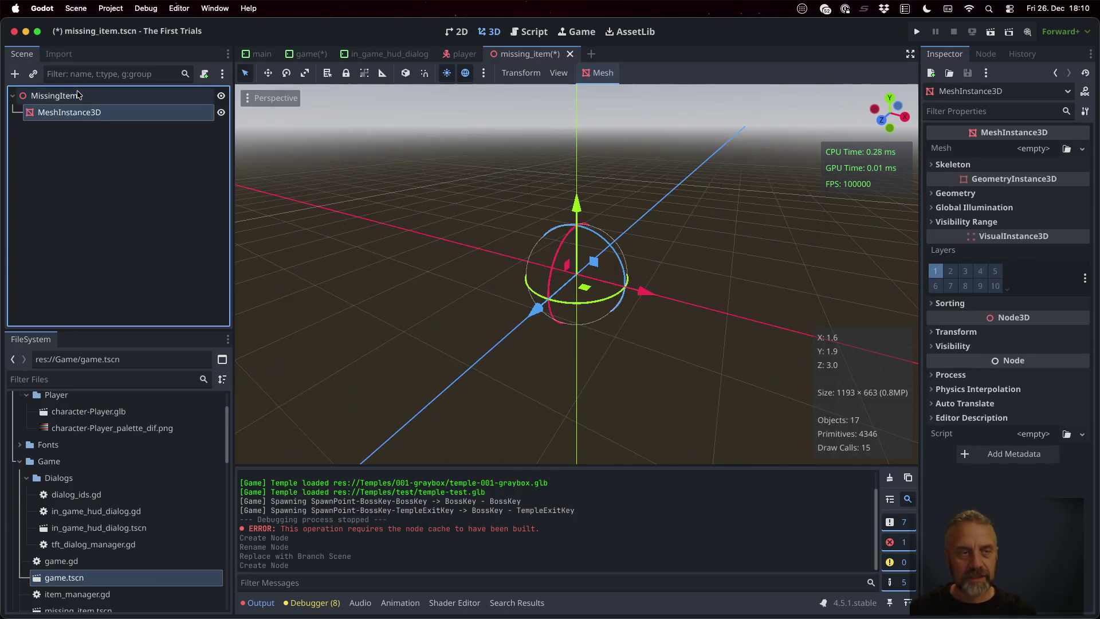
pyautogui.click(1051, 149)
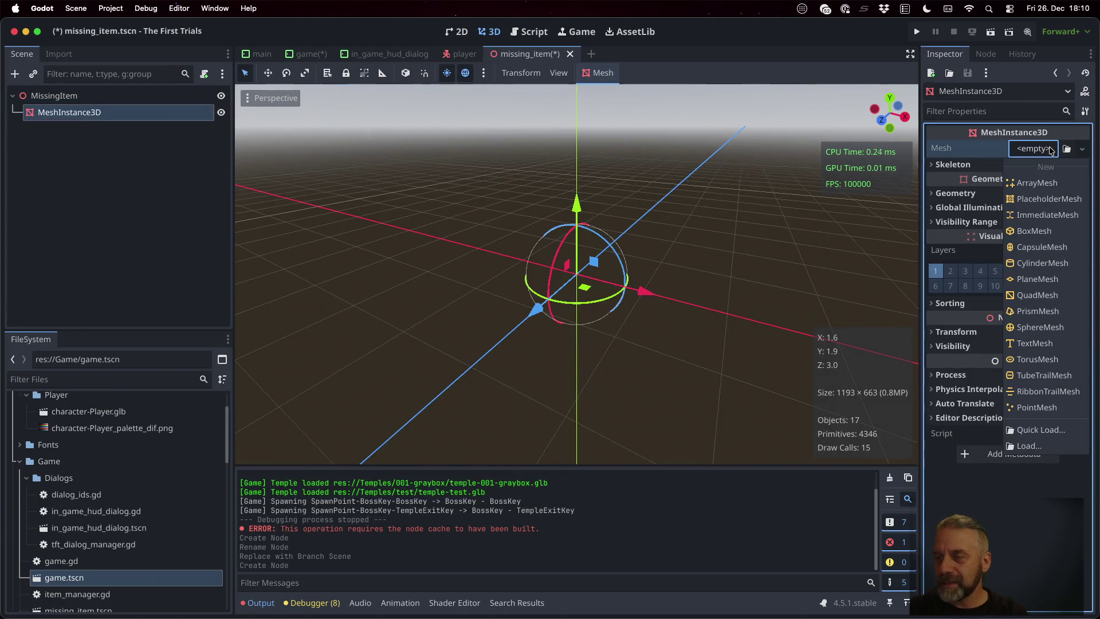
pyautogui.click(1034, 231)
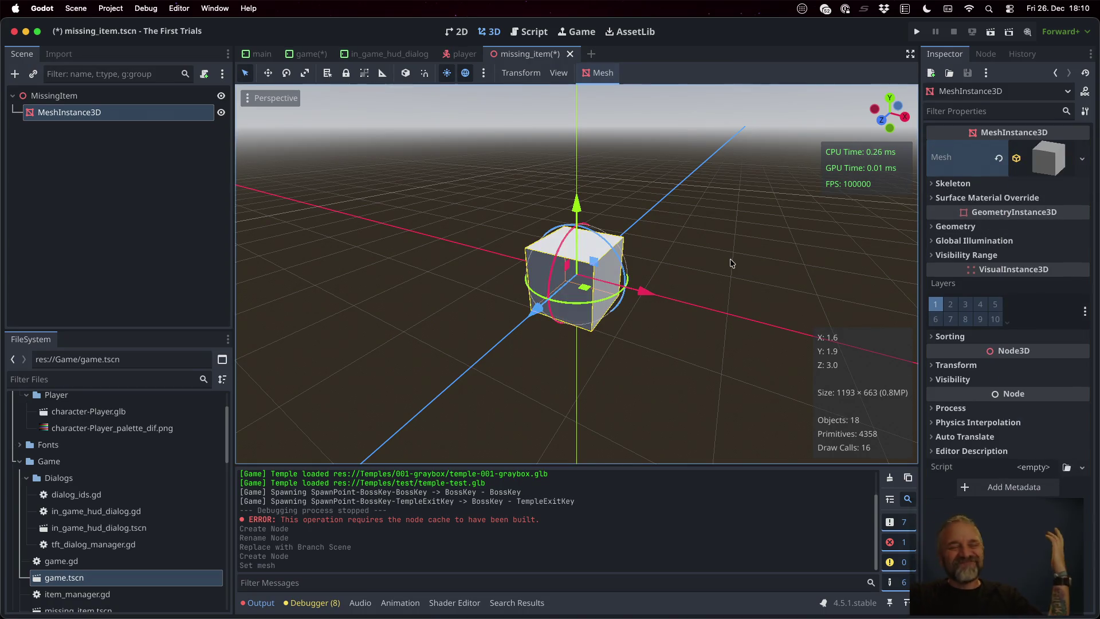
pyautogui.click(129, 97)
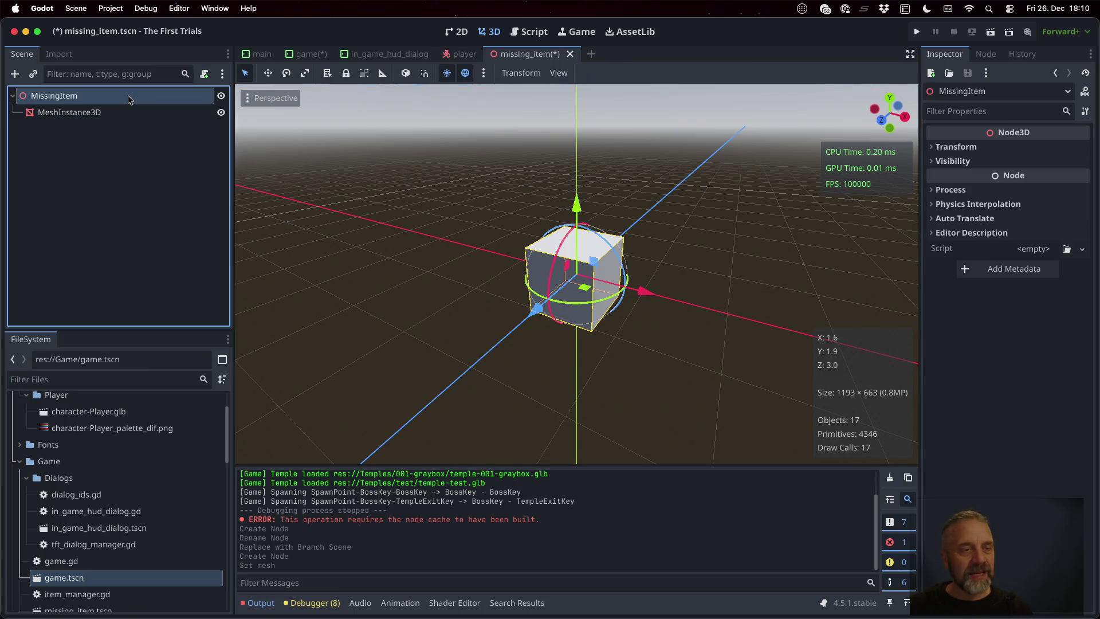
# - Add a Label3D with text 'Missing Item' under MissingItem and lift it above the box
pyautogui.press('super+a')
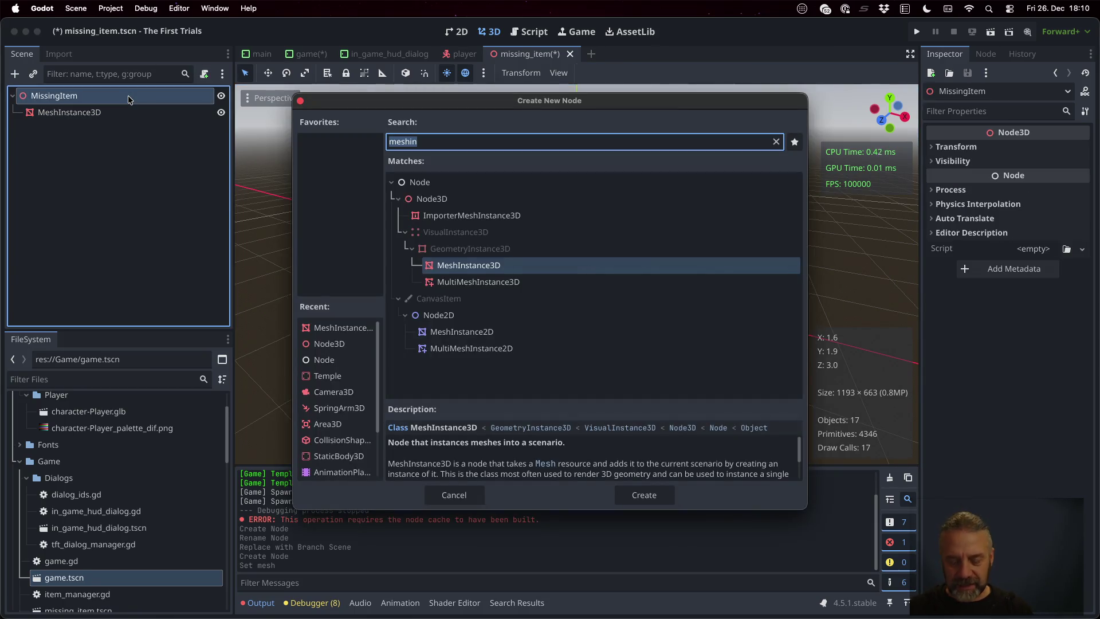
pyautogui.write('label3d')
pyautogui.press('Return')
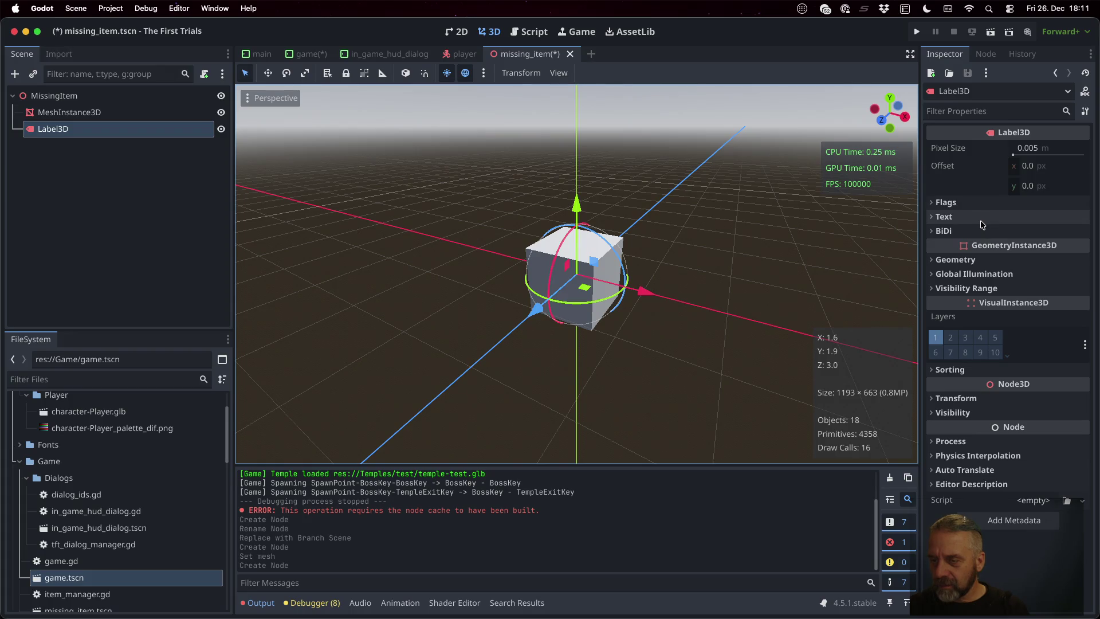
pyautogui.click(172, 95)
pyautogui.click(114, 129)
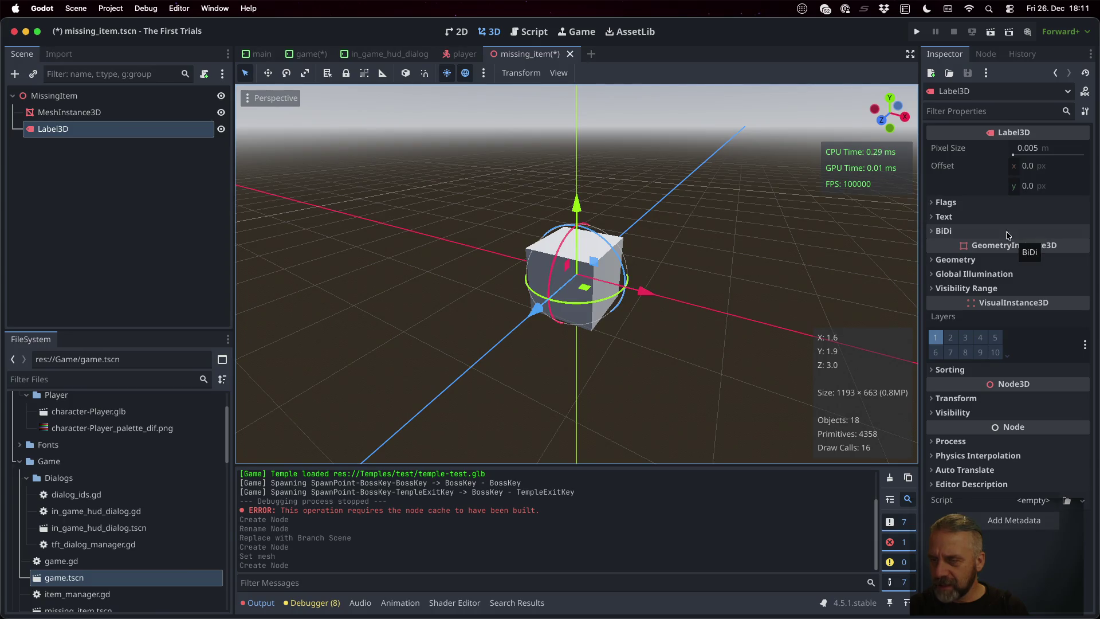
pyautogui.click(968, 216)
pyautogui.click(989, 300)
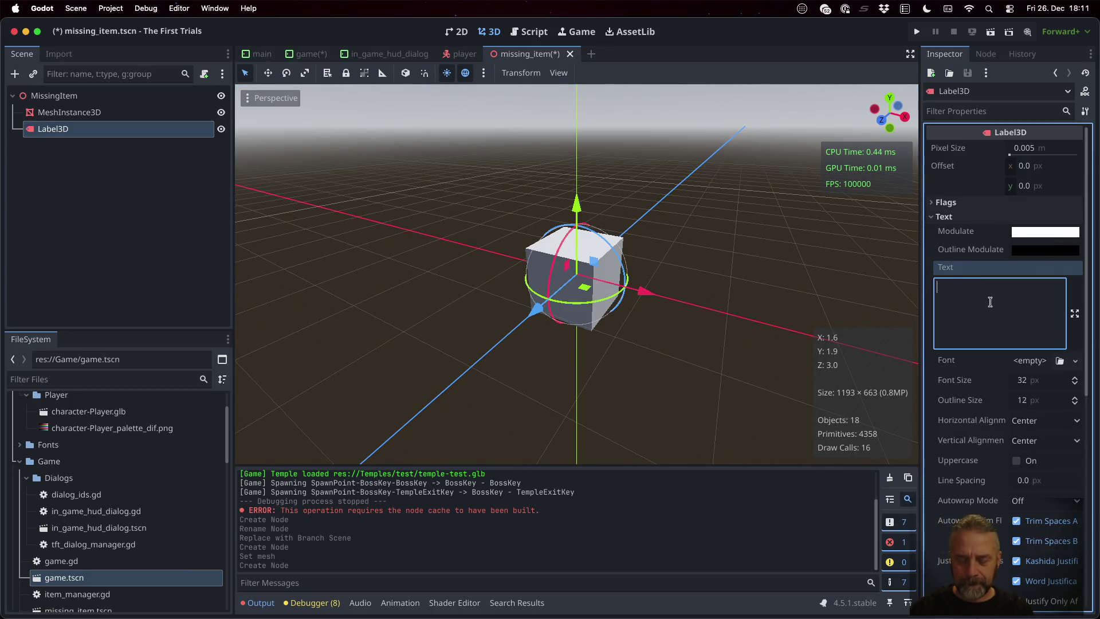
pyautogui.write('Missing Item')
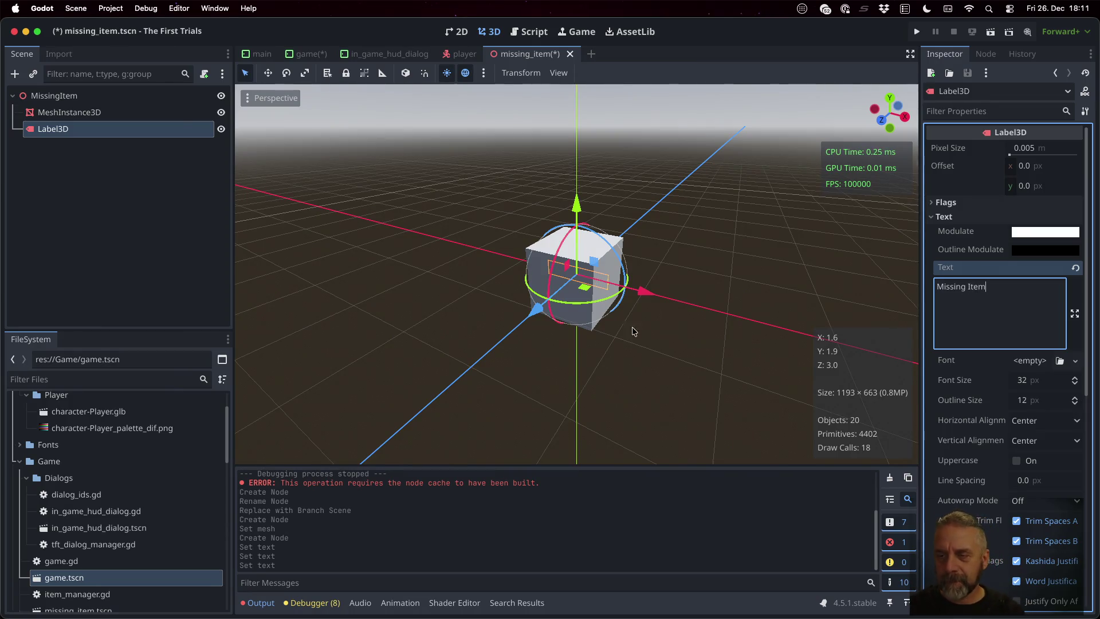
pyautogui.moveTo(700, 284); pyautogui.dragTo(485, 280)
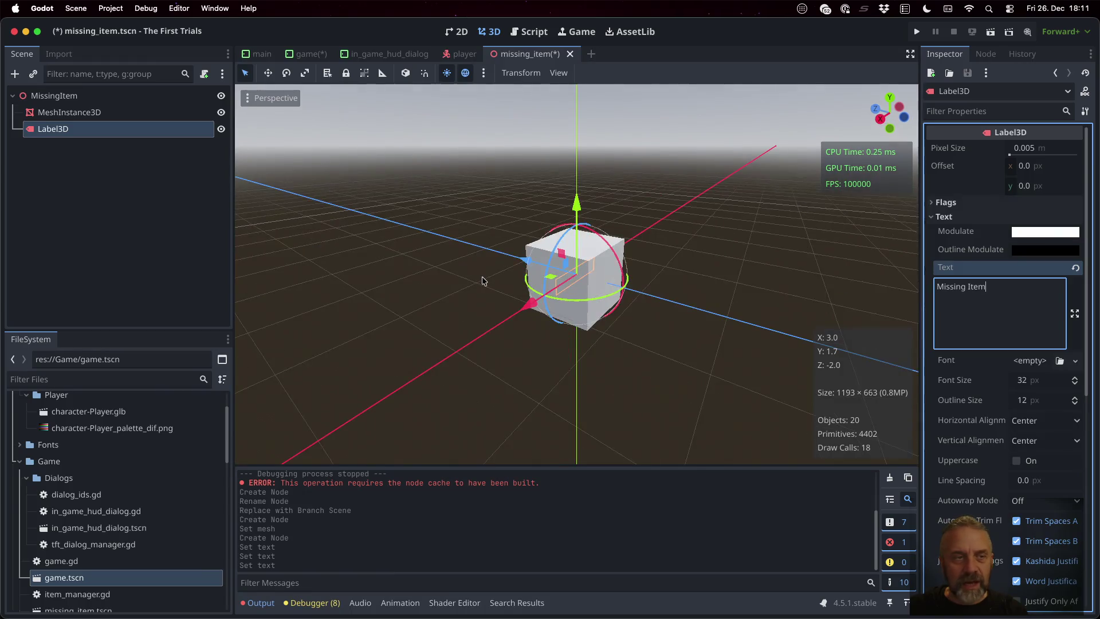
pyautogui.moveTo(577, 206); pyautogui.dragTo(583, 135)
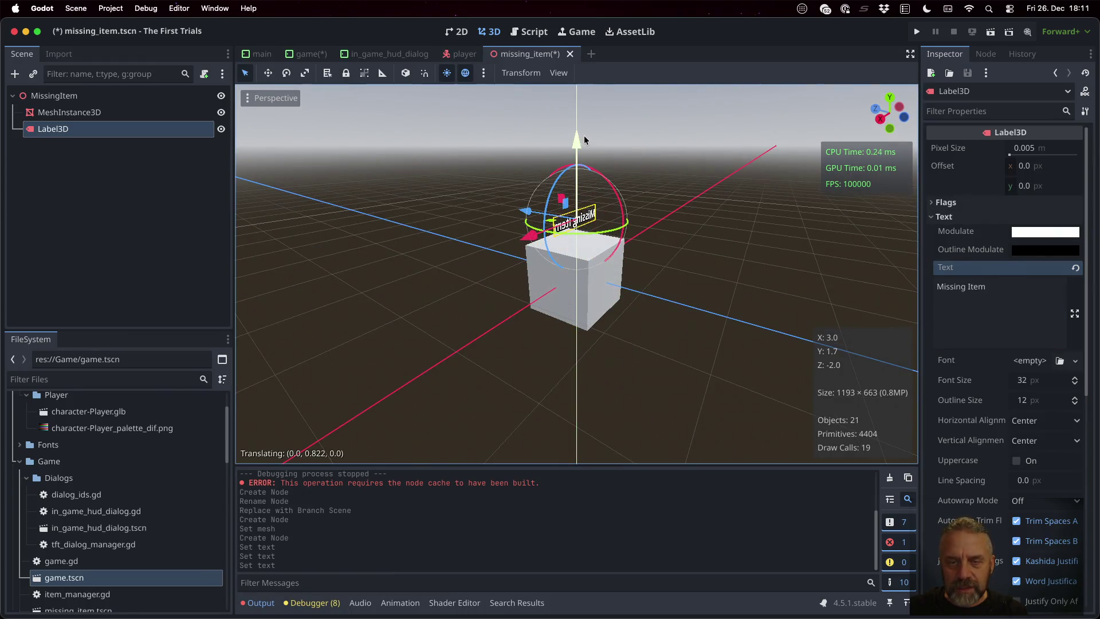
# - Set the label's Modulate colour to a deep magenta with the color picker
pyautogui.click(1035, 232)
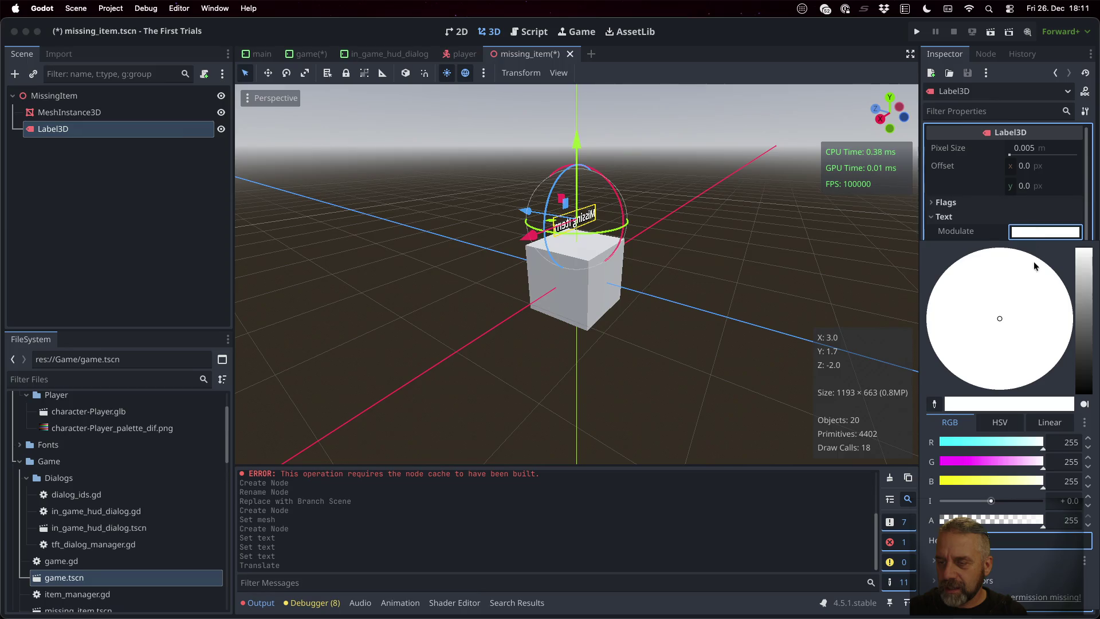
pyautogui.moveTo(992, 461)
pyautogui.mouseDown()
pyautogui.moveTo(959, 460)
pyautogui.moveTo(969, 461)
pyautogui.mouseUp()
pyautogui.click(1081, 302)
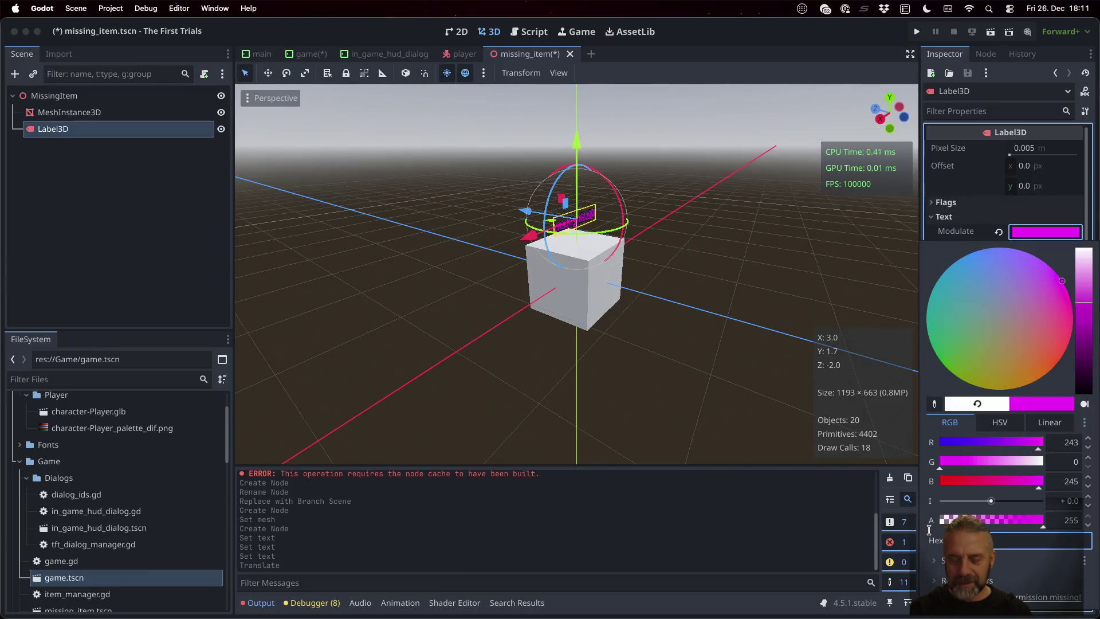
pyautogui.click(874, 249)
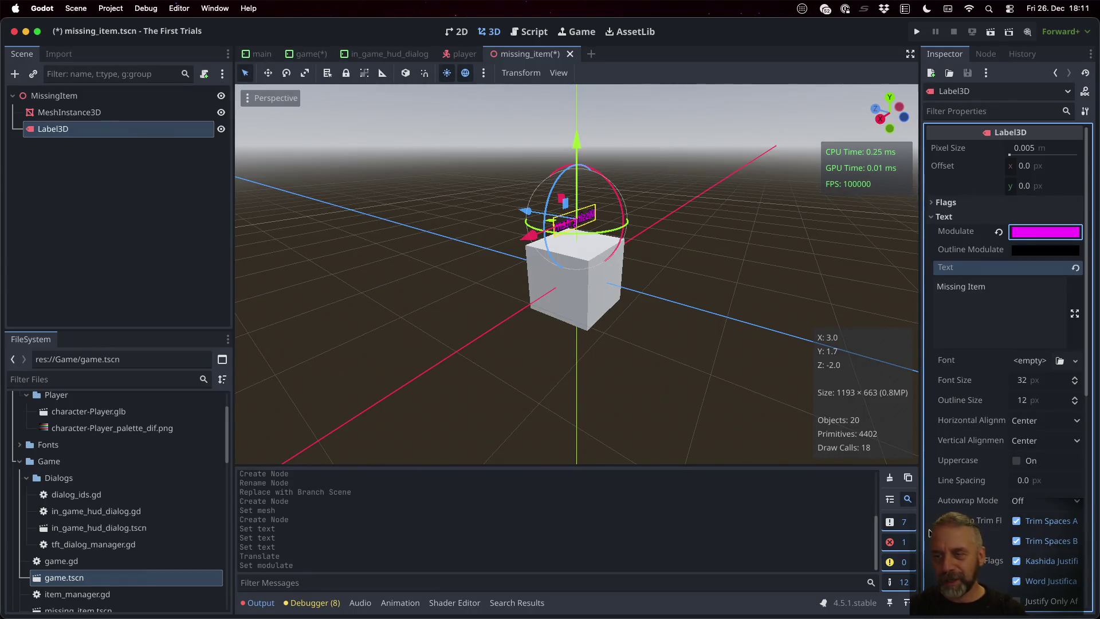
pyautogui.moveTo(874, 250)
pyautogui.mouseDown()
pyautogui.moveTo(677, 253)
pyautogui.moveTo(831, 227)
pyautogui.moveTo(860, 241)
pyautogui.mouseUp()
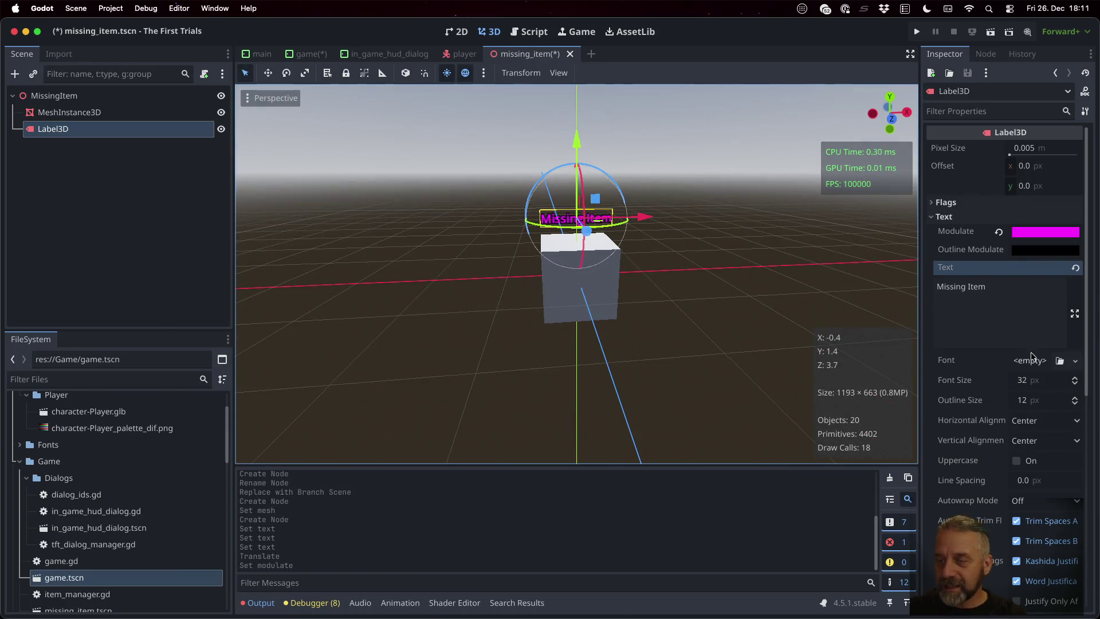
# - Set the label's Font Size to 64 and Outline Size to 24
pyautogui.scroll(-5, 1031, 217)
pyautogui.scroll(-3, 959, 344)
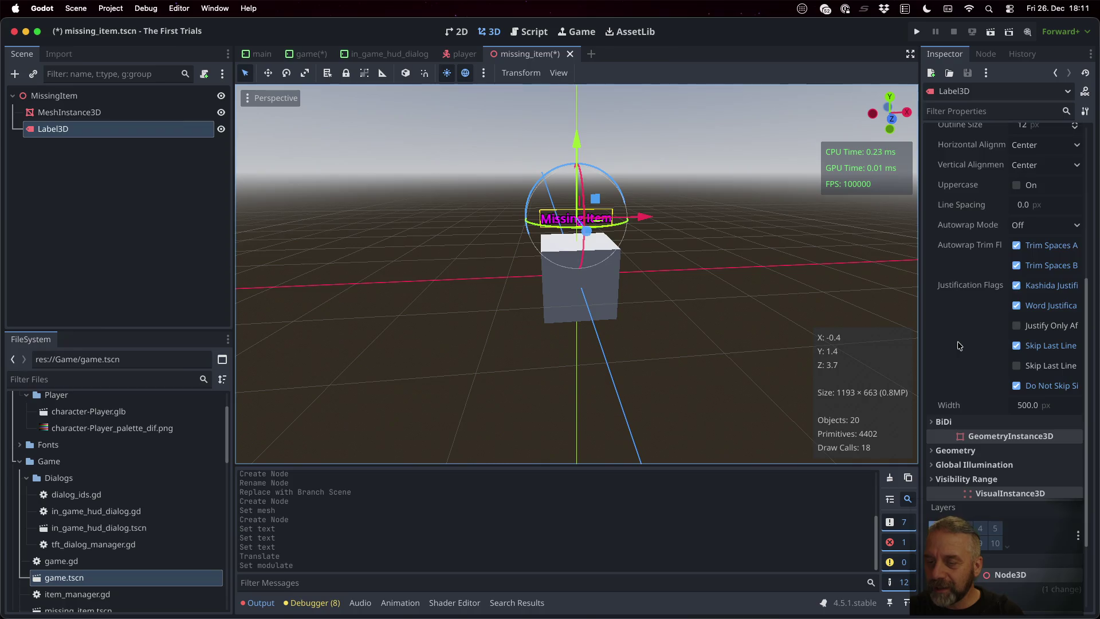
pyautogui.scroll(10, 959, 344)
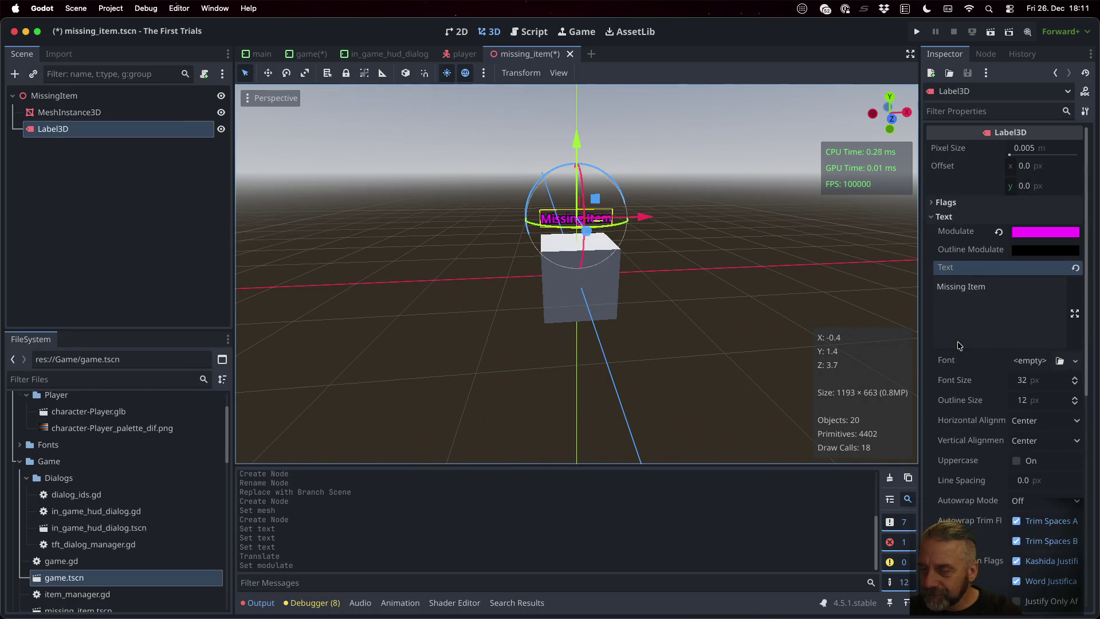
pyautogui.click(1043, 387)
pyautogui.write('64')
pyautogui.press('Return')
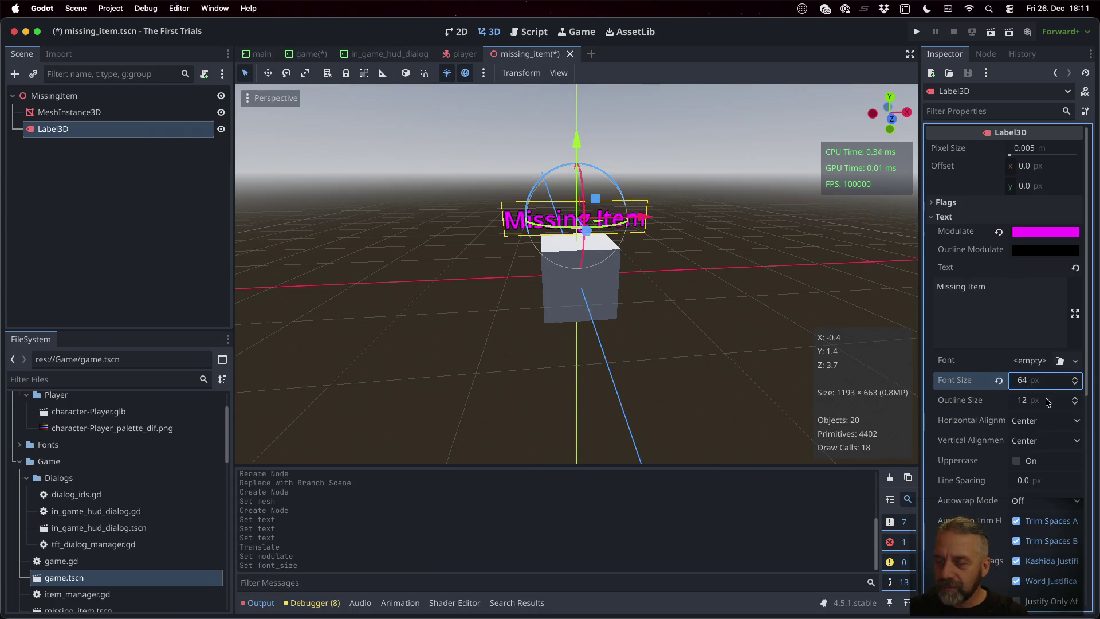
pyautogui.click(1048, 404)
pyautogui.write('24')
pyautogui.press('Return')
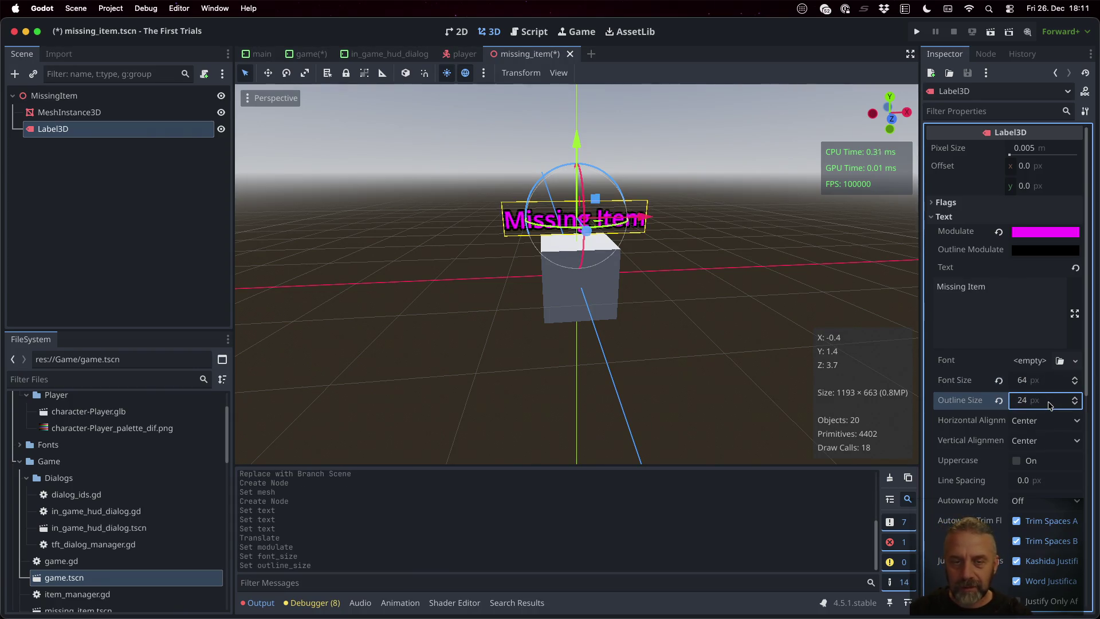
# - Expand the label's Transform and Visibility sections in the Inspector to review them
pyautogui.scroll(-10, 980, 407)
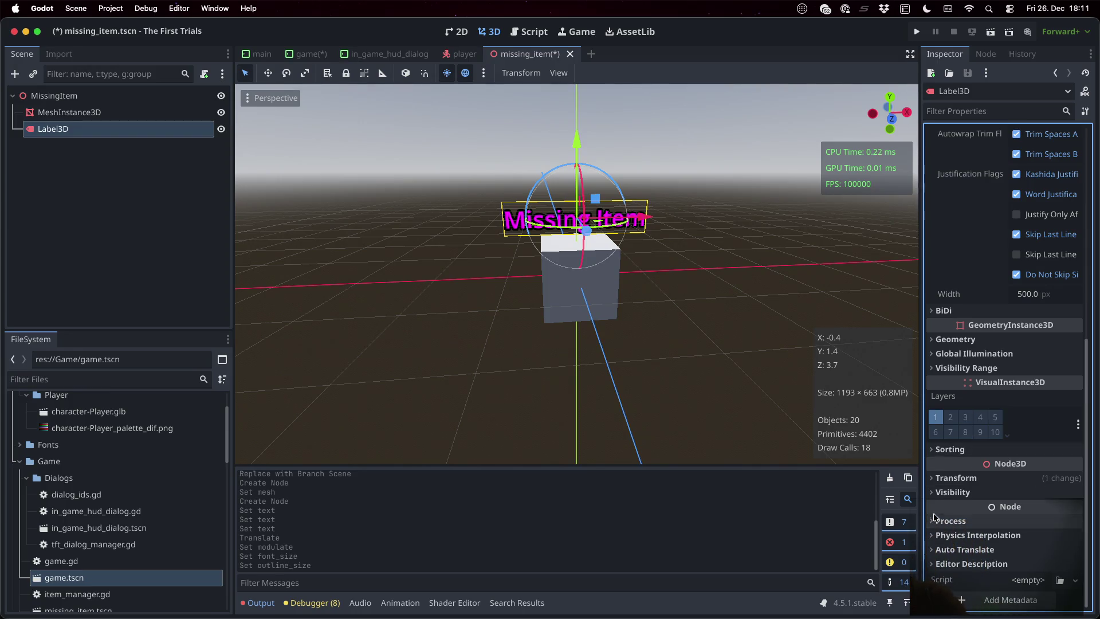
pyautogui.click(934, 478)
pyautogui.scroll(-4, 932, 483)
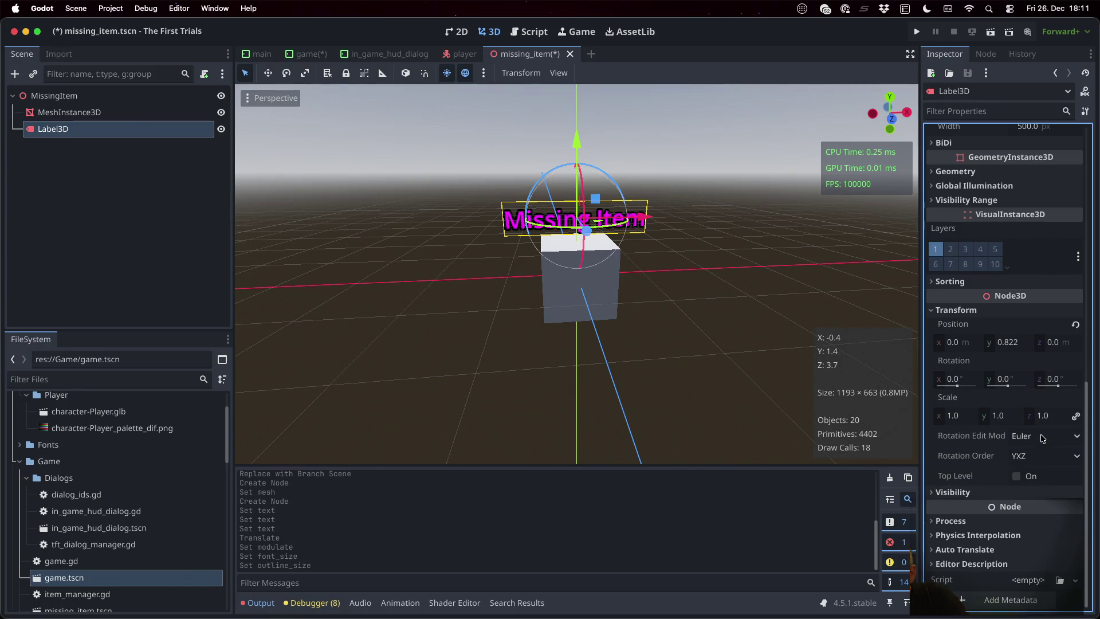
pyautogui.click(954, 493)
pyautogui.scroll(-2, 953, 495)
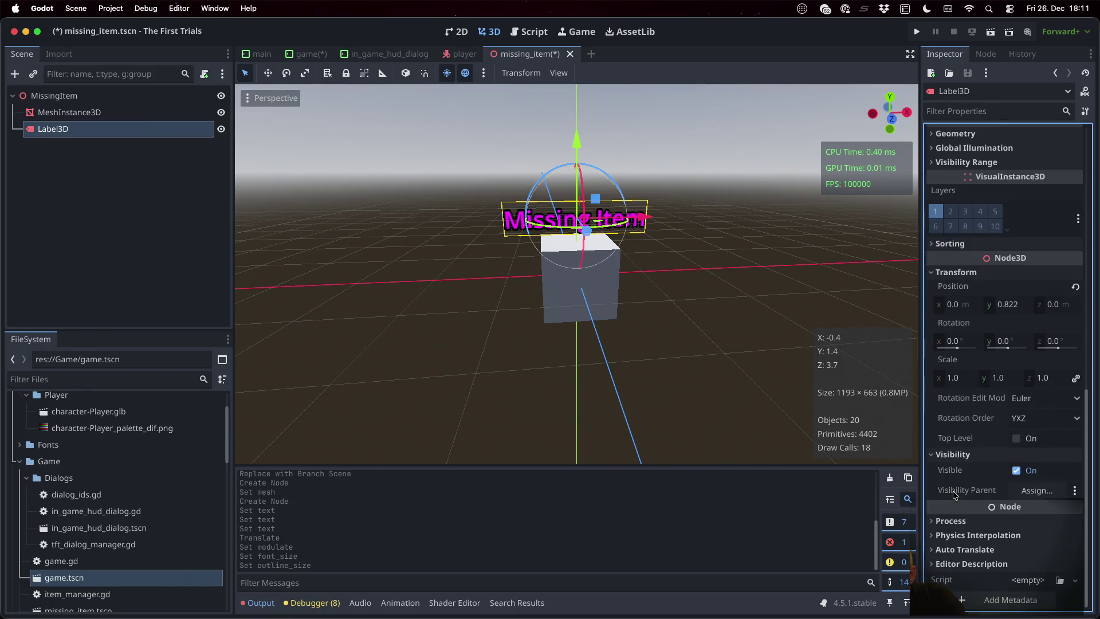
pyautogui.scroll(10, 954, 495)
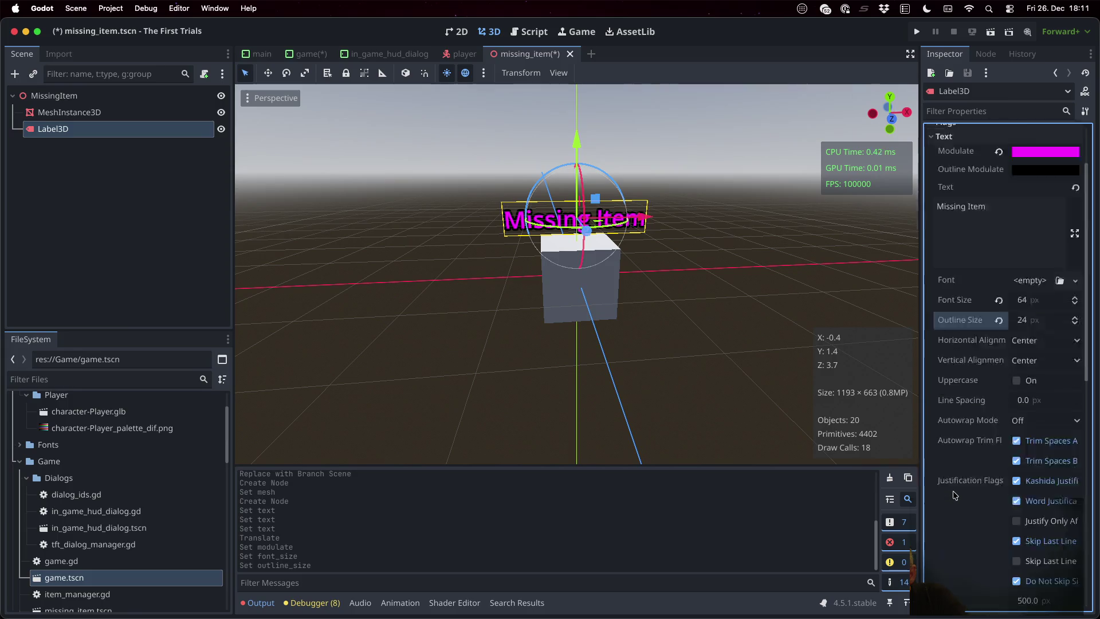
# - Filter the Inspector for 'bill', expand Flags, and set Billboard to Y-Billboard
pyautogui.click(984, 109)
pyautogui.write('bill')
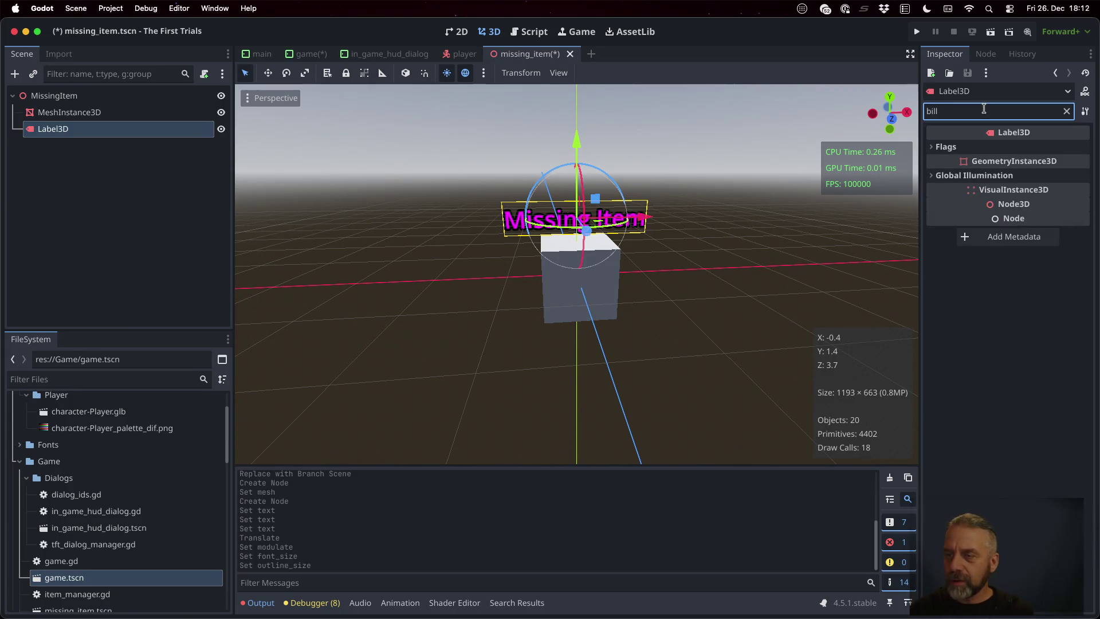
pyautogui.click(945, 147)
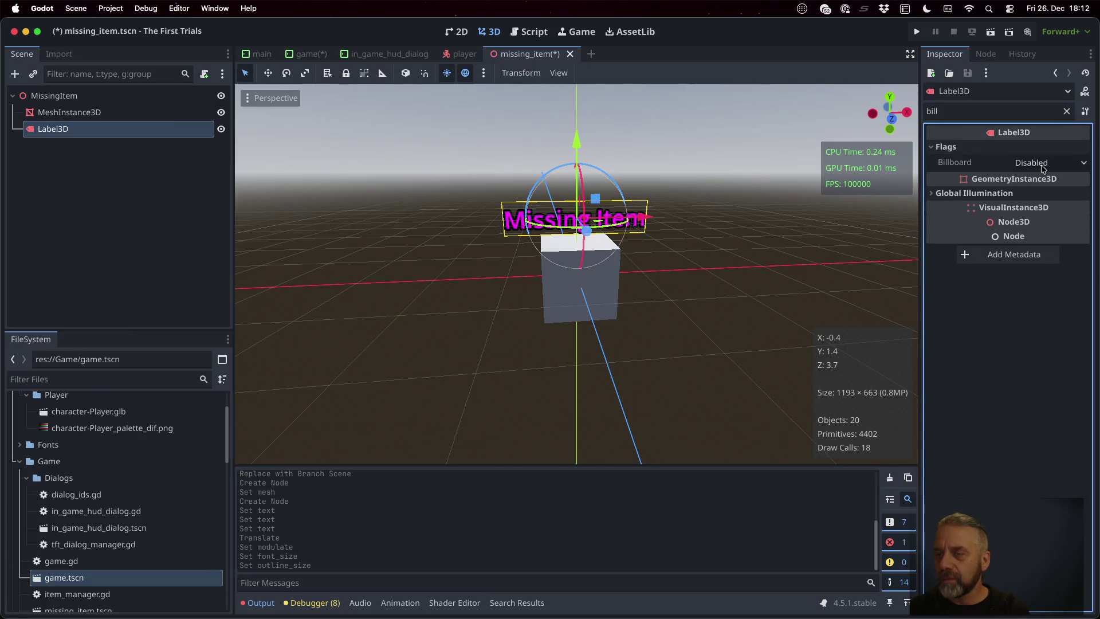
pyautogui.click(1040, 164)
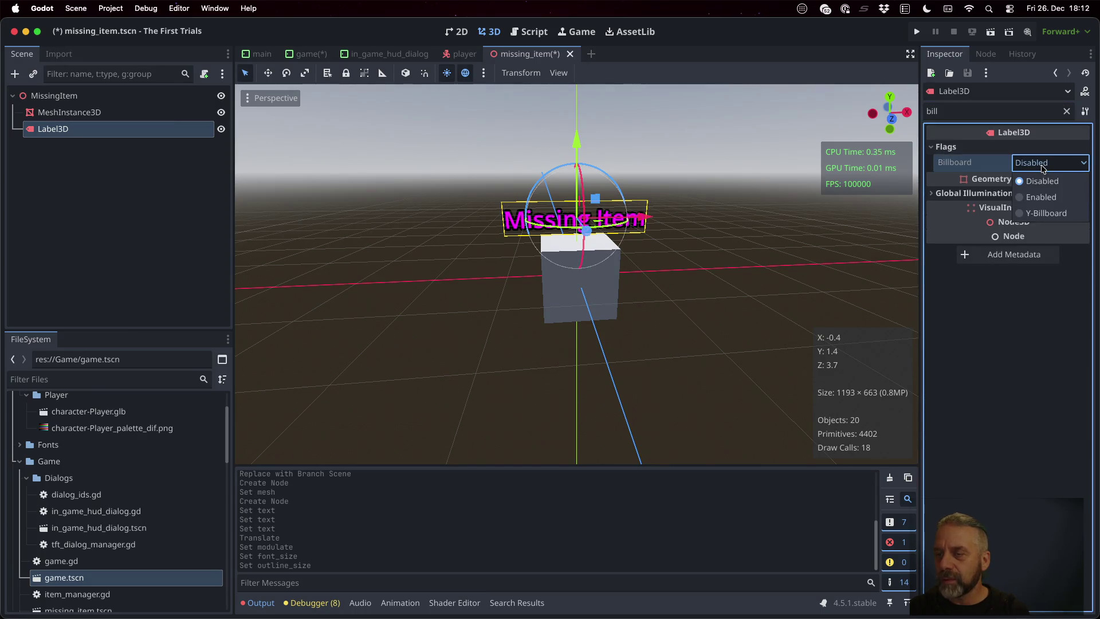
pyautogui.click(1046, 213)
# - Change the label's Billboard mode to Enabled so it fully faces the camera
pyautogui.hscroll(-2, 651, 281)
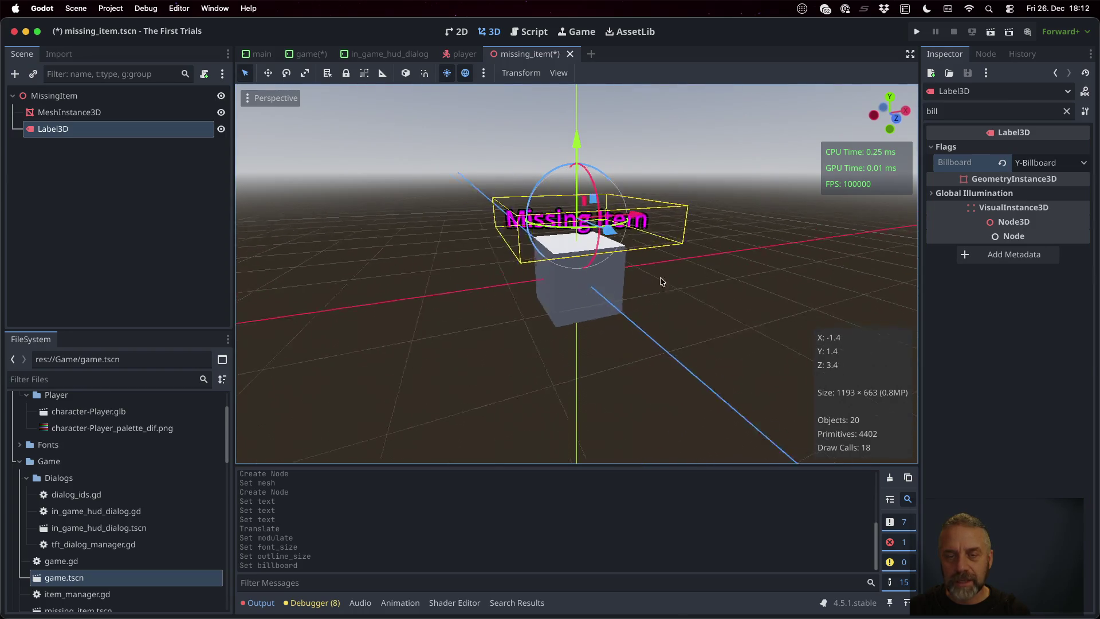
pyautogui.hscroll(-3, 651, 281)
pyautogui.scroll(-3, 381, 238)
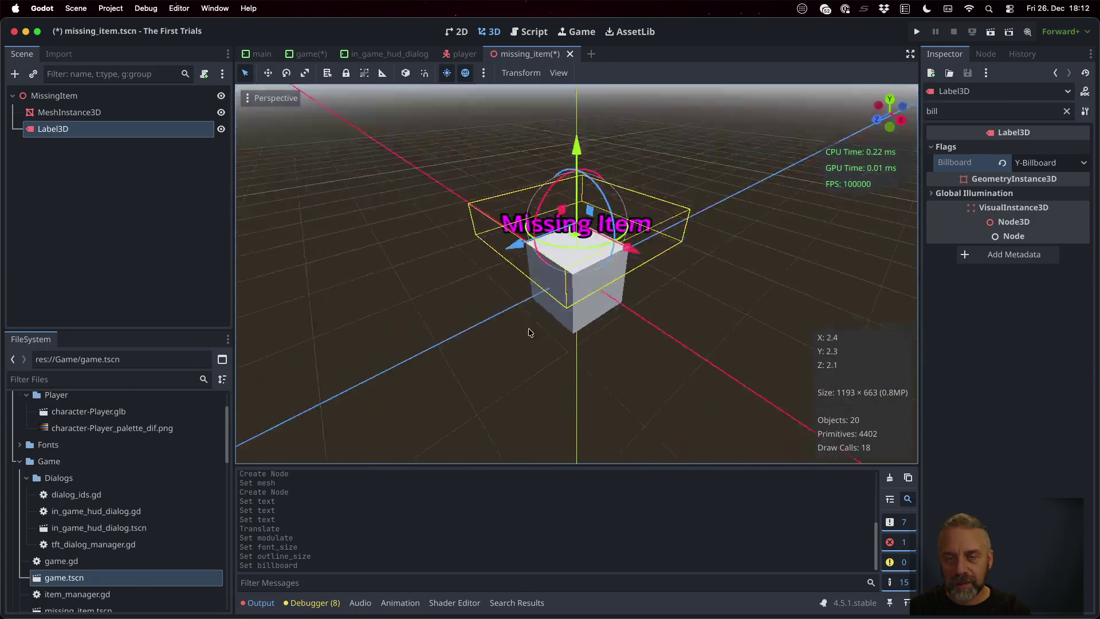
pyautogui.hscroll(-5, 519, 330)
pyautogui.scroll(3, 781, 226)
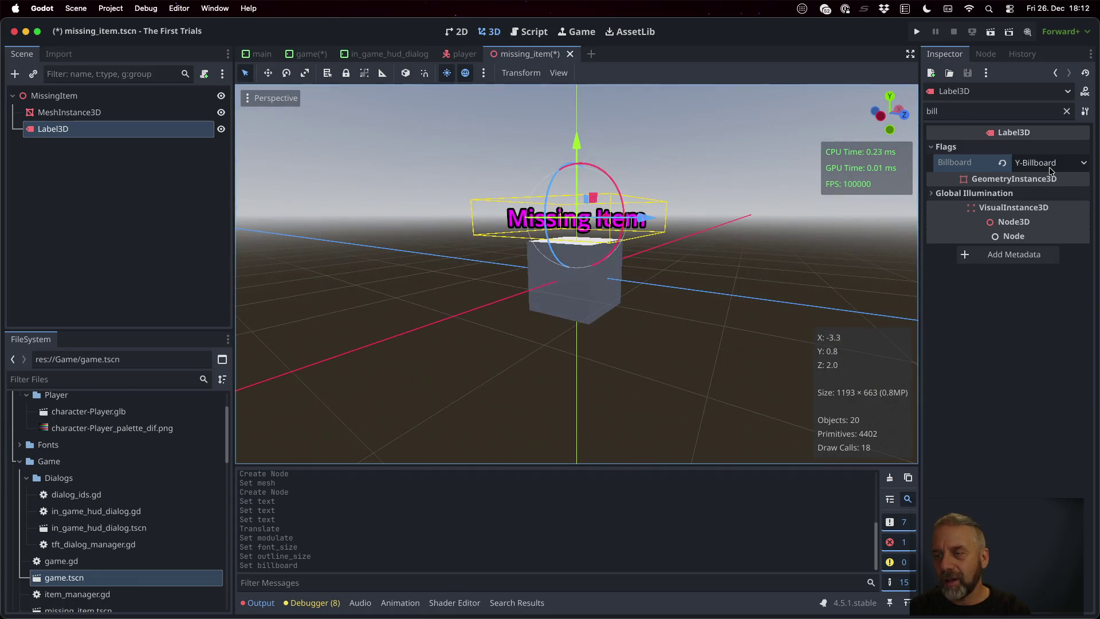
pyautogui.click(1051, 166)
pyautogui.press('Return')
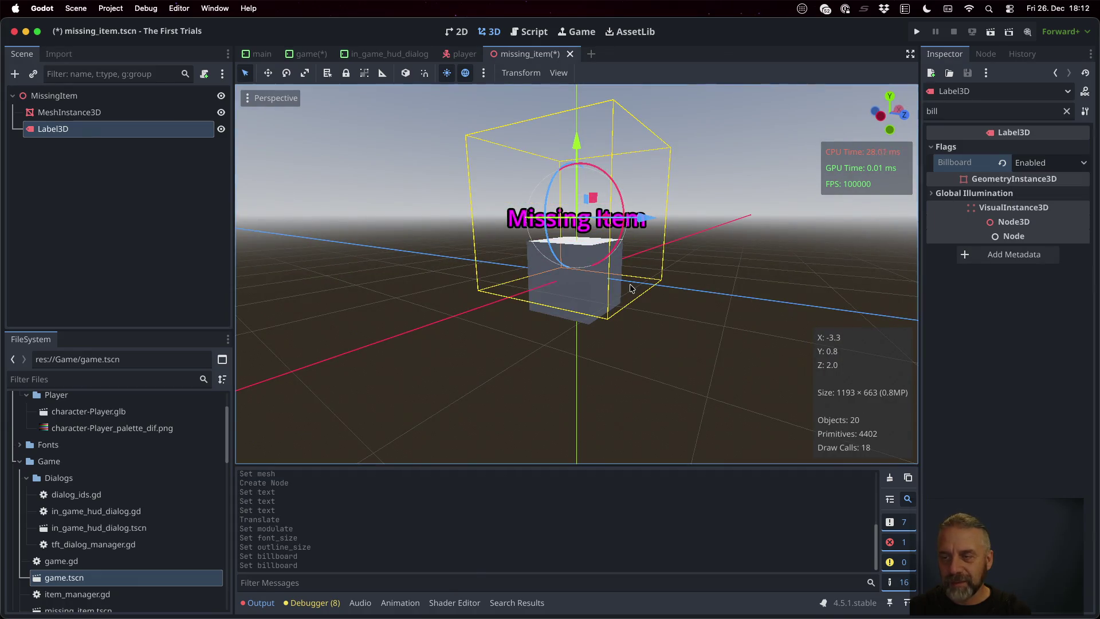
# - Save the missing_item.tscn scene
pyautogui.scroll(-5, 630, 284)
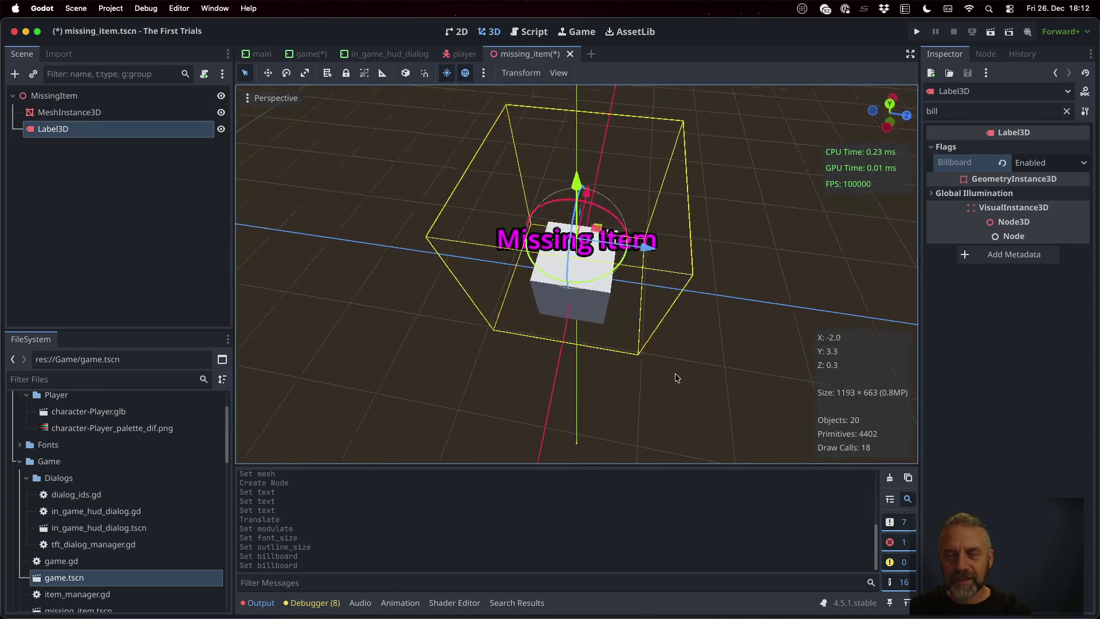
pyautogui.scroll(5, 677, 378)
pyautogui.scroll(-5, 585, 377)
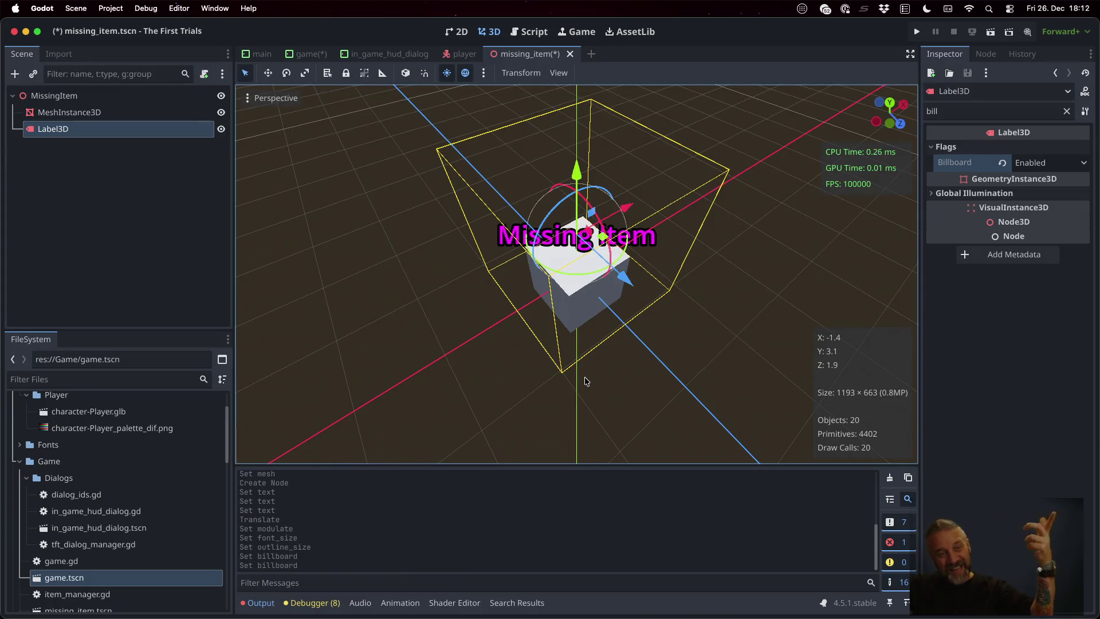
pyautogui.hotkey('ctrl', 's')
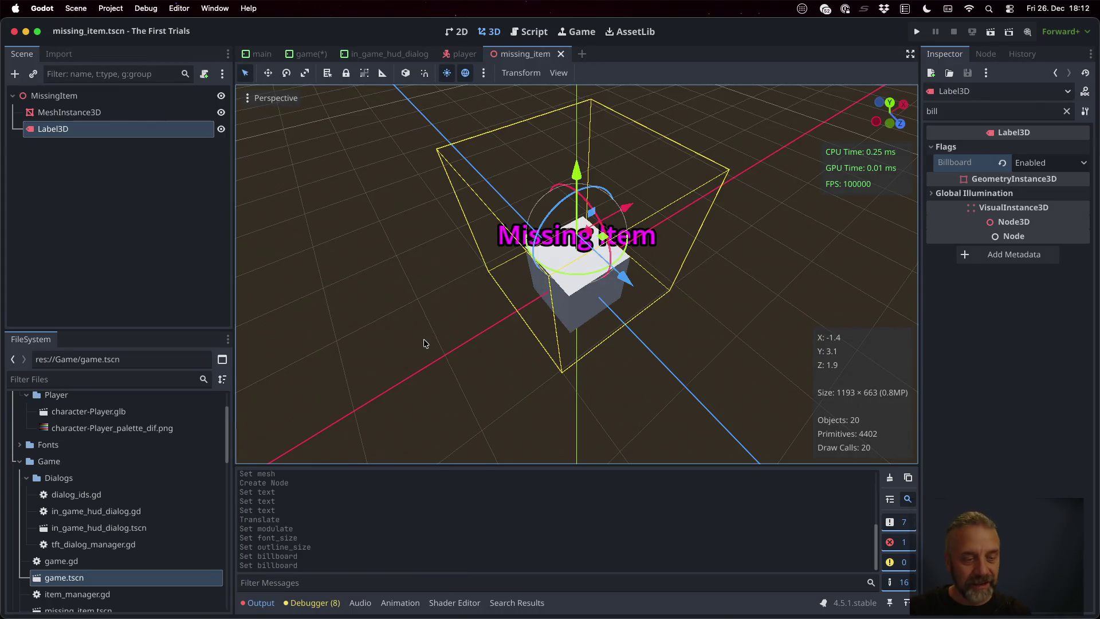
# - Open game.tscn and delete the MissingItem node, confirming the removal
pyautogui.doubleClick(86, 580)
pyautogui.scroll(5, 468, 417)
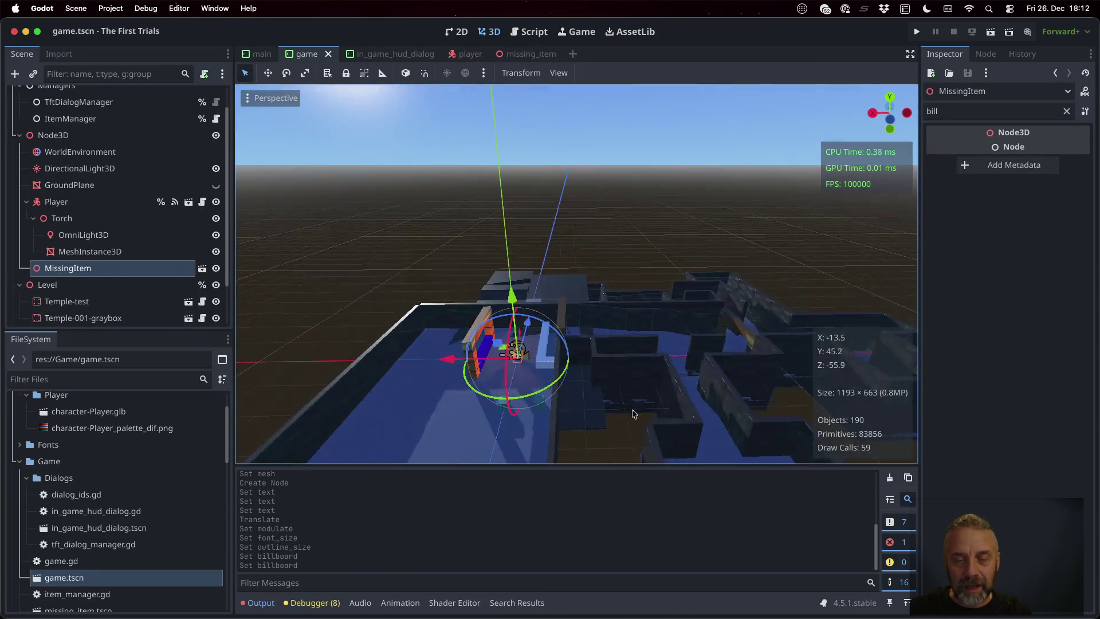
pyautogui.moveTo(468, 417); pyautogui.dragTo(627, 160)
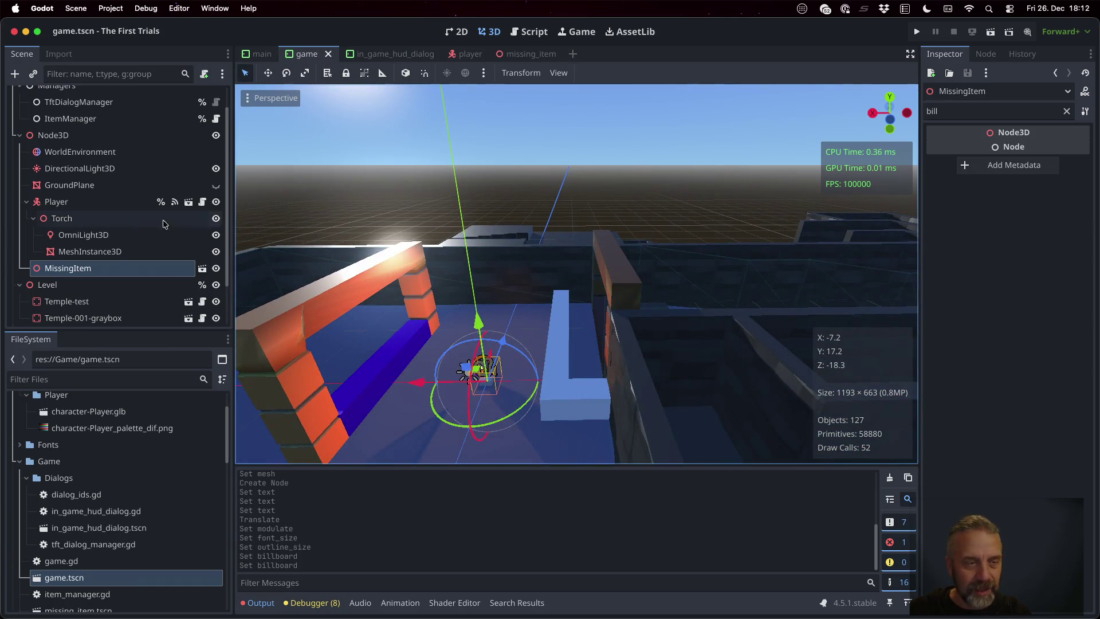
pyautogui.click(128, 271)
pyautogui.press('Delete')
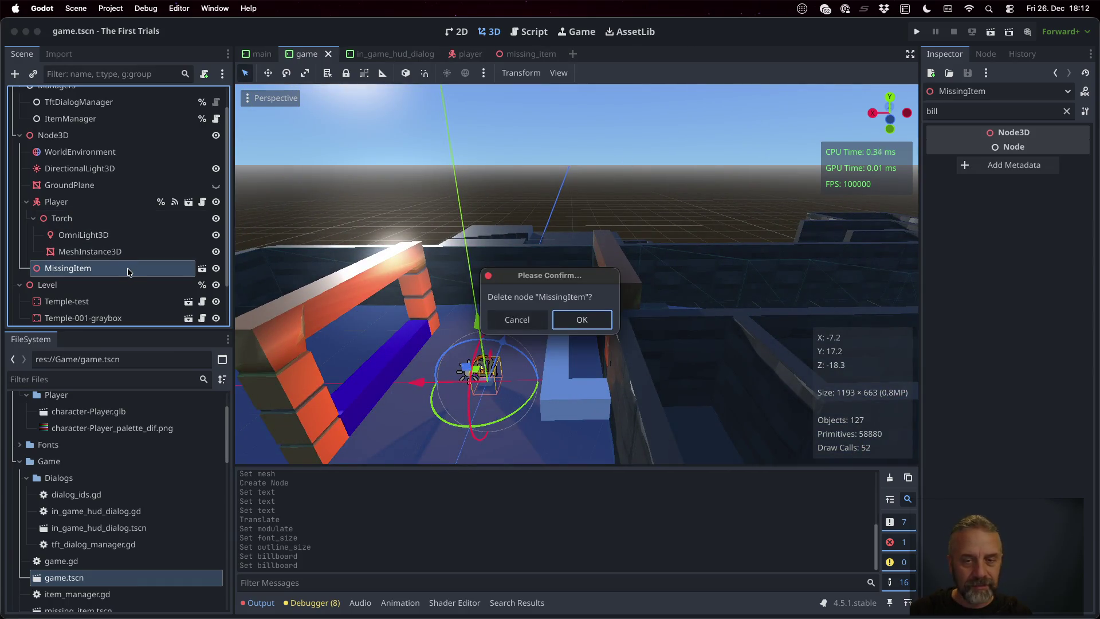
pyautogui.press('Return')
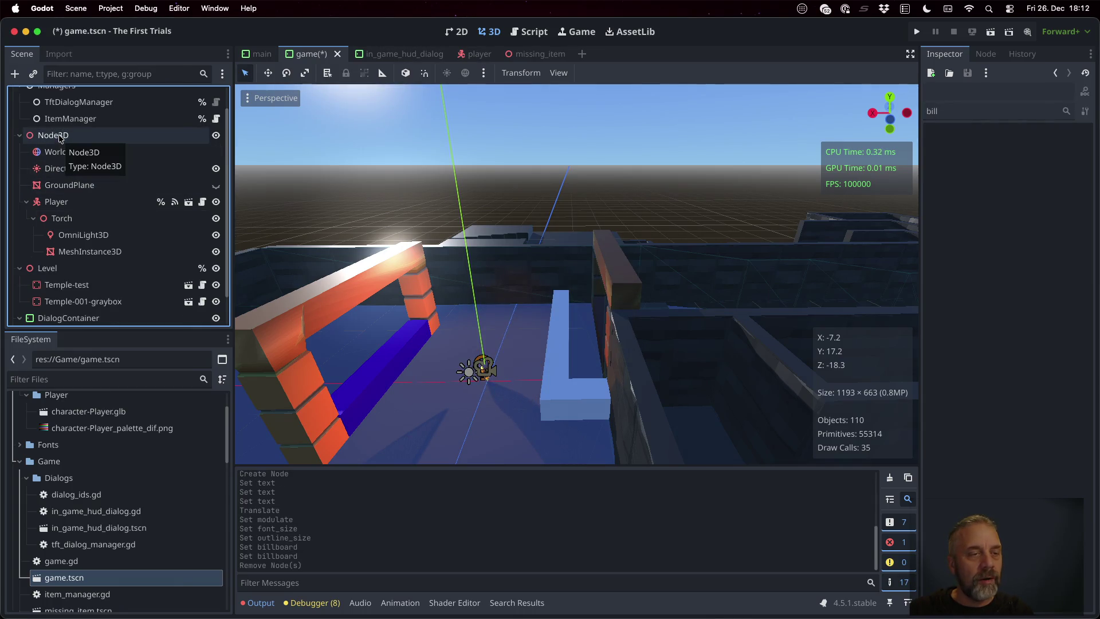
# - Look over the Node3D, Level and Game nodes in the scene tree, ending on Node3D
pyautogui.click(59, 137)
pyautogui.scroll(2, 60, 140)
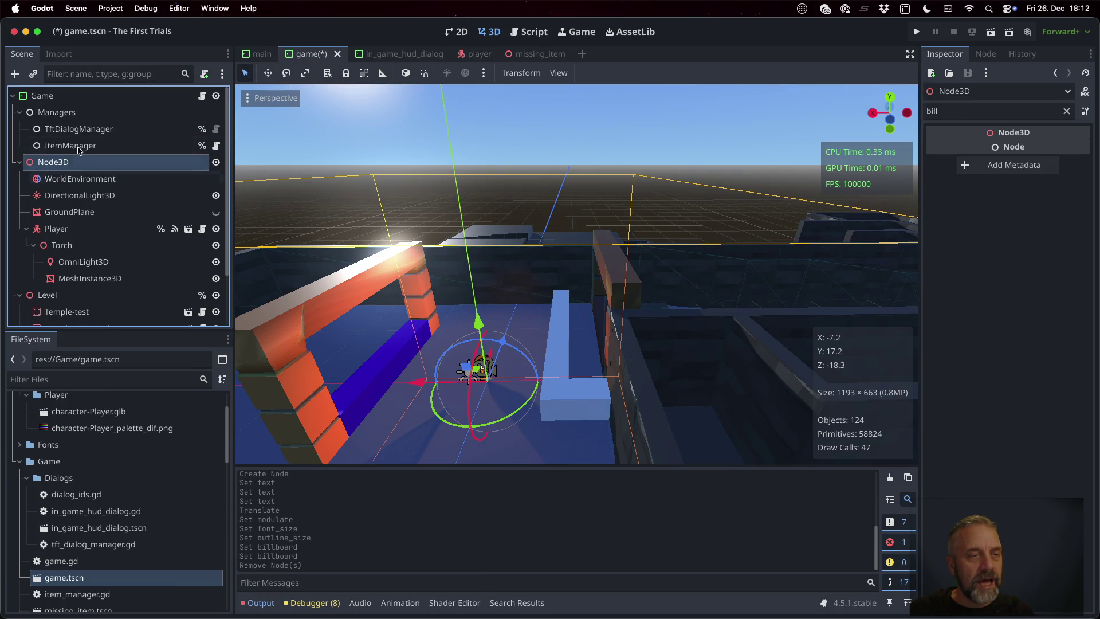
pyautogui.scroll(-3, 63, 178)
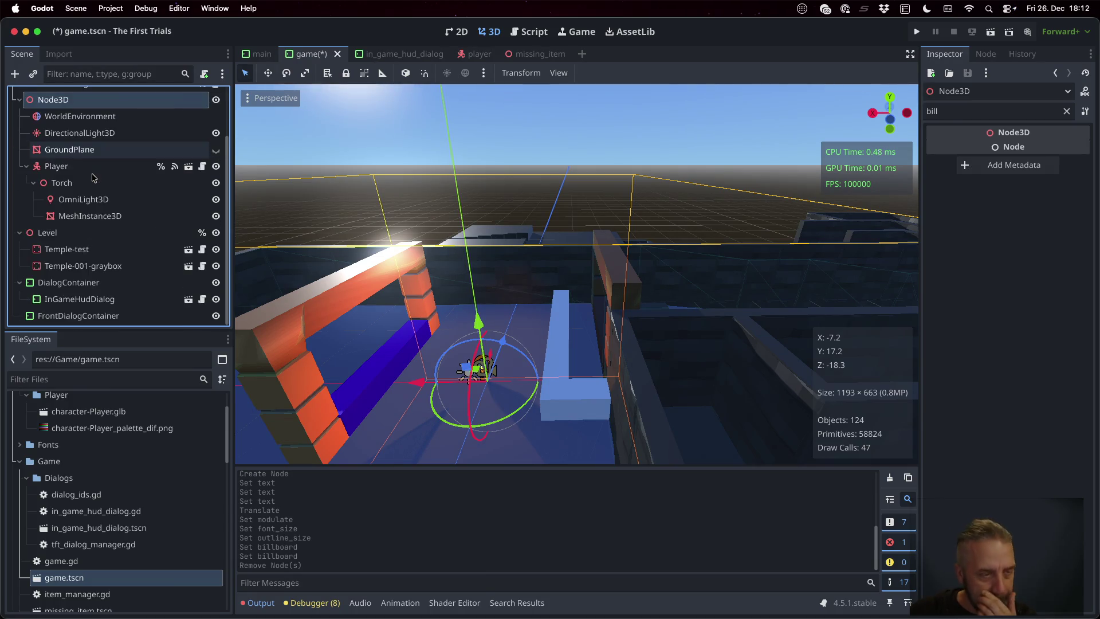
pyautogui.click(73, 231)
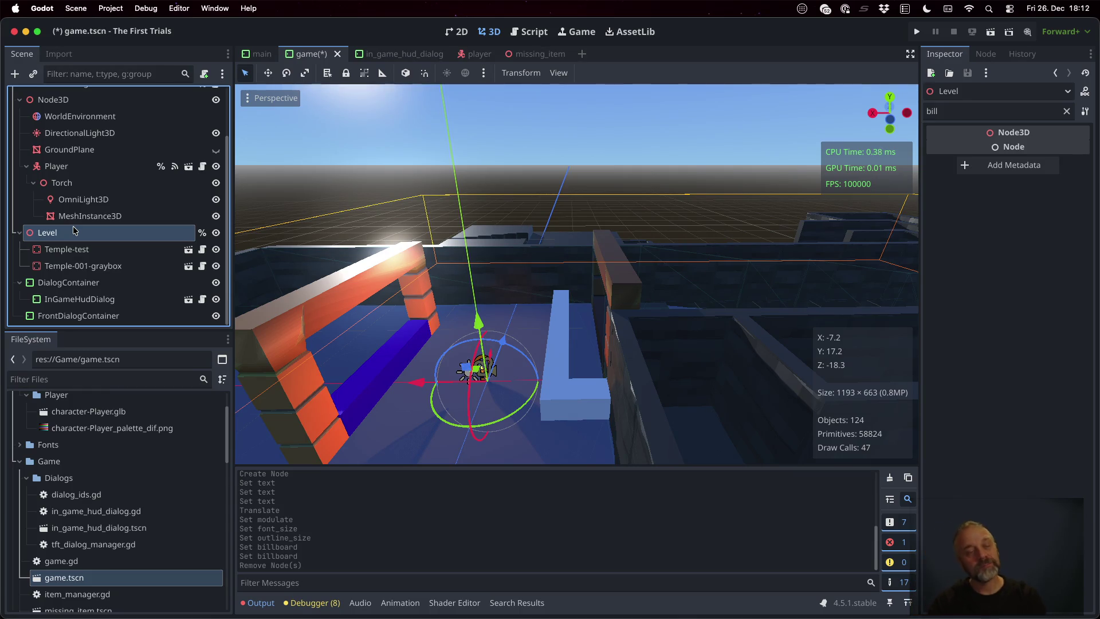
pyautogui.scroll(3, 74, 230)
pyautogui.click(54, 97)
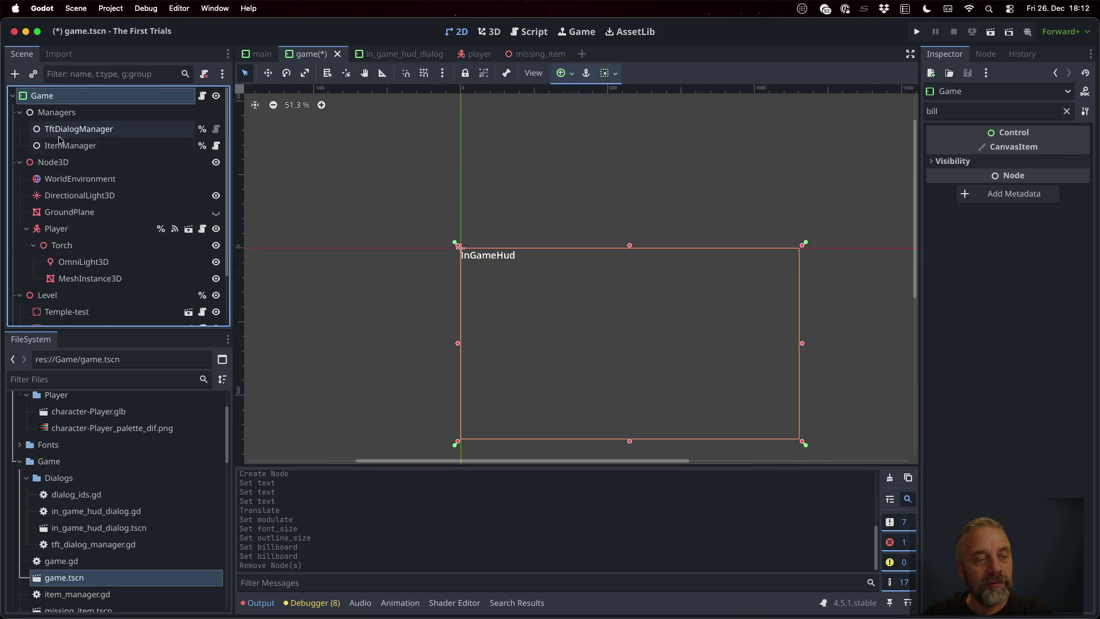
pyautogui.click(58, 163)
# - Undo an accidentally added Label3D child and reselect Node3D
pyautogui.rightClick(63, 165)
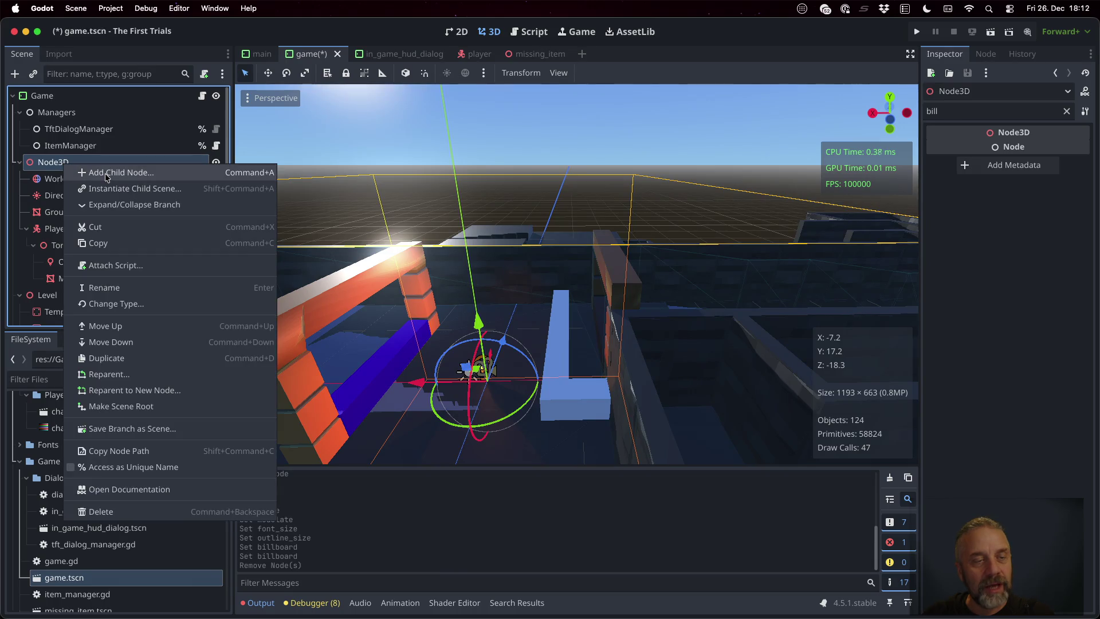
pyautogui.click(105, 173)
pyautogui.press('Return')
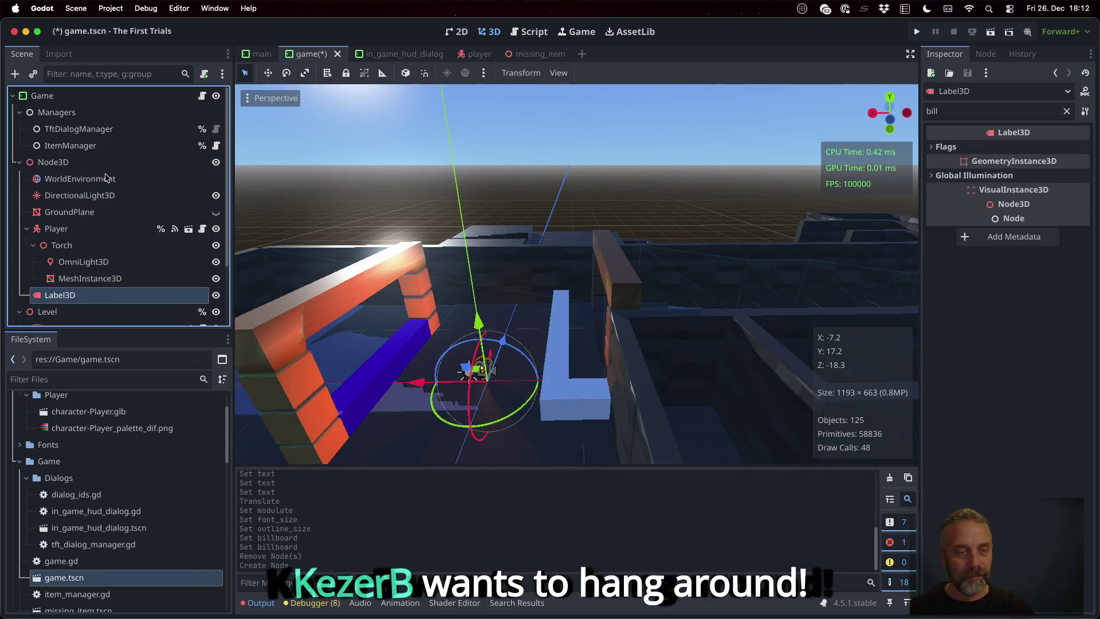
pyautogui.hotkey('ctrl', 'z')
pyautogui.click(57, 163)
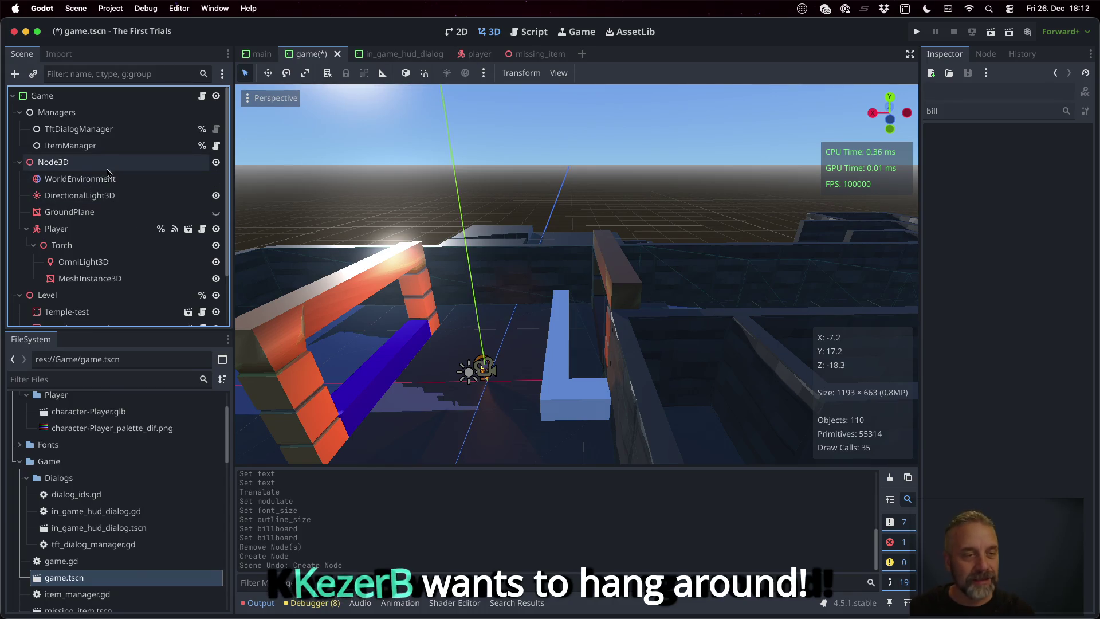
# - Add a plain Node3D child under Node3D and name it Items
pyautogui.rightClick(83, 163)
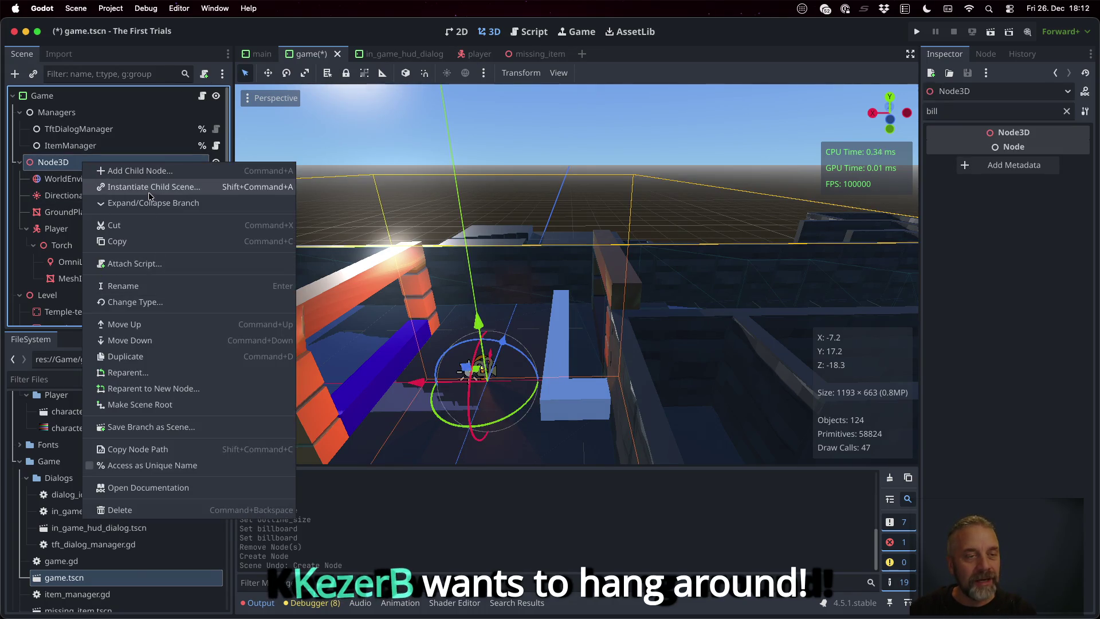
pyautogui.click(144, 174)
pyautogui.write('Node3D')
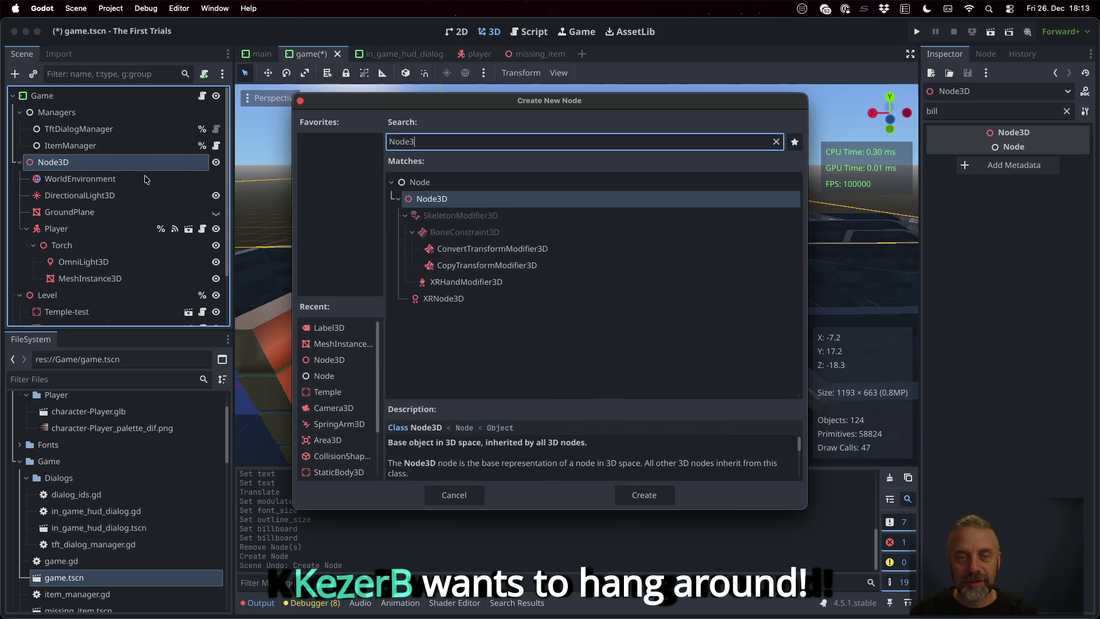
pyautogui.press('Return')
pyautogui.press('Return')
pyautogui.write('Items')
pyautogui.press('Return')
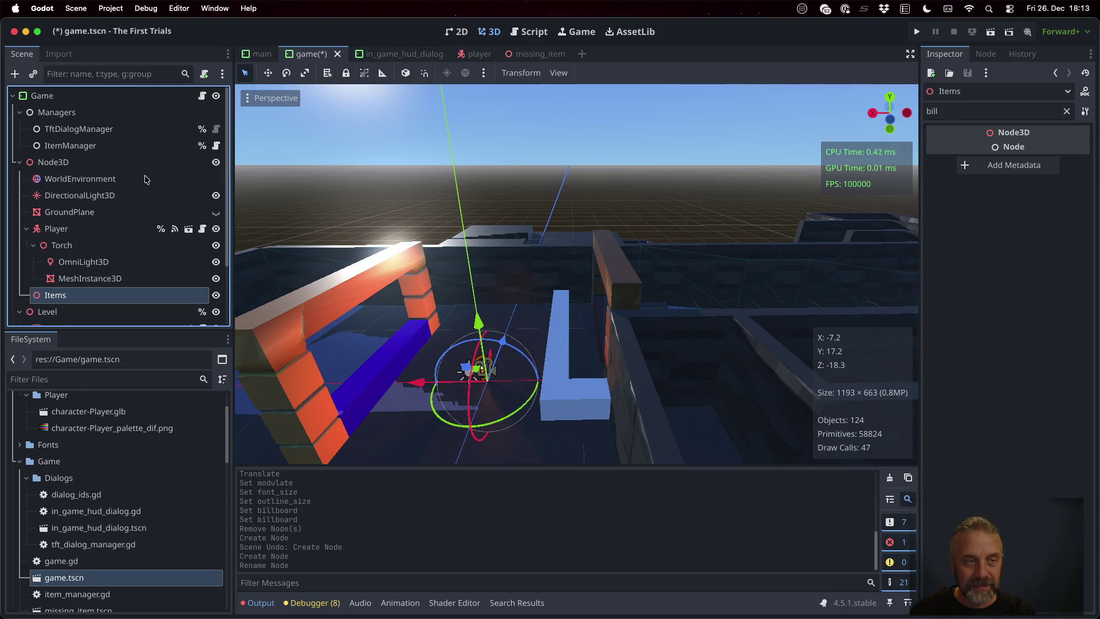
pyautogui.click(148, 147)
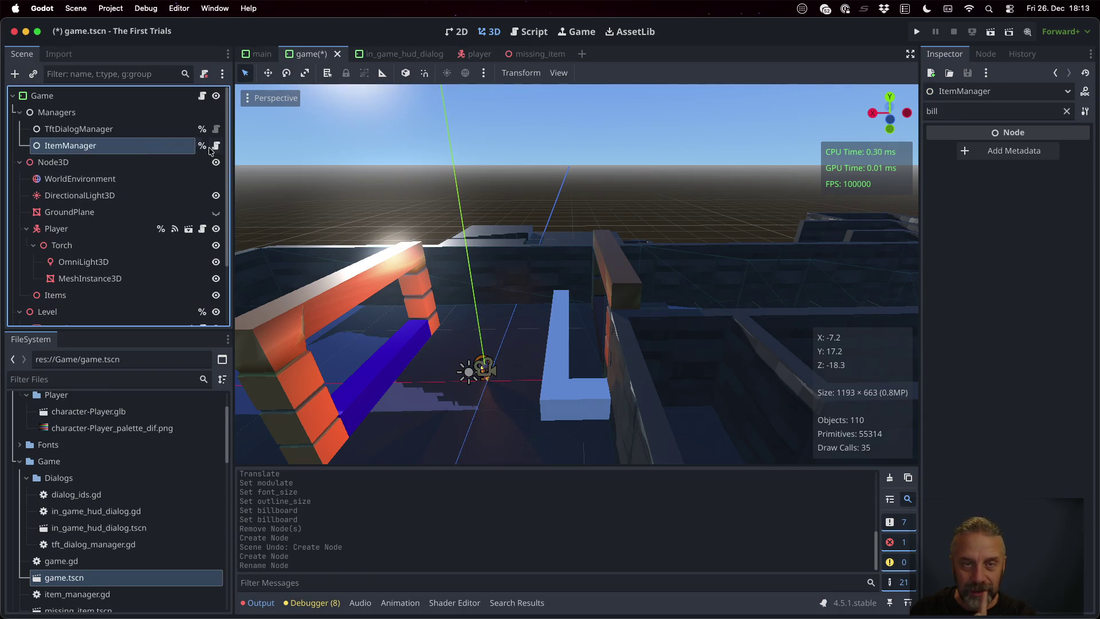
# - Open item_manager.gd and begin typing the items export on line 4 ('edx items:')
pyautogui.click(216, 145)
pyautogui.click(533, 129)
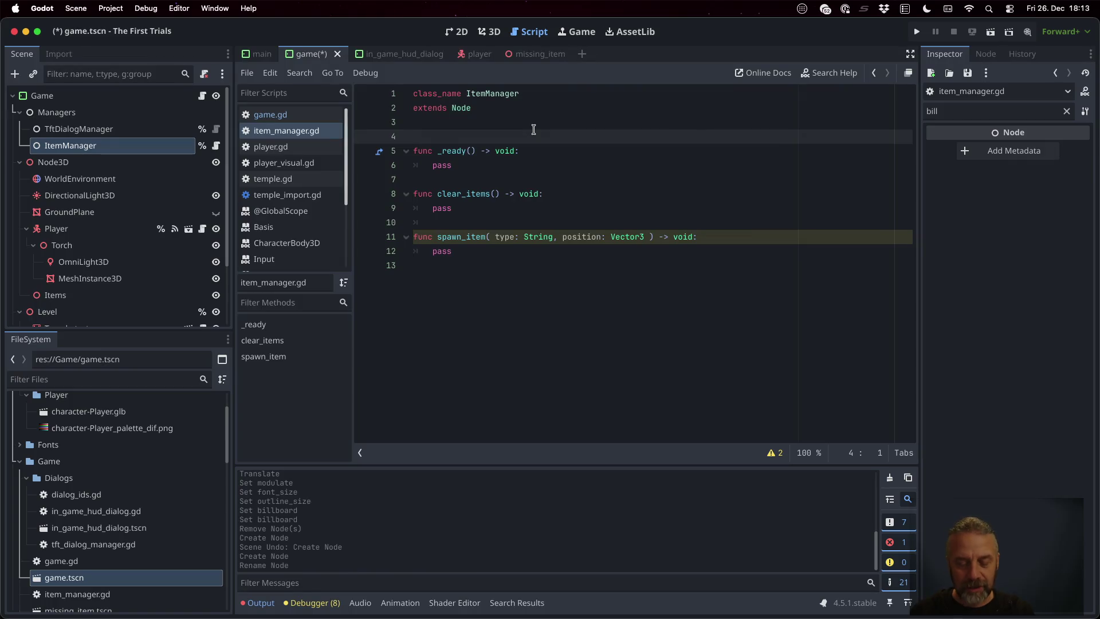
pyautogui.write('@edx')
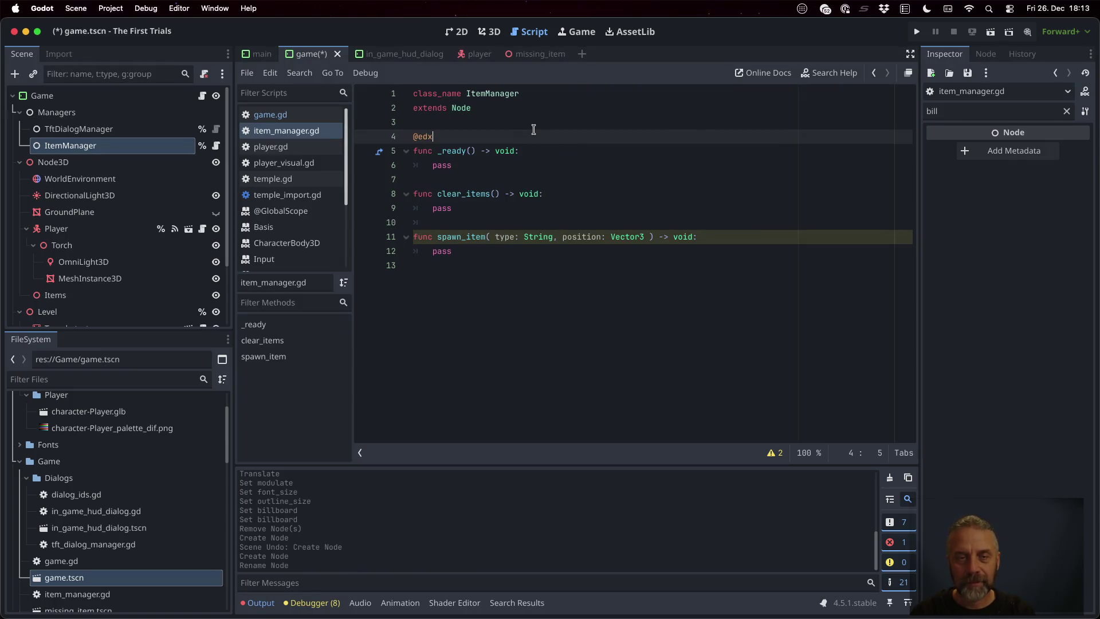
pyautogui.write(' ite')
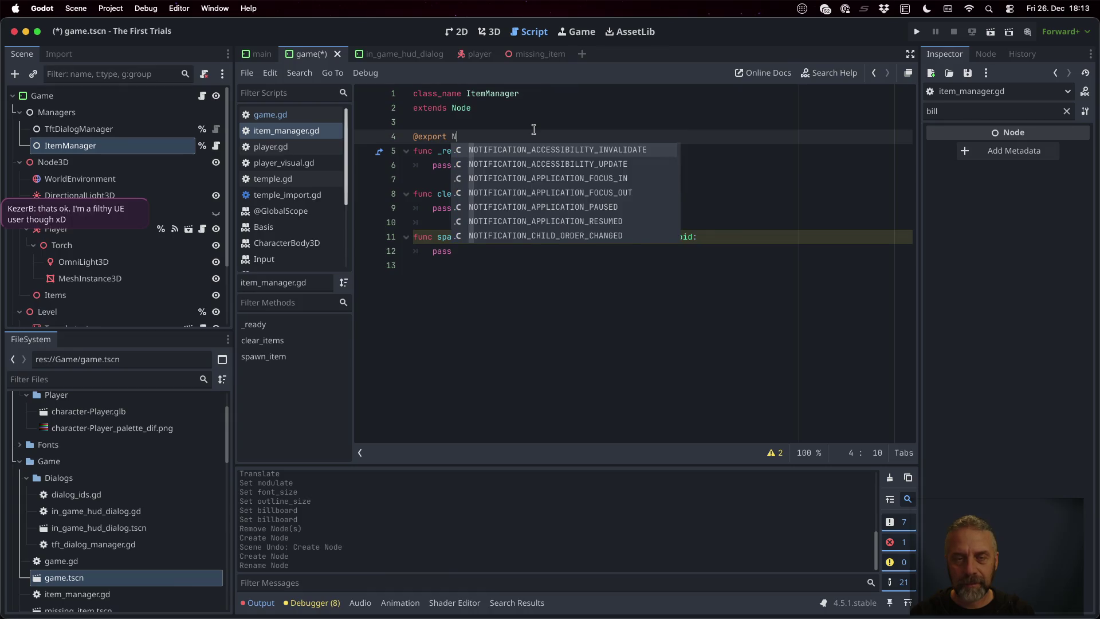
pyautogui.write('ms: Node3D = null')
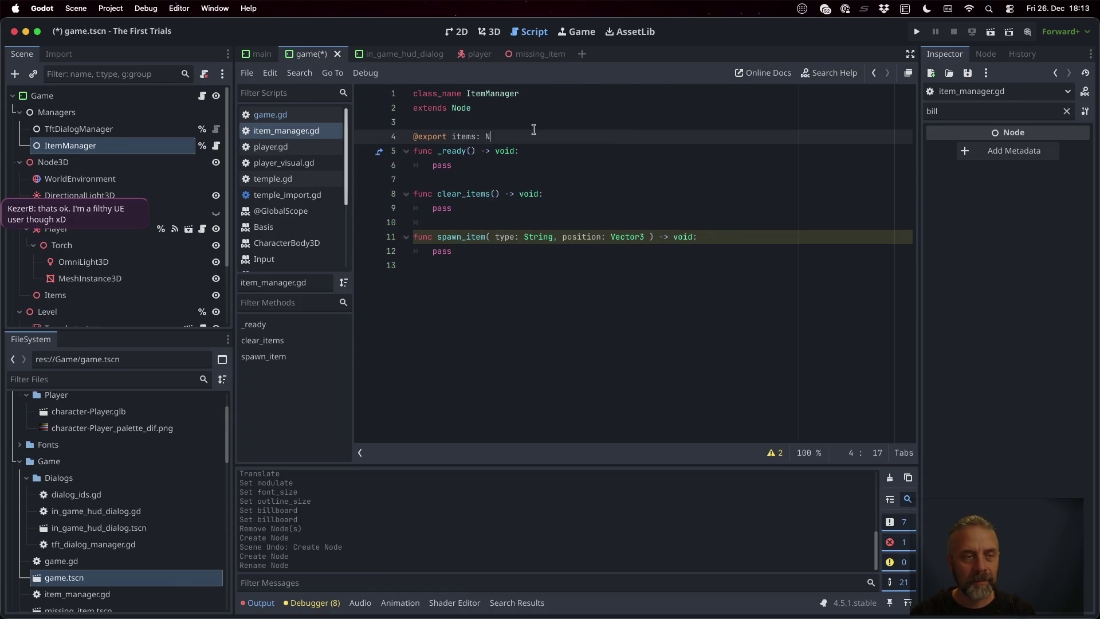
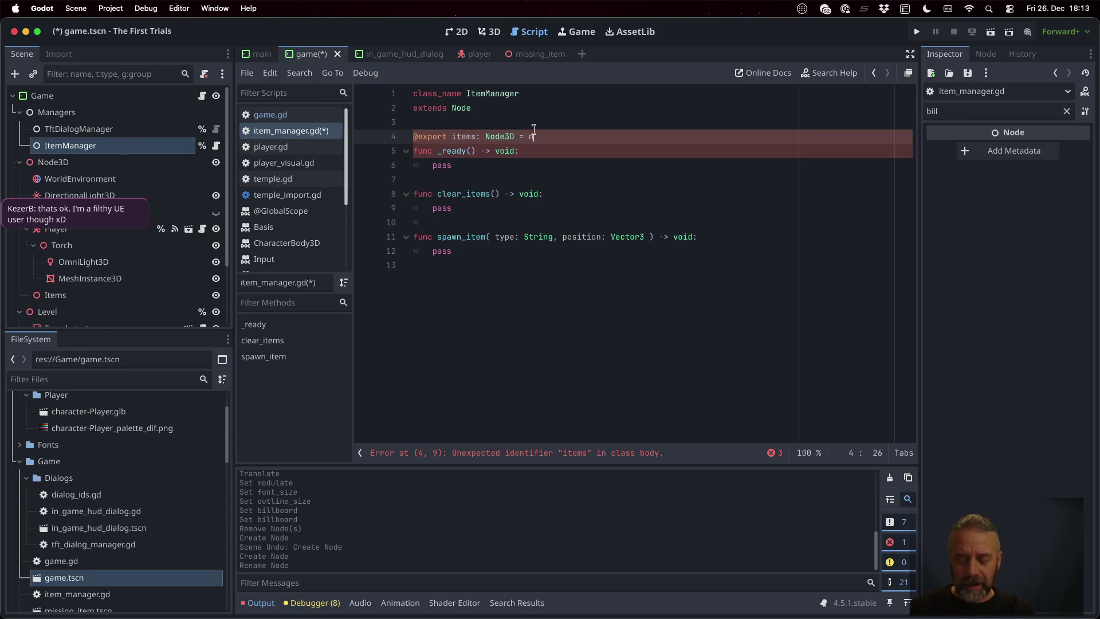
pyautogui.press('Return')
pyautogui.press('super+s')
pyautogui.press('Up')
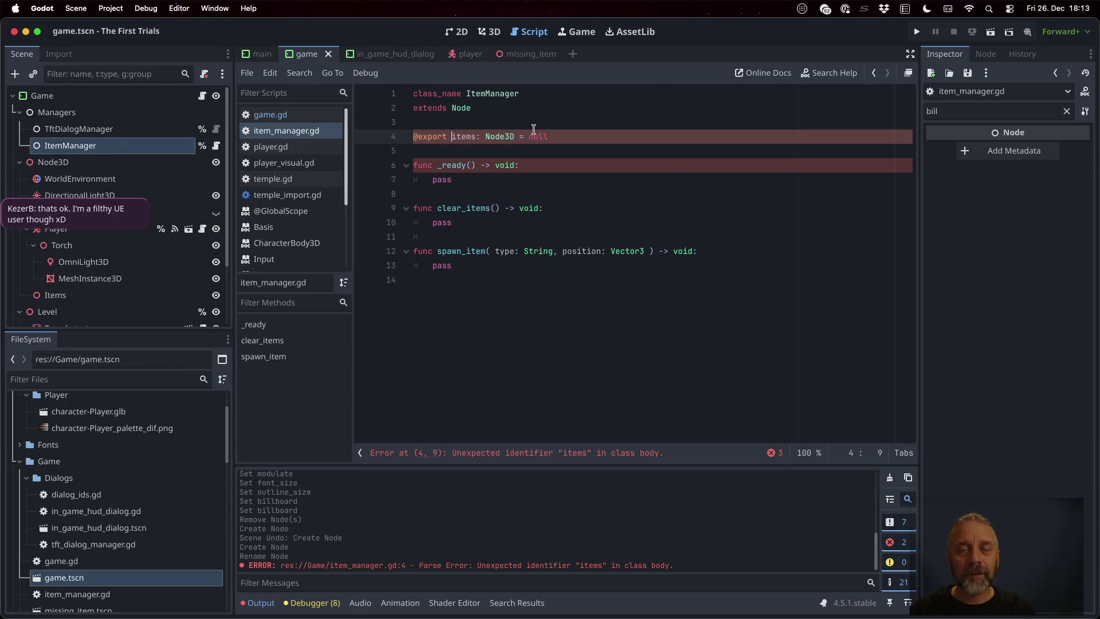
pyautogui.write('var')
pyautogui.press('super+s')
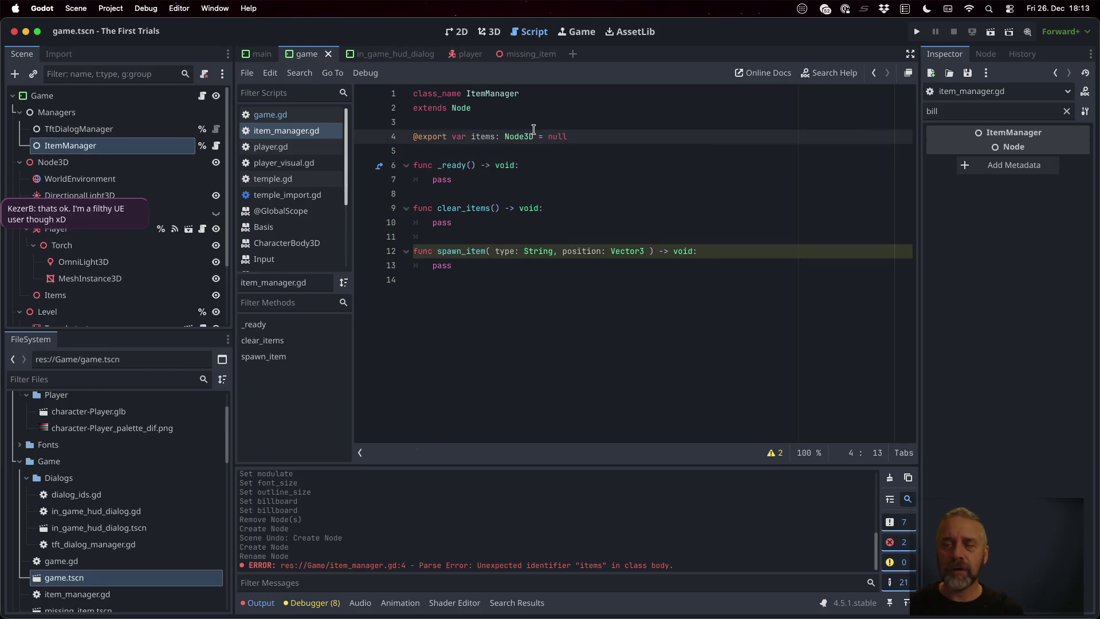
# - Clear the Inspector filter and assign the Items node to ItemManager's Items property
pyautogui.click(1066, 110)
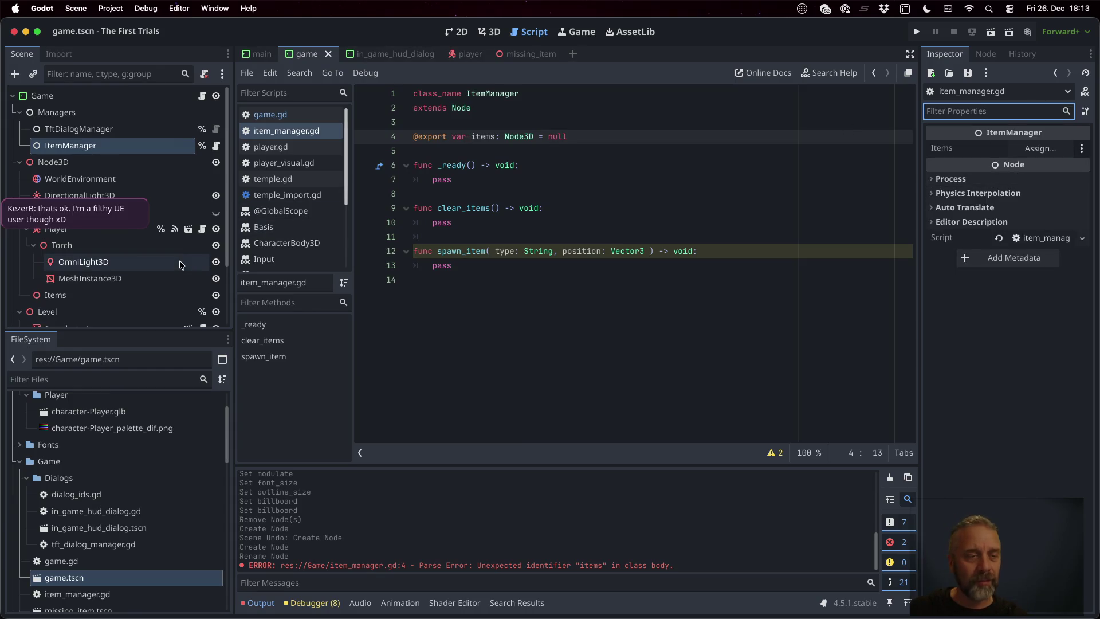
pyautogui.moveTo(64, 295)
pyautogui.mouseDown()
pyautogui.moveTo(934, 189)
pyautogui.moveTo(1042, 148)
pyautogui.mouseUp()
pyautogui.click(604, 221)
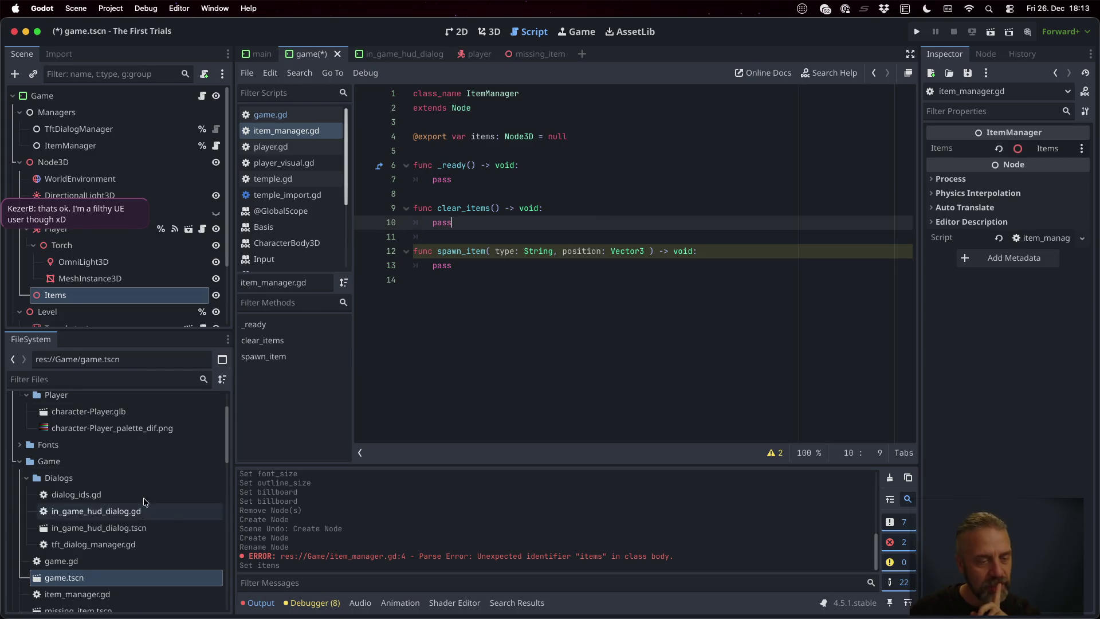
# - Add a MISSING_ITEM preload constant for missing_item.tscn and save the script
pyautogui.scroll(-1, 153, 546)
pyautogui.scroll(-2, 153, 546)
pyautogui.moveTo(143, 564)
pyautogui.mouseDown()
pyautogui.moveTo(143, 551)
pyautogui.moveTo(495, 166)
pyautogui.moveTo(488, 151)
pyautogui.mouseUp()
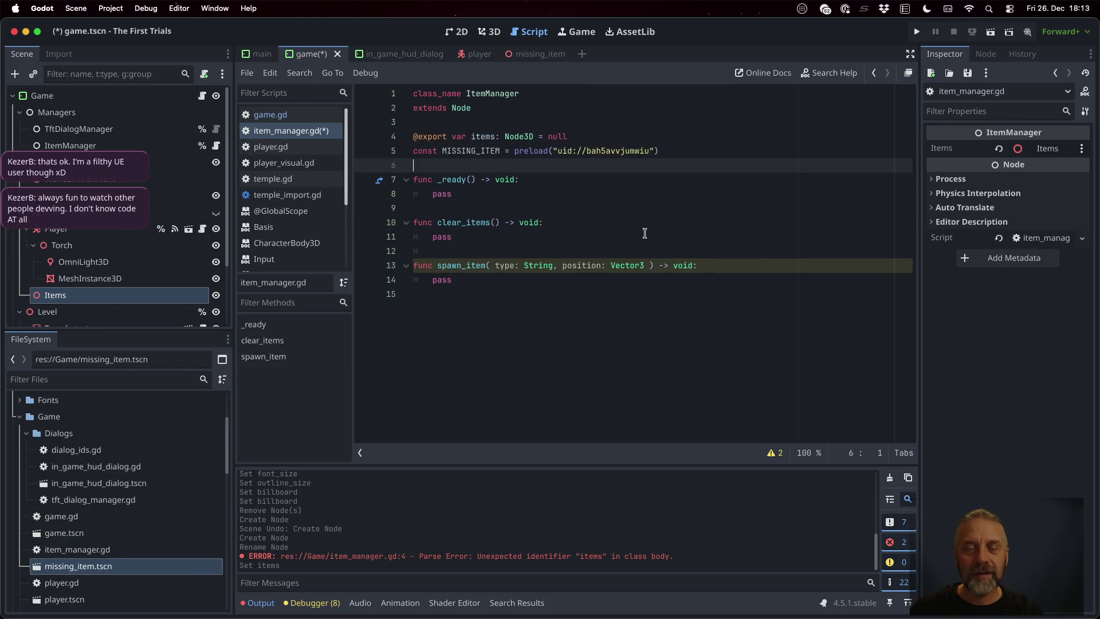
pyautogui.press('super+s')
# - Begin spawn_item by calling MISSING_ITEM.instantiate()
pyautogui.click(581, 265)
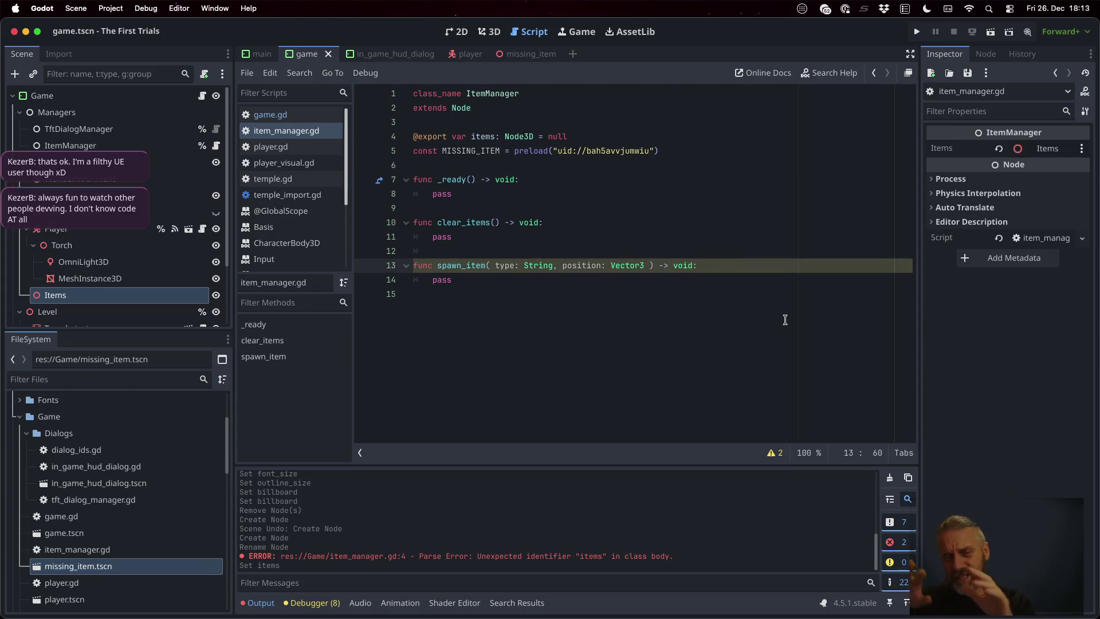
pyautogui.press('Return')
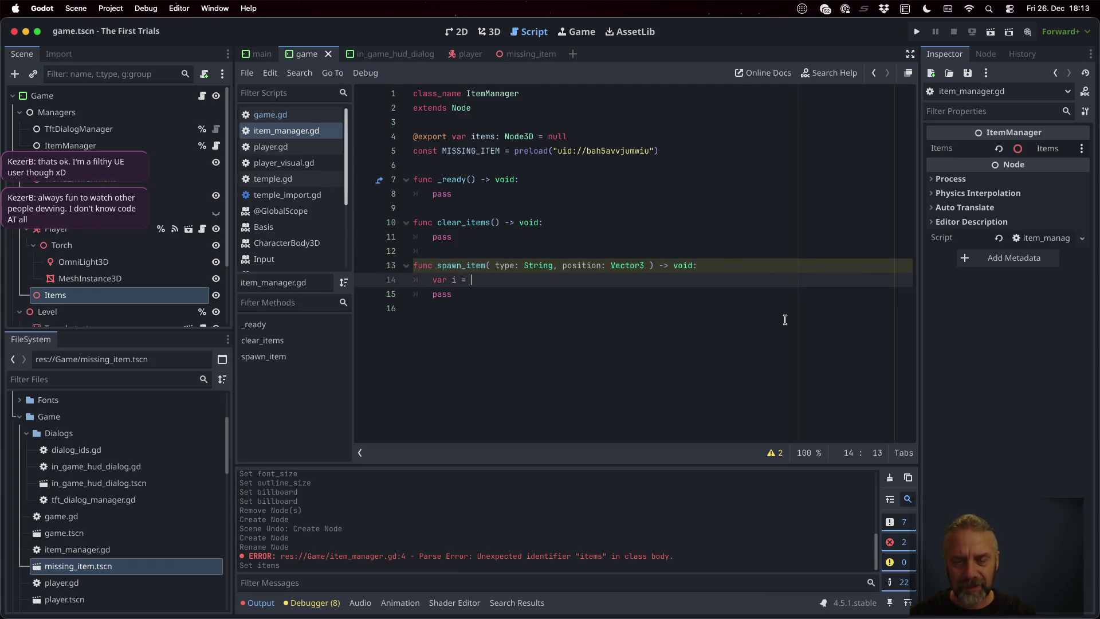
pyautogui.write('MISSING_ITEM.ins')
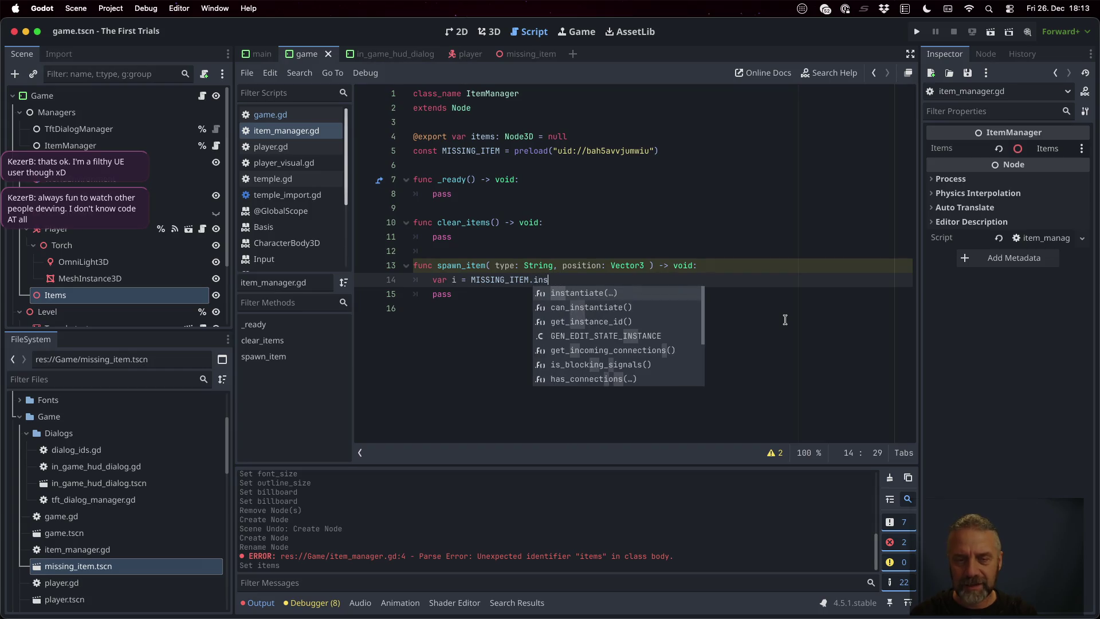
pyautogui.press('Return')
pyautogui.press('End')
pyautogui.press('Return')
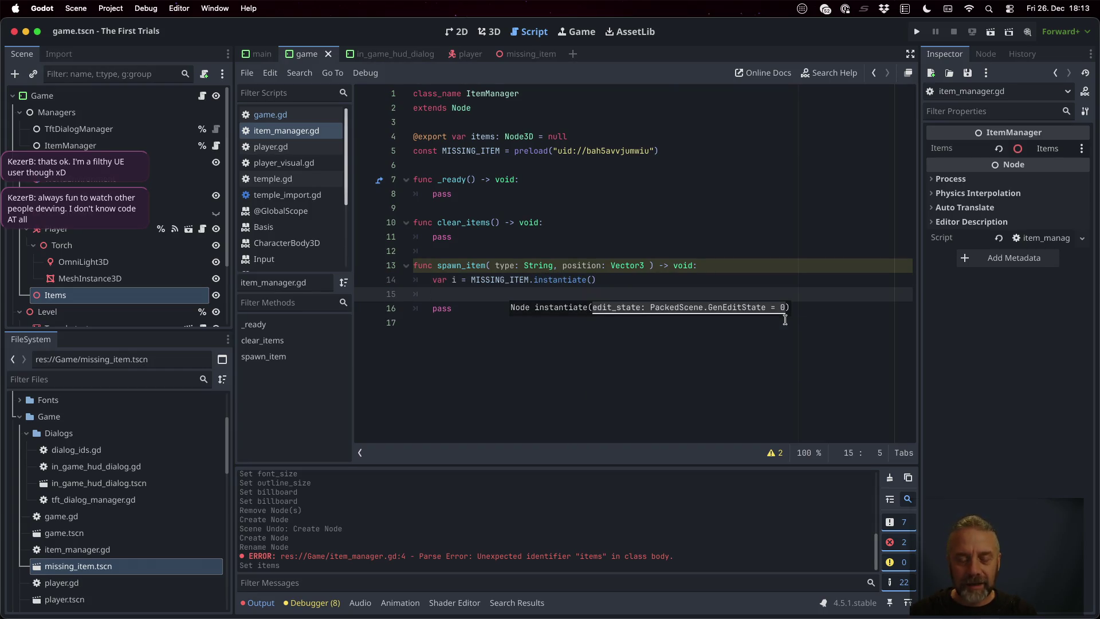
# - Cast the instantiated scene 'i' to Node3D on a new line
pyautogui.write('i.p')
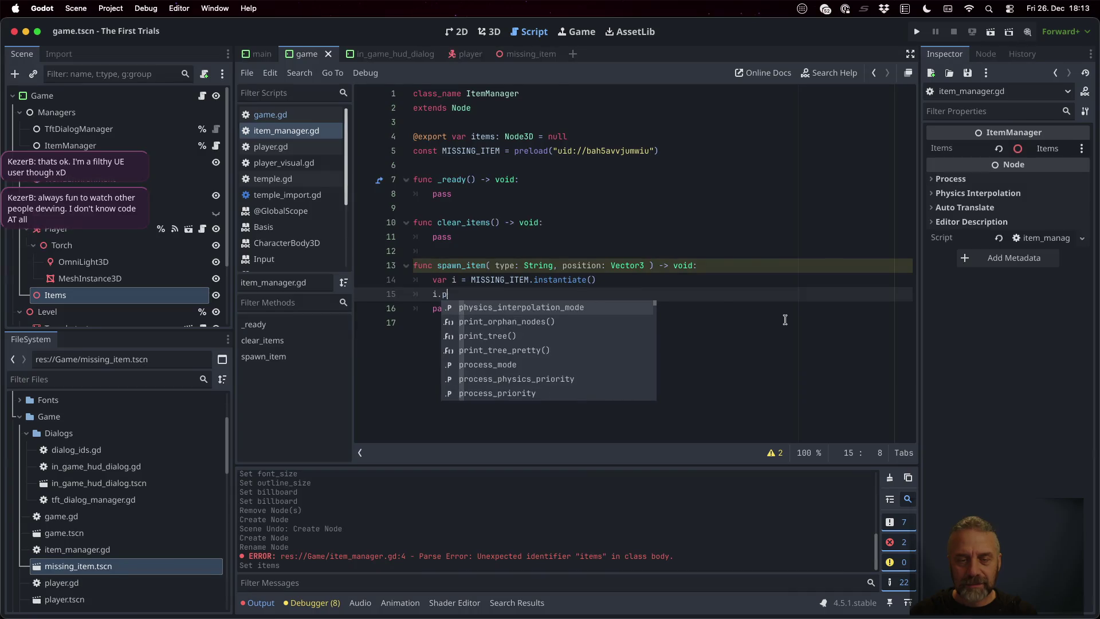
pyautogui.press('BackSpace')
pyautogui.write('tr')
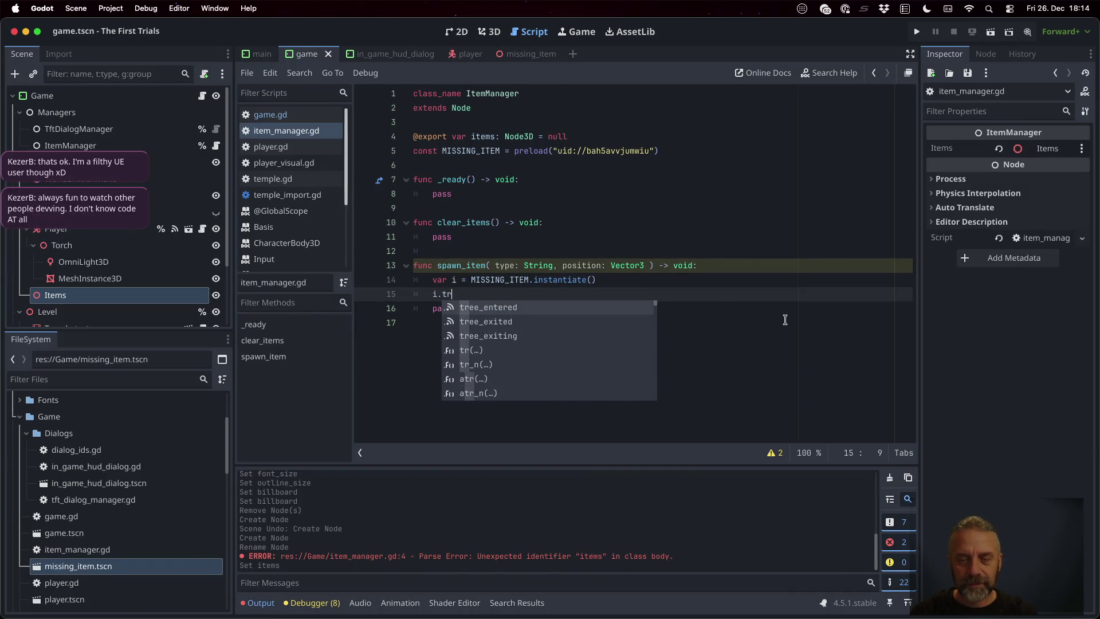
pyautogui.press('Escape')
pyautogui.write('var n')
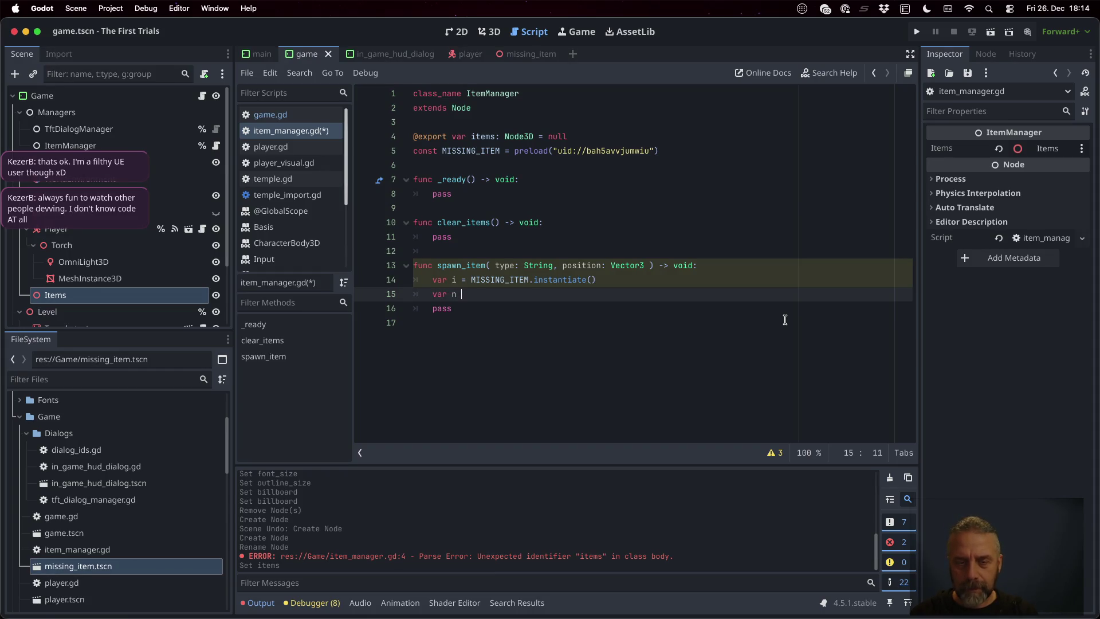
pyautogui.write('= i as Node')
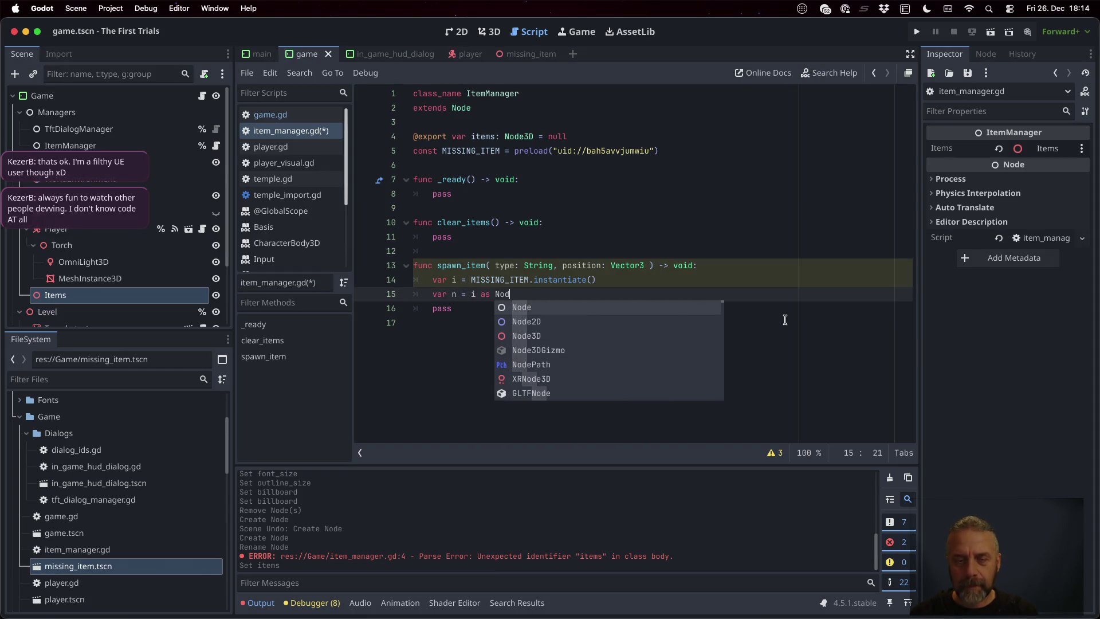
pyautogui.press('Down')
pyautogui.press('Down')
pyautogui.press('Return')
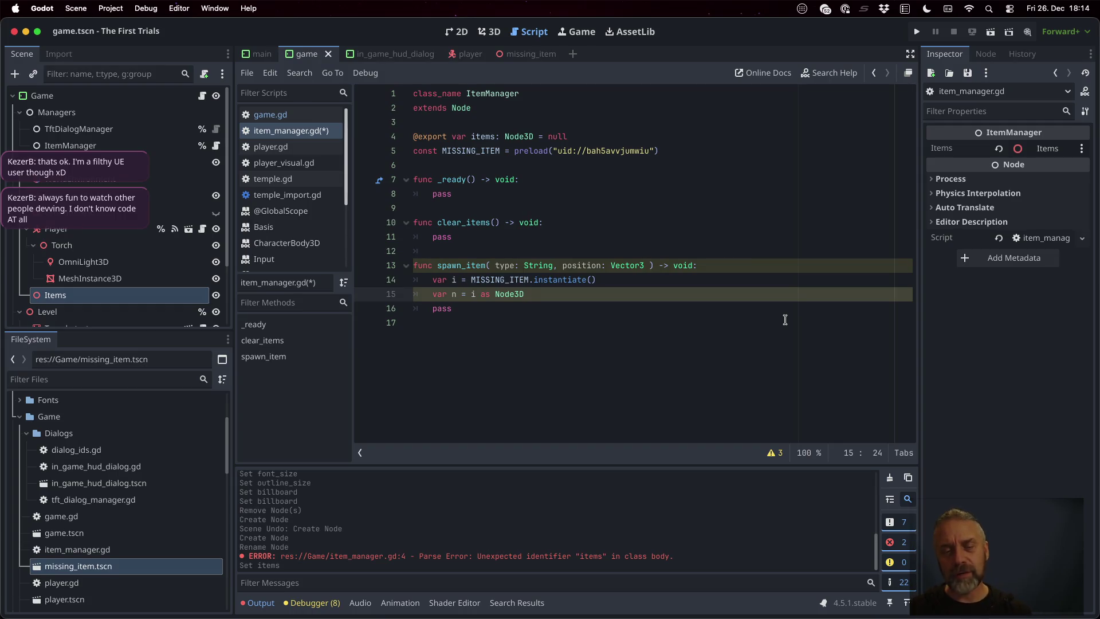
# - Add an '== null' check that returns early when the cast fails
pyautogui.press('Return')
pyautogui.hotkey('ctrl', 's')
pyautogui.press('Return')
pyautogui.write('if n')
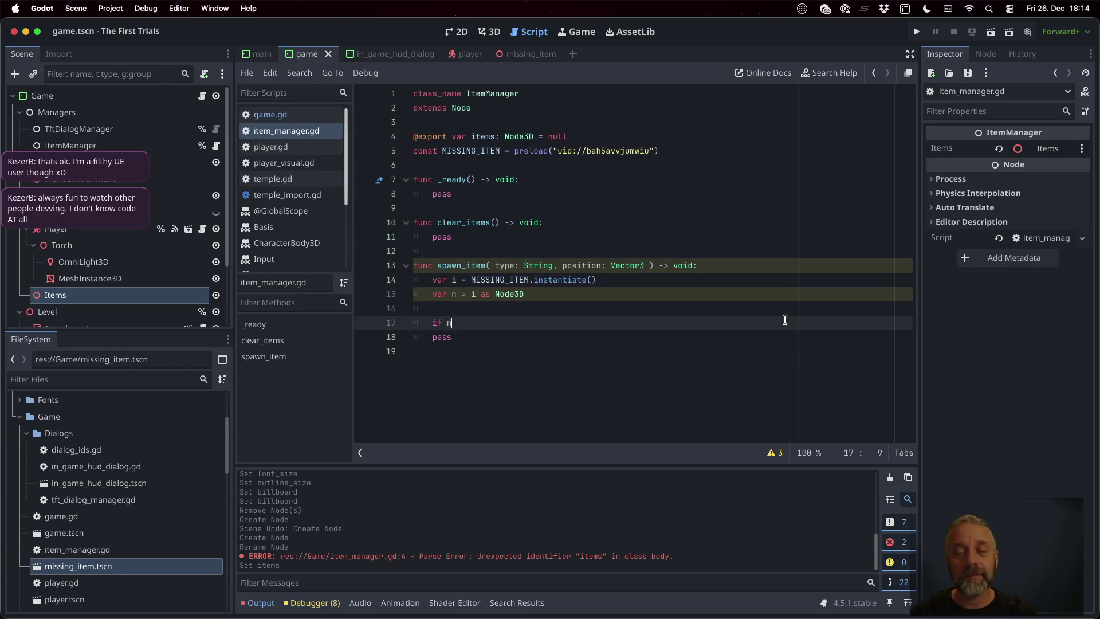
pyautogui.write(' == nul')
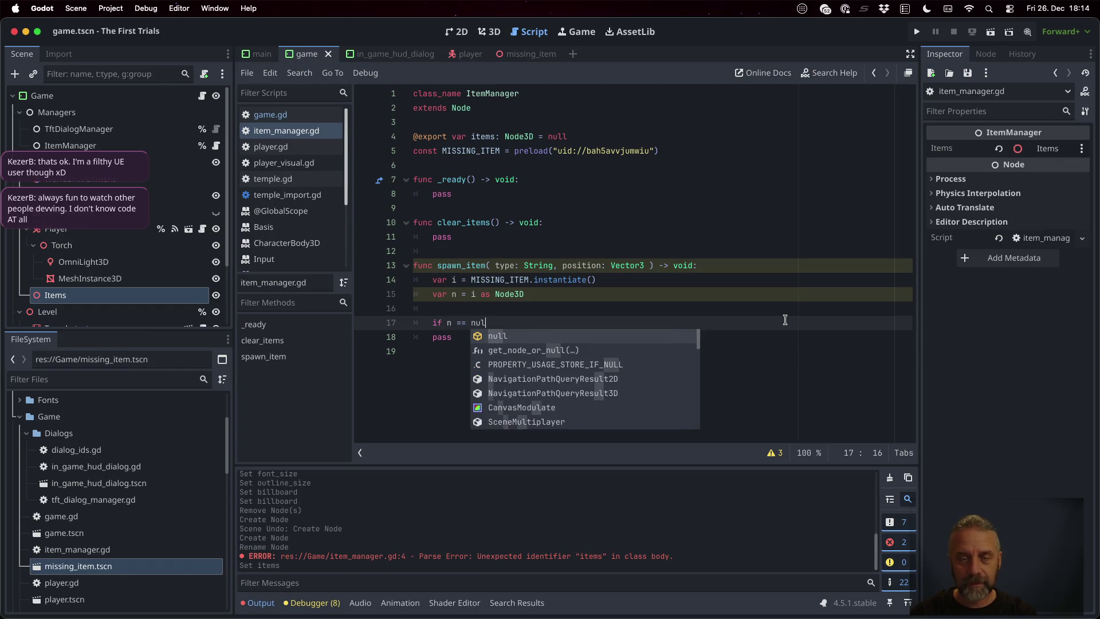
pyautogui.press('Return')
pyautogui.write(':')
pyautogui.press('Return')
pyautogui.write('return')
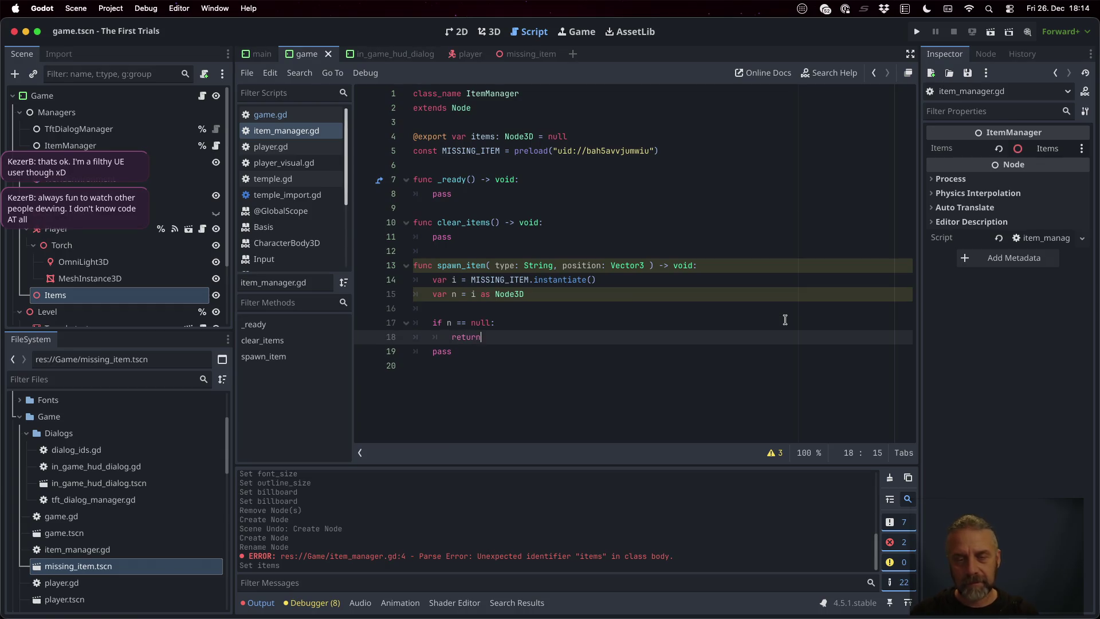
pyautogui.press('Return')
pyautogui.press('Return')
pyautogui.write('n.lo')
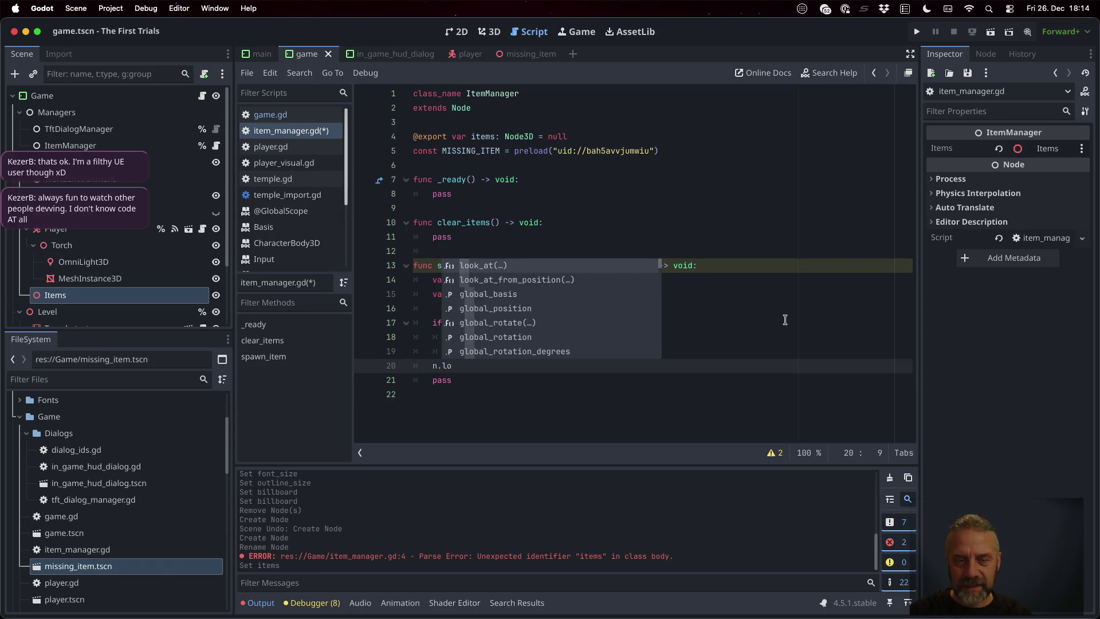
# - Set the node's position from the position parameter and add it with self.items.add_child
pyautogui.press('BackSpace')
pyautogui.press('BackSpace')
pyautogui.write('position')
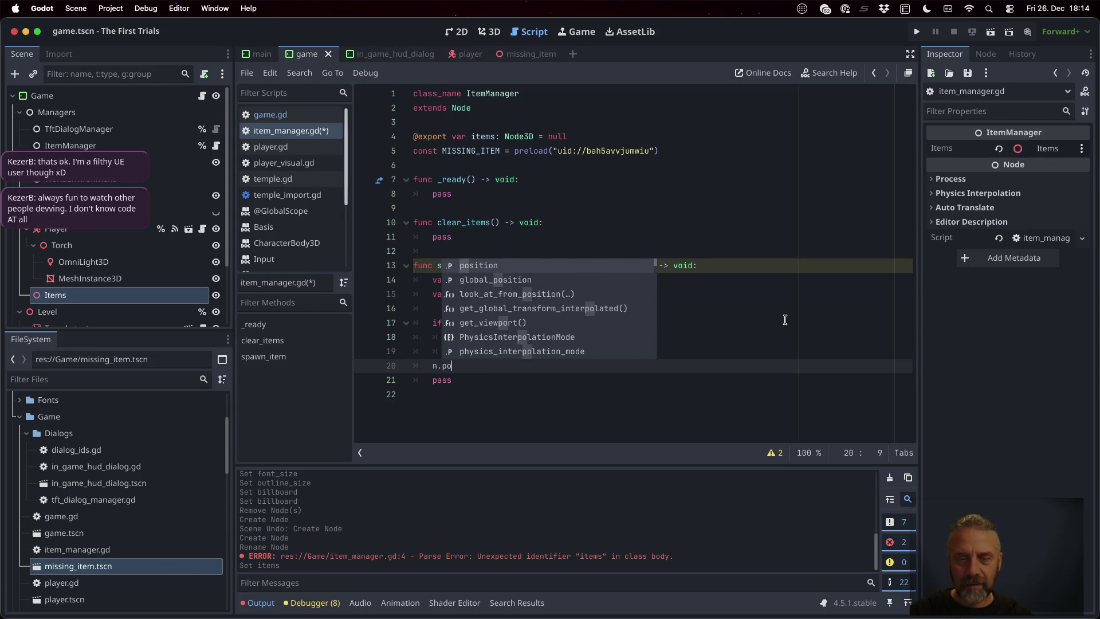
pyautogui.press('Return')
pyautogui.write('= po')
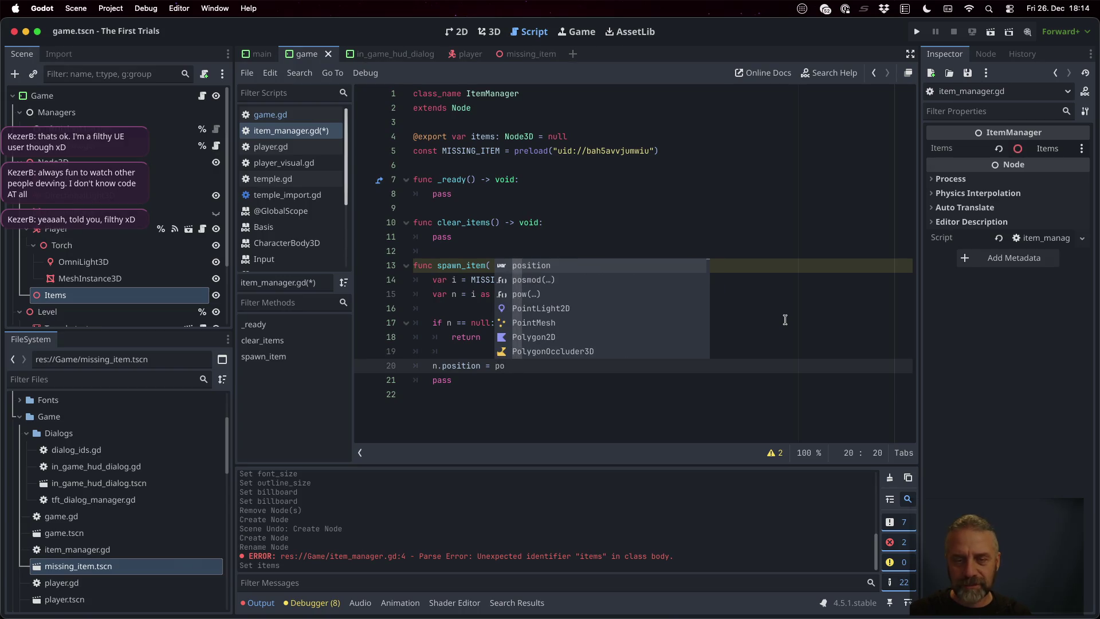
pyautogui.press('Return')
pyautogui.press('Return')
pyautogui.press('Return')
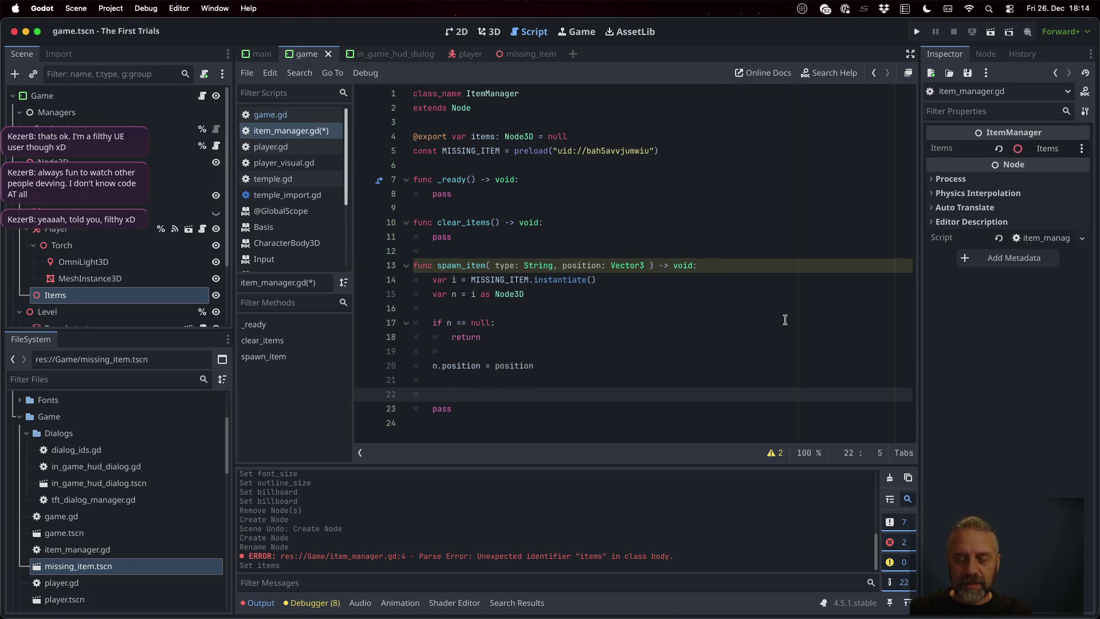
pyautogui.write('self.ite')
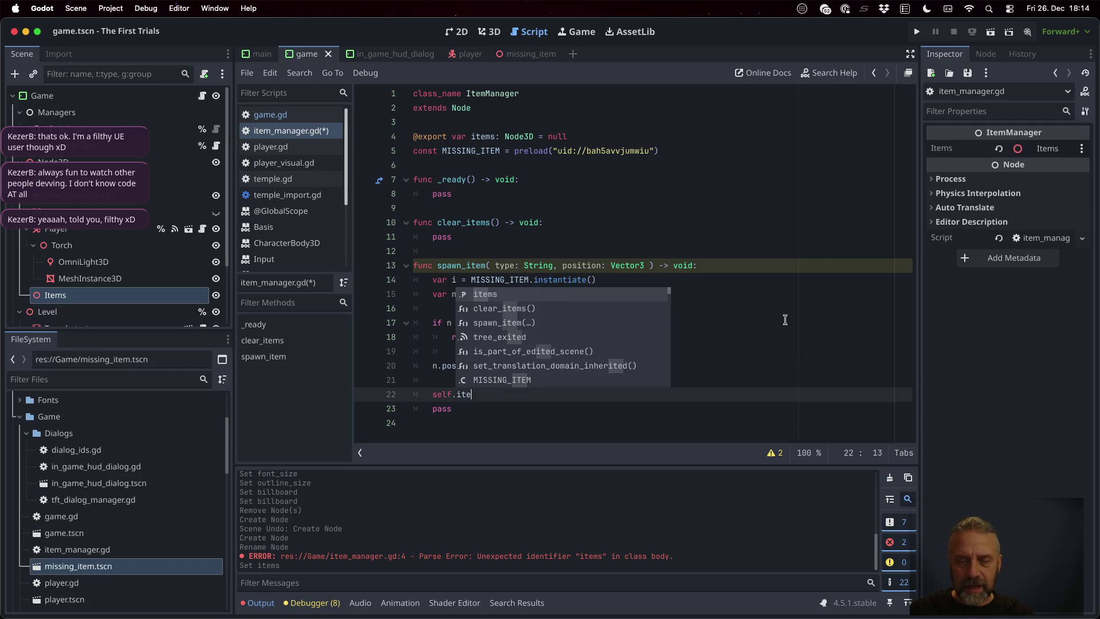
pyautogui.press('Return')
pyautogui.write('.add')
pyautogui.press('Down')
pyautogui.press('Return')
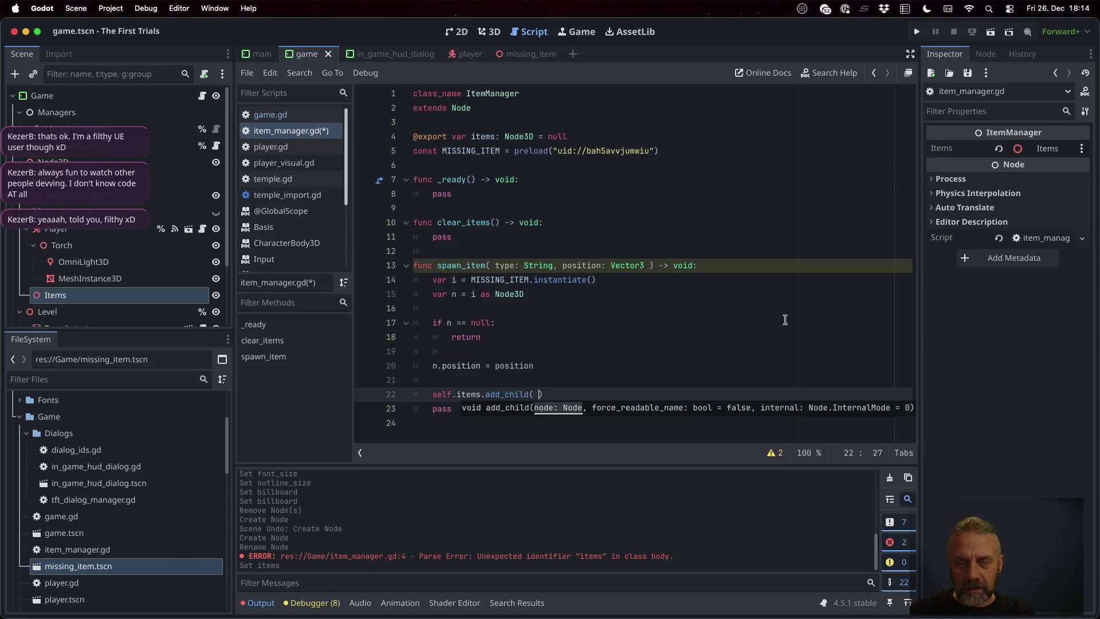
# - Delete the leftover pass statement, save, and run the project
pyautogui.press('Down')
pyautogui.hotkey('ctrl', 'shift', 'k')
pyautogui.hotkey('ctrl', 's')
pyautogui.click(915, 32)
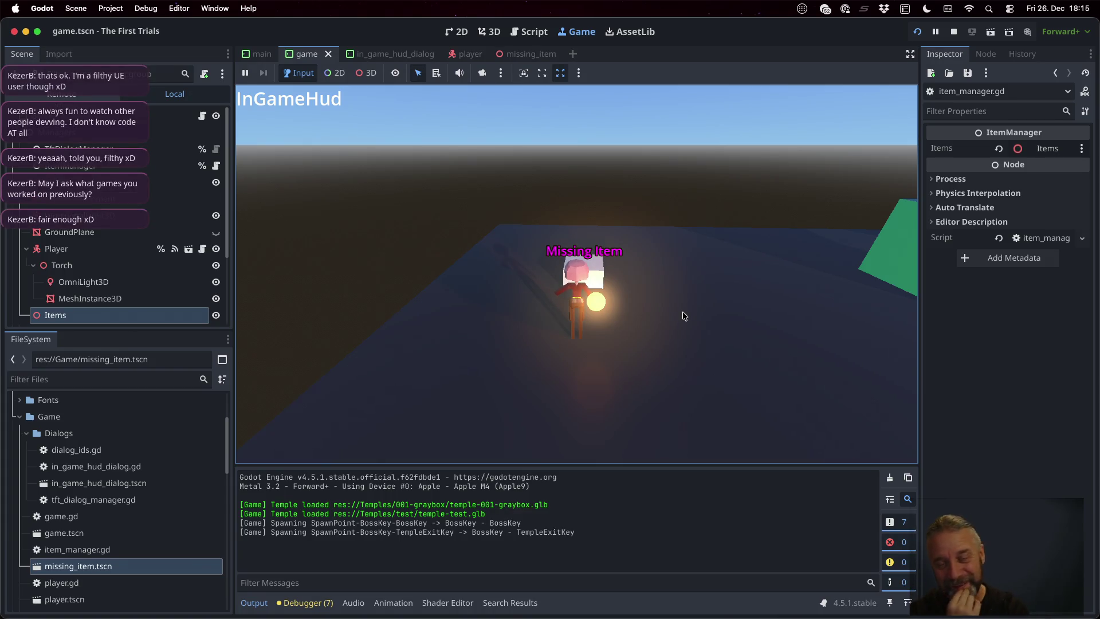
# - After viewing the Missing Item placeholder in the game, switch over to the browser
pyautogui.hotkey('ctrl', 'Left')
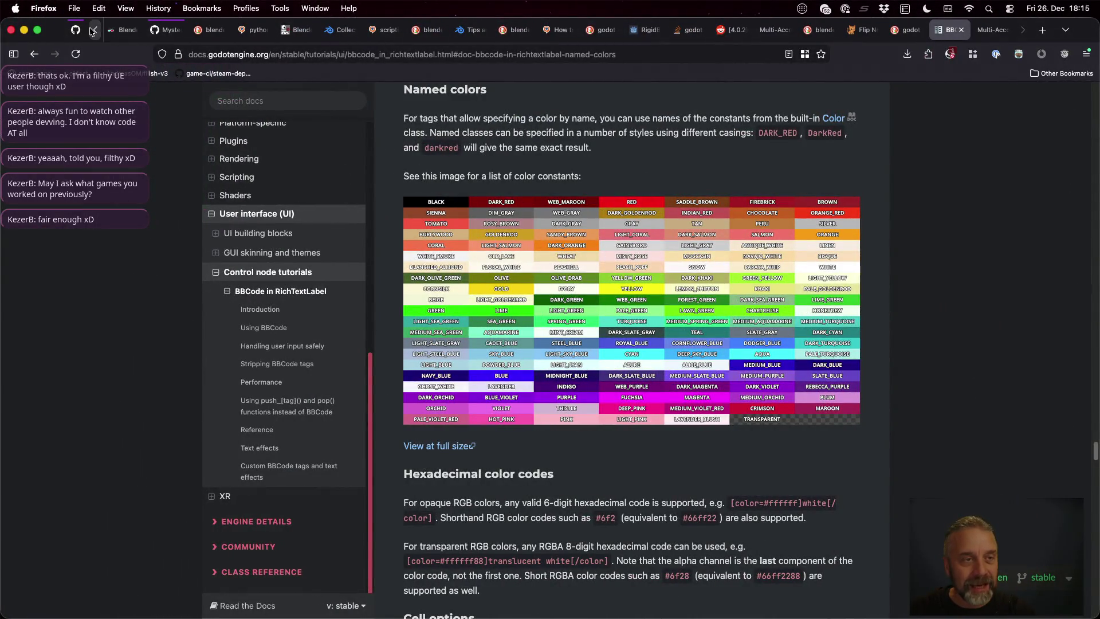
pyautogui.scroll(5, 178, 37)
pyautogui.scroll(3, 171, 36)
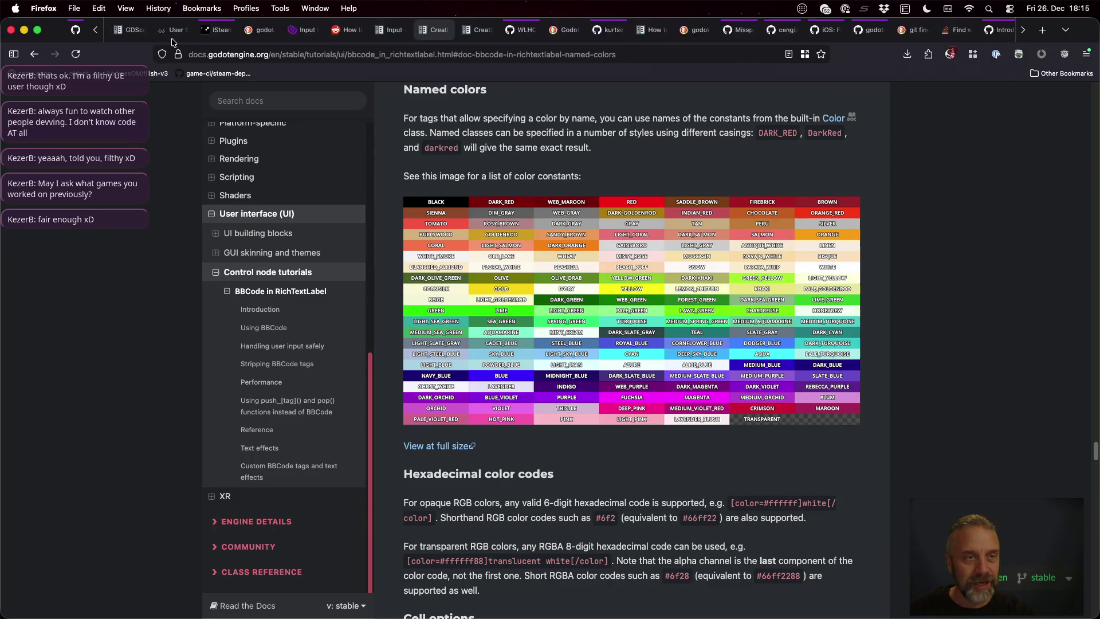
pyautogui.click(132, 34)
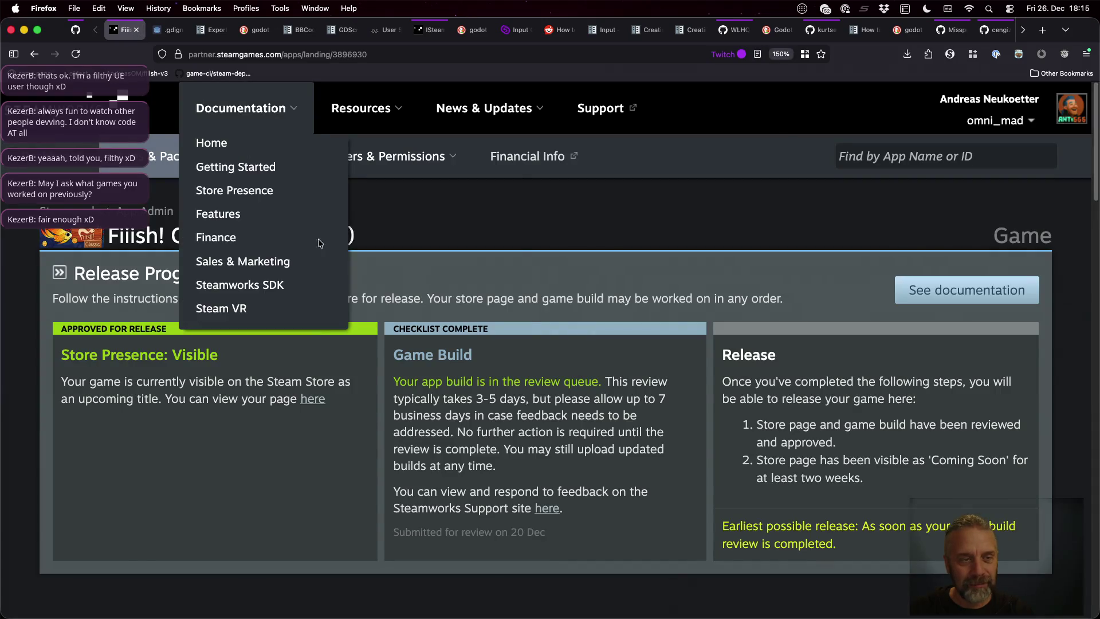
pyautogui.moveTo(393, 378); pyautogui.dragTo(589, 487)
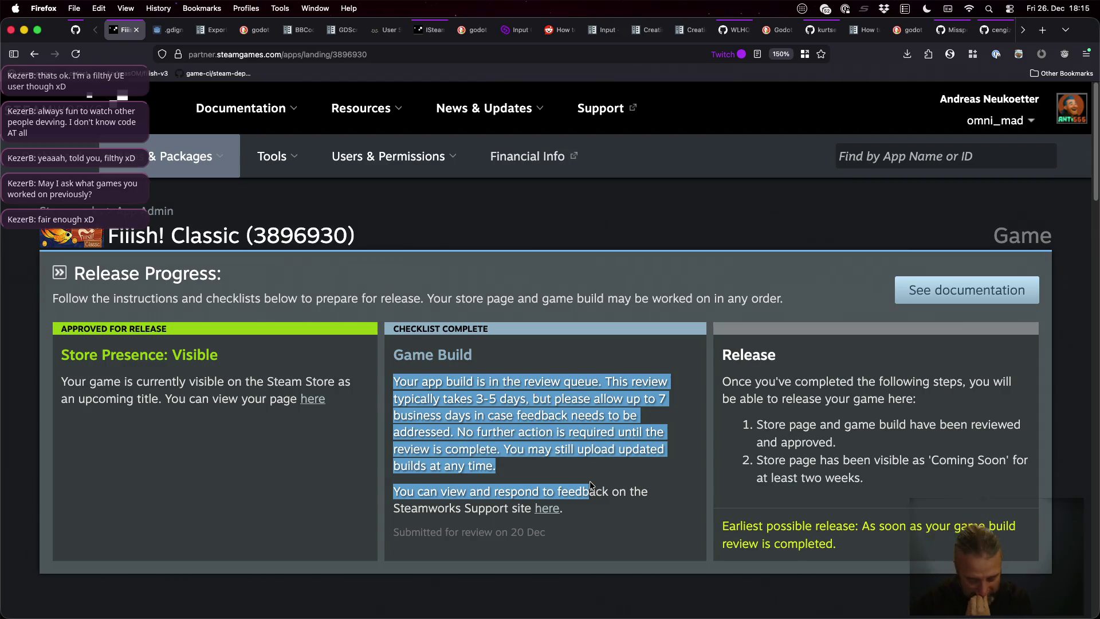
pyautogui.hotkey('ctrl', 'Right')
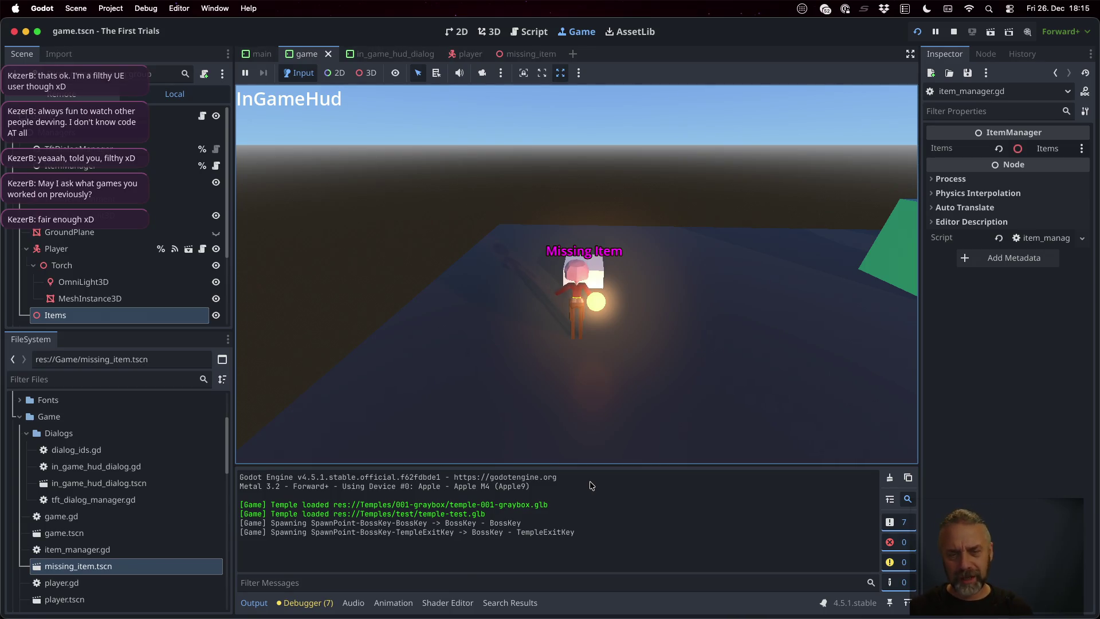
# - Look around the running game at the spawned item, then stop the game
pyautogui.click(665, 307)
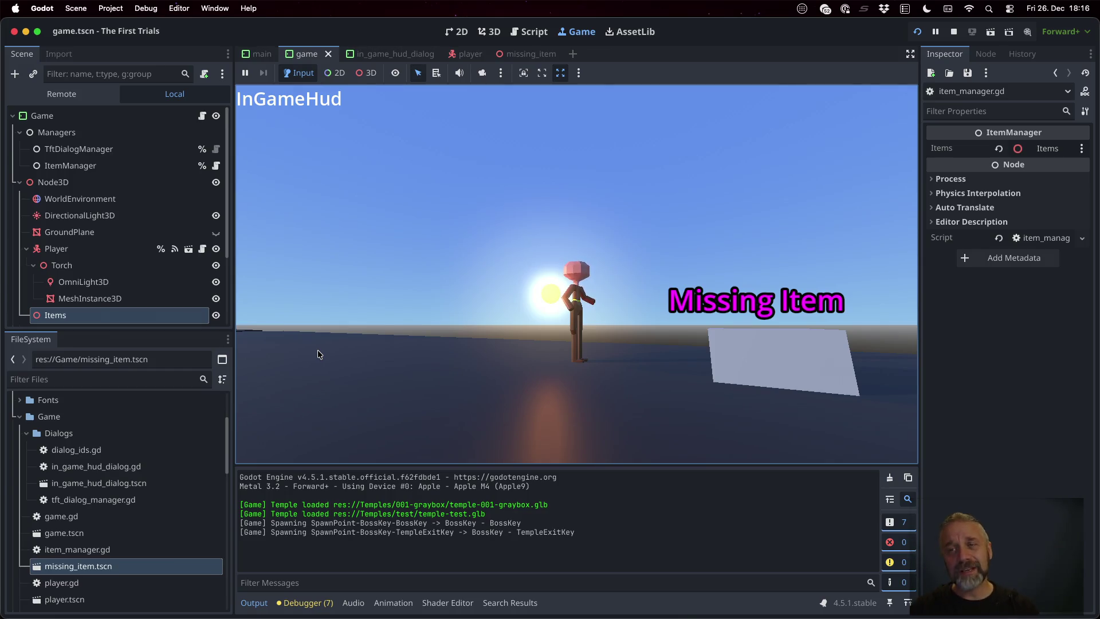
pyautogui.click(953, 31)
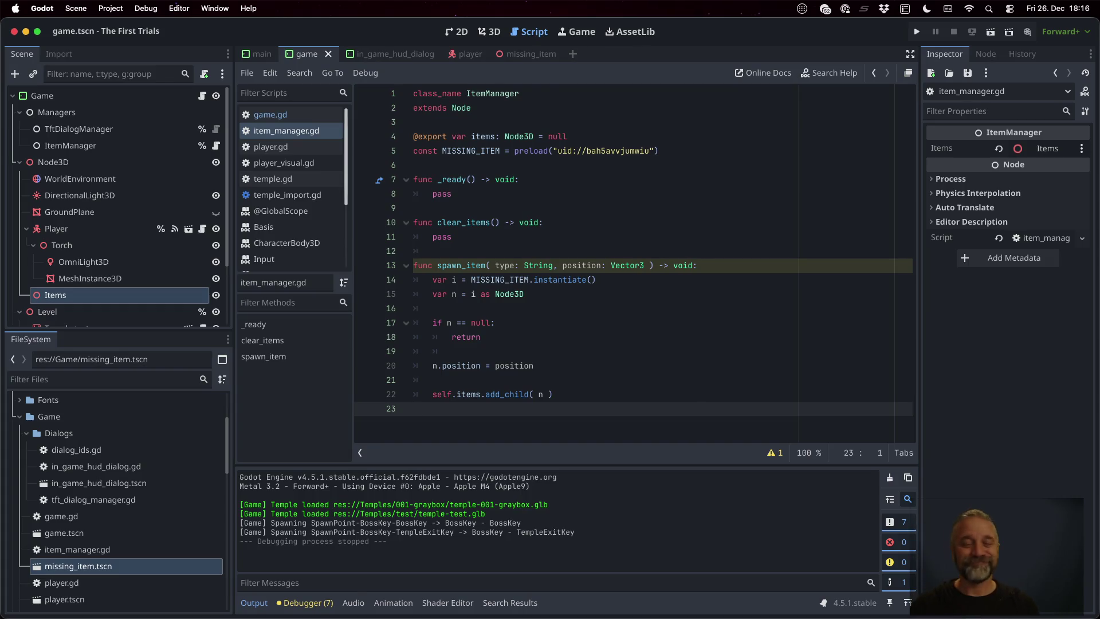
# - Open missing_item.tscn in the 3D view and select the MissingItem root node
pyautogui.click(639, 294)
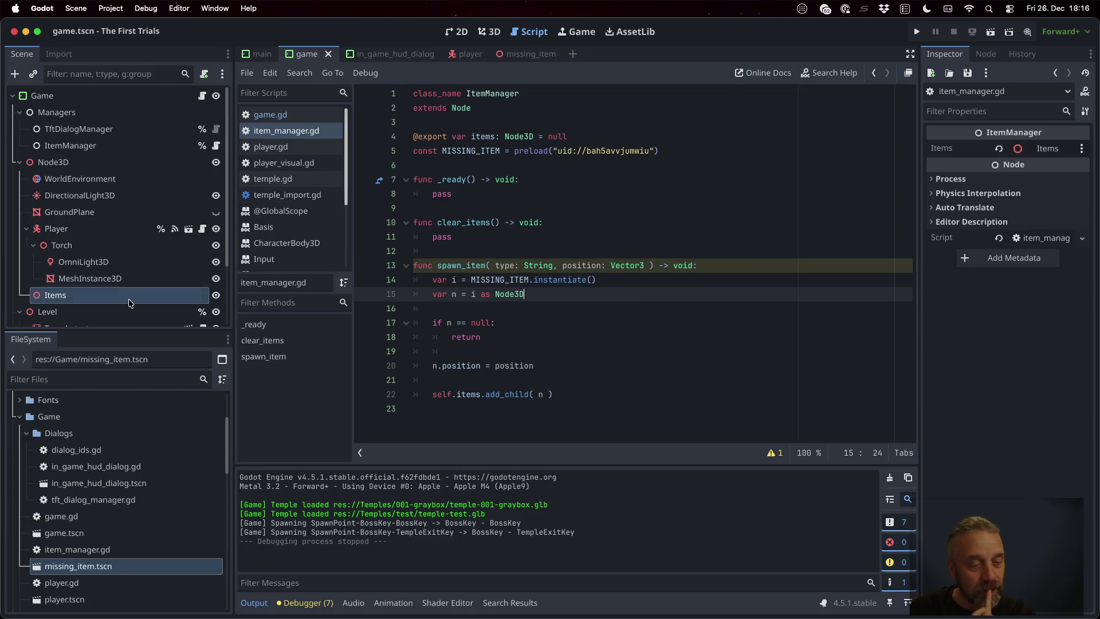
pyautogui.click(534, 53)
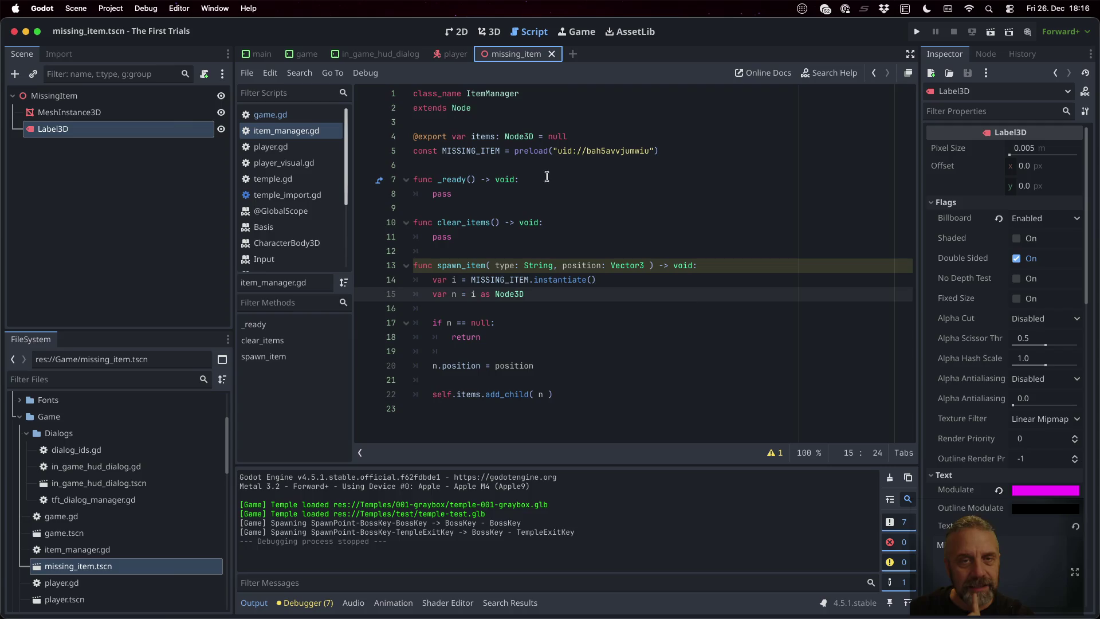
pyautogui.click(489, 32)
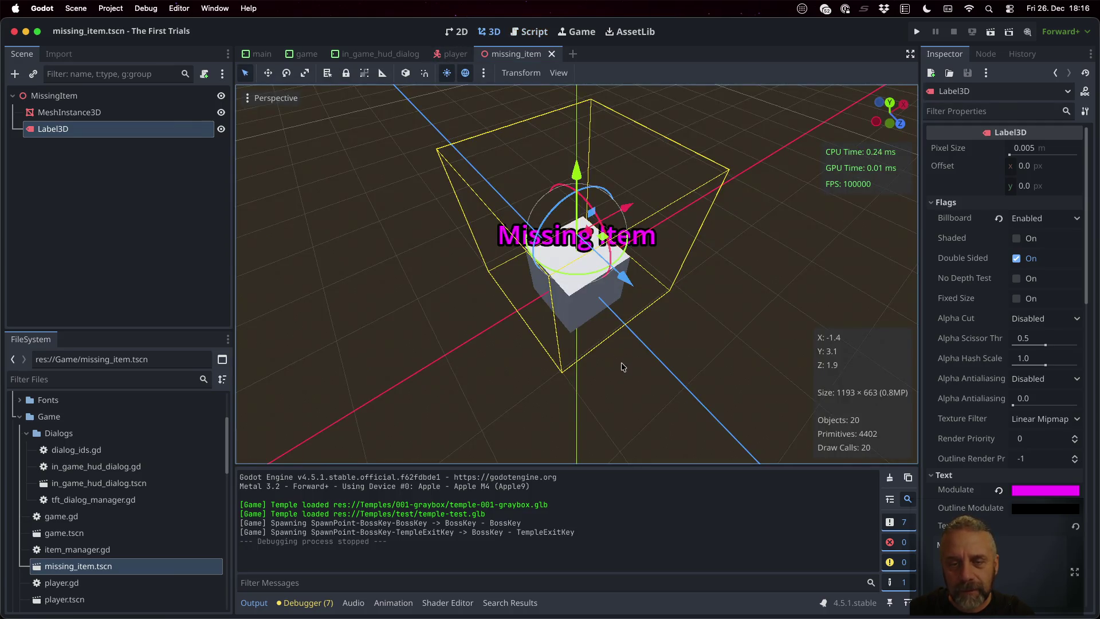
pyautogui.moveTo(609, 264); pyautogui.dragTo(657, 248)
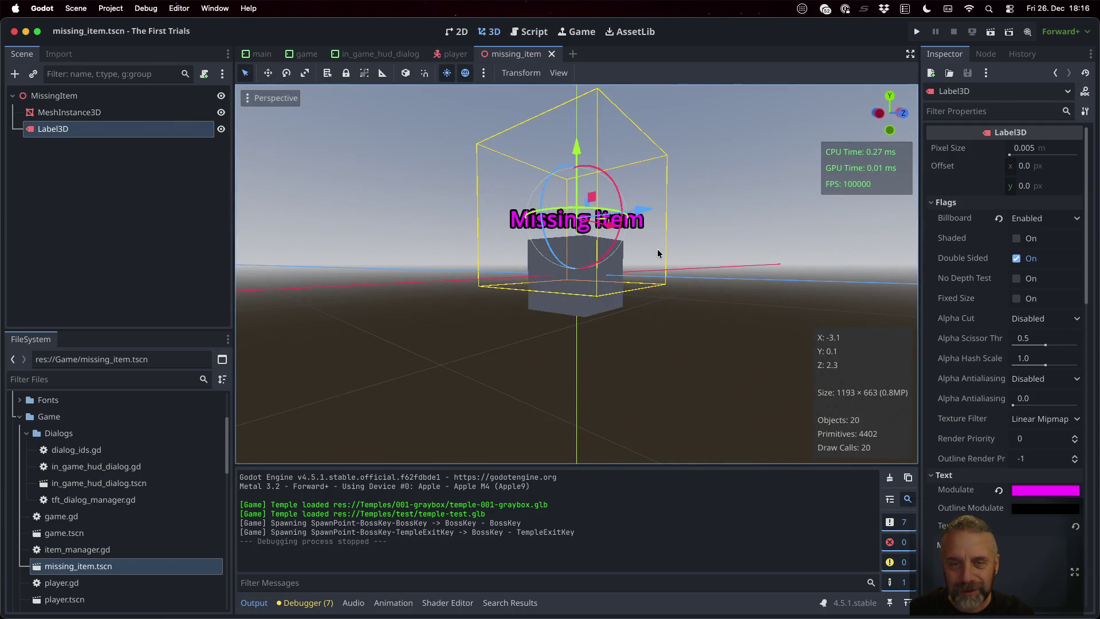
pyautogui.click(55, 96)
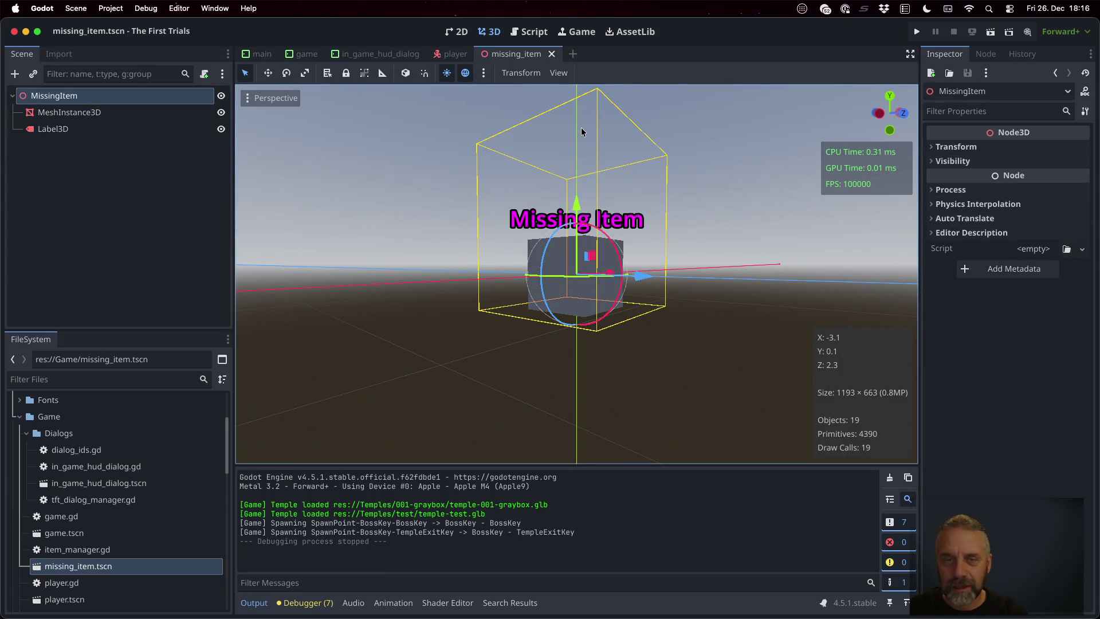
pyautogui.moveTo(579, 201)
pyautogui.mouseDown()
pyautogui.moveTo(580, 133)
pyautogui.moveTo(586, 214)
pyautogui.moveTo(584, 145)
pyautogui.mouseUp()
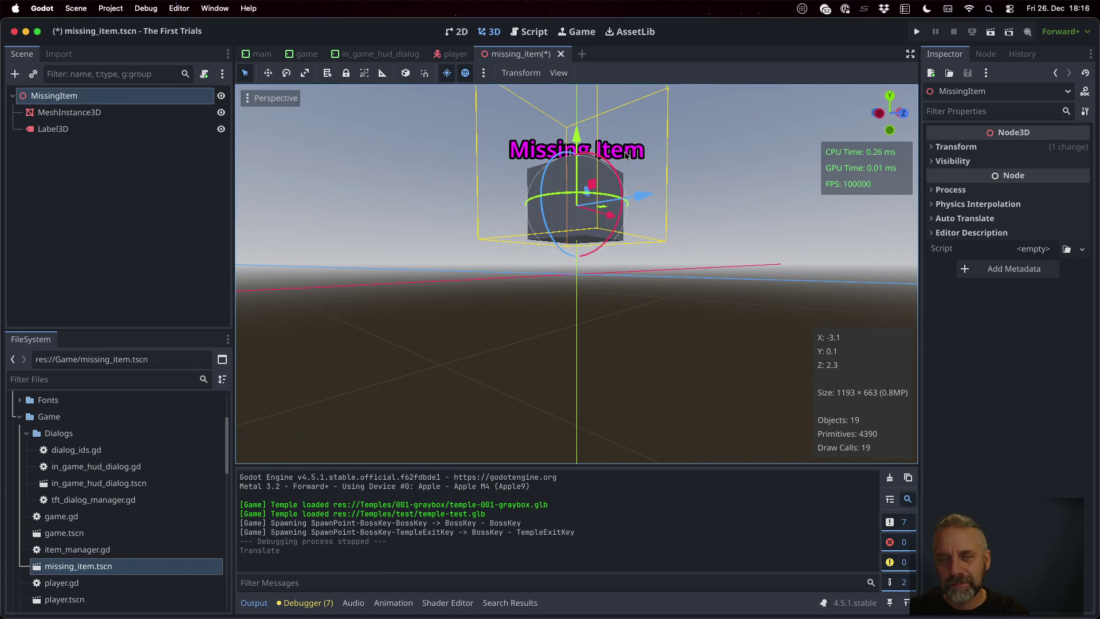
# - Leave the MissingItem root's Y position at 0 after trying 0.5
pyautogui.click(956, 146)
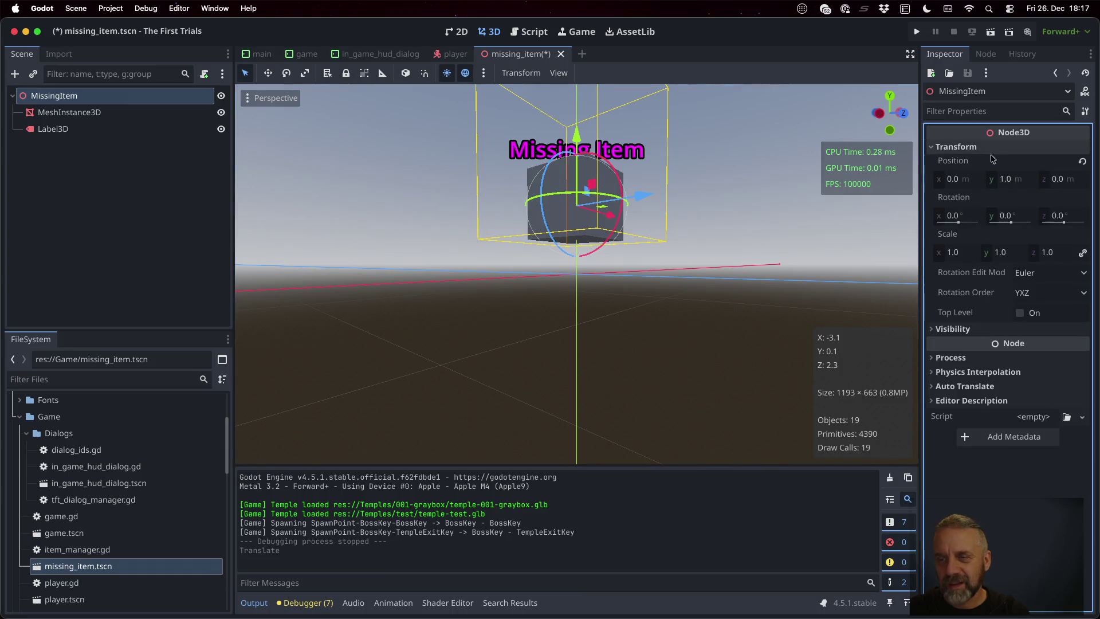
pyautogui.click(1016, 180)
pyautogui.write('0')
pyautogui.press('Return')
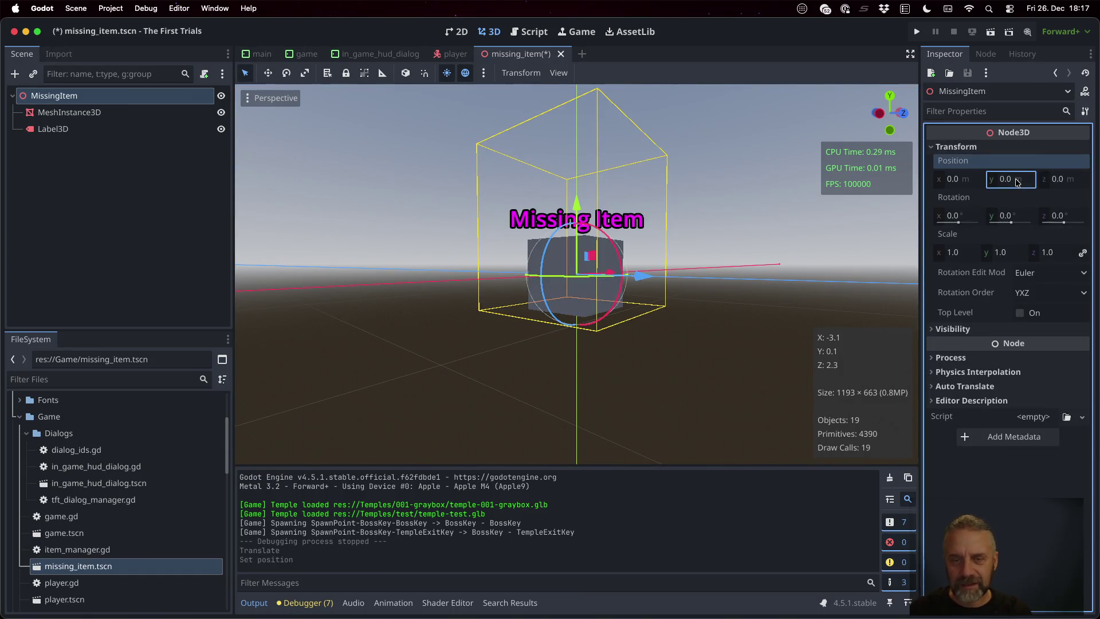
pyautogui.click(1016, 182)
pyautogui.write('0.5')
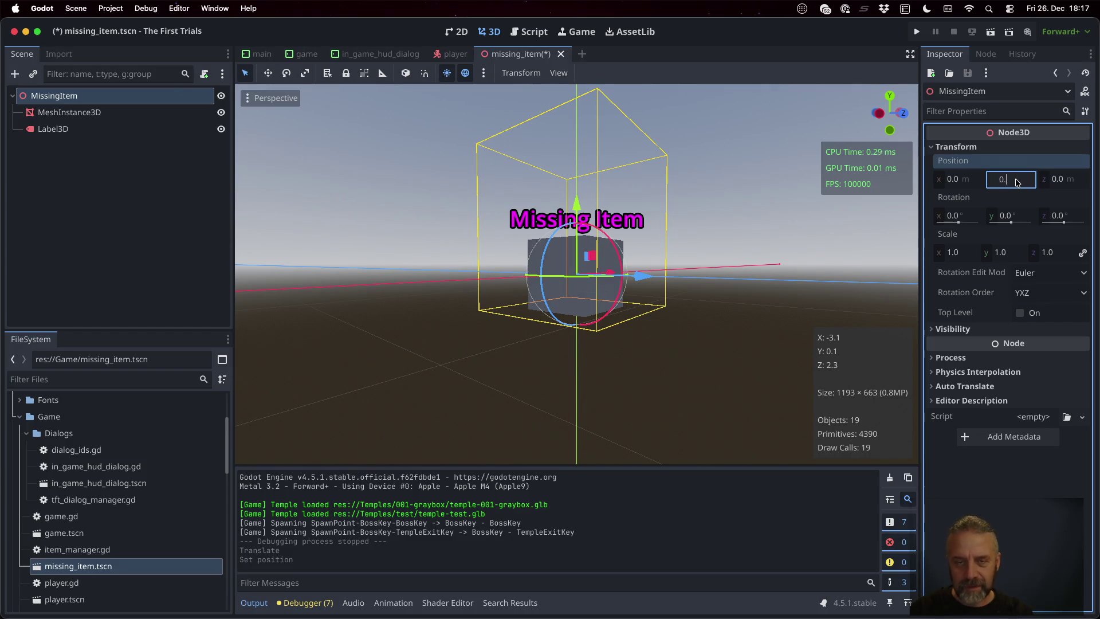
pyautogui.press('Return')
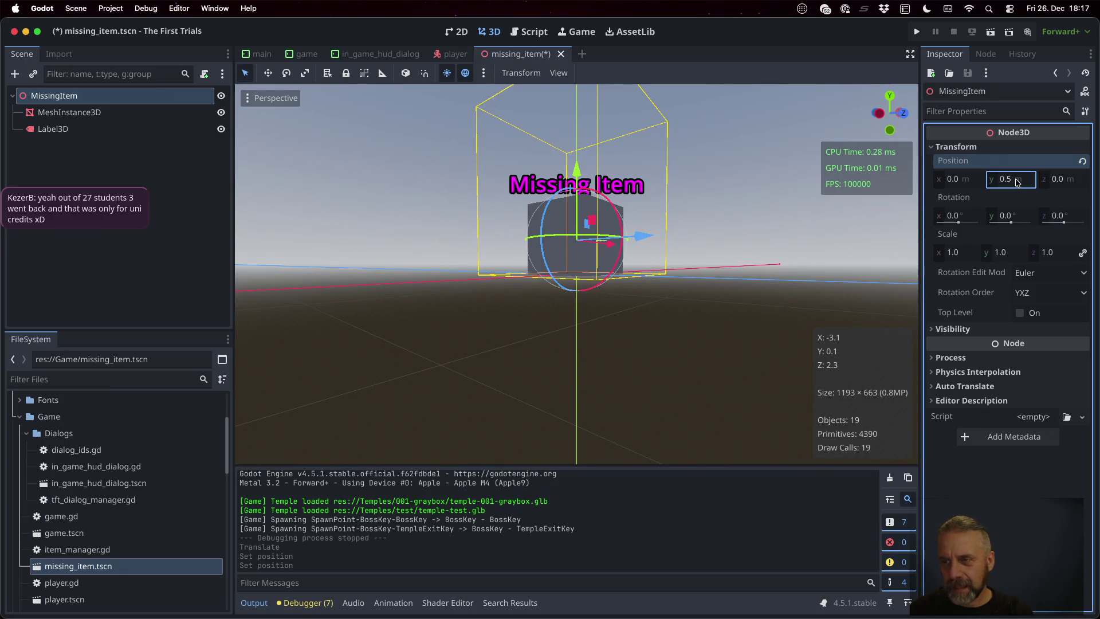
pyautogui.click(1018, 181)
pyautogui.write('0')
pyautogui.press('Return')
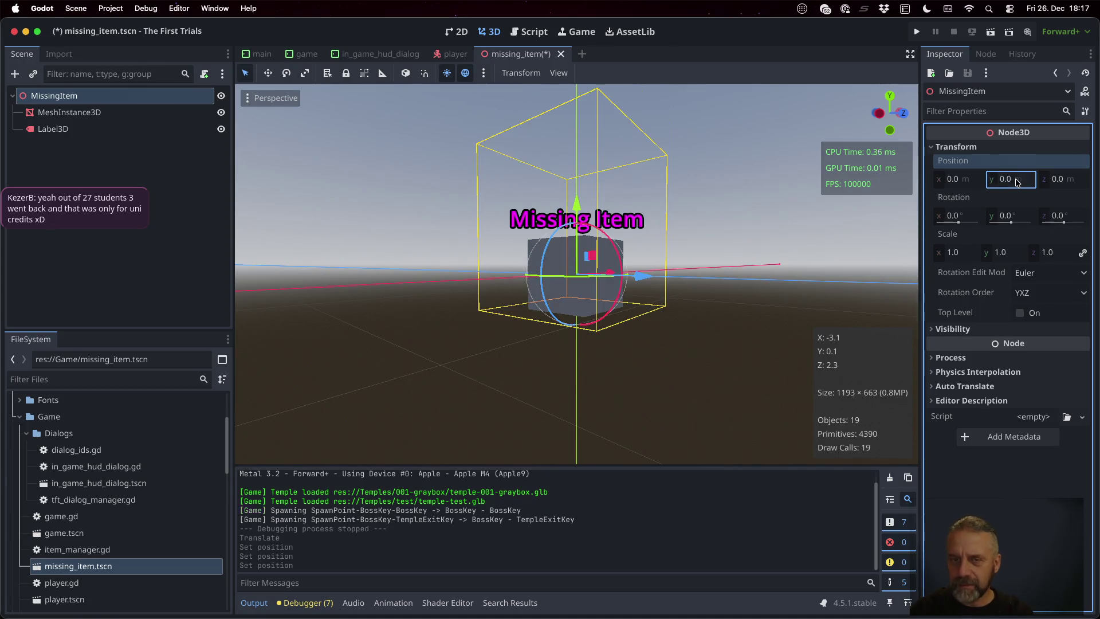
# - Raise the MeshInstance3D box to Y position 0.5
pyautogui.click(86, 112)
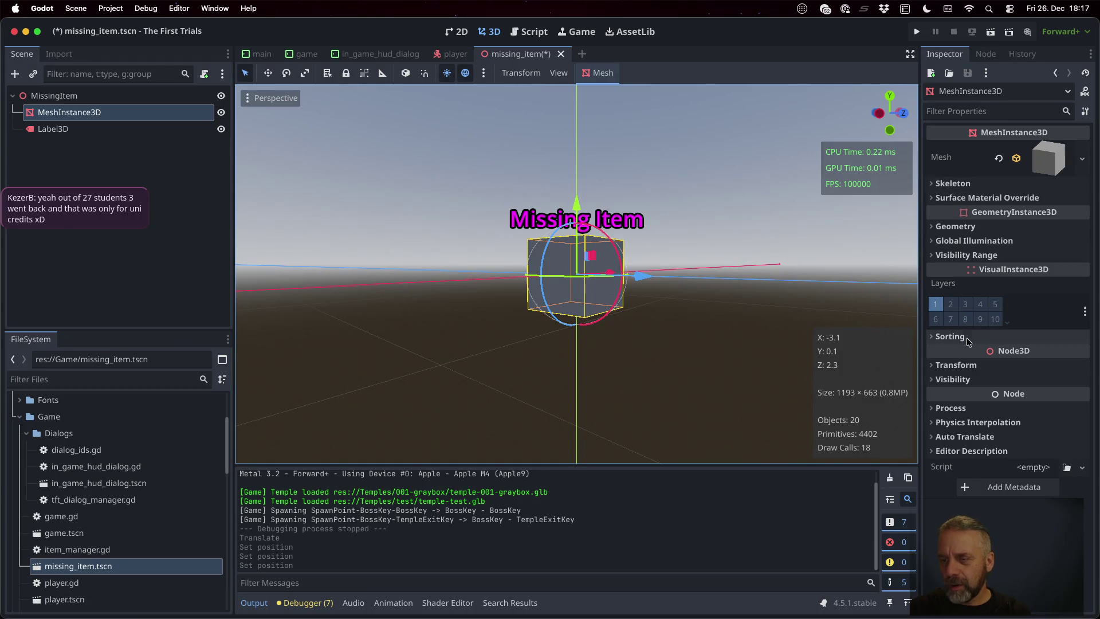
pyautogui.click(971, 366)
pyautogui.click(1020, 397)
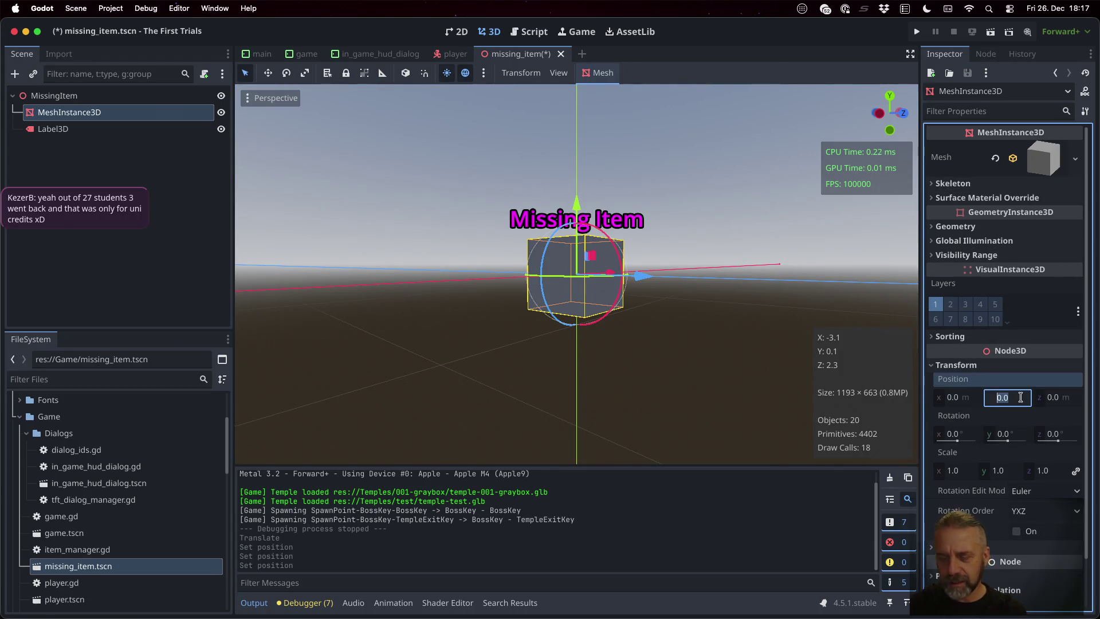
pyautogui.write('0.5')
pyautogui.press('Return')
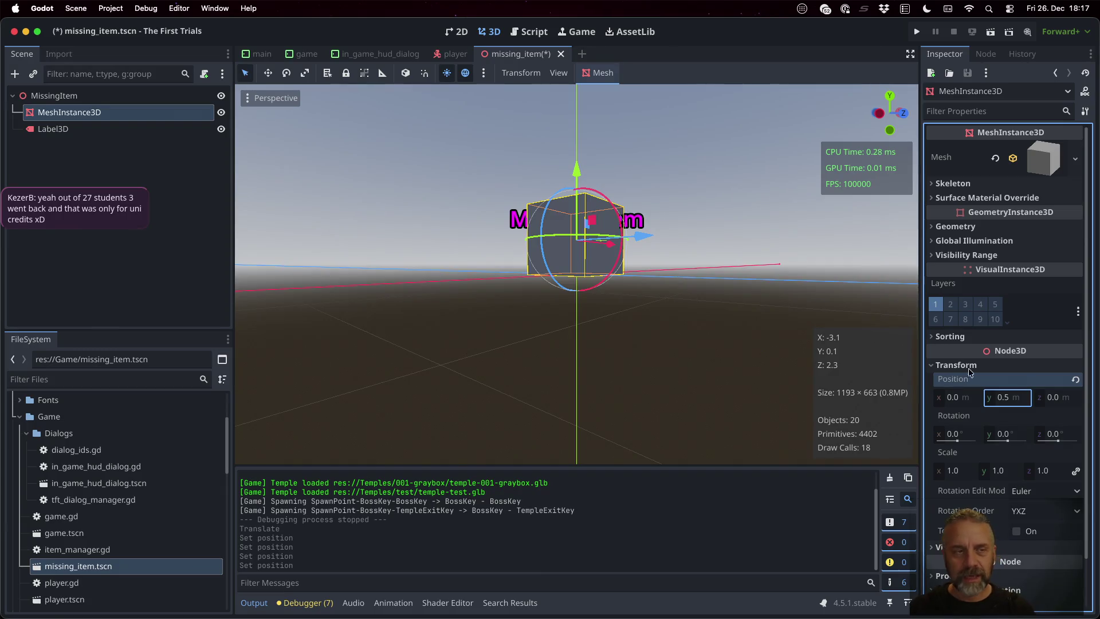
# - Set the Label3D's Y position to 1.5 and save the missing_item scene
pyautogui.click(57, 129)
pyautogui.scroll(-5, 1021, 308)
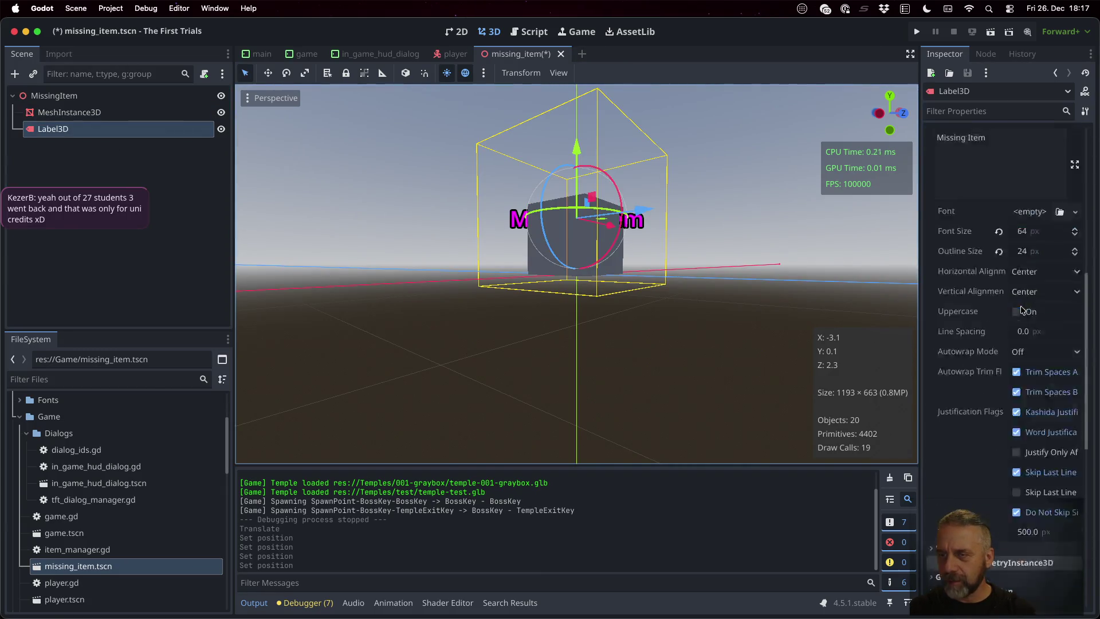
pyautogui.scroll(-10, 1022, 309)
pyautogui.scroll(3, 1009, 307)
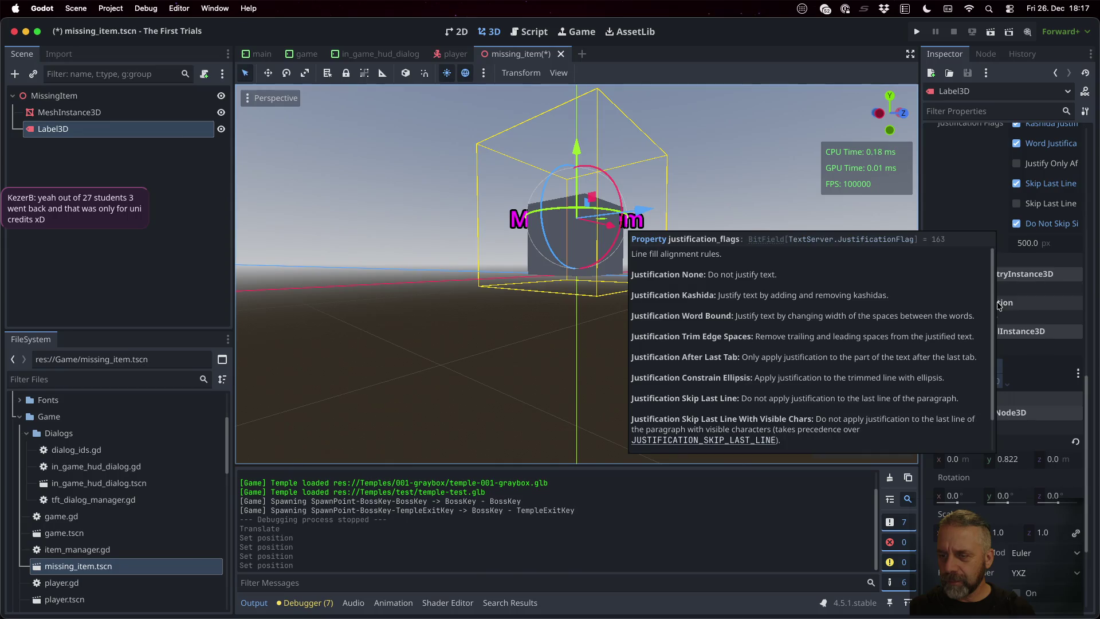
pyautogui.click(1010, 464)
pyautogui.write('2')
pyautogui.press('Return')
pyautogui.click(1010, 464)
pyautogui.write('1.5')
pyautogui.press('Return')
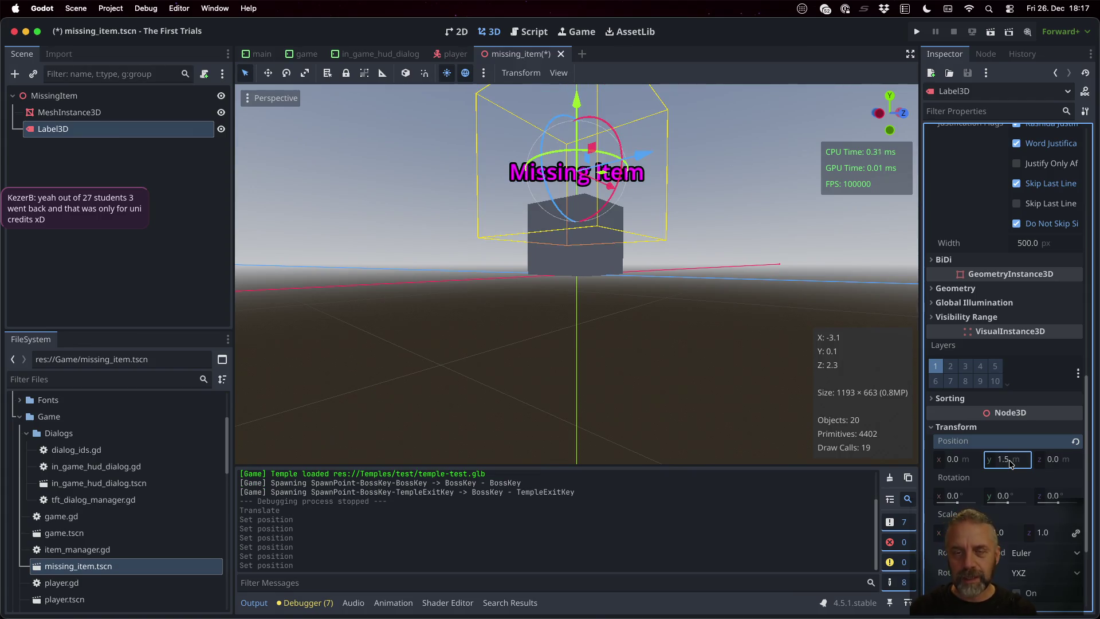
pyautogui.press('super+s')
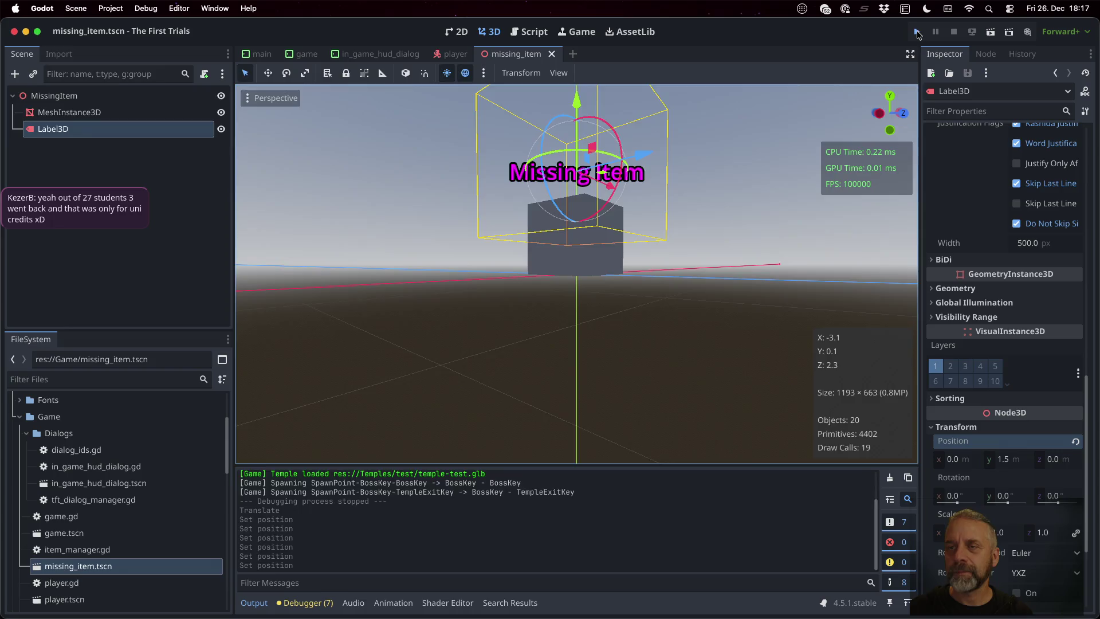
pyautogui.click(917, 32)
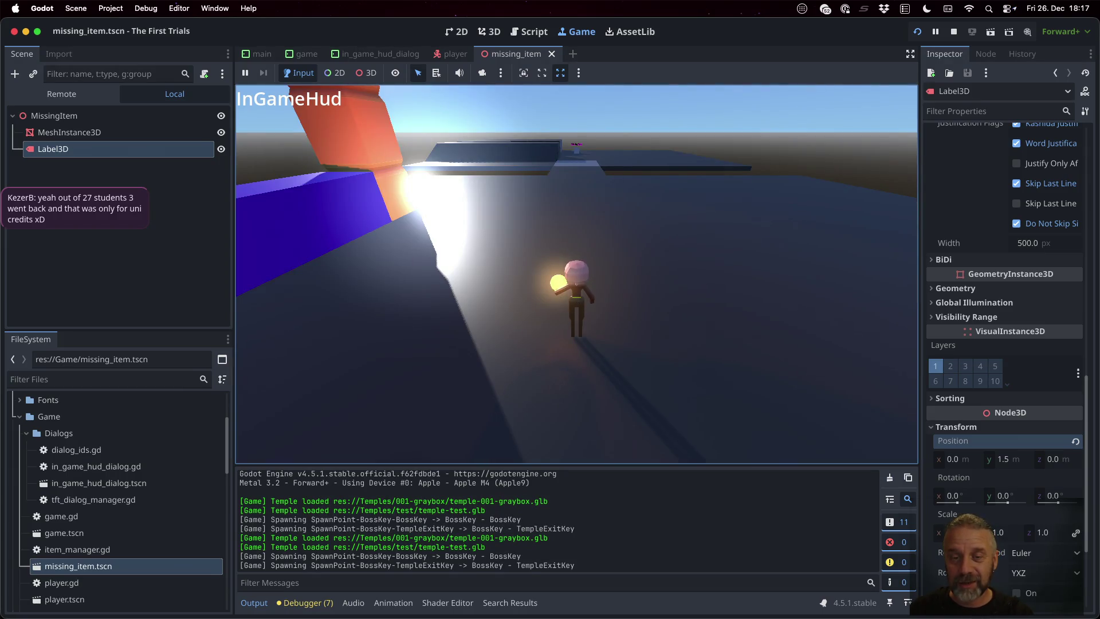
# - Walk the character through the temple up to the Missing Item box, then stop the game
pyautogui.press('w')
pyautogui.press('w')
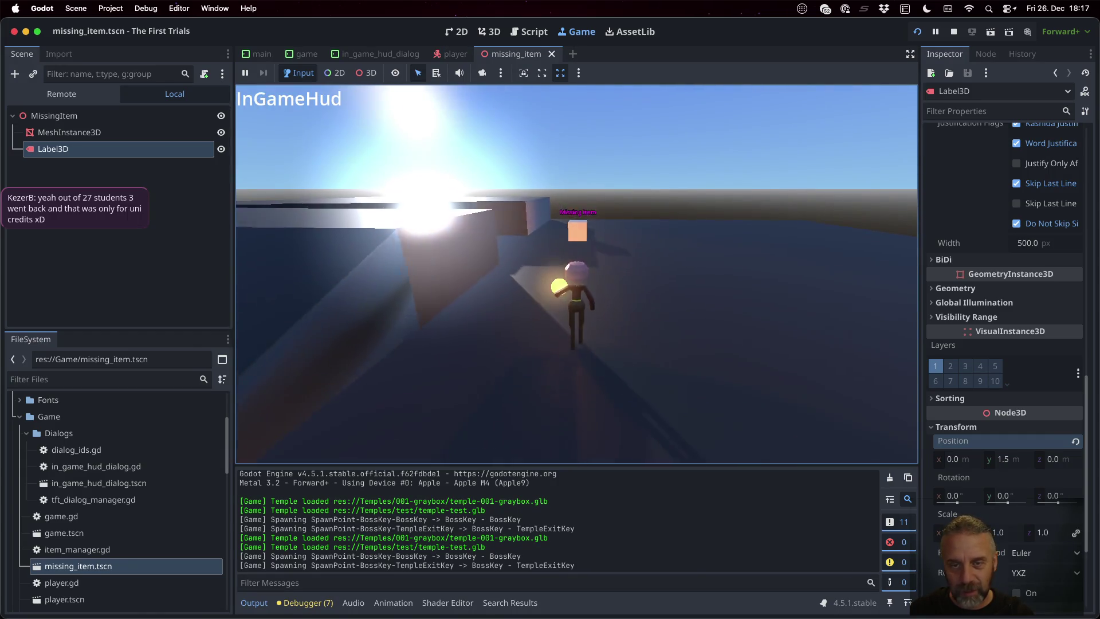
pyautogui.press('w')
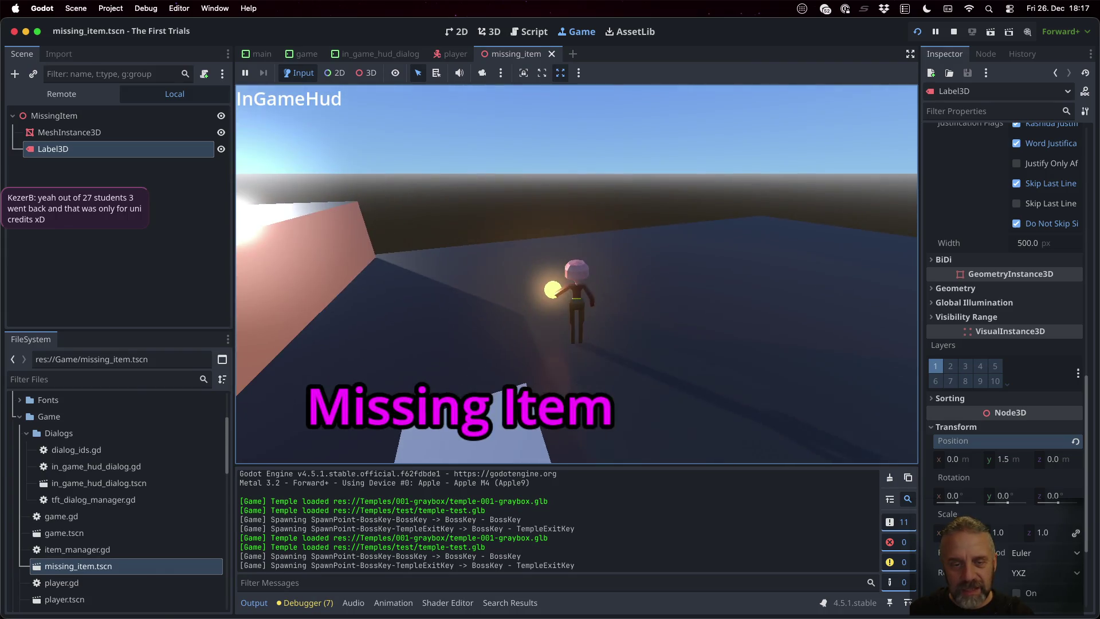
pyautogui.press('w')
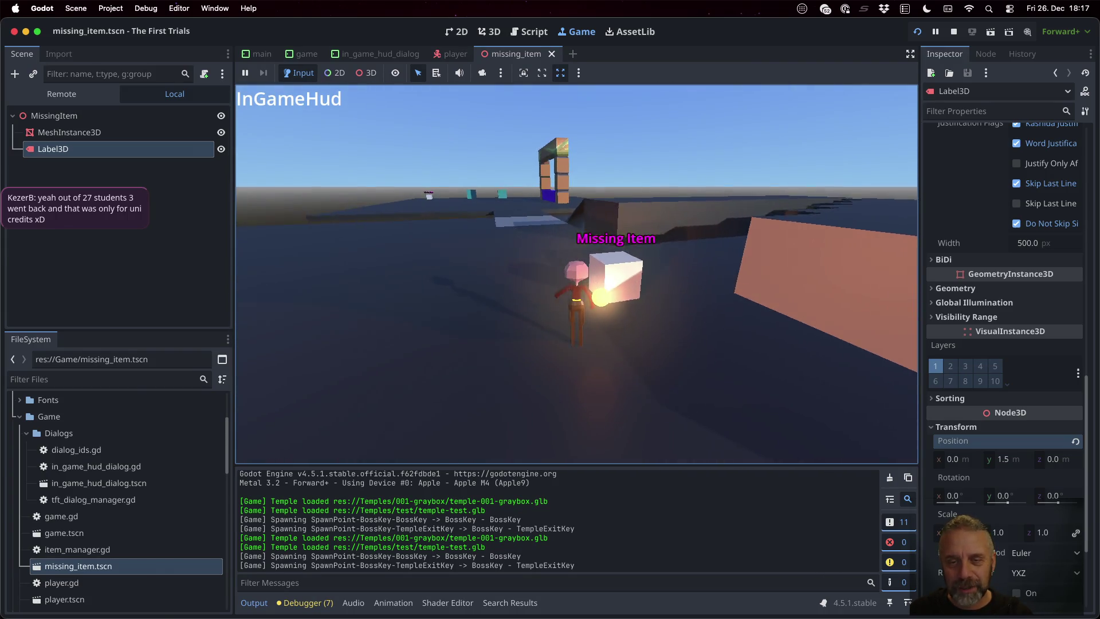
pyautogui.press('w')
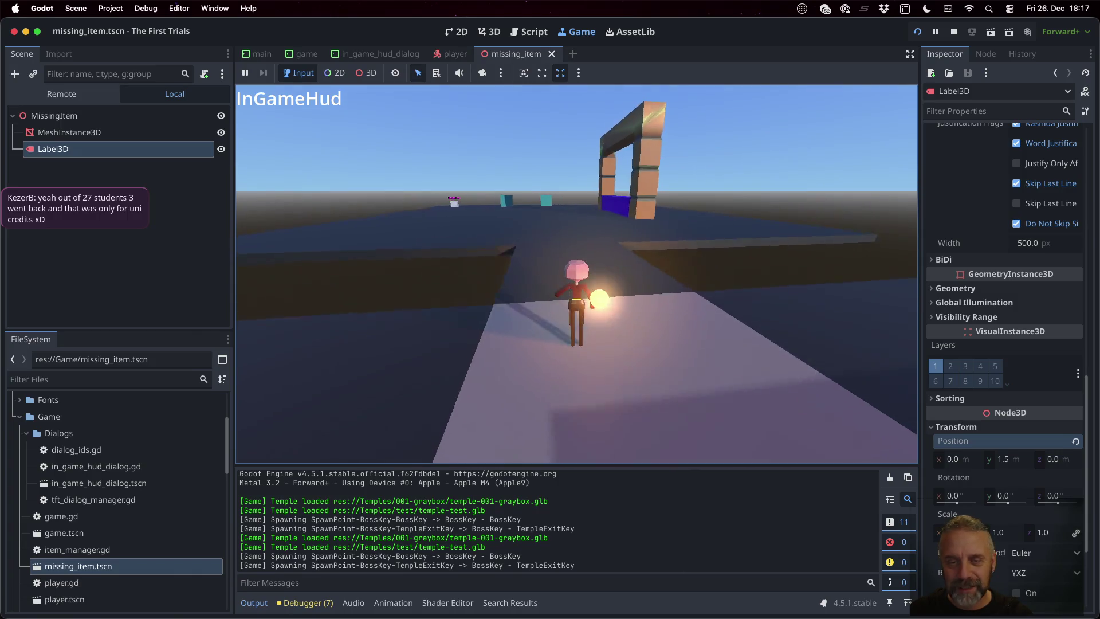
pyautogui.press('w')
pyautogui.press('w')
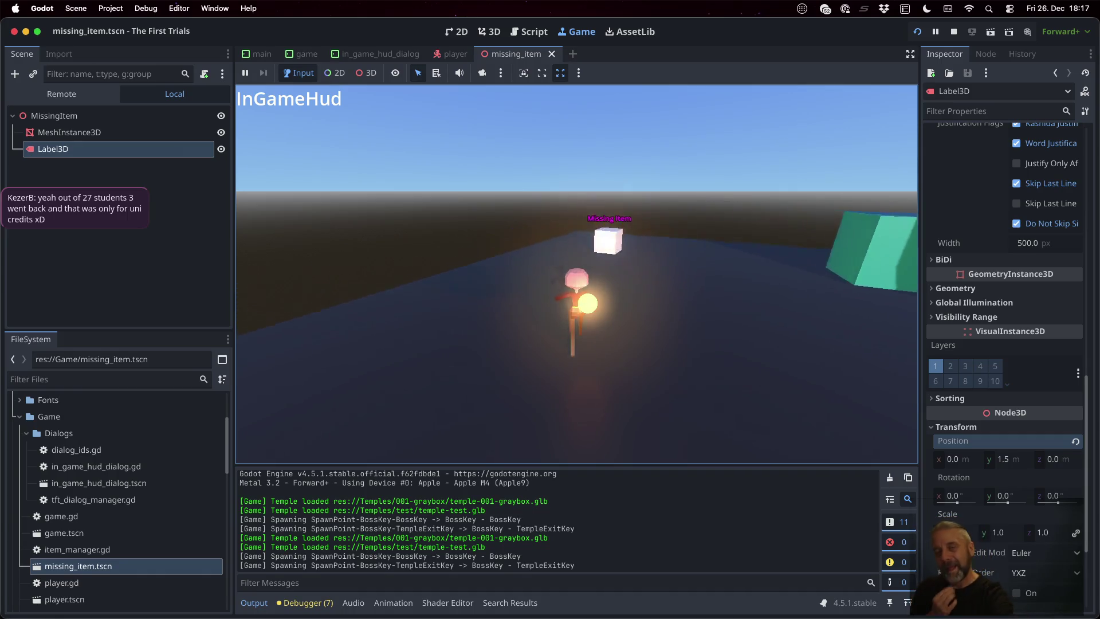
pyautogui.press('w')
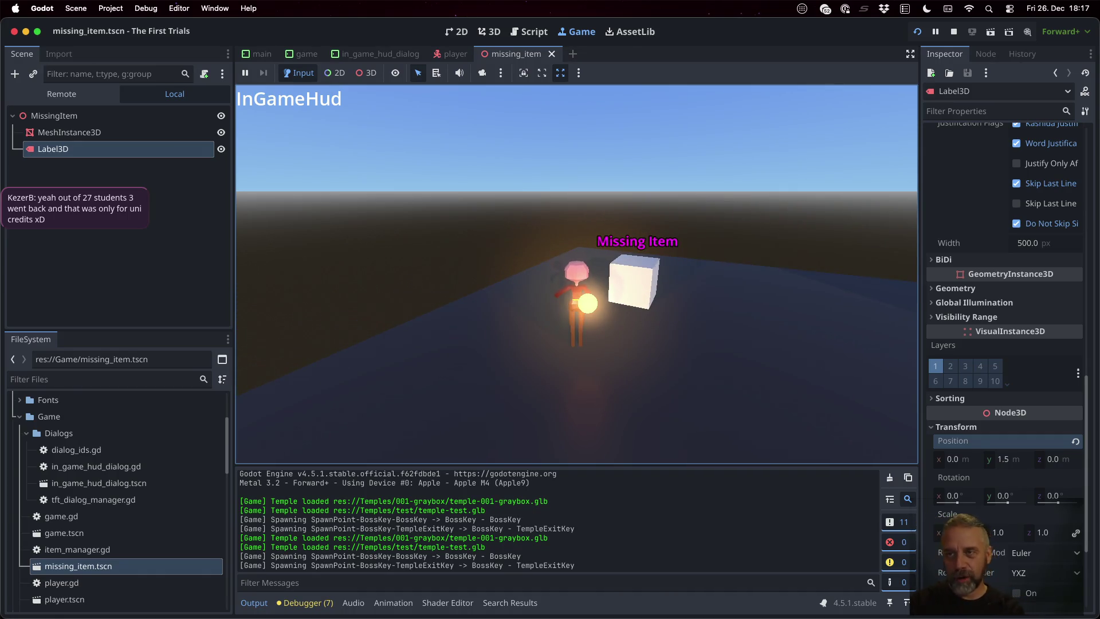
pyautogui.click(953, 32)
# - Declare const ITEM_PATH = "res://Items/" on line 6 from the Items folder and save
pyautogui.click(530, 32)
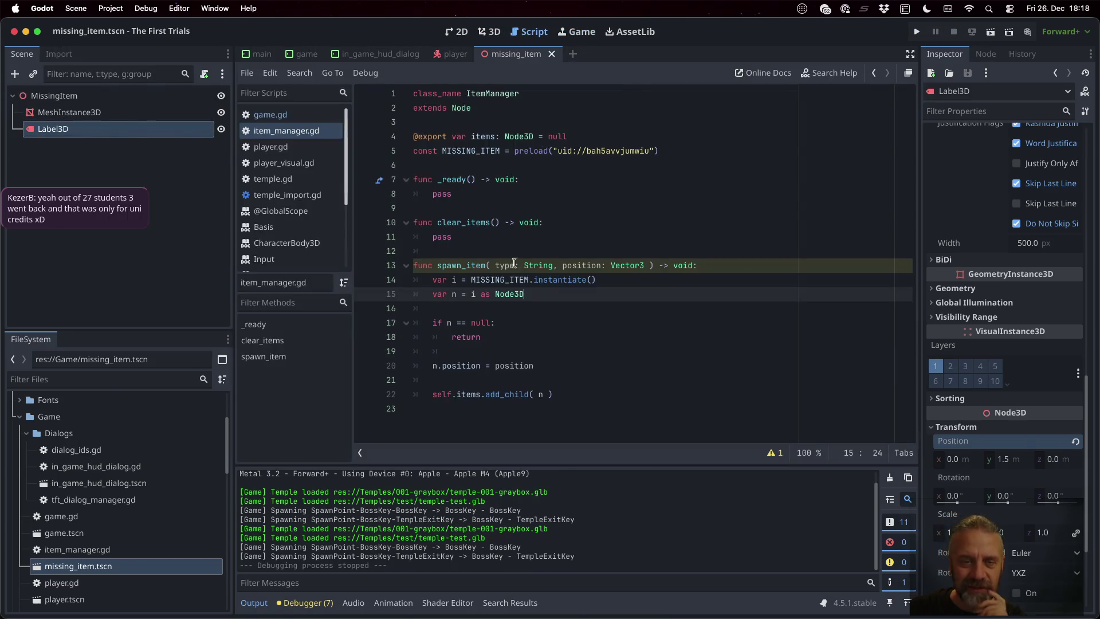
pyautogui.scroll(-5, 95, 521)
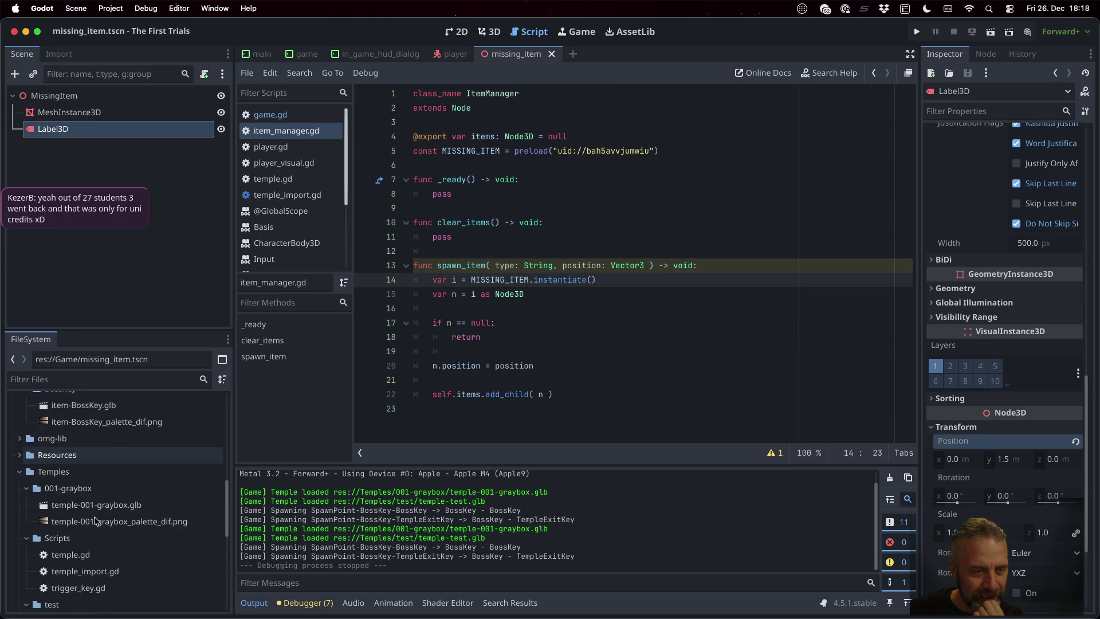
pyautogui.scroll(-3, 95, 520)
pyautogui.scroll(10, 91, 504)
pyautogui.scroll(8, 89, 501)
pyautogui.scroll(-8, 89, 500)
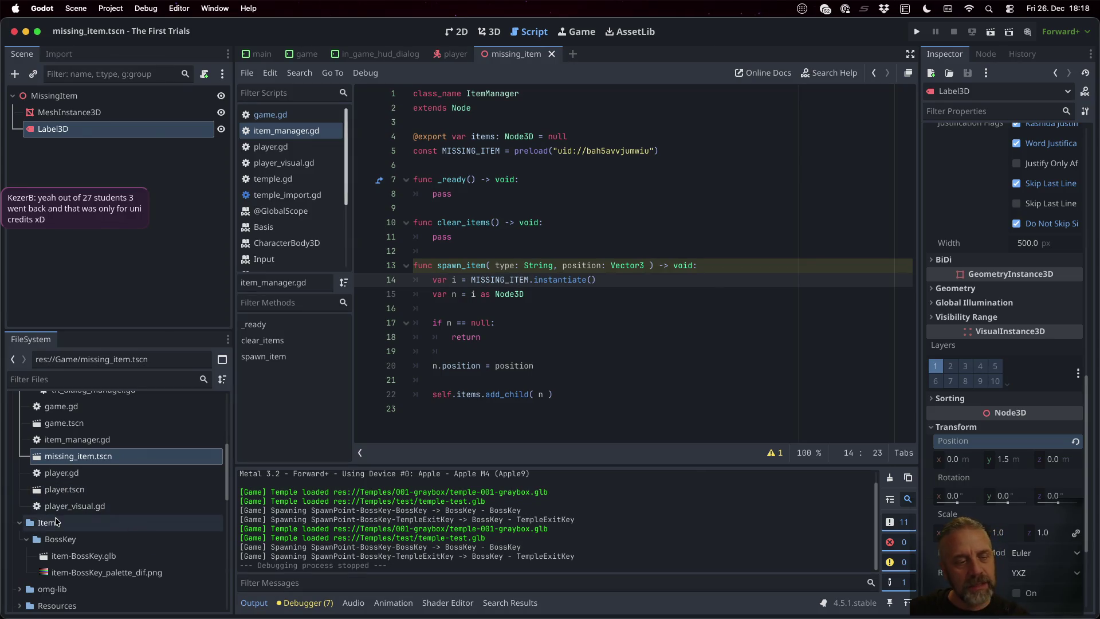
pyautogui.moveTo(53, 523)
pyautogui.mouseDown()
pyautogui.moveTo(275, 331)
pyautogui.moveTo(381, 179)
pyautogui.moveTo(471, 166)
pyautogui.mouseUp()
pyautogui.click(540, 166)
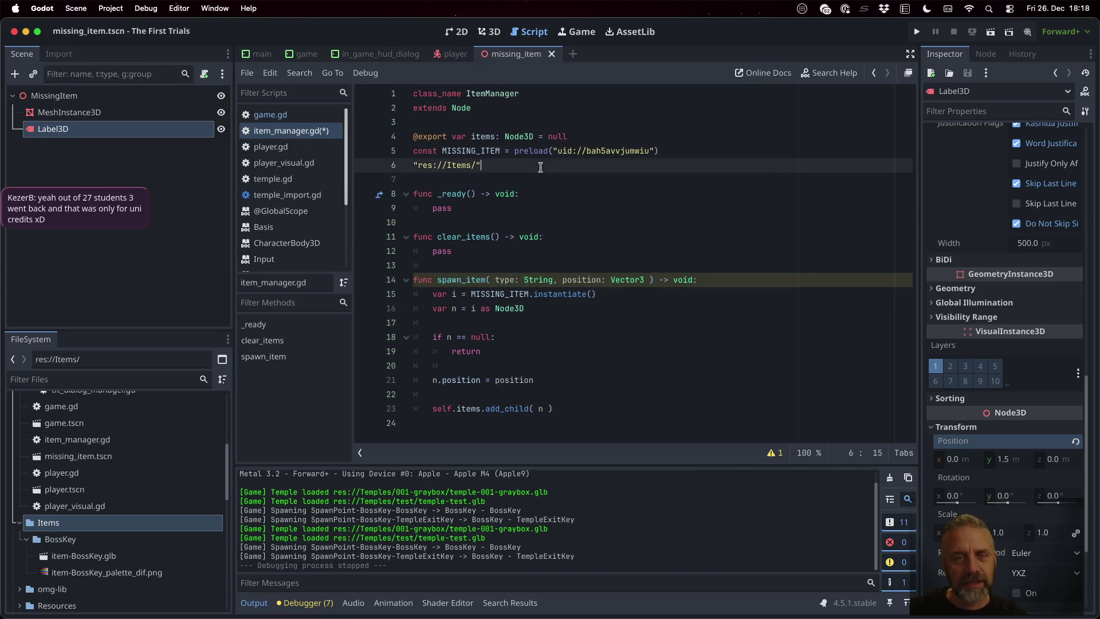
pyautogui.write('const I')
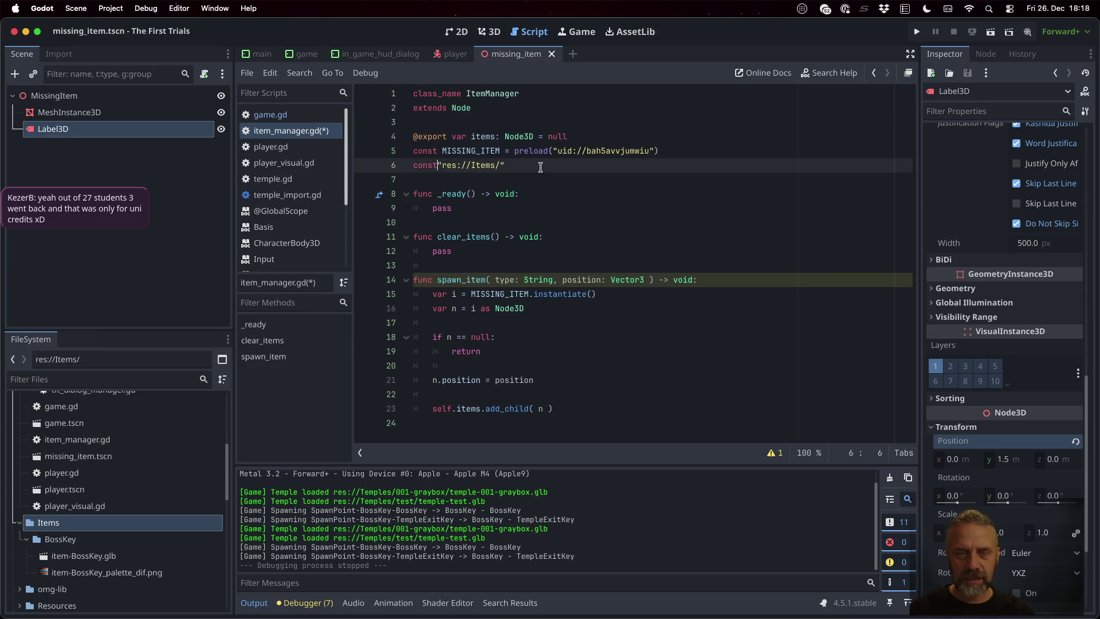
pyautogui.write('TEM_PATH ')
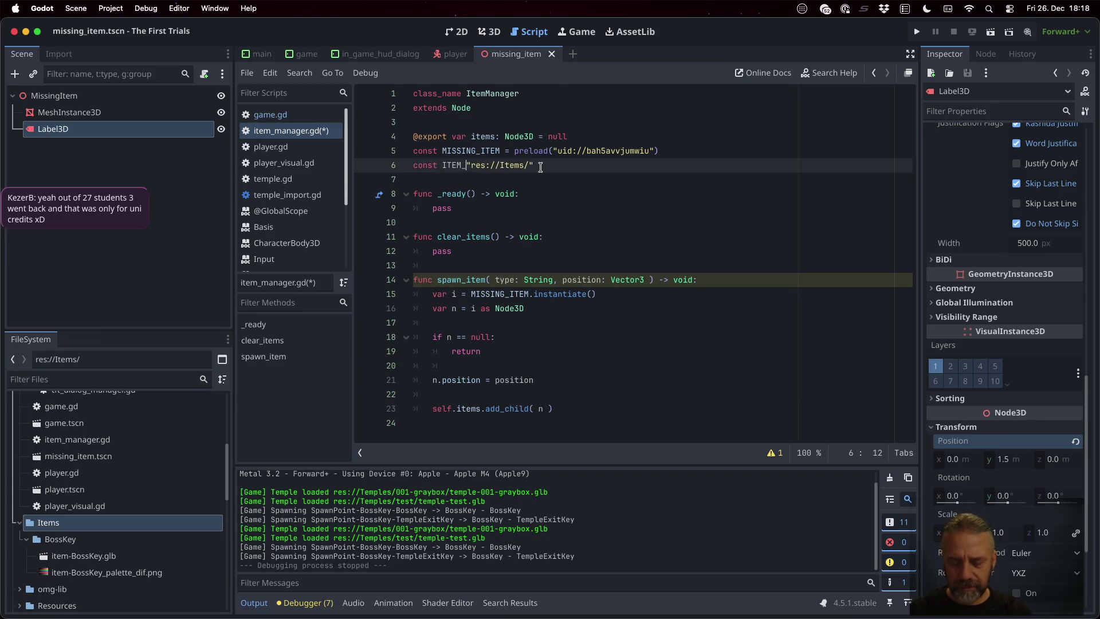
pyautogui.write('=')
pyautogui.press('cmd+s')
pyautogui.press('Down')
pyautogui.press('Down')
pyautogui.press('Down')
pyautogui.press('Down')
pyautogui.press('Down')
pyautogui.press('Down')
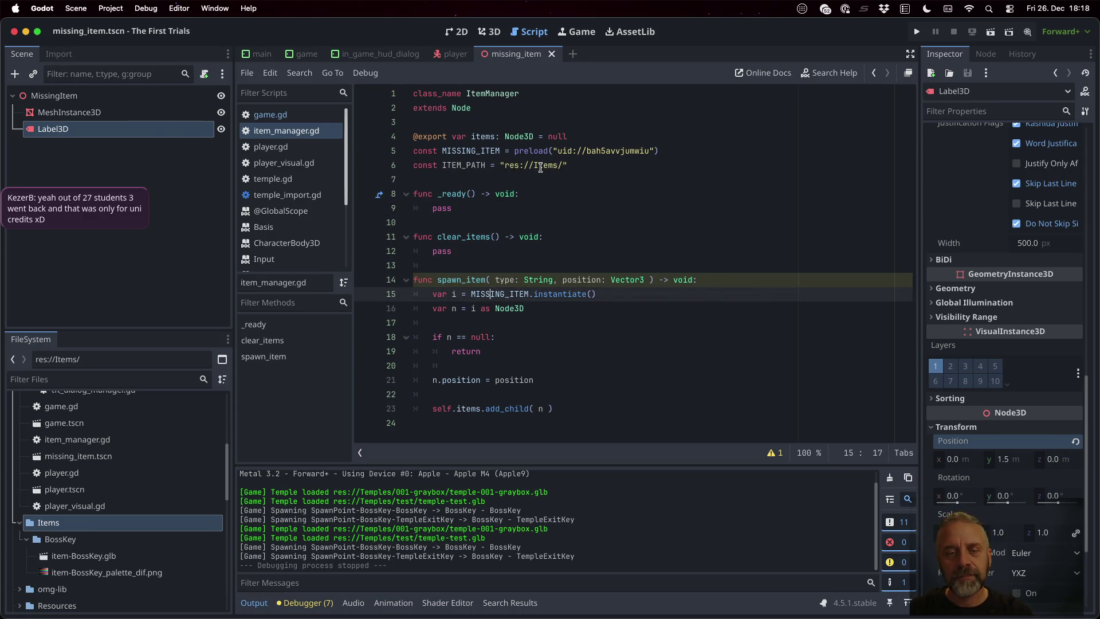
# - Wrap the MISSING_ITEM instantiation in an 'if i == null:' block and save
pyautogui.write('null')
pyautogui.press('Escape')
pyautogui.press('Return')
pyautogui.press('Return')
pyautogui.press('Return')
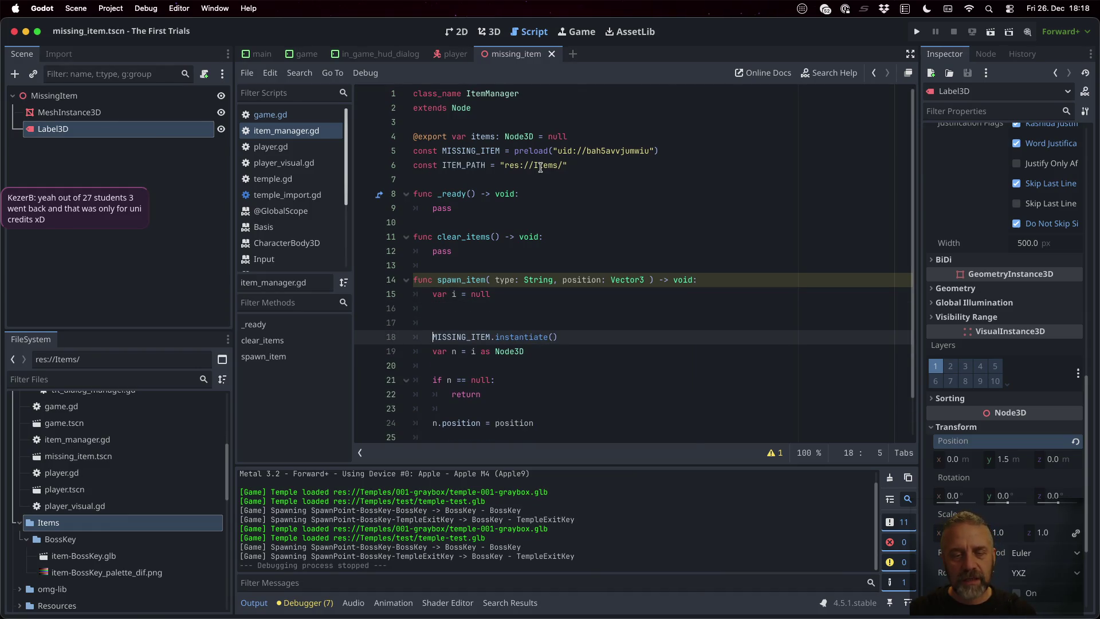
pyautogui.press('Up')
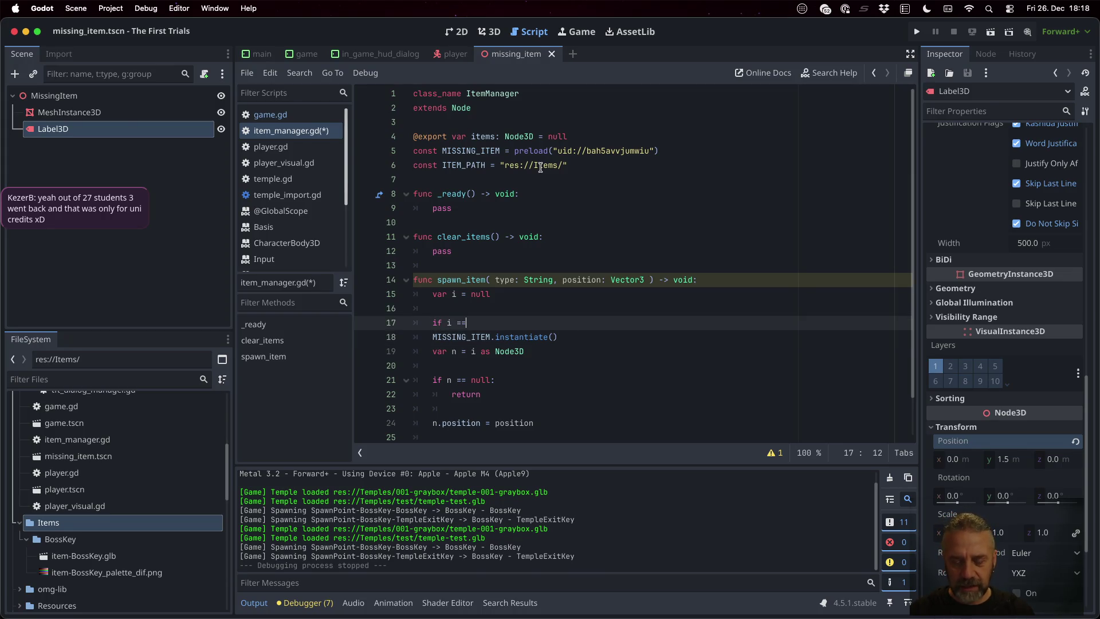
pyautogui.write('null:')
pyautogui.press('Down')
pyautogui.press('Tab')
pyautogui.press('super+s')
# - Start a 'var item_path = ""' line above the null check in spawn_item
pyautogui.press('Up')
pyautogui.press('Up')
pyautogui.press('Return')
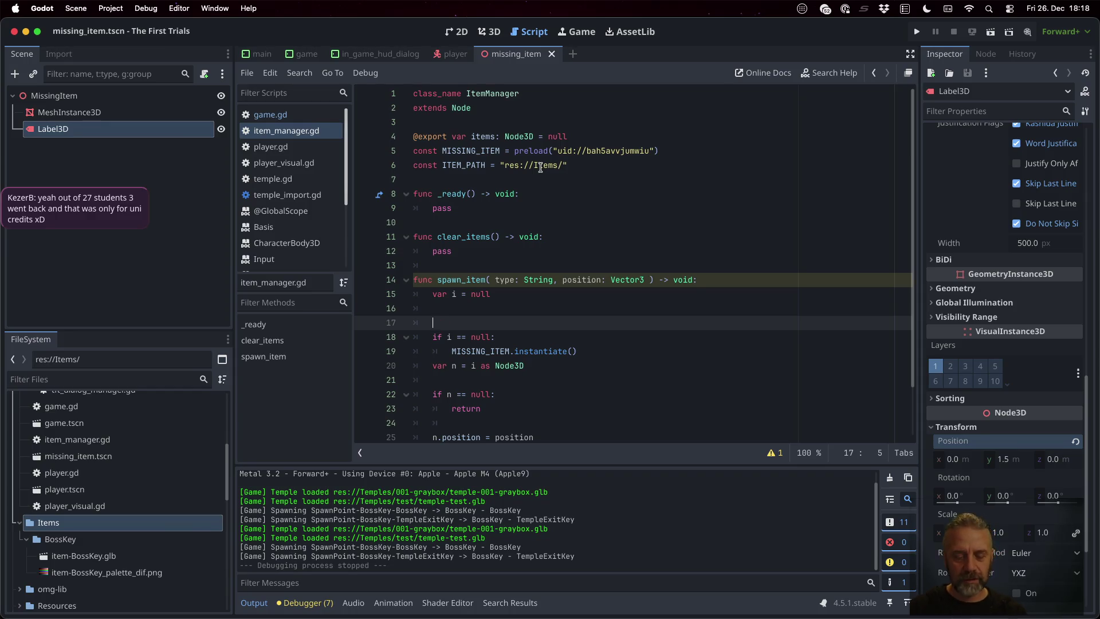
pyautogui.press('BackSpace')
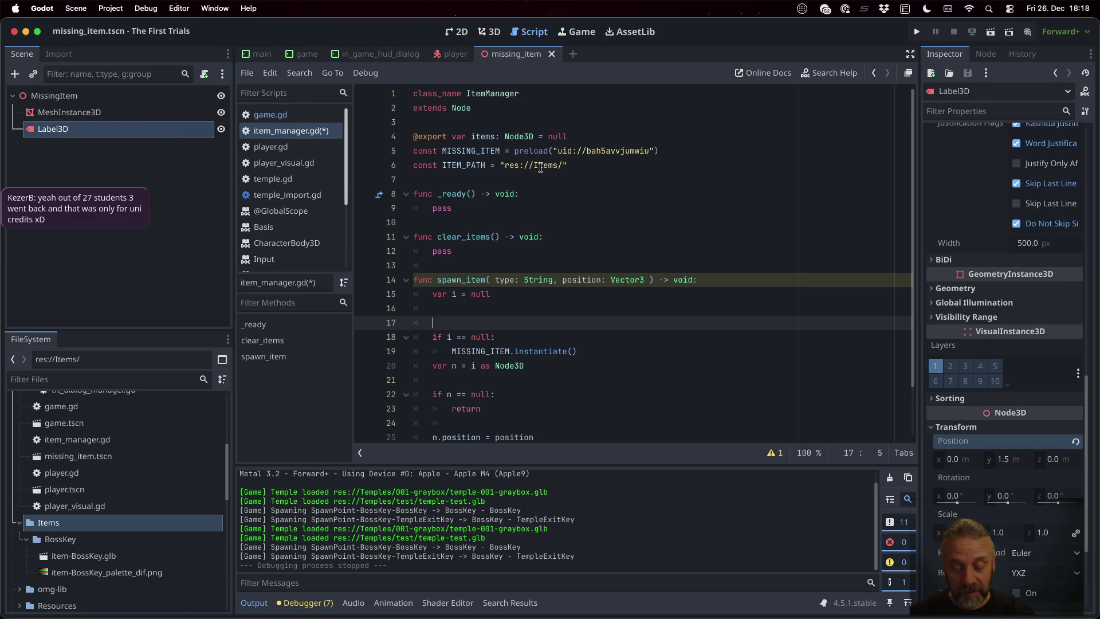
pyautogui.write('var item_path')
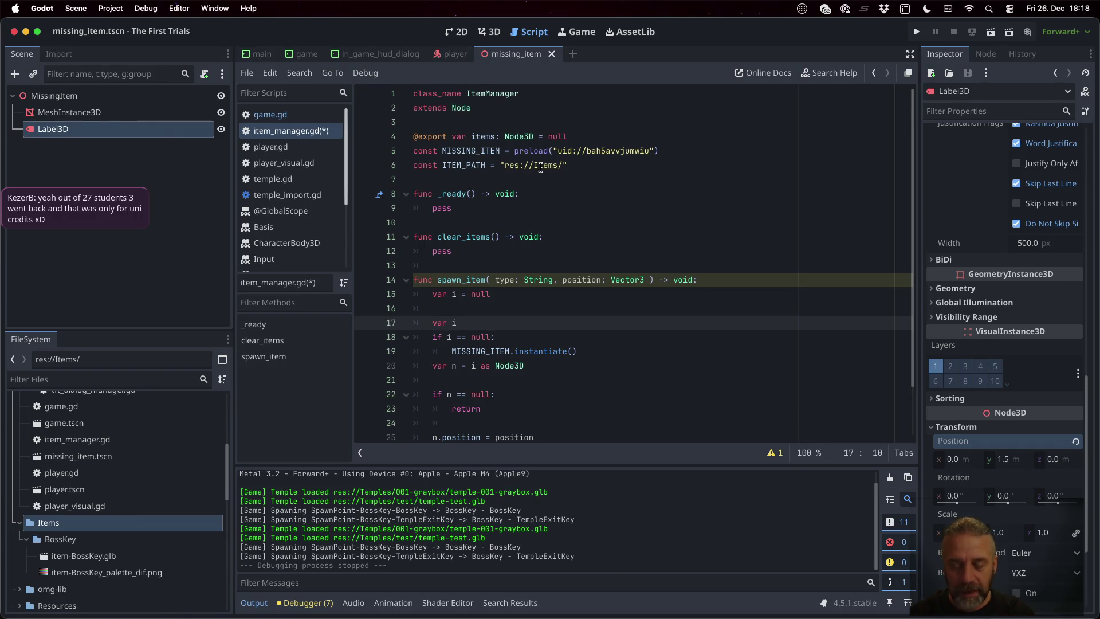
pyautogui.write(' =')
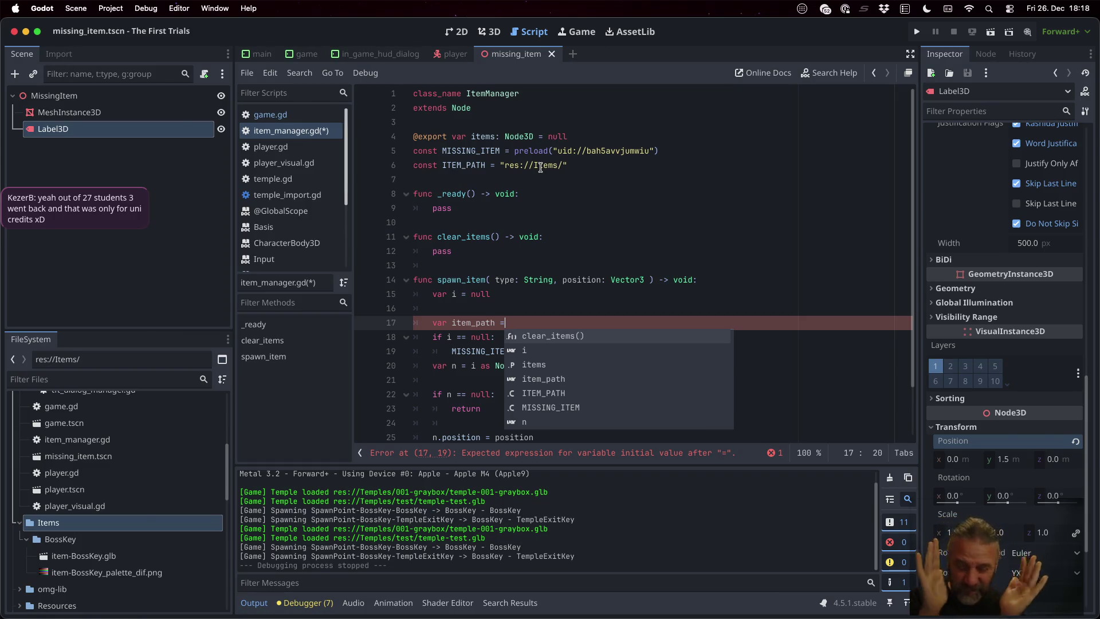
pyautogui.press('Escape')
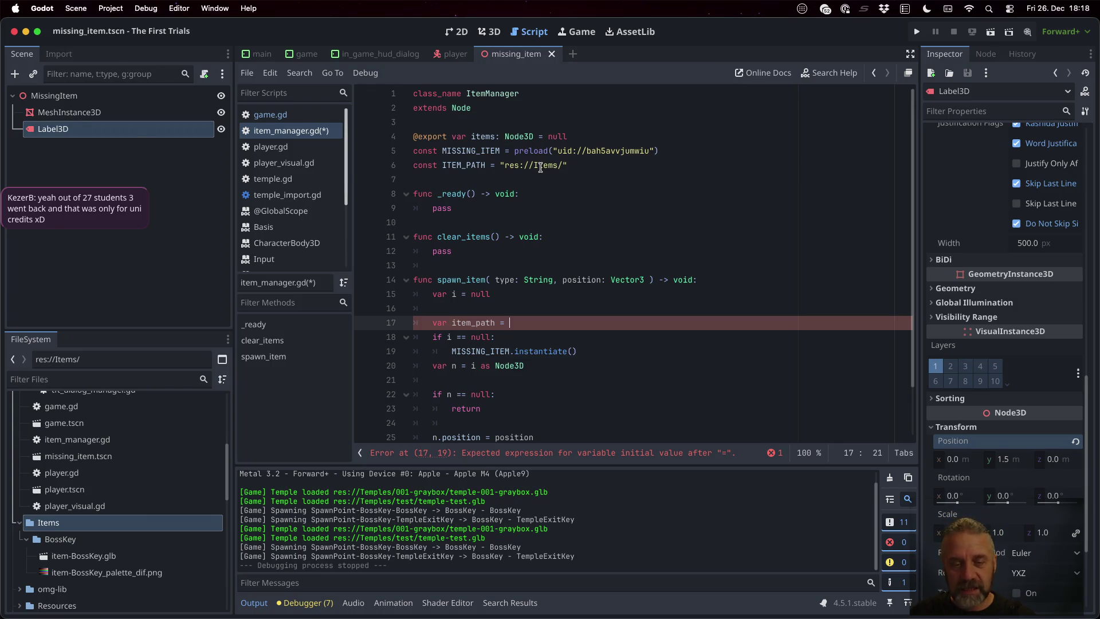
pyautogui.hotkey('ctrl', 'space')
pyautogui.write('"" ')
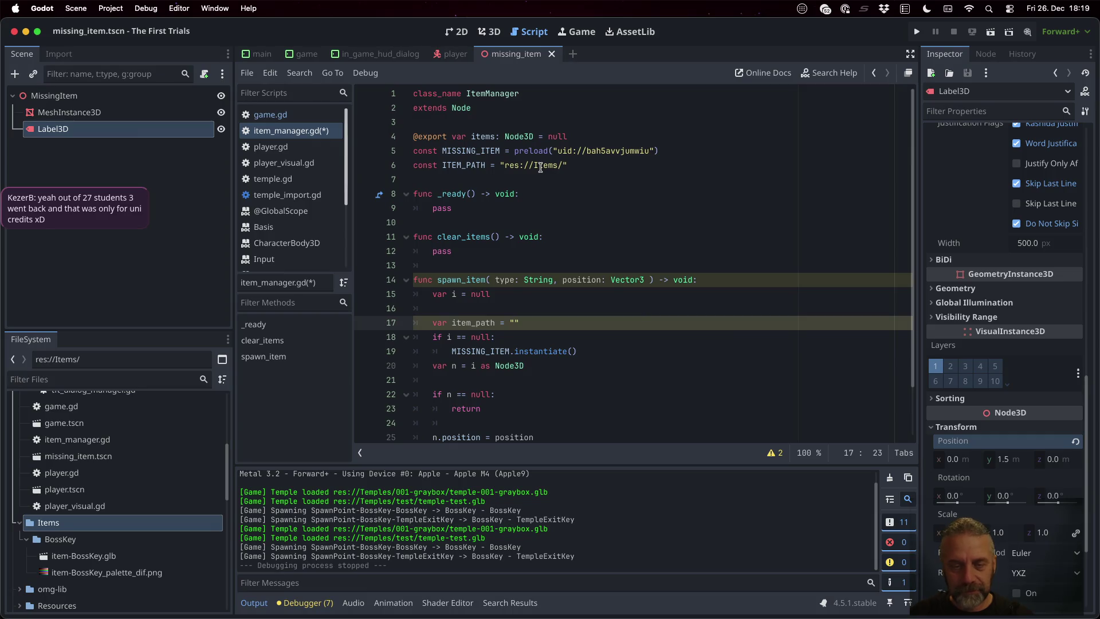
pyautogui.write('% [ ')
pyautogui.write('ITEM')
# - Build item_path as "%s%s/item-%s" formatted with ITEM_PATH, type, type
pyautogui.press('Return')
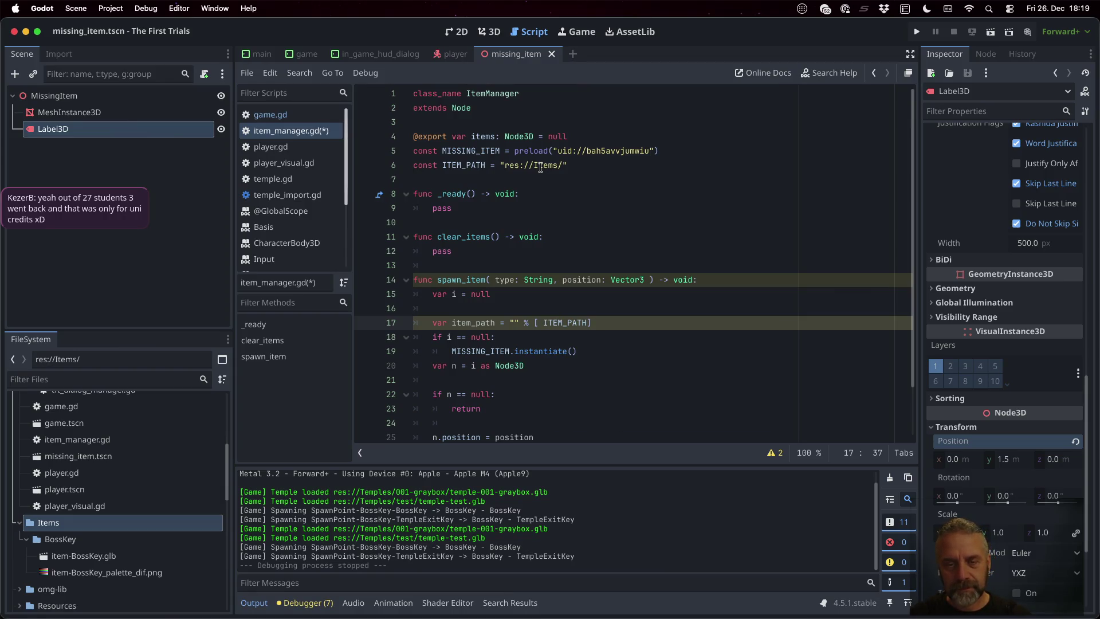
pyautogui.click(562, 166)
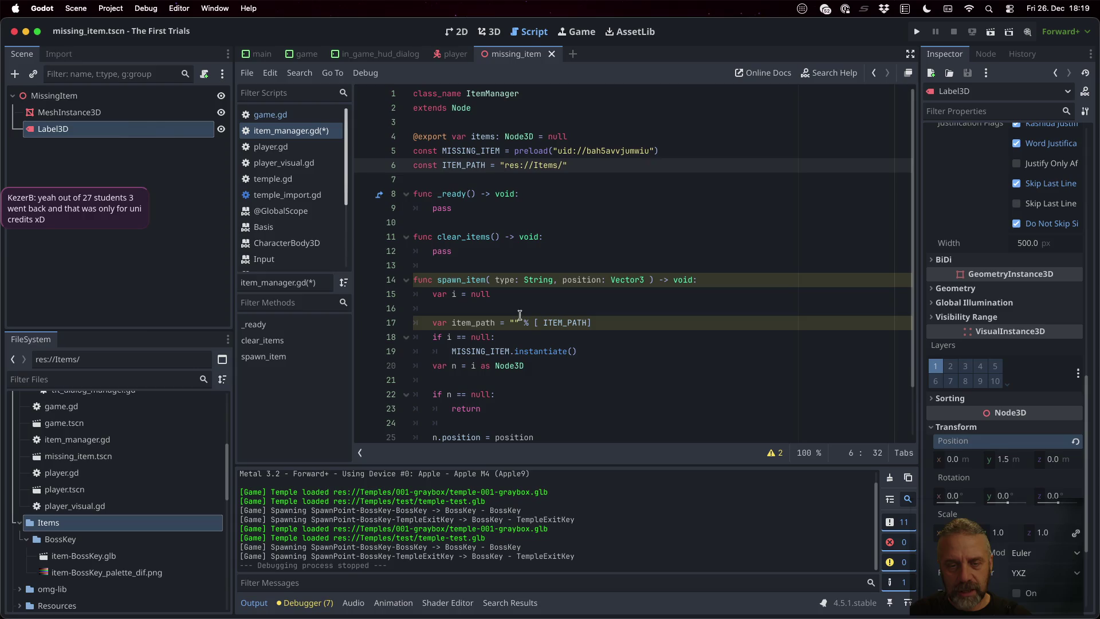
pyautogui.click(515, 322)
pyautogui.write('$')
pyautogui.press('BackSpace')
pyautogui.write('%s')
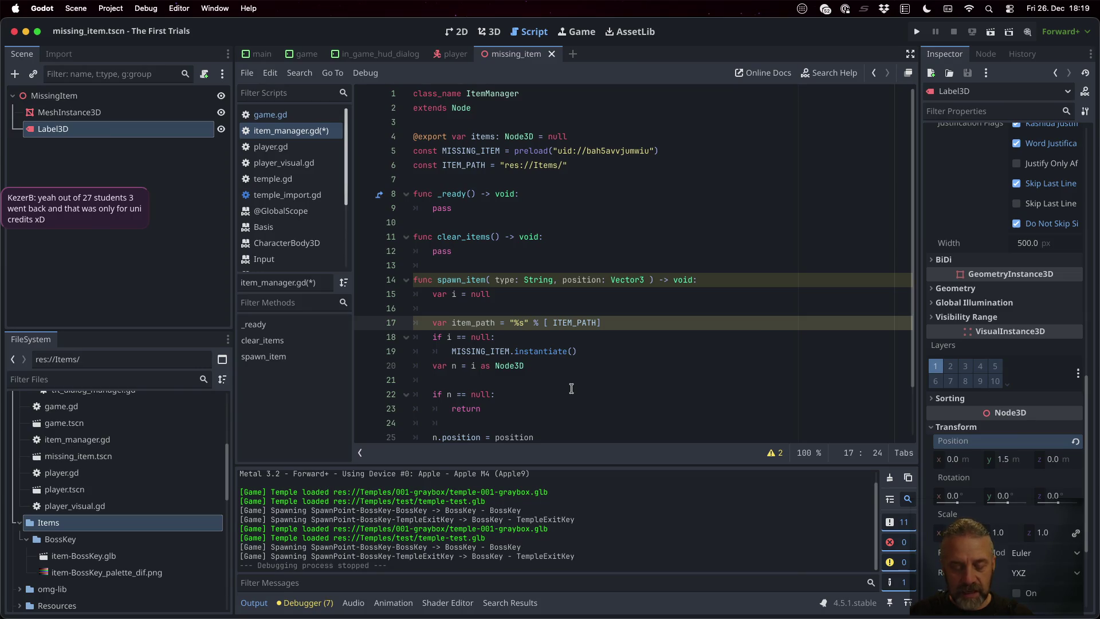
pyautogui.write('%s')
pyautogui.press('Right')
pyautogui.press('Right')
pyautogui.press('Right')
pyautogui.write(', ')
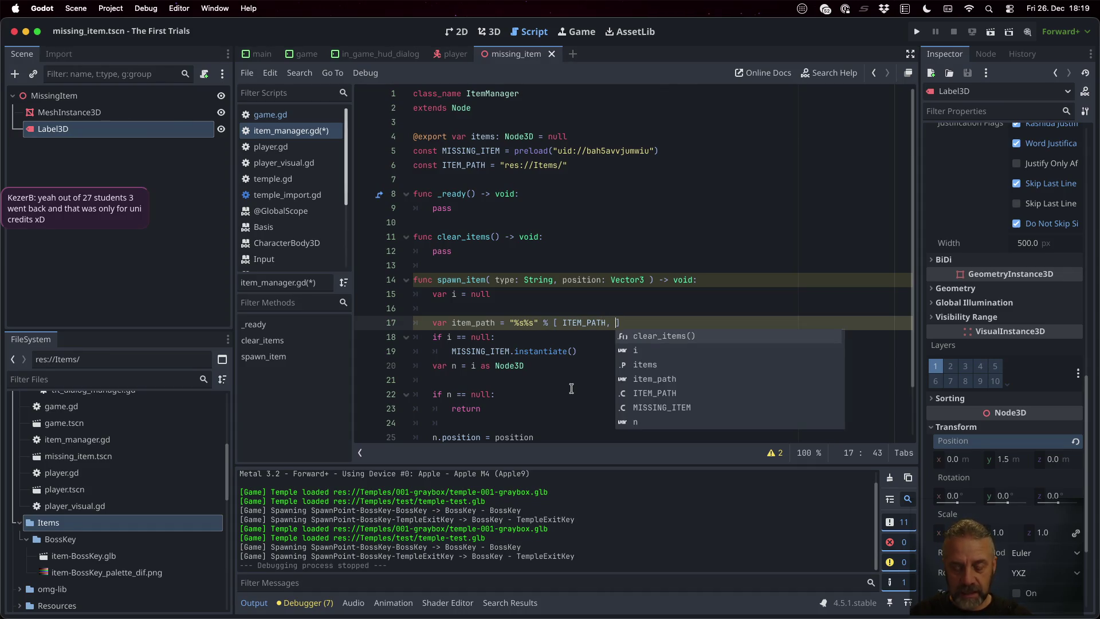
pyautogui.write('type')
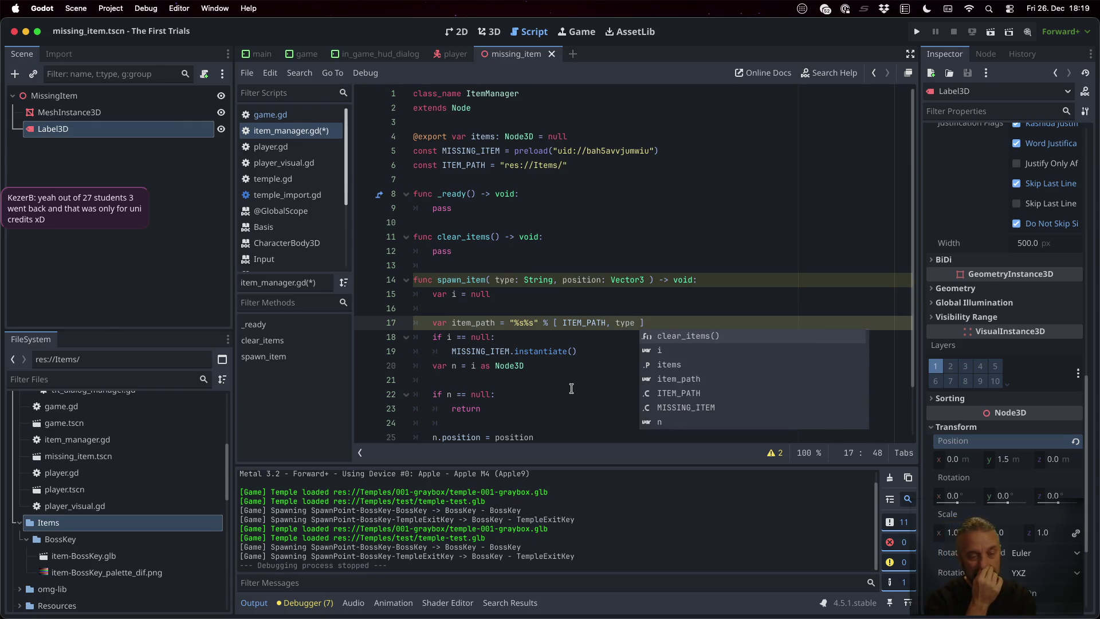
pyautogui.press('Left')
pyautogui.press('Left')
pyautogui.press('Left')
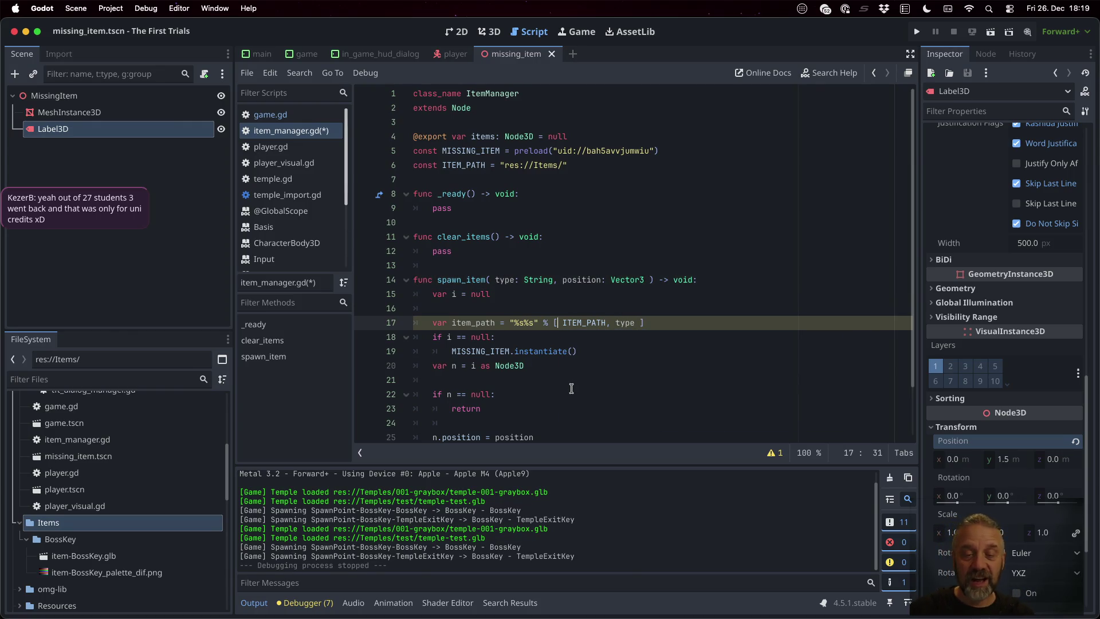
pyautogui.write('/item')
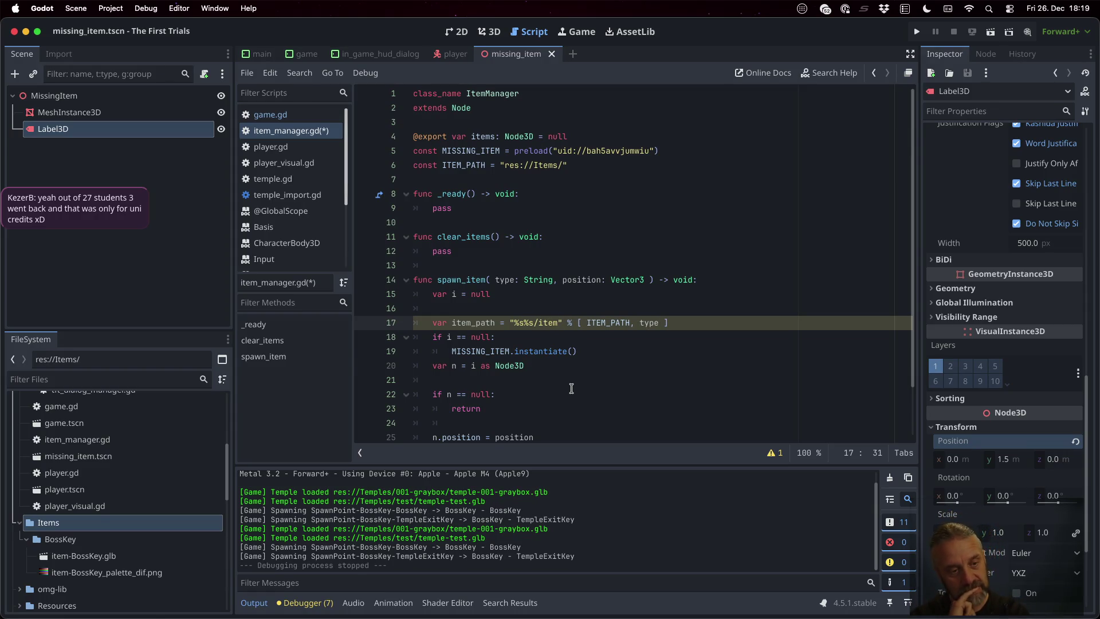
pyautogui.write('-%s" % [ ITEM_PATH')
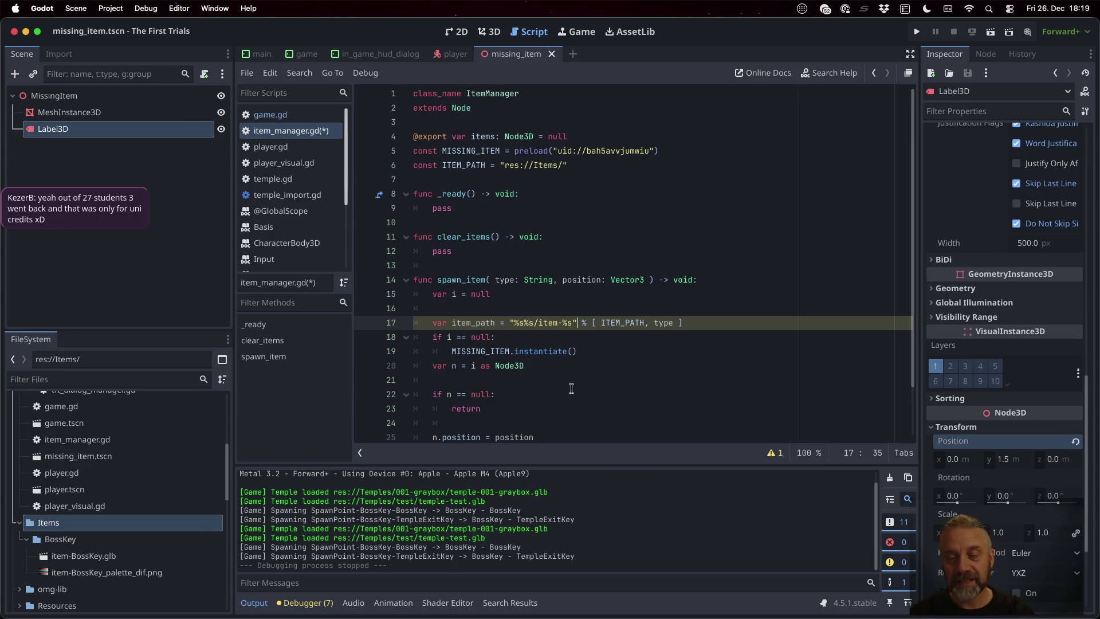
pyautogui.write(', type')
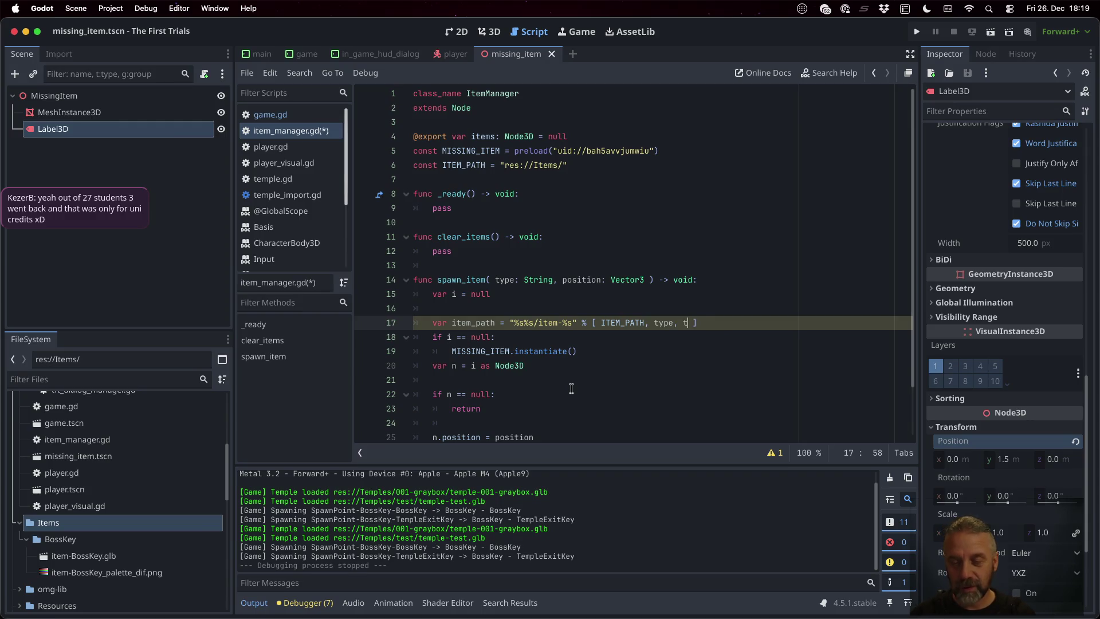
# - Add the .glb extension to the path format, save, and begin a 'var r = Res' line
pyautogui.press('Left')
pyautogui.press('Left')
pyautogui.press('Left')
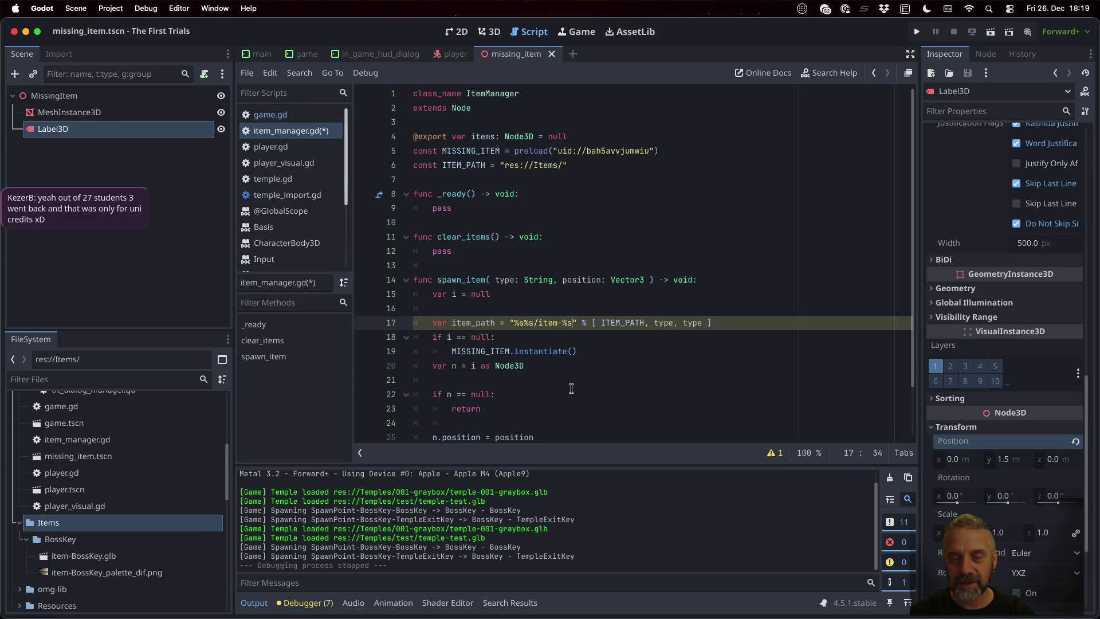
pyautogui.write('.glb')
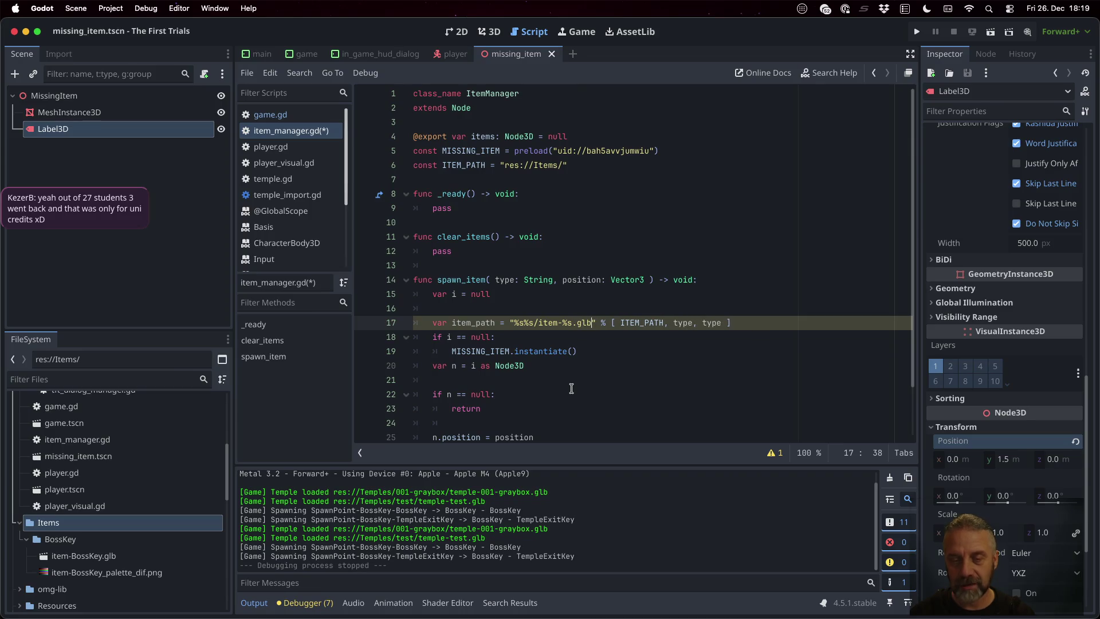
pyautogui.press('Return')
pyautogui.press('super+s')
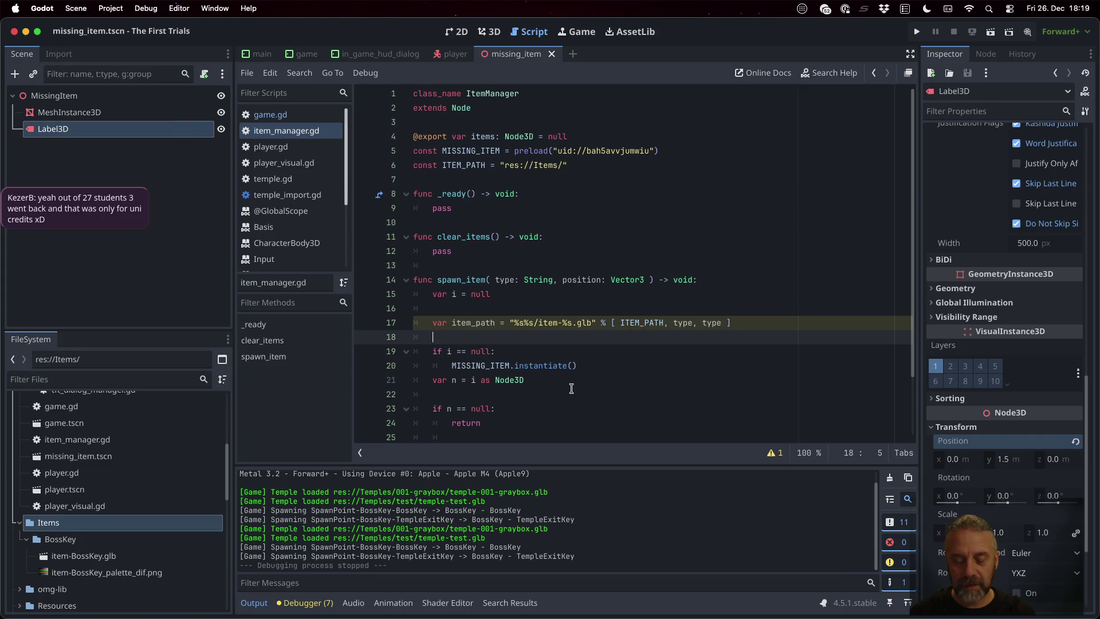
pyautogui.write('var r =')
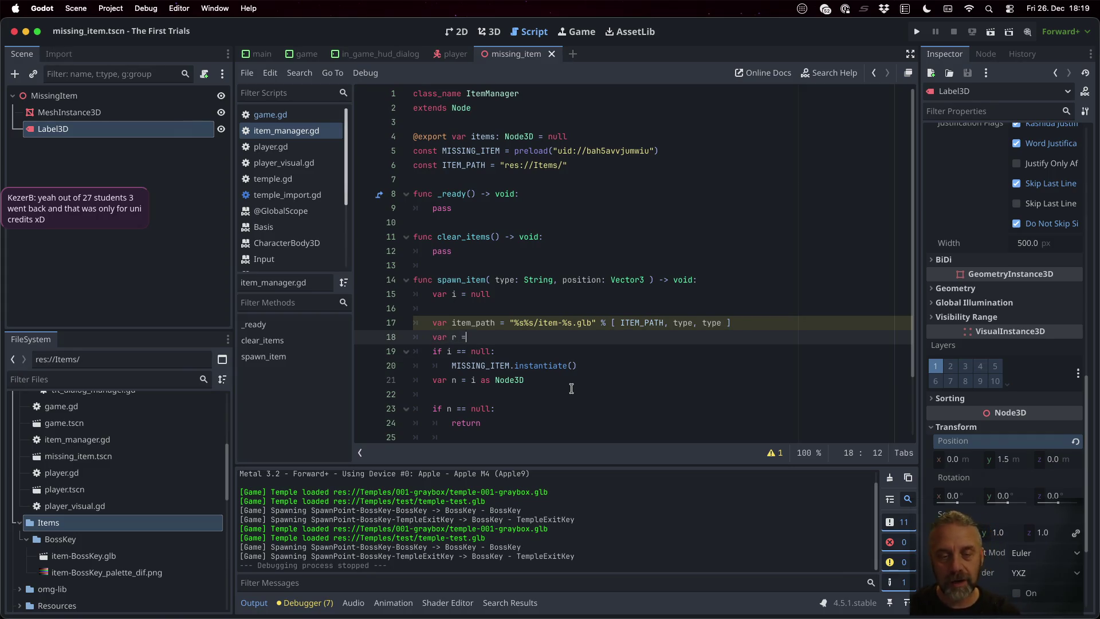
pyautogui.write(' Res')
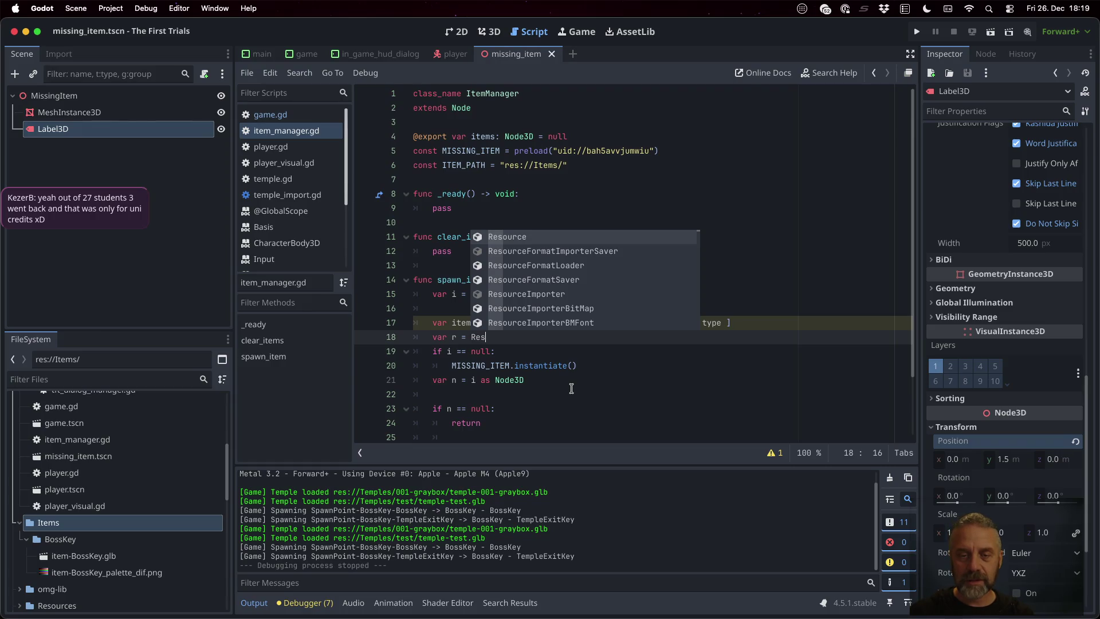
# - Write 'var r = ResourceLoader.load( item_path )' using autocomplete for Resource and ResourceLoader
pyautogui.press('Return')
pyautogui.write('L')
pyautogui.press('Return')
pyautogui.write('.load( it')
pyautogui.write('e')
pyautogui.write('m_path')
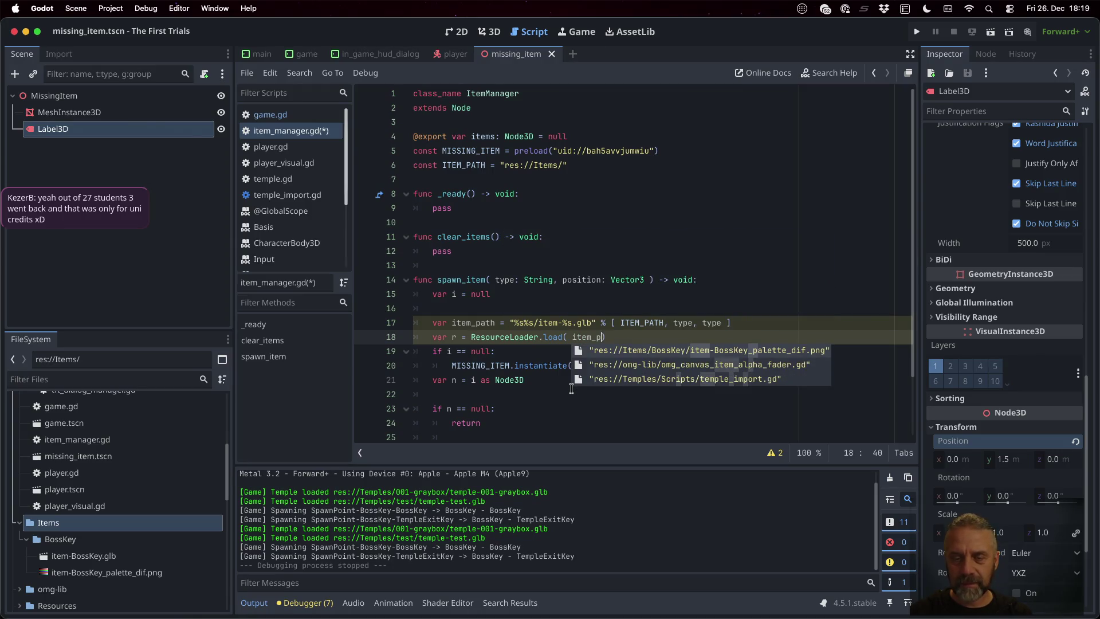
pyautogui.press('End')
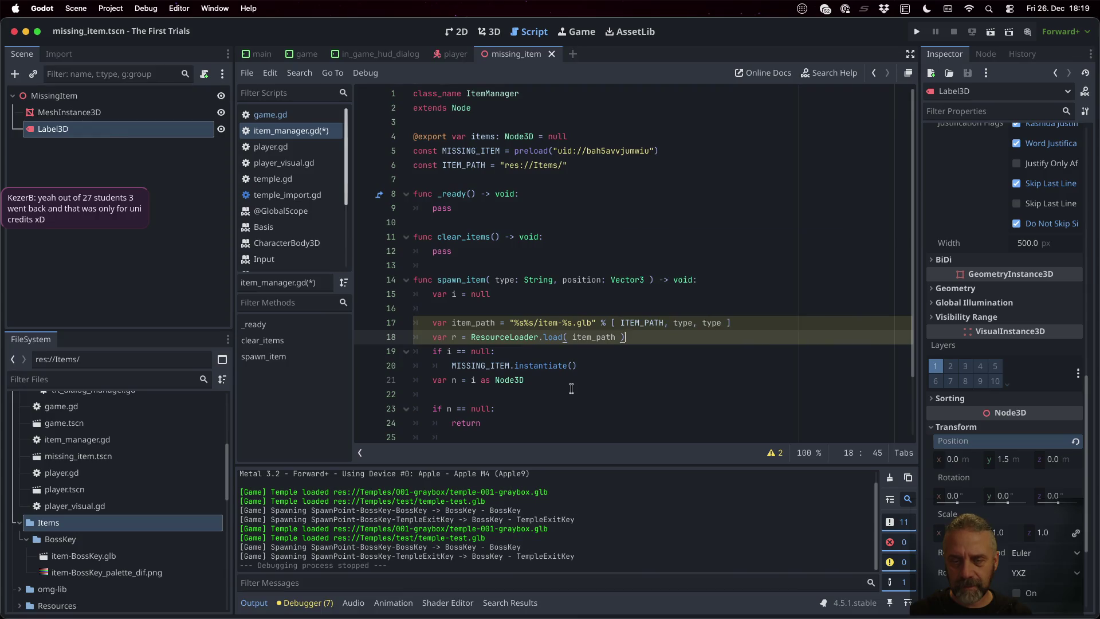
pyautogui.press('Return')
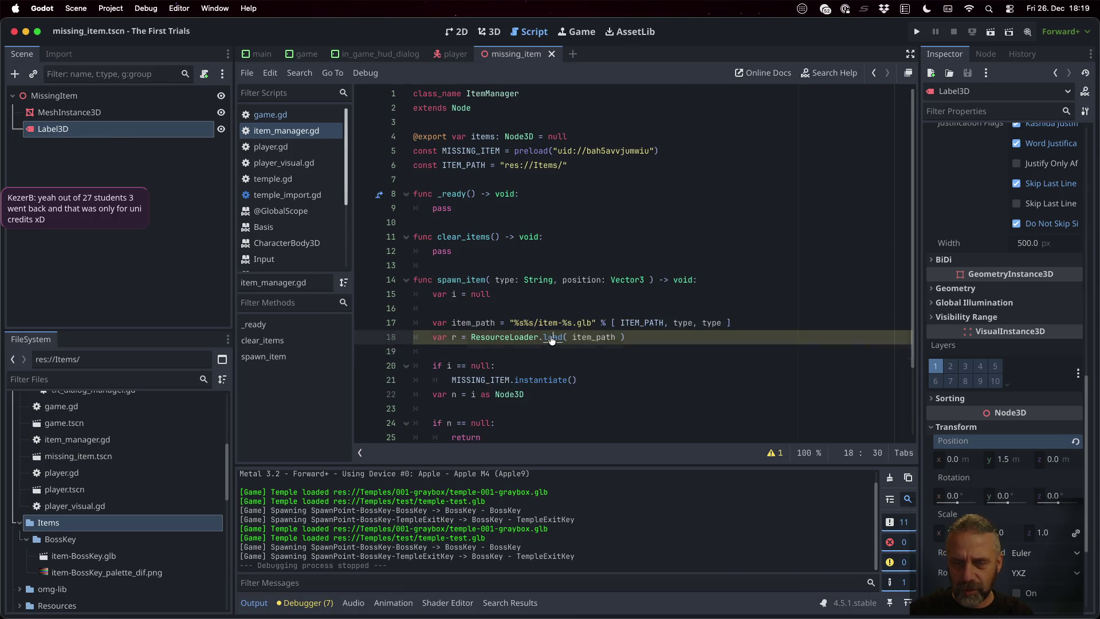
# - Read the ResourceLoader.load documentation, then return to the item_manager script
pyautogui.keyDown('super'); pyautogui.click(551, 338); pyautogui.keyUp('super')
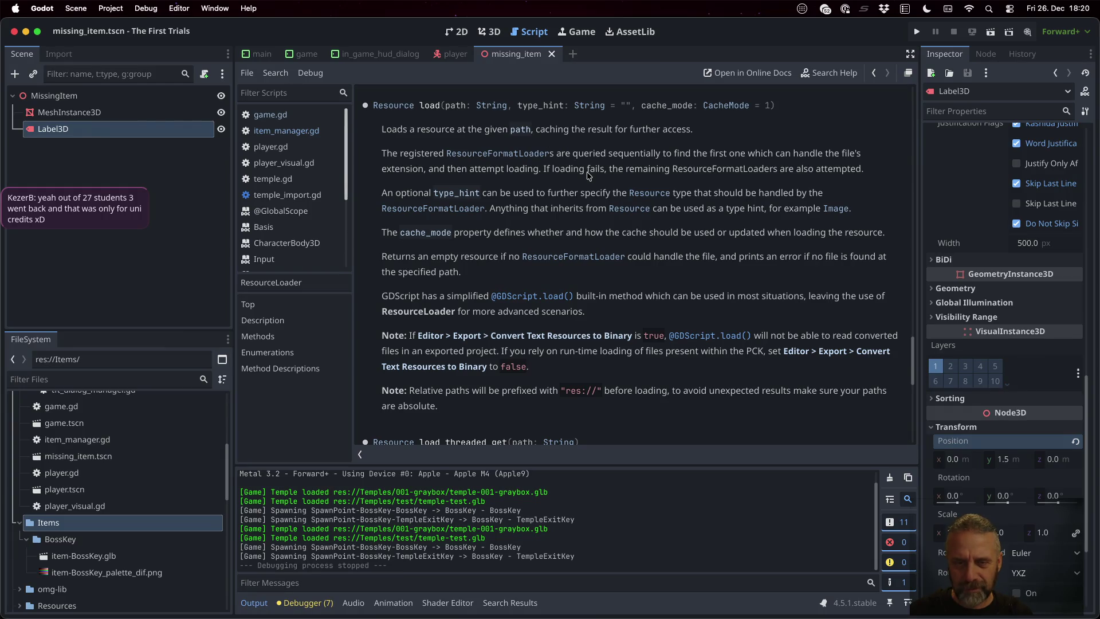
pyautogui.press('super+alt+Left')
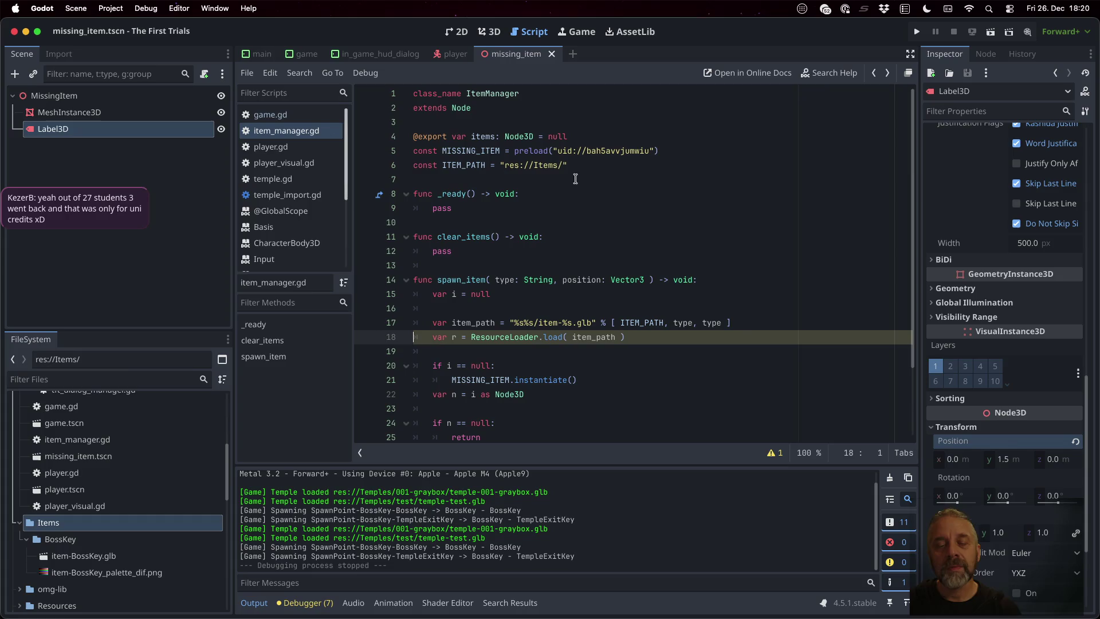
pyautogui.keyDown('super'); pyautogui.click(549, 337); pyautogui.keyUp('super')
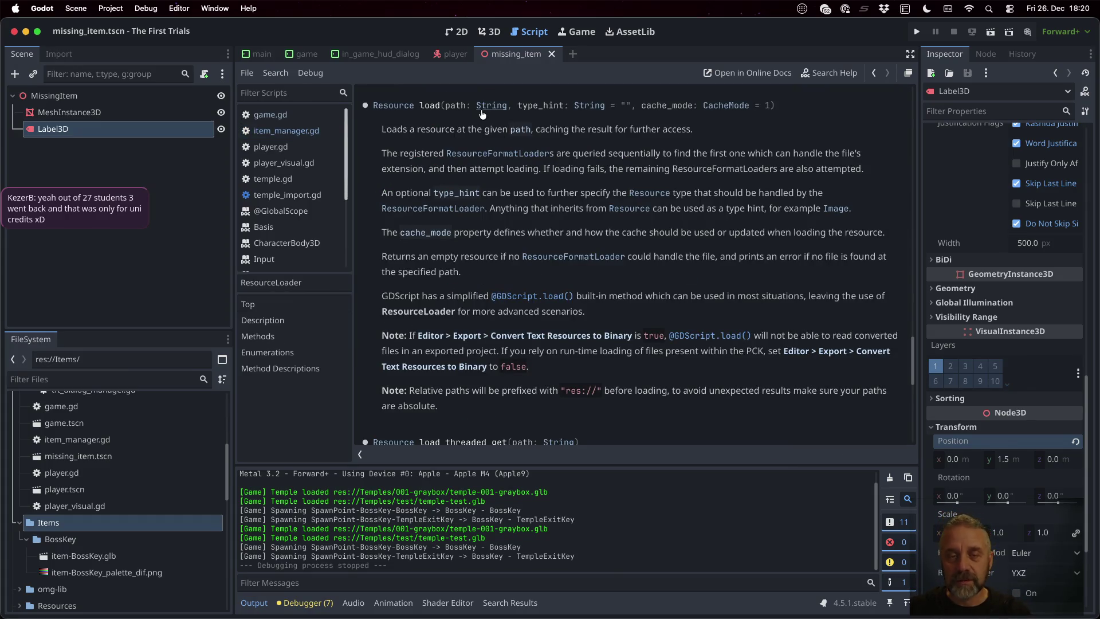
pyautogui.press('super+alt+Left')
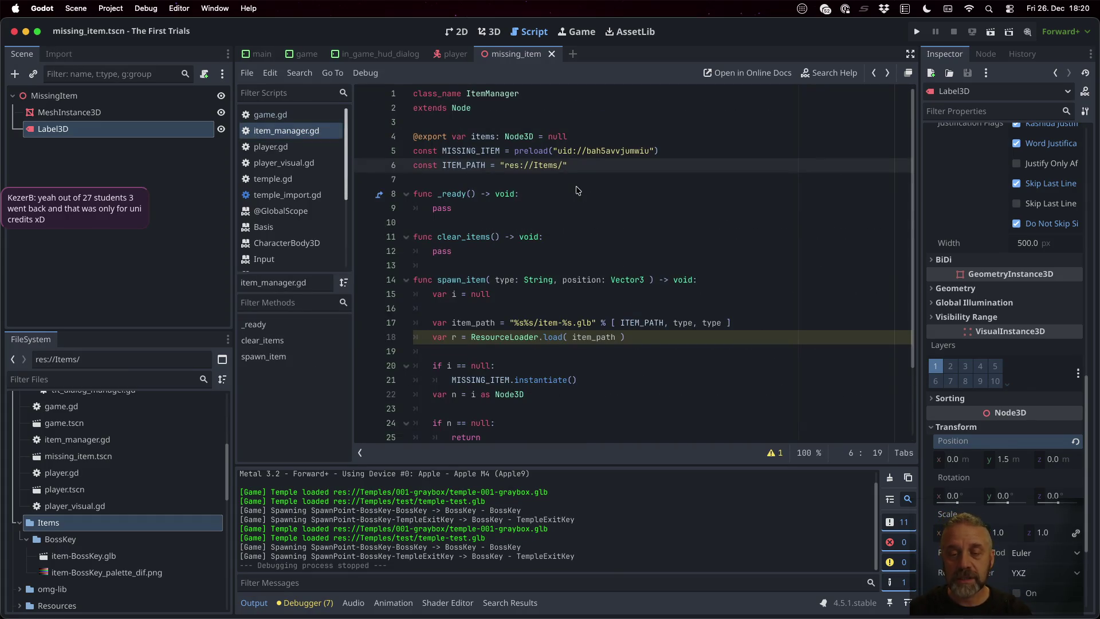
# - Begin an 'if r is PackedScene' check on a new line below the load call
pyautogui.click(664, 336)
pyautogui.press('Return')
pyautogui.press('Return')
pyautogui.write('if r is P')
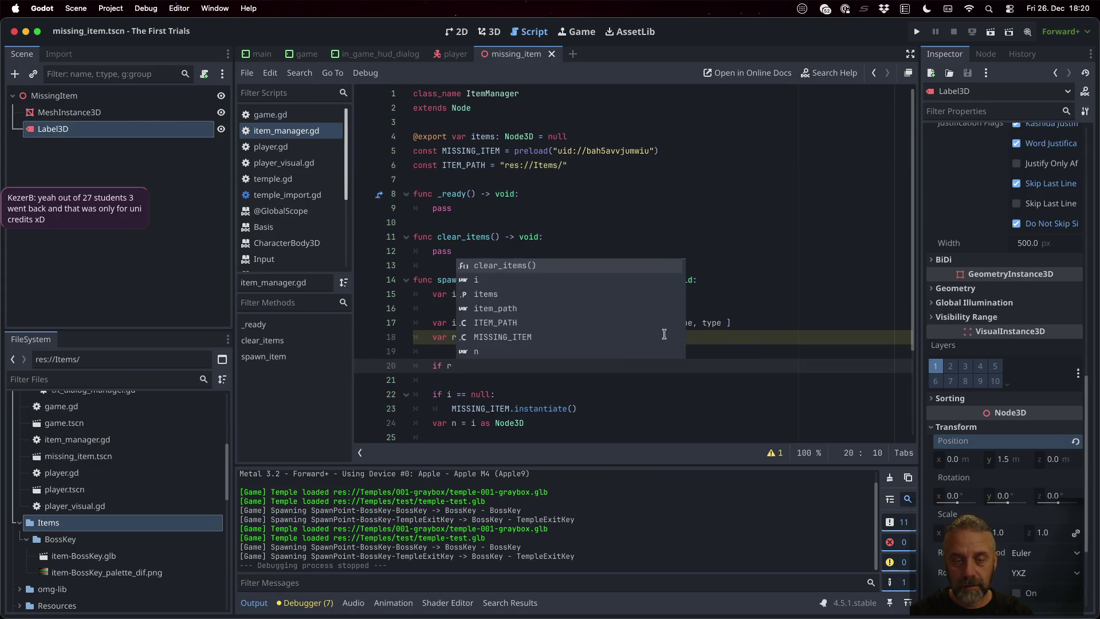
pyautogui.write('ackedSc')
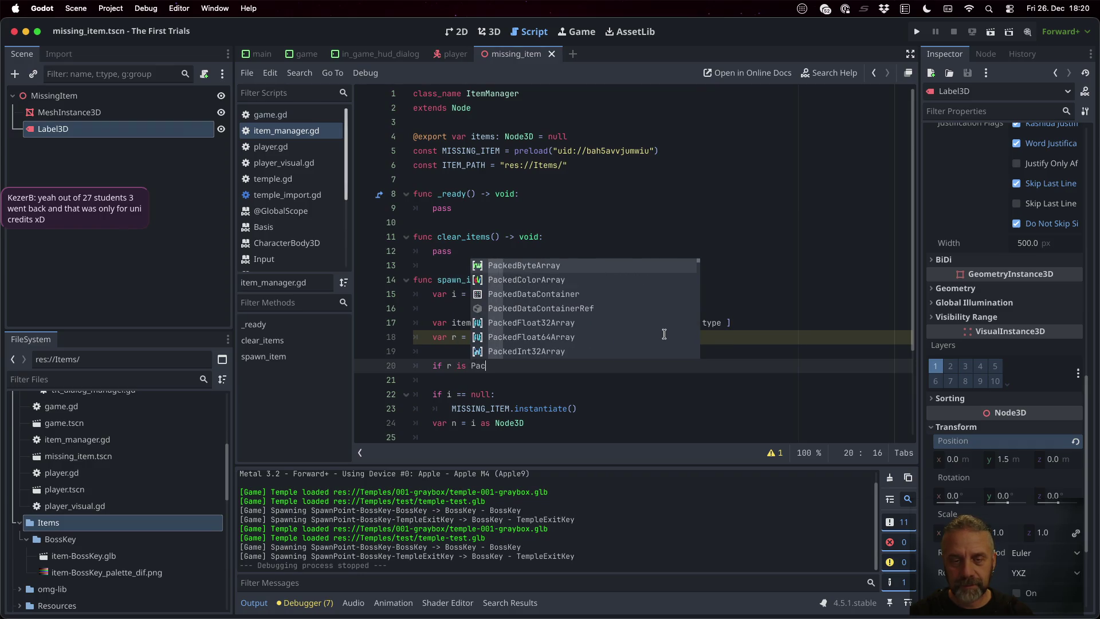
# - Finish the 'if r is PackedScene:' line and start 'i = r.in' inside it
pyautogui.press('Return')
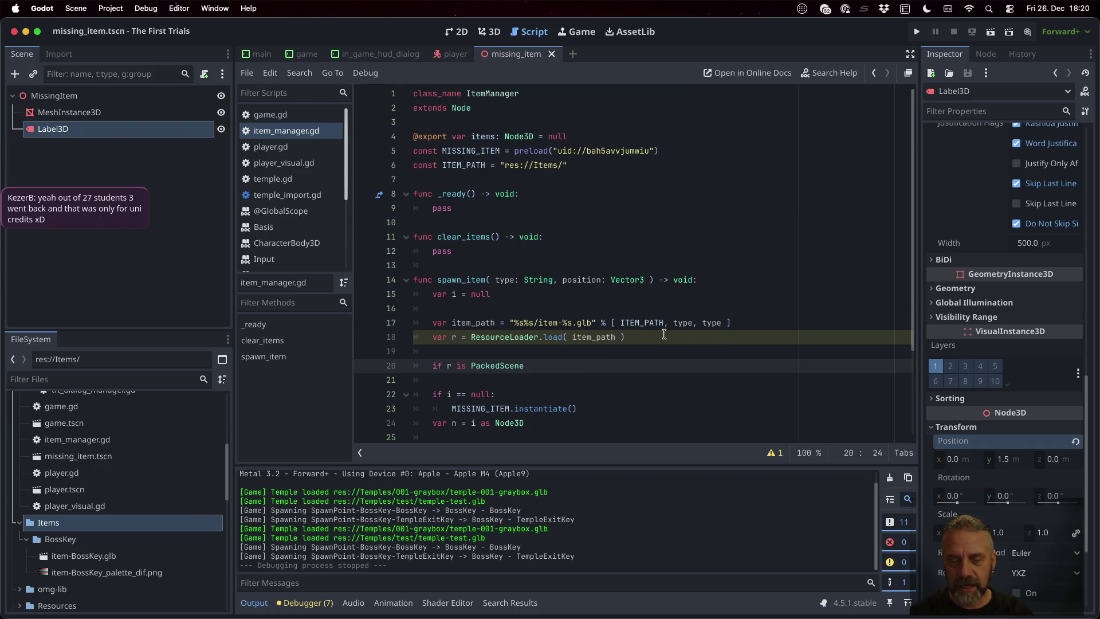
pyautogui.write(':')
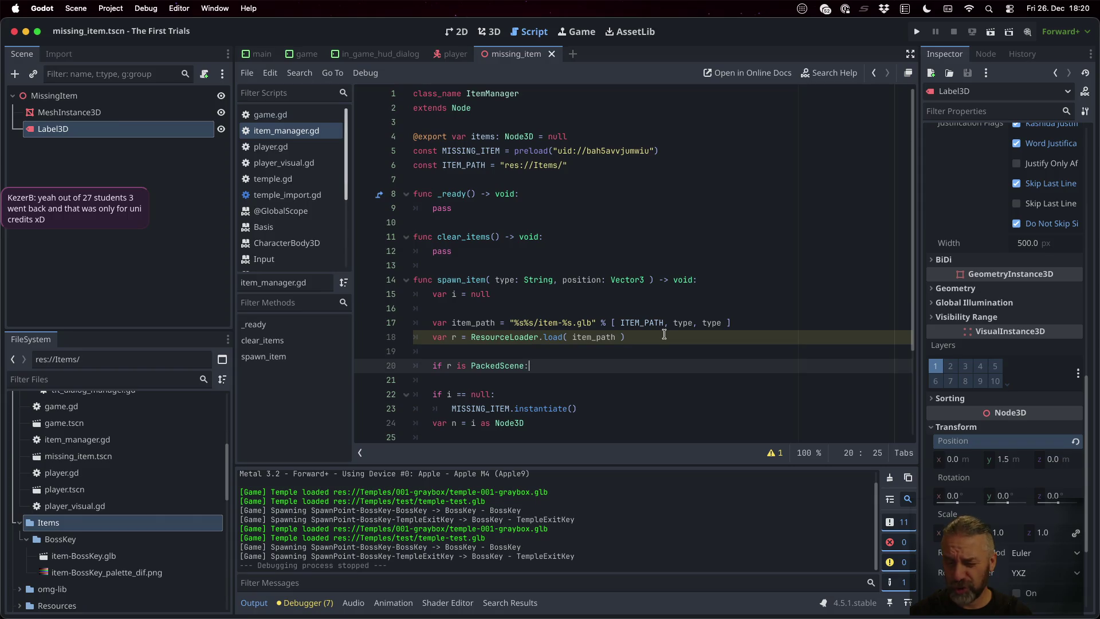
pyautogui.press('Return')
pyautogui.write('i = ')
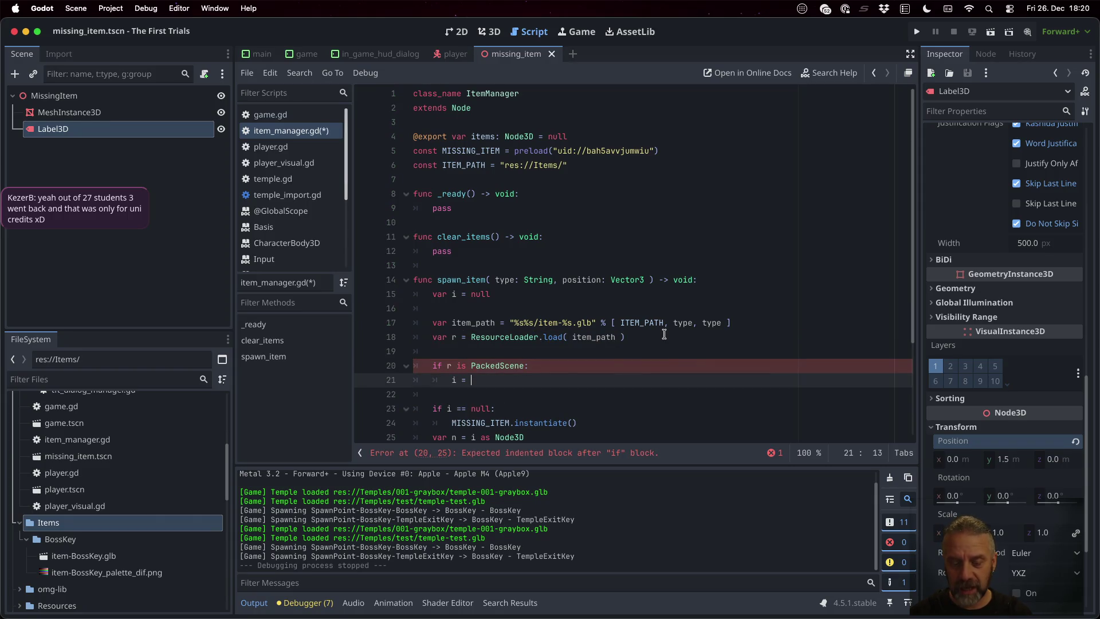
pyautogui.write('r.in')
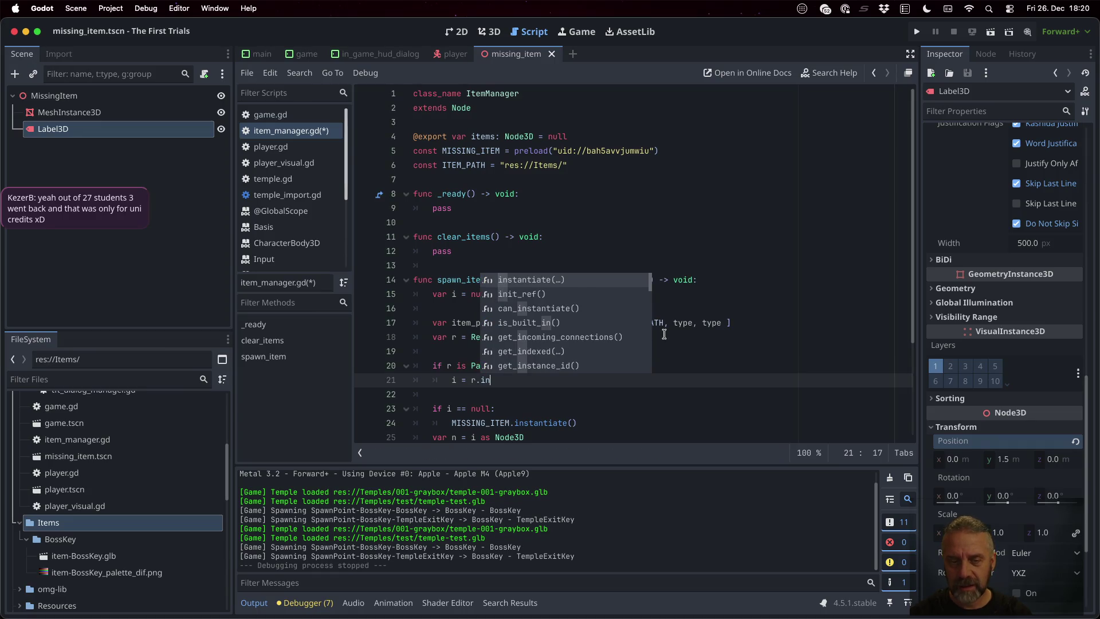
pyautogui.press('Escape')
pyautogui.press('Up')
pyautogui.press('End')
# - Add 'var ps = r as PackedScene' under the if and complete 'i = r.instantiate()'
pyautogui.press('Return')
pyautogui.write('var ps')
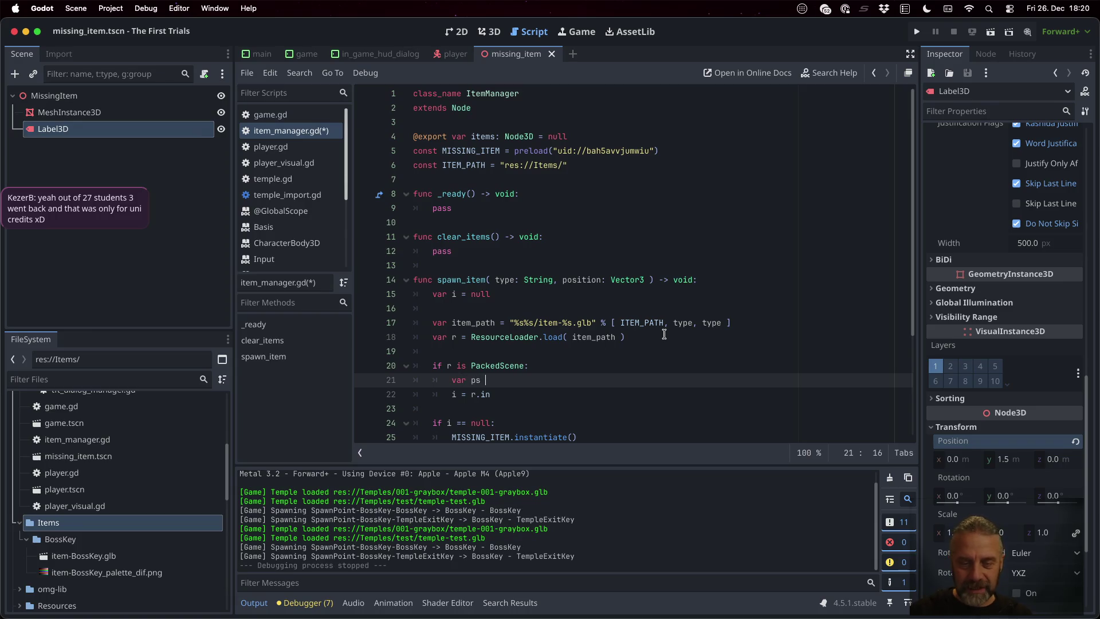
pyautogui.write(' = r as ')
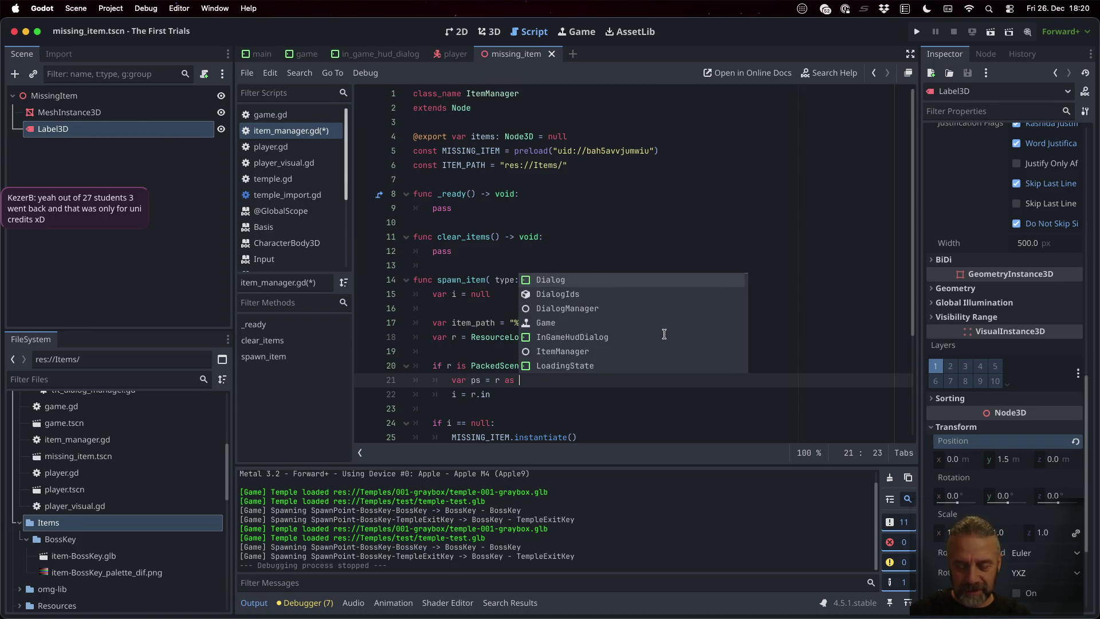
pyautogui.write('PackedS')
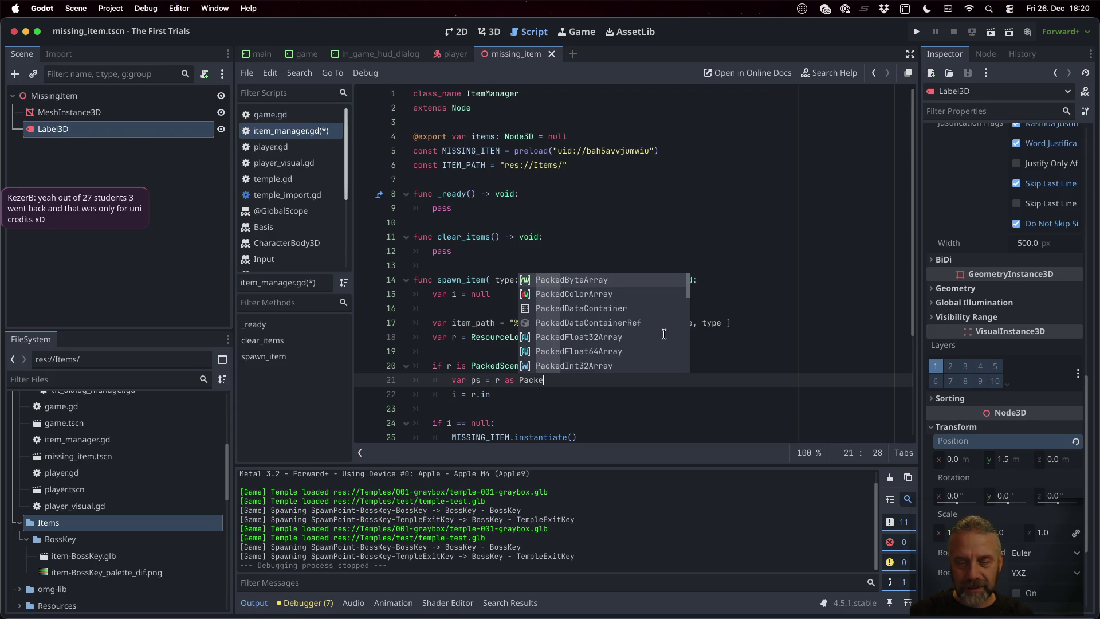
pyautogui.press('Return')
pyautogui.press('Up')
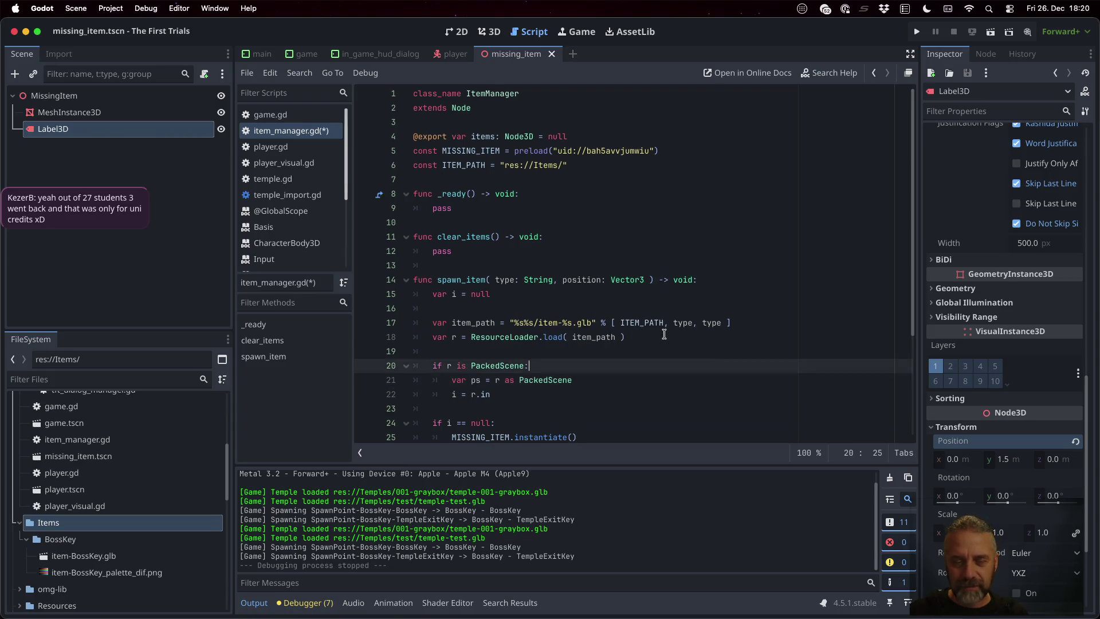
pyautogui.hotkey('shift', 'Down')
pyautogui.hotkey('shift', 'Down')
pyautogui.press('Right')
pyautogui.press('End')
pyautogui.write('st')
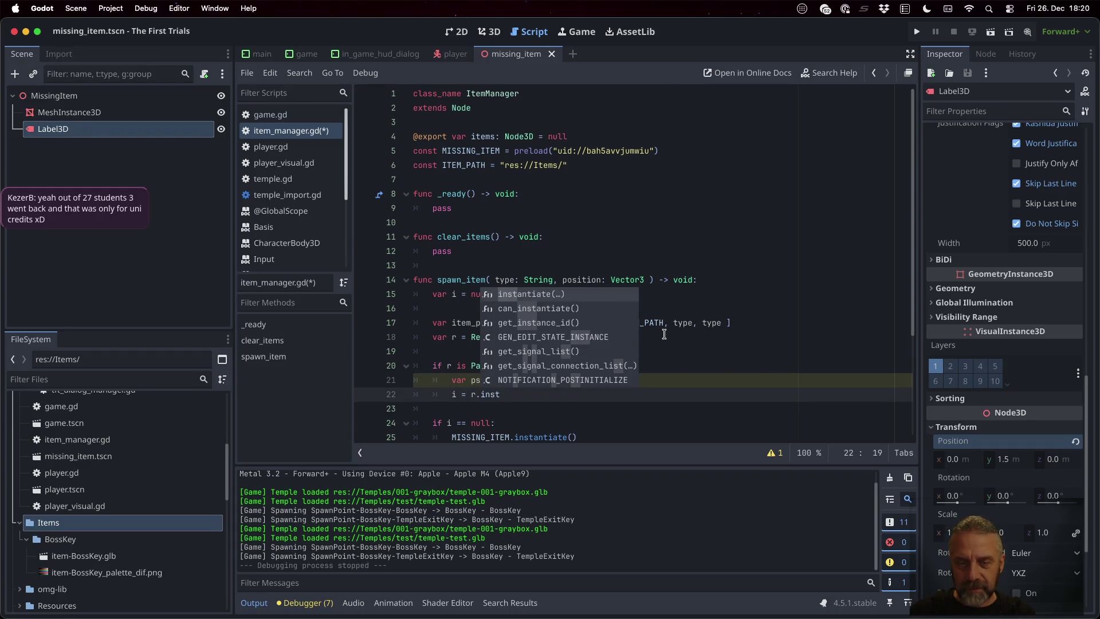
pyautogui.press('Return')
pyautogui.press('End')
pyautogui.press('Return')
# - Save item_manager.gd and run the project to test item spawning
pyautogui.press('super+s')
pyautogui.scroll(-3, 664, 334)
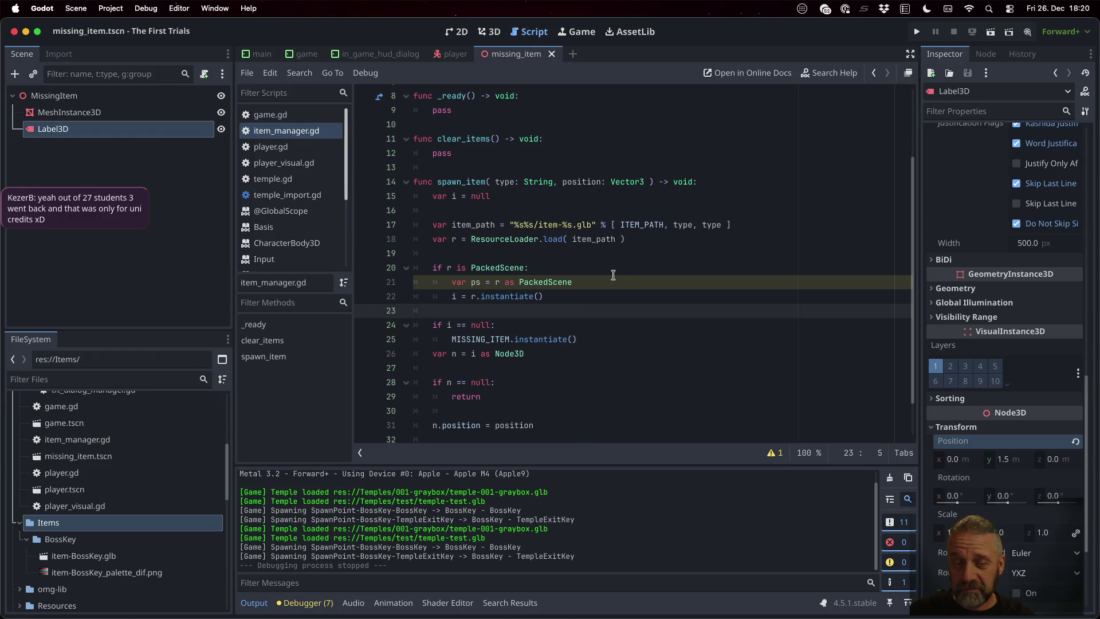
pyautogui.click(598, 297)
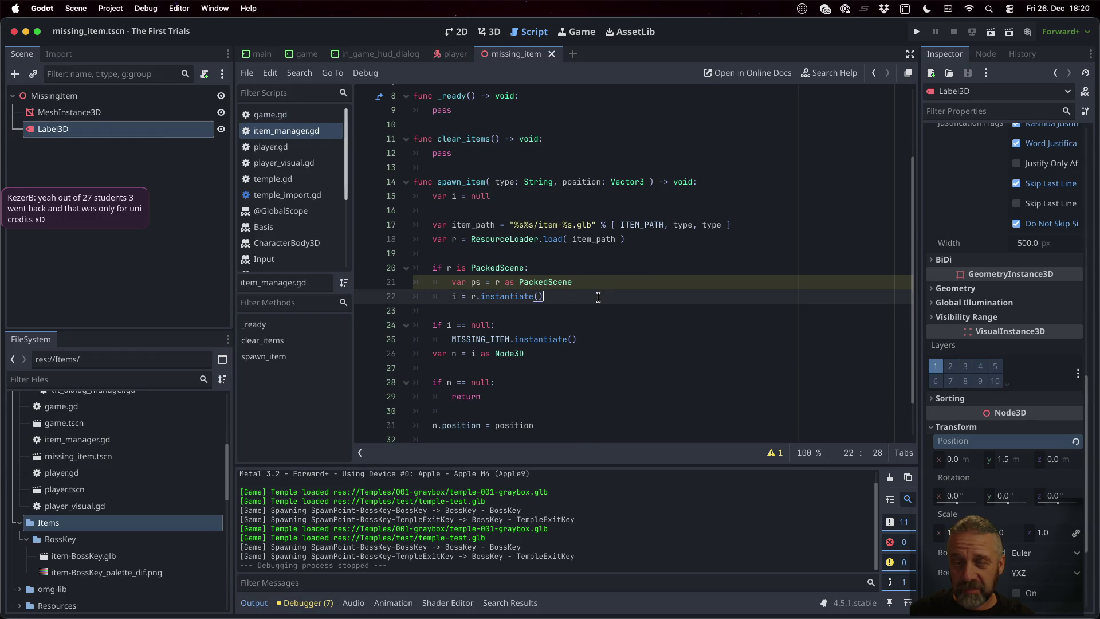
pyautogui.click(916, 32)
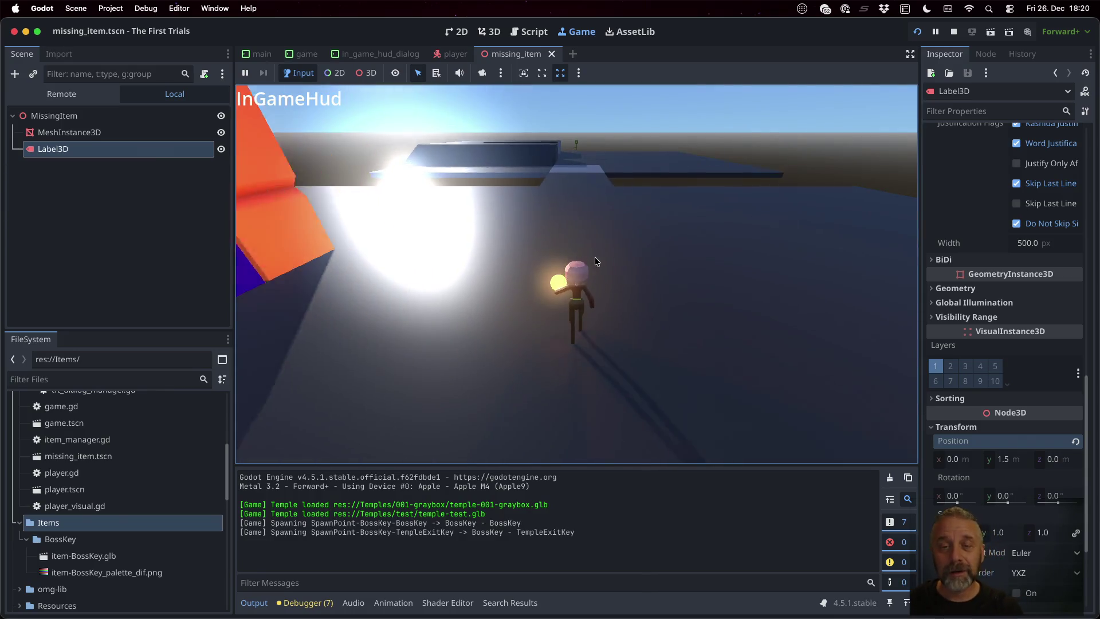
# - Walk around with W, A and D to spot the spawned golden key, then stop the game
pyautogui.press('w')
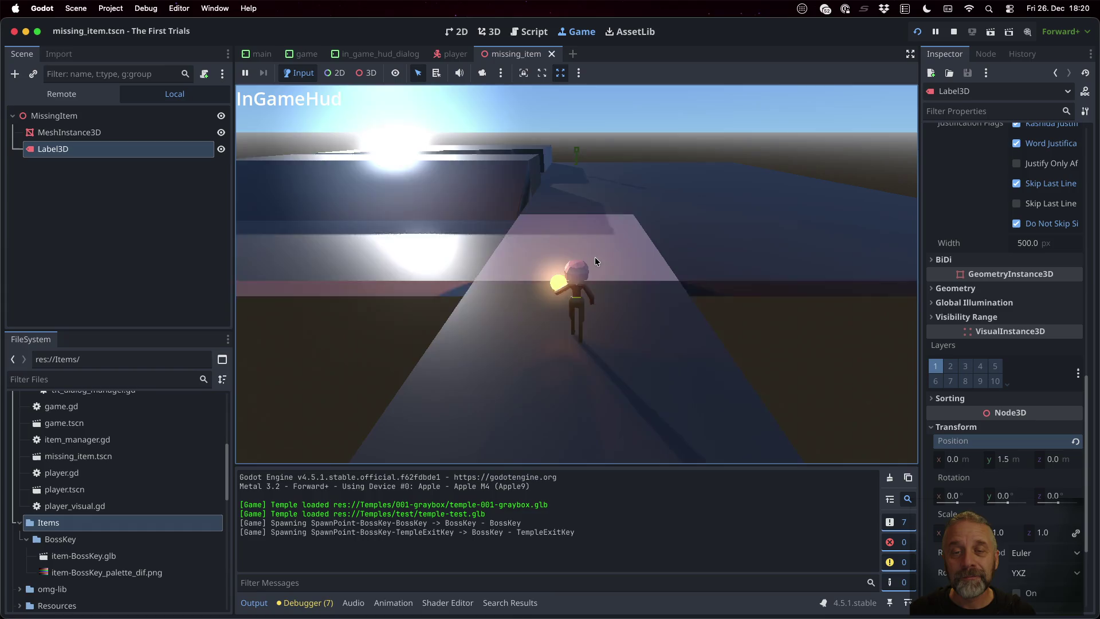
pyautogui.press('w')
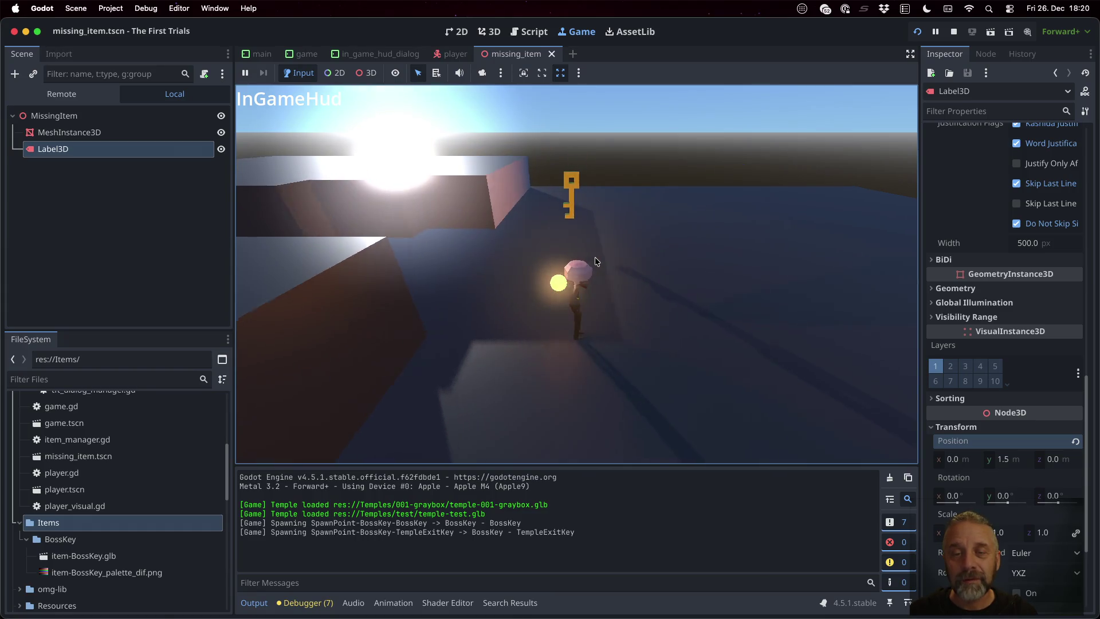
pyautogui.press('d')
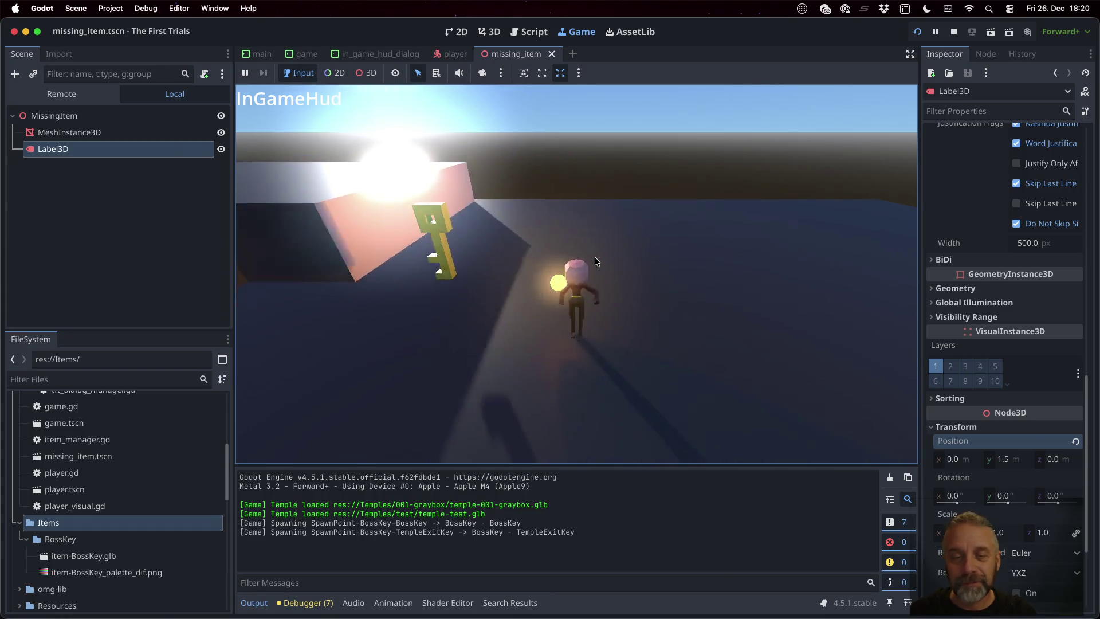
pyautogui.press('a')
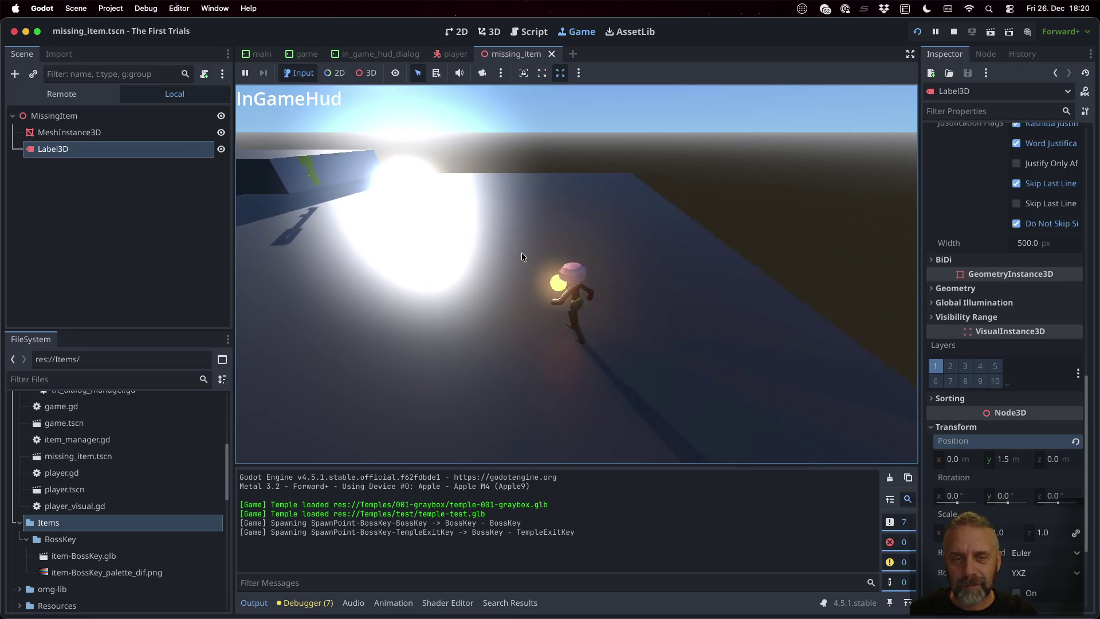
pyautogui.press('a')
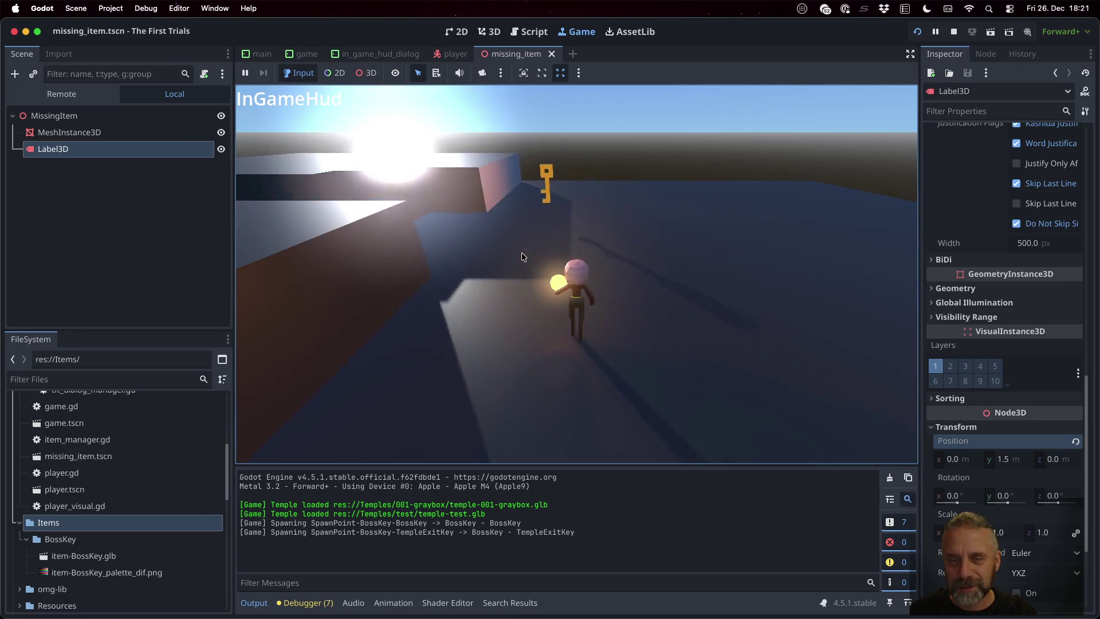
pyautogui.press('a')
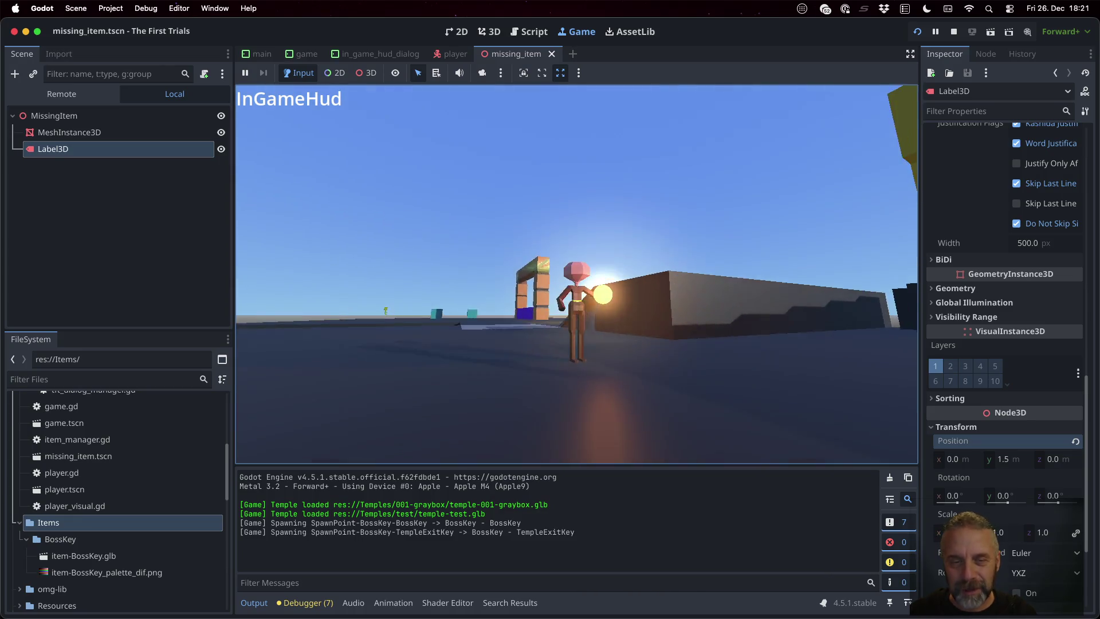
pyautogui.press('w')
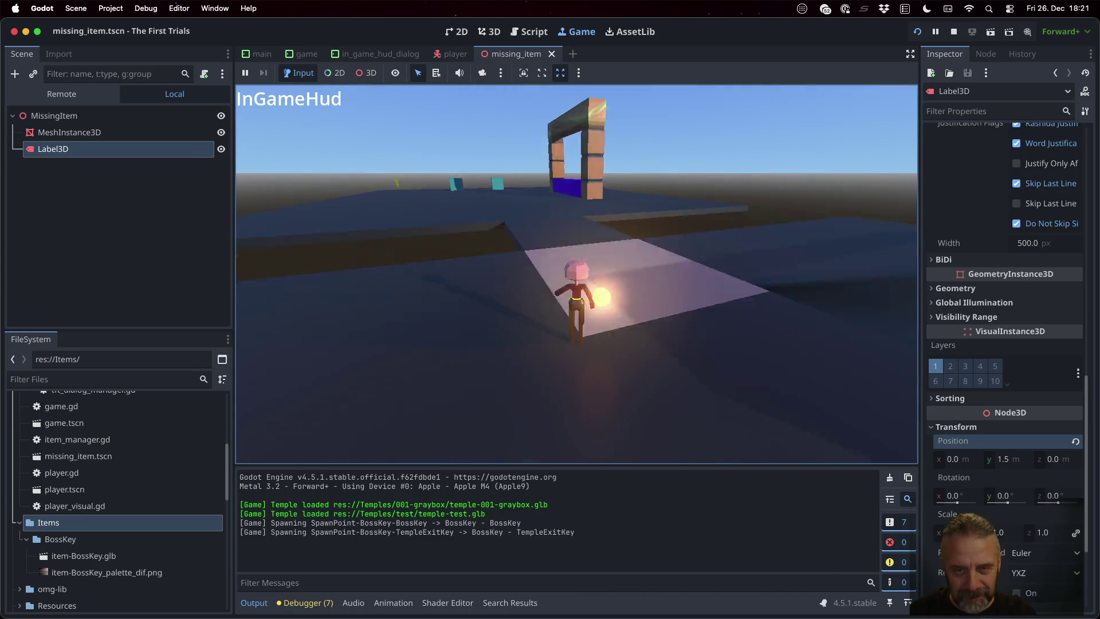
pyautogui.press('a')
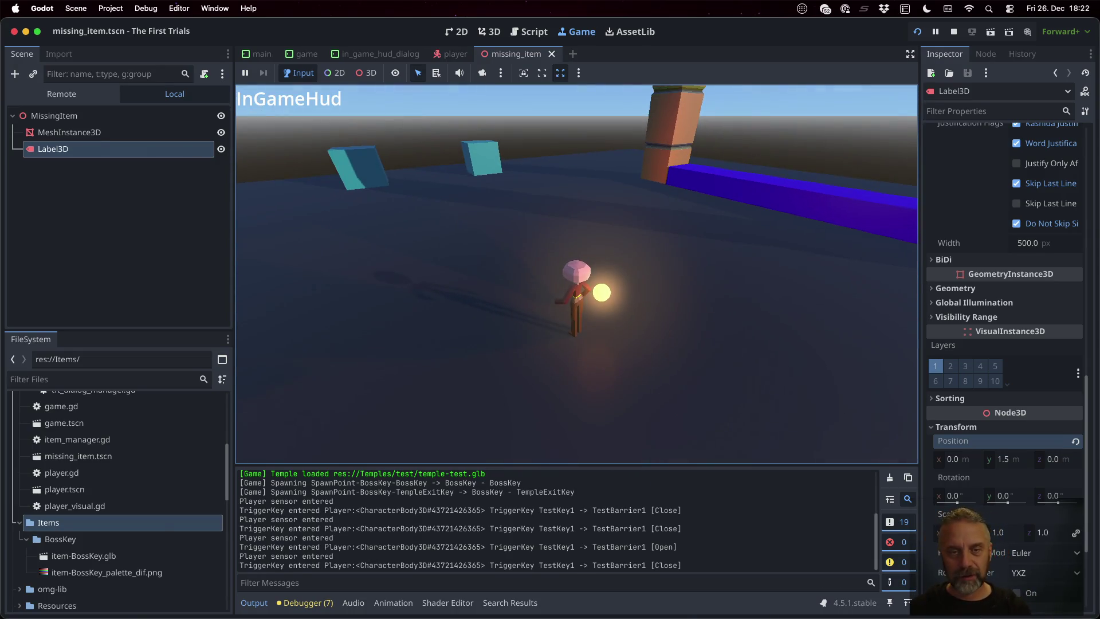
pyautogui.click(953, 32)
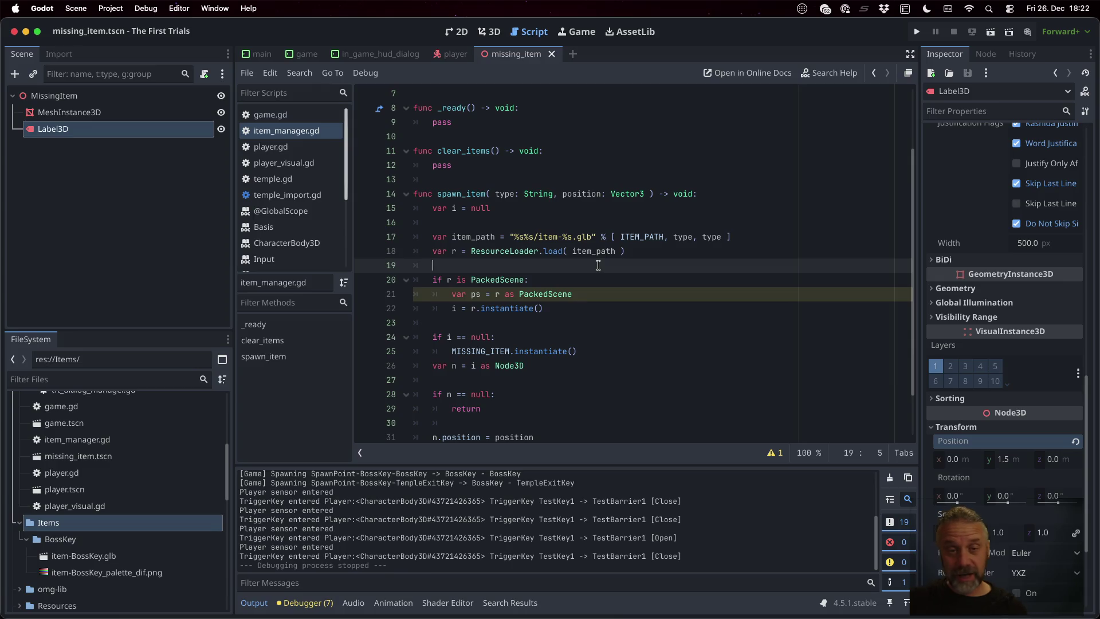
# - Declare 'func pickup_item( position: Vector3 ) -> String:' below spawn_item
pyautogui.scroll(5, 598, 265)
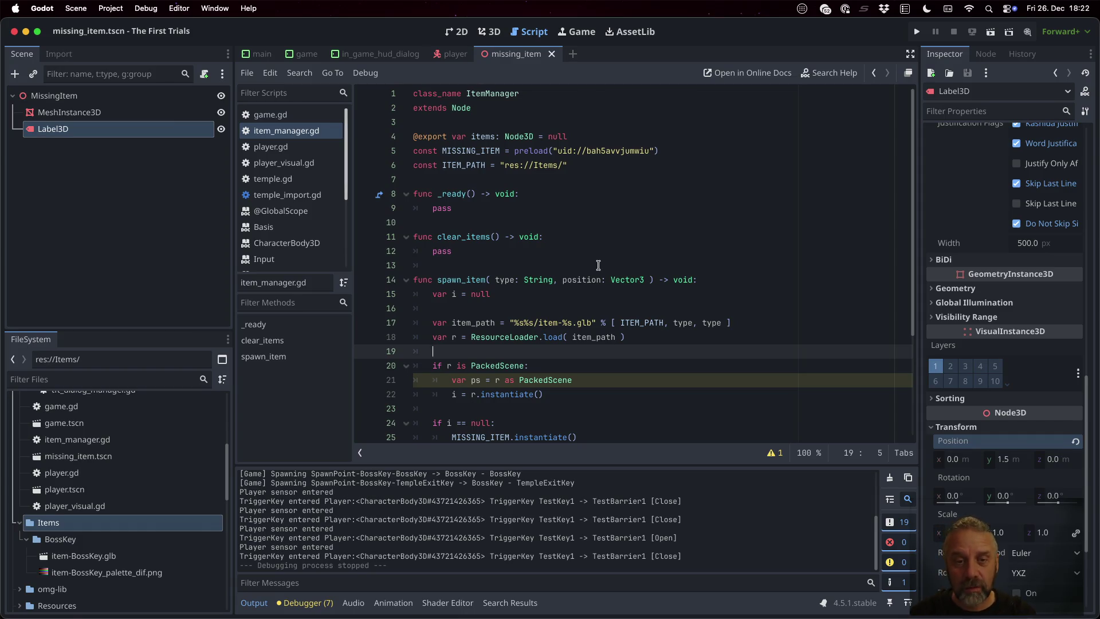
pyautogui.press('Down')
pyautogui.press('Down')
pyautogui.press('Down')
pyautogui.press('Return')
pyautogui.write('func pickup_ite')
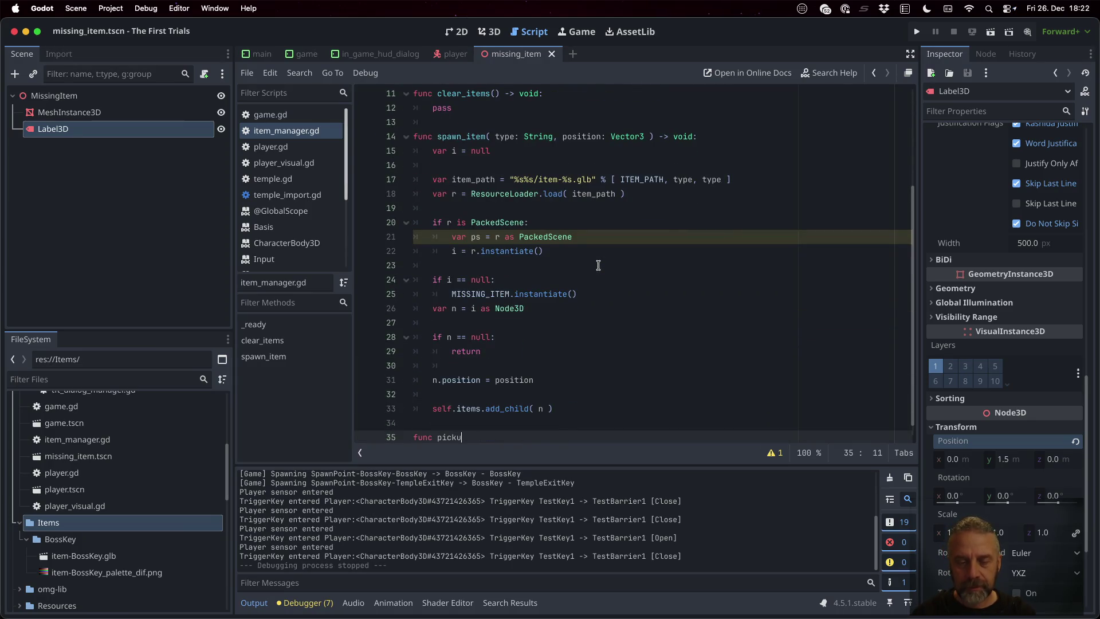
pyautogui.write('m( ')
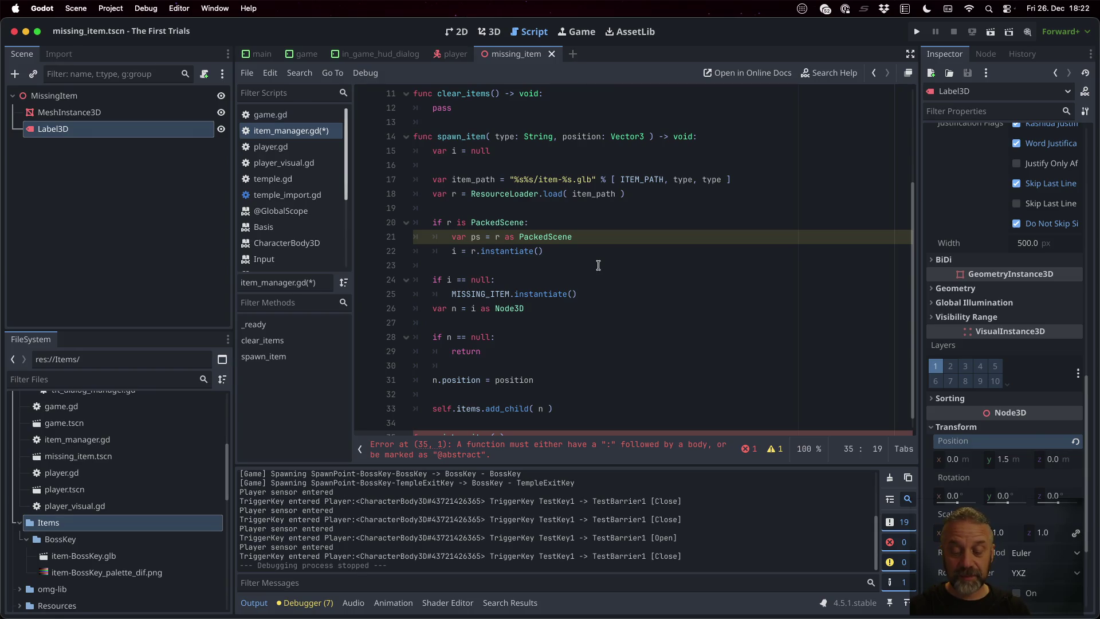
pyautogui.write('pos')
pyautogui.write('iti')
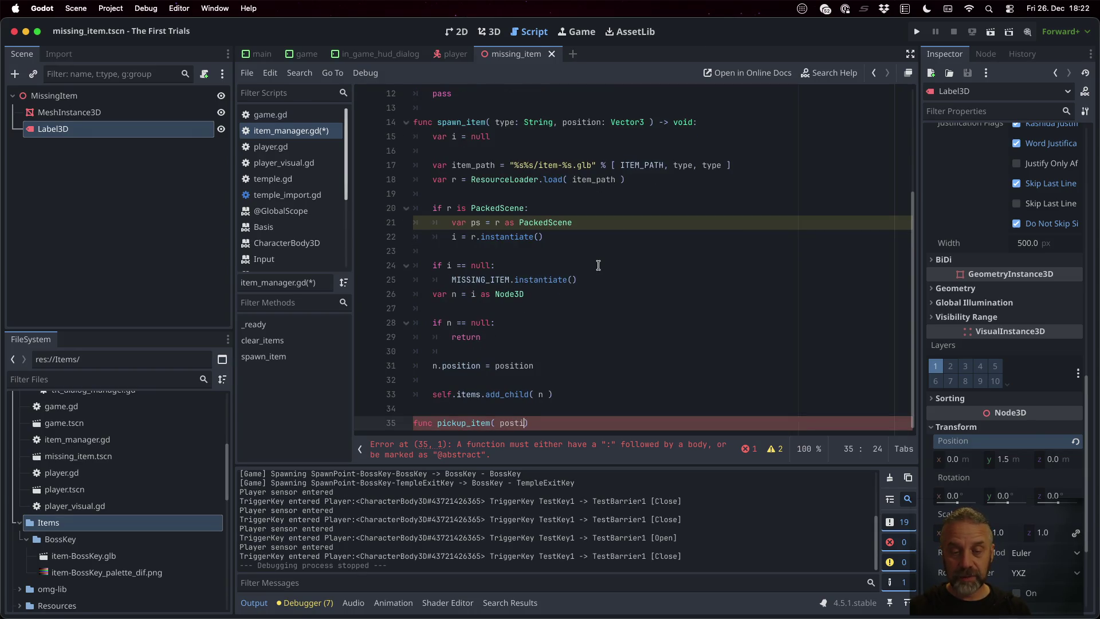
pyautogui.press('BackSpace')
pyautogui.press('BackSpace')
pyautogui.press('BackSpace')
pyautogui.write('ition: Ve')
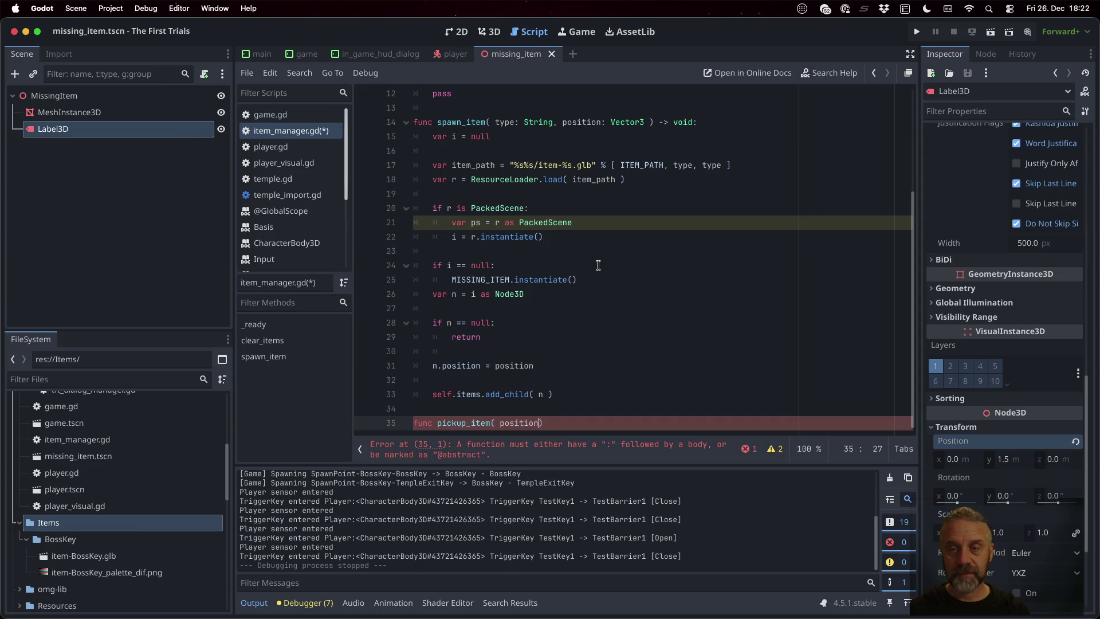
pyautogui.write('ctor3 )')
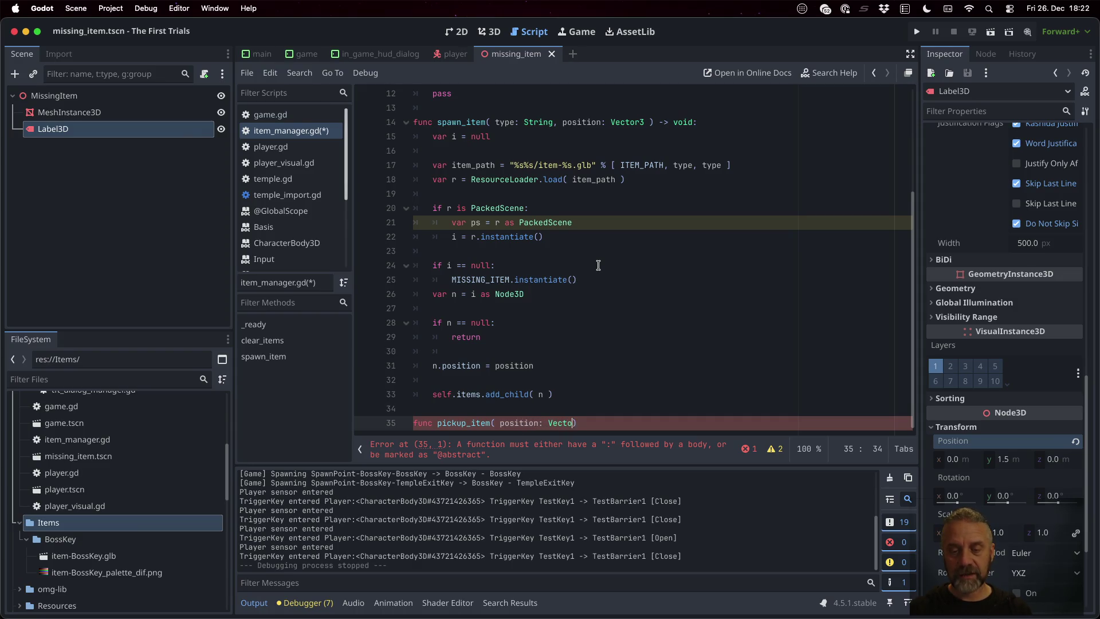
pyautogui.write(' -> Nod')
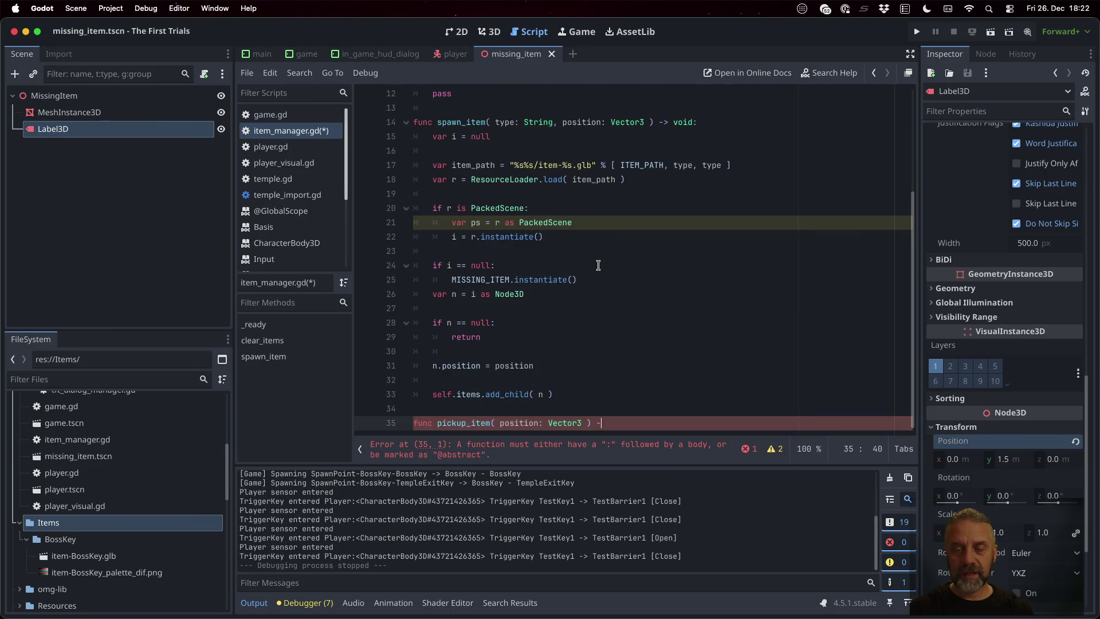
pyautogui.press('BackSpace')
pyautogui.press('BackSpace')
pyautogui.press('BackSpace')
pyautogui.write('String:')
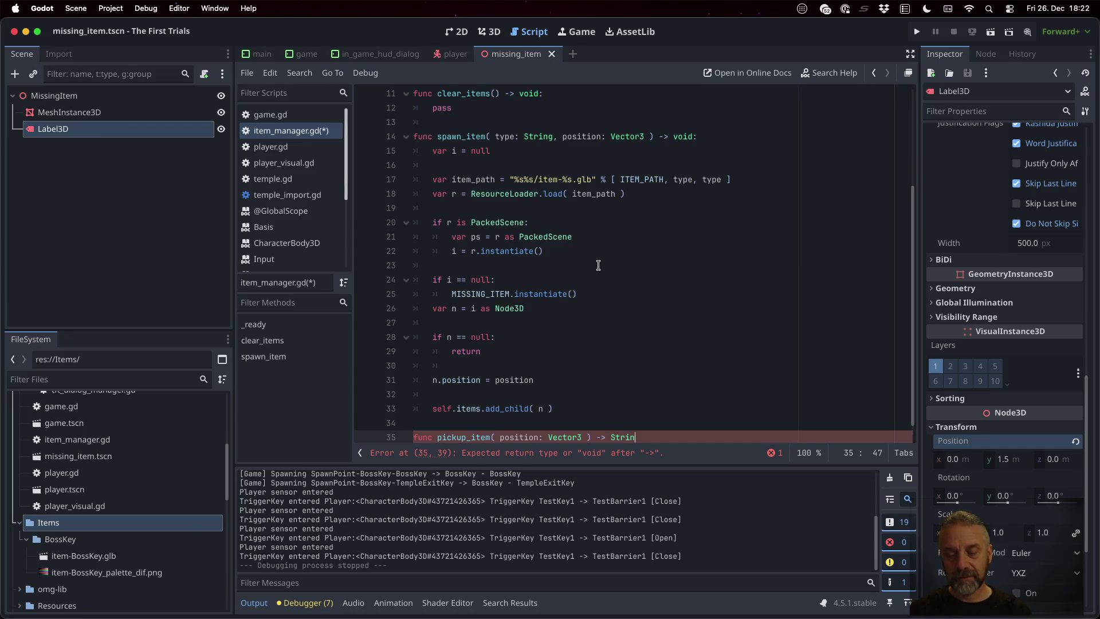
# - Stub the pickup_item body with 'return null' and save item_manager.gd
pyautogui.press('Return')
pyautogui.write('return nu')
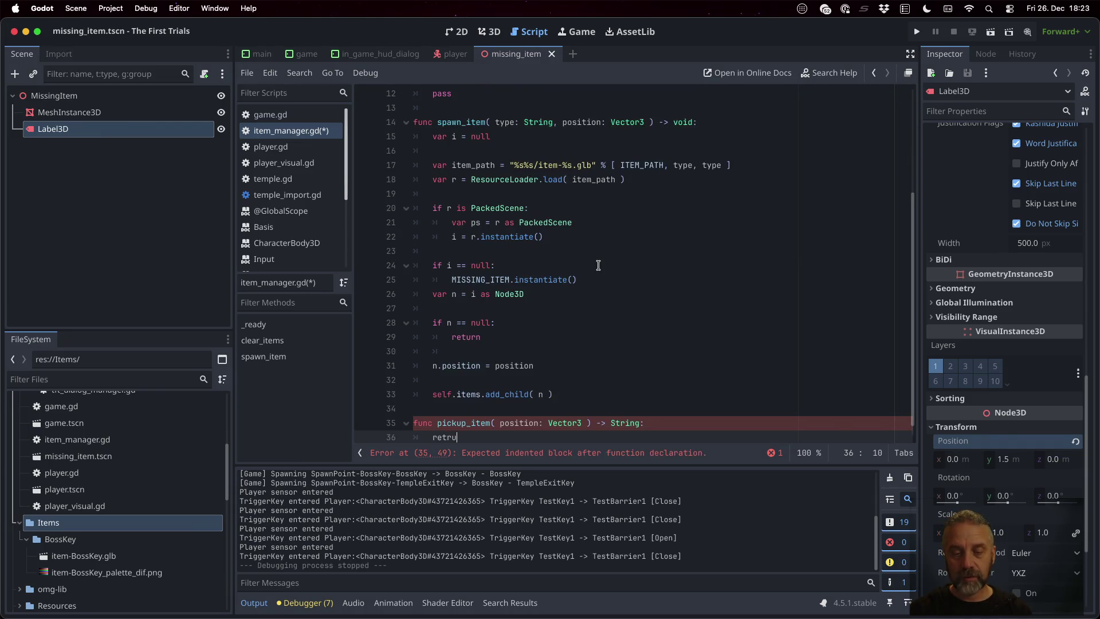
pyautogui.write('ll')
pyautogui.press('Return')
pyautogui.press('Return')
pyautogui.hotkey('ctrl', 's')
pyautogui.press('Up')
pyautogui.press('Up')
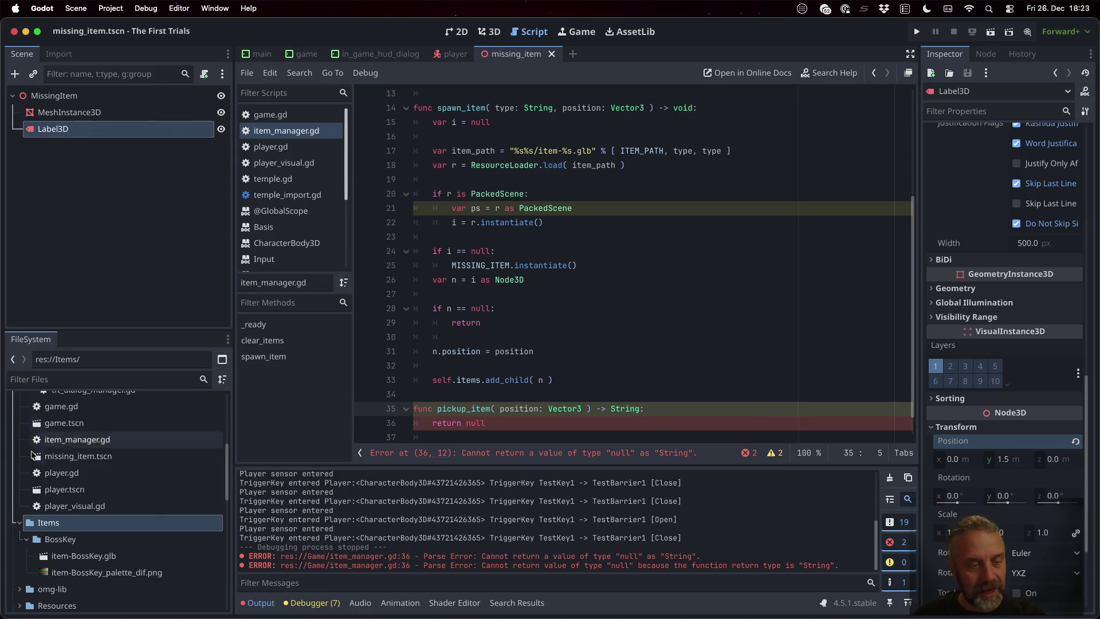
pyautogui.scroll(5, 79, 463)
# - Create a new script named item.gd in the Game folder
pyautogui.click(56, 440)
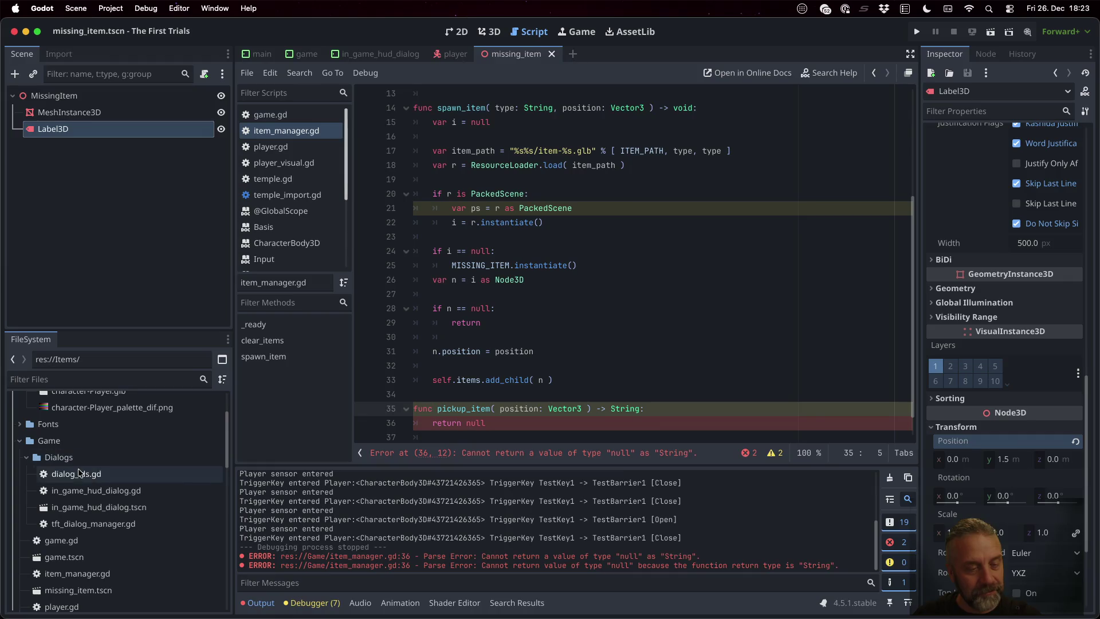
pyautogui.rightClick(56, 440)
pyautogui.moveTo(127, 373)
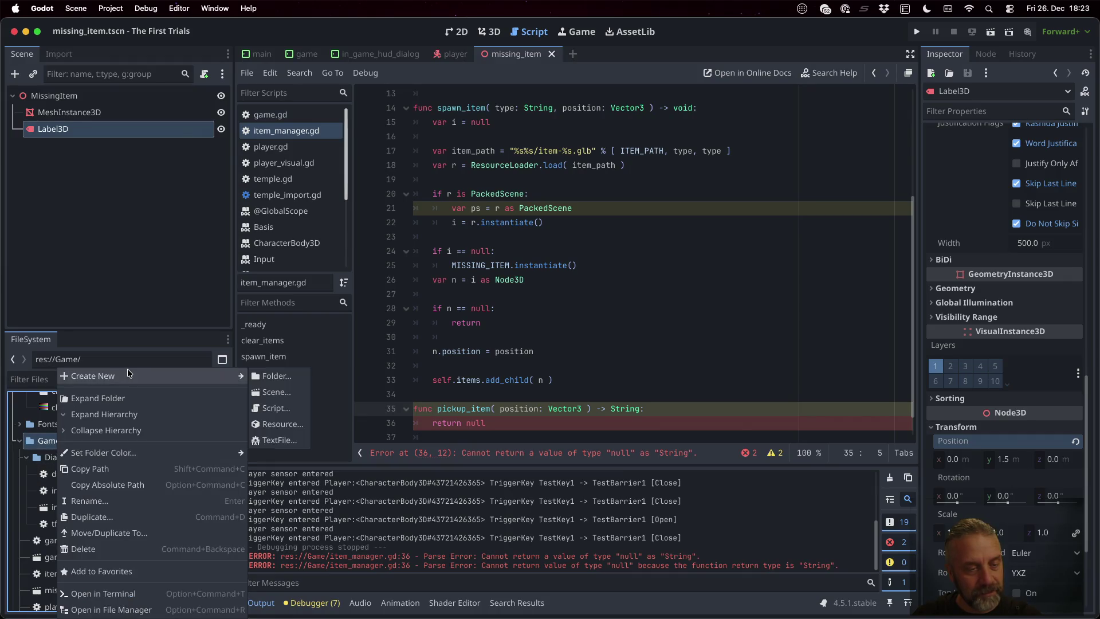
pyautogui.click(285, 413)
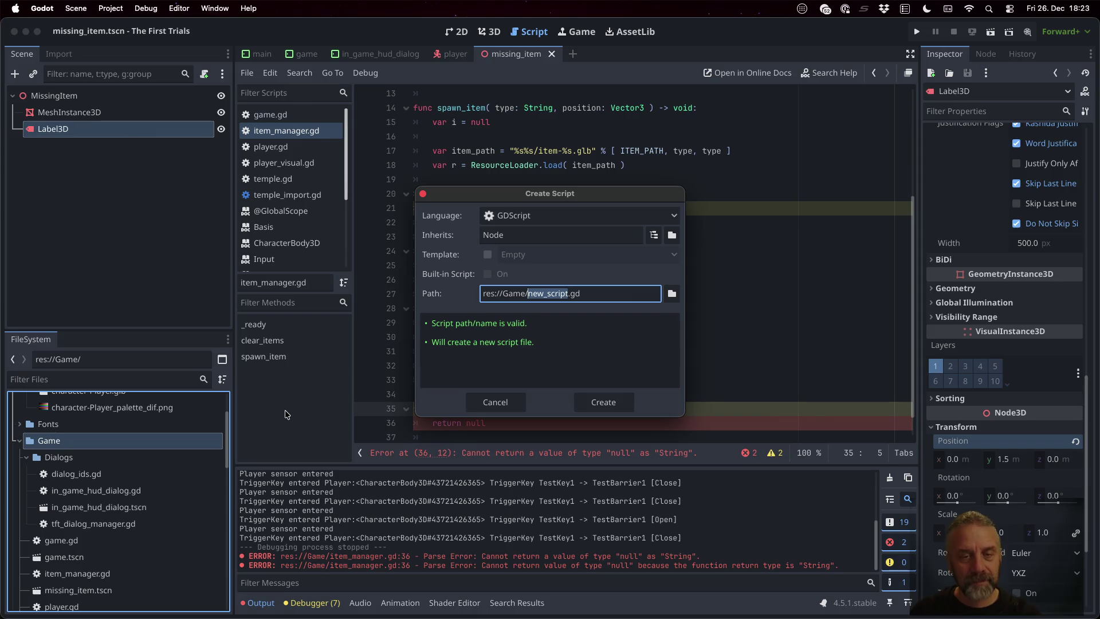
pyautogui.write('item')
pyautogui.press('Return')
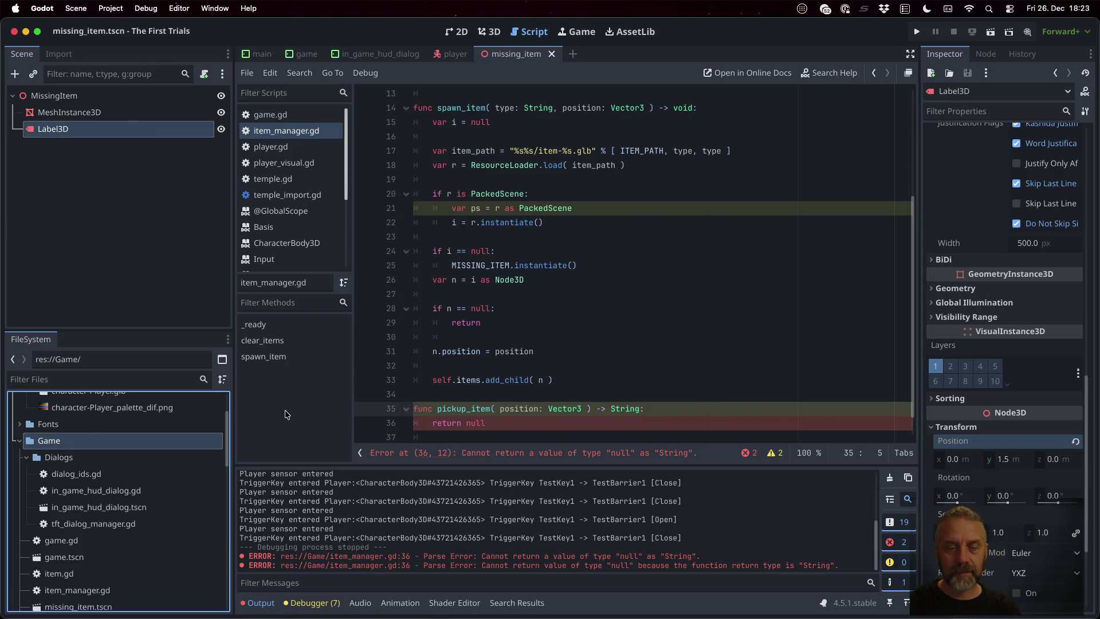
# - Open item.gd and declare 'class_name Item' extending Node3D
pyautogui.scroll(-1, 115, 487)
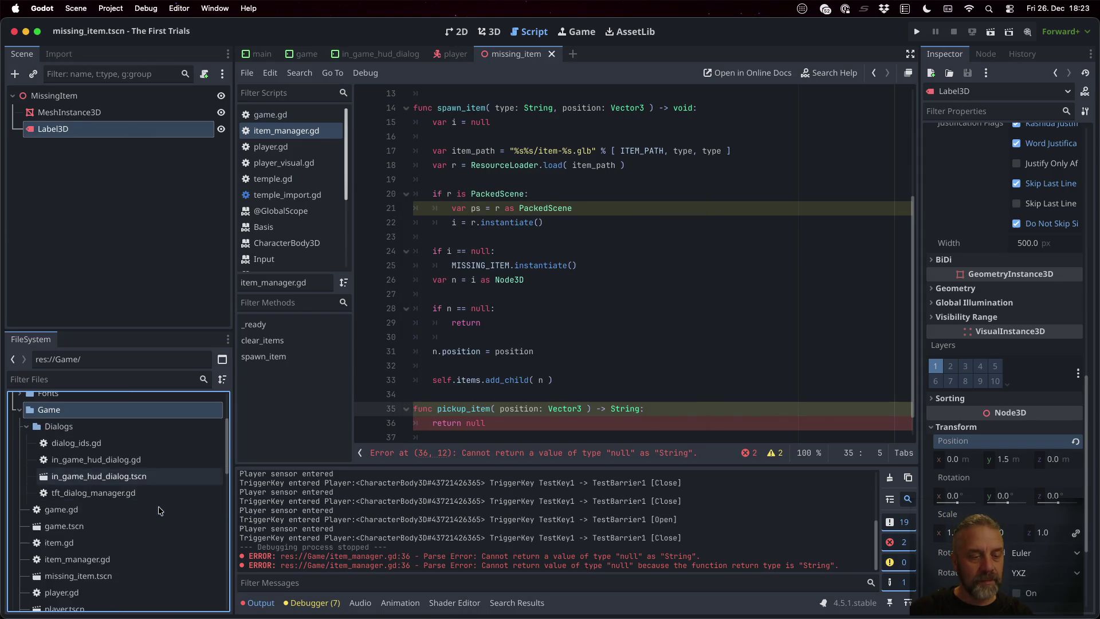
pyautogui.doubleClick(137, 540)
pyautogui.press('Return')
pyautogui.press('Up')
pyautogui.write('class_')
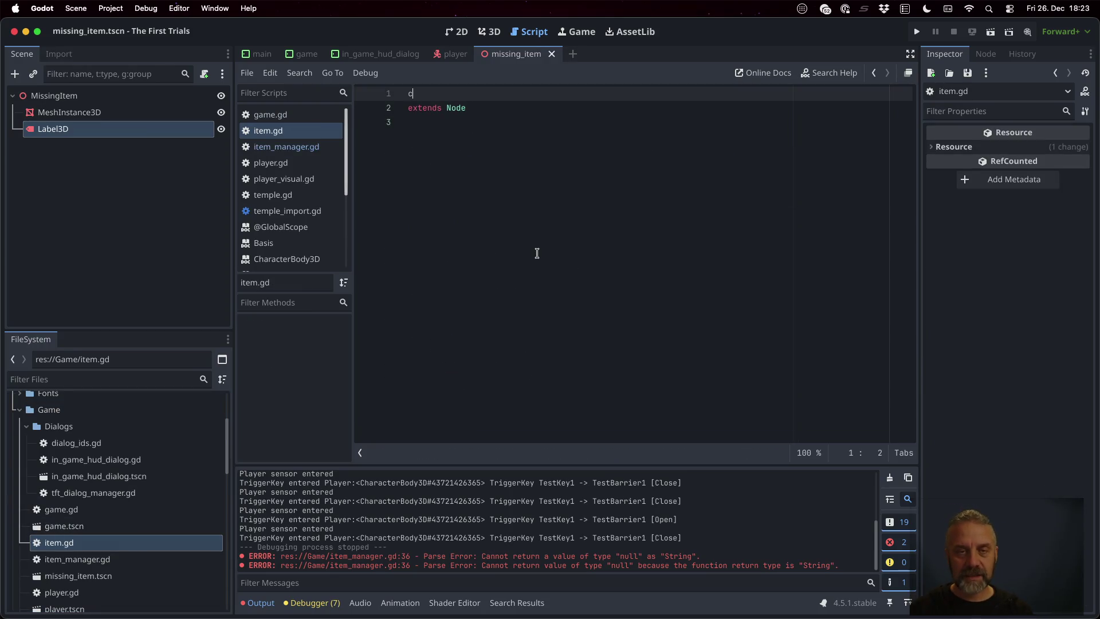
pyautogui.write('name ')
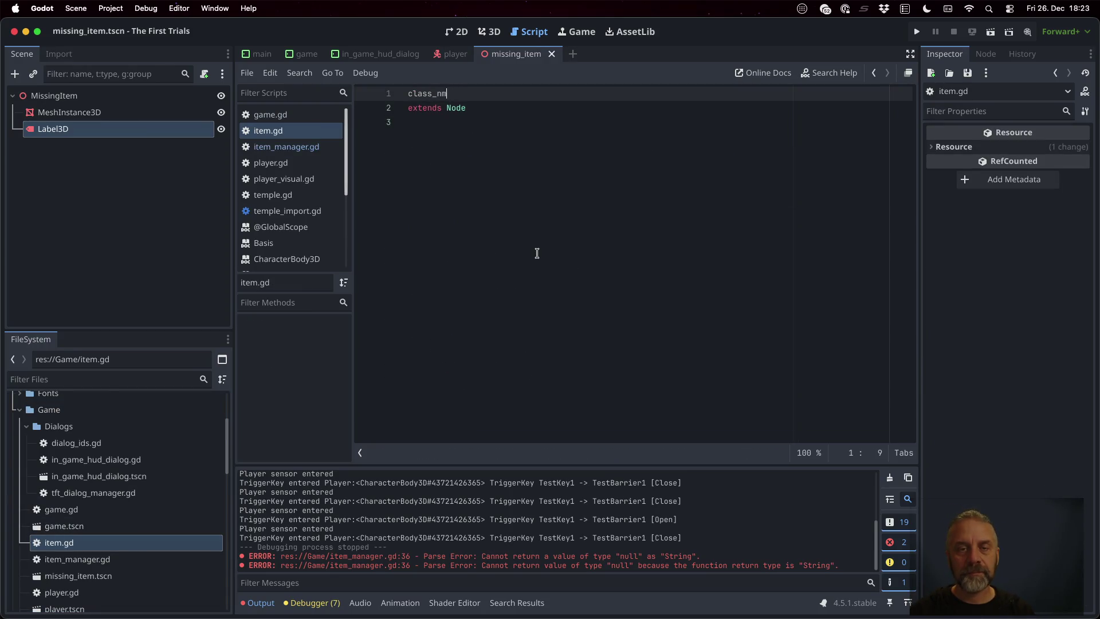
pyautogui.write('Item')
pyautogui.press('Down')
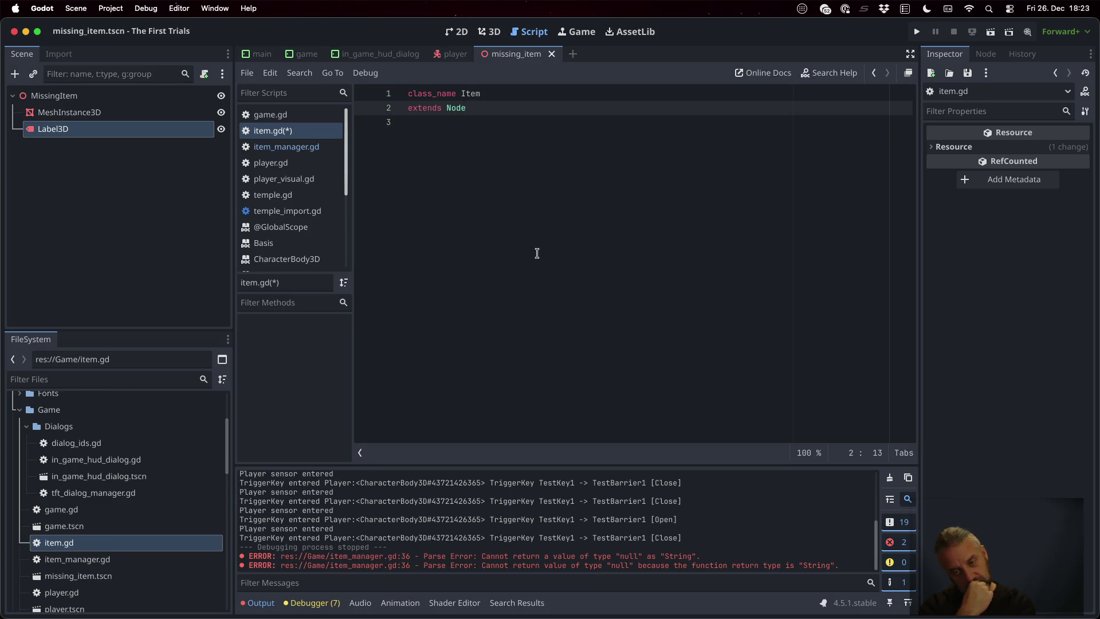
pyautogui.write('3D')
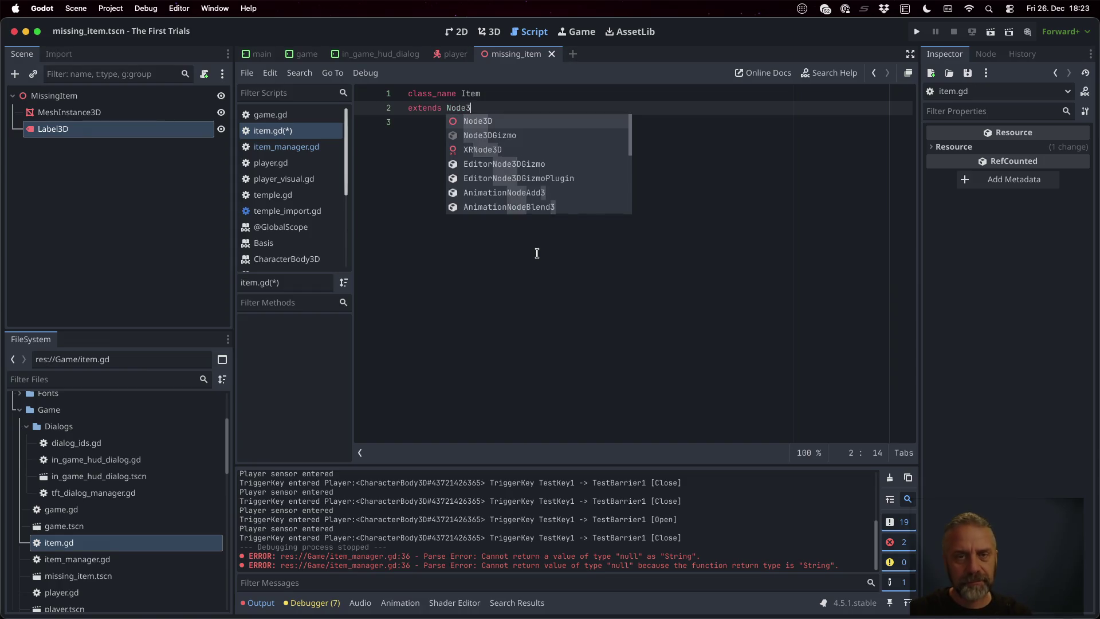
pyautogui.press('Return')
pyautogui.press('Return')
pyautogui.press('Return')
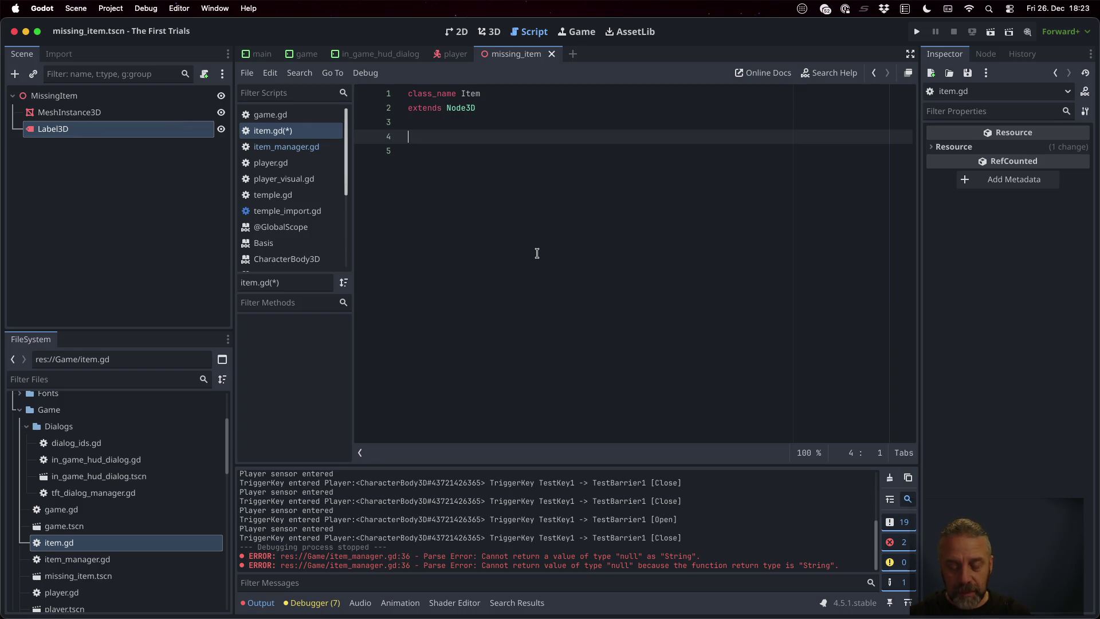
# - Add fields 'var type: String = ""' and 'var name: String = ""', then save
pyautogui.write('var ')
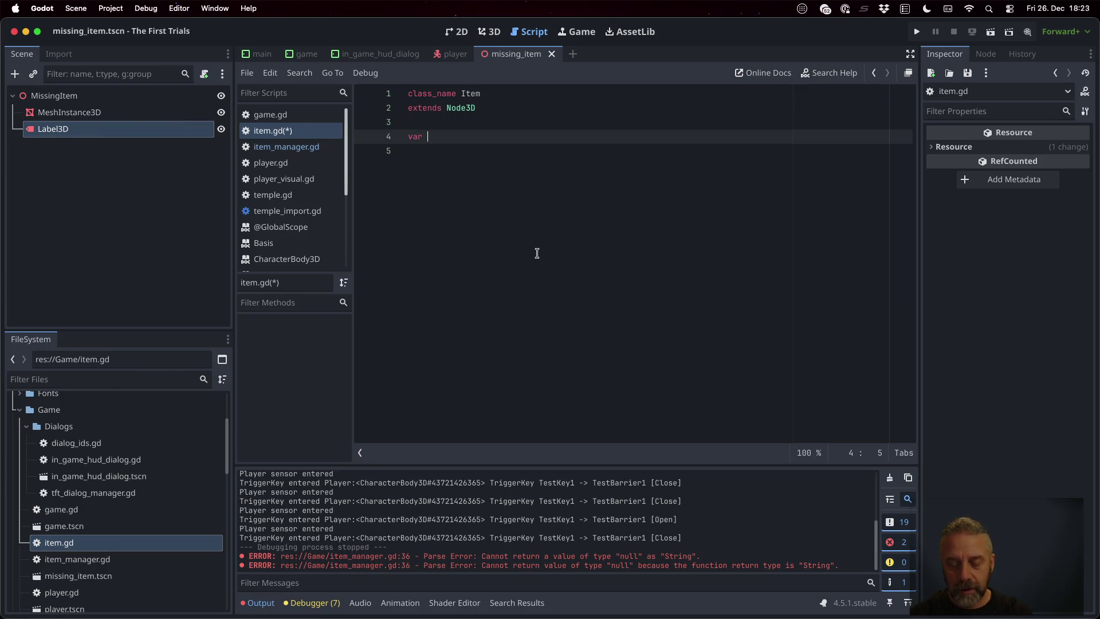
pyautogui.write('type: String = ""')
pyautogui.press('Return')
pyautogui.write('var name: String = ""')
pyautogui.press('Return')
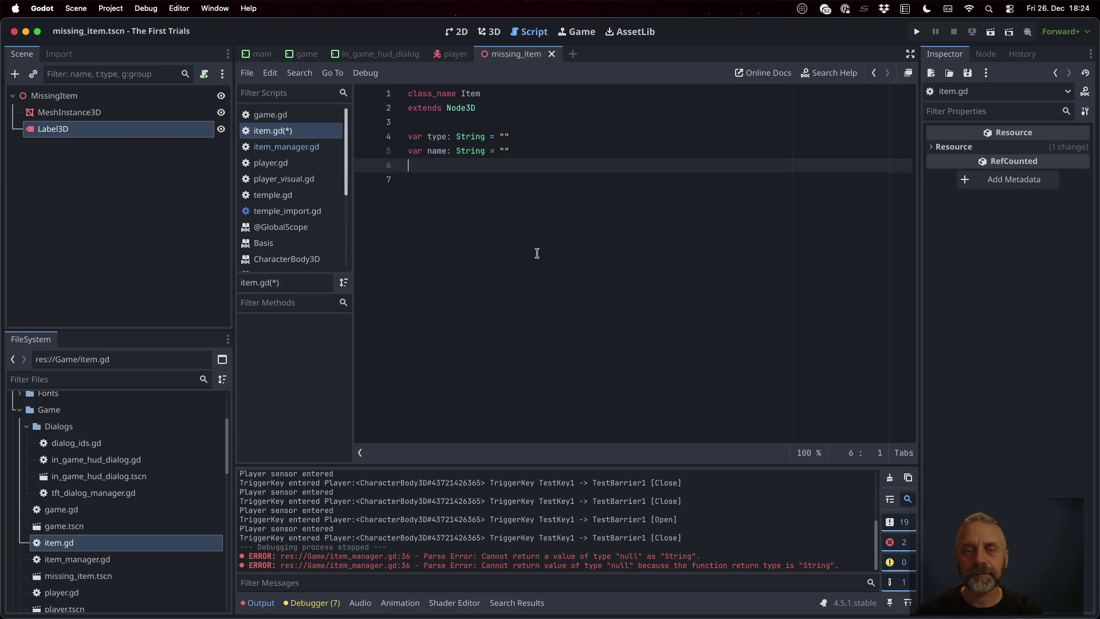
pyautogui.hotkey('ctrl', 's')
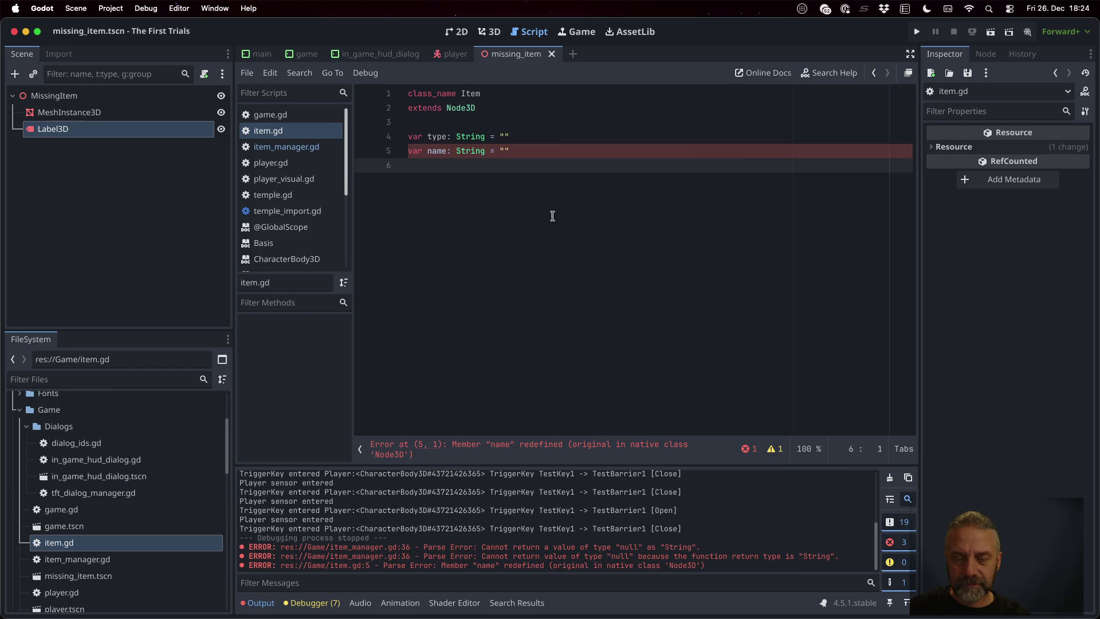
# - Rename the fields to item_name and item_type to avoid name clashes, and save
pyautogui.click(432, 151)
pyautogui.write('item_')
pyautogui.press('BackSpace')
pyautogui.press('BackSpace')
pyautogui.press('BackSpace')
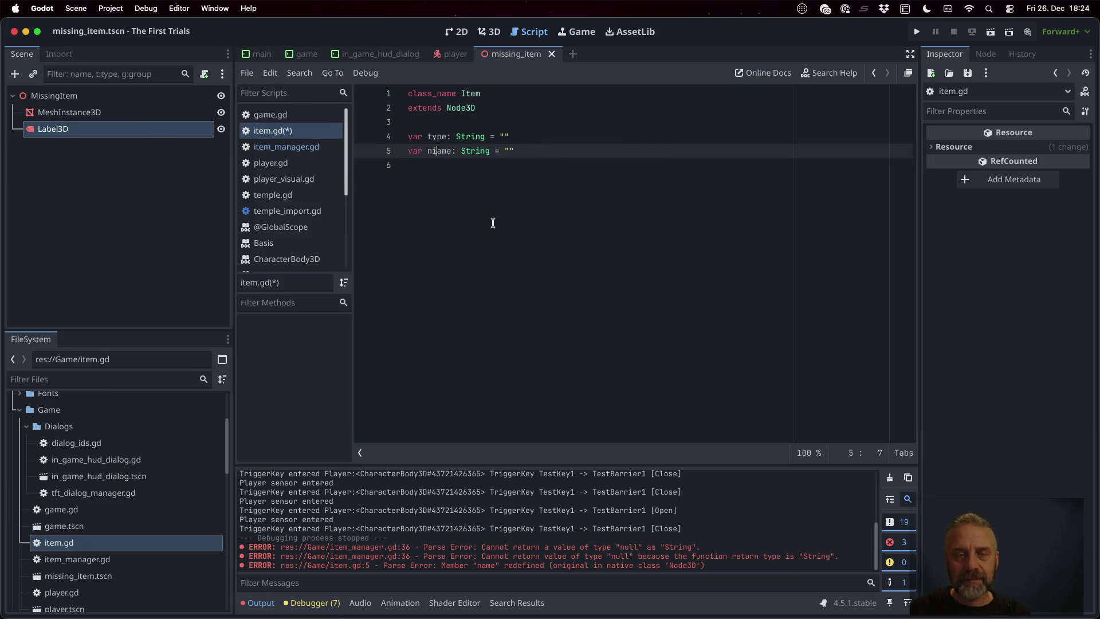
pyautogui.write('item_')
pyautogui.press('Up')
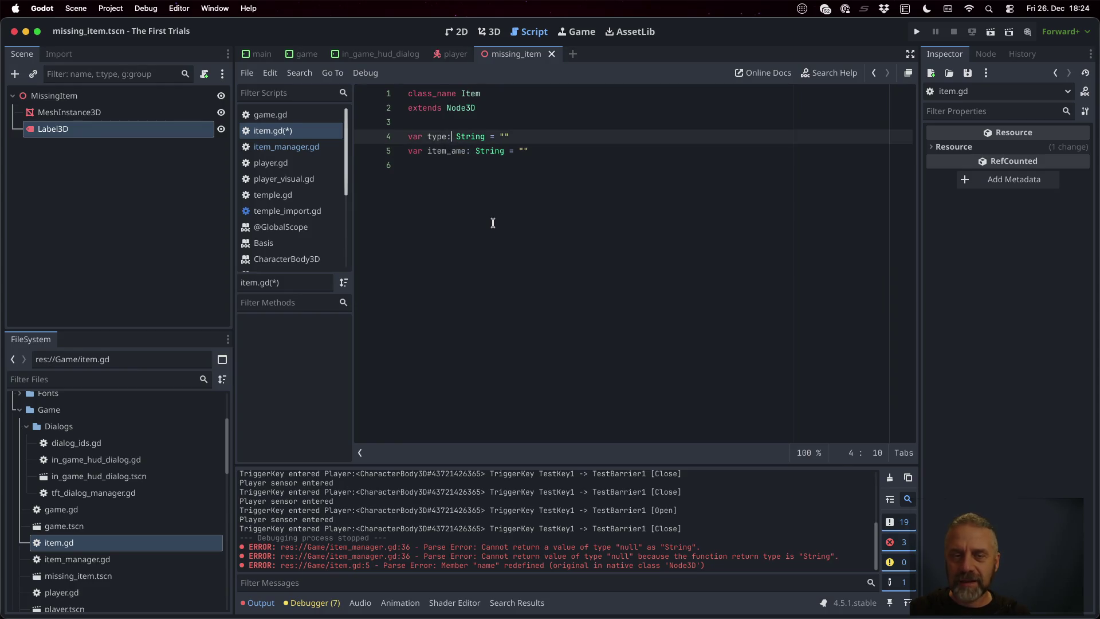
pyautogui.write('item_')
pyautogui.press('super+s')
# - Fix the misspelled item_ame field to item_name, then go back to item_manager.gd
pyautogui.press('Up')
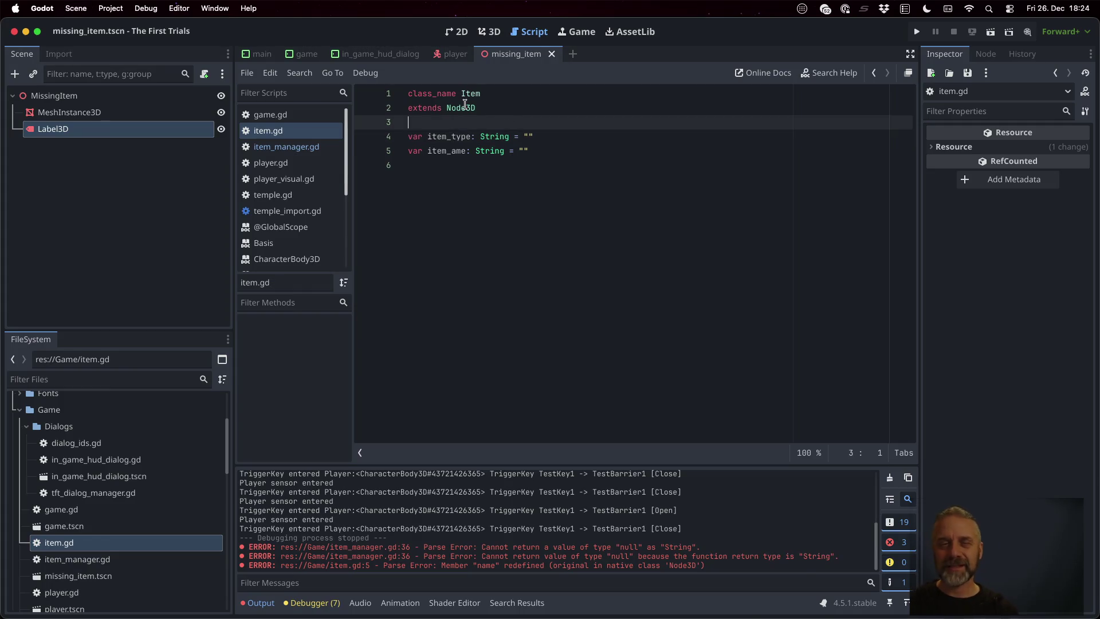
pyautogui.click(468, 94)
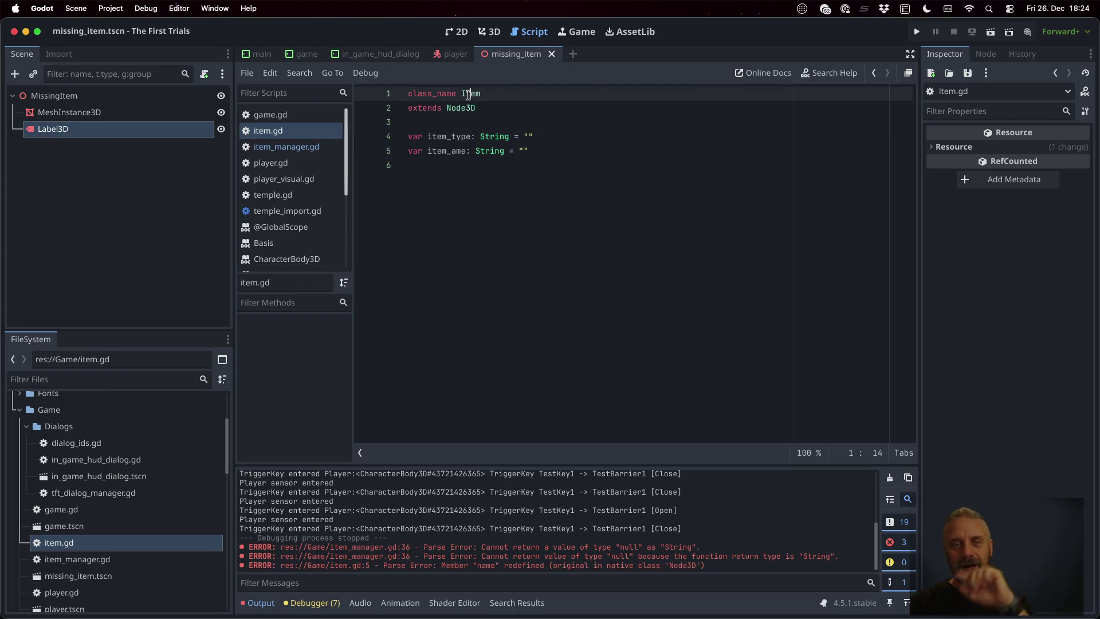
pyautogui.click(453, 150)
pyautogui.write('n')
pyautogui.press('Down')
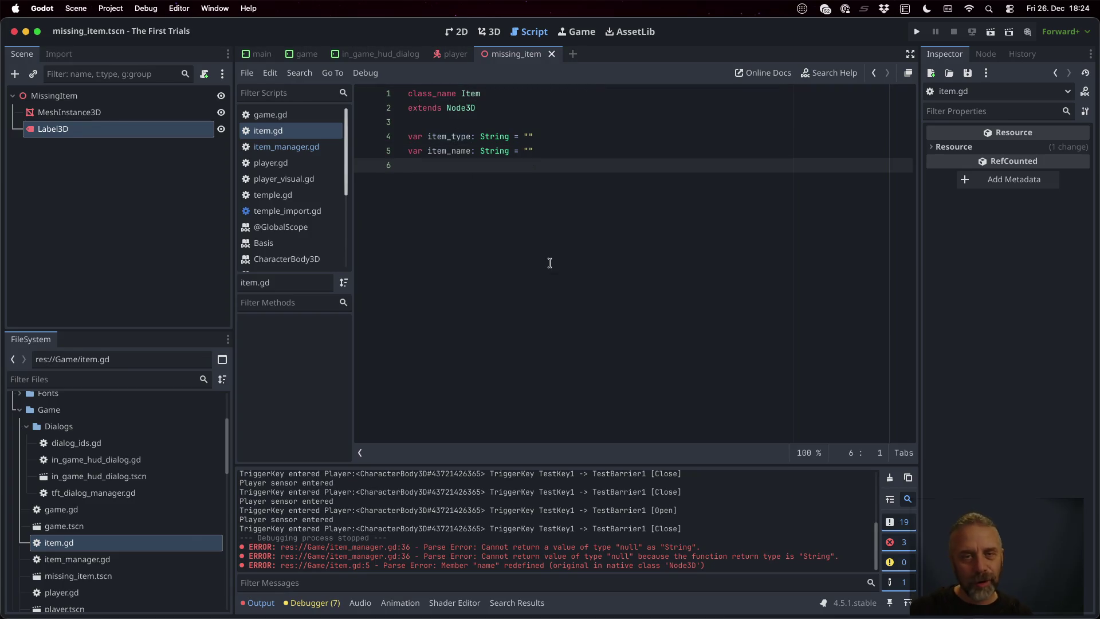
pyautogui.click(283, 147)
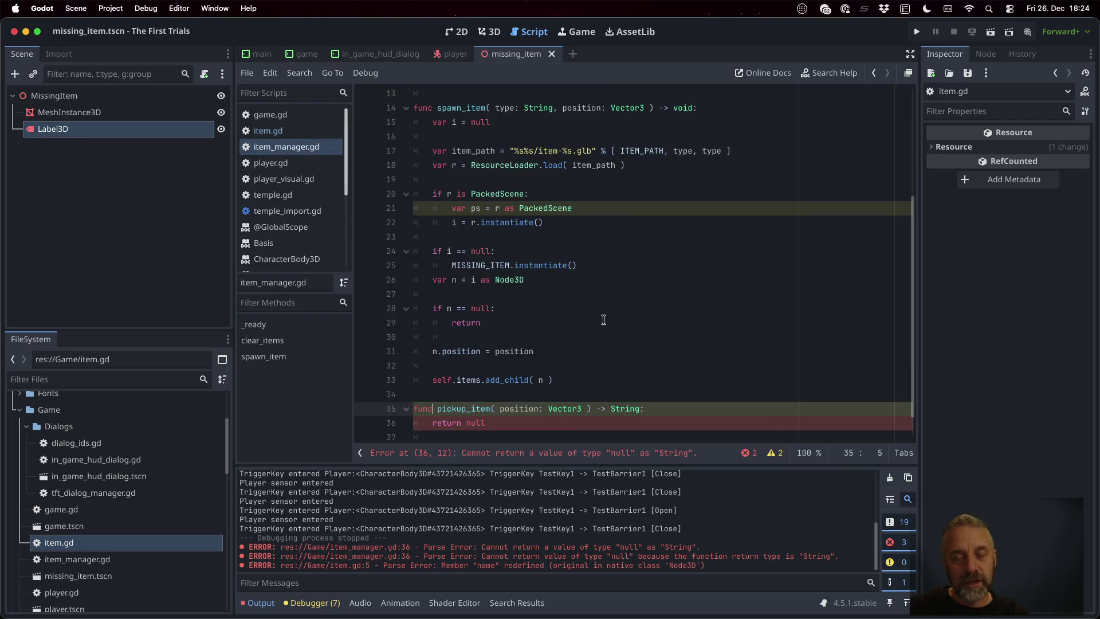
# - Review the PackedScene instantiation in spawn_item, then reopen item.gd from the FileSystem dock
pyautogui.scroll(2, 603, 320)
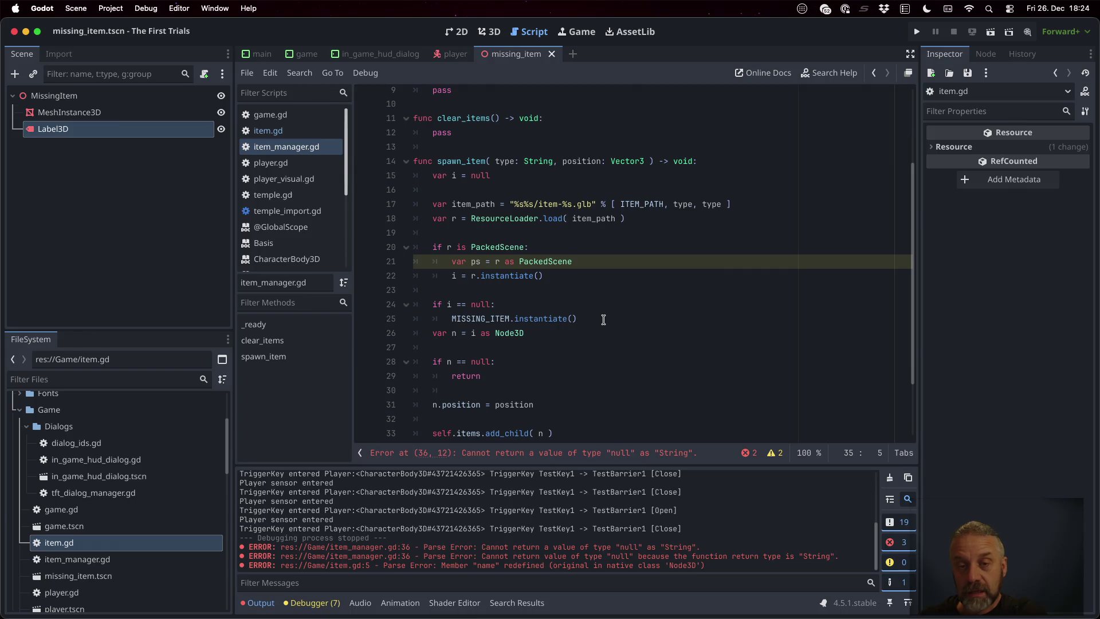
pyautogui.click(494, 236)
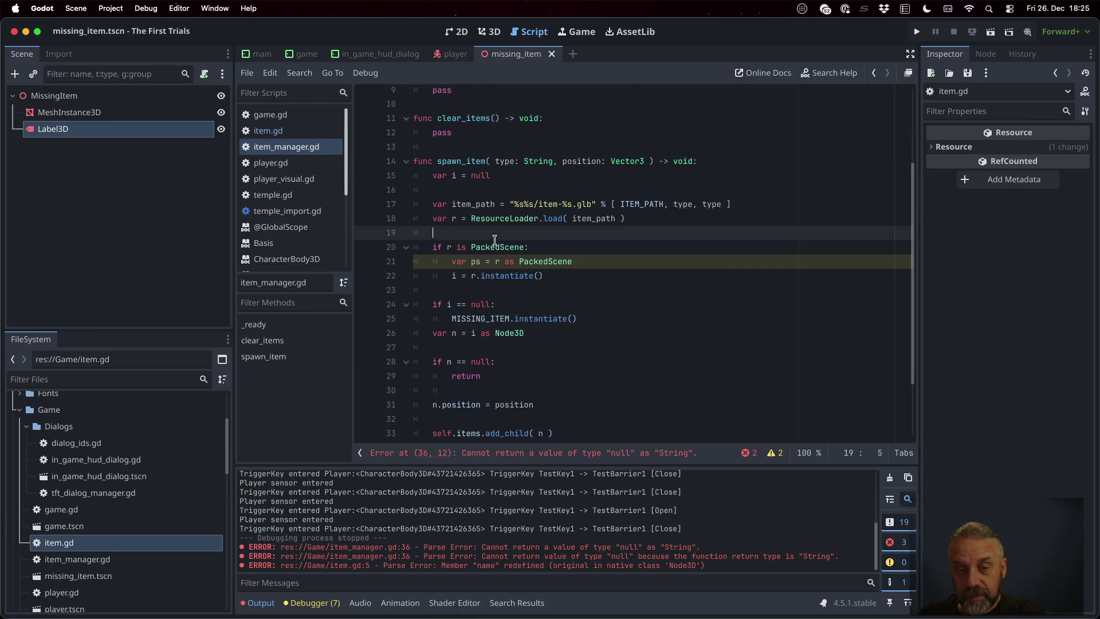
pyautogui.doubleClick(531, 262)
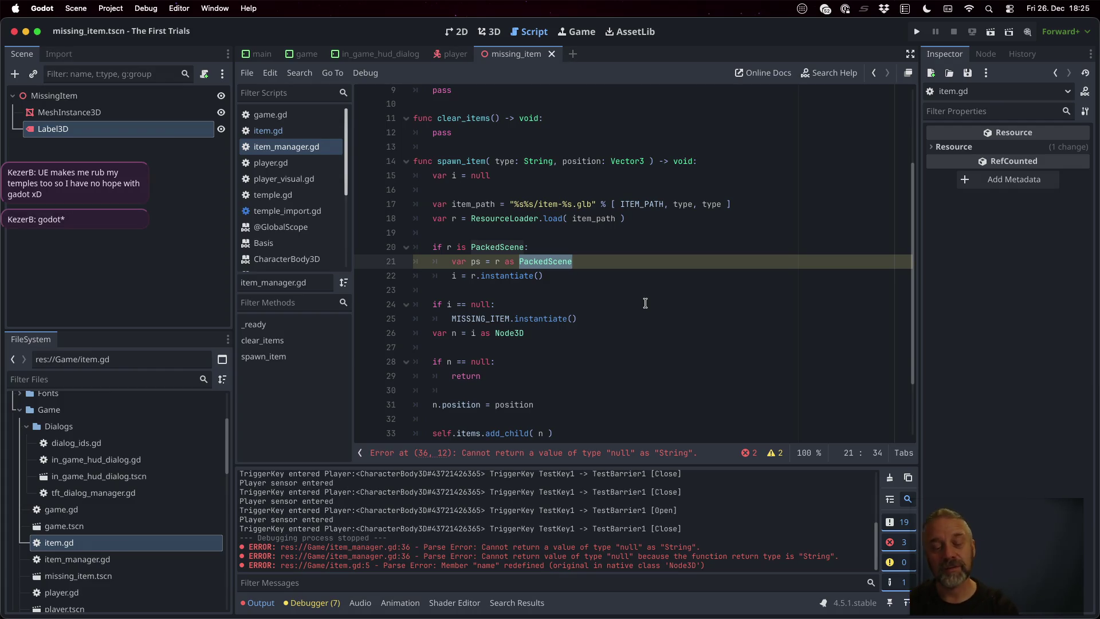
pyautogui.click(629, 286)
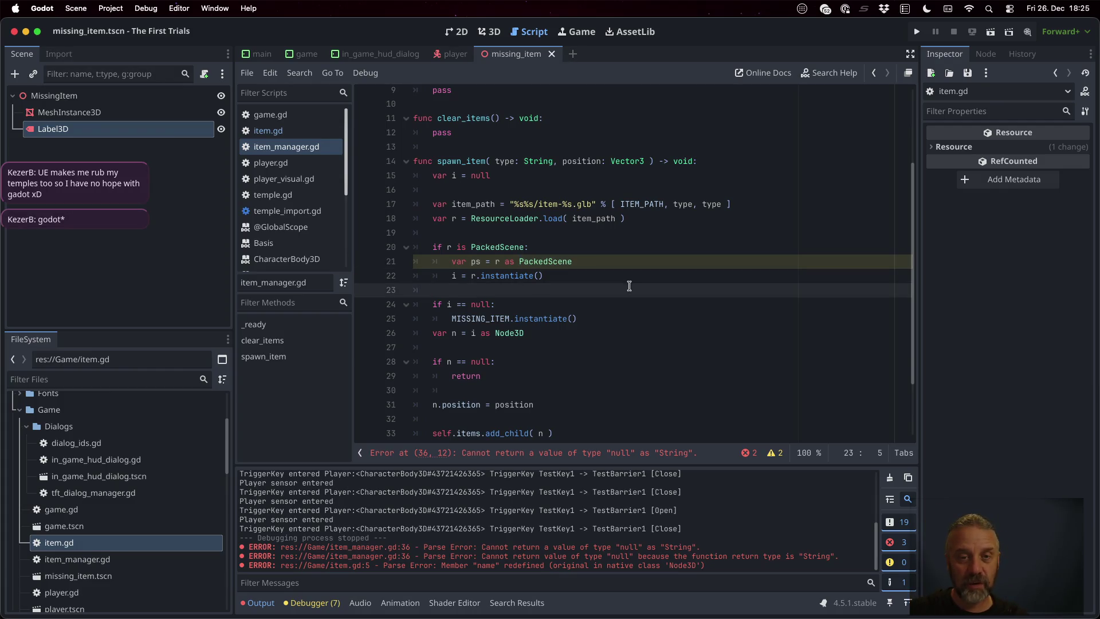
pyautogui.scroll(3, 629, 286)
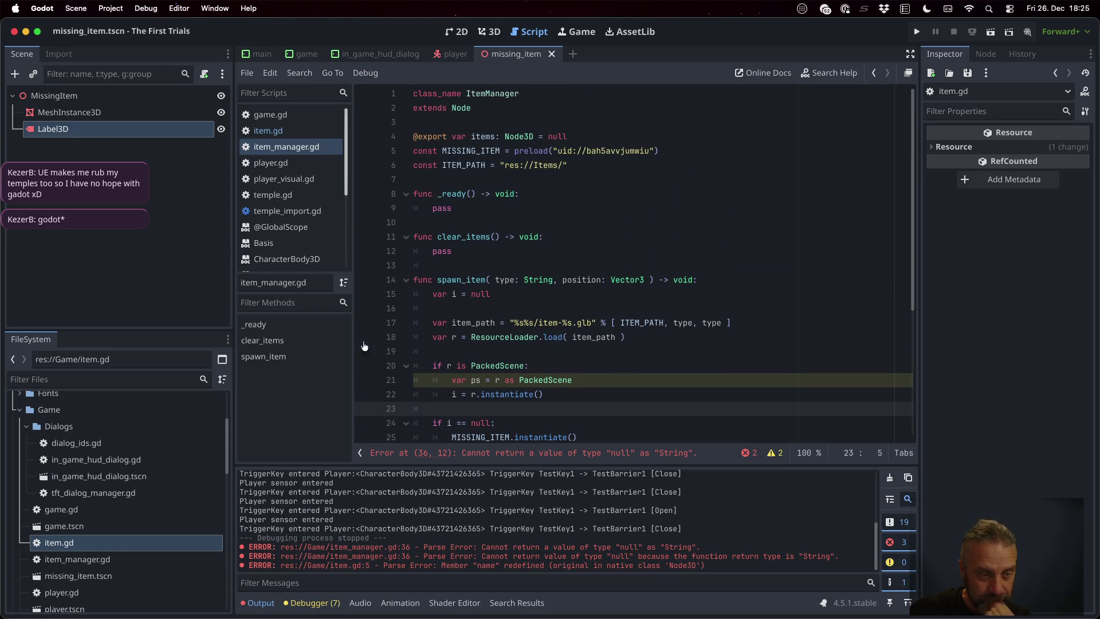
pyautogui.doubleClick(139, 543)
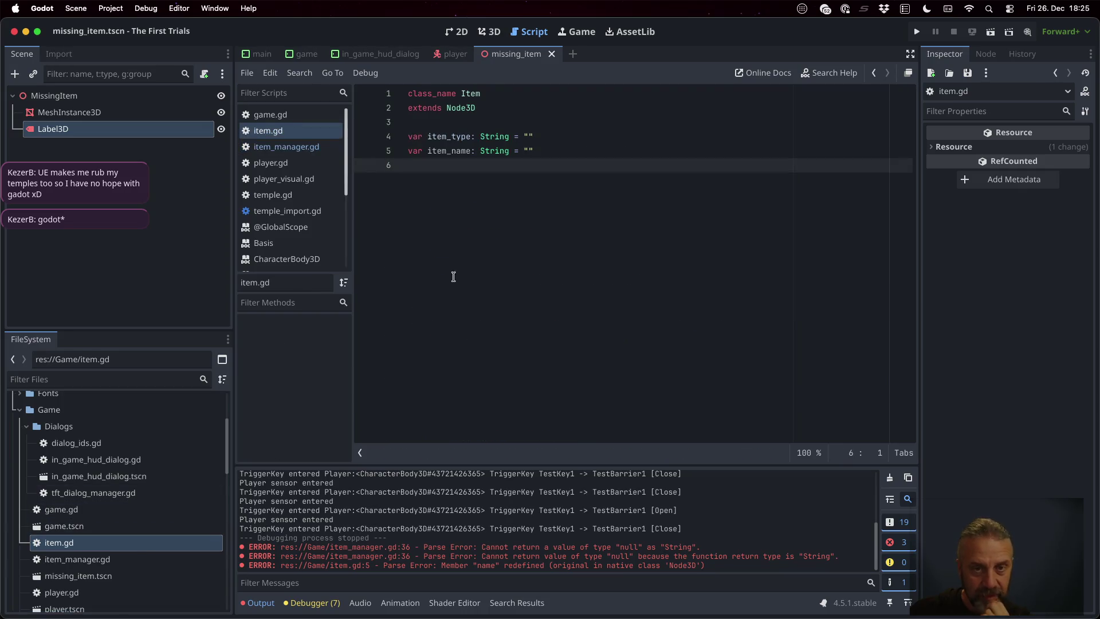
# - Try a 'visual: Node3D = null' field in item.gd, delete it again, and save
pyautogui.write('var ')
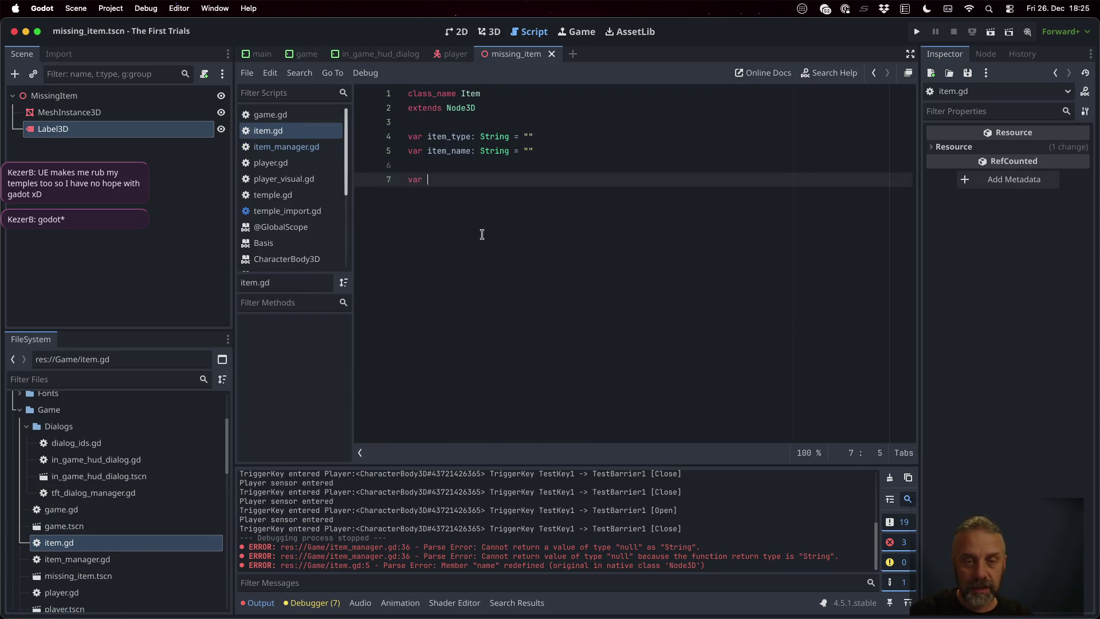
pyautogui.write('visual: Node3d')
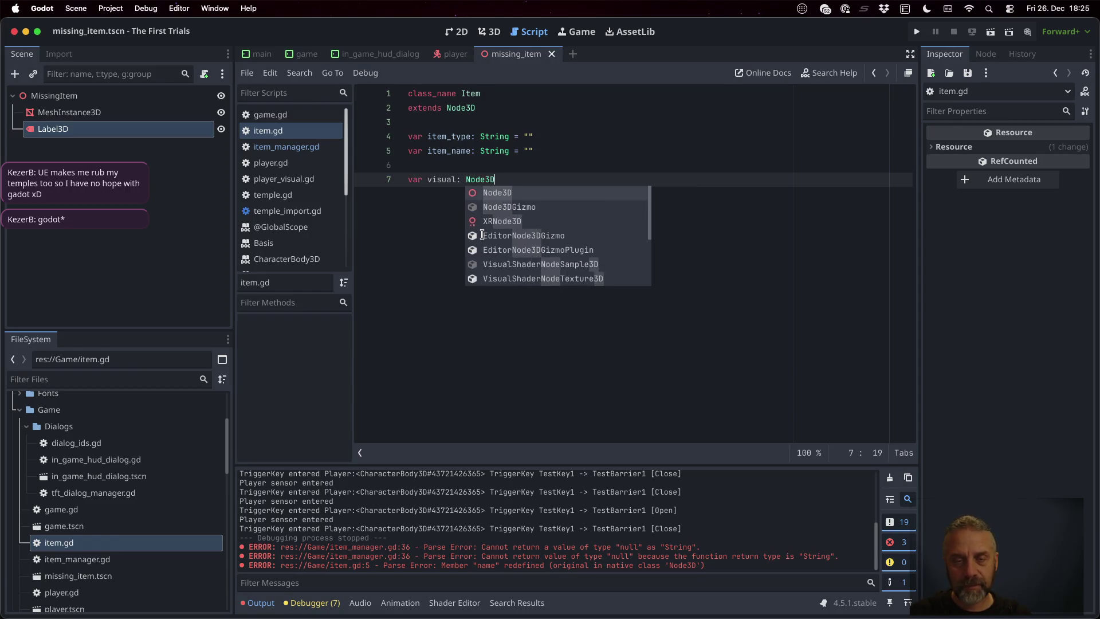
pyautogui.write(' = null')
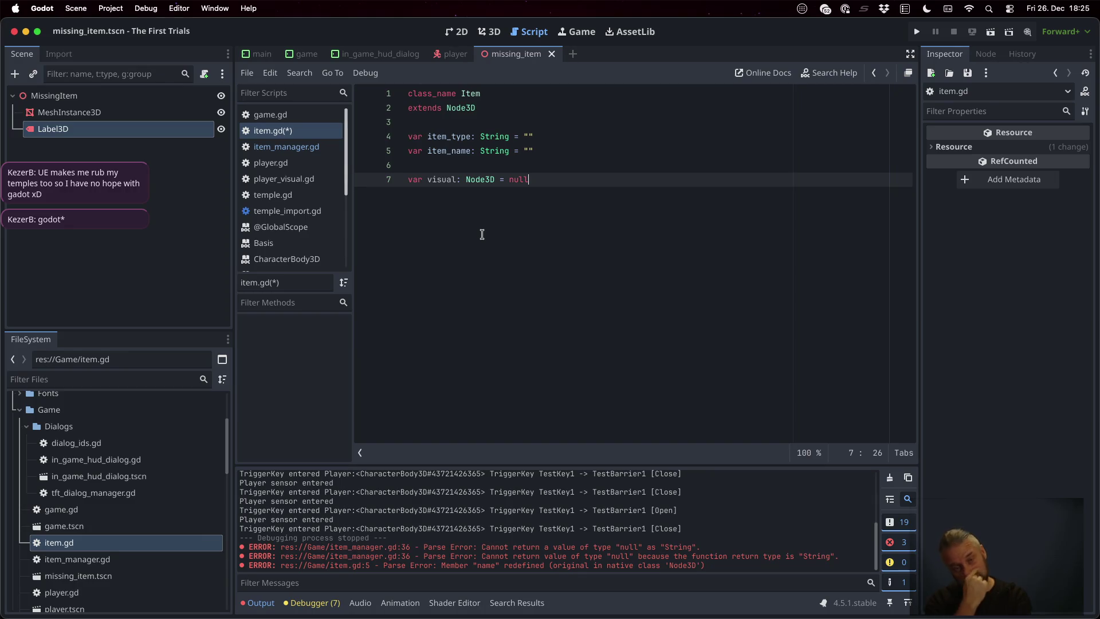
pyautogui.press('super+shift+k')
pyautogui.press('super+s')
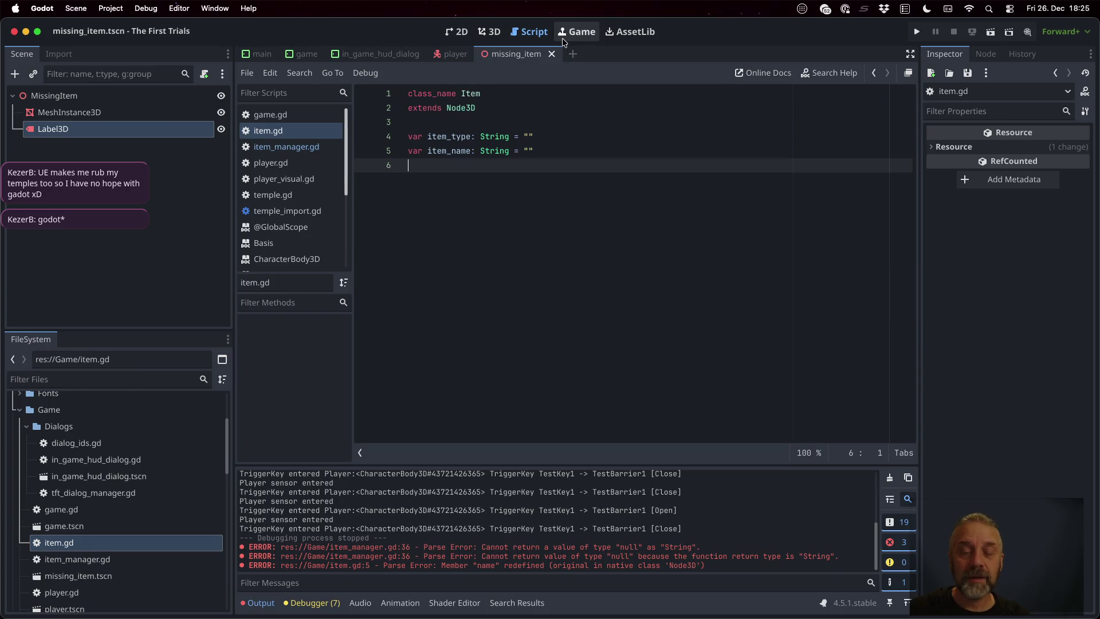
# - Check the PackedScene line in item_manager.gd, glance at item.gd, then return to item_manager.gd
pyautogui.click(319, 150)
pyautogui.scroll(-3, 536, 263)
pyautogui.click(532, 267)
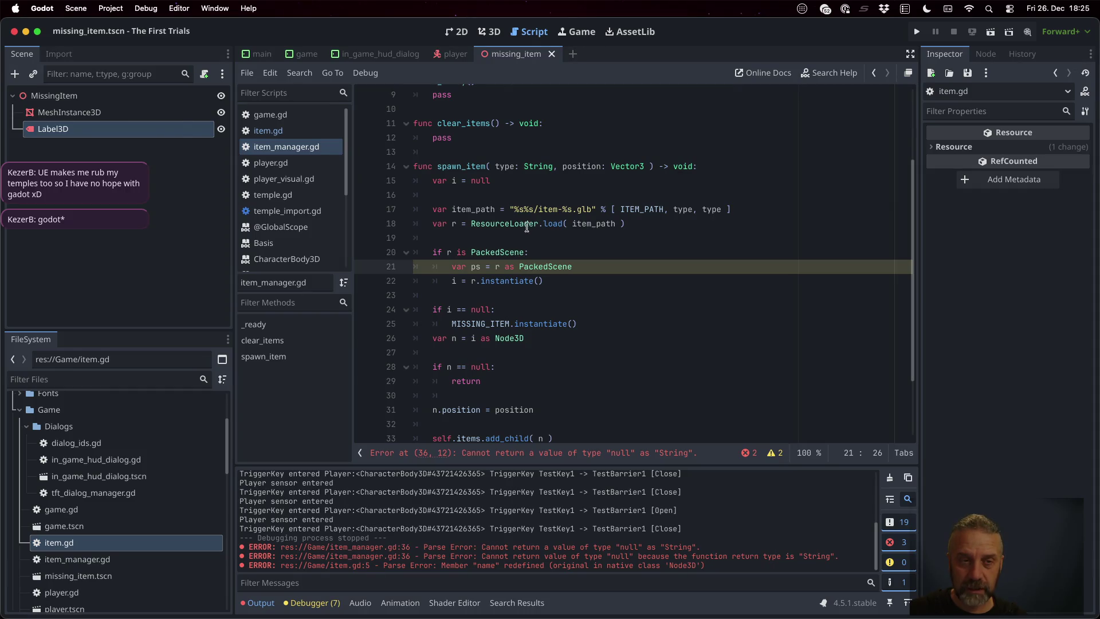
pyautogui.click(300, 132)
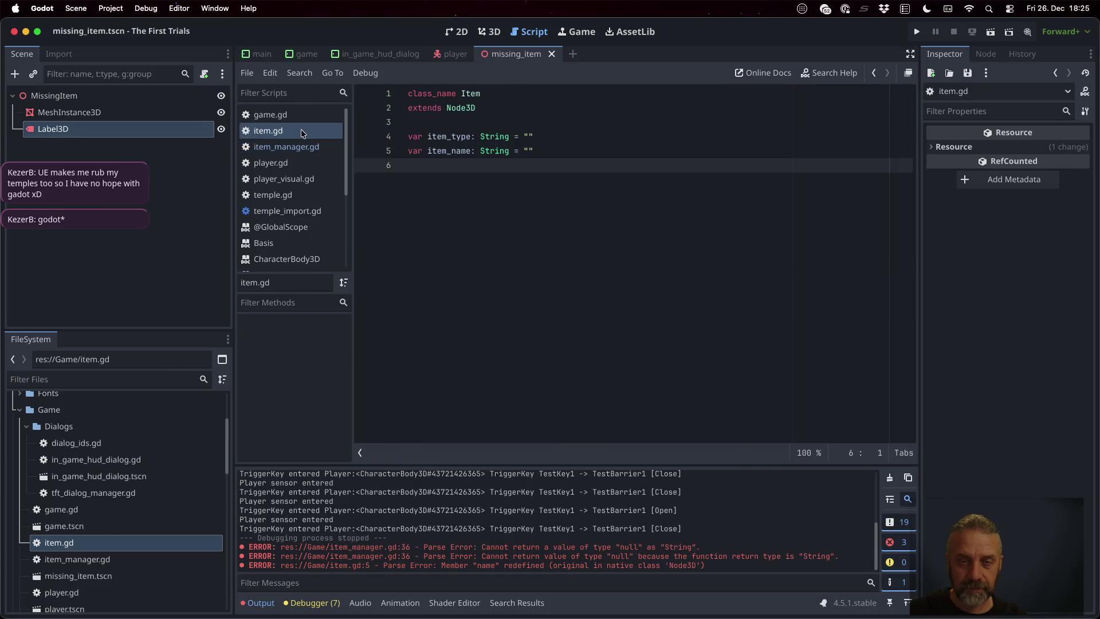
pyautogui.click(658, 244)
pyautogui.press('Return')
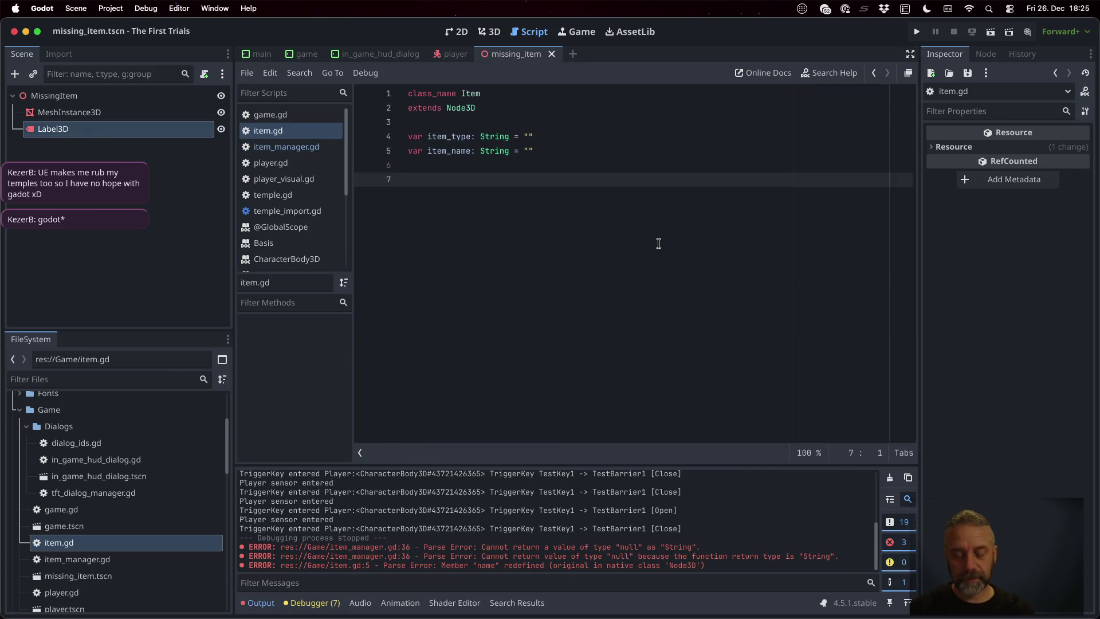
pyautogui.press('BackSpace')
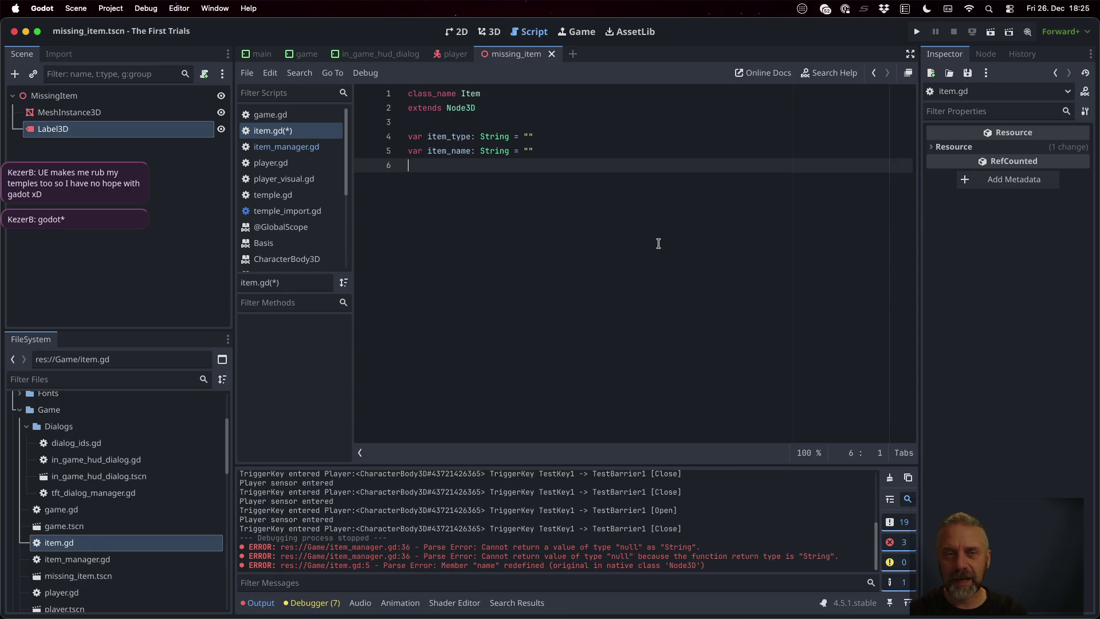
pyautogui.hotkey('alt', 'Left')
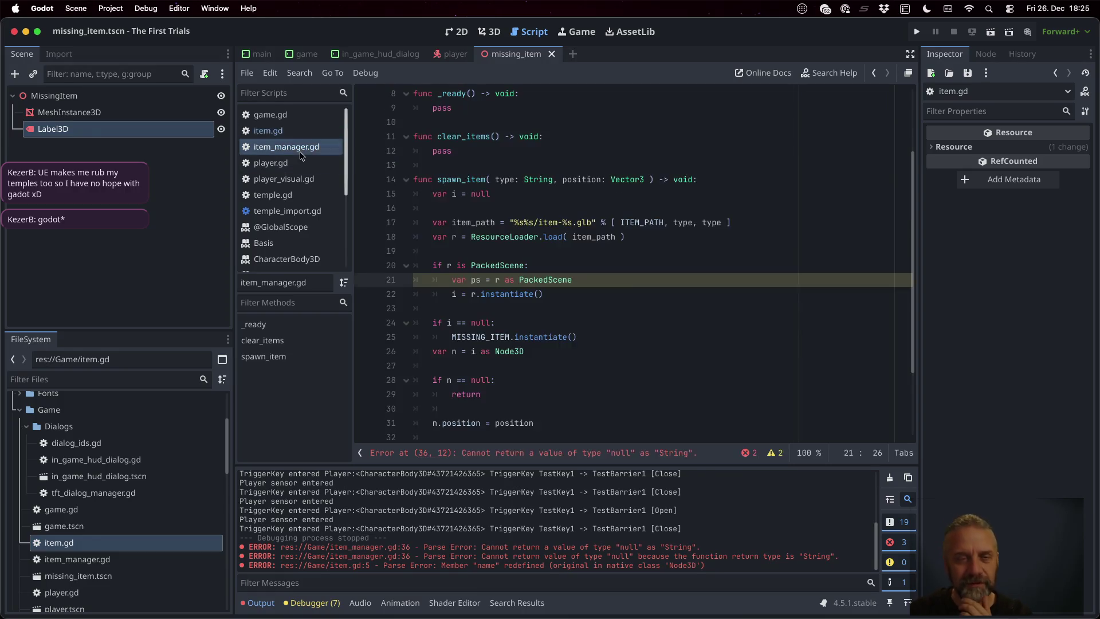
# - Add 'var item = Item.new()' on a new line below the spawn_item signature
pyautogui.click(559, 223)
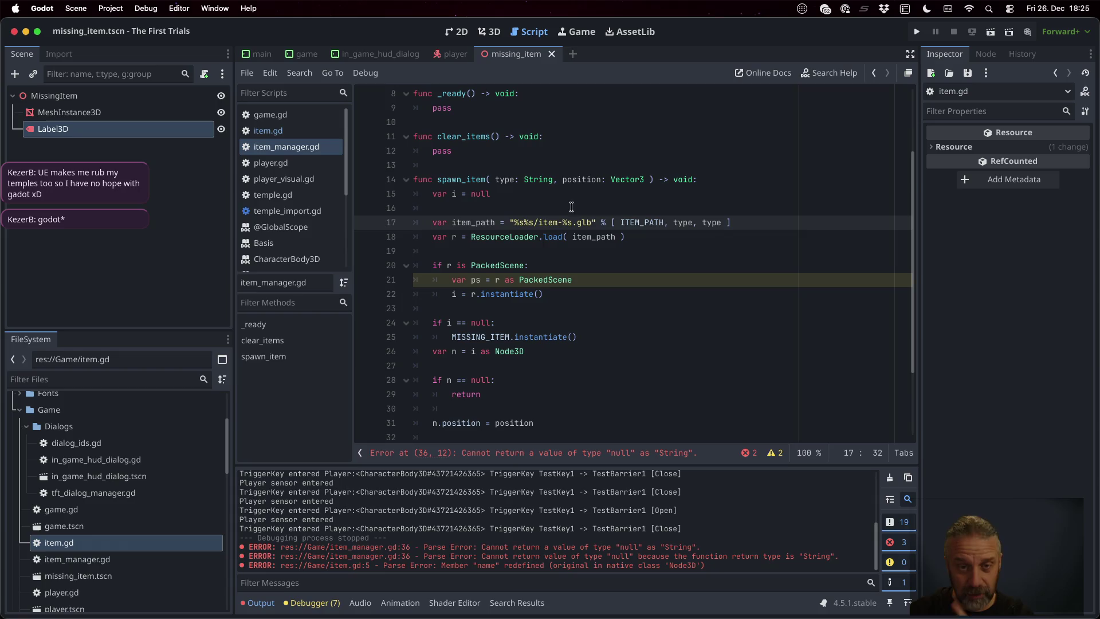
pyautogui.click(557, 180)
pyautogui.press('Return')
pyautogui.write('var item ')
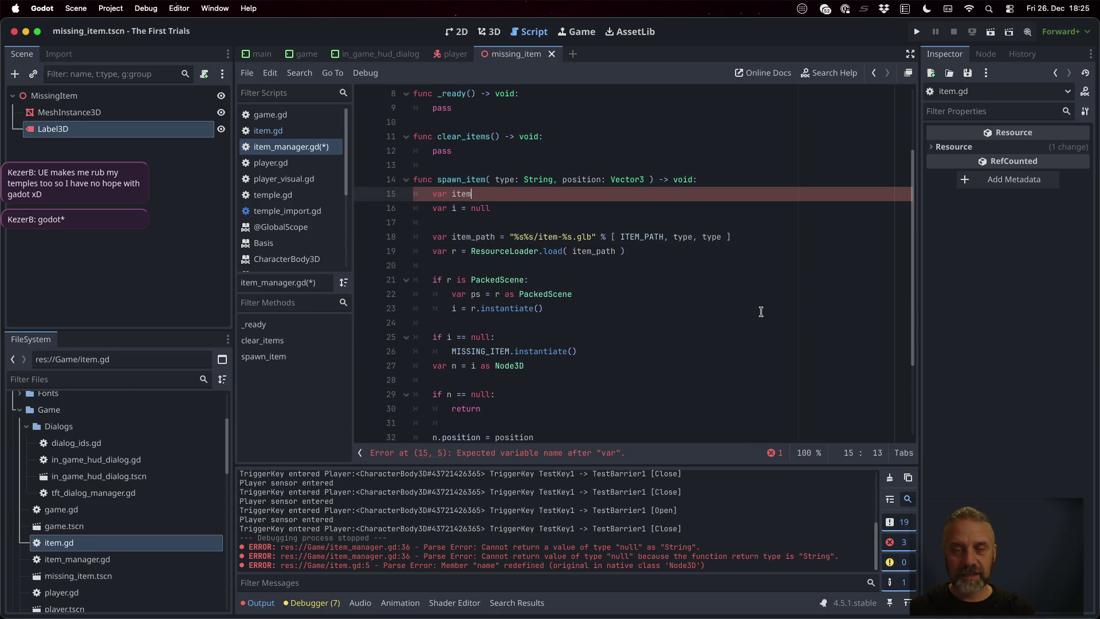
pyautogui.write('= I')
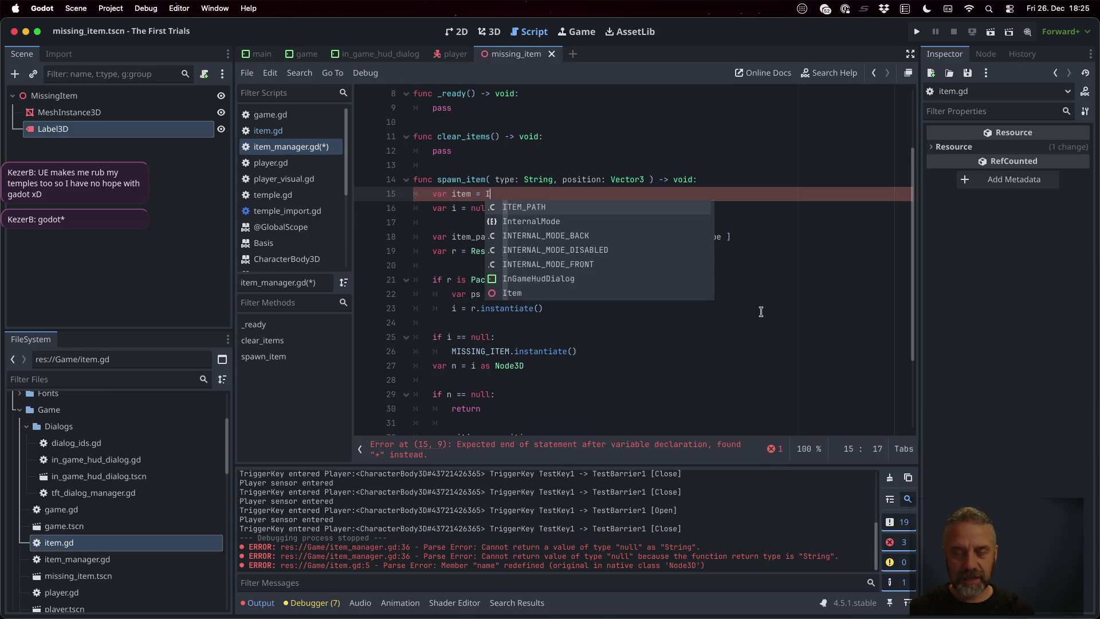
pyautogui.write('tem.ne')
pyautogui.press('Return')
pyautogui.press('Return')
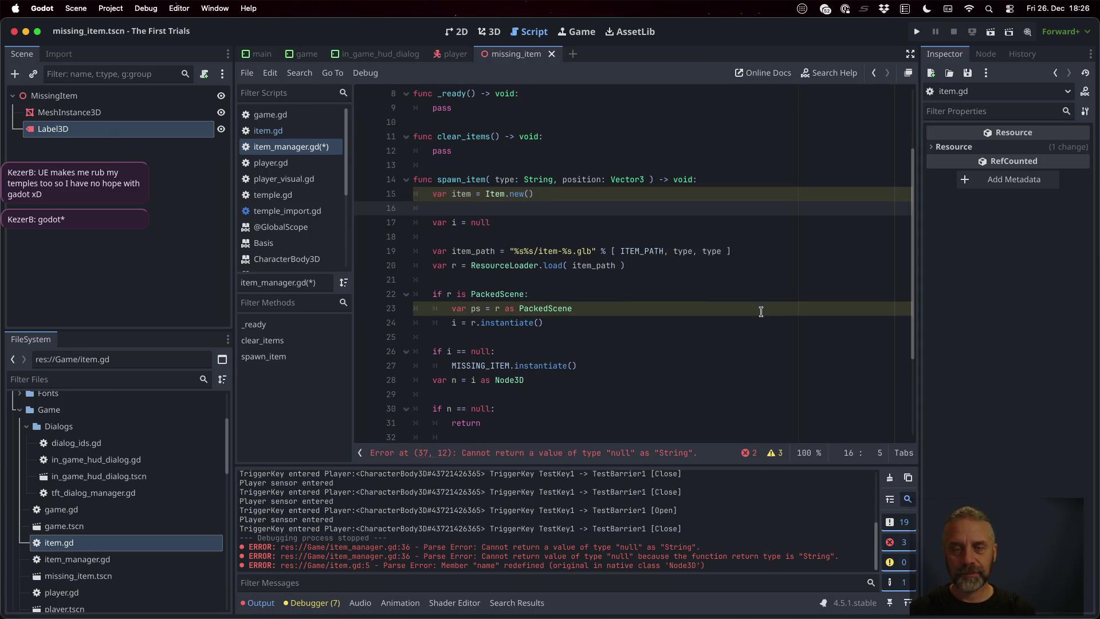
# - Insert an item.add_child call after the early return in spawn_item
pyautogui.press('Down')
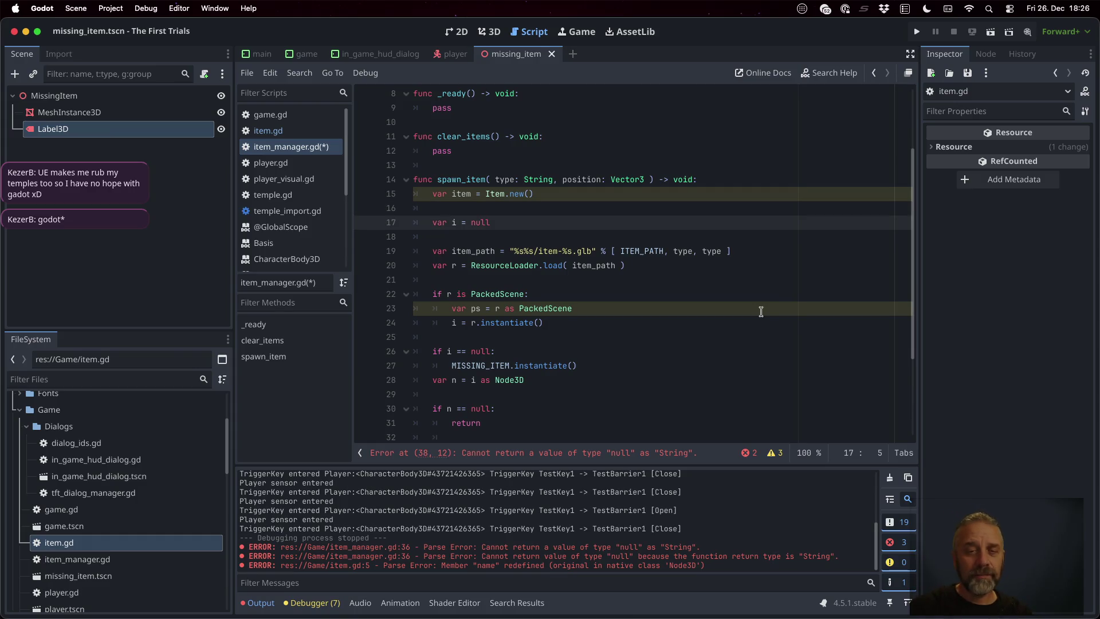
pyautogui.press('Down')
pyautogui.press('Down')
pyautogui.press('Down')
pyautogui.press('Up')
pyautogui.press('Up')
pyautogui.press('Up')
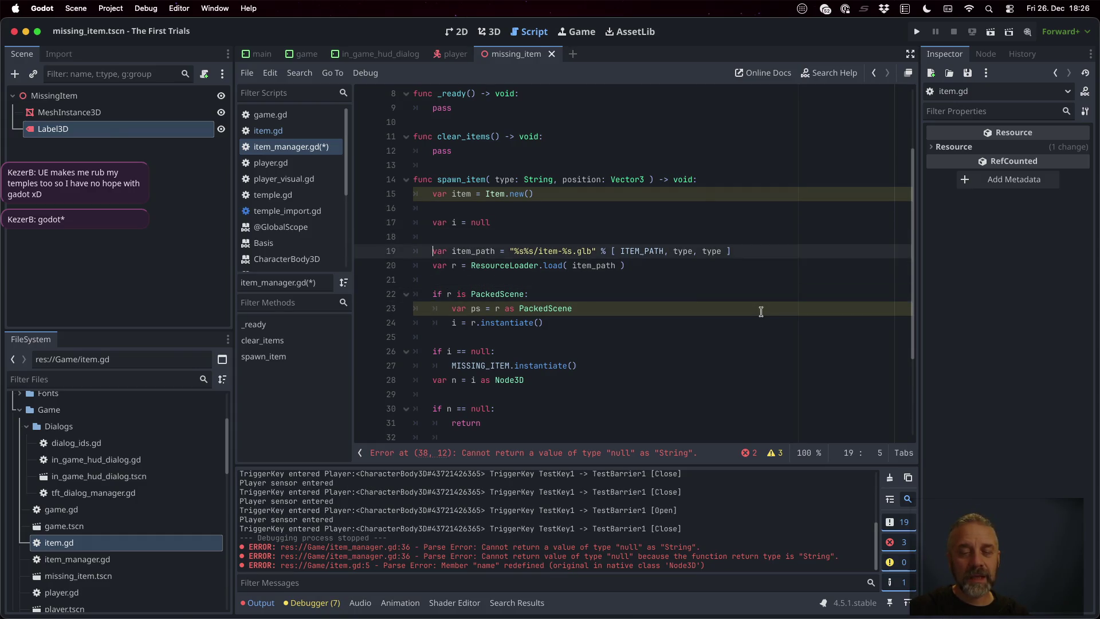
pyautogui.press('Down')
pyautogui.press('Down')
pyautogui.press('Down')
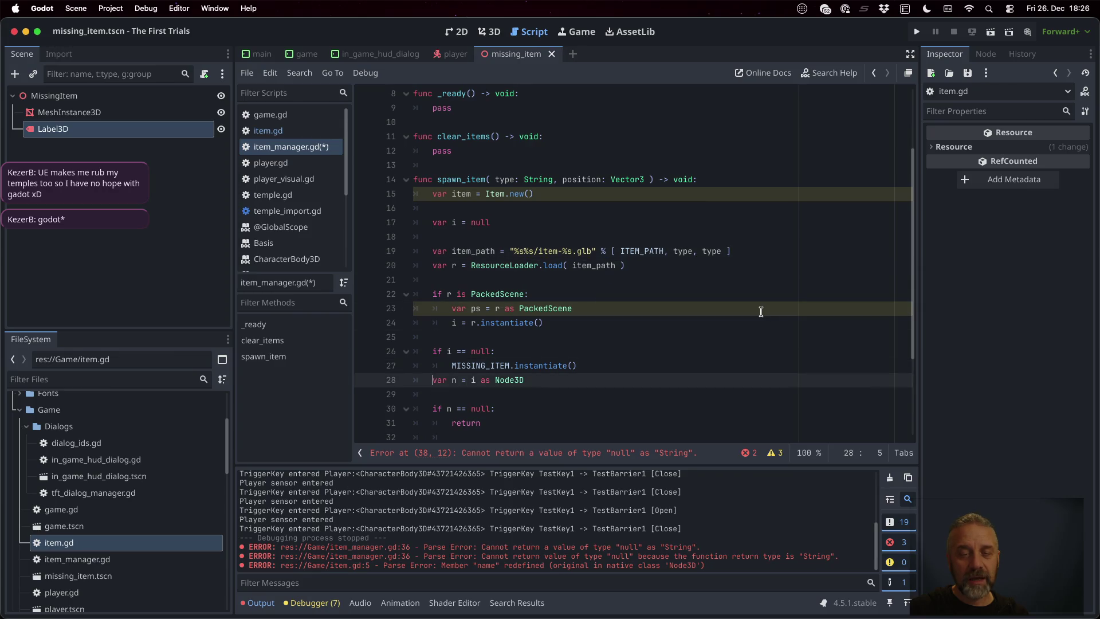
pyautogui.press('Down')
pyautogui.press('Down')
pyautogui.press('Up')
pyautogui.press('Up')
pyautogui.press('Up')
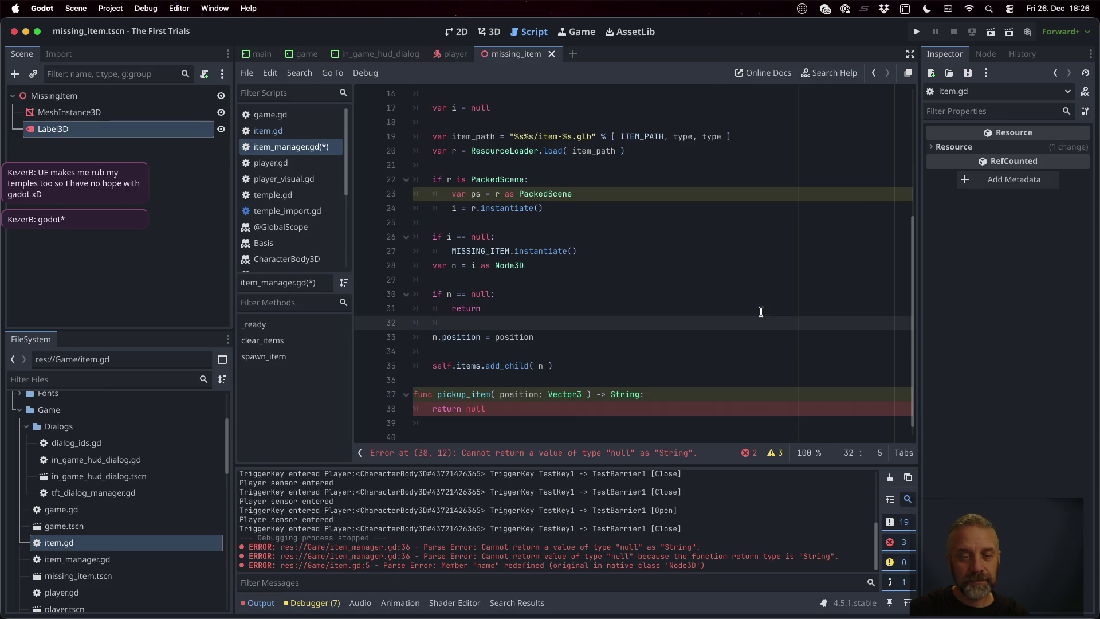
pyautogui.press('Return')
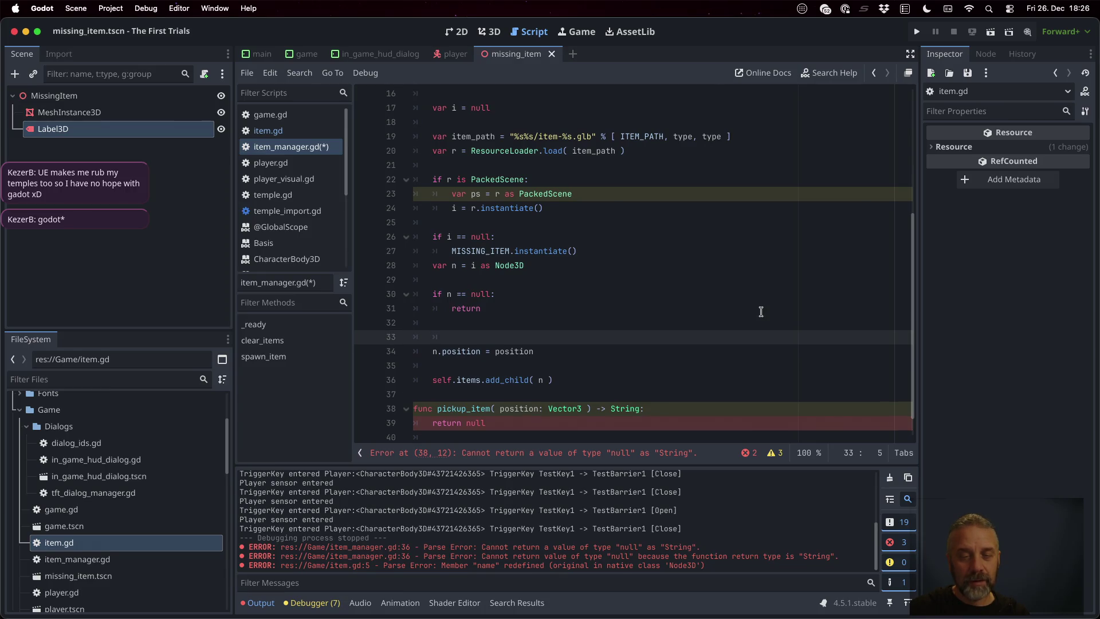
pyautogui.press('Return')
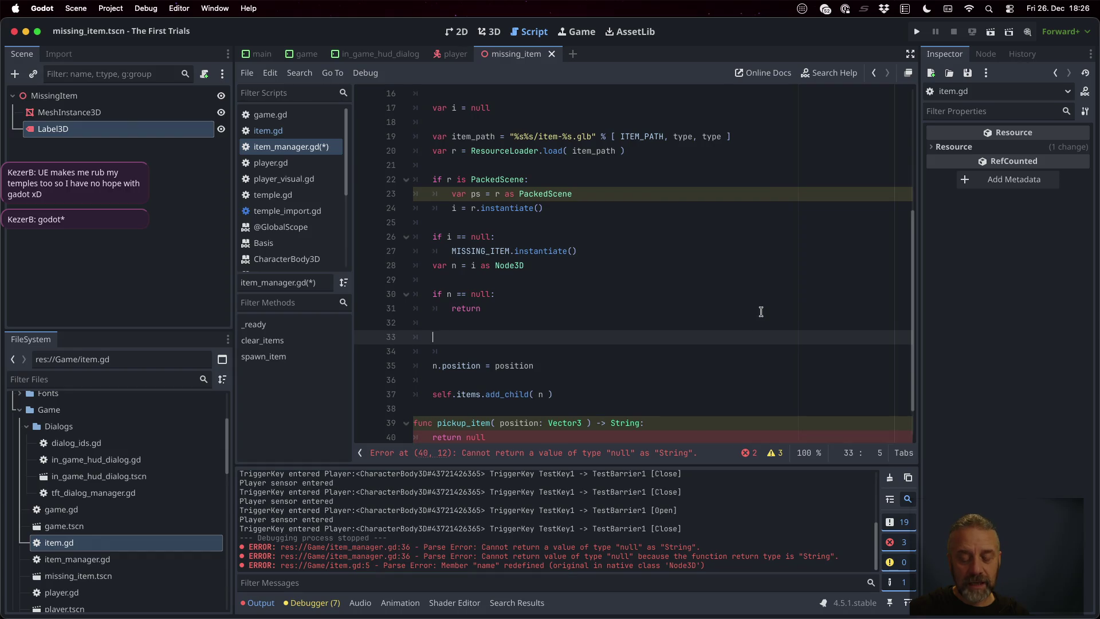
pyautogui.write('item.add')
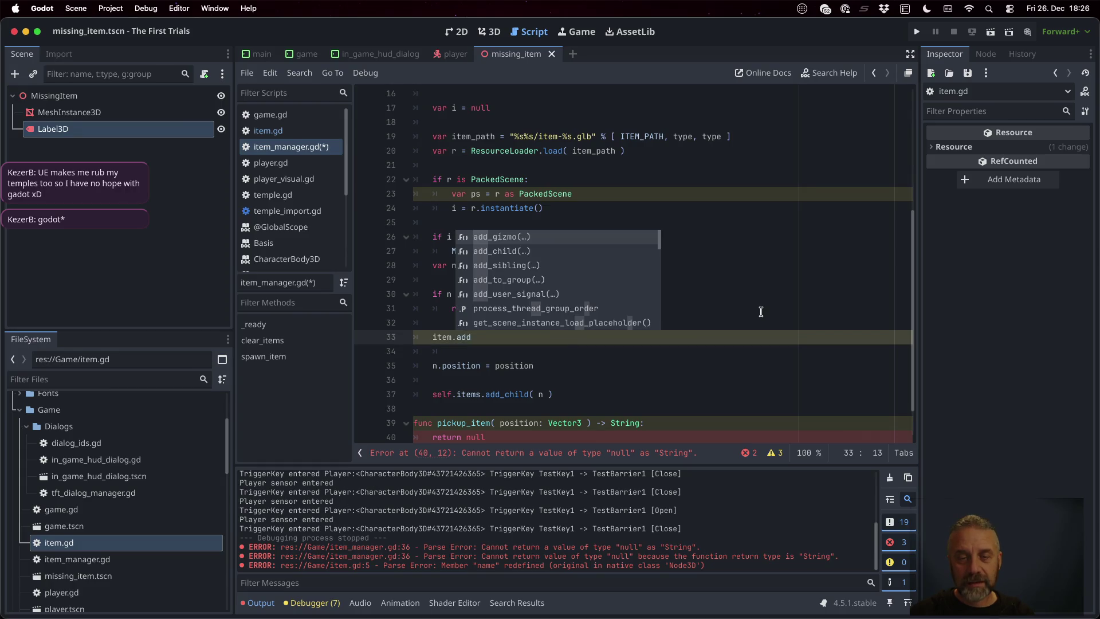
pyautogui.press('Return')
pyautogui.write('ild( i')
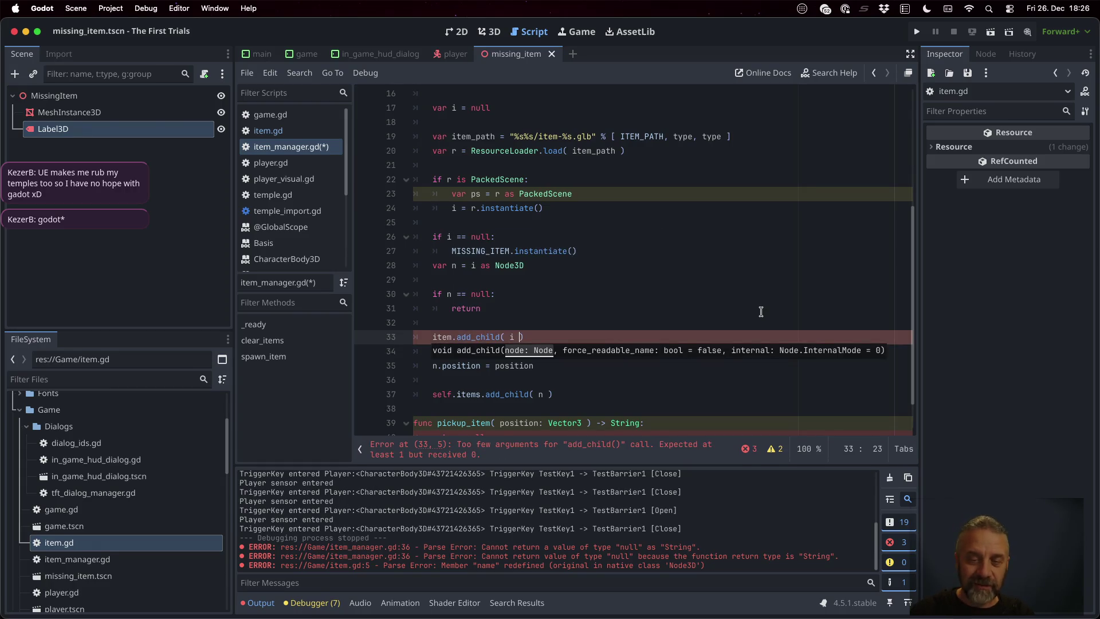
pyautogui.press('Down')
# - Add 'item.position = position', comment out the old n.position line, and save
pyautogui.write('item.position')
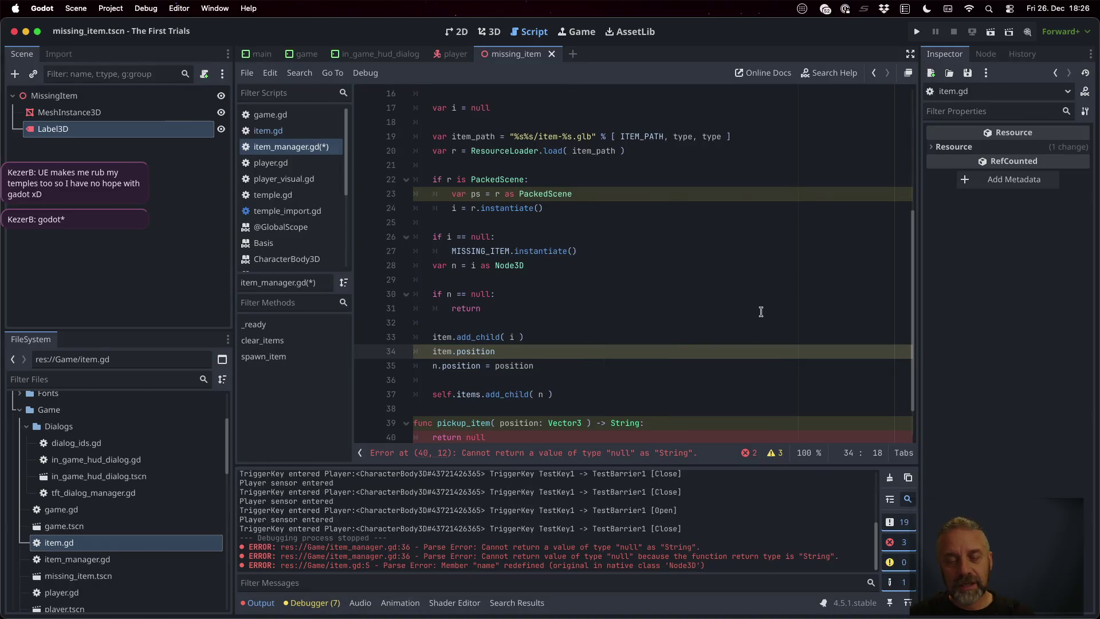
pyautogui.write(' = po')
pyautogui.press('Return')
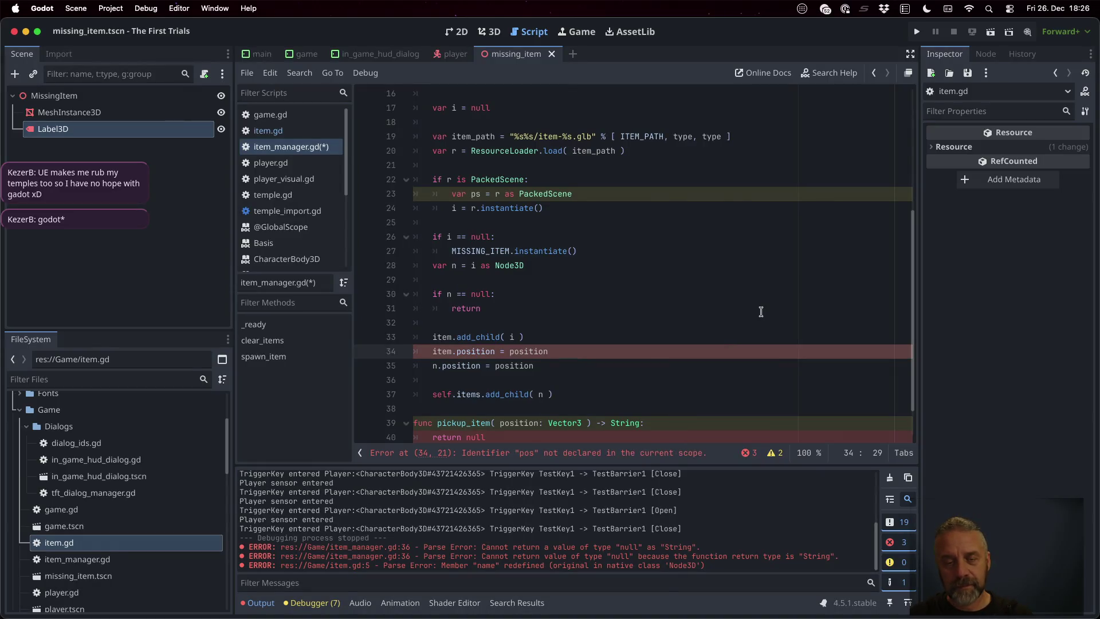
pyautogui.press('Down')
pyautogui.press('Home')
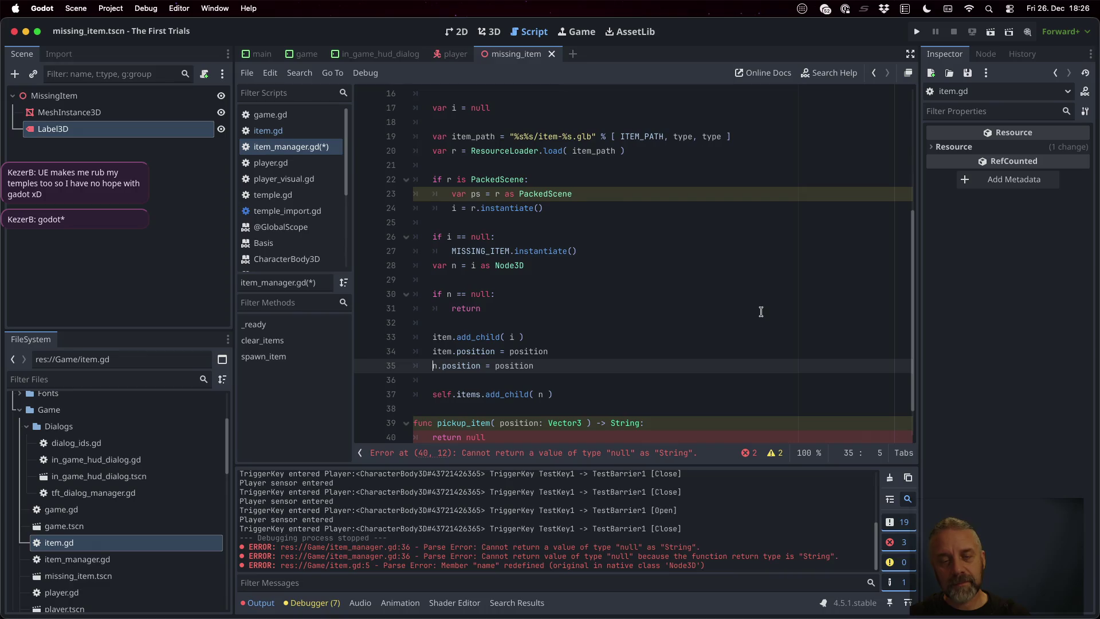
pyautogui.hotkey('ctrl', 'k')
pyautogui.hotkey('ctrl', 's')
# - Change the item.add_child argument to n
pyautogui.press('Up')
pyautogui.press('Up')
pyautogui.press('End')
pyautogui.press('BackSpace')
pyautogui.write('n')
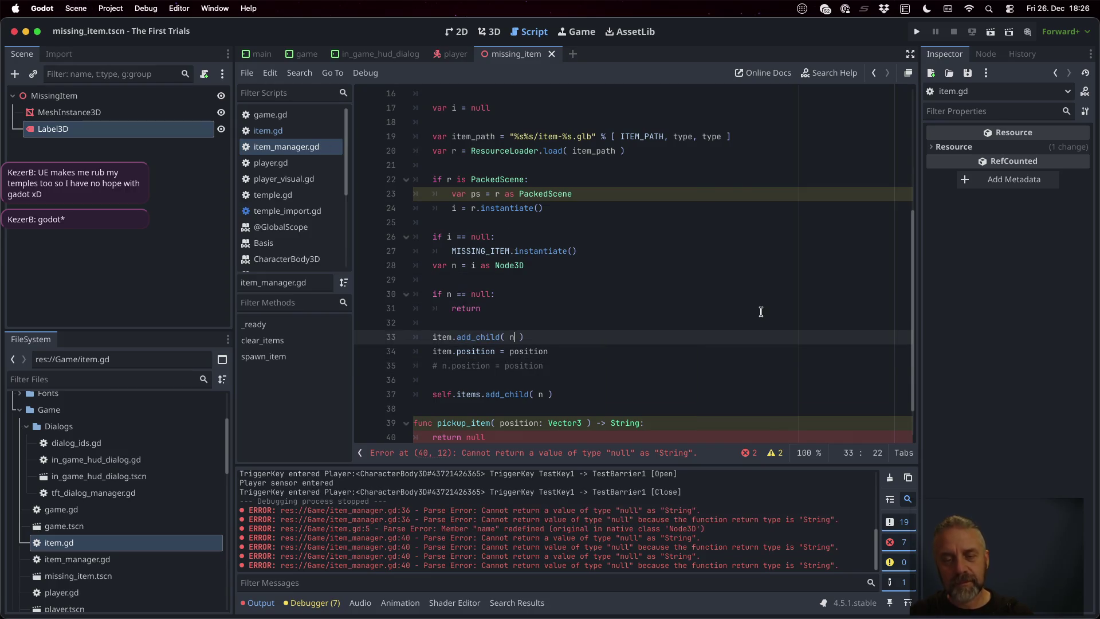
# - Keep a commented copy of the self.items.add_child line, pass items to it, and save
pyautogui.press('Down')
pyautogui.press('Down')
pyautogui.press('Down')
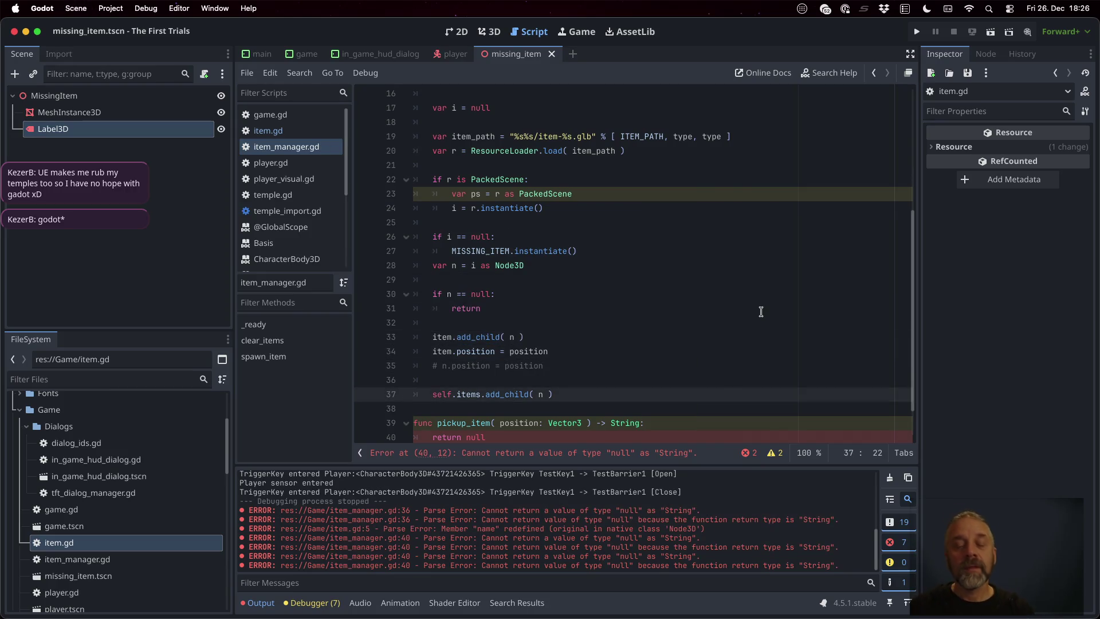
pyautogui.hotkey('shift', 'Down')
pyautogui.hotkey('ctrl', 'c')
pyautogui.hotkey('ctrl', 'v')
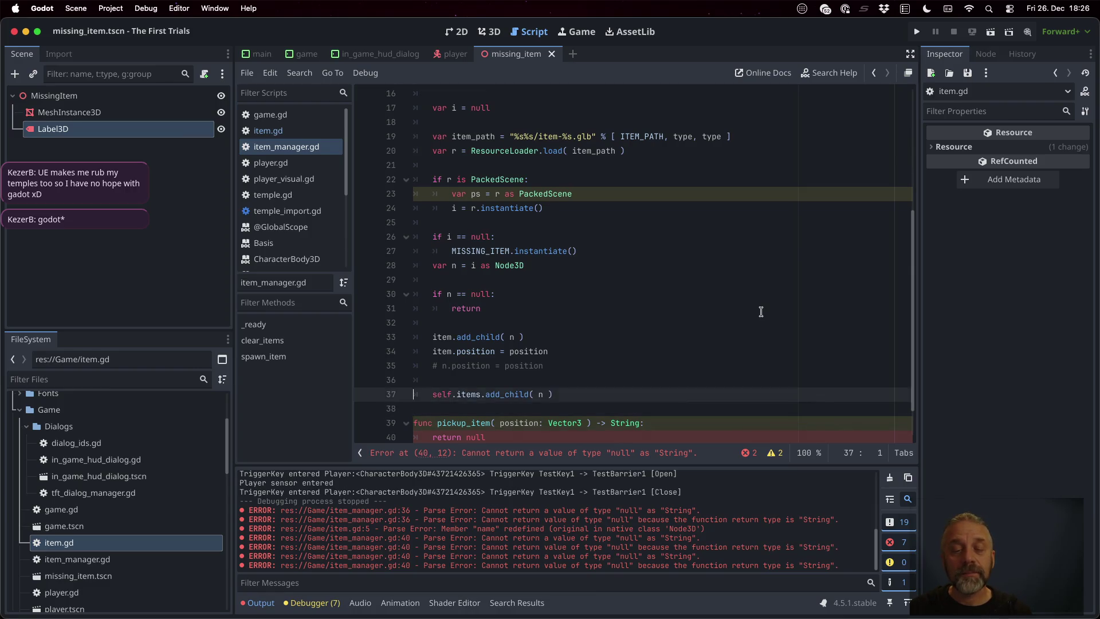
pyautogui.hotkey('ctrl', 'v')
pyautogui.press('Up')
pyautogui.hotkey('ctrl', 'k')
pyautogui.press('Up')
pyautogui.press('Left')
pyautogui.press('BackSpace')
pyautogui.write('items')
pyautogui.hotkey('ctrl', 's')
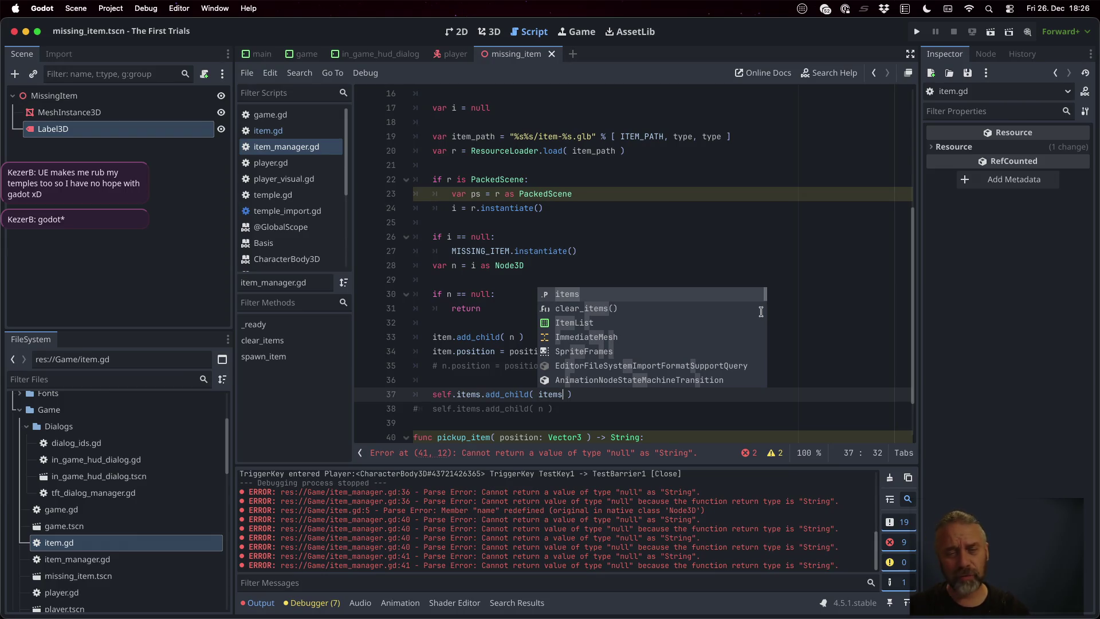
# - Change pickup_item's return type from String to Item, save, and run the game
pyautogui.click(723, 278)
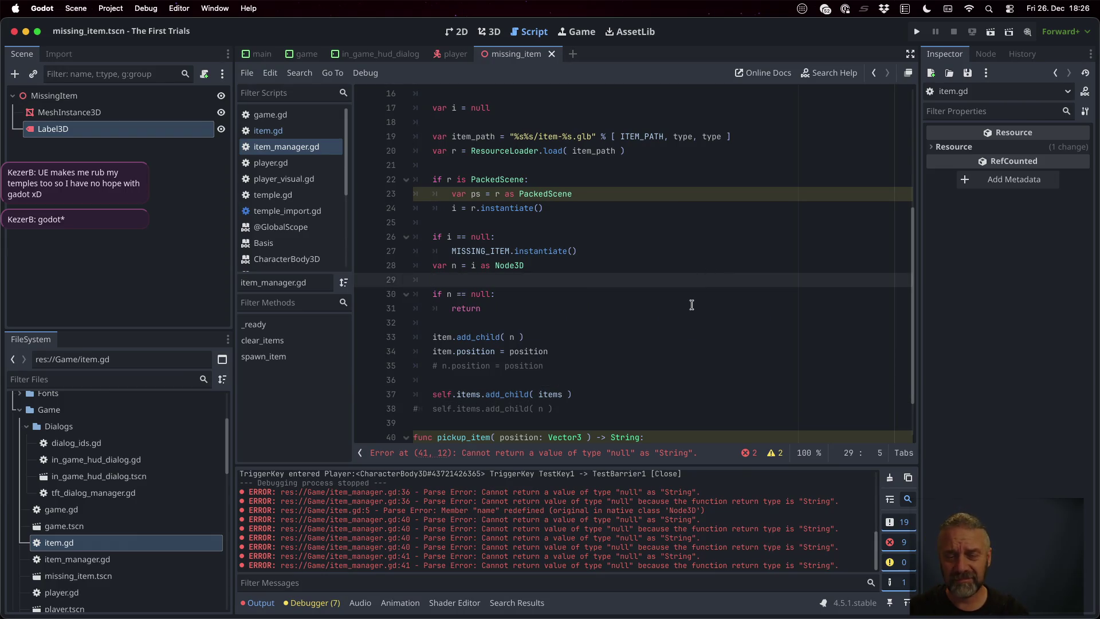
pyautogui.scroll(3, 613, 284)
pyautogui.doubleClick(461, 220)
pyautogui.scroll(-5, 621, 321)
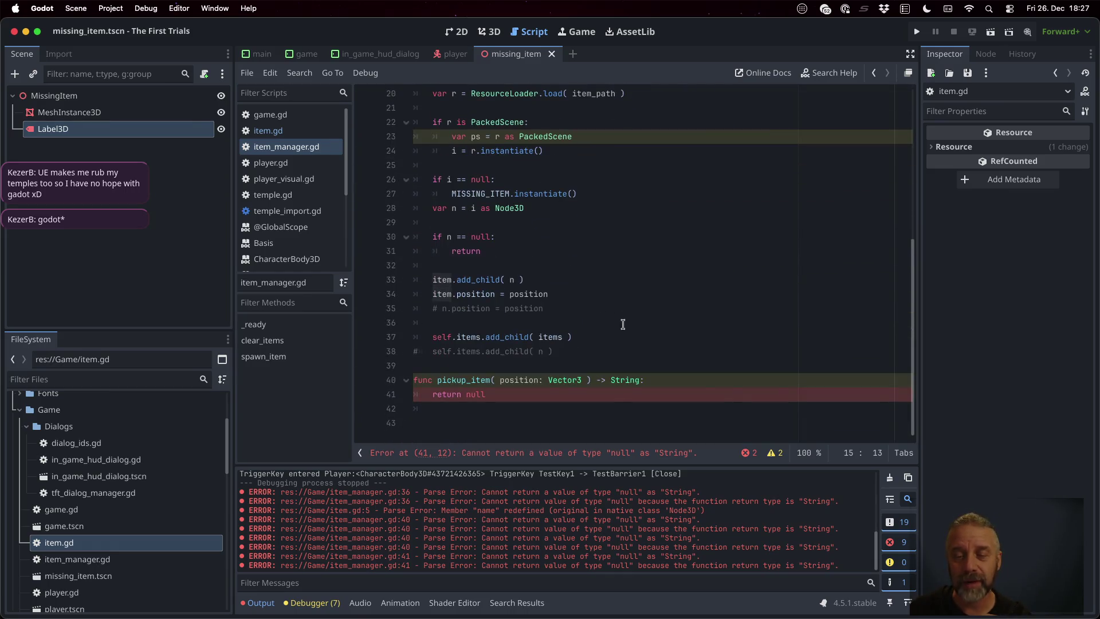
pyautogui.doubleClick(634, 380)
pyautogui.write('Item')
pyautogui.press('super+s')
pyautogui.press('Escape')
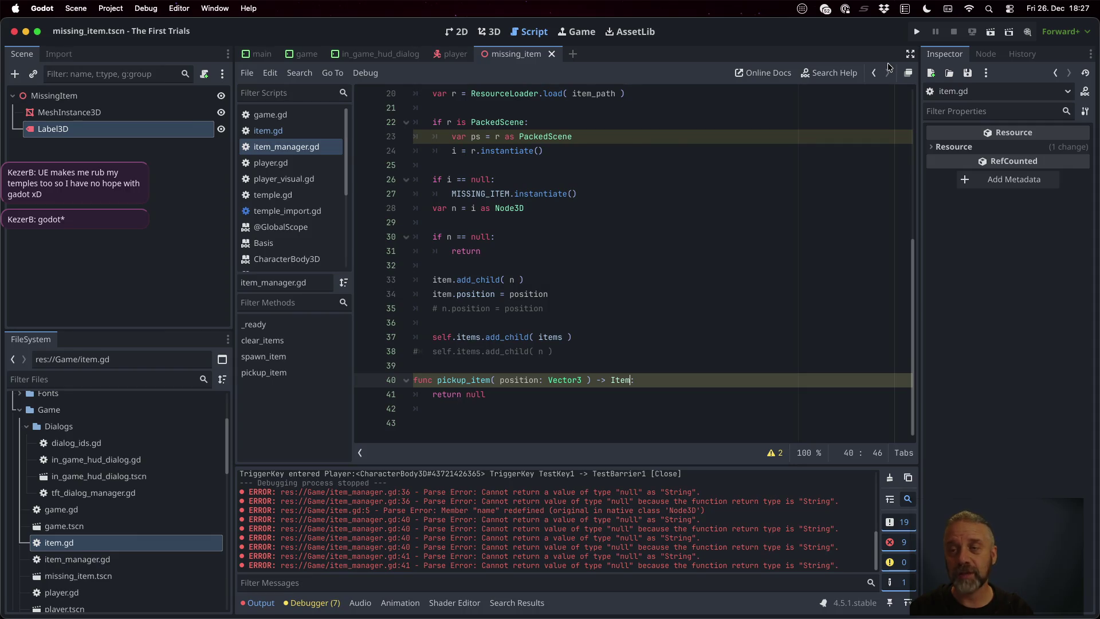
pyautogui.click(916, 31)
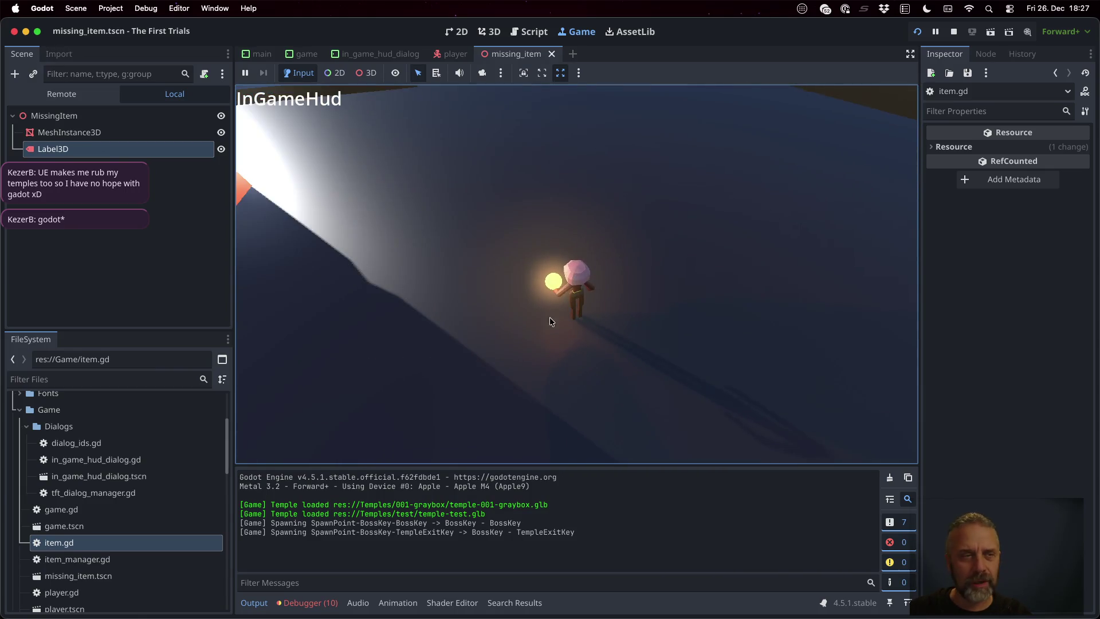
# - In the Remote tree, expand Main > State > Game > Node3D and select the live Items node
pyautogui.click(43, 93)
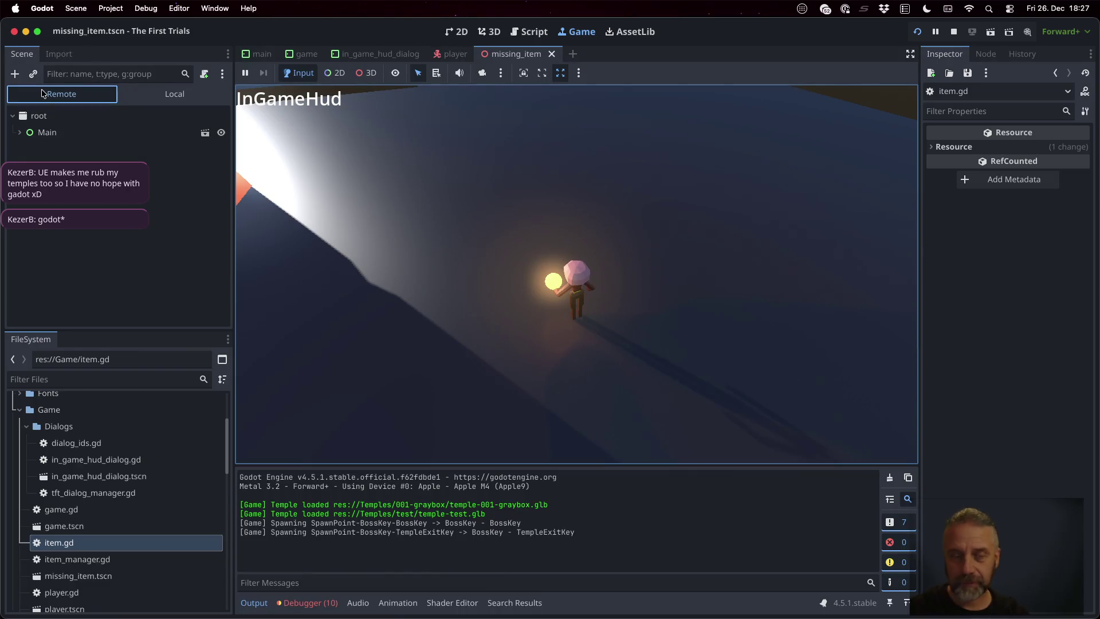
pyautogui.click(20, 132)
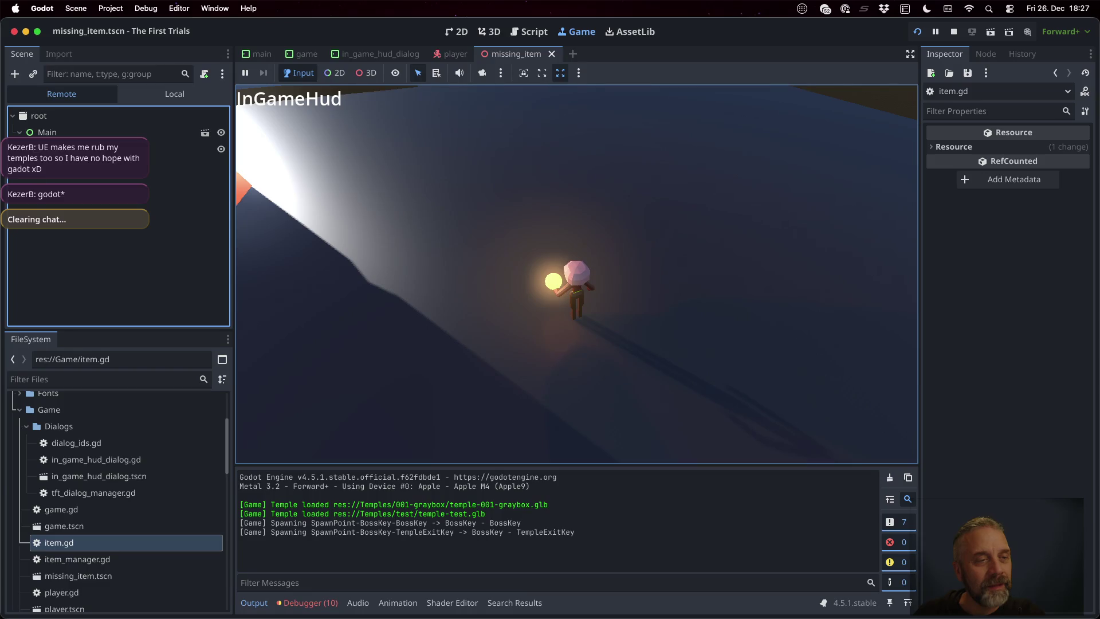
pyautogui.click(28, 150)
pyautogui.click(34, 166)
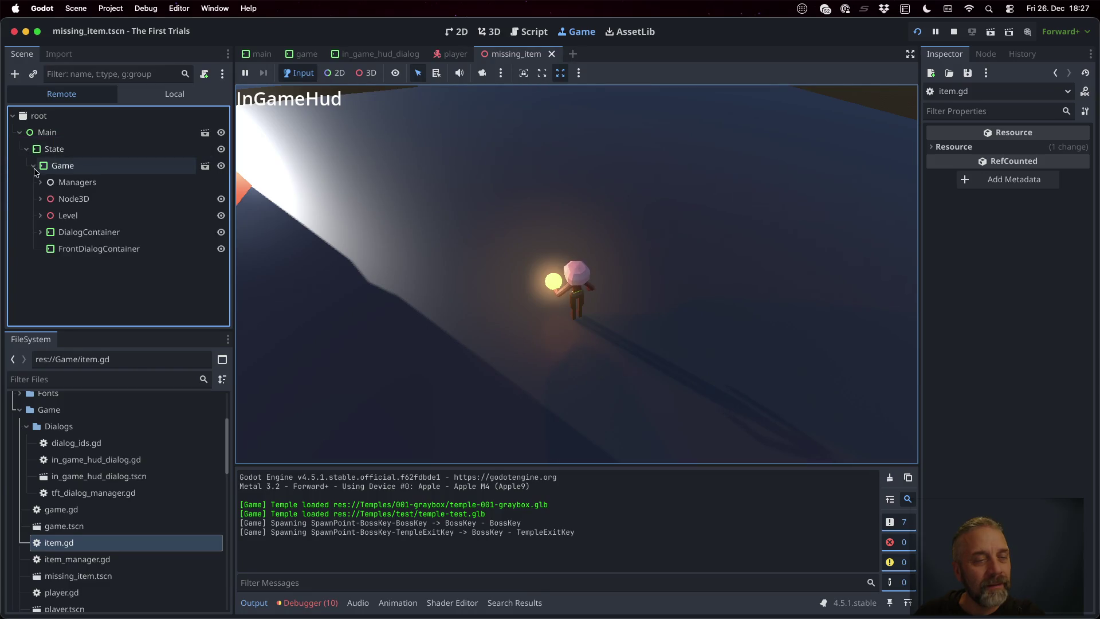
pyautogui.click(40, 199)
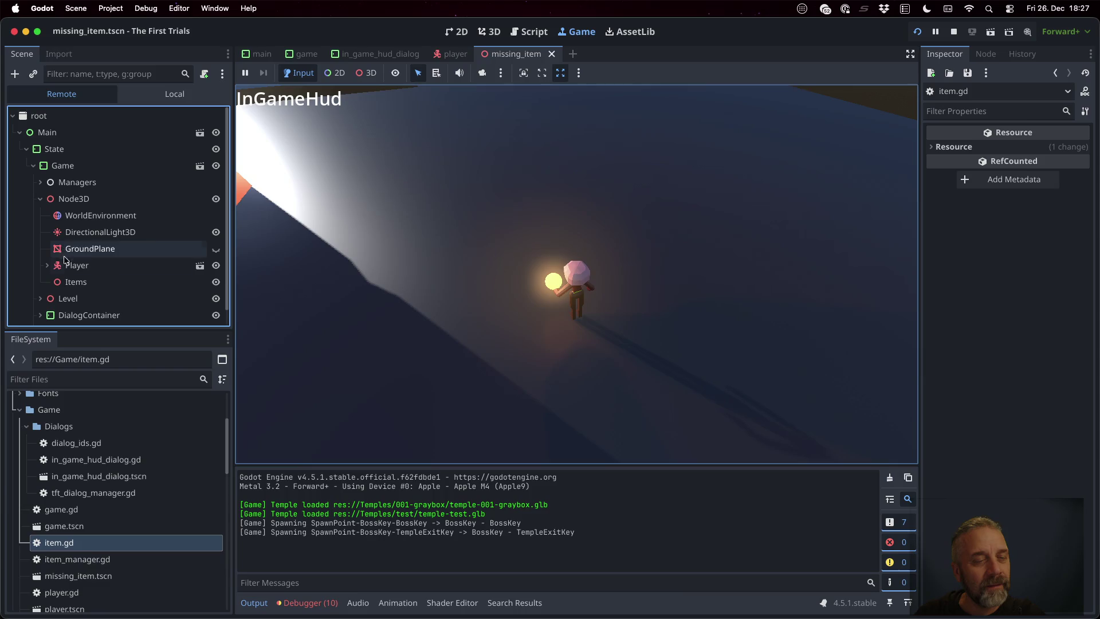
pyautogui.click(73, 284)
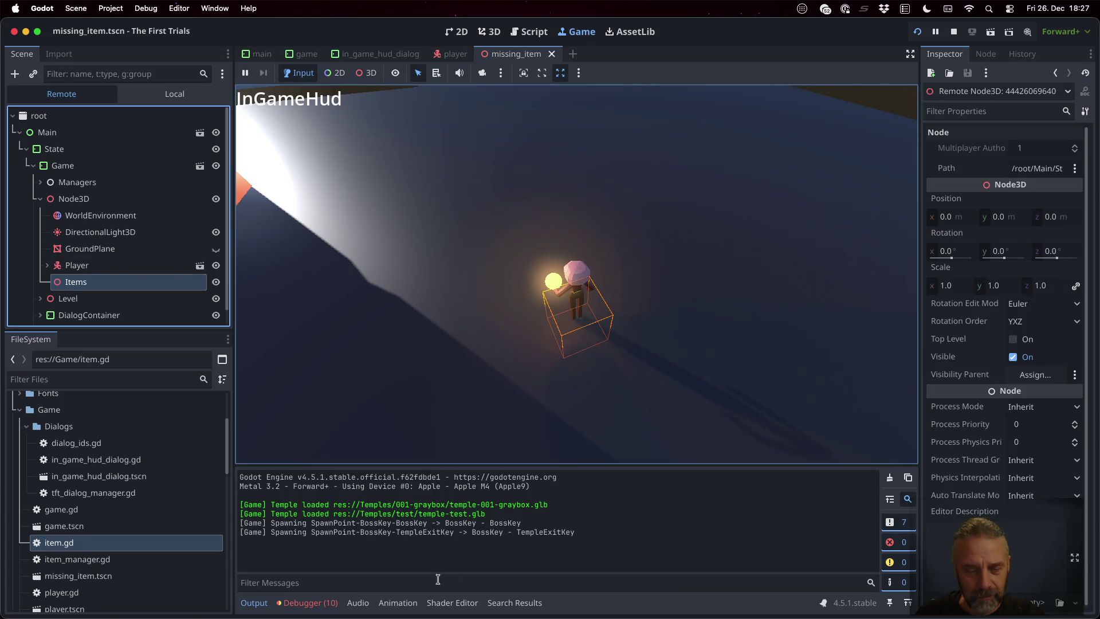
# - Open the Debugger's Errors list and jump to the spawn_item error at line 37
pyautogui.click(329, 602)
pyautogui.click(321, 459)
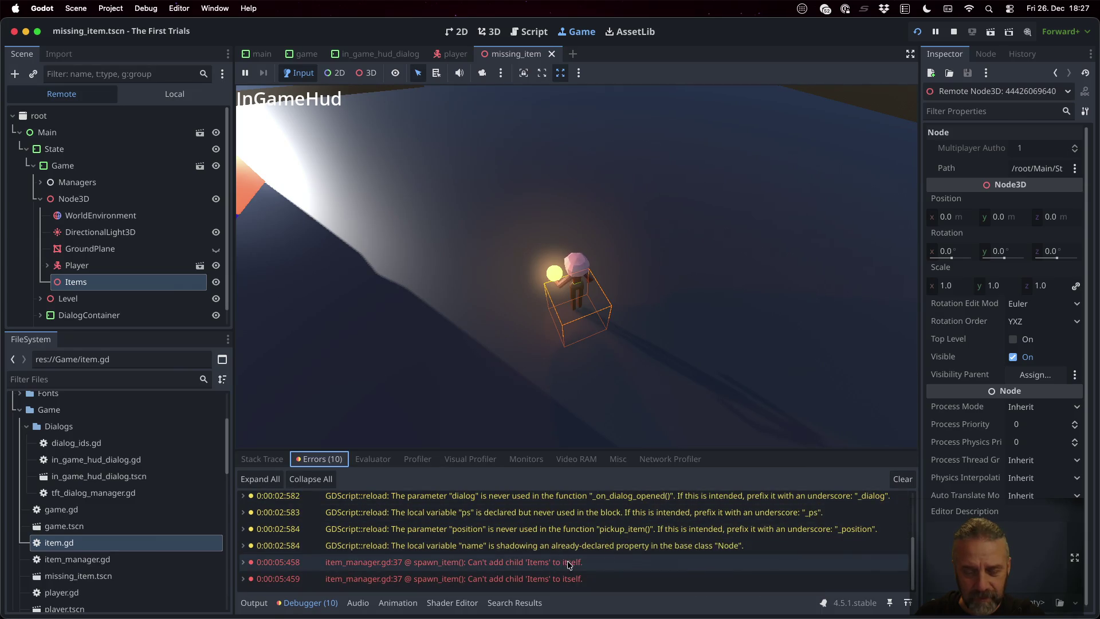
pyautogui.doubleClick(568, 562)
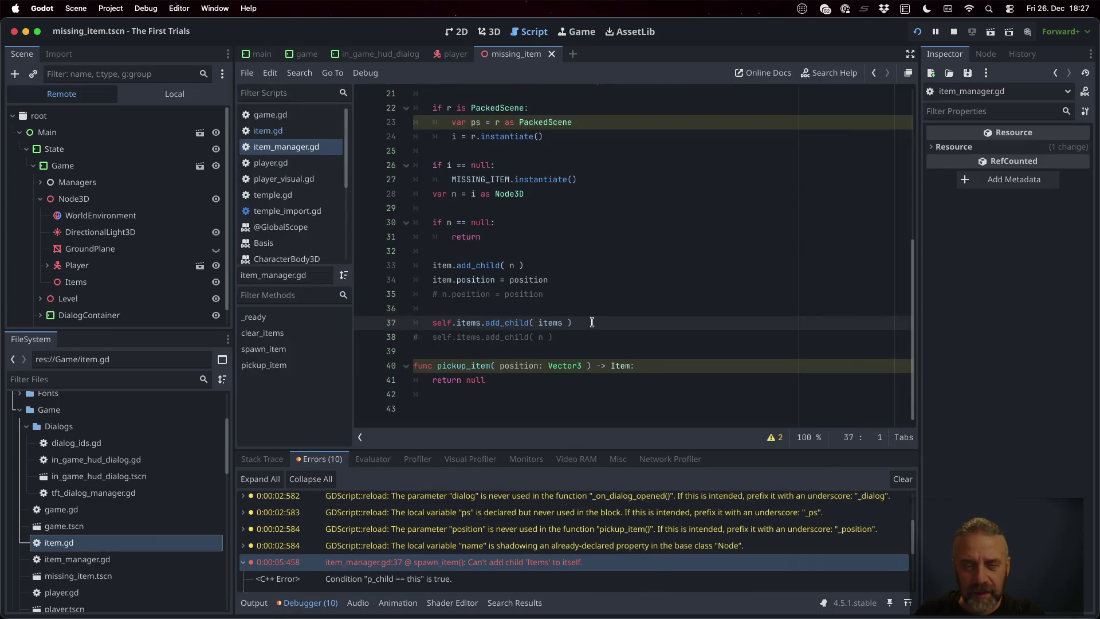
# - Change line 37's add_child argument from items to item and restart the game
pyautogui.click(561, 323)
pyautogui.press('BackSpace')
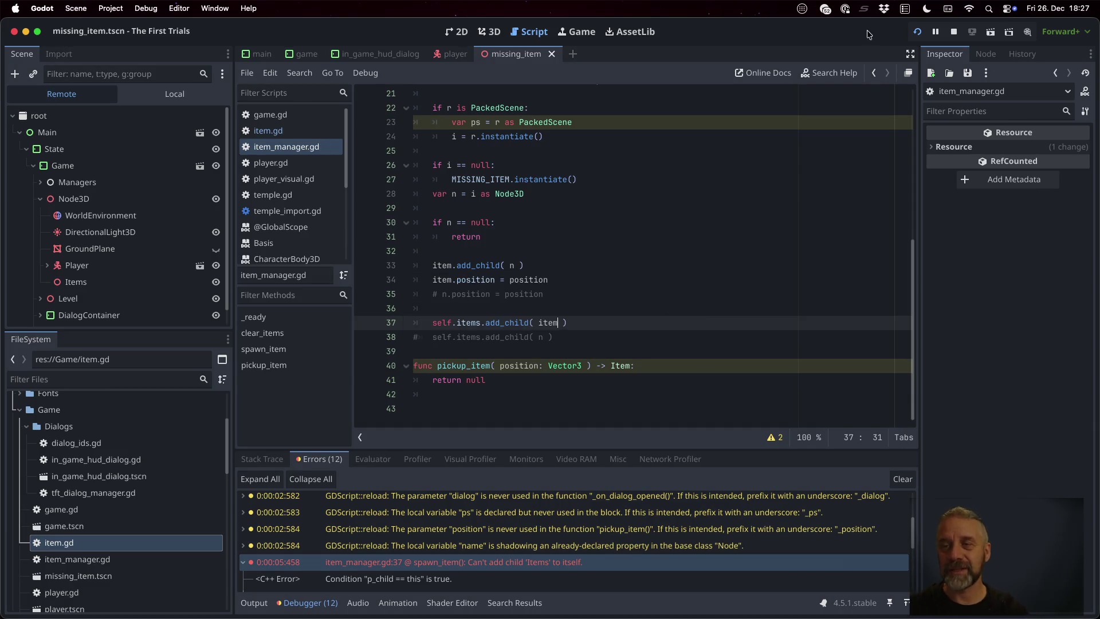
pyautogui.click(954, 33)
pyautogui.click(916, 32)
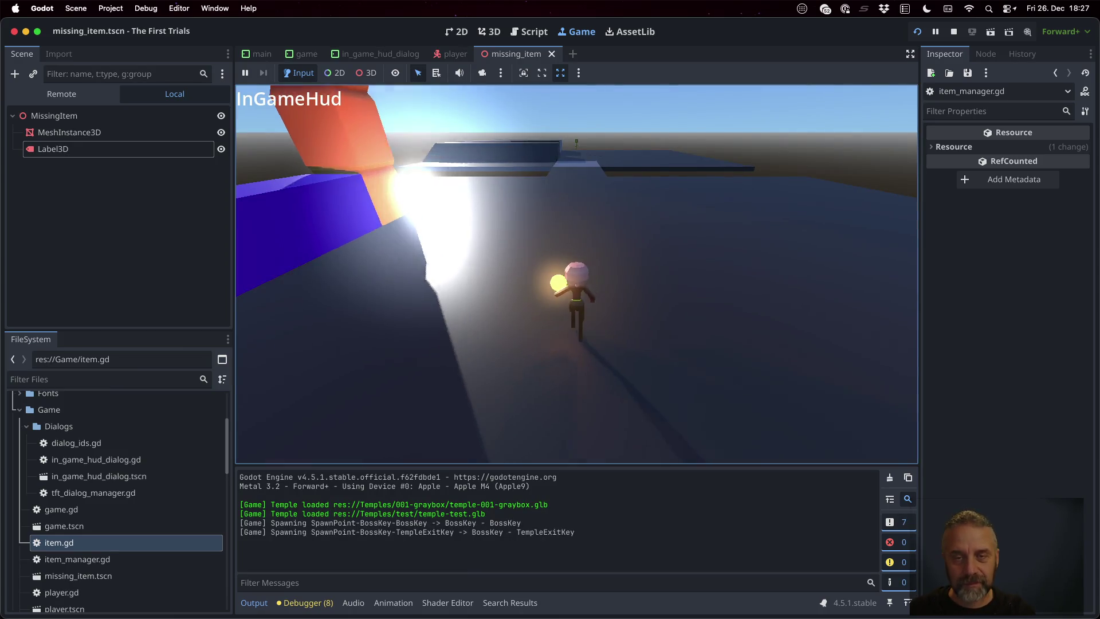
pyautogui.press('w')
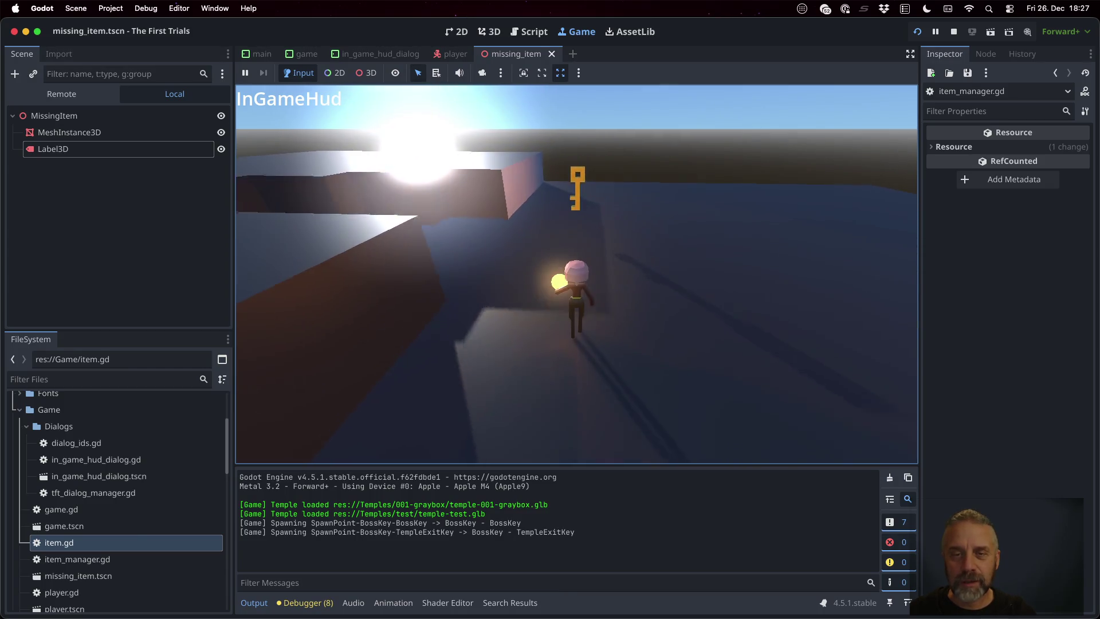
pyautogui.click(61, 94)
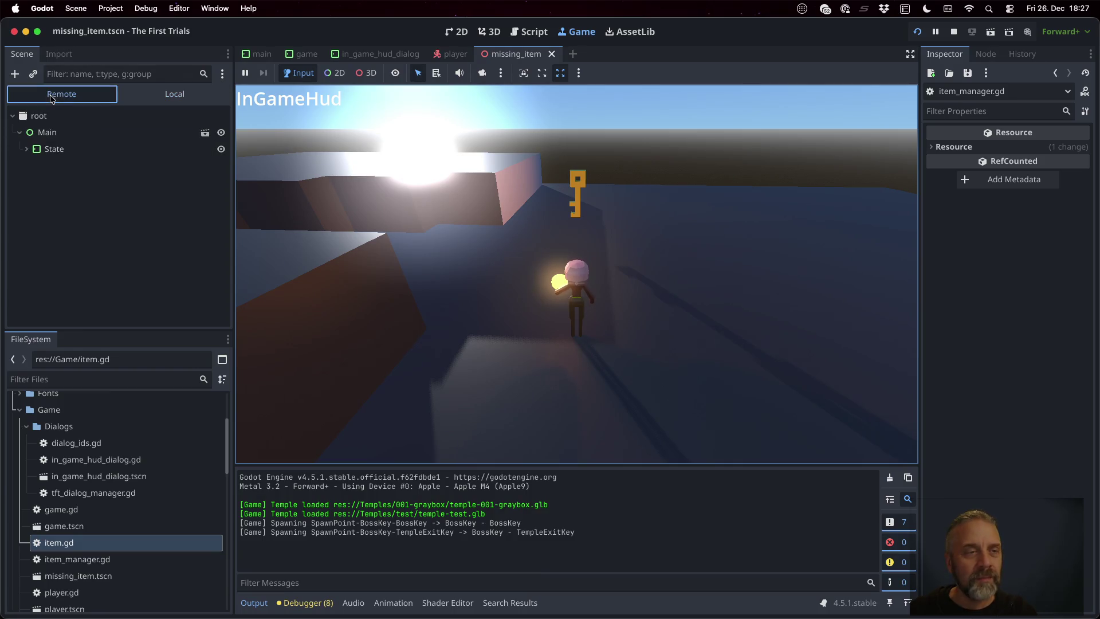
pyautogui.click(366, 73)
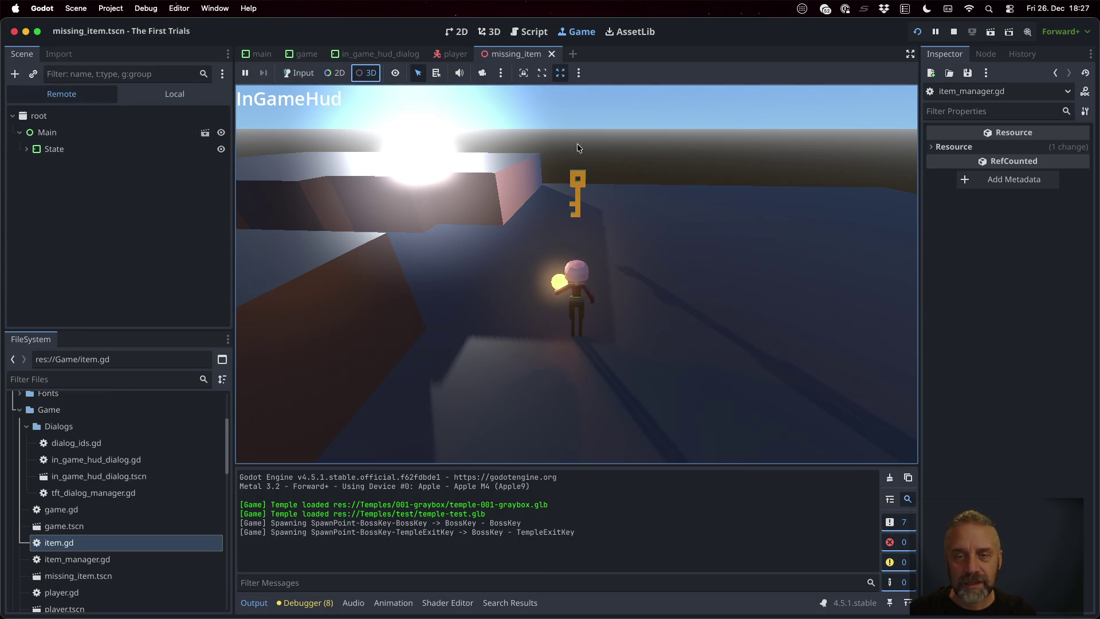
pyautogui.click(577, 192)
pyautogui.scroll(-2, 64, 196)
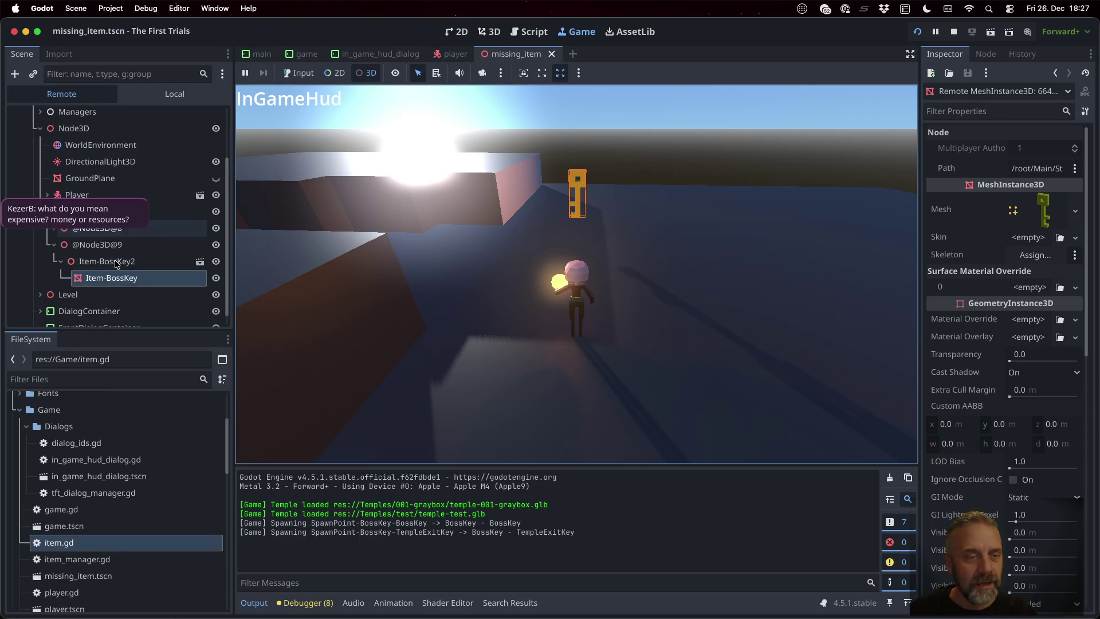
pyautogui.scroll(1, 104, 266)
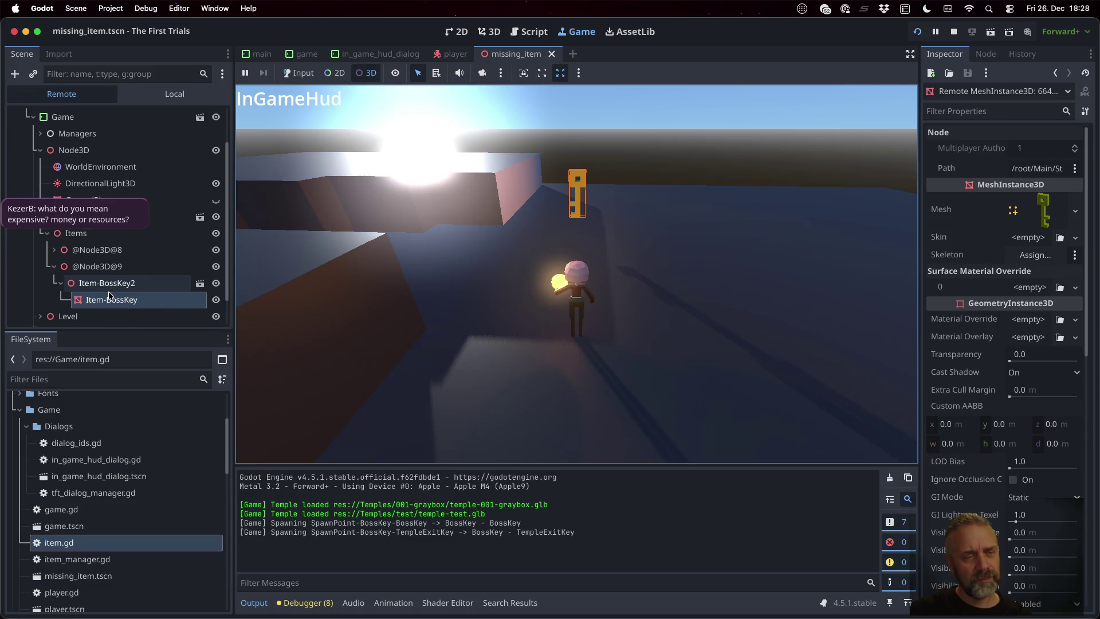
pyautogui.click(53, 252)
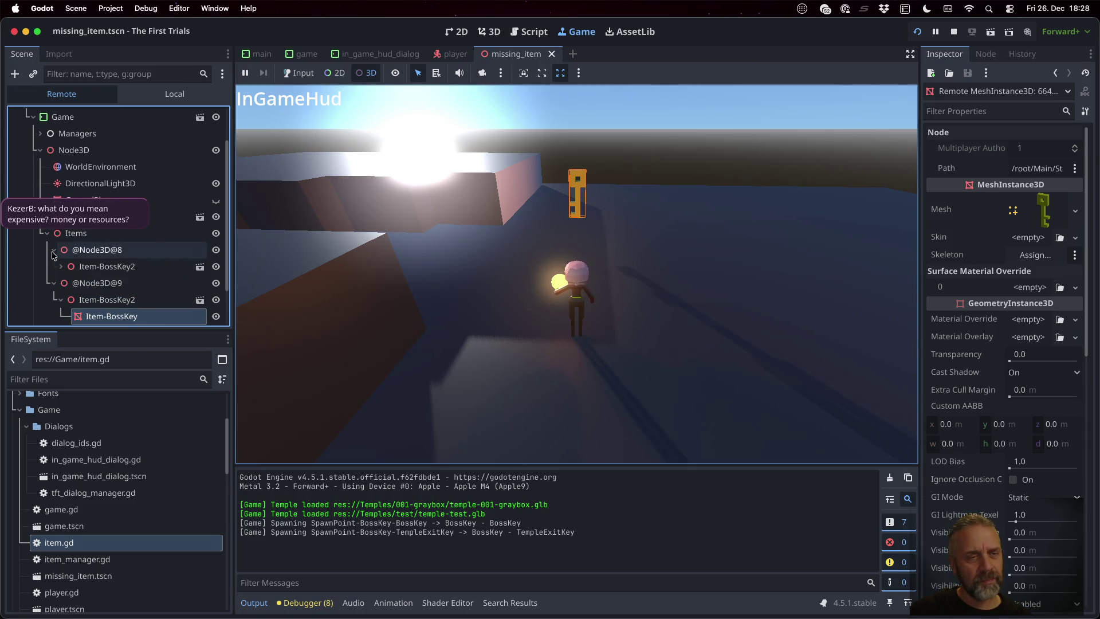
pyautogui.click(60, 267)
pyautogui.scroll(-2, 76, 281)
pyautogui.scroll(2, 76, 281)
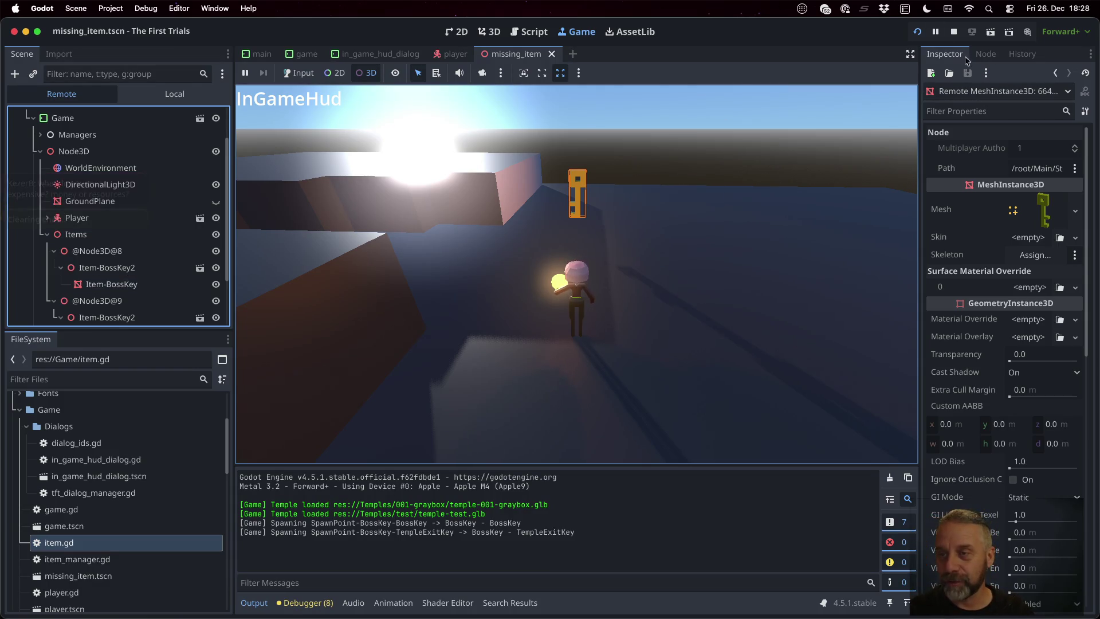
pyautogui.click(953, 33)
# - Add 'item.name = "item-%s" % [ type ]' after Item.new(), save, and run the game
pyautogui.click(648, 212)
pyautogui.scroll(4, 599, 327)
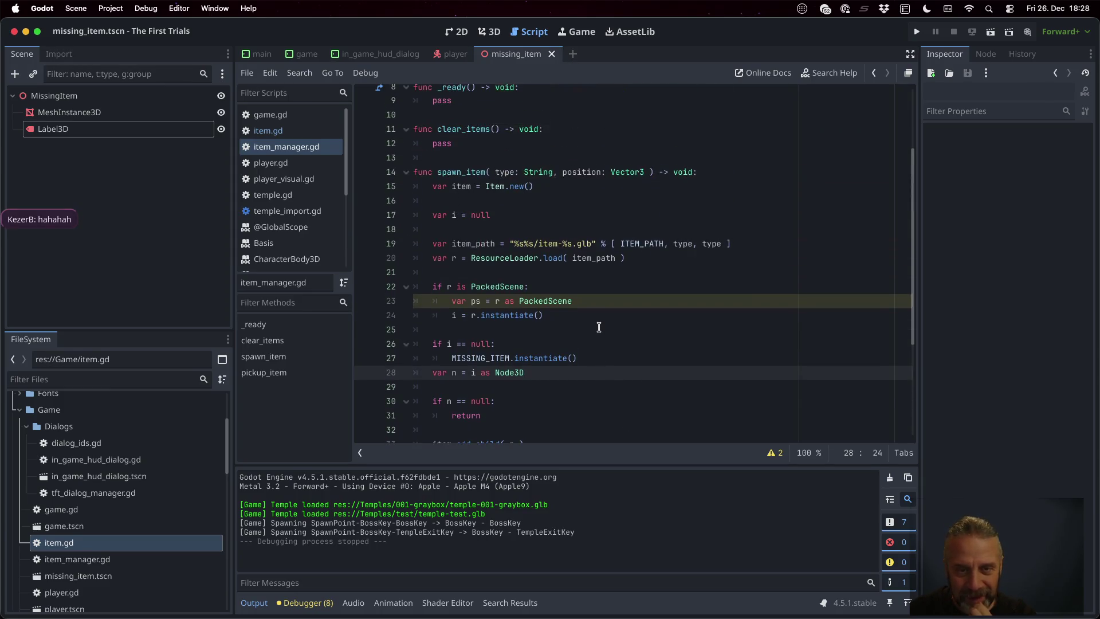
pyautogui.click(547, 245)
pyautogui.scroll(-4, 635, 363)
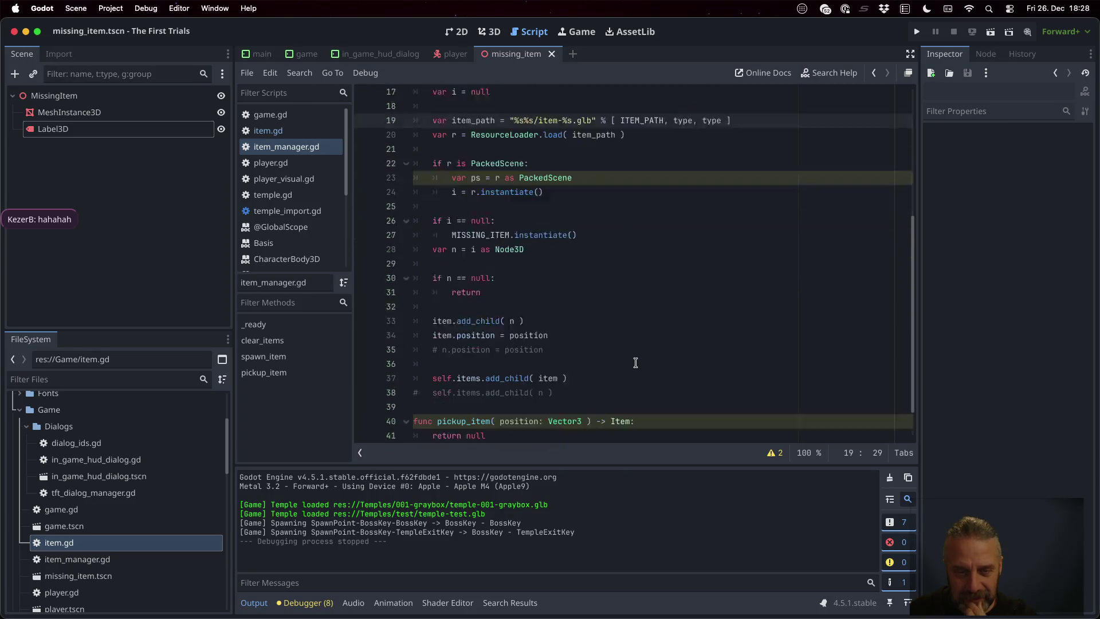
pyautogui.scroll(3, 596, 314)
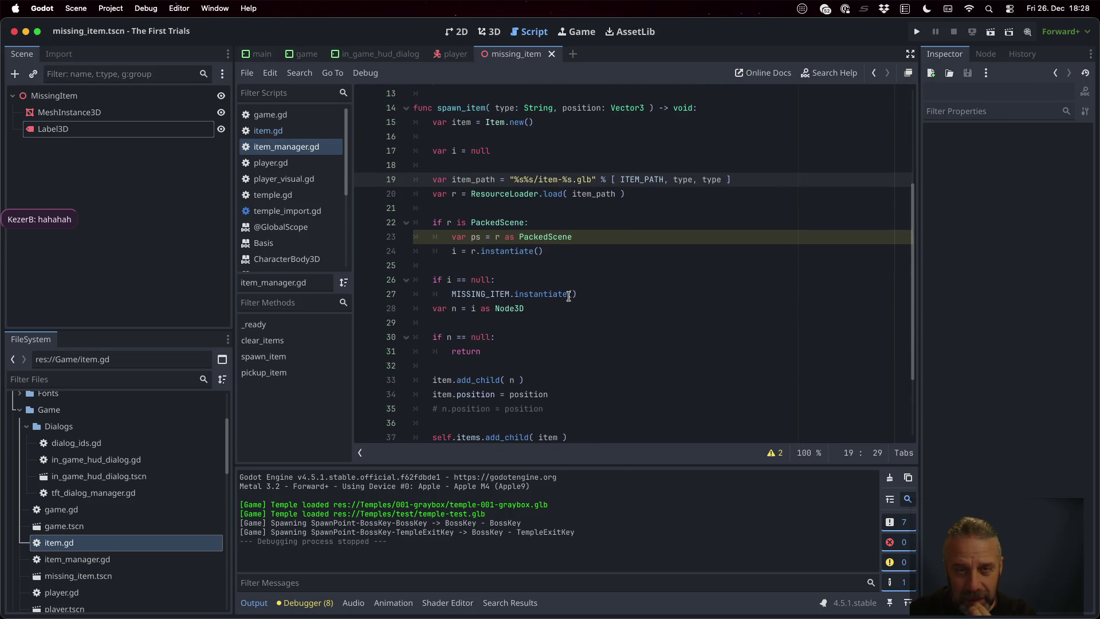
pyautogui.click(546, 122)
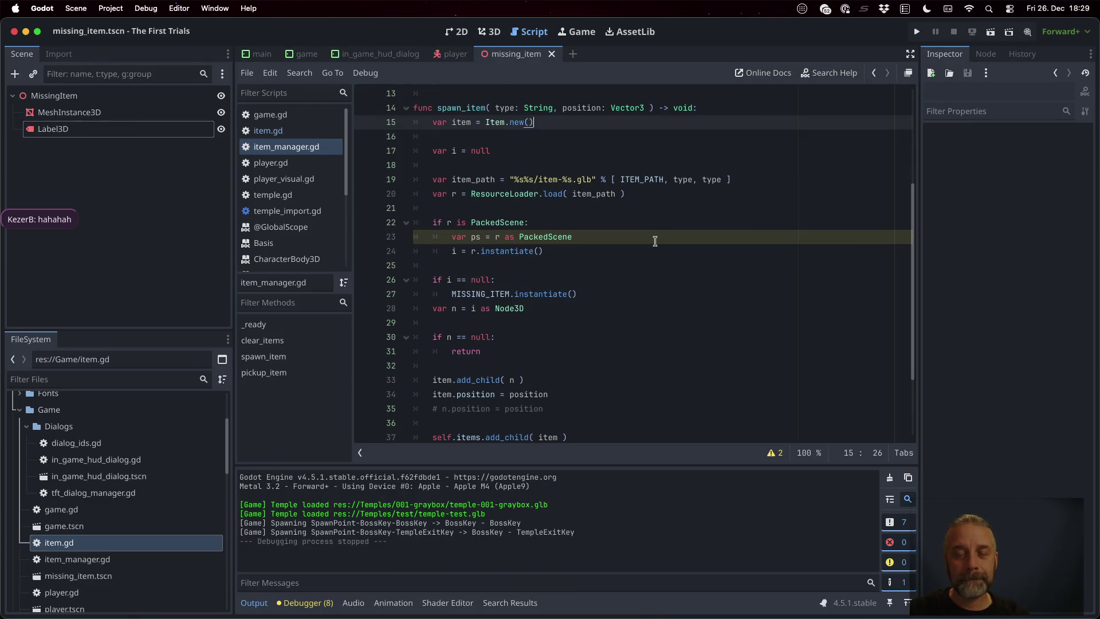
pyautogui.press('Return')
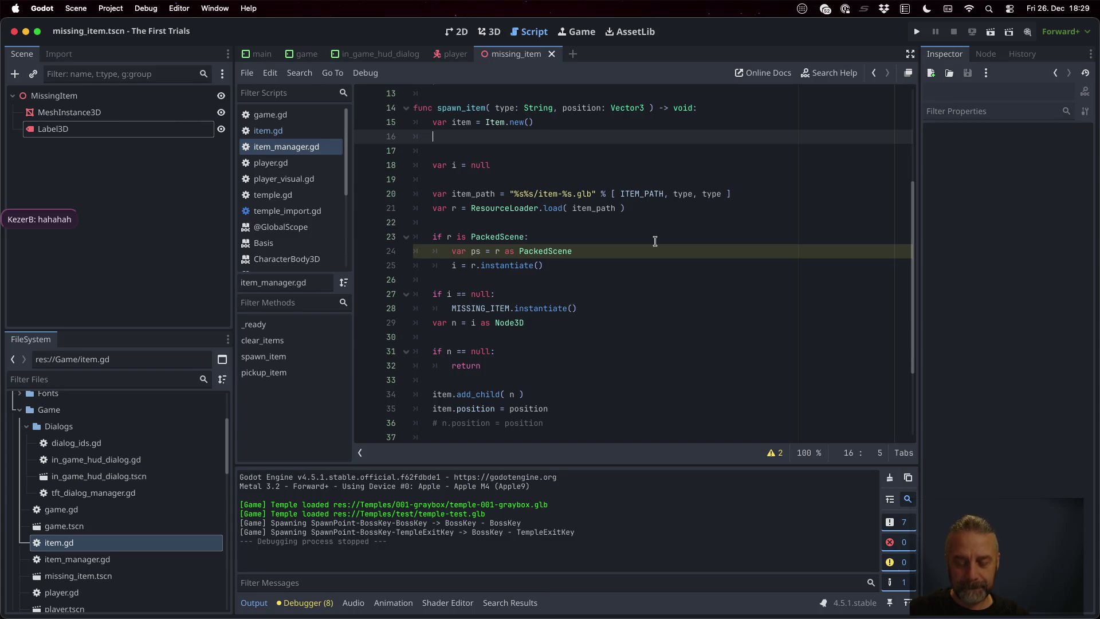
pyautogui.write('item.name')
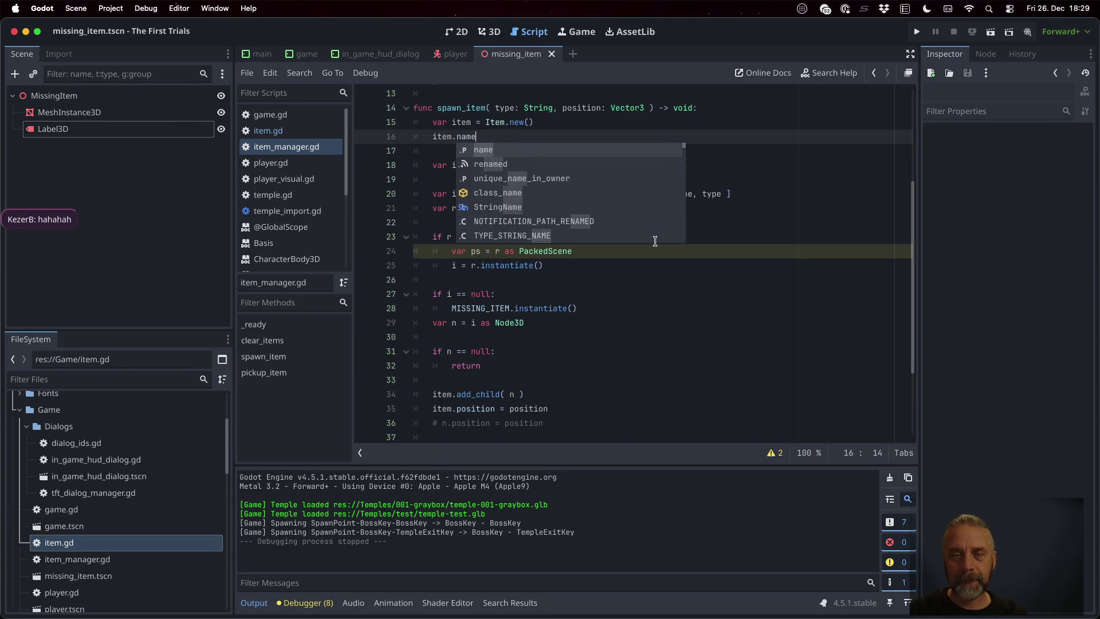
pyautogui.write(' = ')
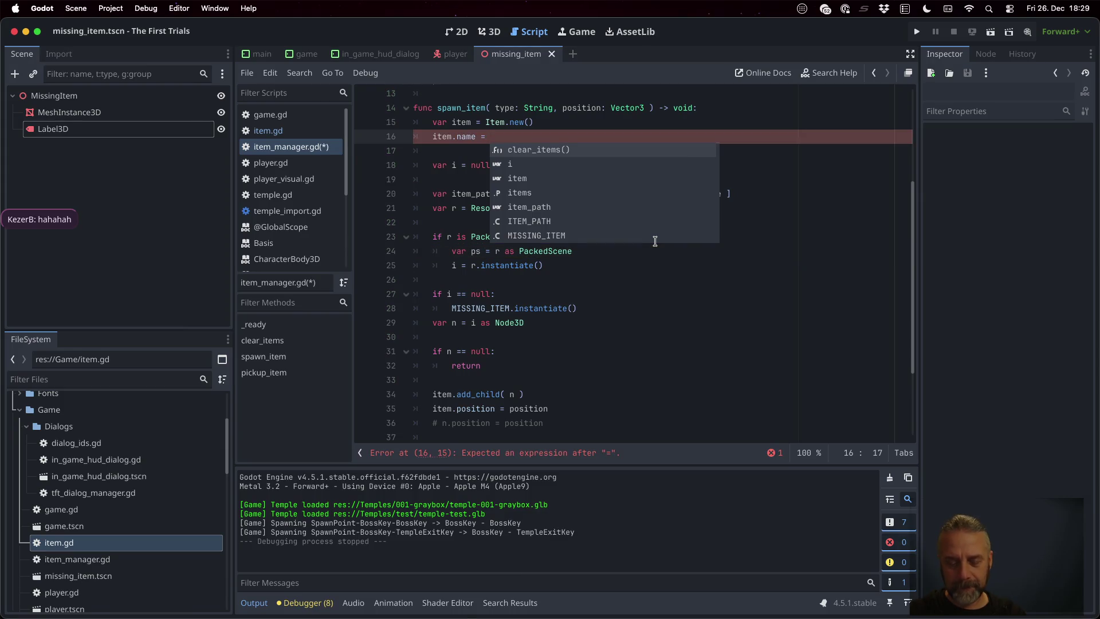
pyautogui.write('"5s')
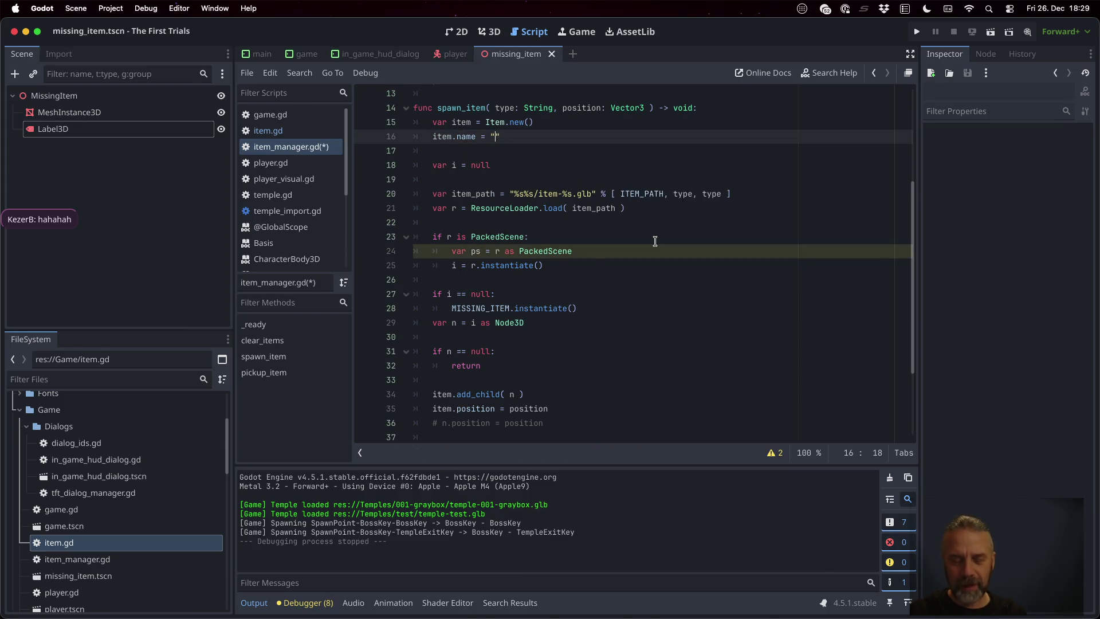
pyautogui.press('BackSpace')
pyautogui.press('BackSpace')
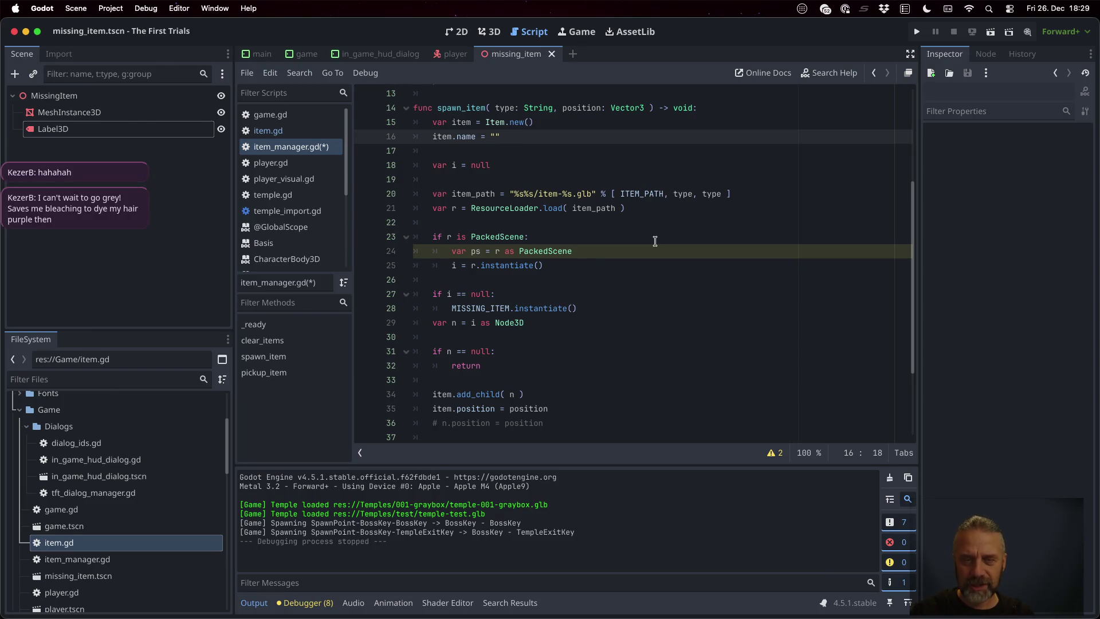
pyautogui.write('item-%s"')
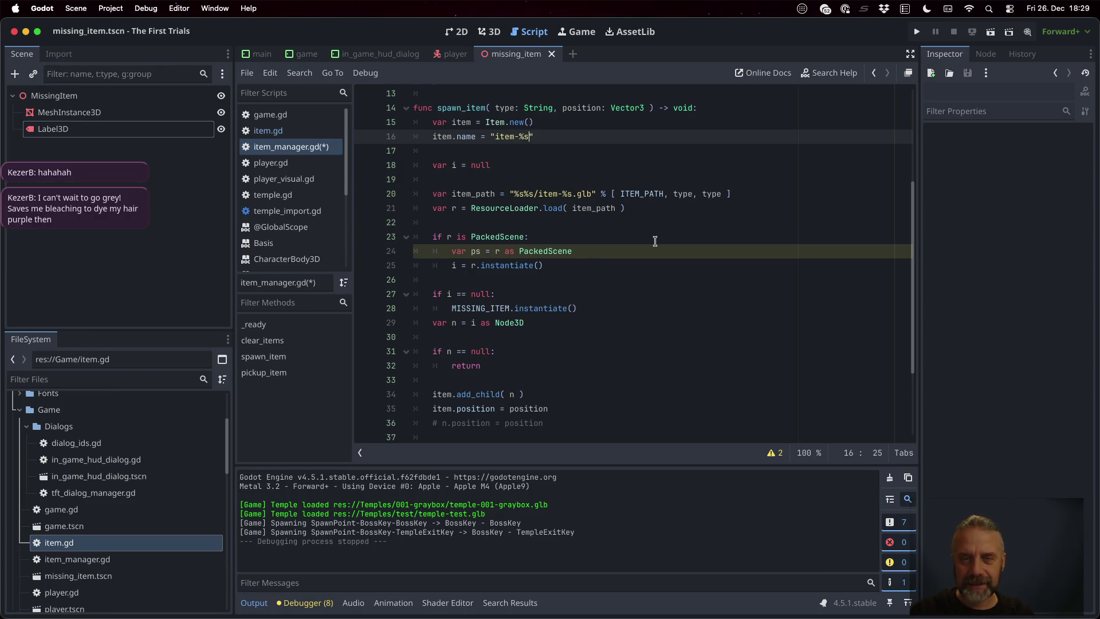
pyautogui.write(' % [ type ]')
pyautogui.press('super+s')
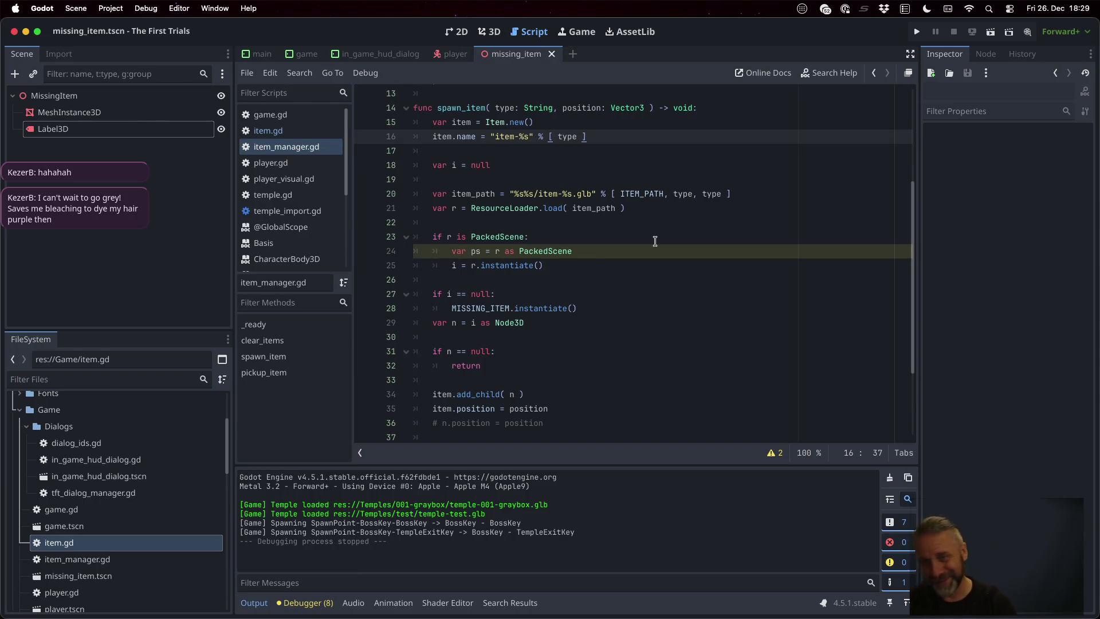
pyautogui.click(916, 32)
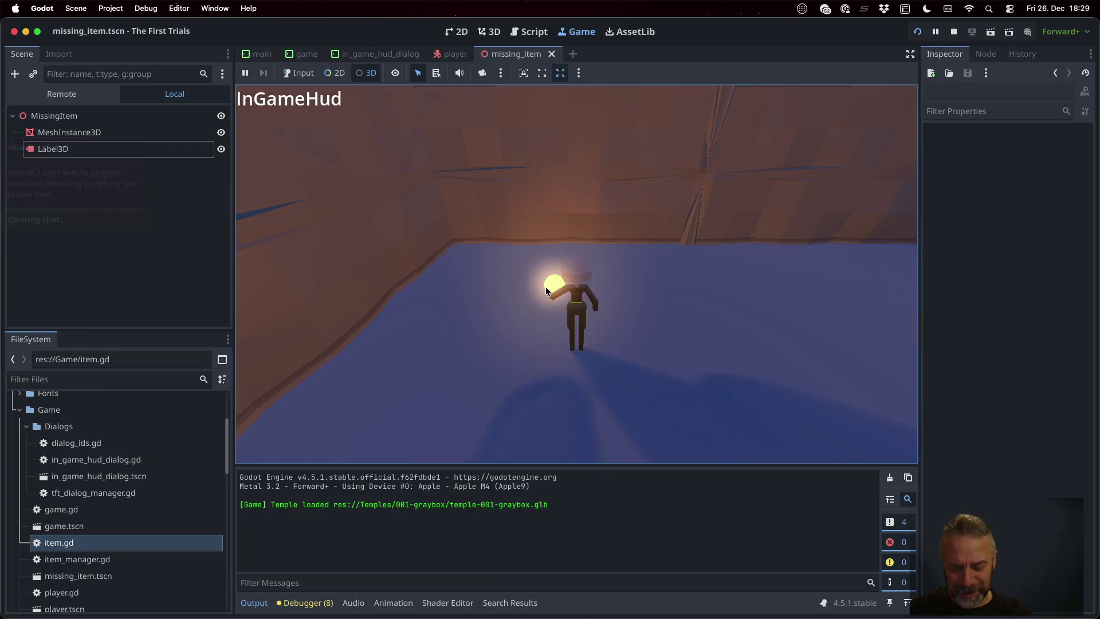
pyautogui.click(554, 310)
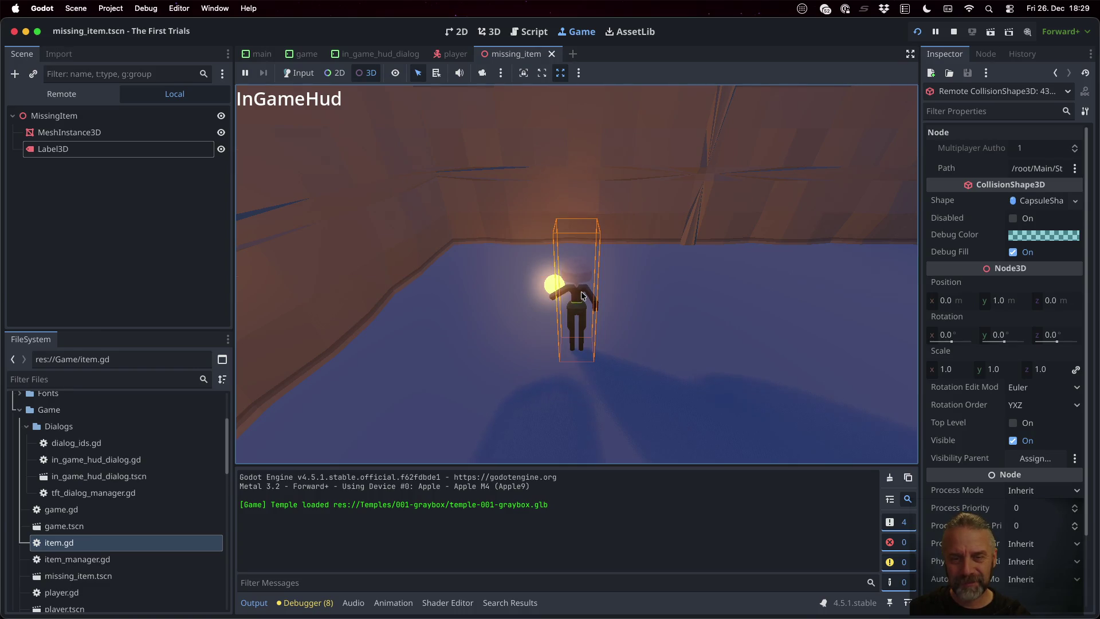
pyautogui.click(298, 73)
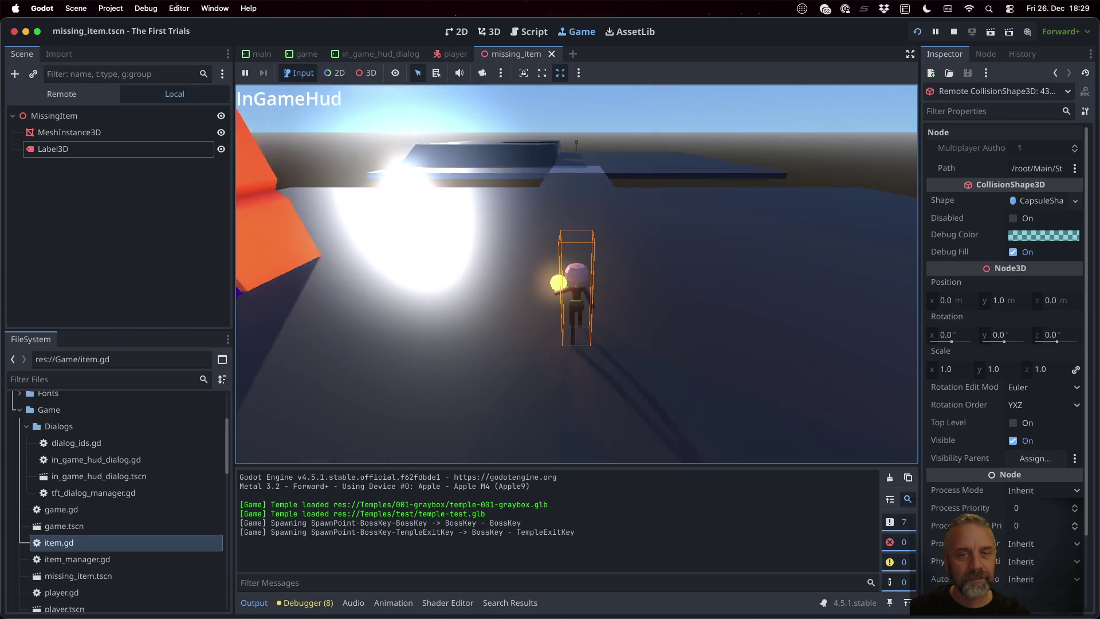
pyautogui.click(62, 94)
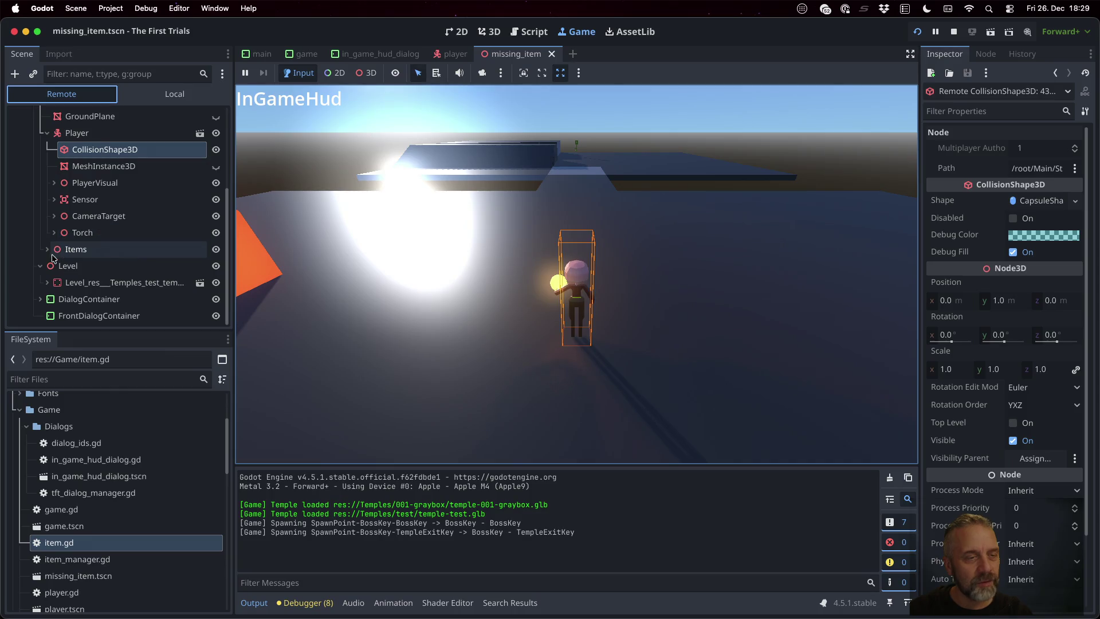
pyautogui.click(47, 251)
pyautogui.click(52, 266)
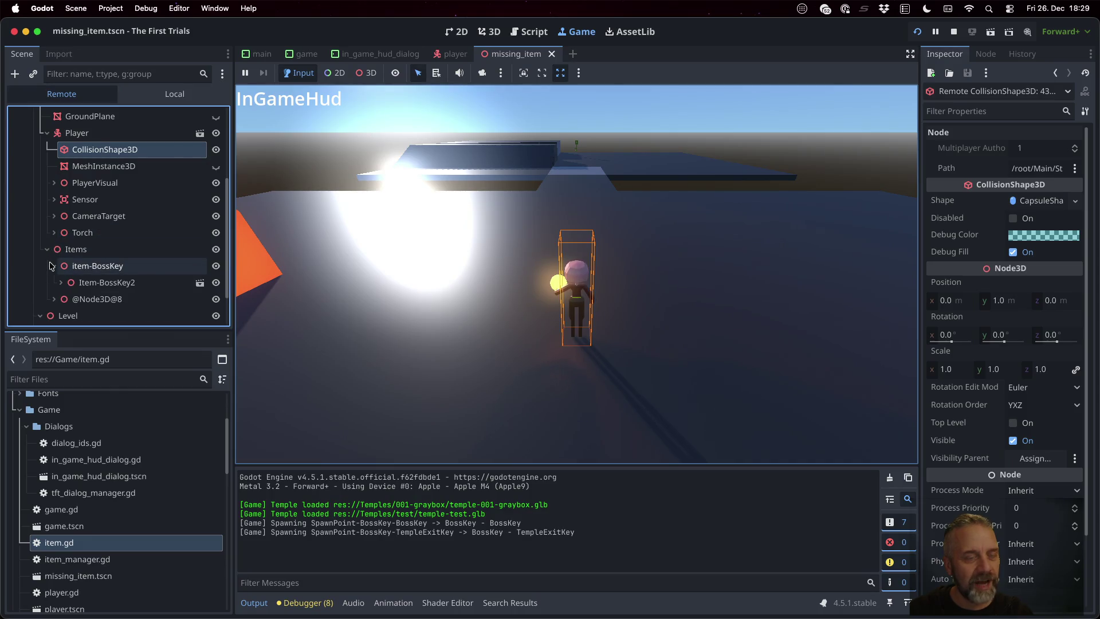
pyautogui.click(54, 299)
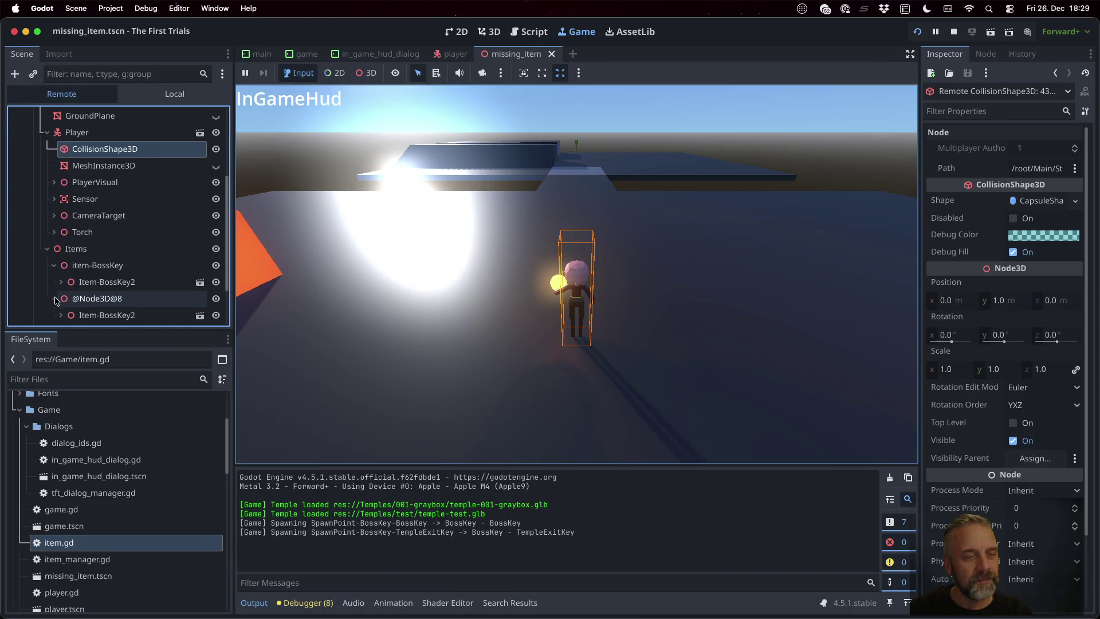
# - Inspect the Item-BossKey2 node and item-BossKey's script members in the Inspector
pyautogui.scroll(-1, 55, 300)
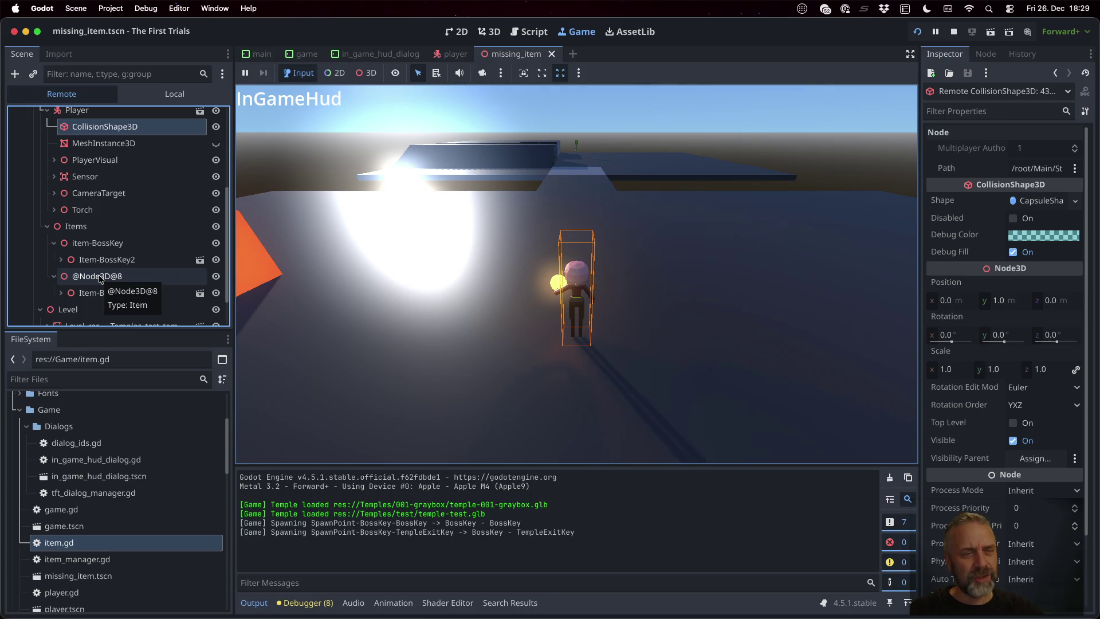
pyautogui.click(122, 261)
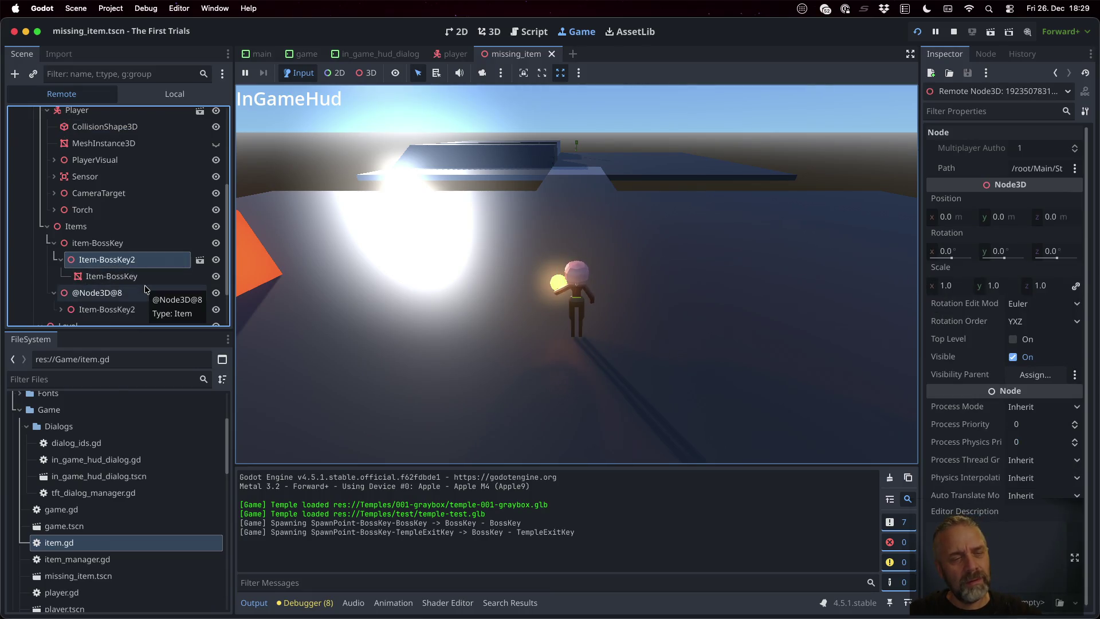
pyautogui.click(133, 243)
pyautogui.click(132, 259)
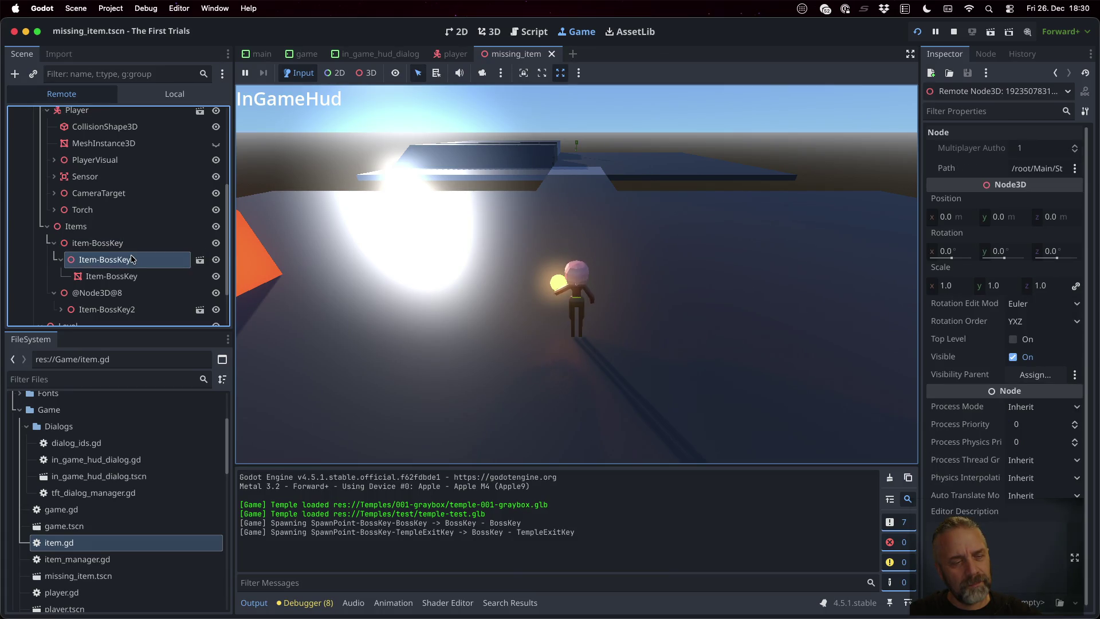
pyautogui.scroll(-5, 144, 519)
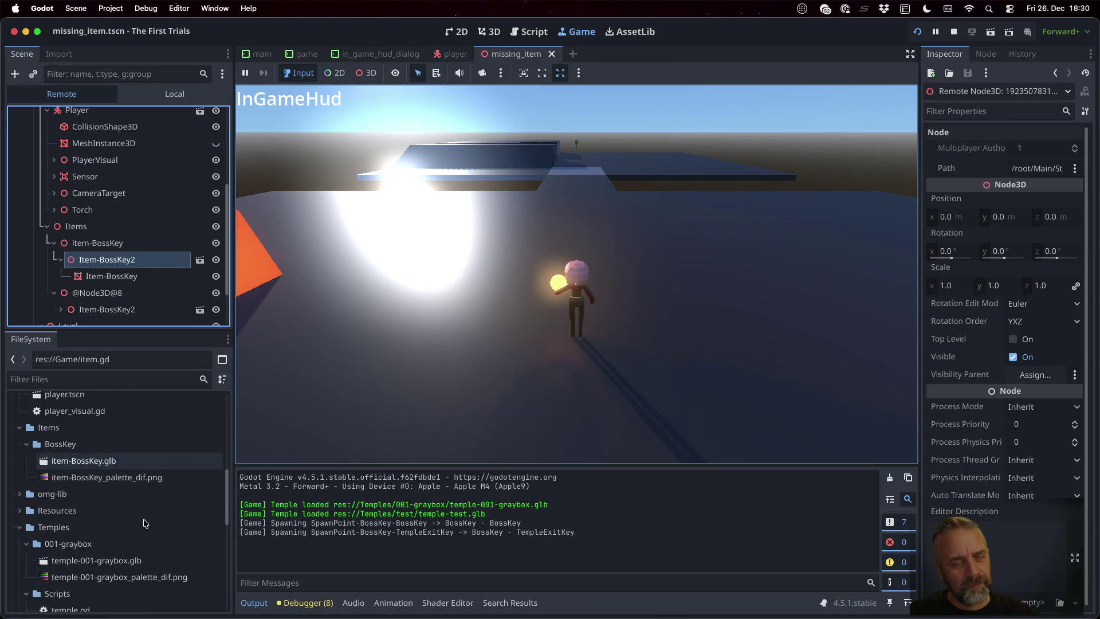
pyautogui.scroll(-3, 144, 523)
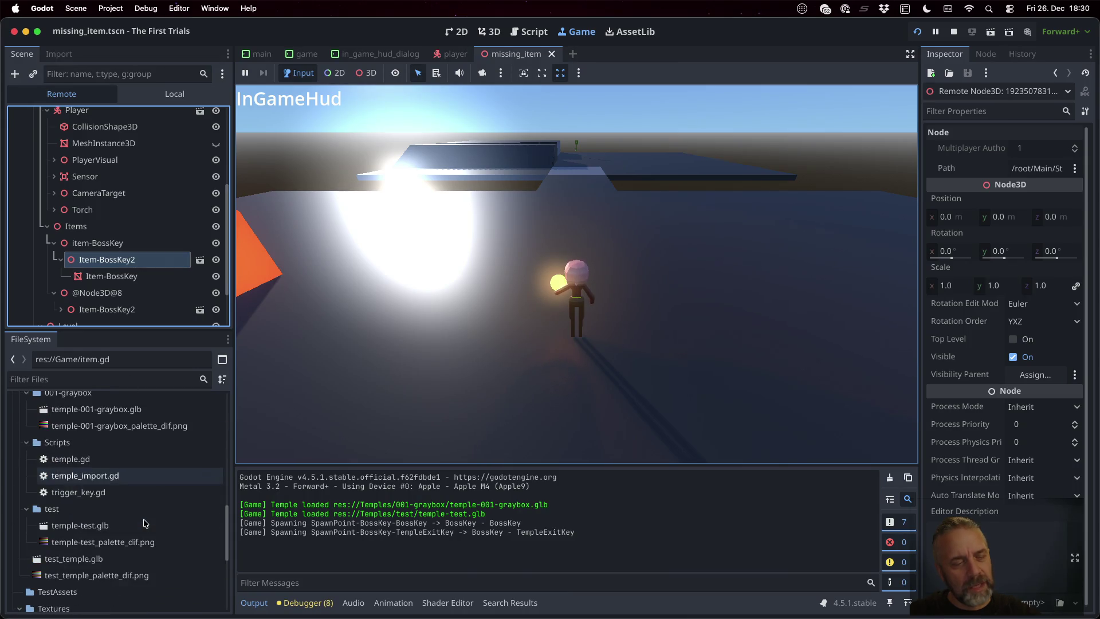
pyautogui.scroll(3, 143, 523)
# - Open item-BossKey.glb's Advanced Import Settings, view its Item-BossKey node, and close it
pyautogui.doubleClick(103, 475)
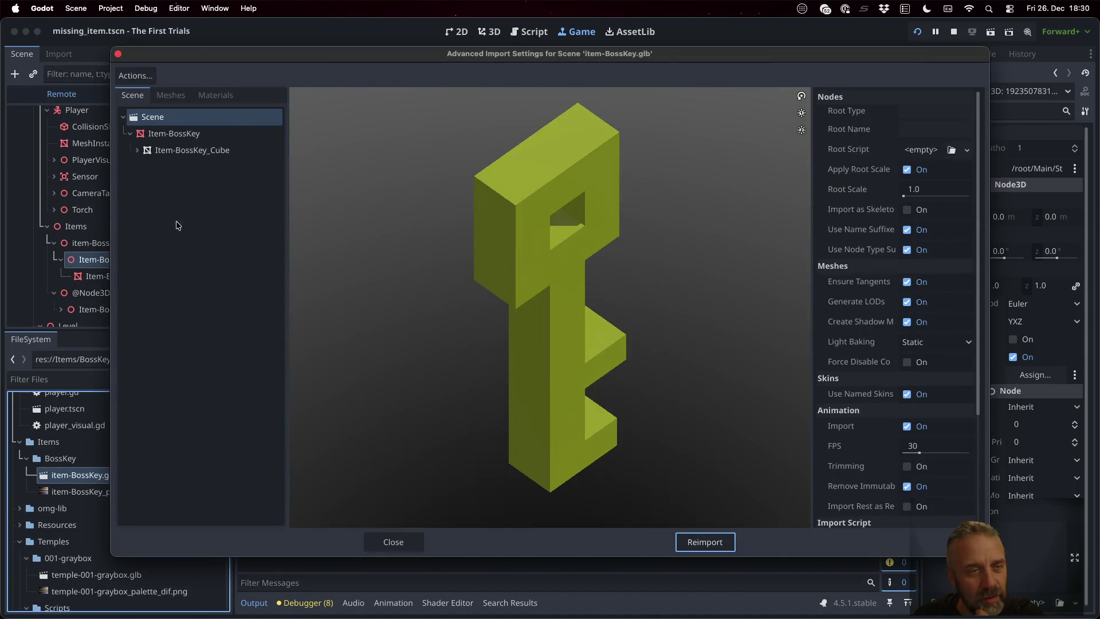
pyautogui.click(179, 136)
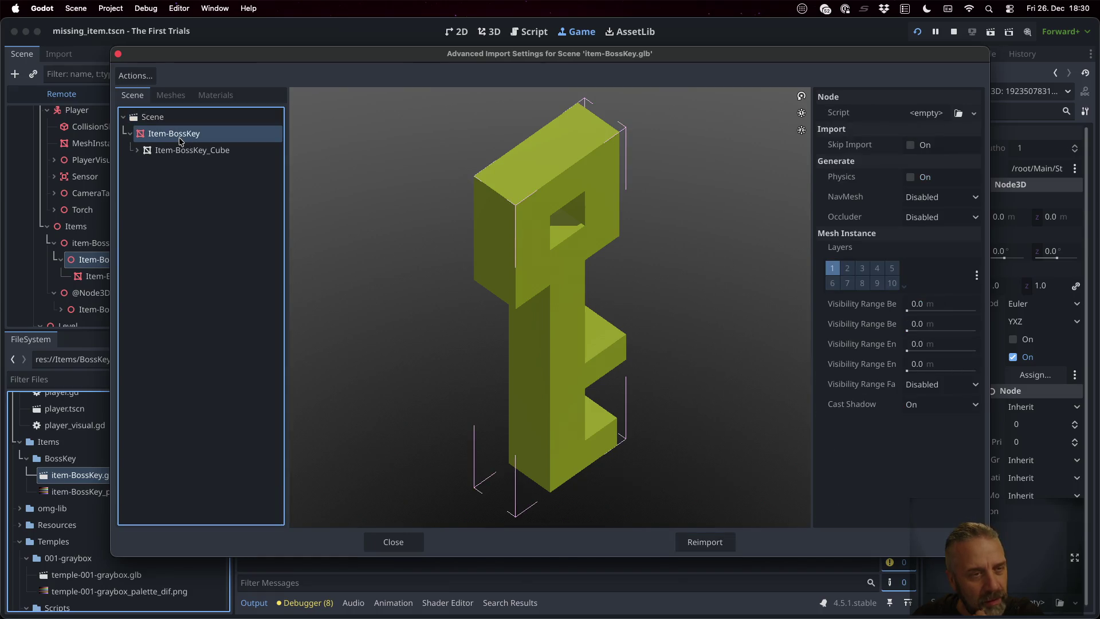
pyautogui.click(388, 543)
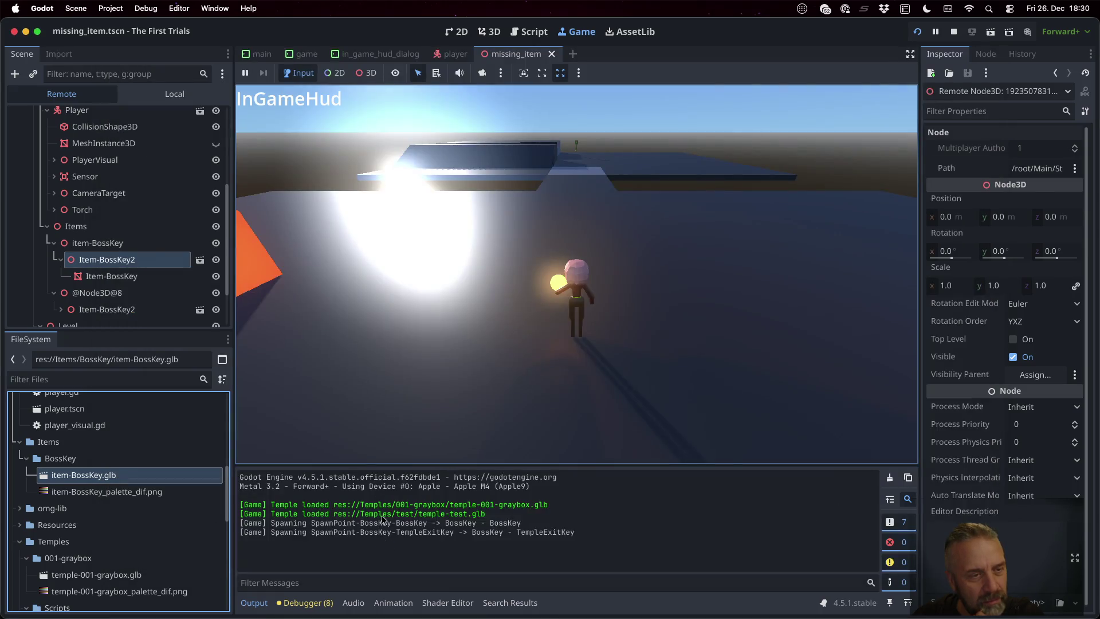
# - Check the positions of item-BossKey (-16, 0, -15) and Item-BossKey2, then stop the game
pyautogui.click(157, 244)
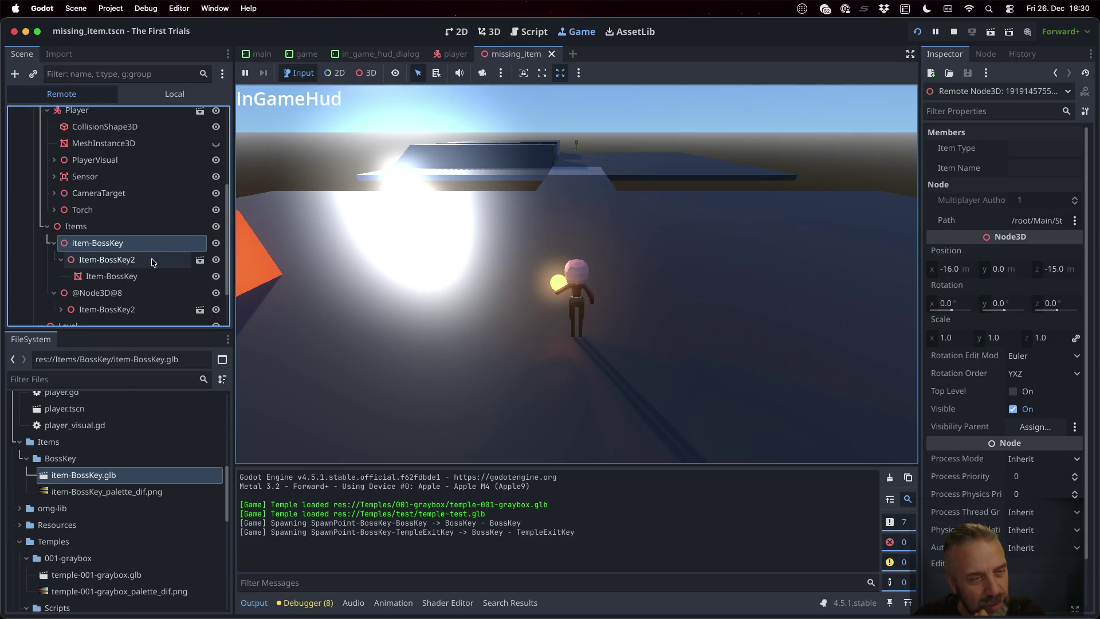
pyautogui.click(154, 260)
pyautogui.click(136, 278)
pyautogui.click(124, 261)
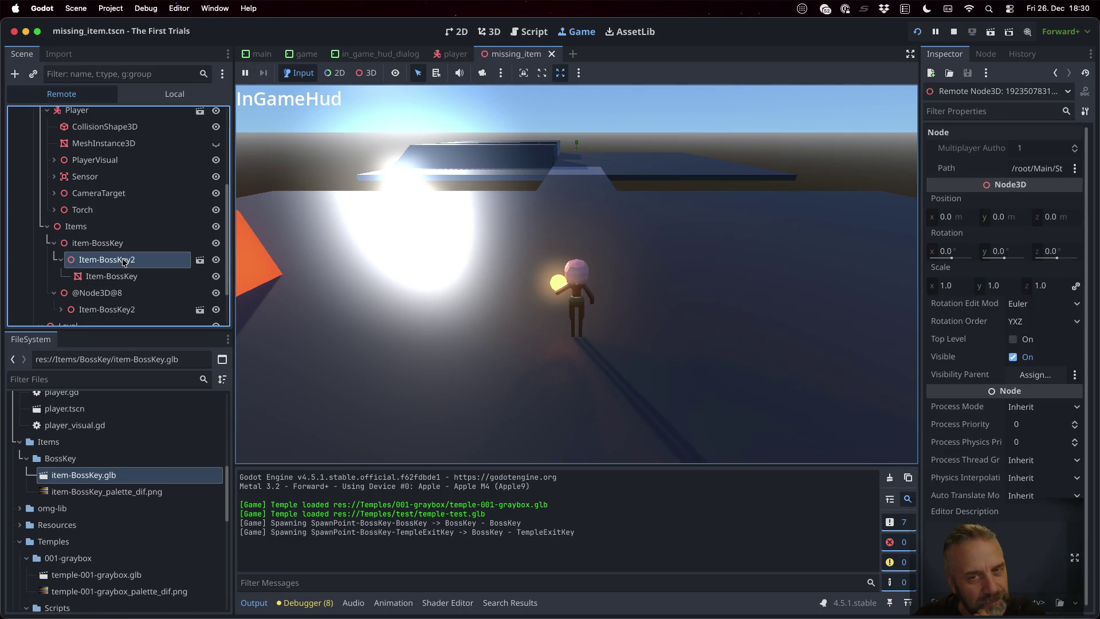
pyautogui.click(122, 244)
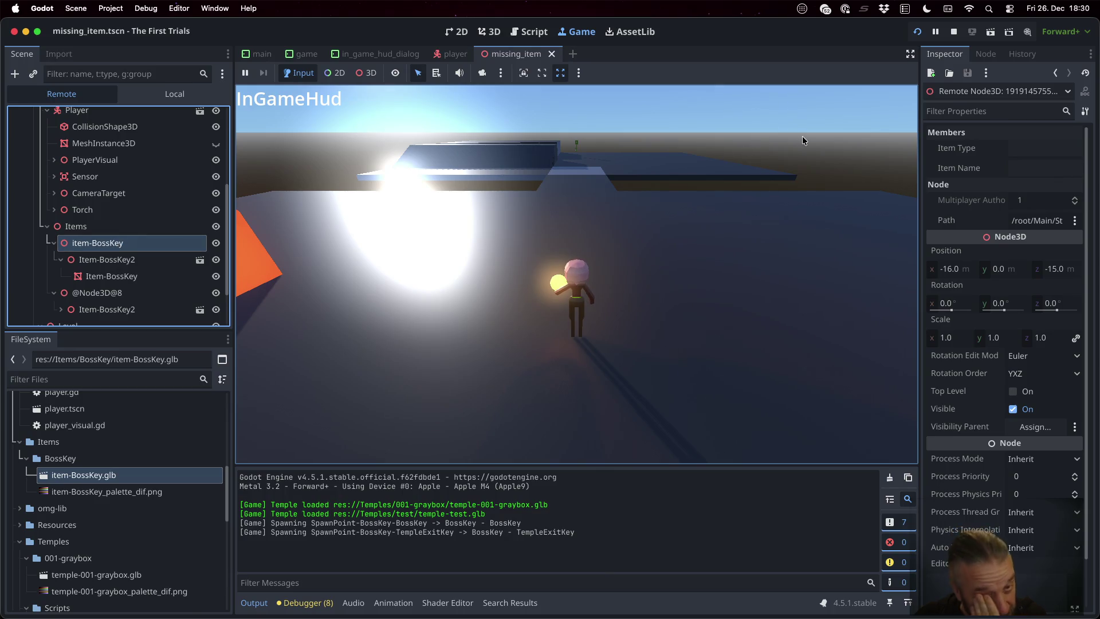
pyautogui.click(954, 30)
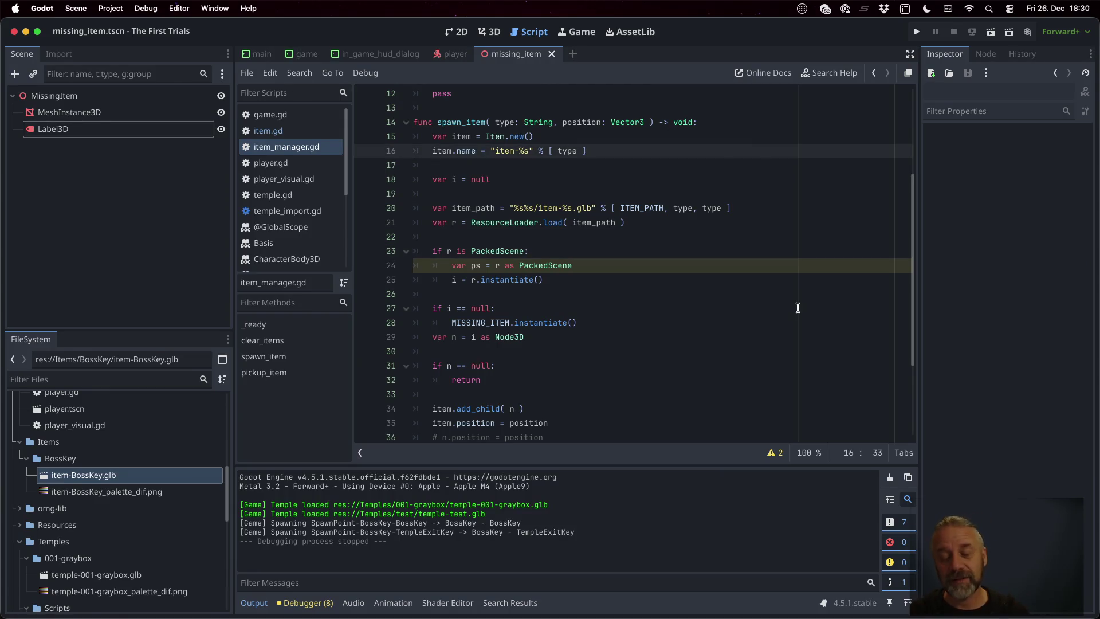
# - Add 'item.item_type = type' after the item.name line, save, and run the game
pyautogui.press('Return')
pyautogui.write('item.typ')
pyautogui.press('BackSpace')
pyautogui.press('BackSpace')
pyautogui.press('BackSpace')
pyautogui.write('item')
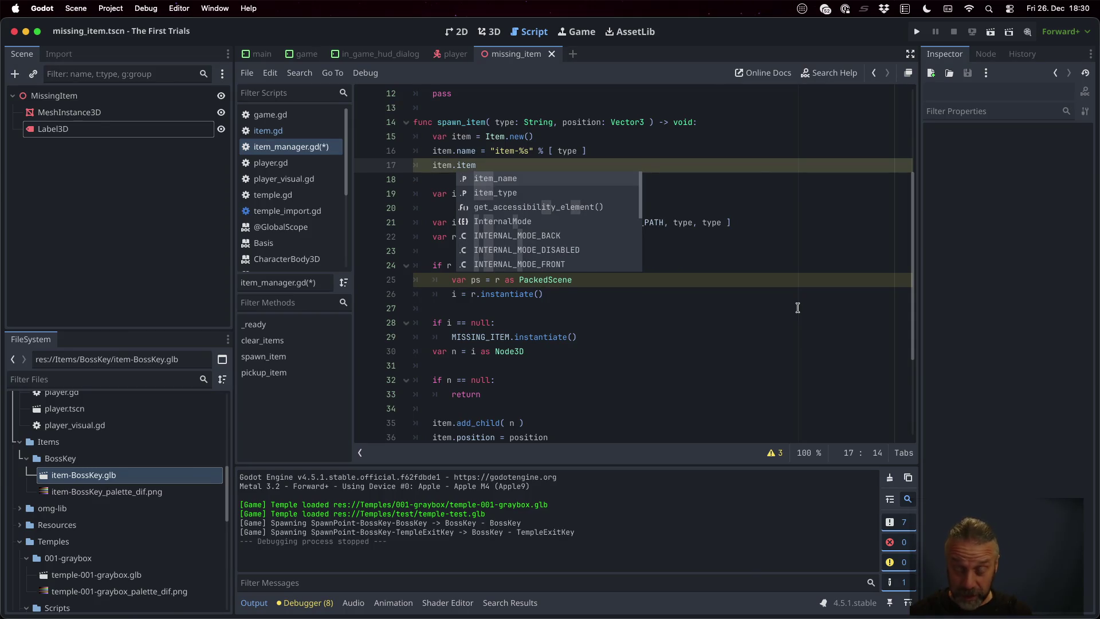
pyautogui.write('_type = type')
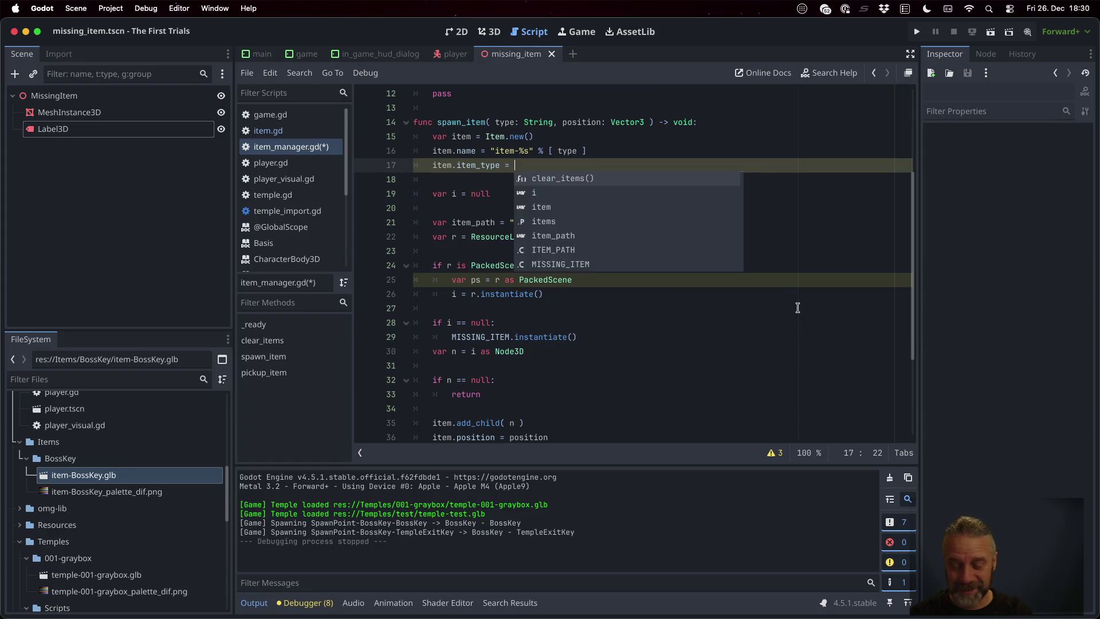
pyautogui.press('cmd+s')
pyautogui.press('Escape')
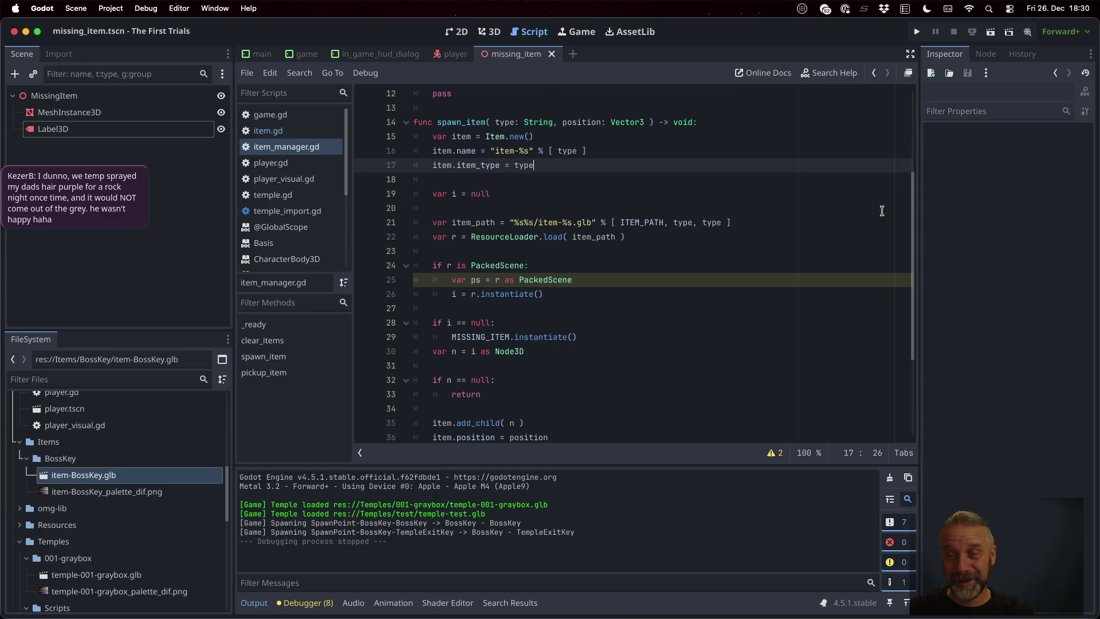
pyautogui.click(916, 32)
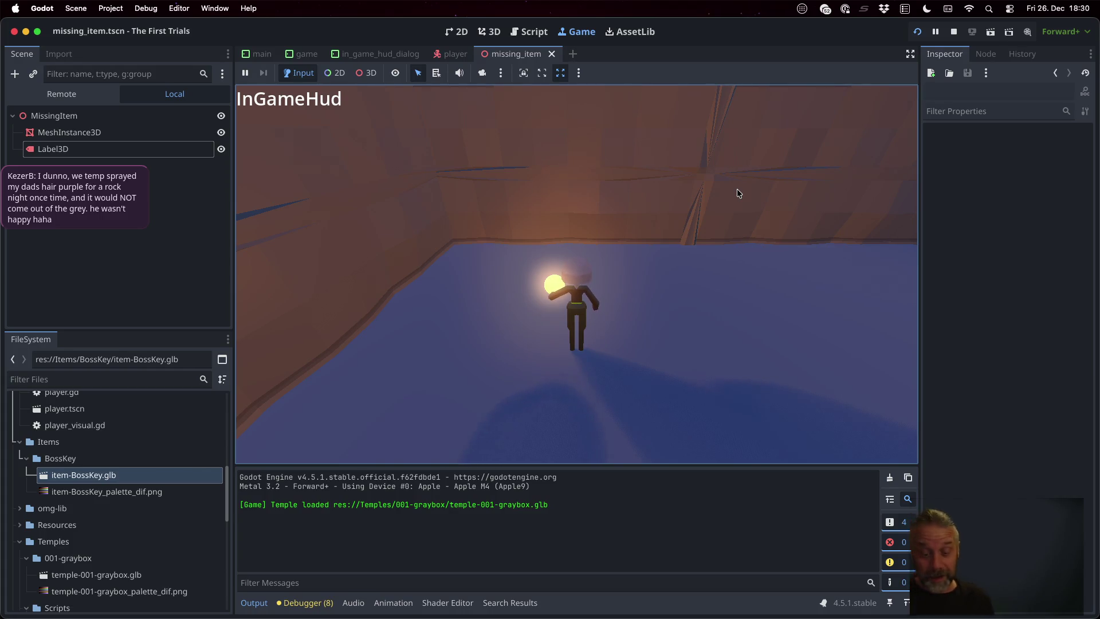
pyautogui.click(736, 193)
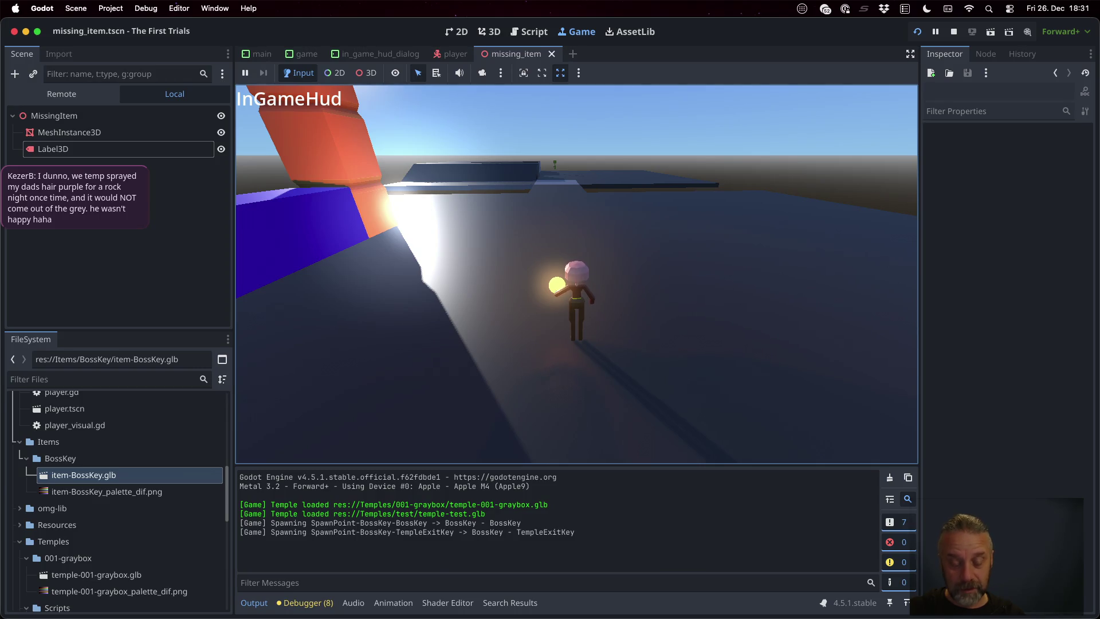
pyautogui.click(367, 72)
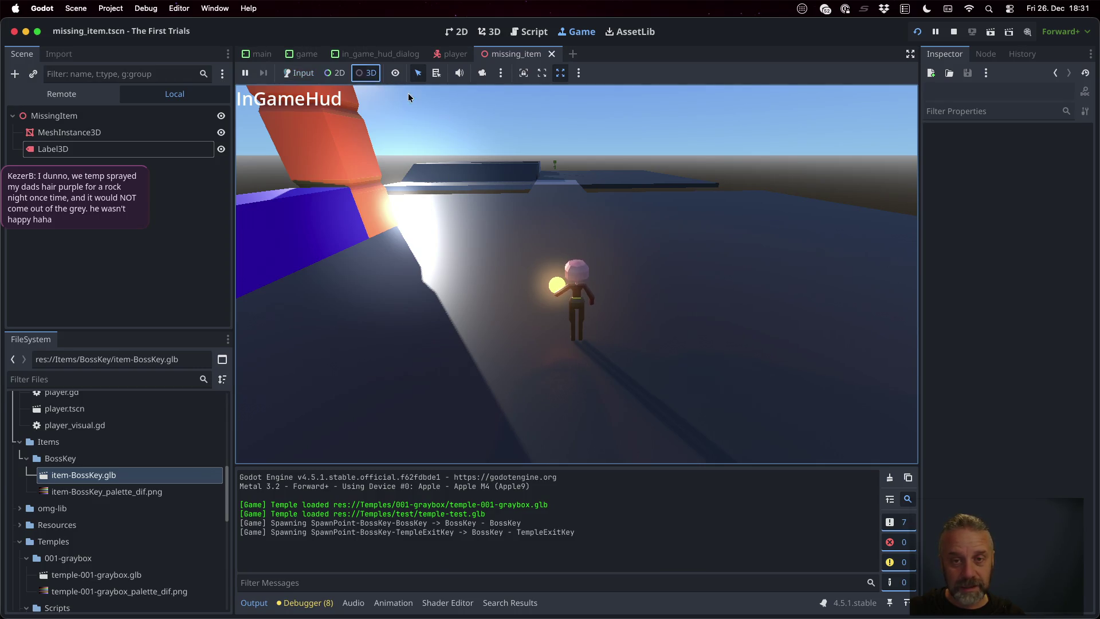
pyautogui.click(556, 164)
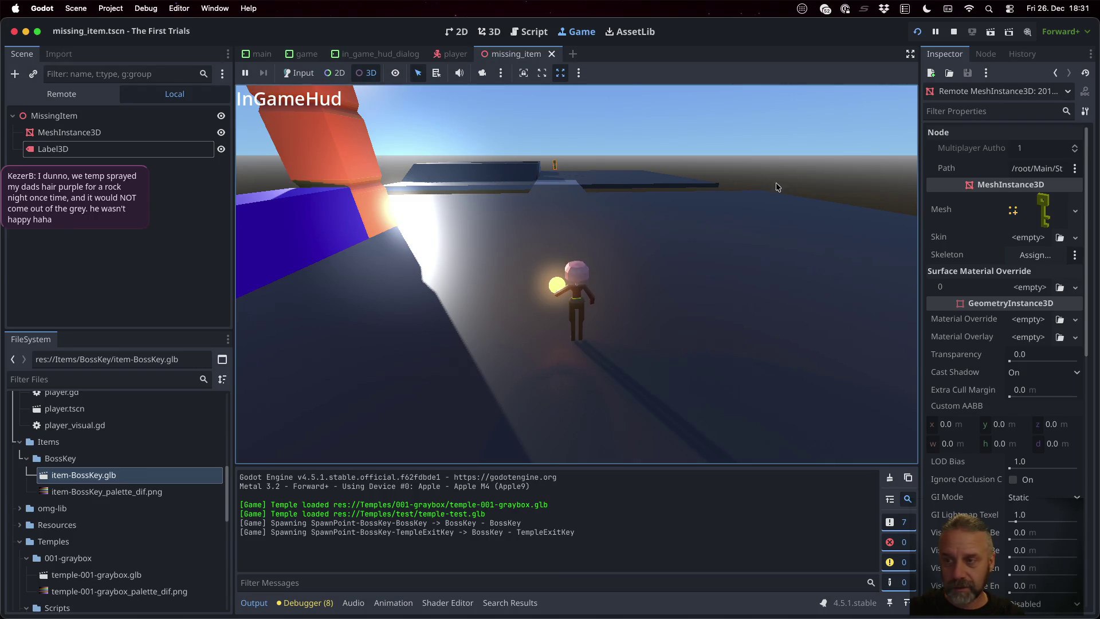
pyautogui.click(96, 102)
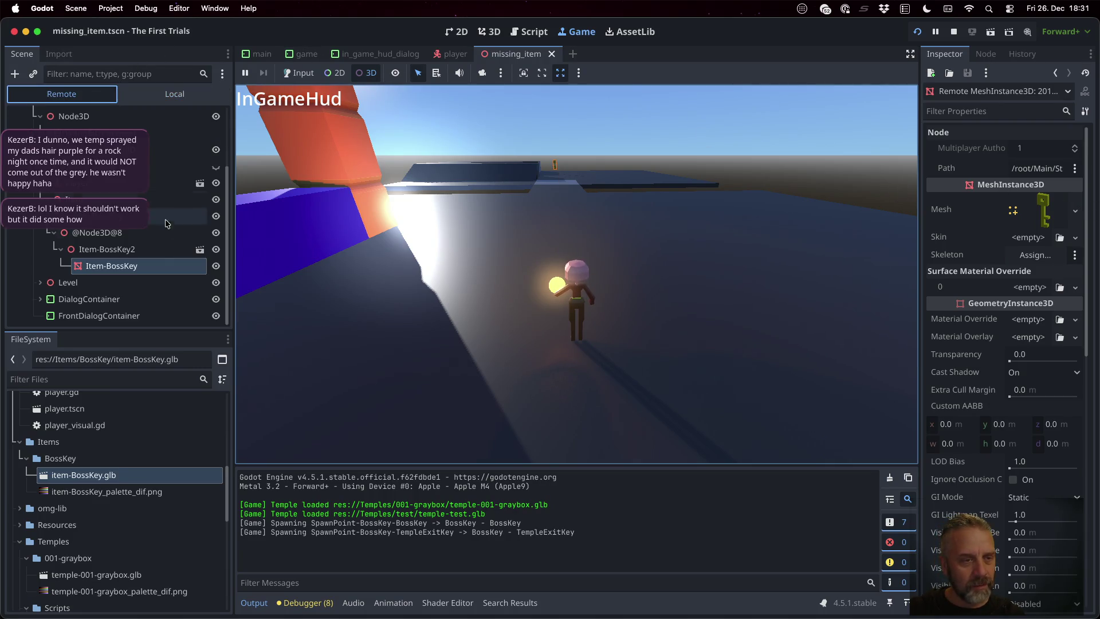
pyautogui.click(95, 235)
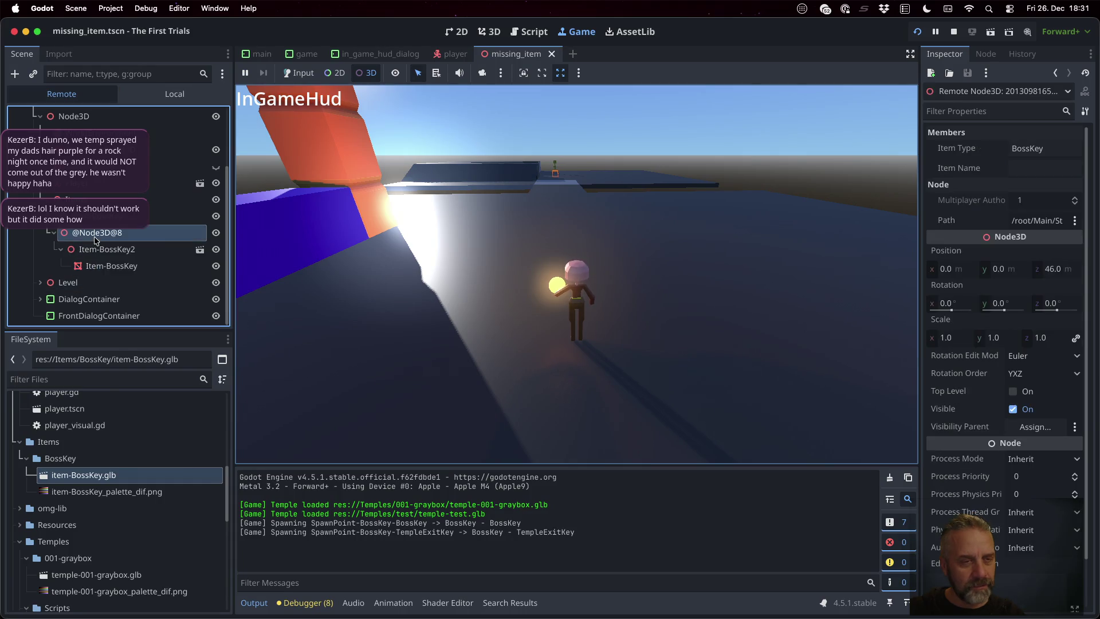
pyautogui.click(1030, 149)
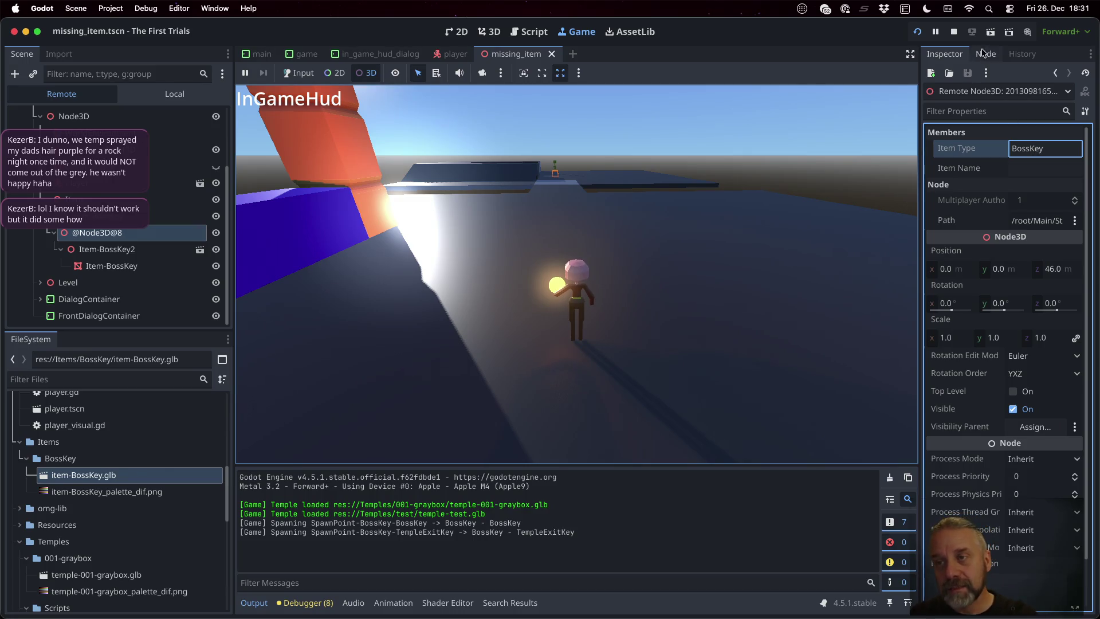
pyautogui.click(954, 32)
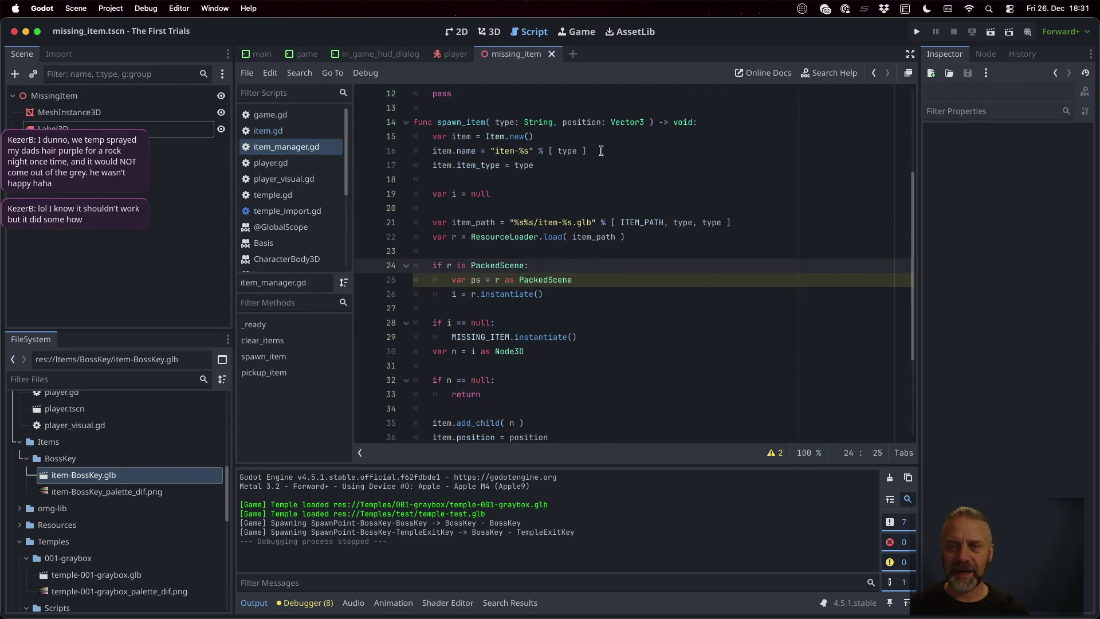
# - Add a 'name: String' parameter and 'item.item_name = name' to spawn_item, save, and open game.gd
pyautogui.click(563, 122)
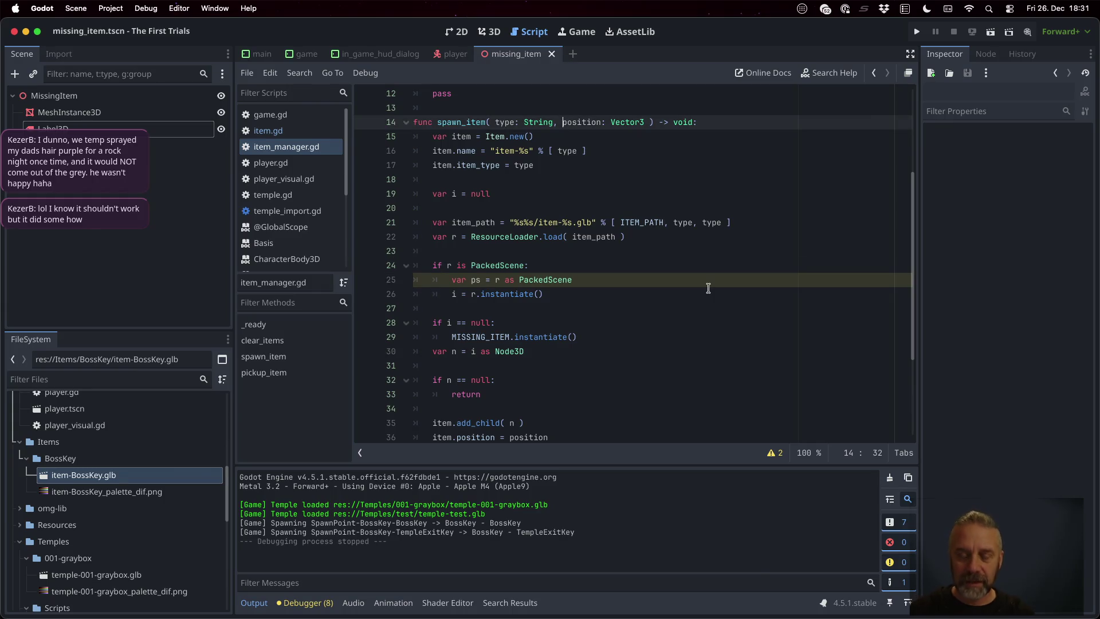
pyautogui.write('name:')
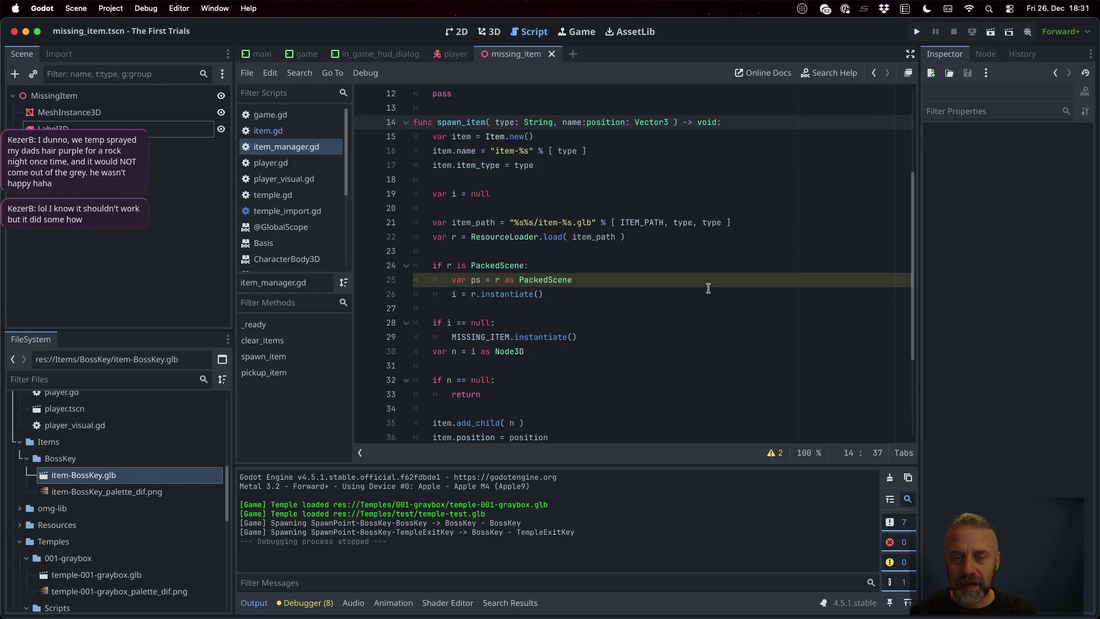
pyautogui.write(' String,')
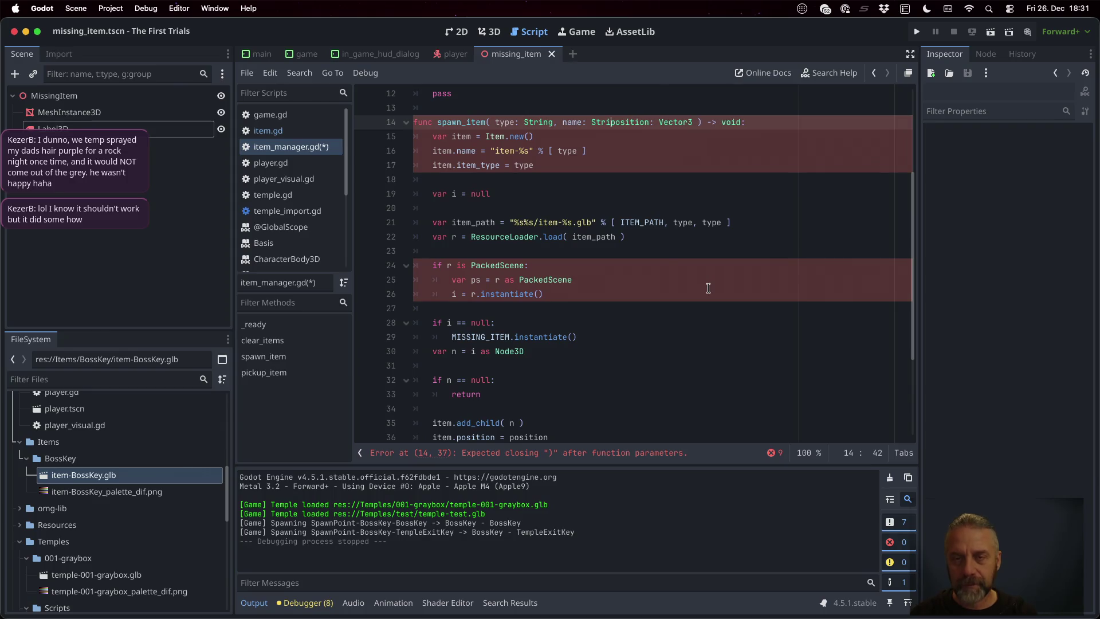
pyautogui.press('Down')
pyautogui.press('Down')
pyautogui.press('Down')
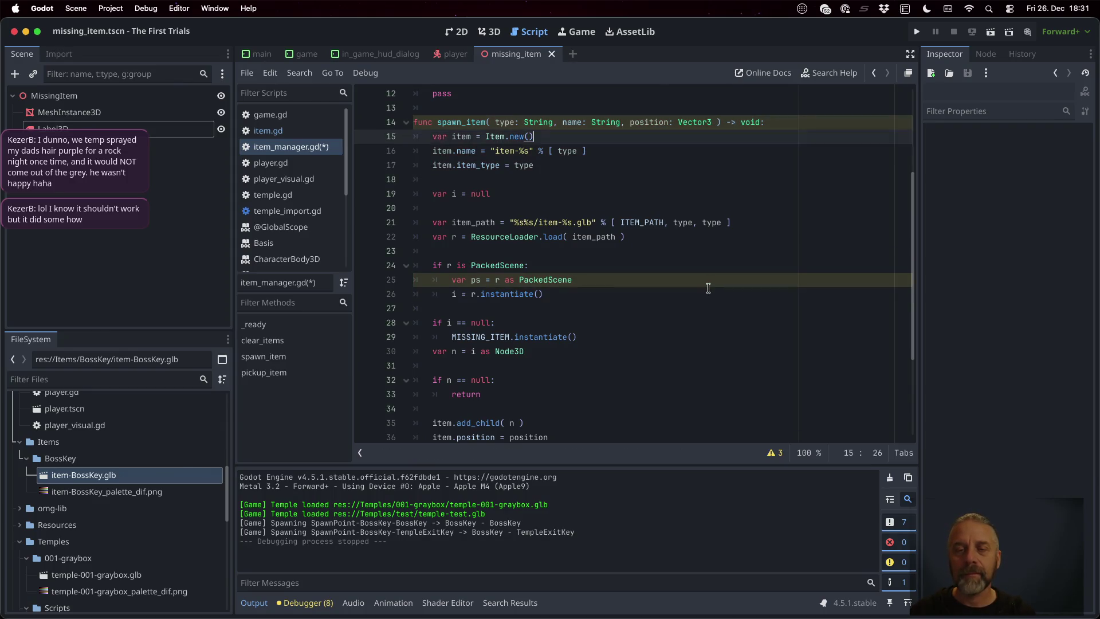
pyautogui.press('Return')
pyautogui.write('item.')
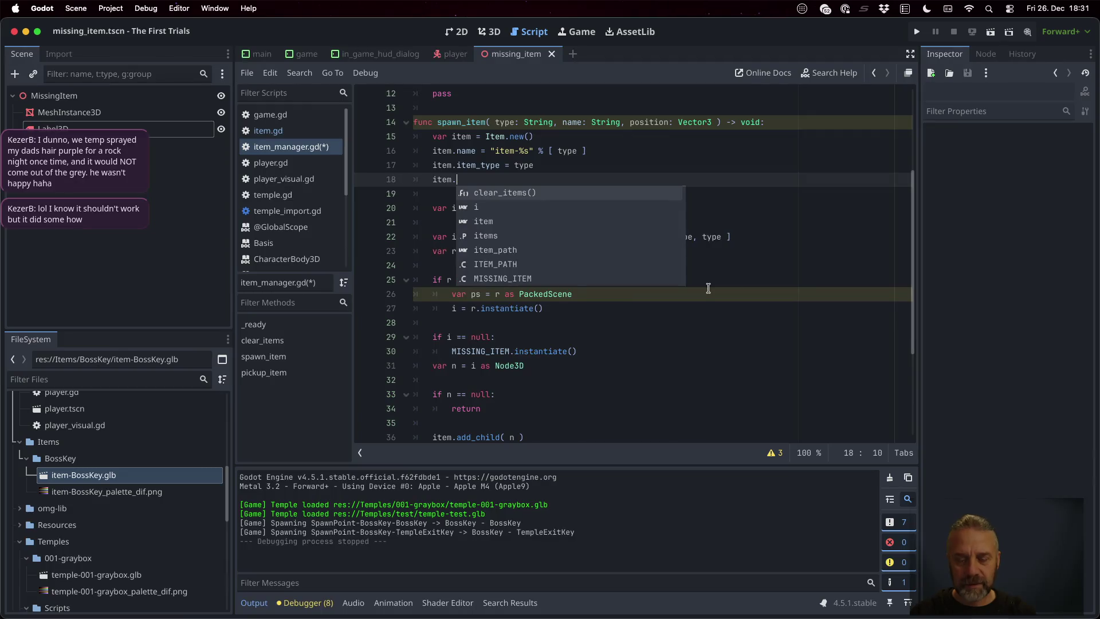
pyautogui.write('item_name = ')
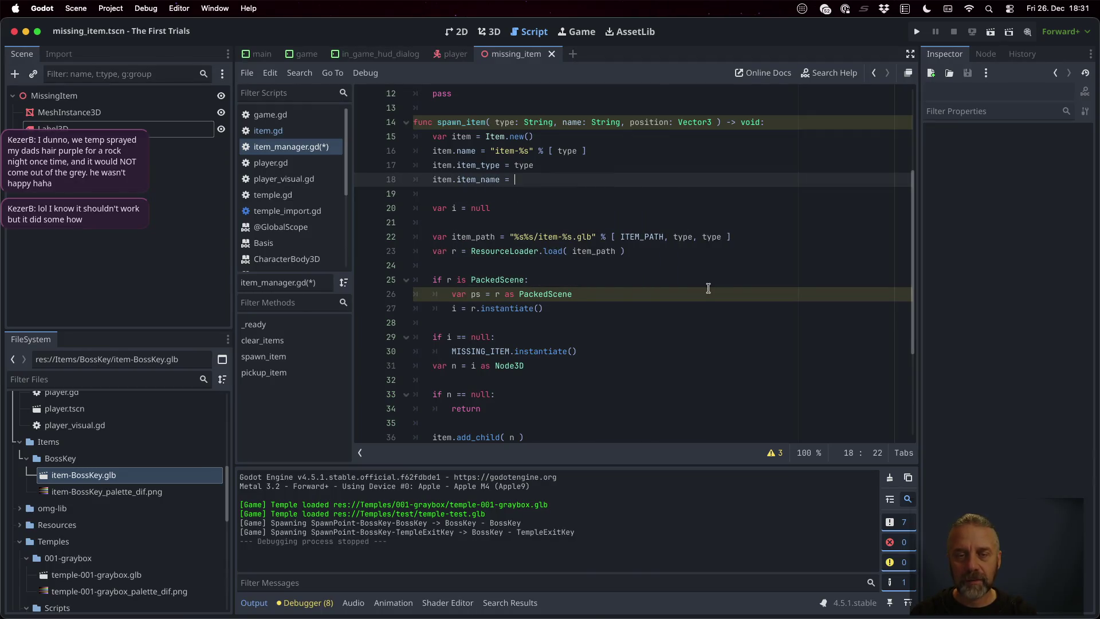
pyautogui.write('name')
pyautogui.hotkey('ctrl', 's')
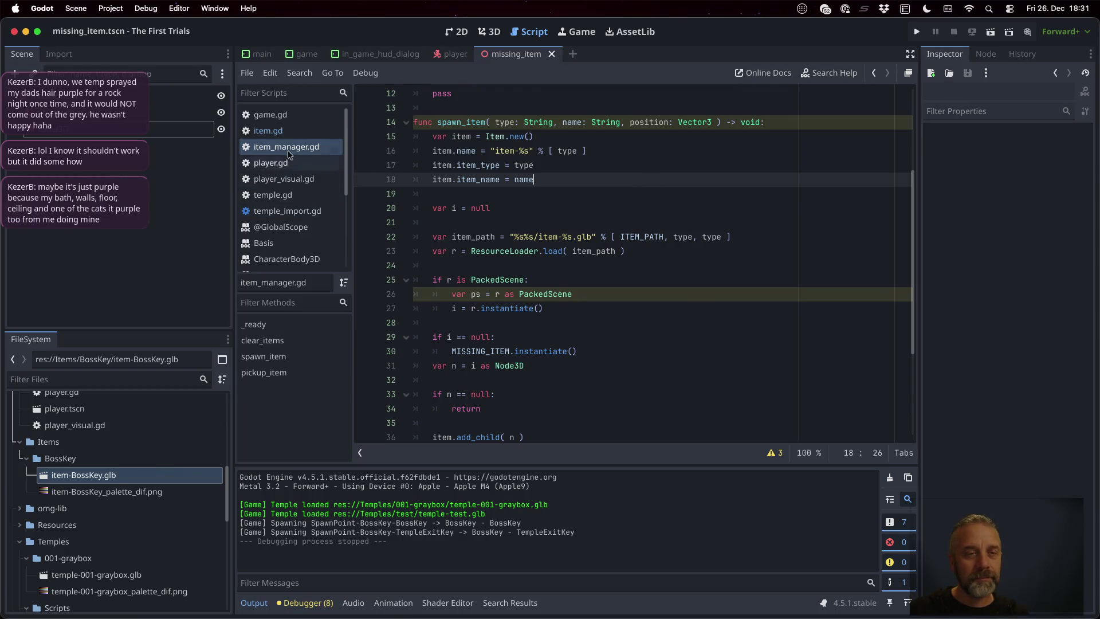
pyautogui.click(279, 118)
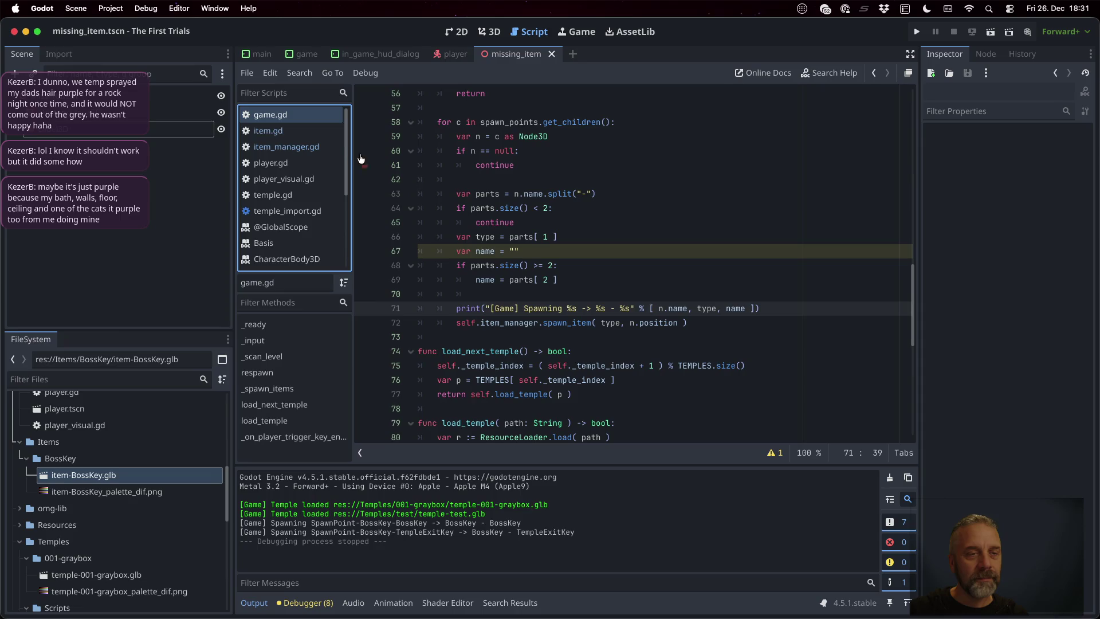
# - Insert 'name,' before n.position in game.gd's spawn_item call on line 72
pyautogui.click(498, 222)
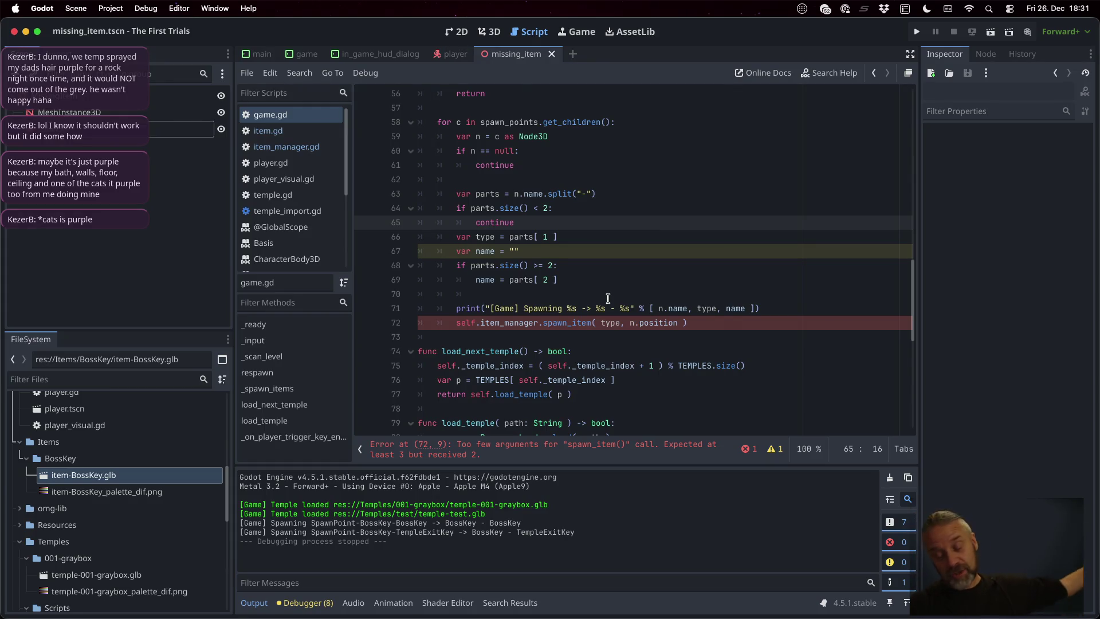
pyautogui.click(614, 290)
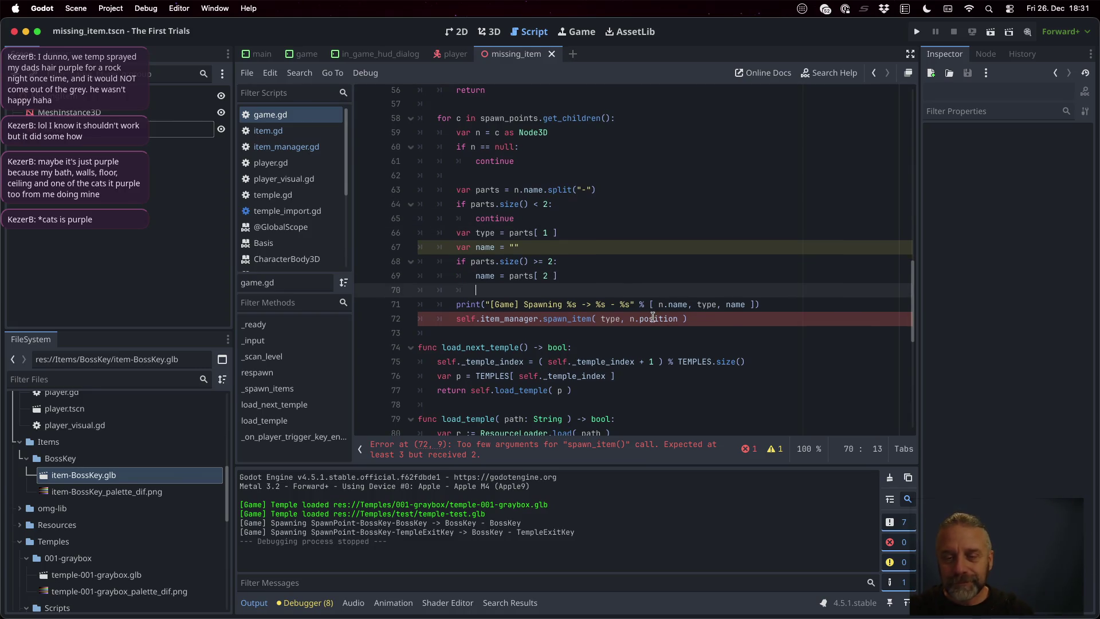
pyautogui.click(641, 318)
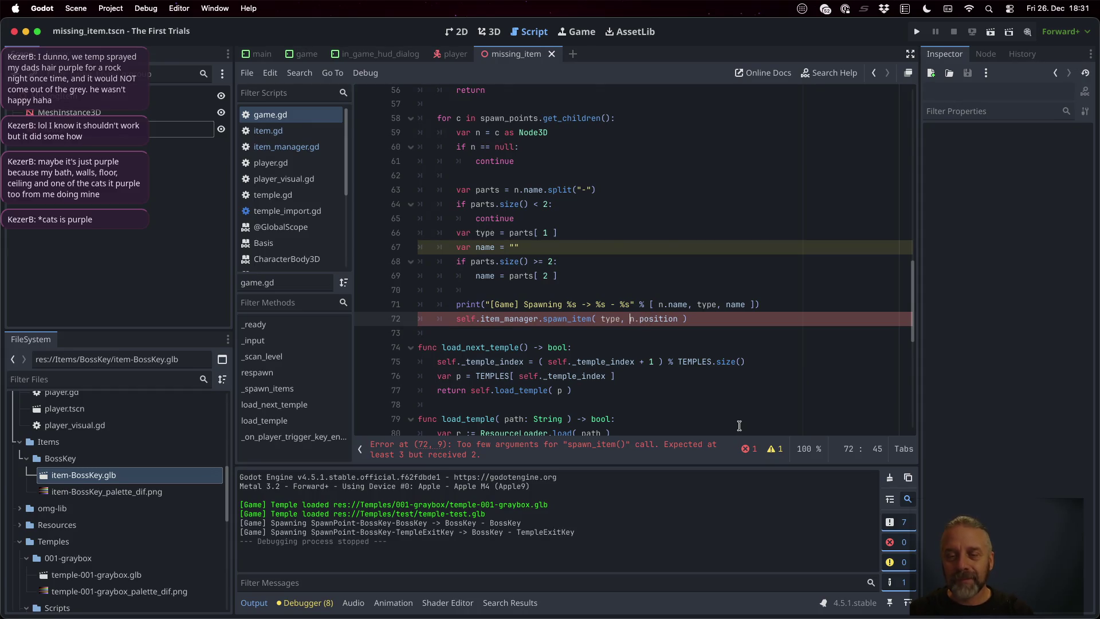
pyautogui.write('name,')
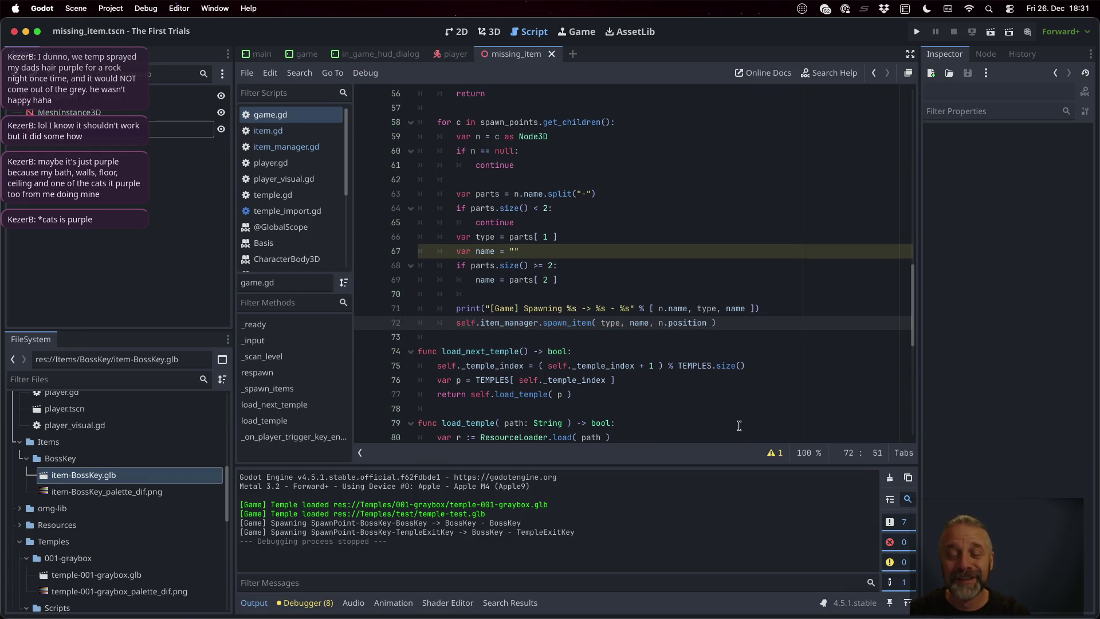
pyautogui.click(689, 267)
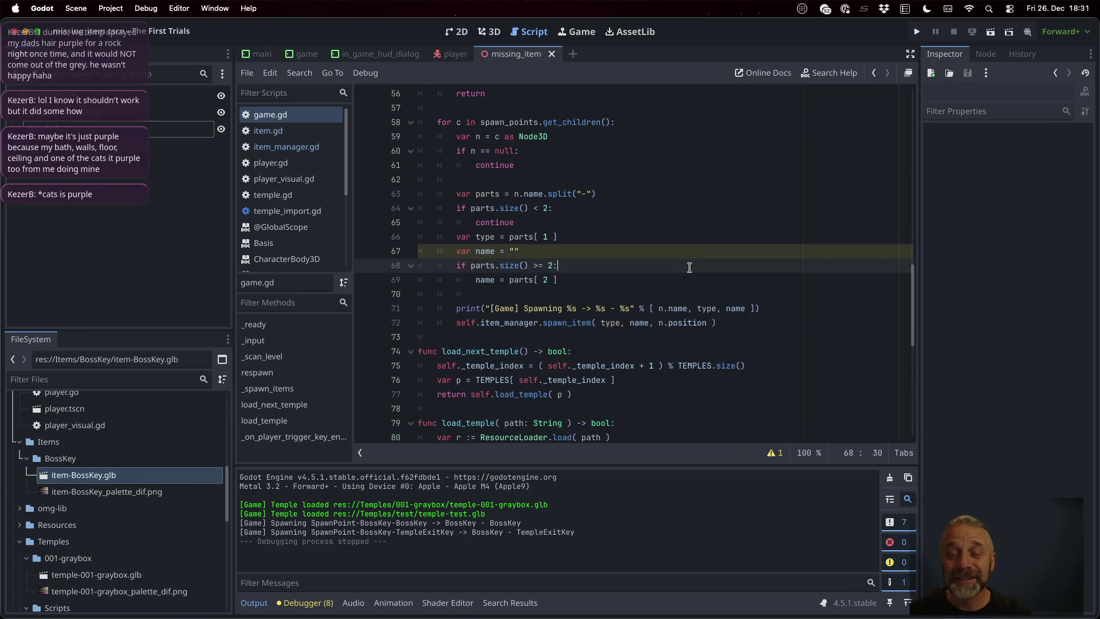
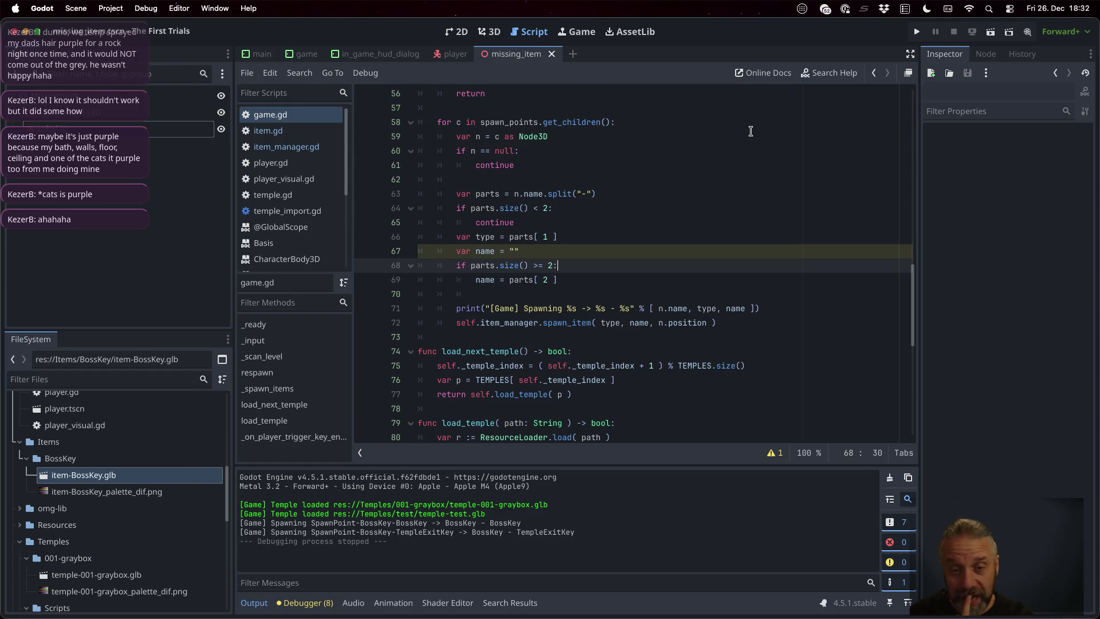
# - Add an empty _process function below _input in game.gd
pyautogui.scroll(-10, 751, 131)
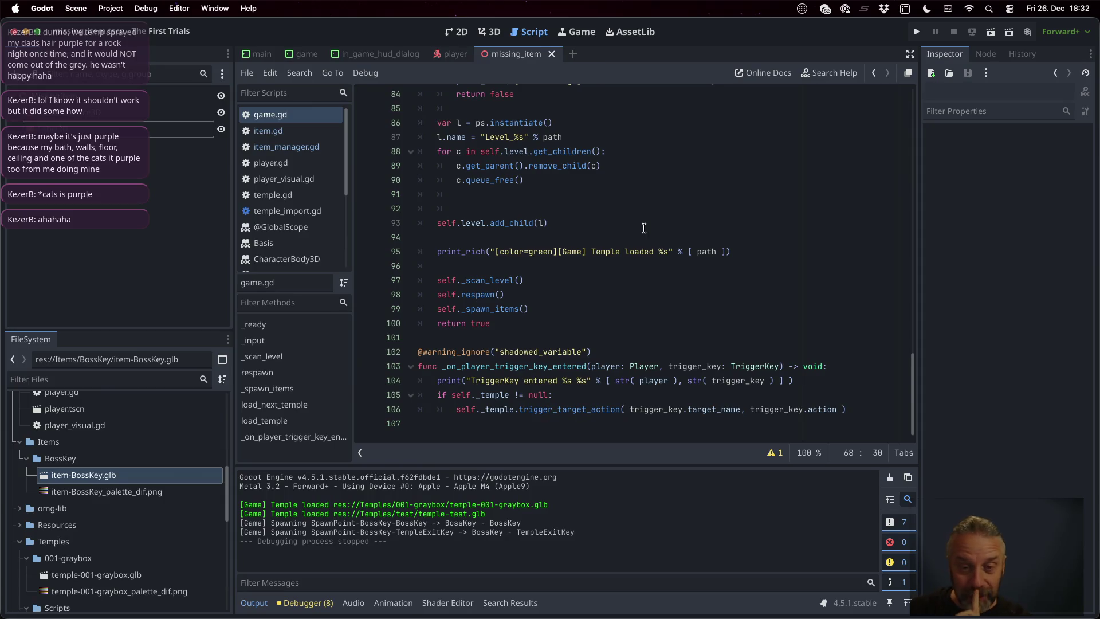
pyautogui.scroll(2, 644, 227)
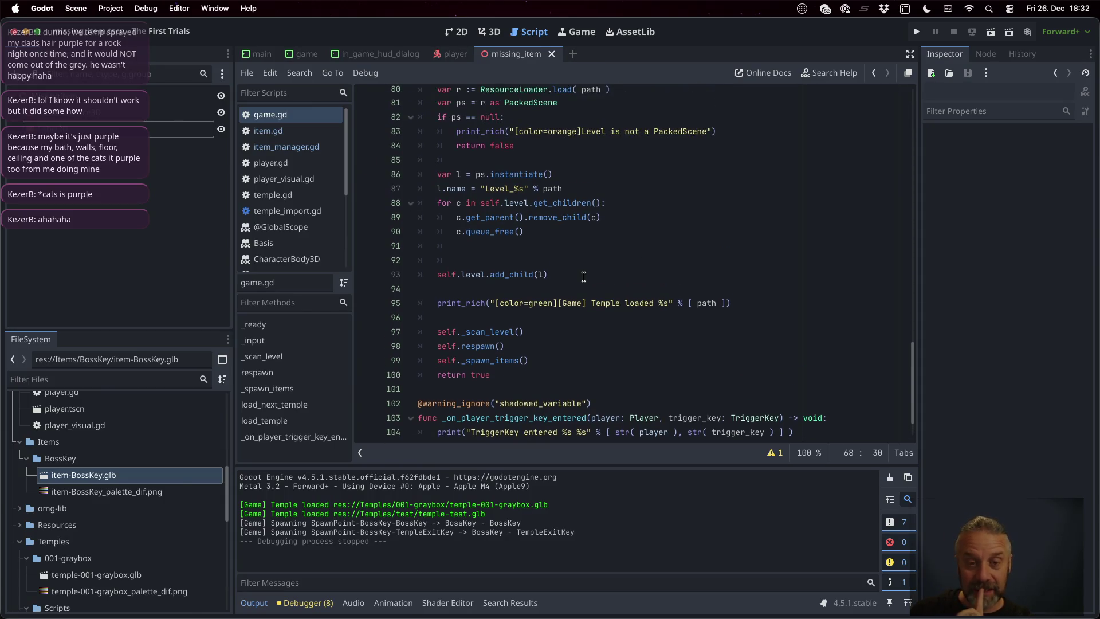
pyautogui.scroll(8, 567, 257)
pyautogui.scroll(6, 583, 276)
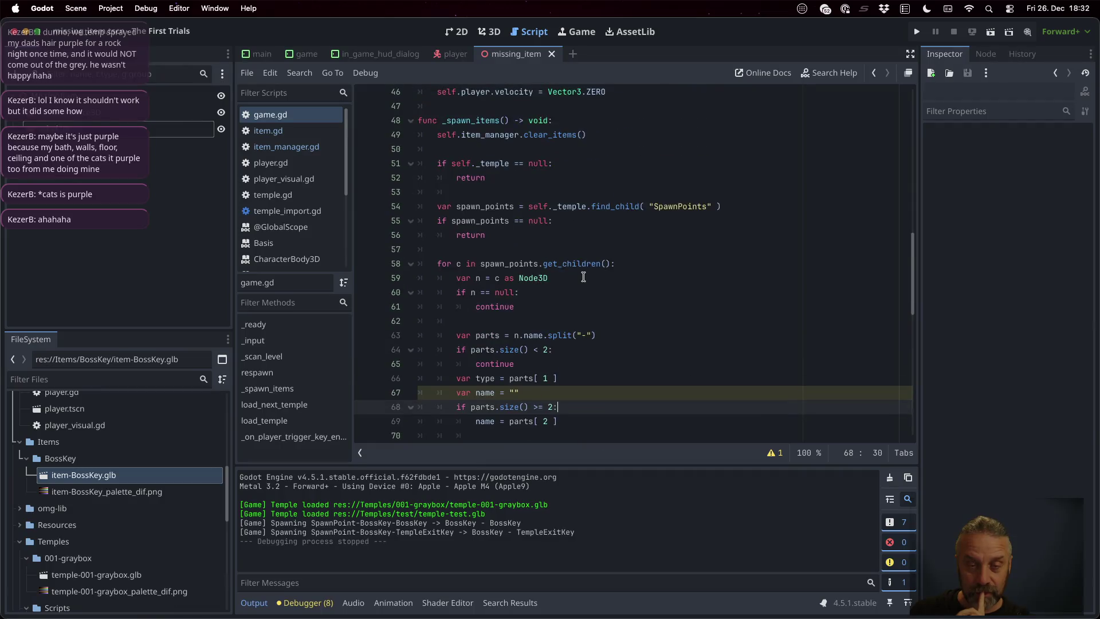
pyautogui.scroll(8, 583, 276)
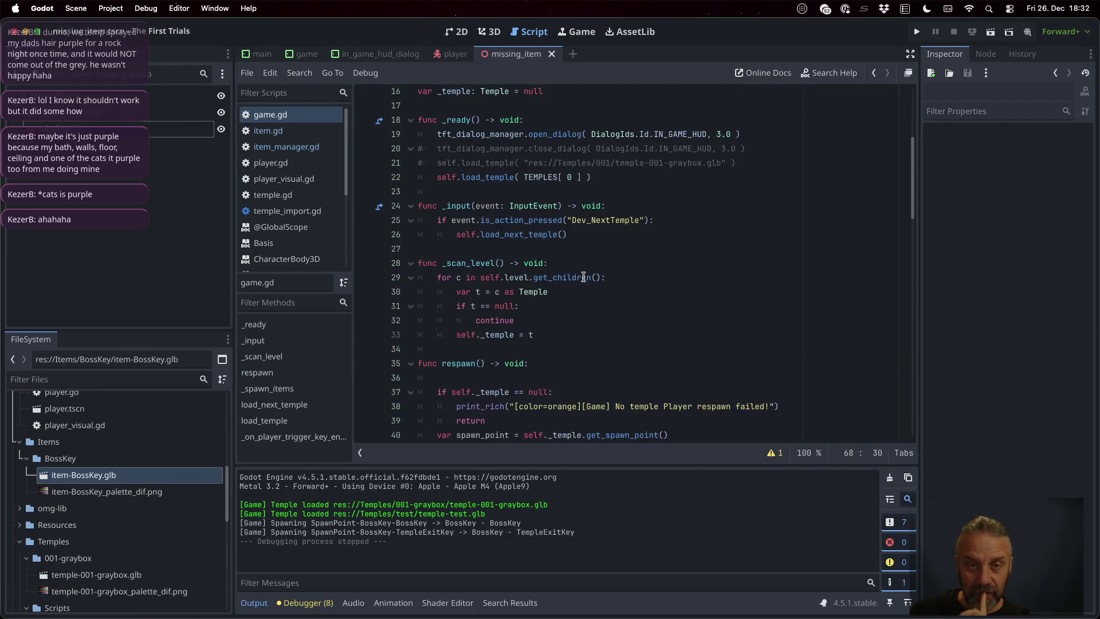
pyautogui.scroll(1, 583, 278)
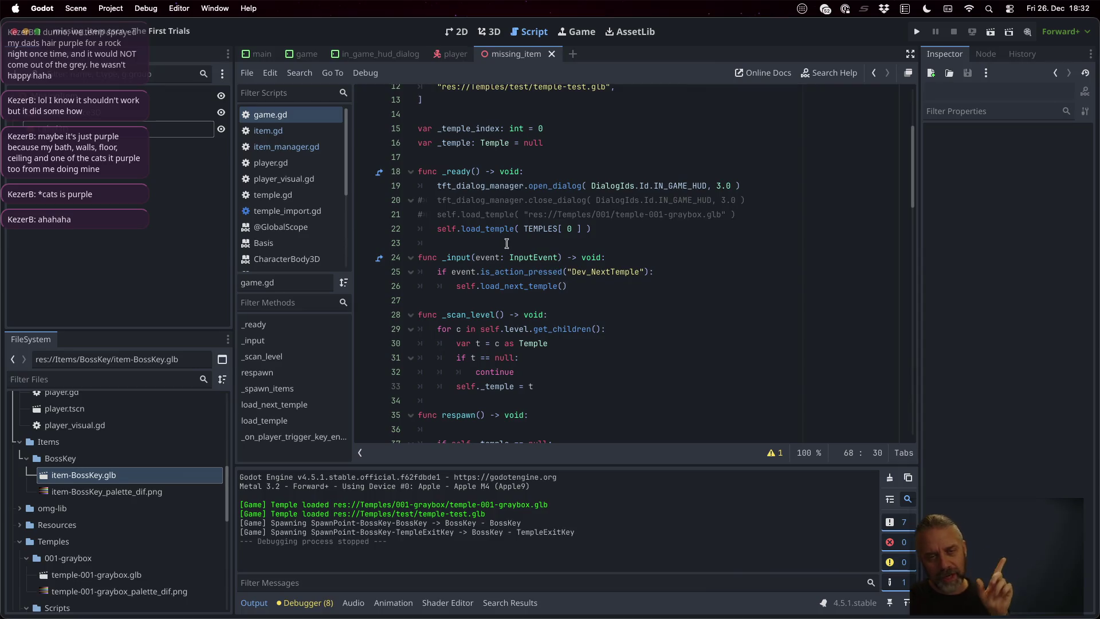
pyautogui.click(542, 299)
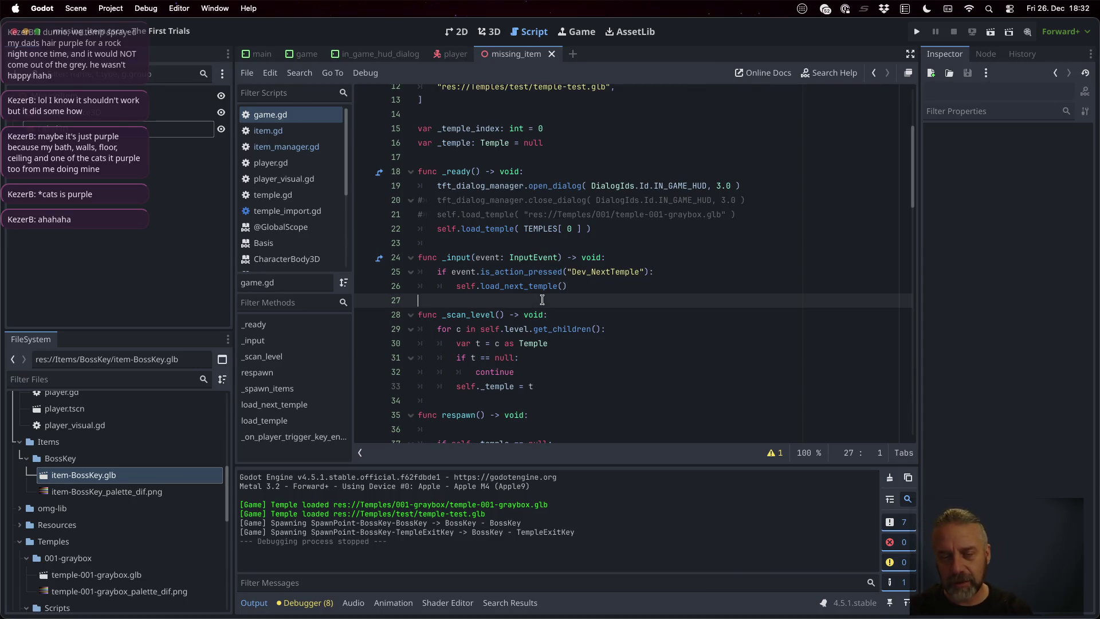
pyautogui.press('Return')
pyautogui.write('func _pro')
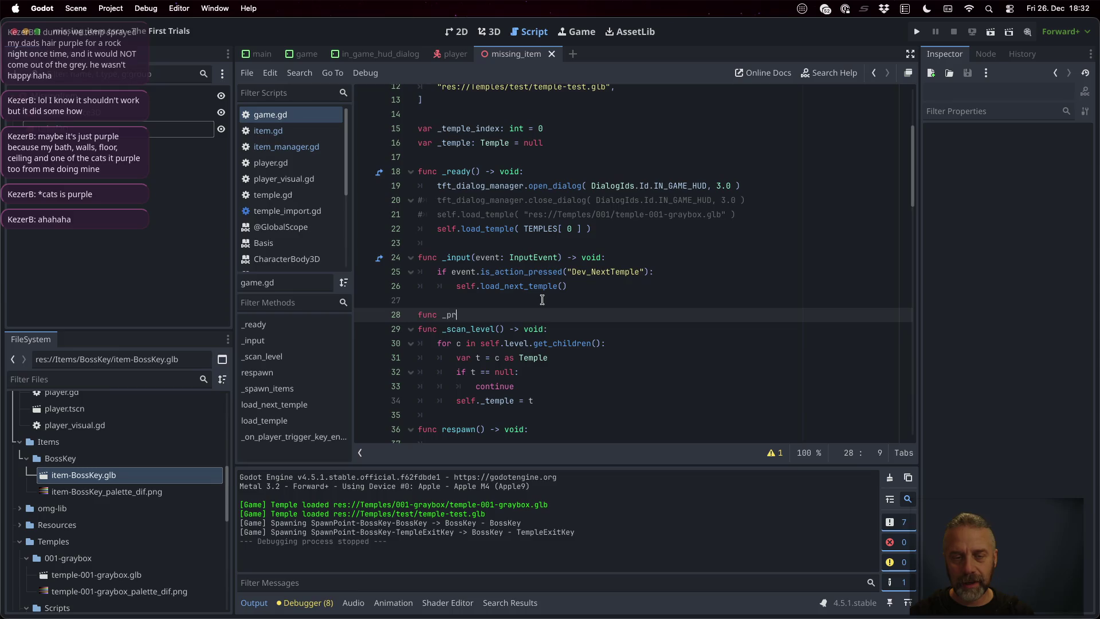
pyautogui.press('Return')
pyautogui.press('Return')
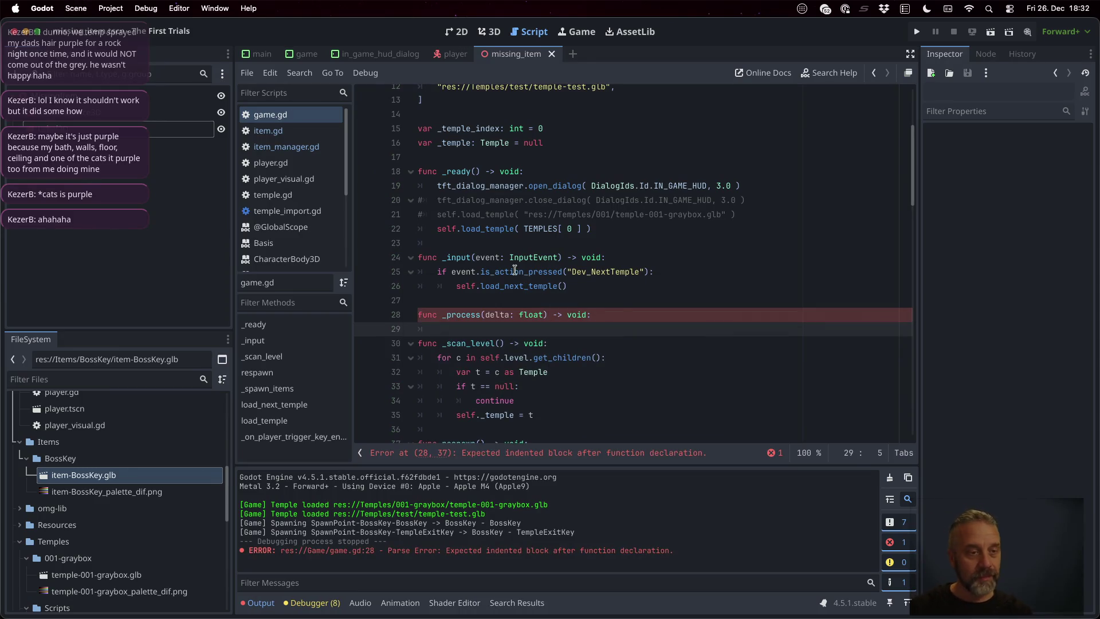
# - Open the game scene and check how the Player node reference is declared
pyautogui.press('super+alt+o')
pyautogui.write('gamet')
pyautogui.press('Return')
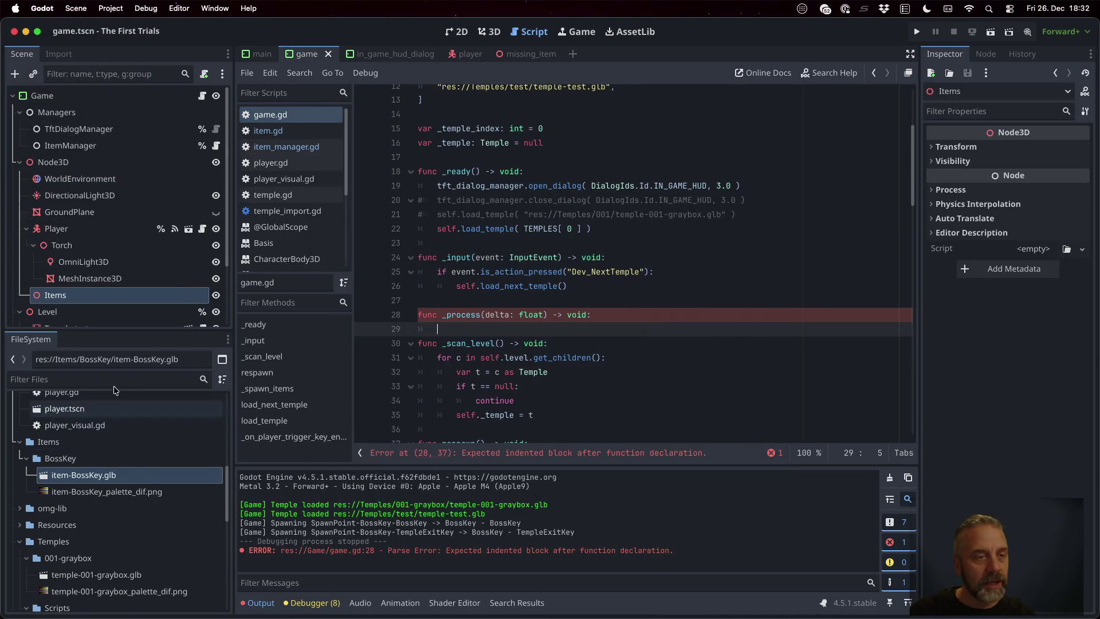
pyautogui.click(76, 230)
pyautogui.scroll(4, 519, 274)
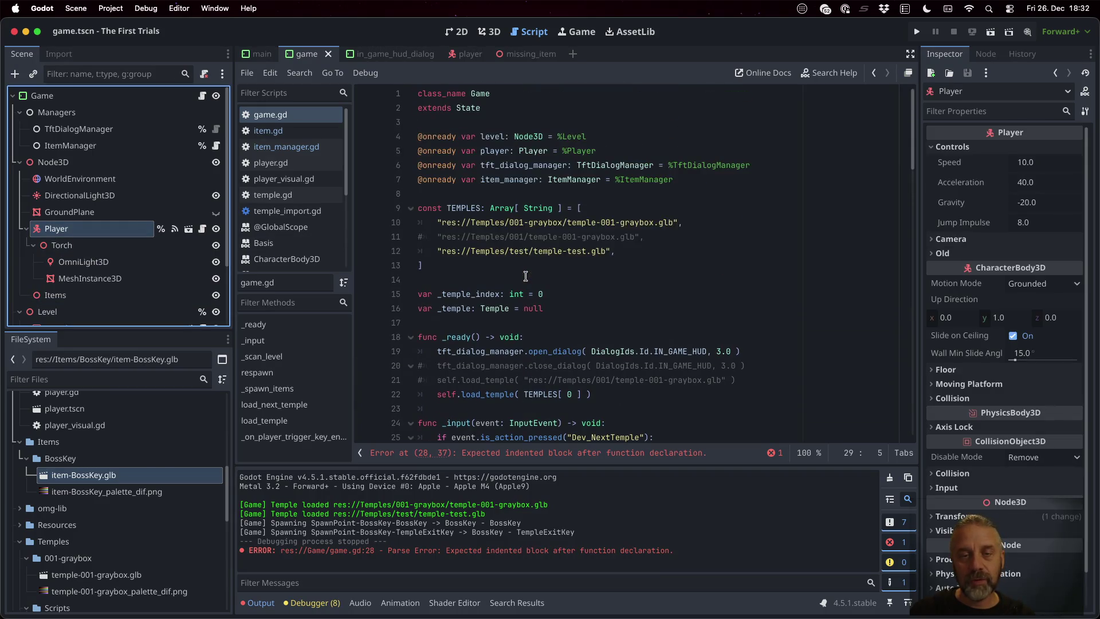
pyautogui.click(497, 150)
pyautogui.scroll(-4, 610, 340)
pyautogui.click(610, 340)
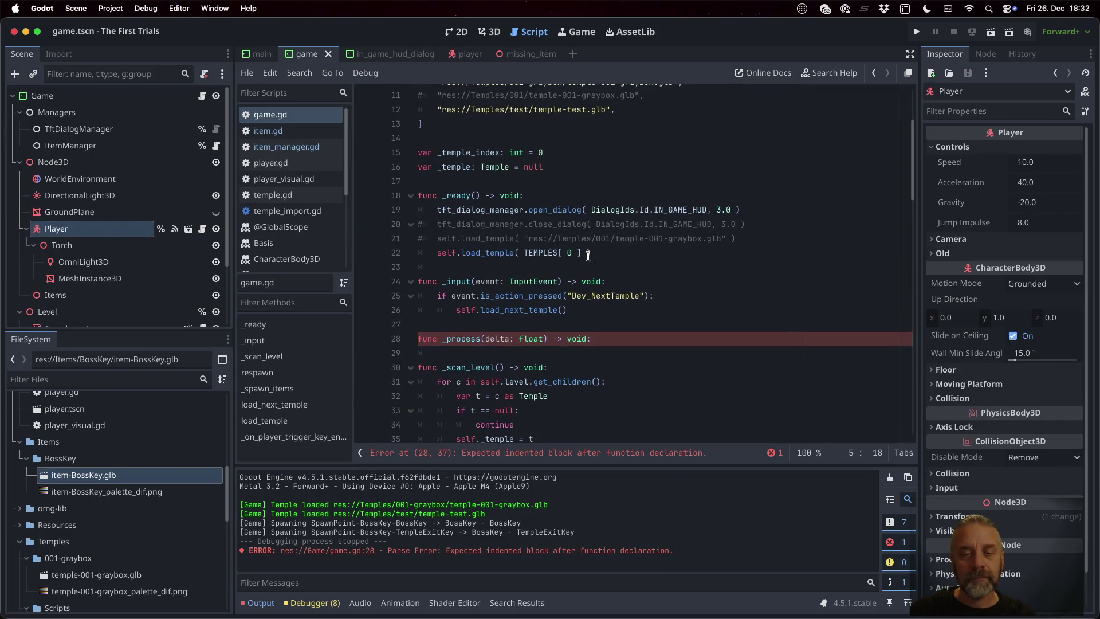
# - In _process, set var item = self.item_manager.pickup_item(self.player.position)
pyautogui.press('Return')
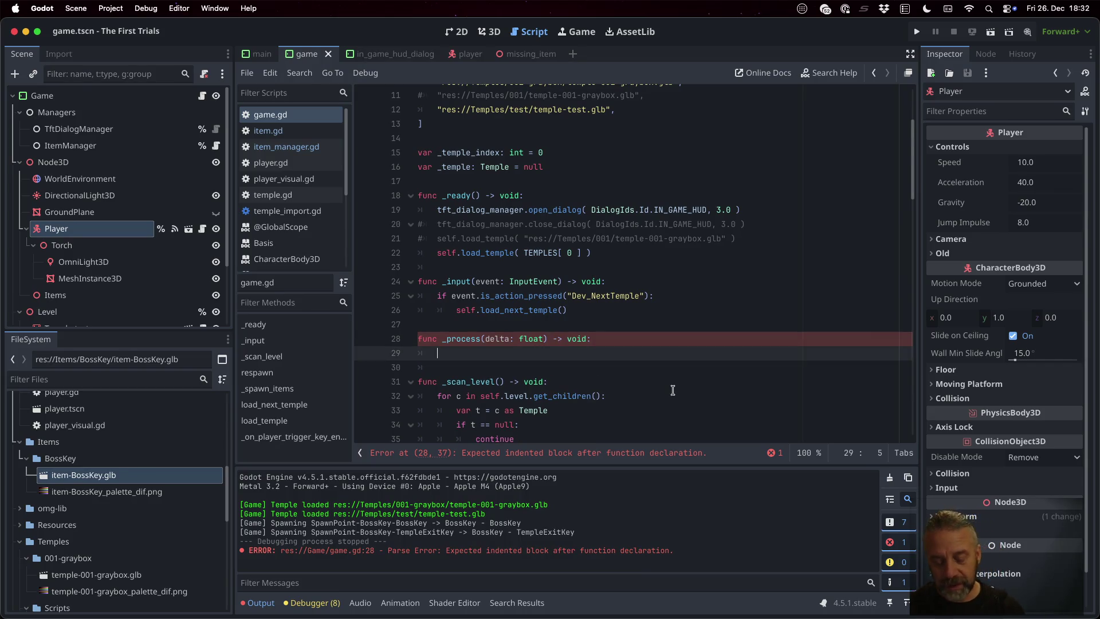
pyautogui.write('var item = ')
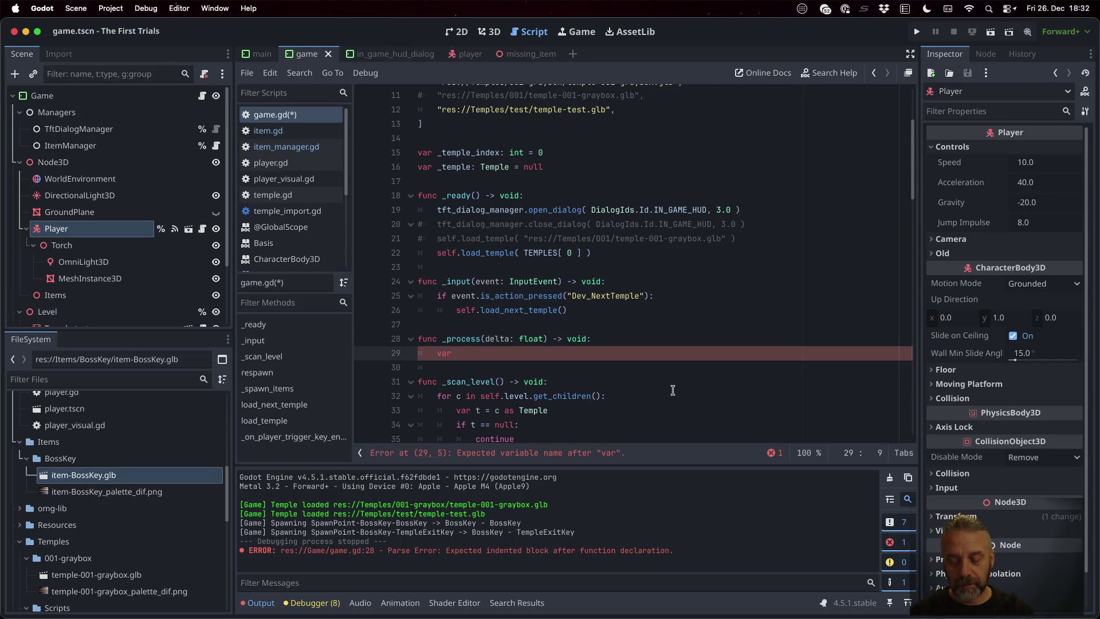
pyautogui.write('self.it')
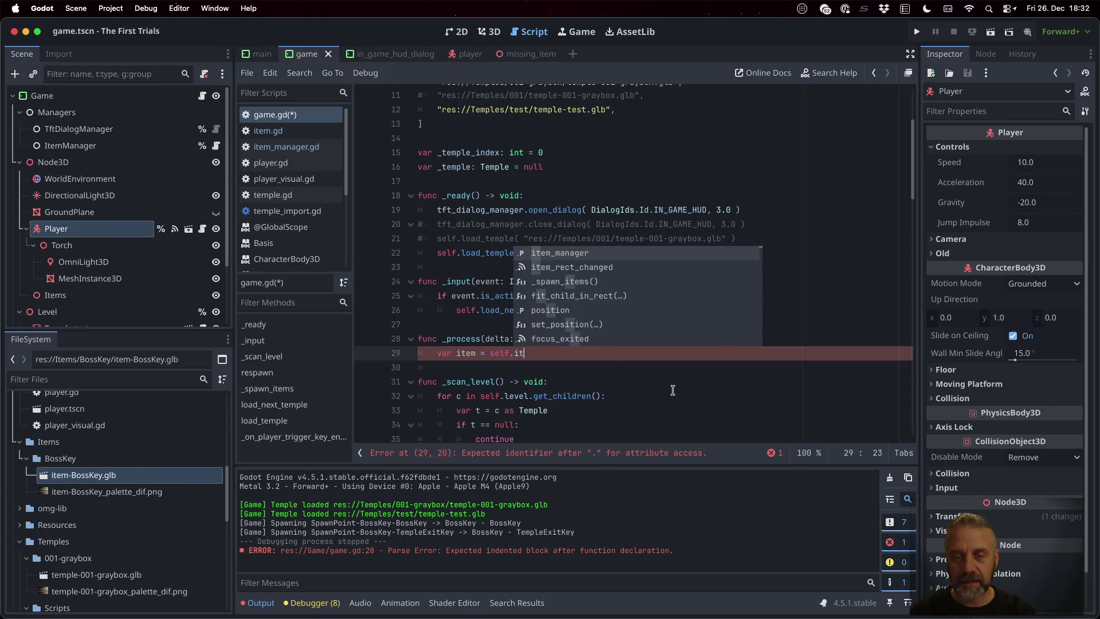
pyautogui.press('Return')
pyautogui.write('.pic')
pyautogui.press('Return')
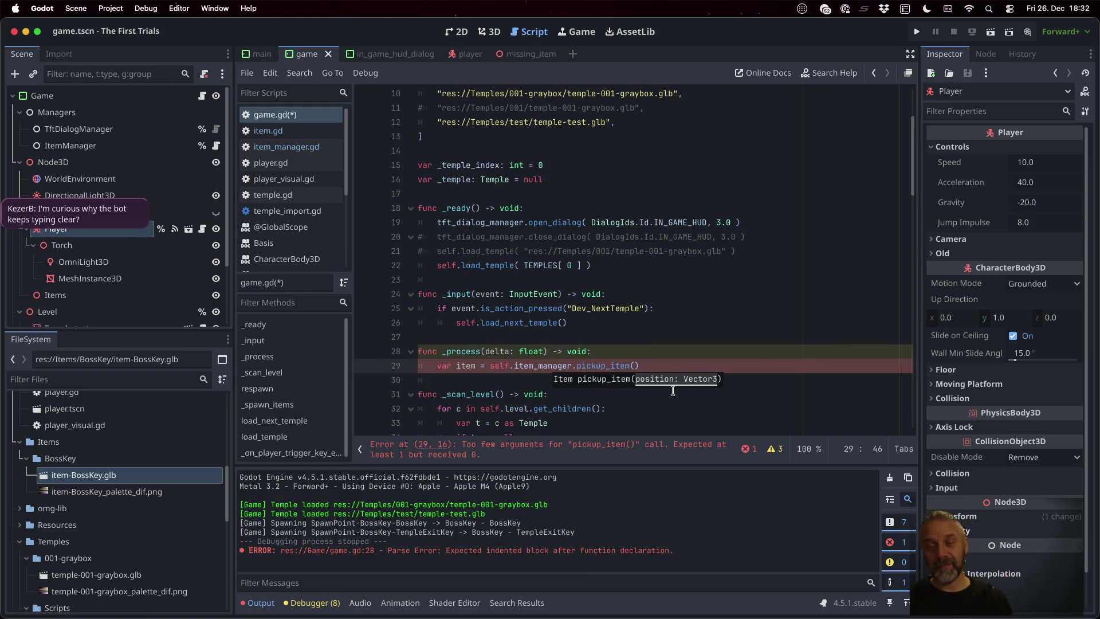
pyautogui.hotkey('alt', 'Left')
pyautogui.hotkey('ctrl', 'space')
pyautogui.write('p')
pyautogui.press('Return')
pyautogui.hotkey('ctrl', 'space')
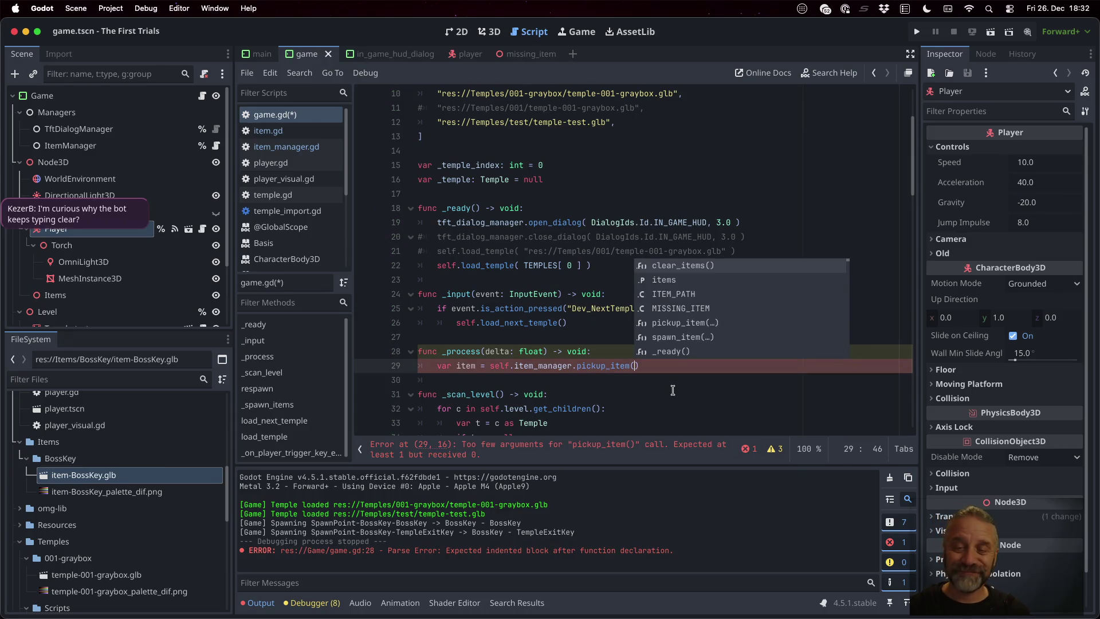
pyautogui.write('self.pl')
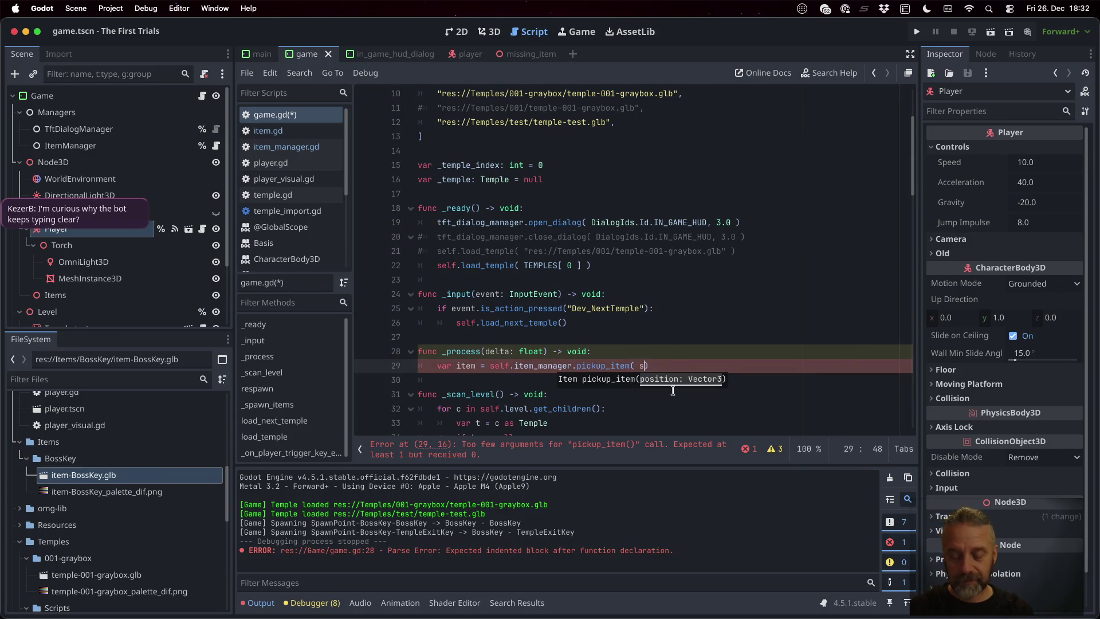
pyautogui.press('Return')
pyautogui.write('.player.')
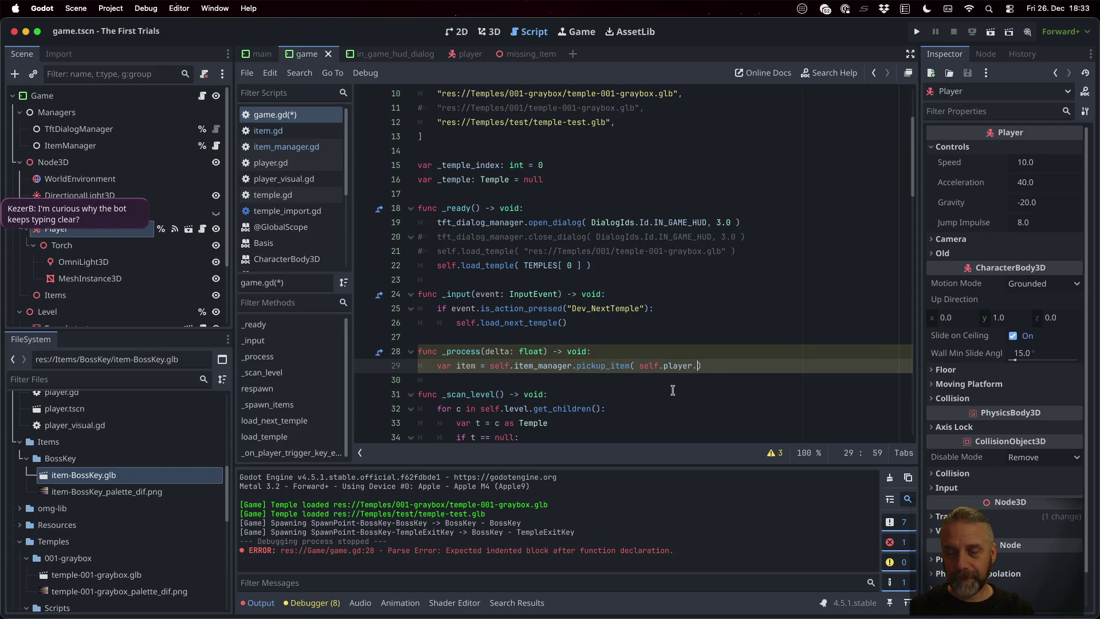
pyautogui.write('o')
pyautogui.press('Return')
# - Print "[Game] Picked up Item: %s" with item.item_name when item isn't null, save, and run the game
pyautogui.press('Return')
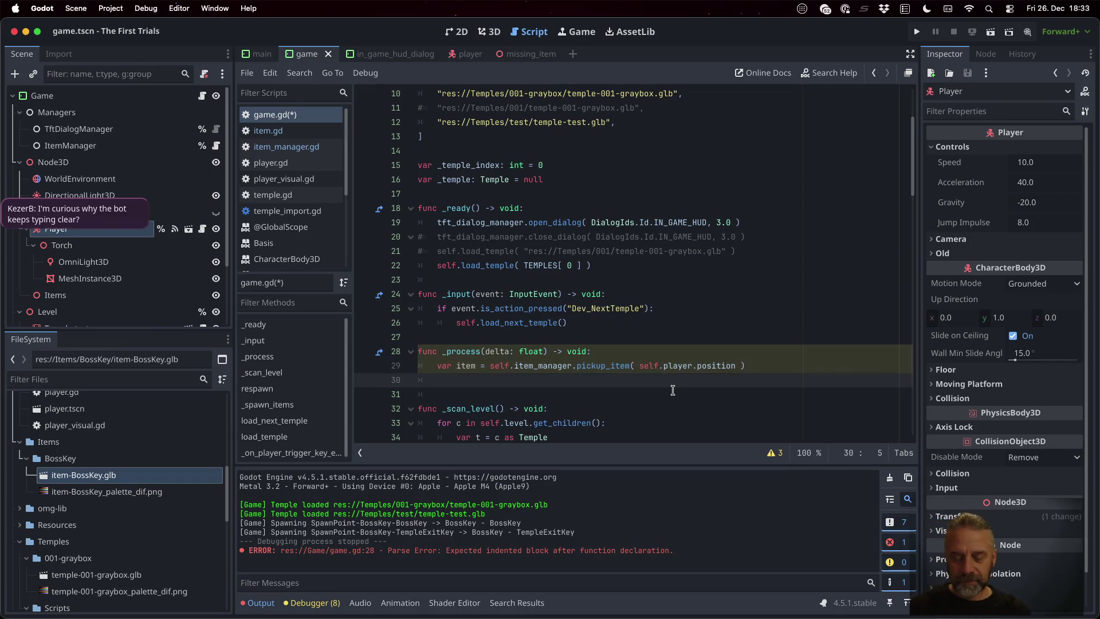
pyautogui.press('Return')
pyautogui.write('if item ')
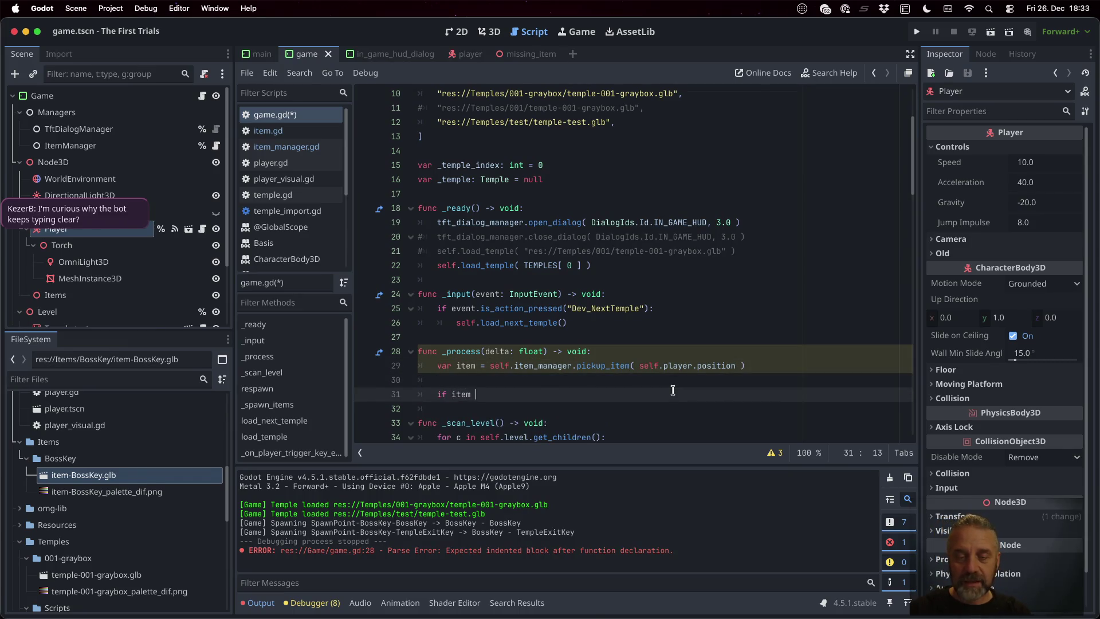
pyautogui.write('!= null:')
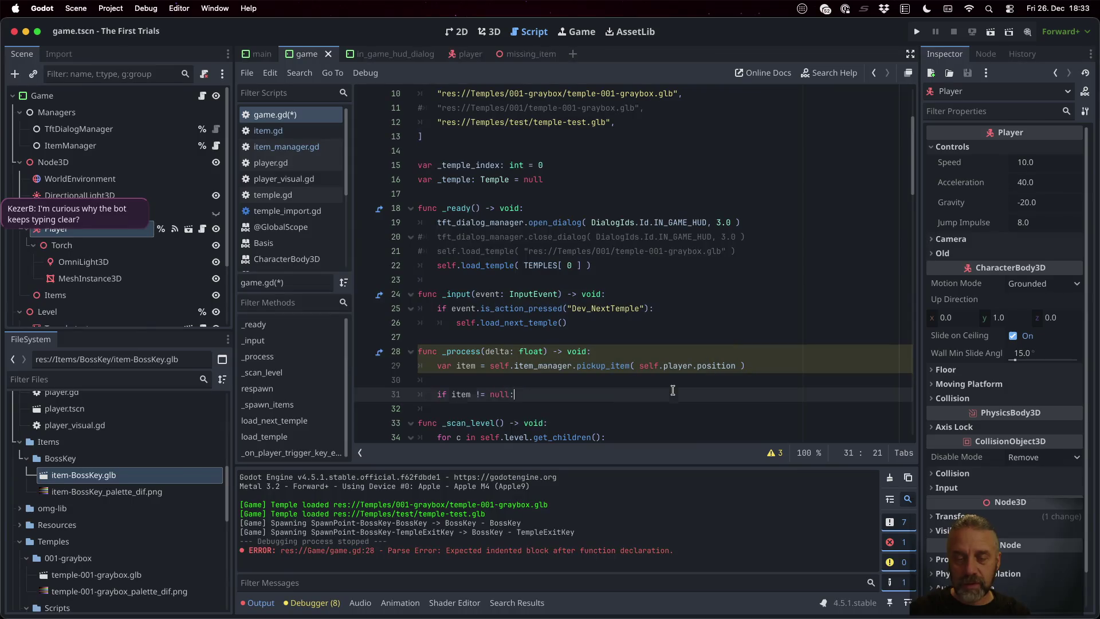
pyautogui.press('Return')
pyautogui.write('print("[')
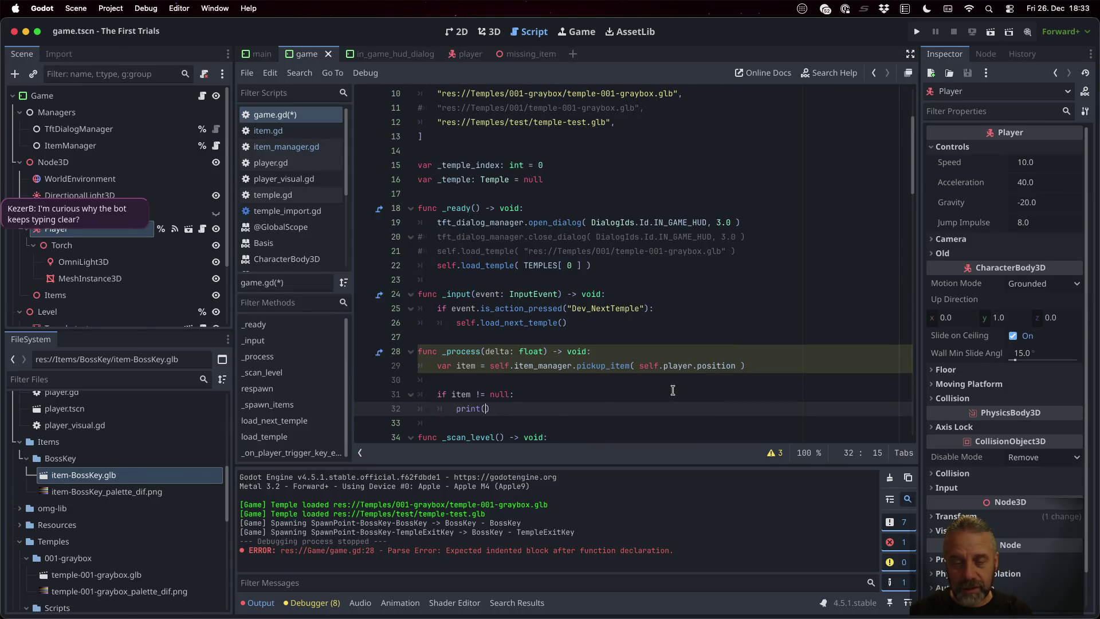
pyautogui.write('Game] Pick')
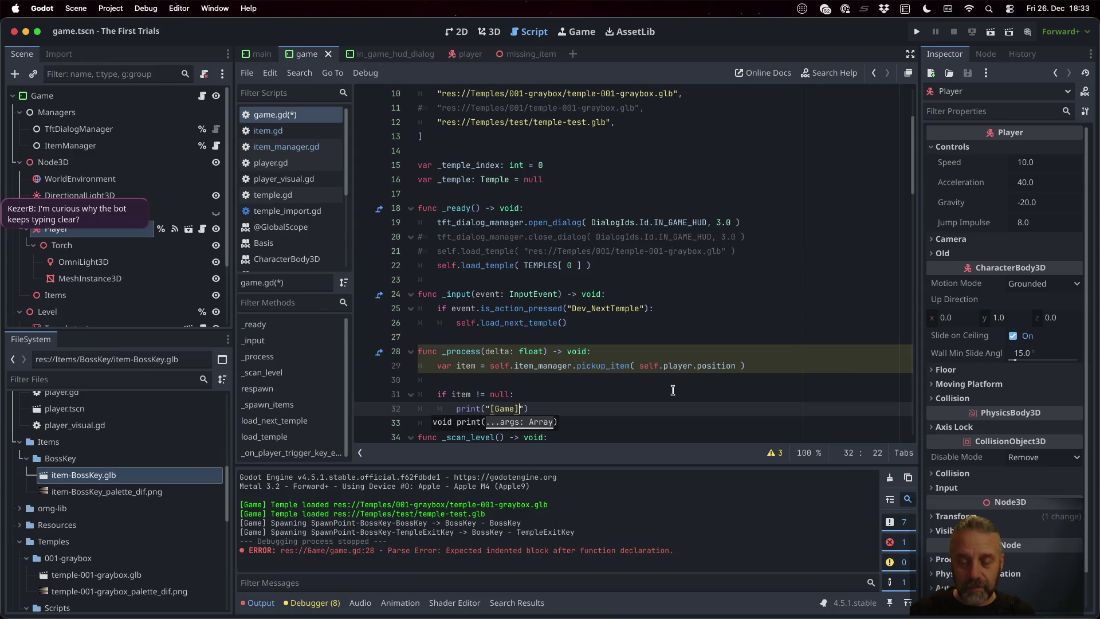
pyautogui.write('ed up ')
pyautogui.write('It')
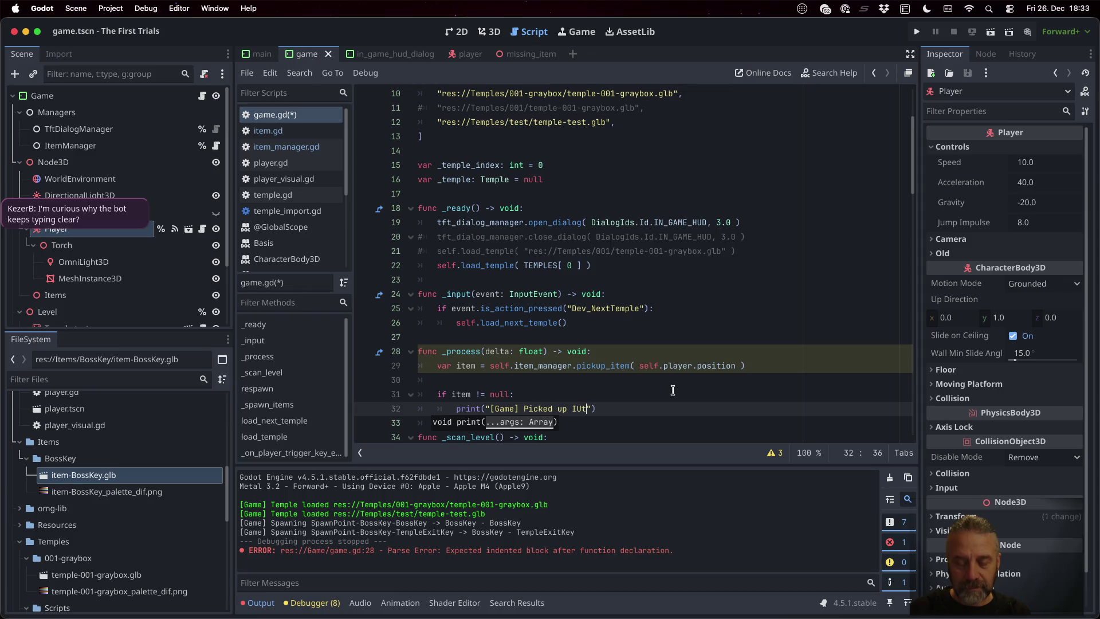
pyautogui.write('em: %s" ')
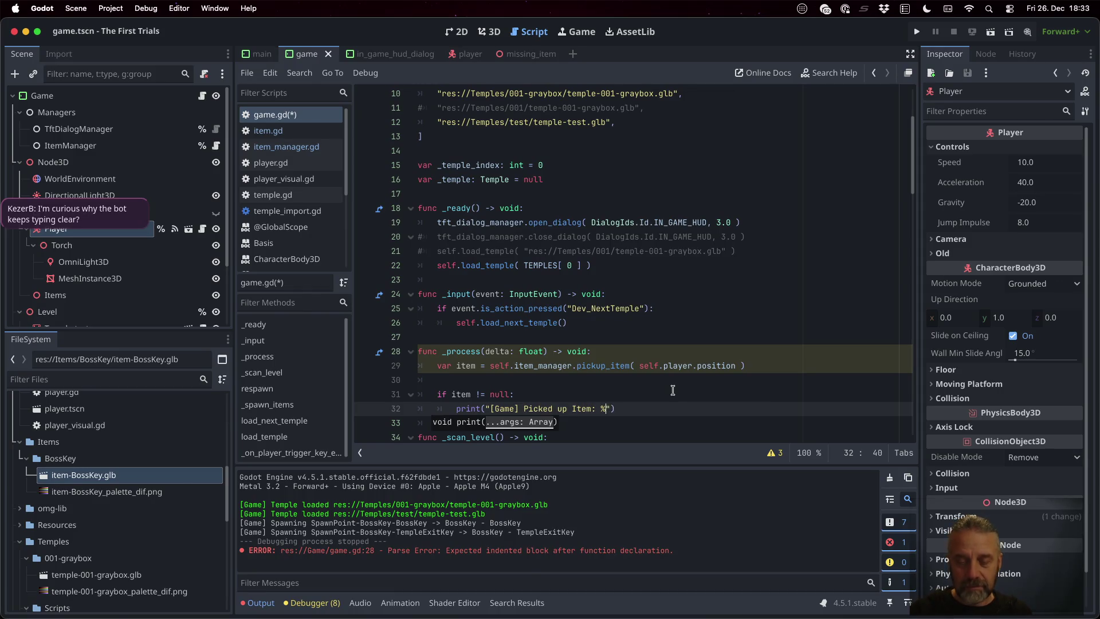
pyautogui.write('% [ ')
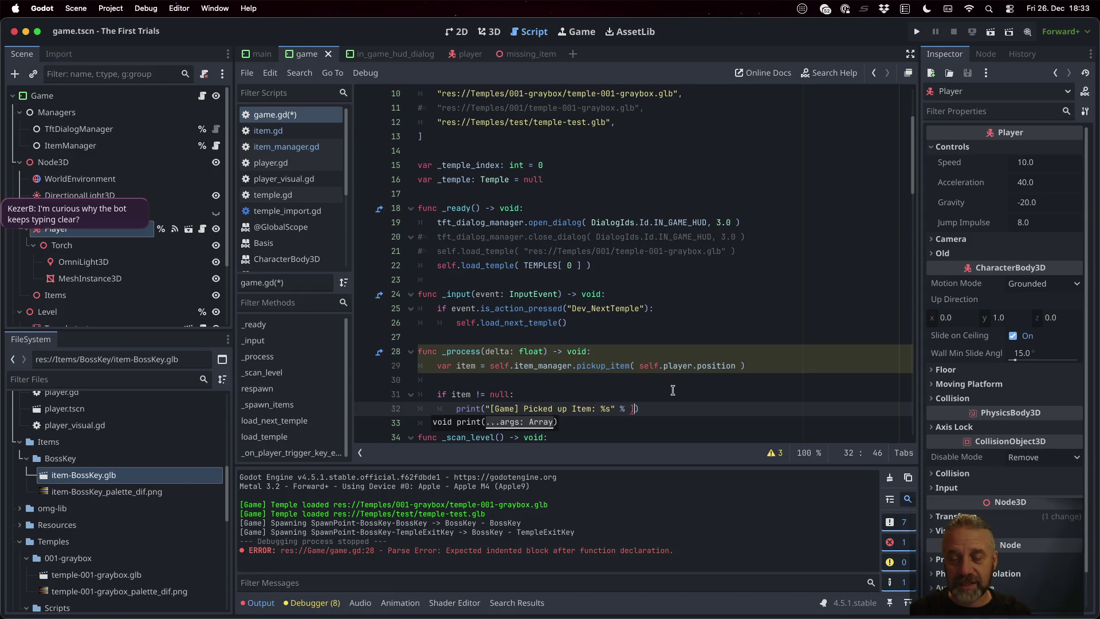
pyautogui.write('item.item')
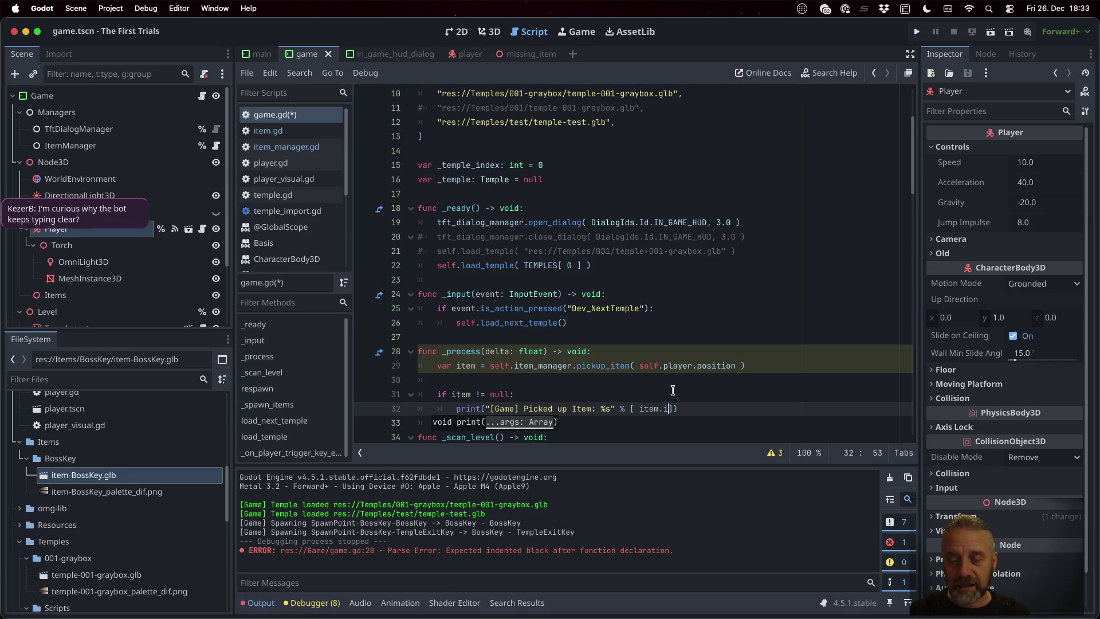
pyautogui.press('Return')
pyautogui.write(']')
pyautogui.press('super+s')
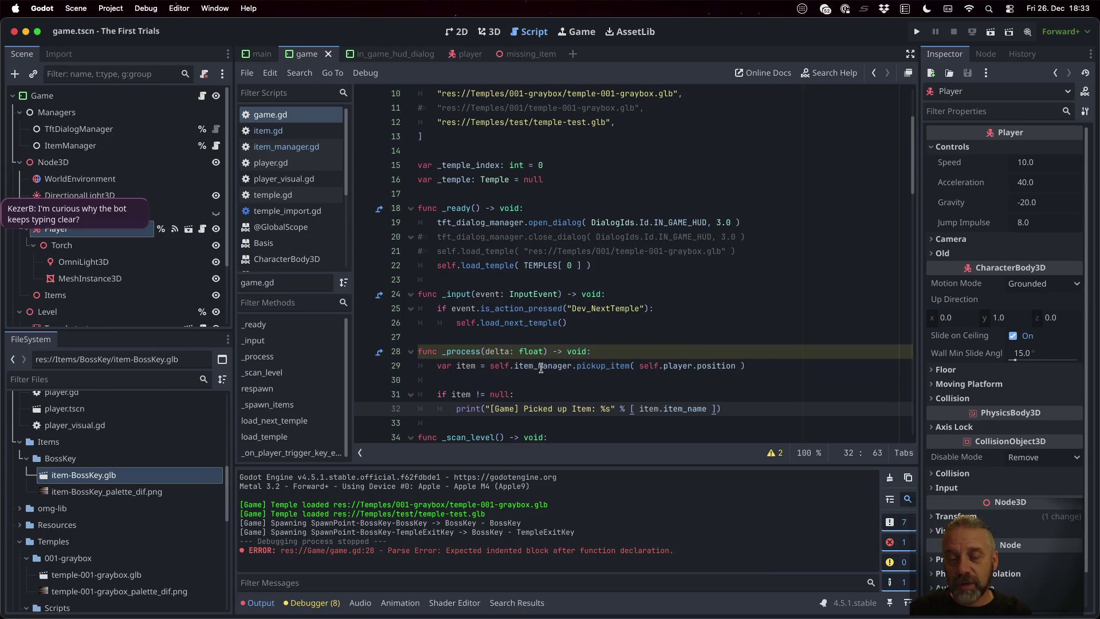
pyautogui.click(916, 35)
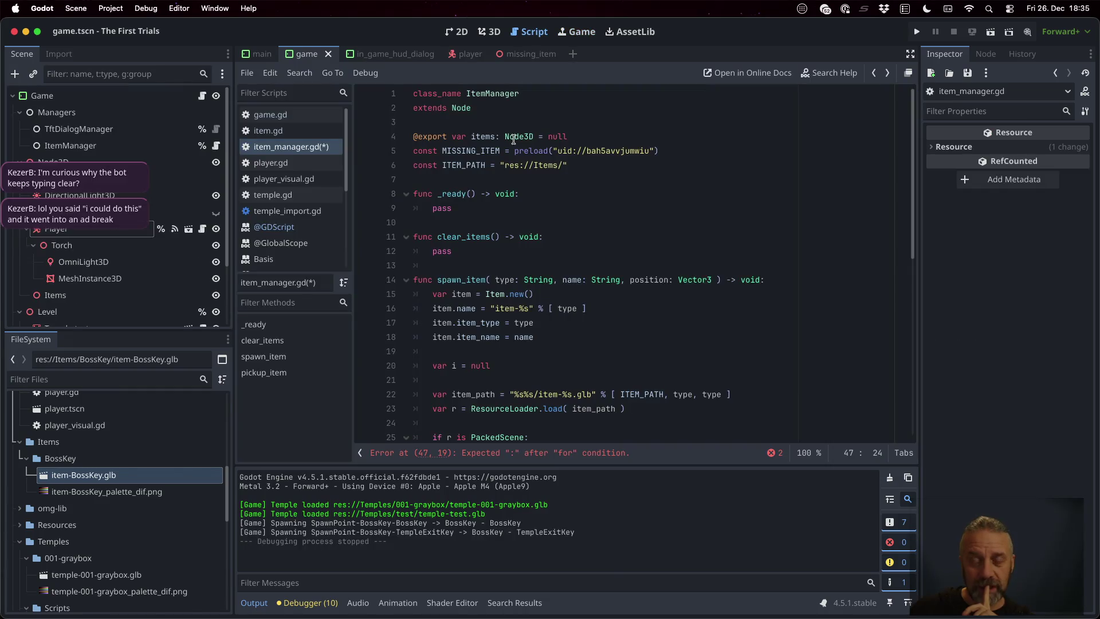
# - Scroll down item_manager.gd toward the parse error at line 47
pyautogui.scroll(-5, 586, 402)
# - Loop over the children with c, casting each to Item and continuing when null
pyautogui.scroll(-4, 584, 402)
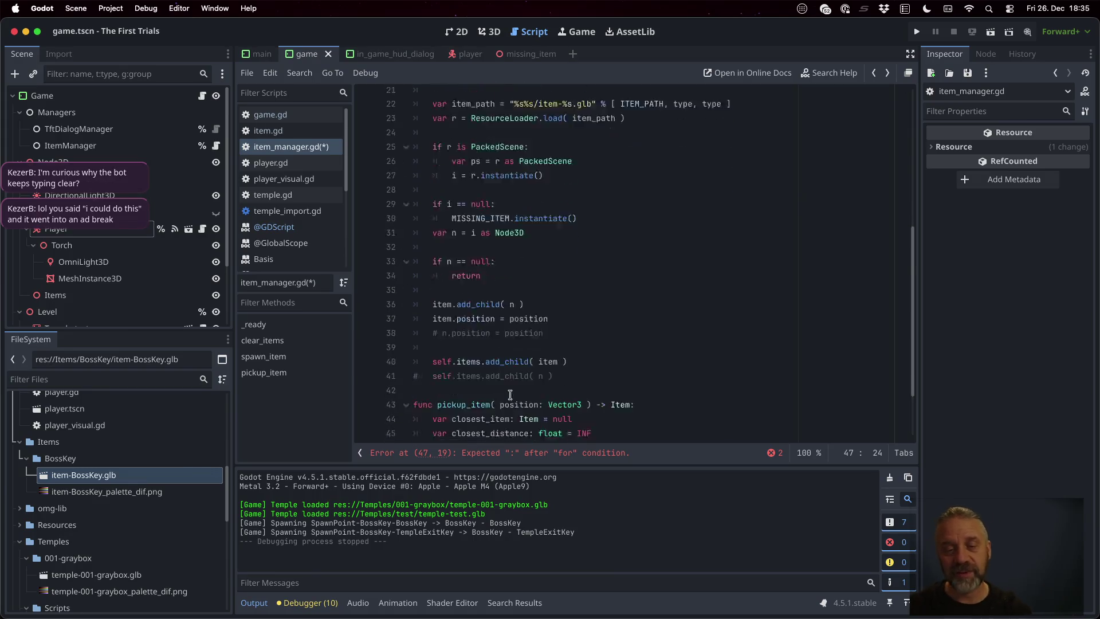
pyautogui.click(462, 380)
pyautogui.press('BackSpace')
pyautogui.write('c in self.items')
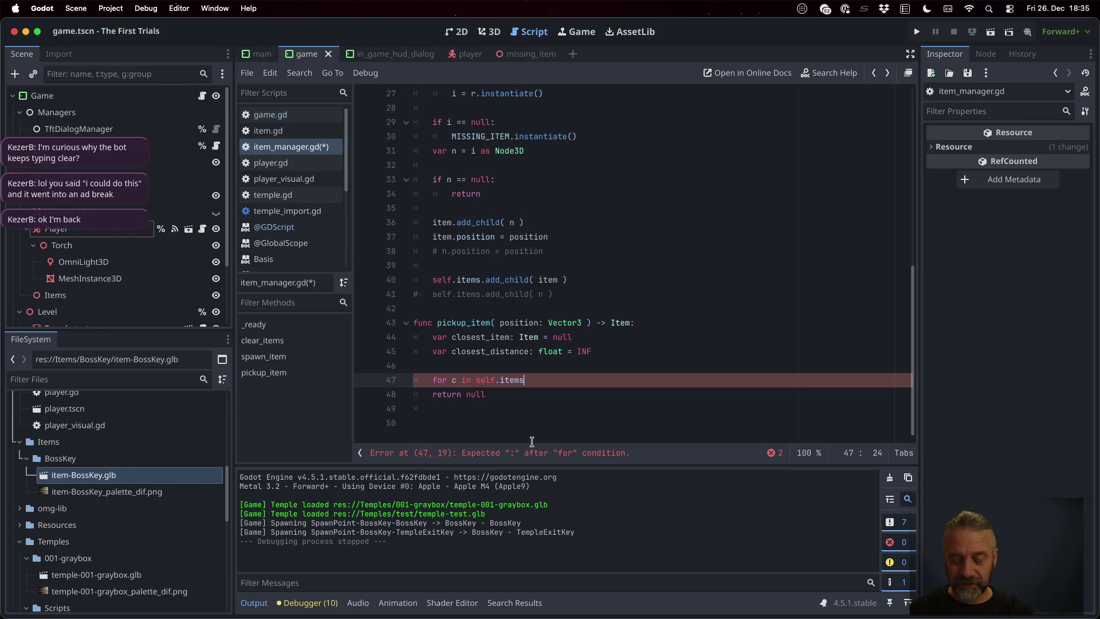
pyautogui.write('.get_ch')
pyautogui.press('Return')
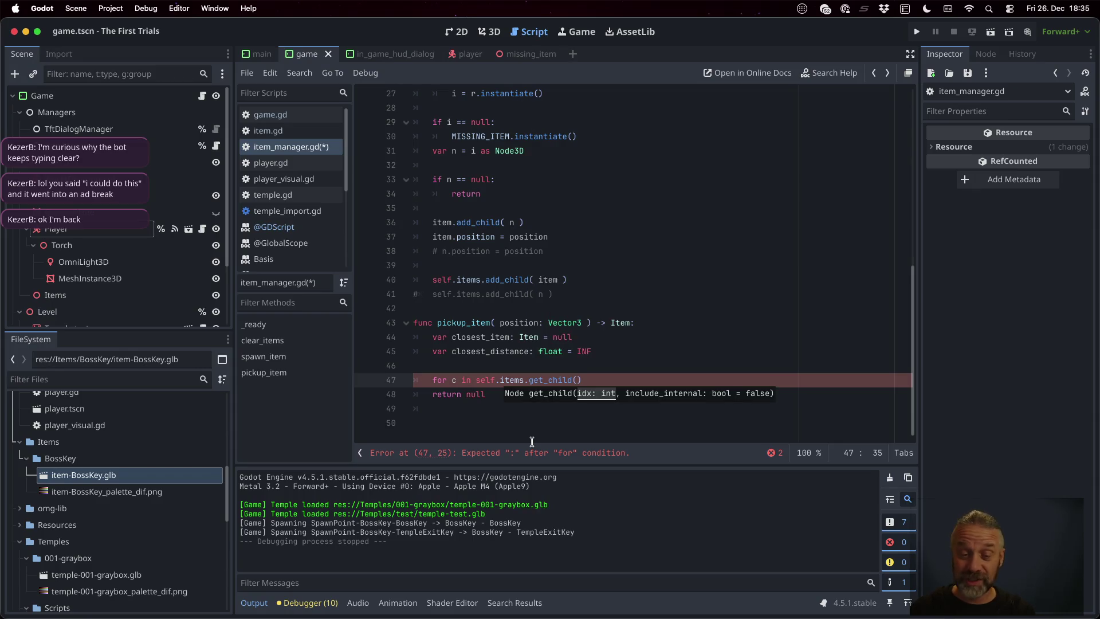
pyautogui.write(':')
pyautogui.press('Return')
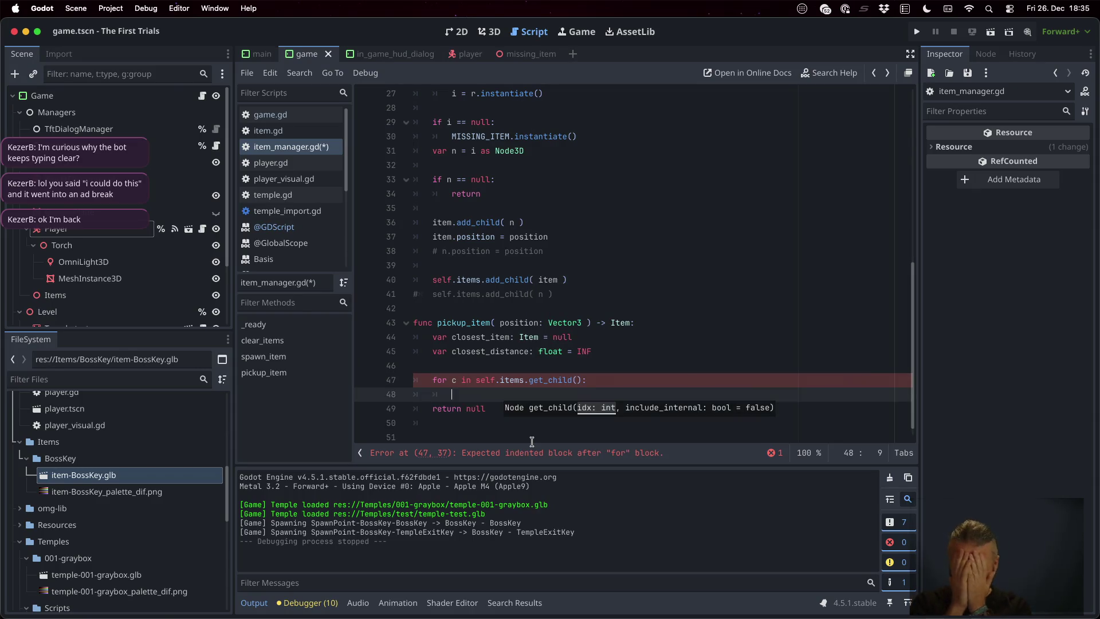
pyautogui.write('var i')
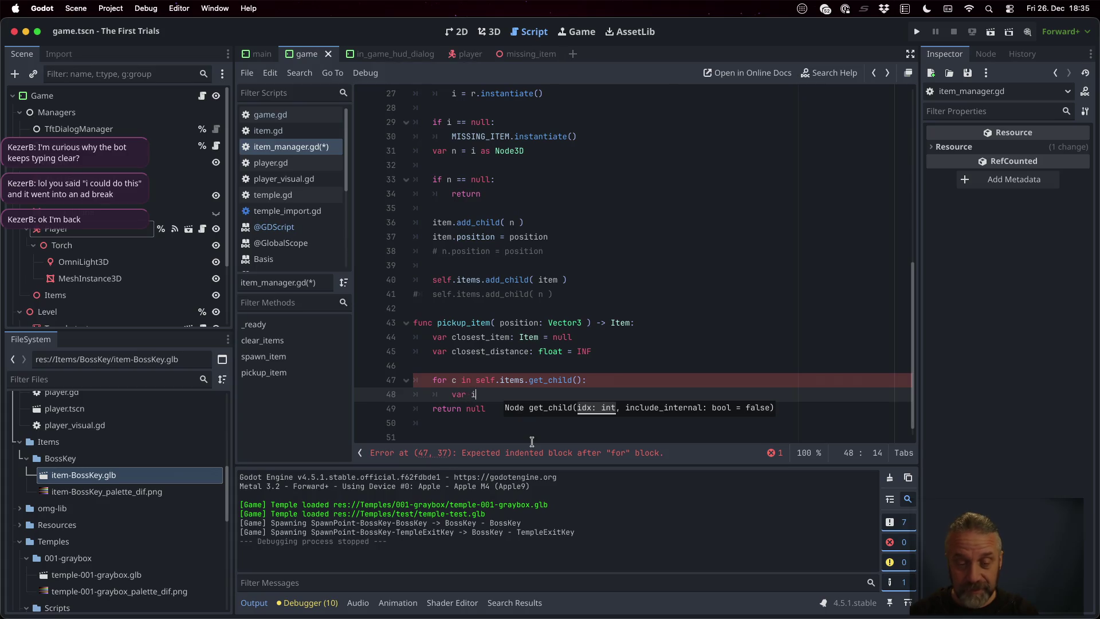
pyautogui.write('tem = c')
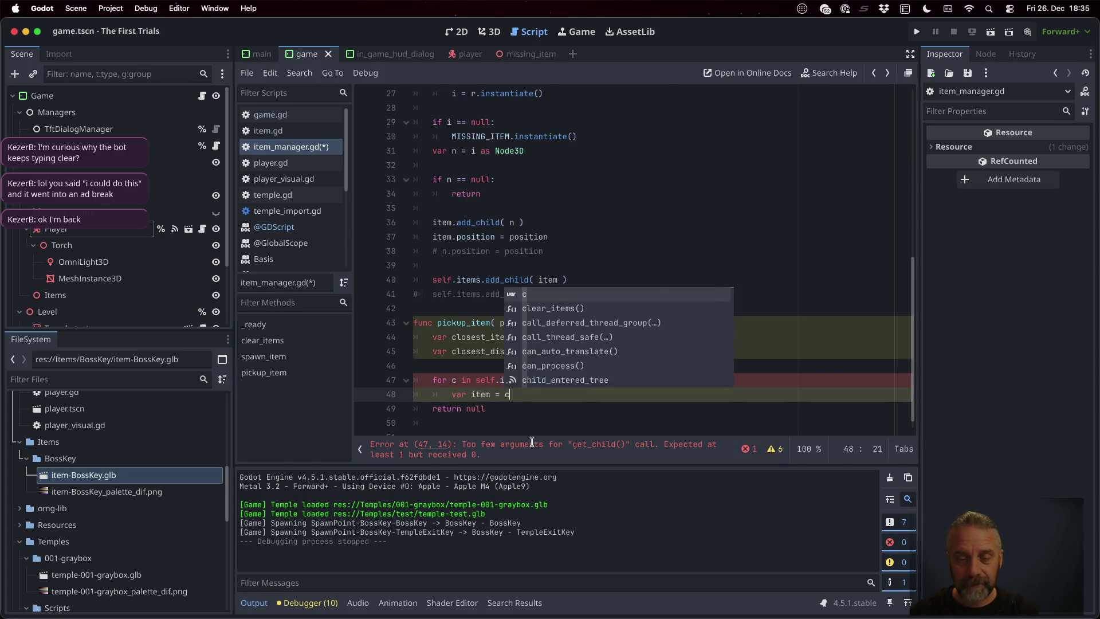
pyautogui.write(' as Item')
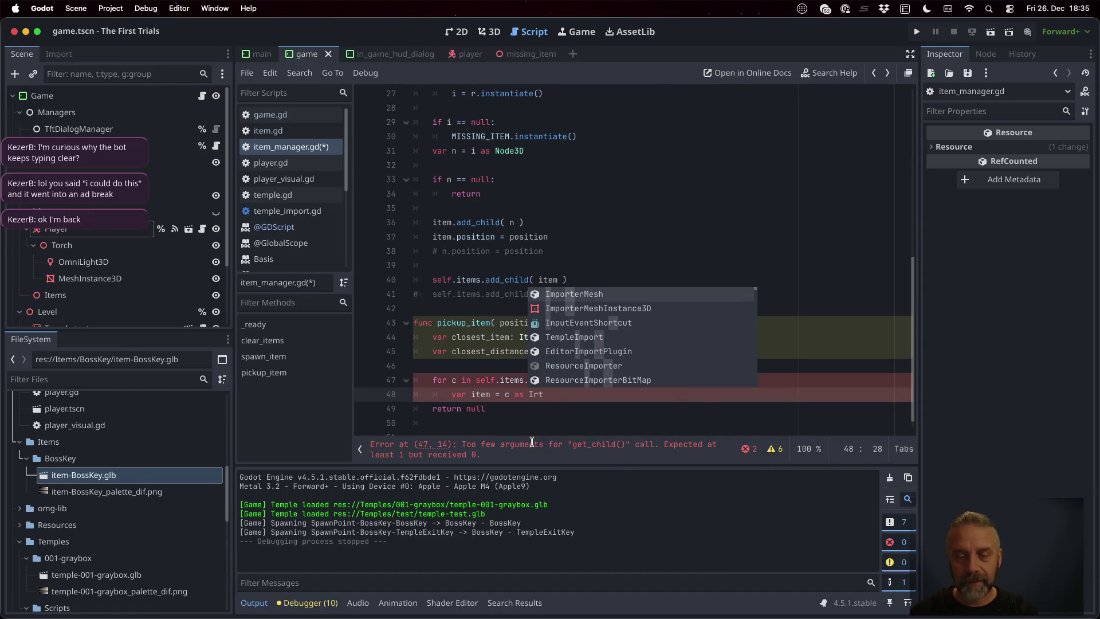
pyautogui.press('Return')
pyautogui.press('Return')
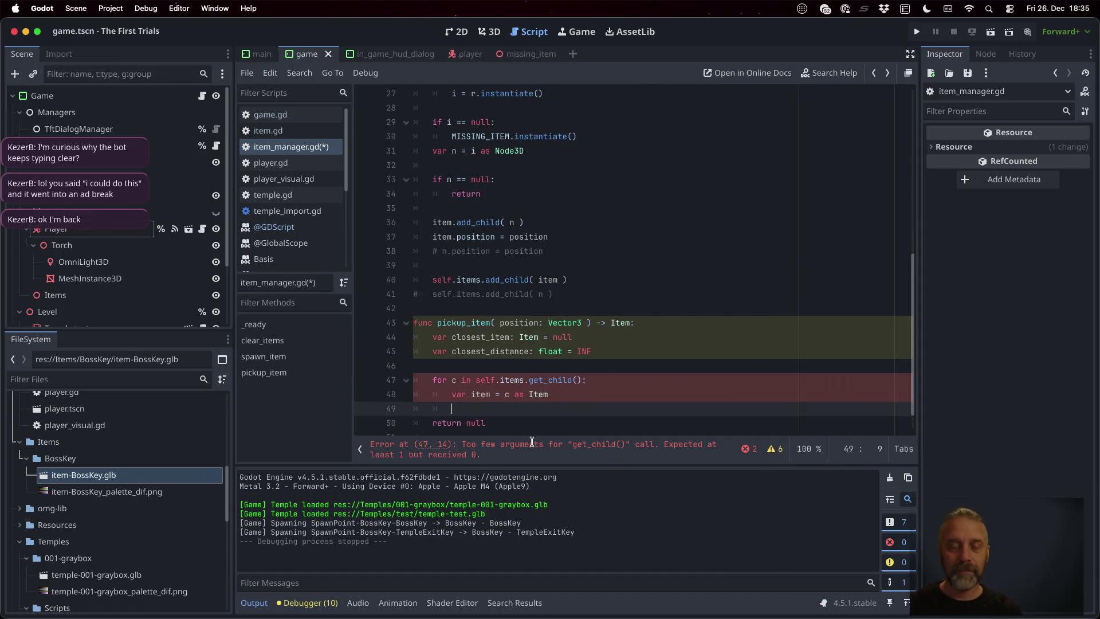
pyautogui.write('if item == null:')
pyautogui.press('Return')
pyautogui.write('con')
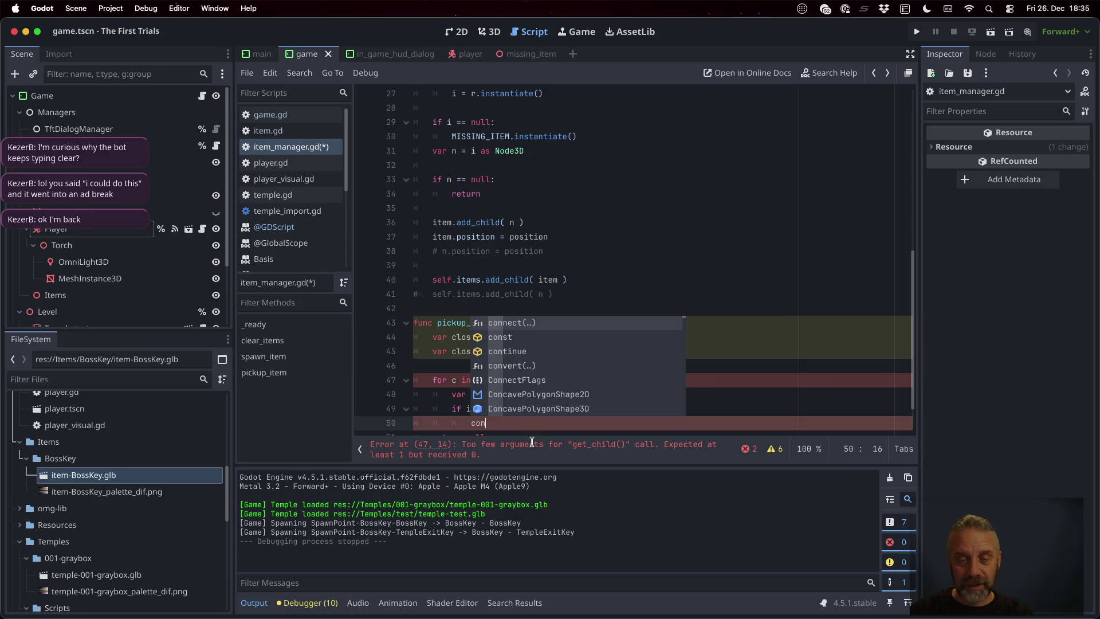
pyautogui.press('Down')
pyautogui.press('Down')
pyautogui.press('Return')
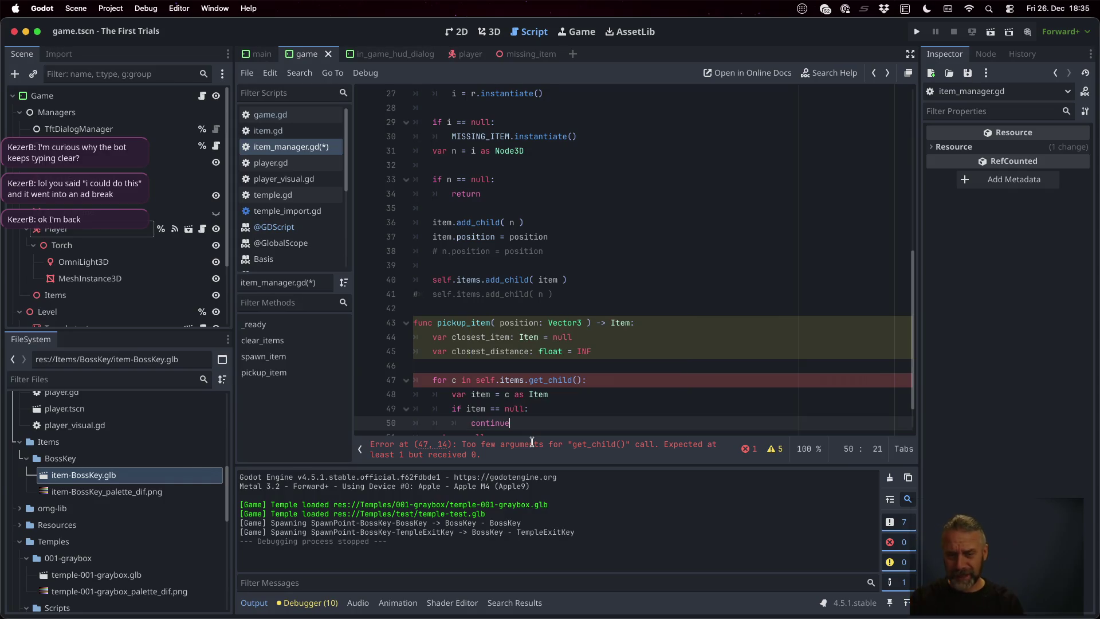
pyautogui.press('Return')
pyautogui.hotkey('ctrl', 's')
# - Correct the loop to iterate over get_children()
pyautogui.press('Up')
pyautogui.press('Up')
pyautogui.press('Up')
pyautogui.press('End')
pyautogui.press('Left')
pyautogui.press('Left')
pyautogui.press('Left')
pyautogui.write('ren')
pyautogui.press('Down')
pyautogui.press('Down')
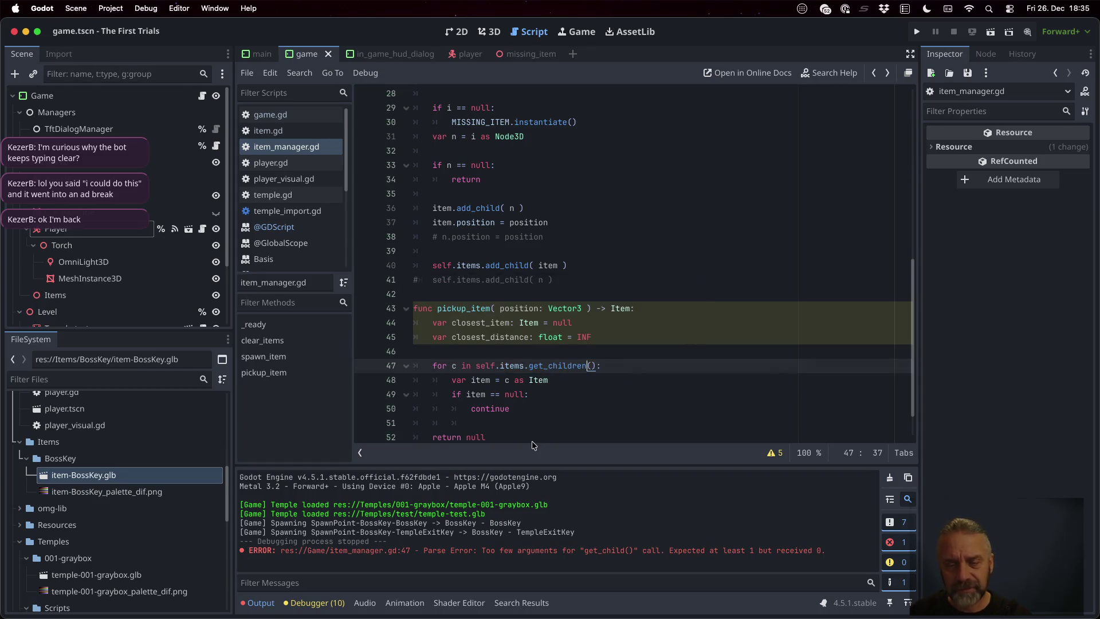
pyautogui.press('Down')
pyautogui.press('Down')
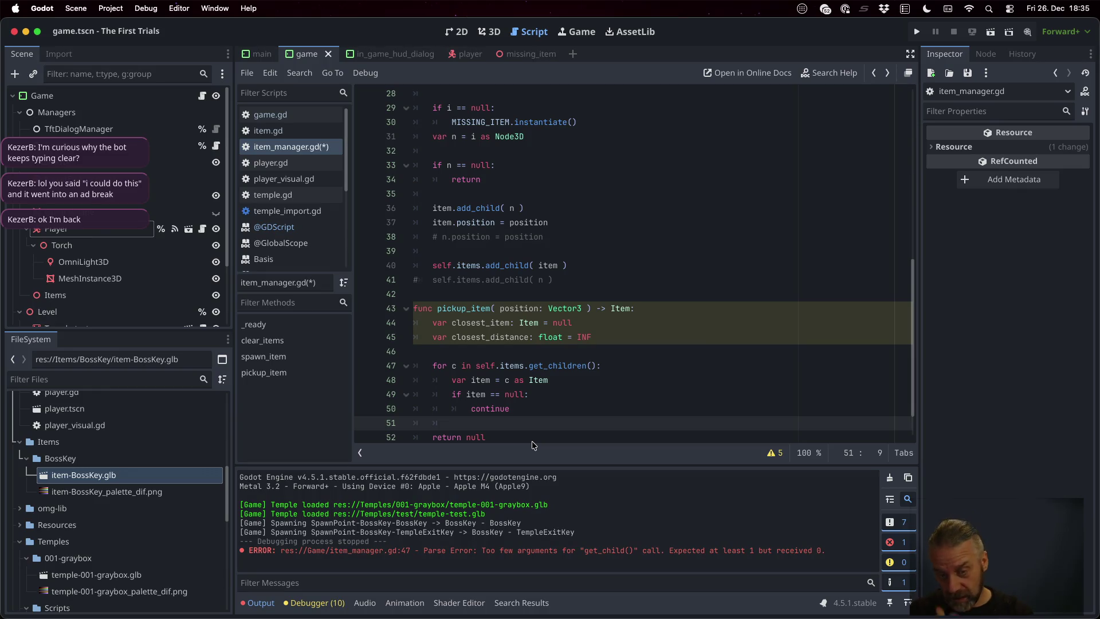
# - Compute delta = position - item.position and dist = delta.length_squared()
pyautogui.write('var ')
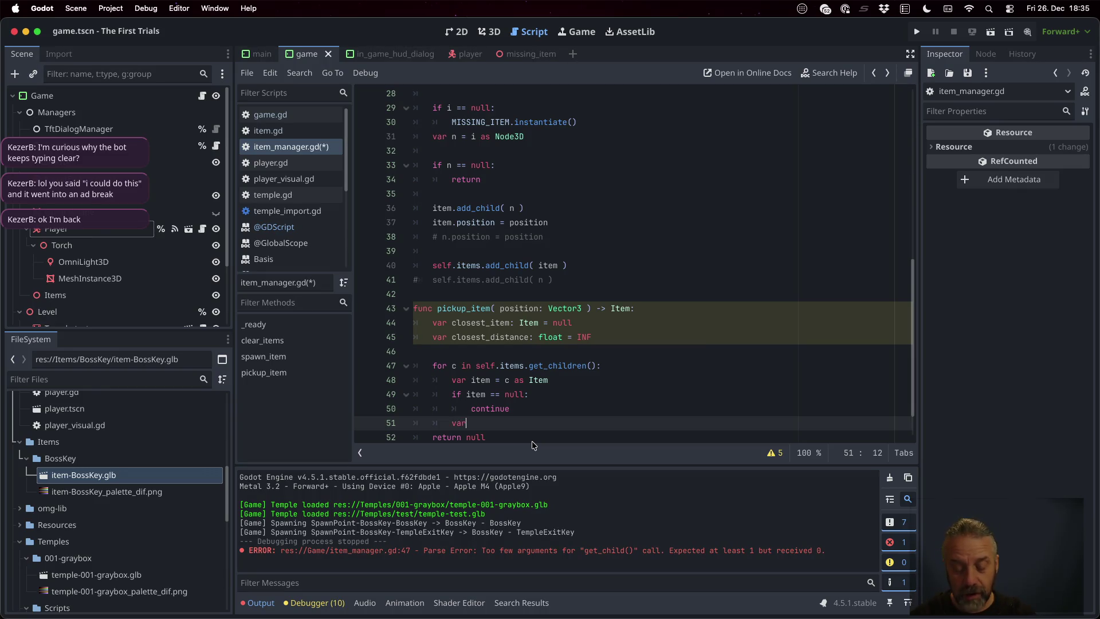
pyautogui.write('de')
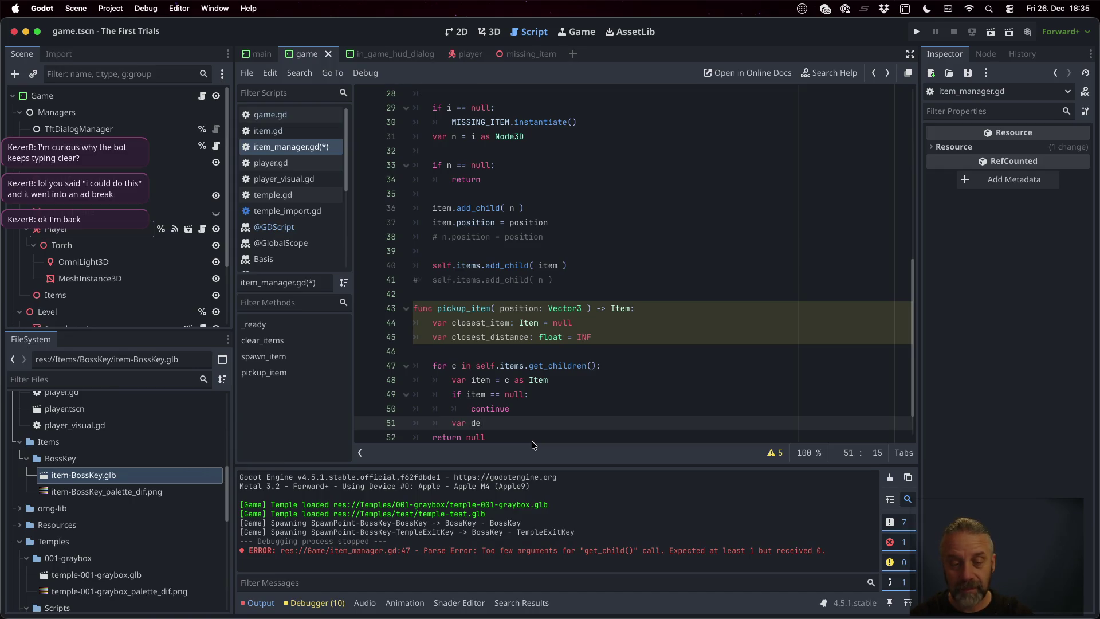
pyautogui.write('lta')
pyautogui.write(' =')
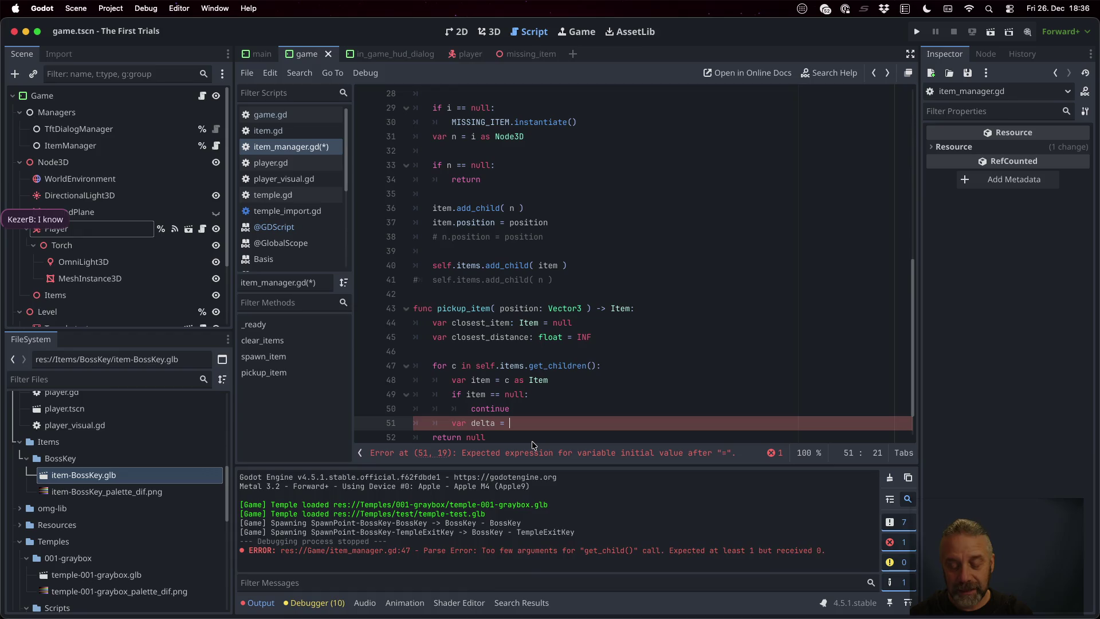
pyautogui.write('position')
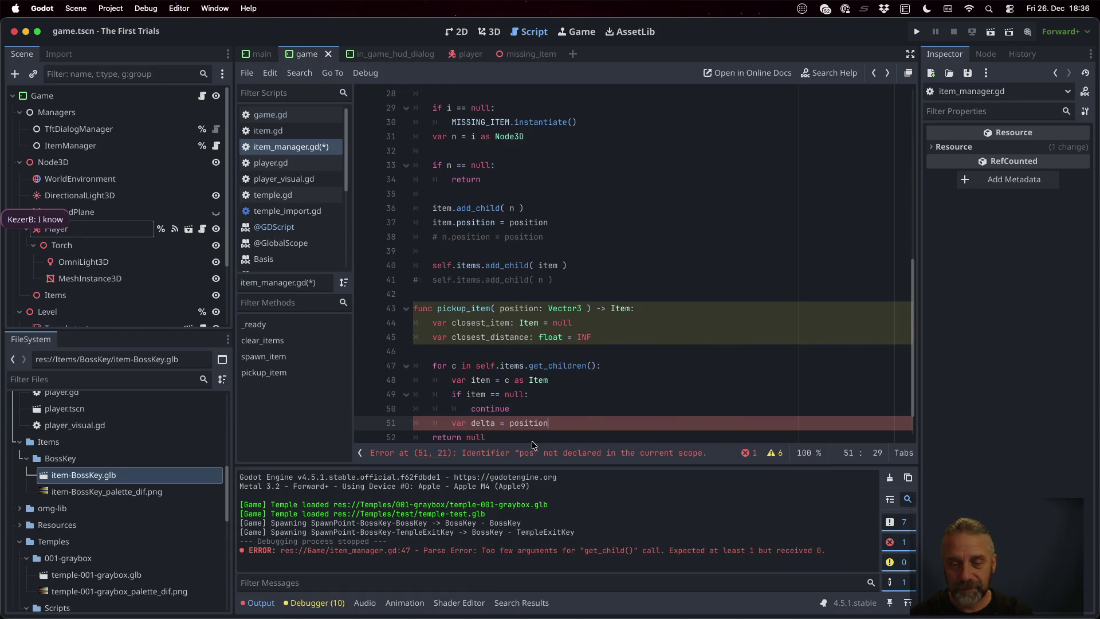
pyautogui.write(' - item.po')
pyautogui.press('Return')
pyautogui.press('Return')
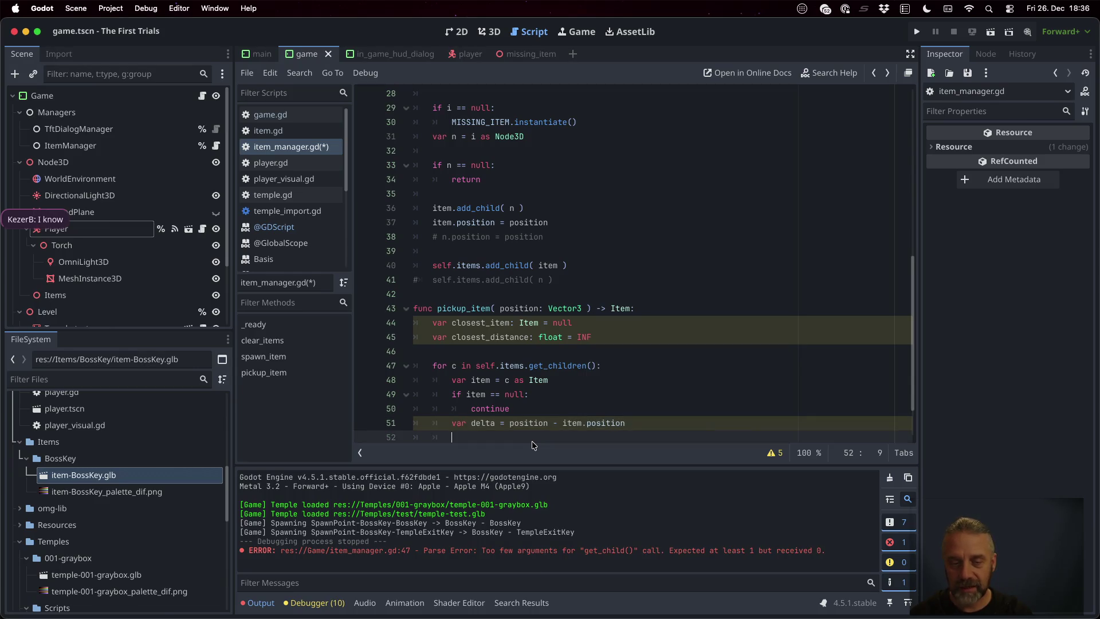
pyautogui.write('var dist')
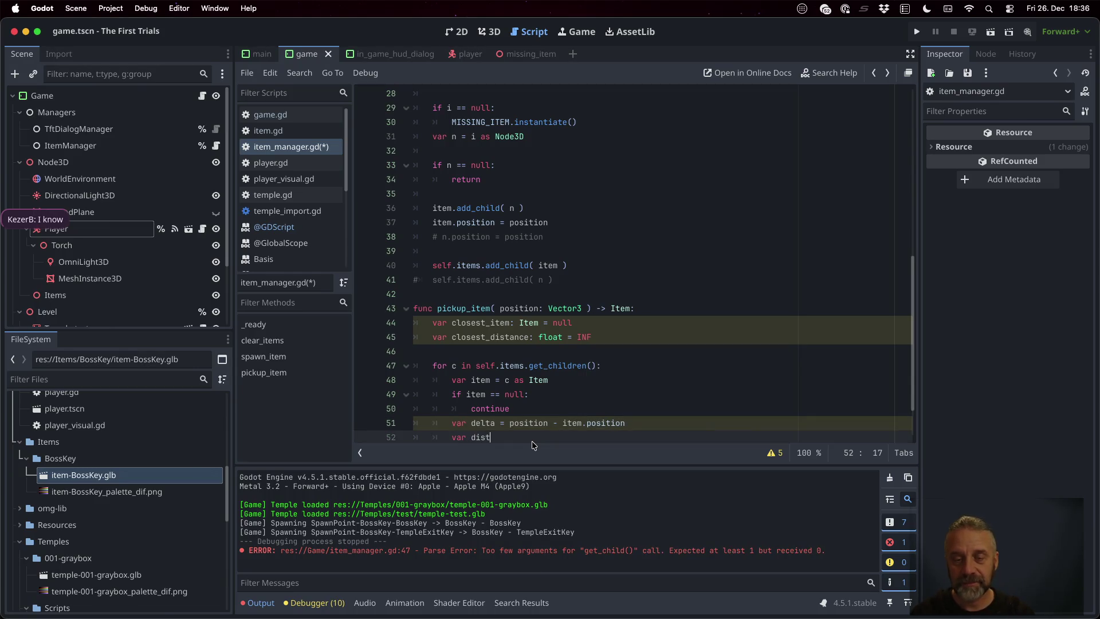
pyautogui.write(' = ')
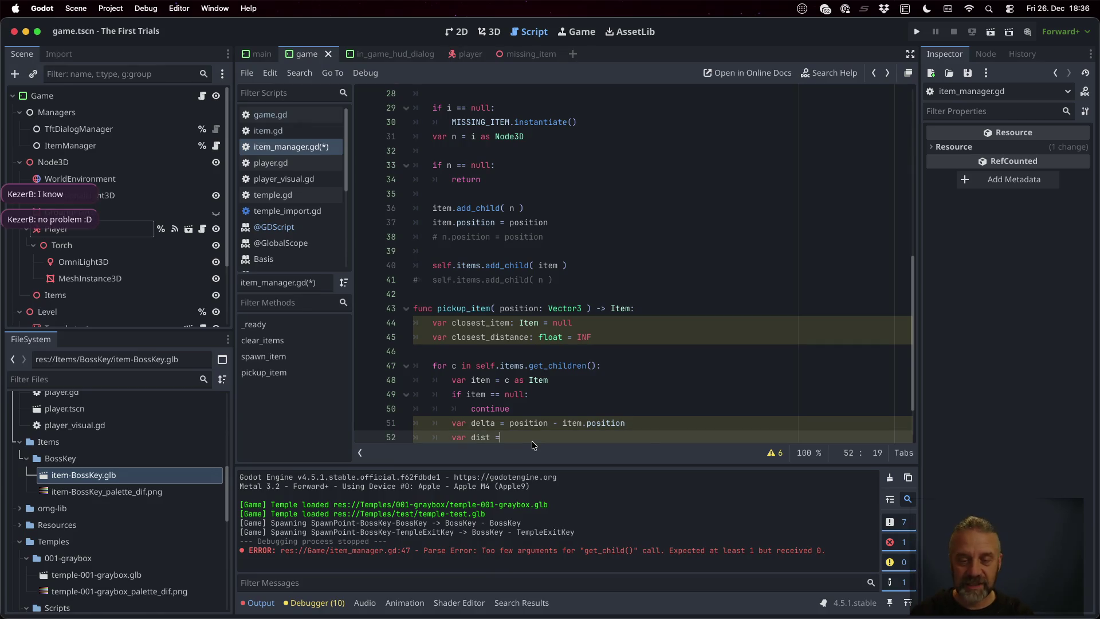
pyautogui.write('delta.')
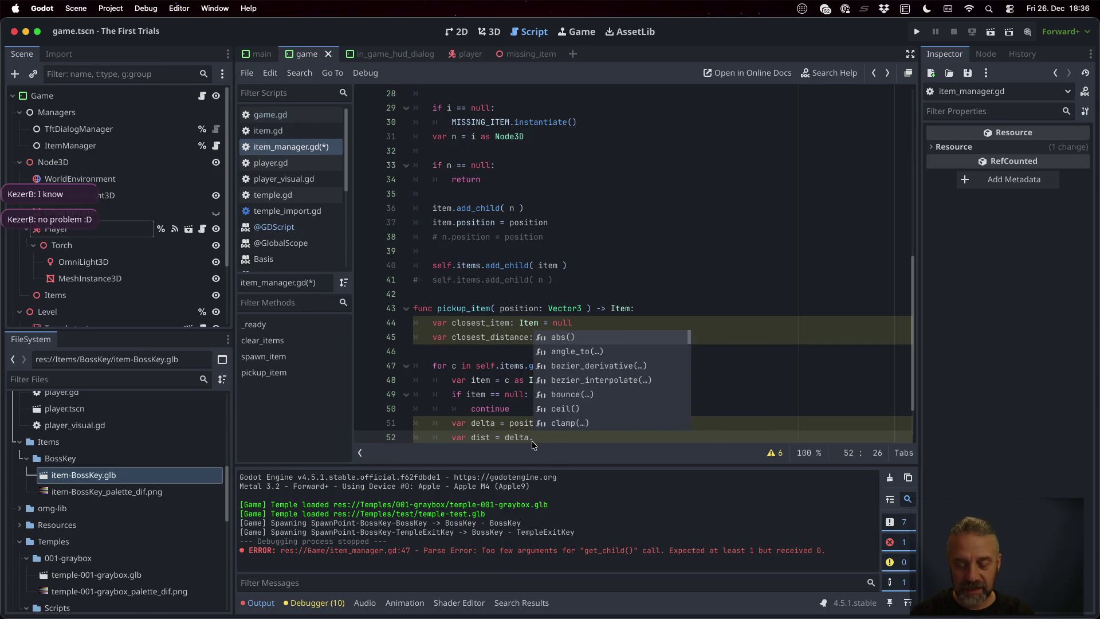
pyautogui.write('sq')
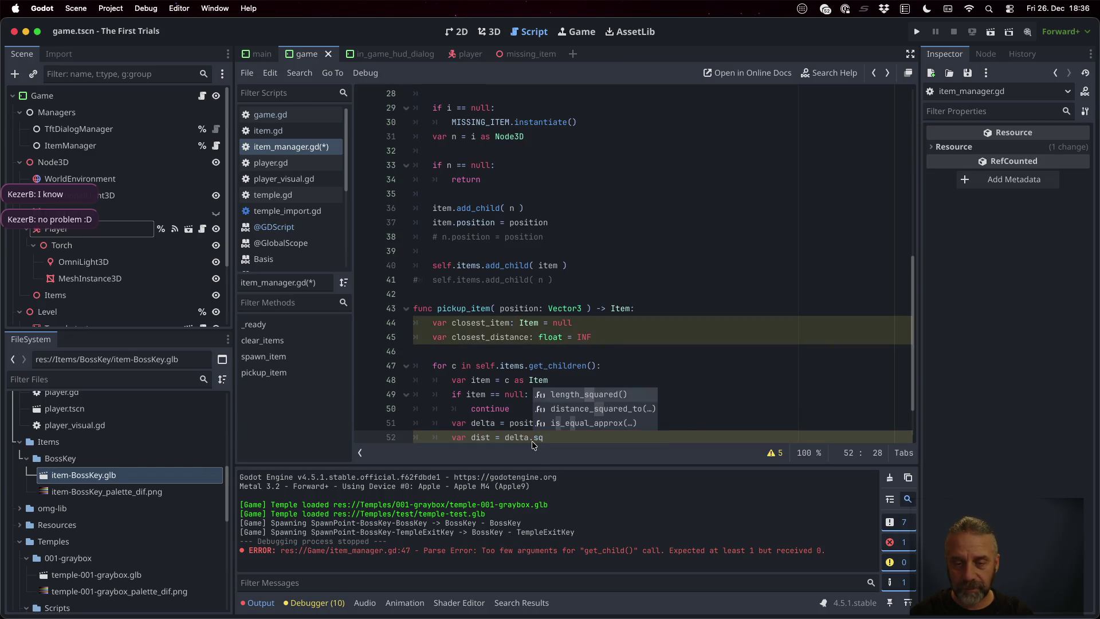
pyautogui.press('Return')
pyautogui.press('Return')
# - When dist < closest_distance, store dist as closest_distance and item as closest_item
pyautogui.press('Up')
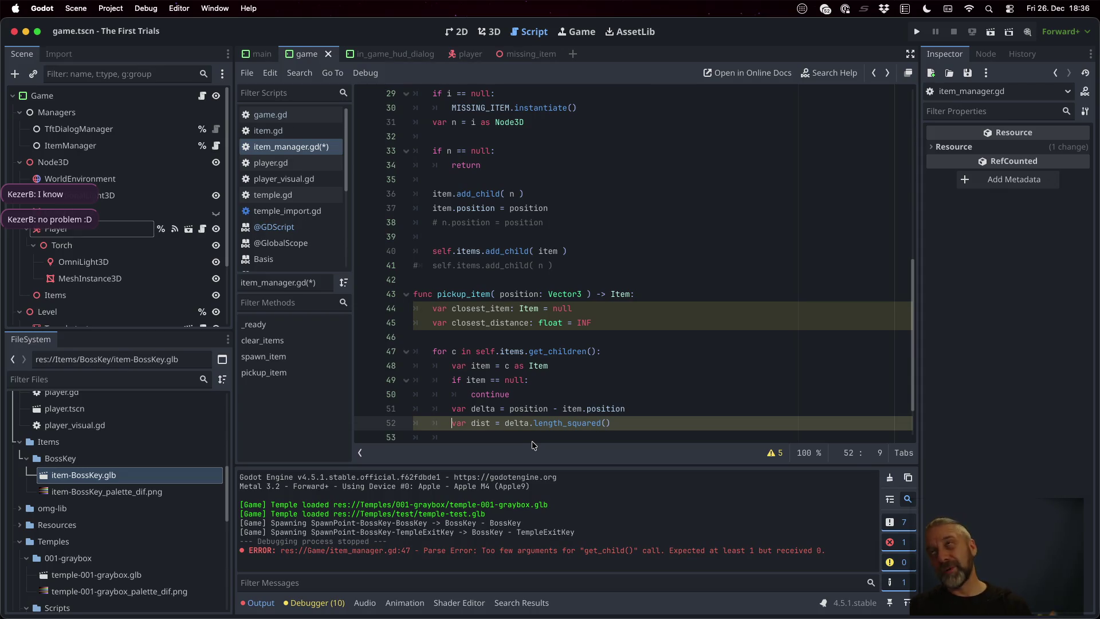
pyautogui.scroll(-1, 531, 441)
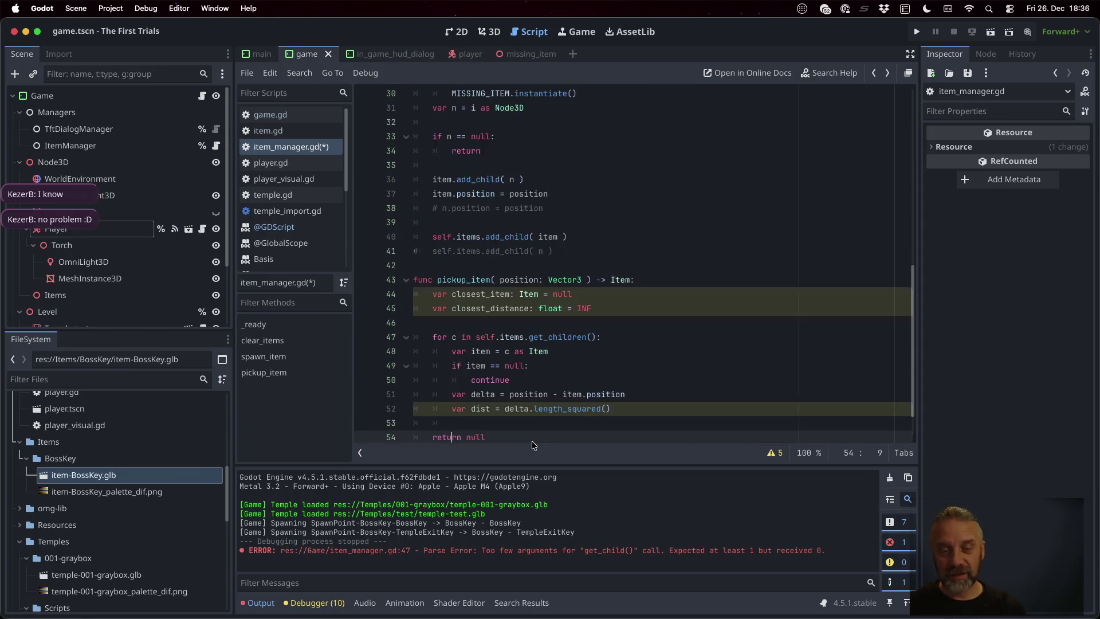
pyautogui.press('End')
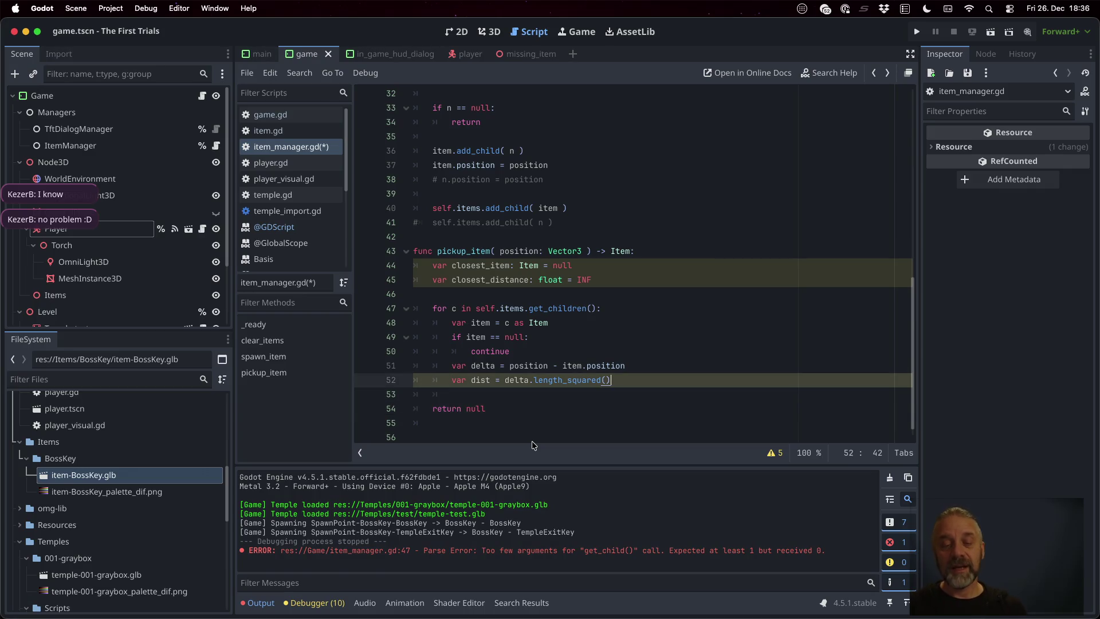
pyautogui.press('Return')
pyautogui.write('if dist < clo')
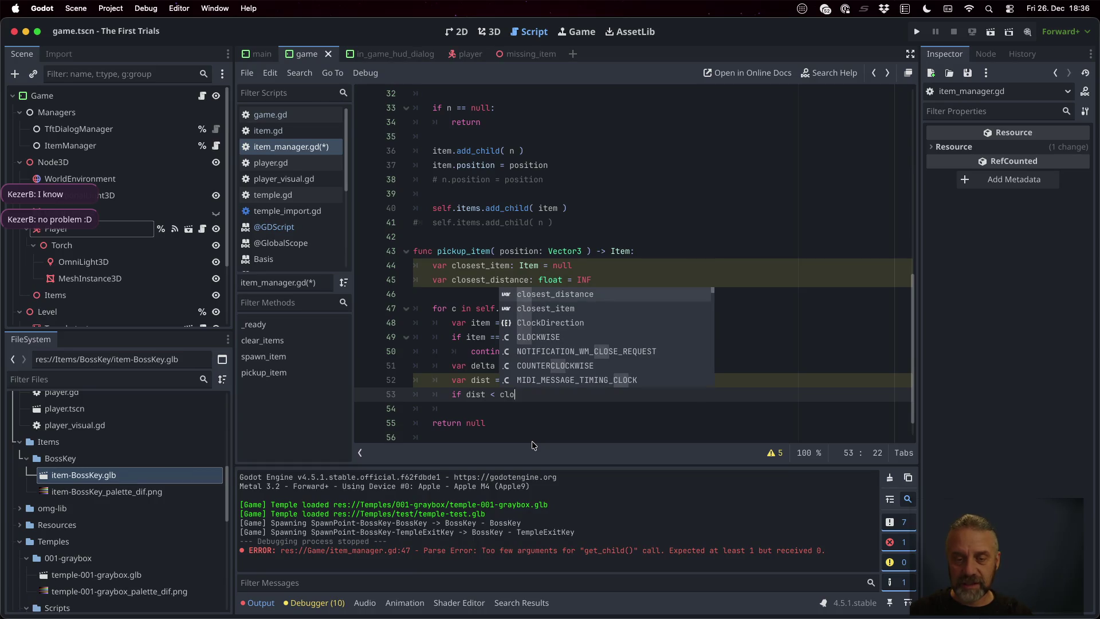
pyautogui.press('Return')
pyautogui.write(':')
pyautogui.press('Return')
pyautogui.write('clo')
pyautogui.press('Return')
pyautogui.write('= dist')
pyautogui.press('Return')
pyautogui.press('Return')
pyautogui.write('cl')
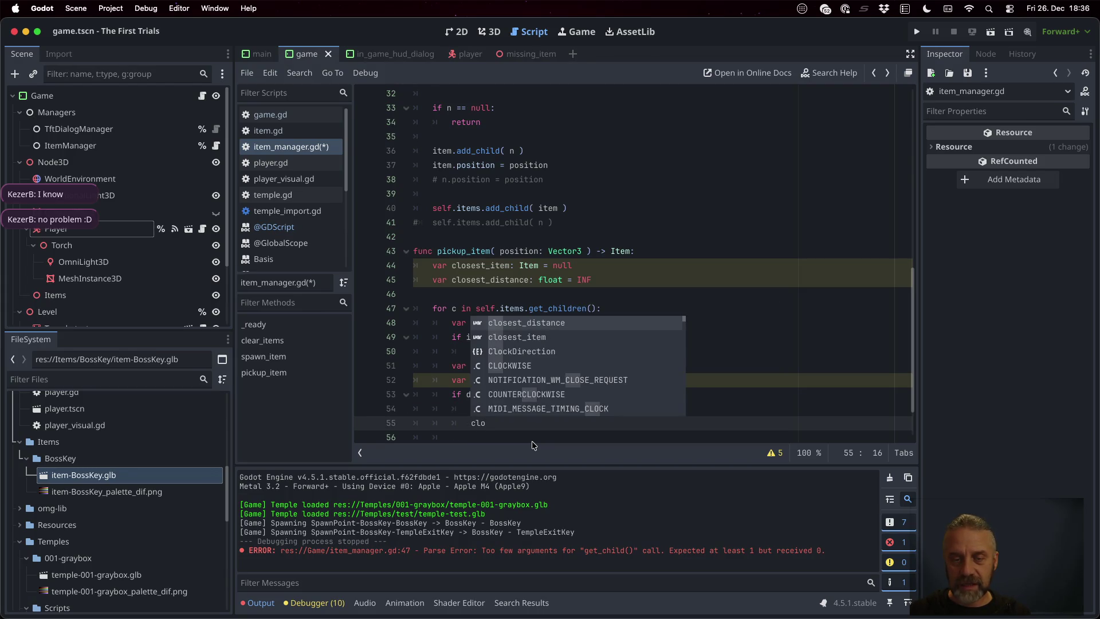
pyautogui.press('Down')
pyautogui.press('Return')
pyautogui.write('= ')
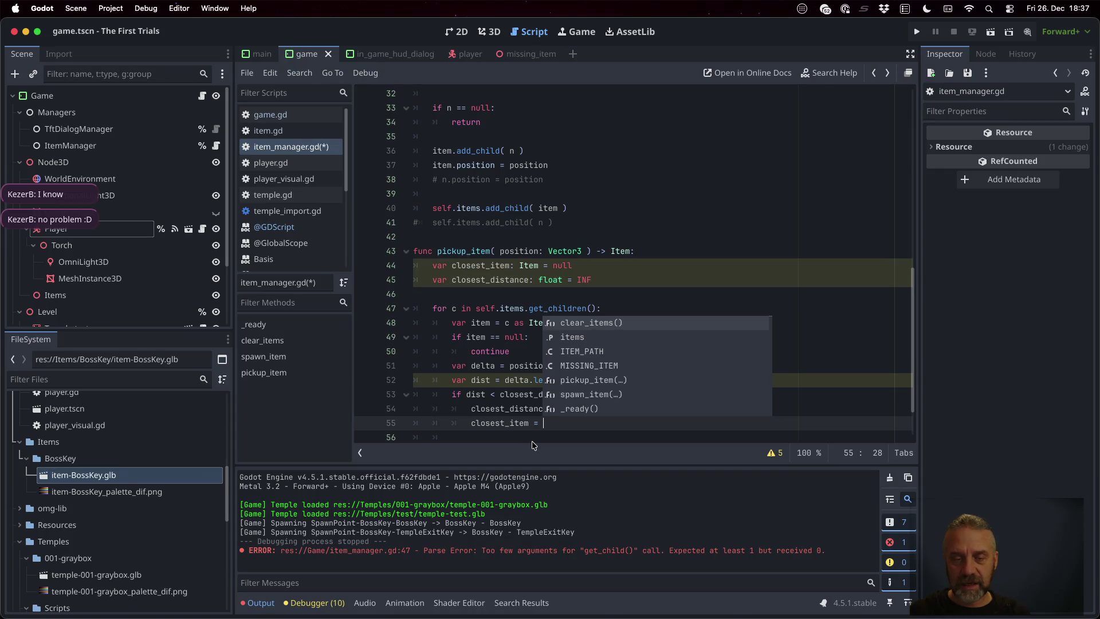
pyautogui.write('item')
pyautogui.press('Escape')
# - Return closest_item if closest_distance < 1.0, and save the script
pyautogui.press('Down')
pyautogui.press('Down')
pyautogui.press('Down')
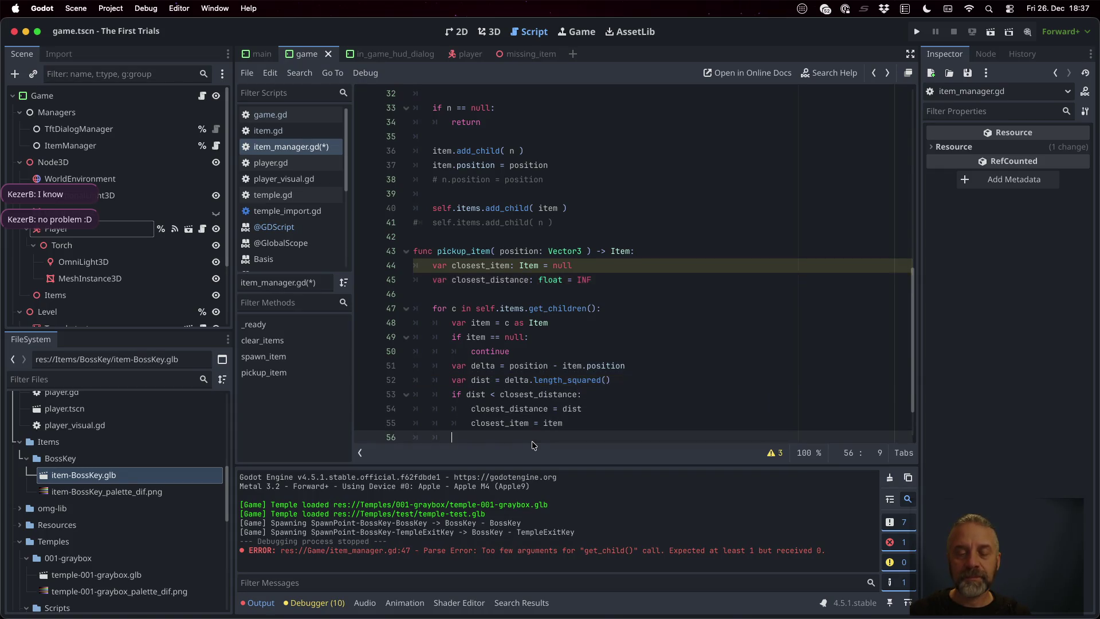
pyautogui.press('Up')
pyautogui.write('if clos')
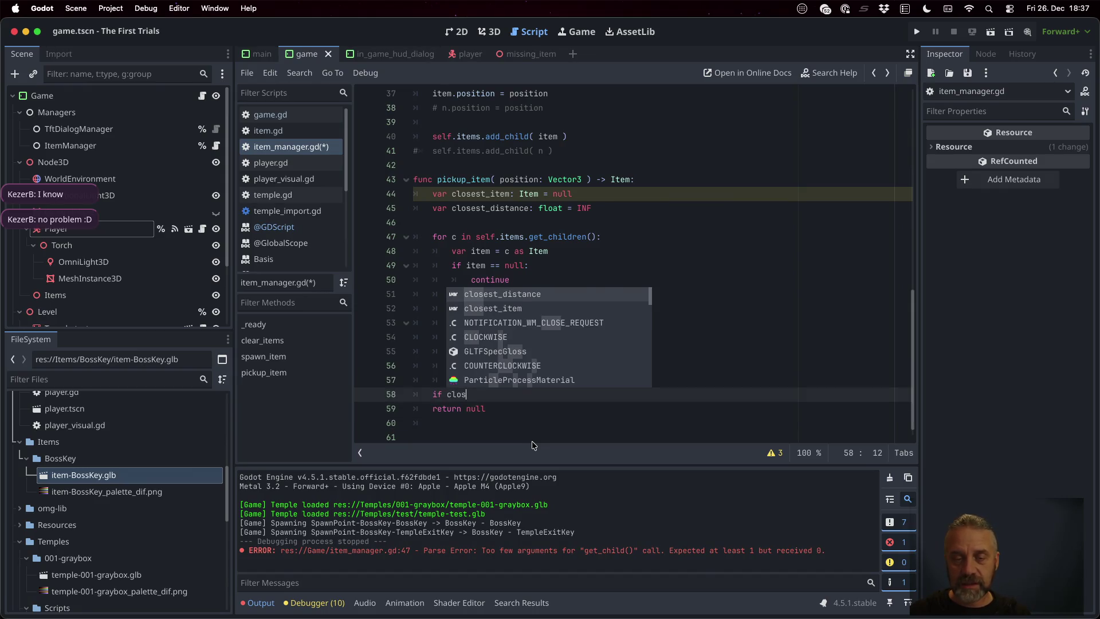
pyautogui.press('Return')
pyautogui.write('< ')
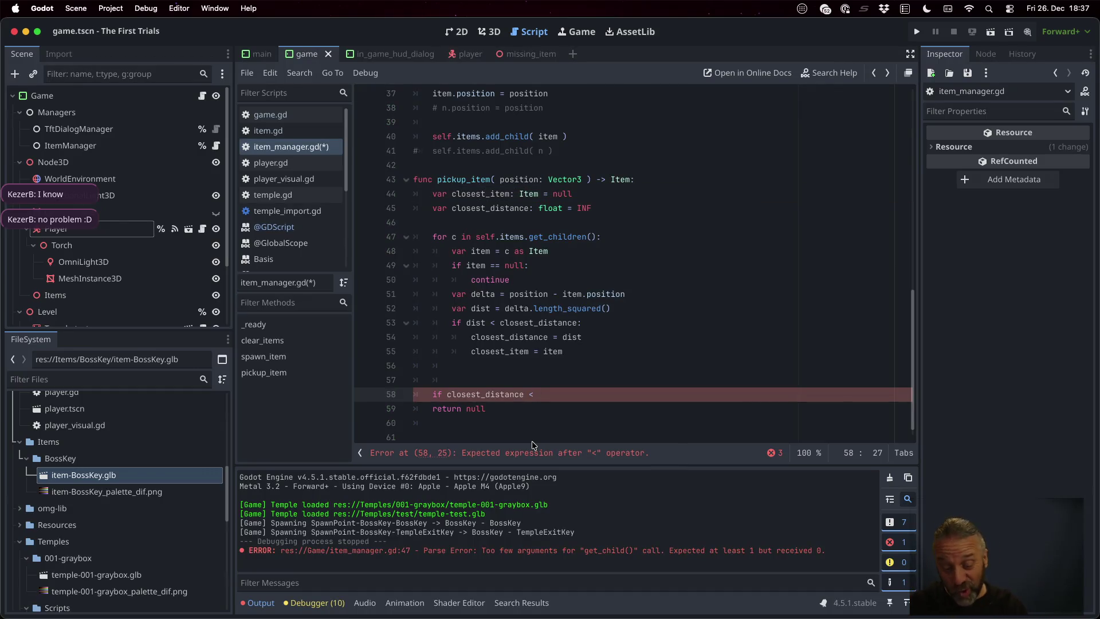
pyautogui.write('1.0:')
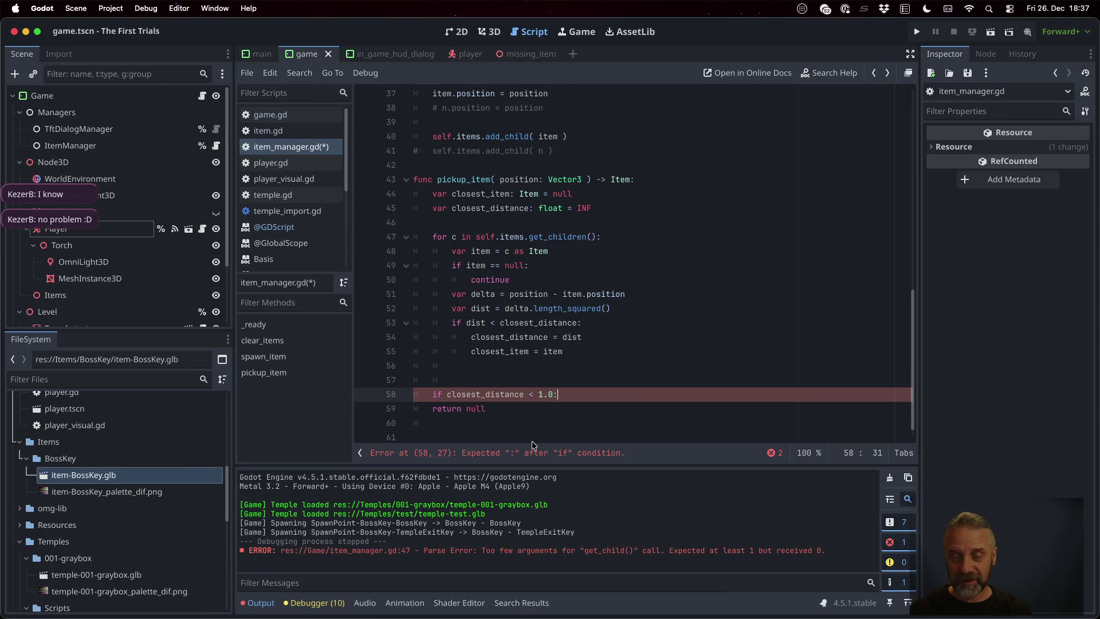
pyautogui.press('Return')
pyautogui.write('return clo')
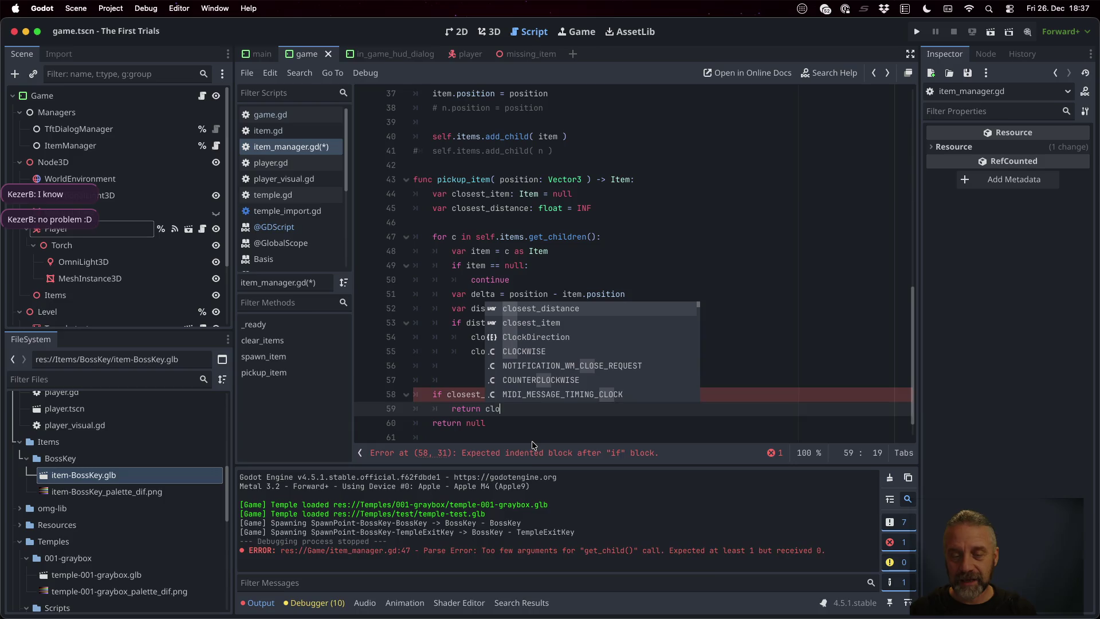
pyautogui.press('Return')
# - Add a '# want to' delete comment line in that branch and save
pyautogui.press('Return')
pyautogui.hotkey('ctrl', 's')
pyautogui.press('Up')
pyautogui.press('Up')
pyautogui.press('End')
pyautogui.press('Return')
pyautogui.write('# want to')
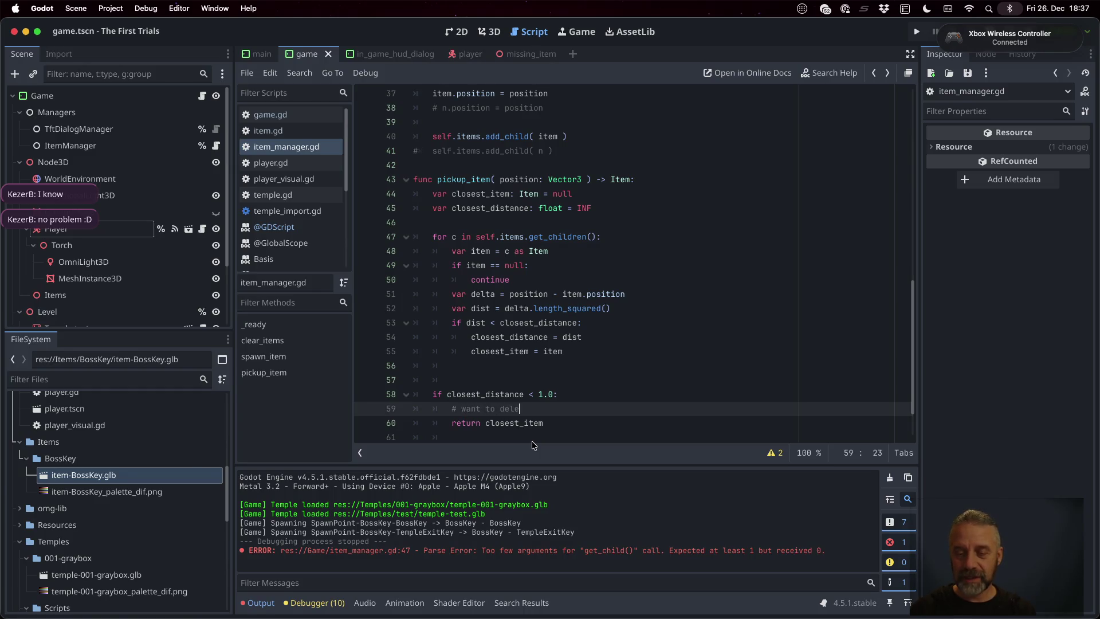
pyautogui.hotkey('ctrl', 's')
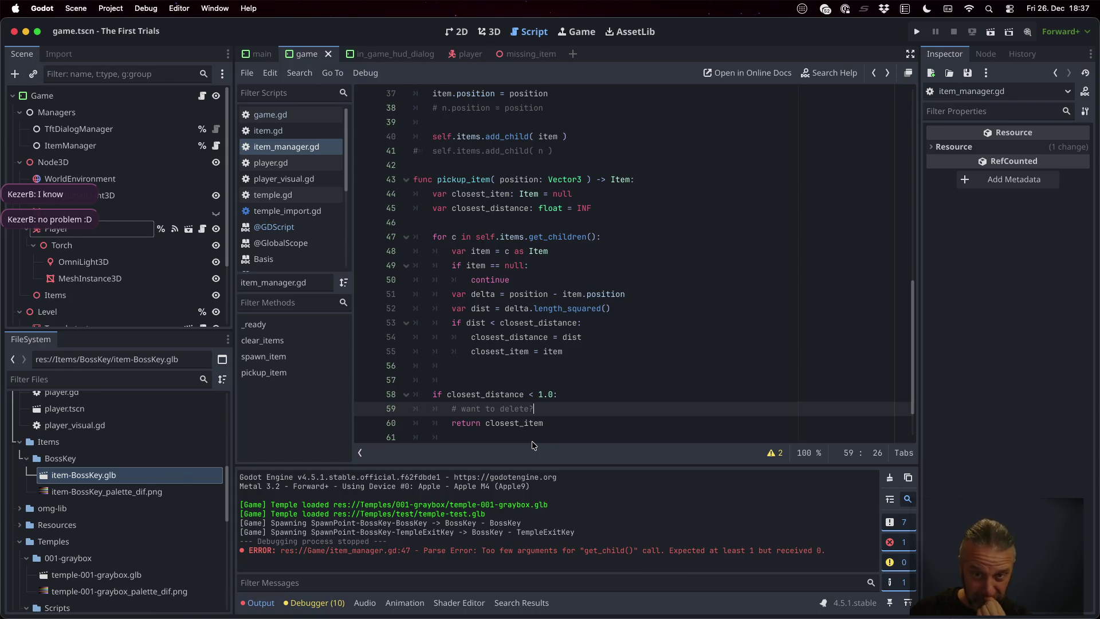
pyautogui.press('Up')
pyautogui.press('Up')
pyautogui.press('Up')
# - Rename pickup_item to find_item_in_range(position: Vector3, max_distance: float)
pyautogui.press('Down')
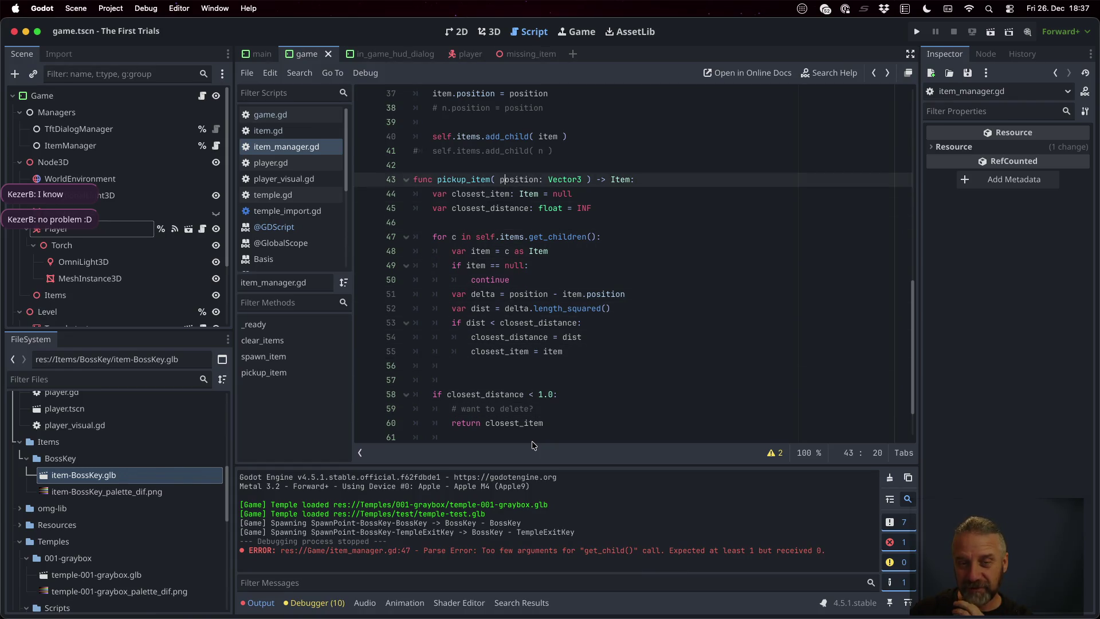
pyautogui.hotkey('shift', 'Left')
pyautogui.hotkey('shift', 'Left')
pyautogui.hotkey('shift', 'Left')
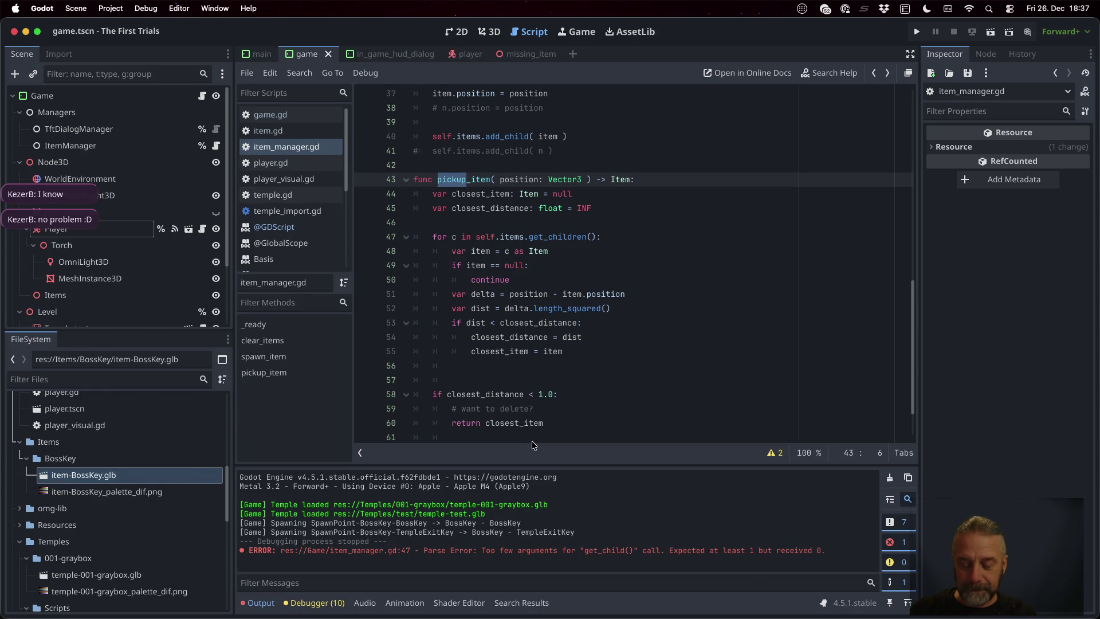
pyautogui.write('find')
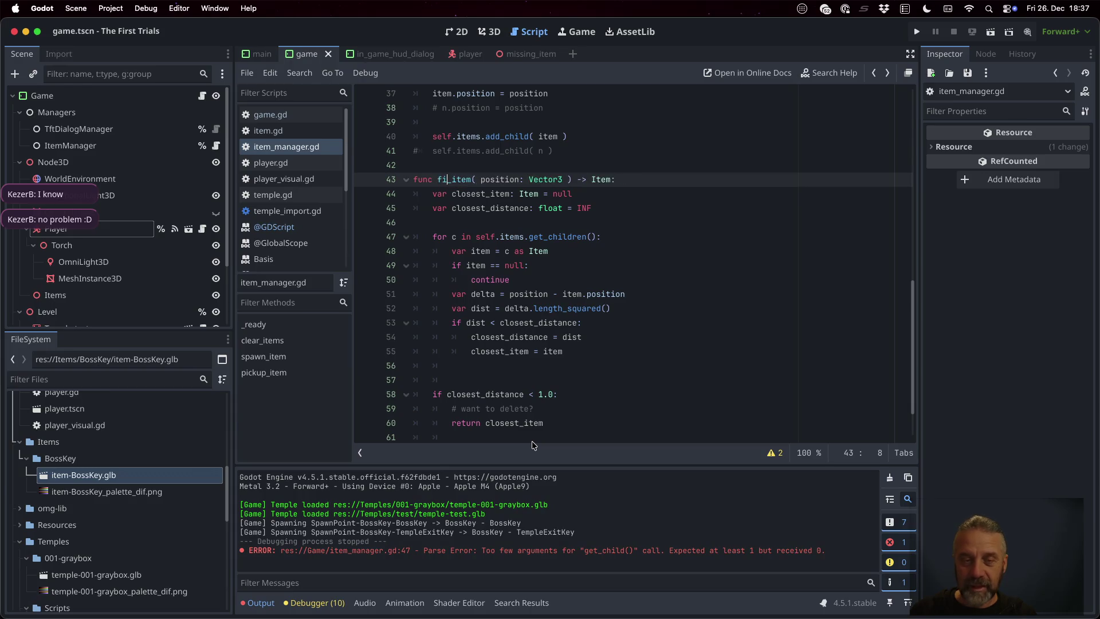
pyautogui.hotkey('alt', 'Right')
pyautogui.write('_in_range( position: Vector3')
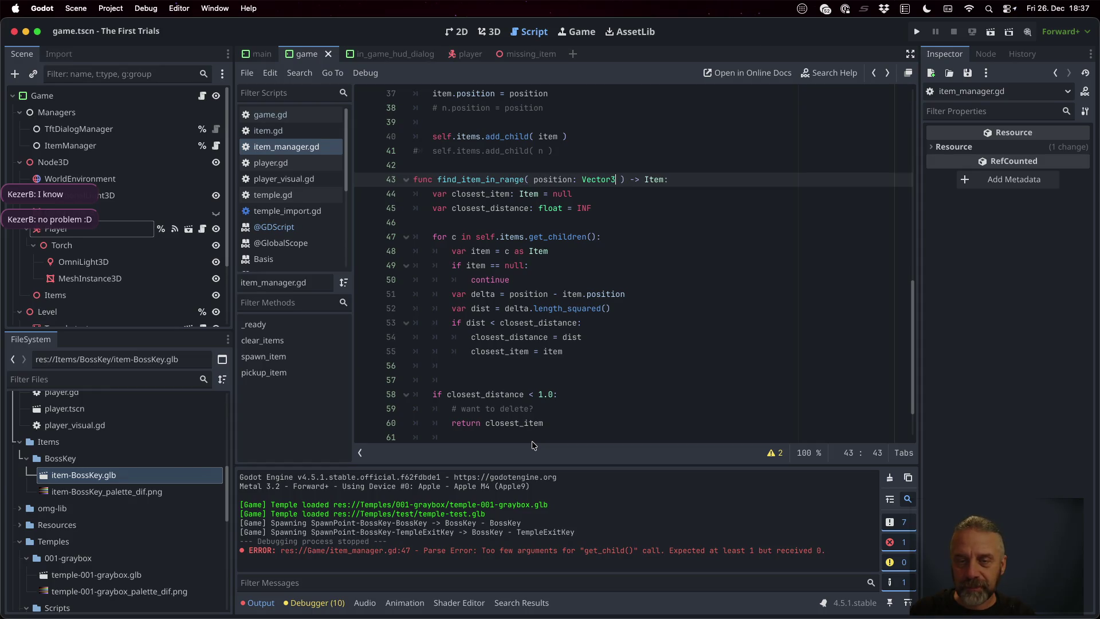
pyautogui.write(', max_distance: float')
# - Use max_distance instead of INF as the starting closest distance
pyautogui.doubleClick(647, 179)
pyautogui.press('super+c')
pyautogui.scroll(-2, 634, 282)
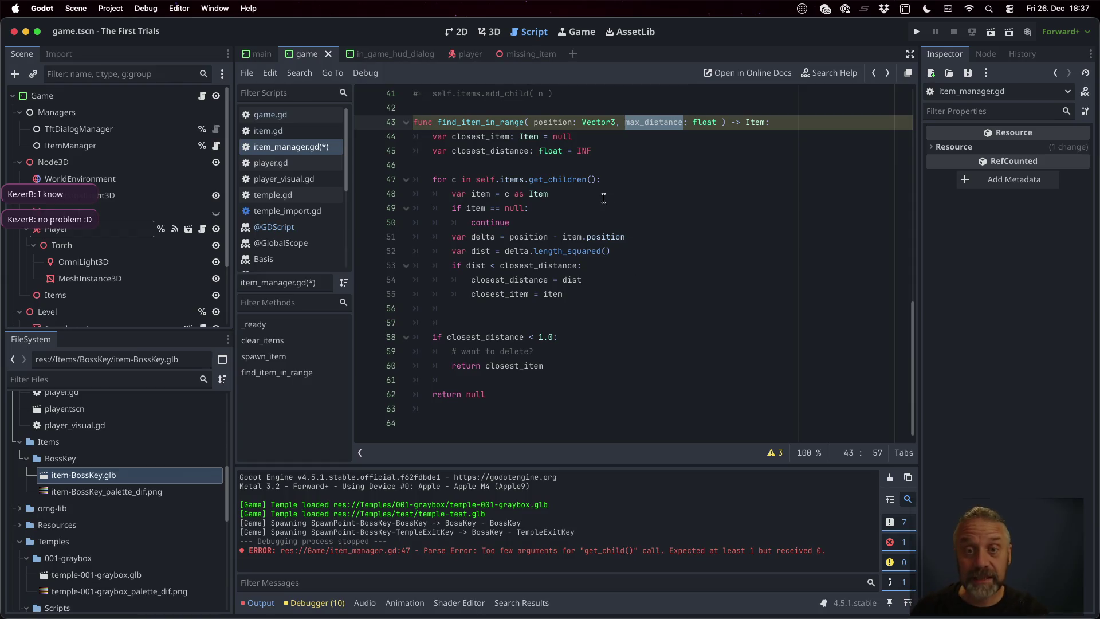
pyautogui.doubleClick(585, 150)
pyautogui.press('super+v')
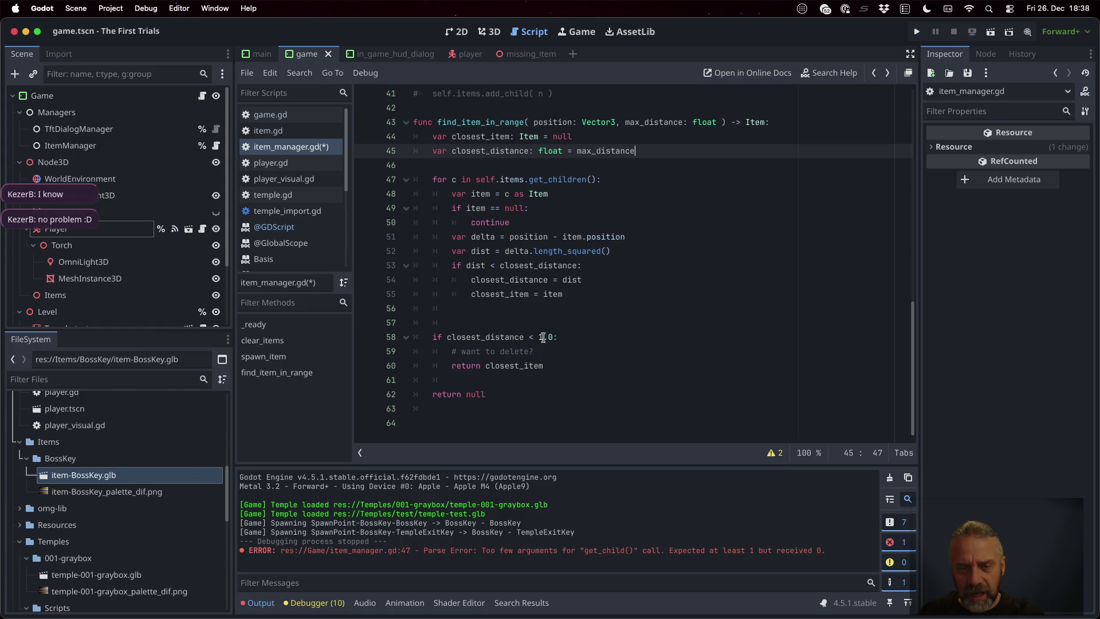
# - Replace the 1.0 threshold with max_distance and change the comparison to <=
pyautogui.moveTo(538, 338); pyautogui.dragTo(554, 338)
pyautogui.write('max_distance')
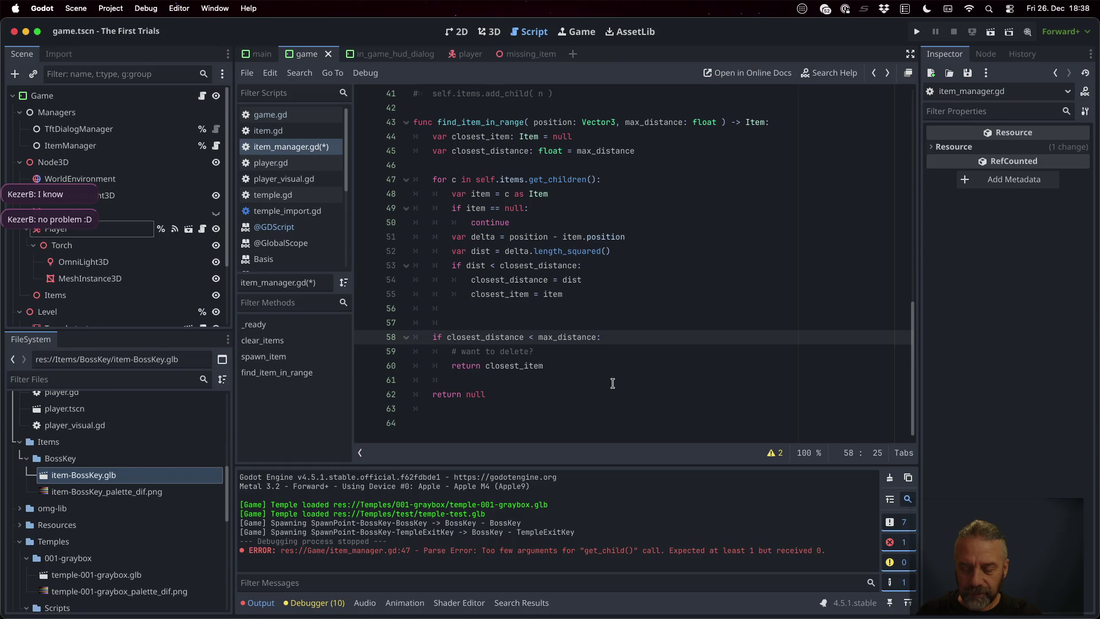
pyautogui.write('=')
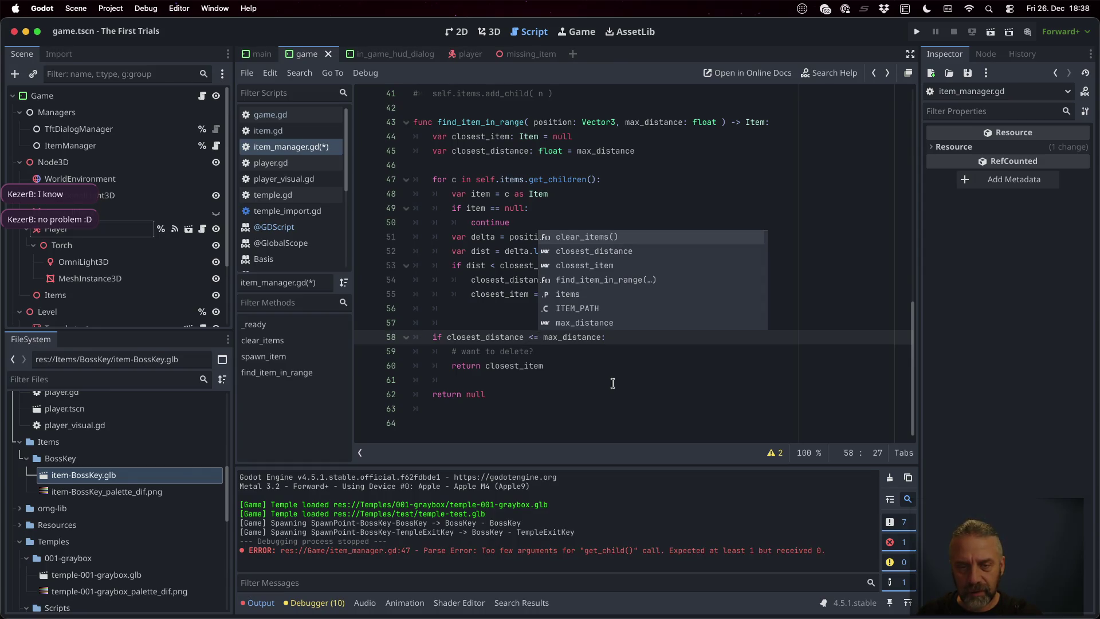
pyautogui.press('BackSpace')
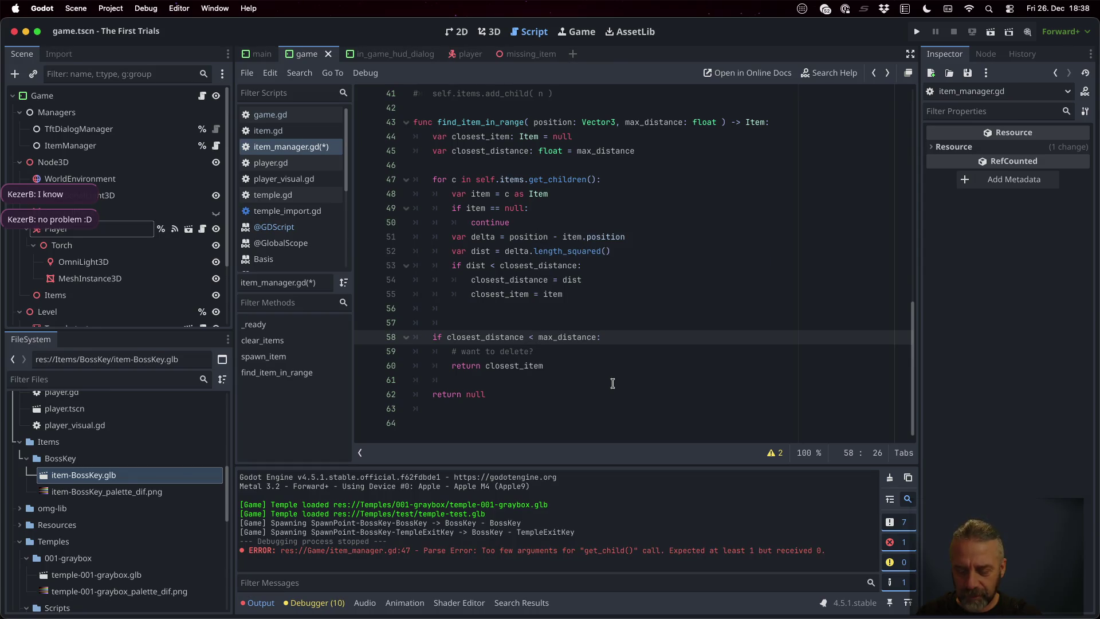
pyautogui.write('=')
pyautogui.press('BackSpace')
pyautogui.write('=')
pyautogui.press('Right')
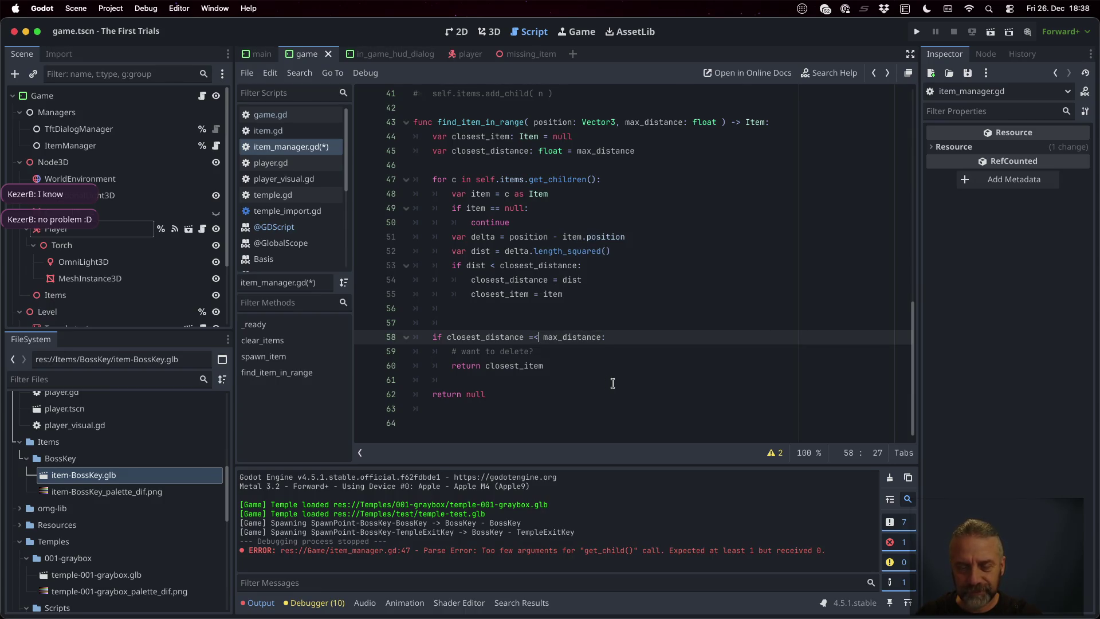
pyautogui.press('BackSpace')
pyautogui.press('Right')
pyautogui.write('=')
pyautogui.press('Escape')
# - Delete the 'want to delete?' comment line and save item_manager.gd
pyautogui.press('Down')
pyautogui.press('Down')
pyautogui.press('Up')
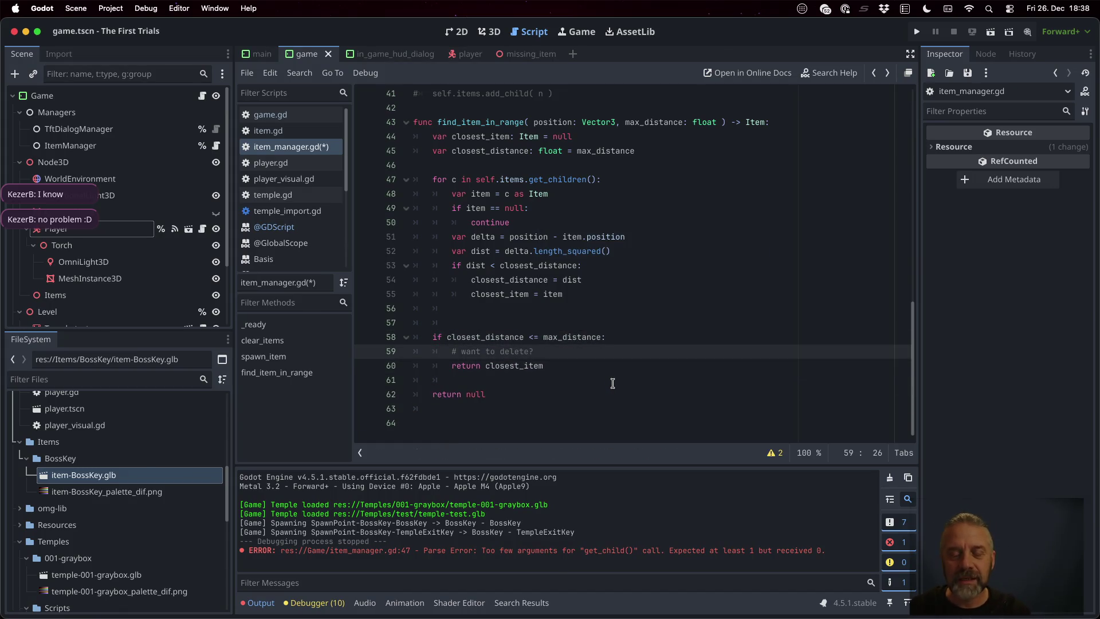
pyautogui.press('Home')
pyautogui.hotkey('shift', 'Down')
pyautogui.press('BackSpace')
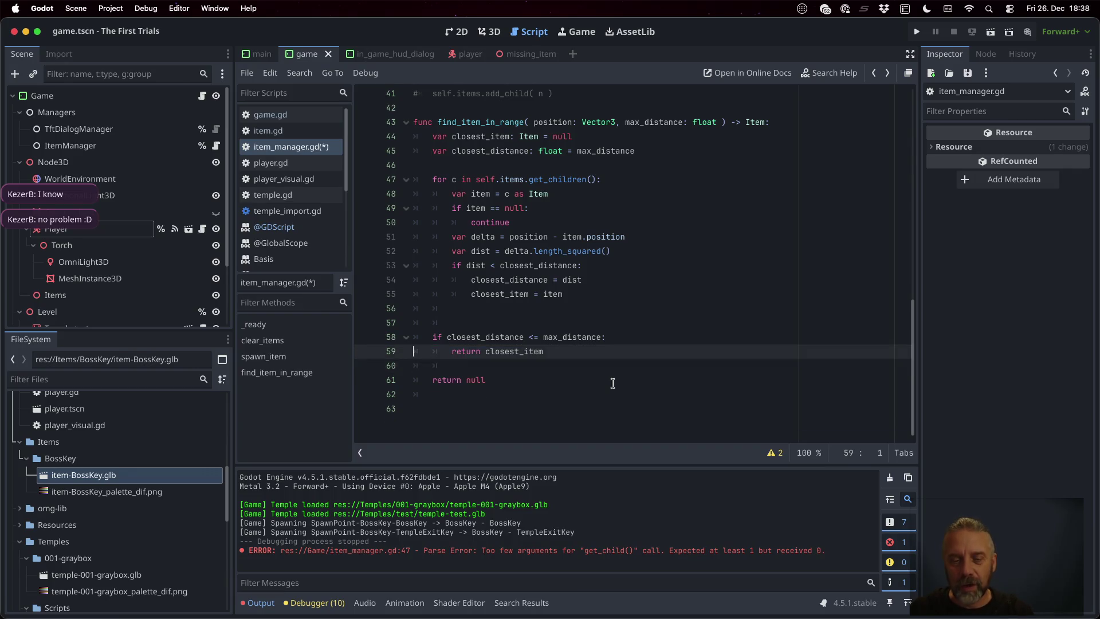
pyautogui.press('super+s')
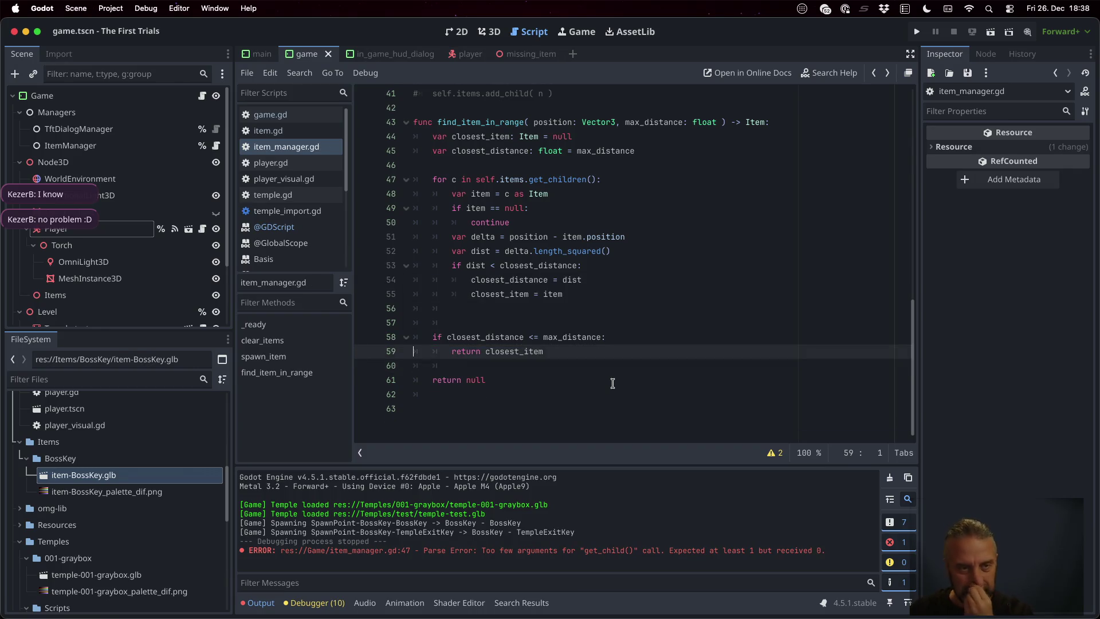
# - Replace the pickup_item call on game.gd line 29 with find_item_in_range and save
pyautogui.doubleClick(477, 122)
pyautogui.press('super+c')
pyautogui.click(275, 114)
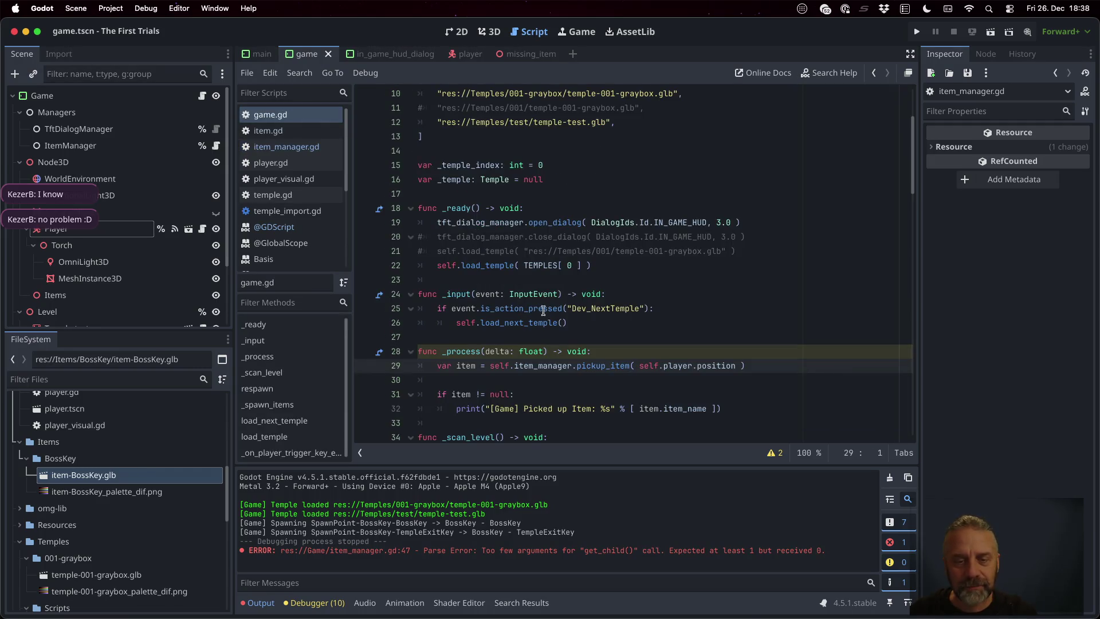
pyautogui.doubleClick(594, 366)
pyautogui.press('super+v')
pyautogui.press('super+s')
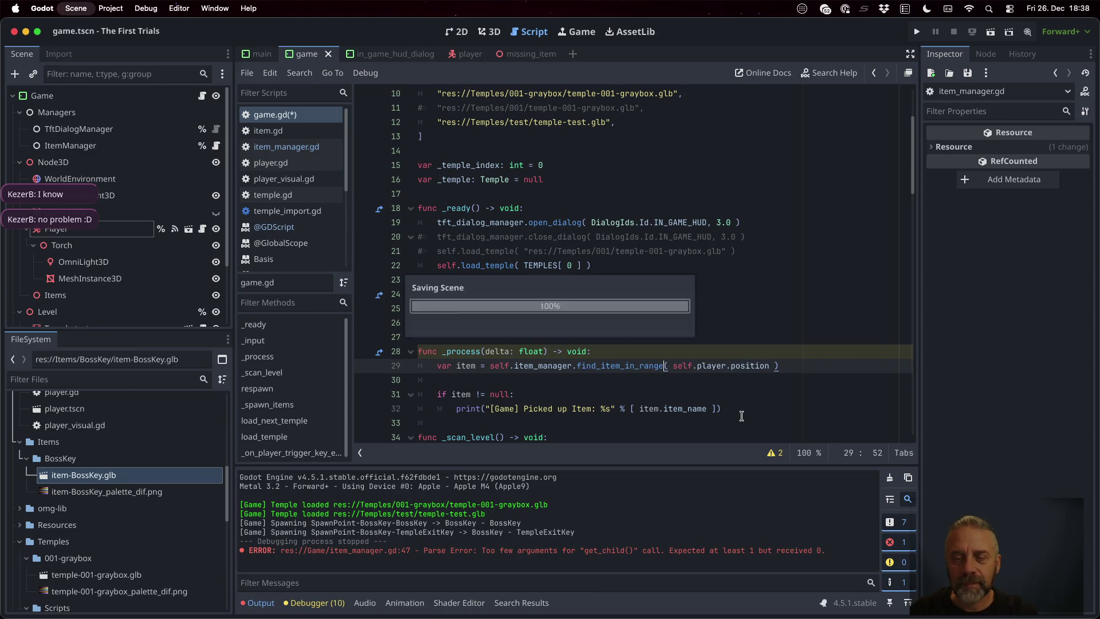
# - Add 2.0 as the distance argument after position, save, and run the game
pyautogui.click(697, 365)
pyautogui.scroll(-1, 709, 365)
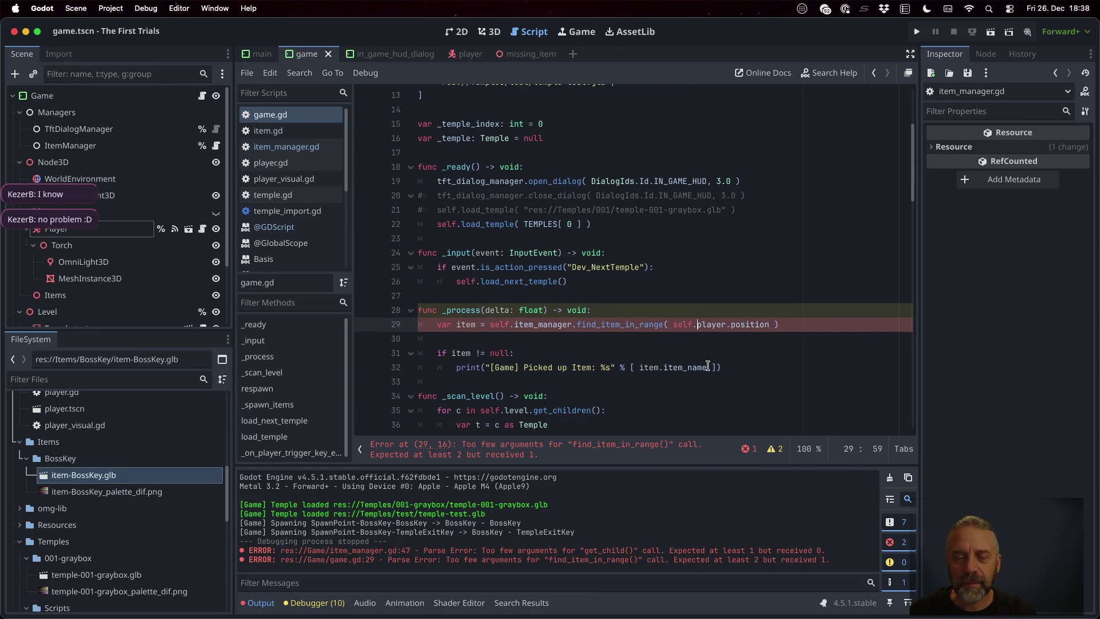
pyautogui.click(768, 324)
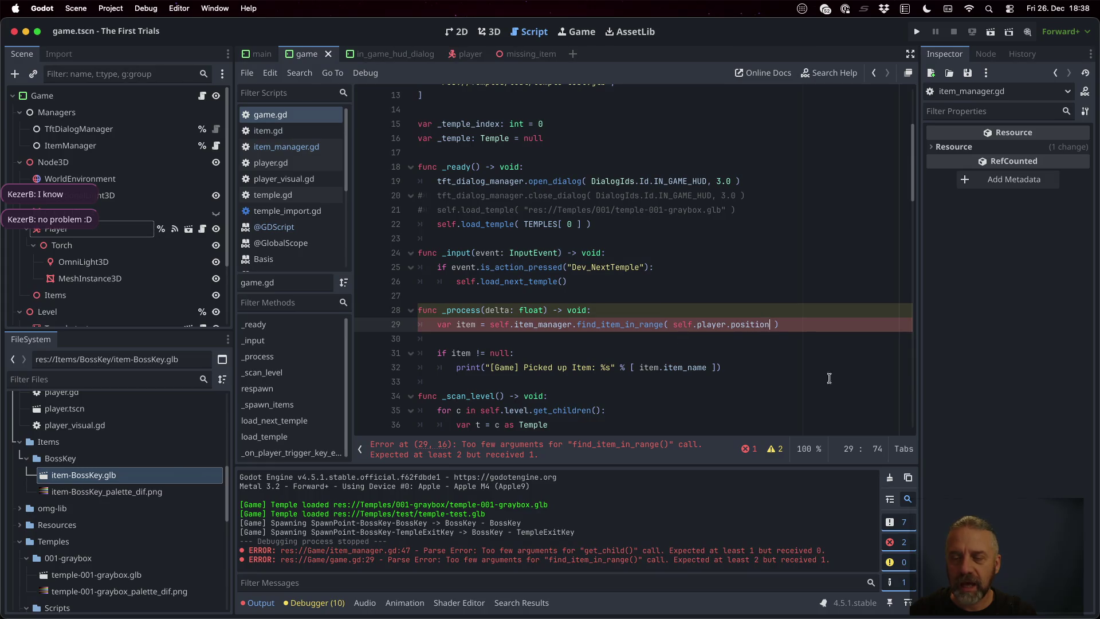
pyautogui.write(', 2.0')
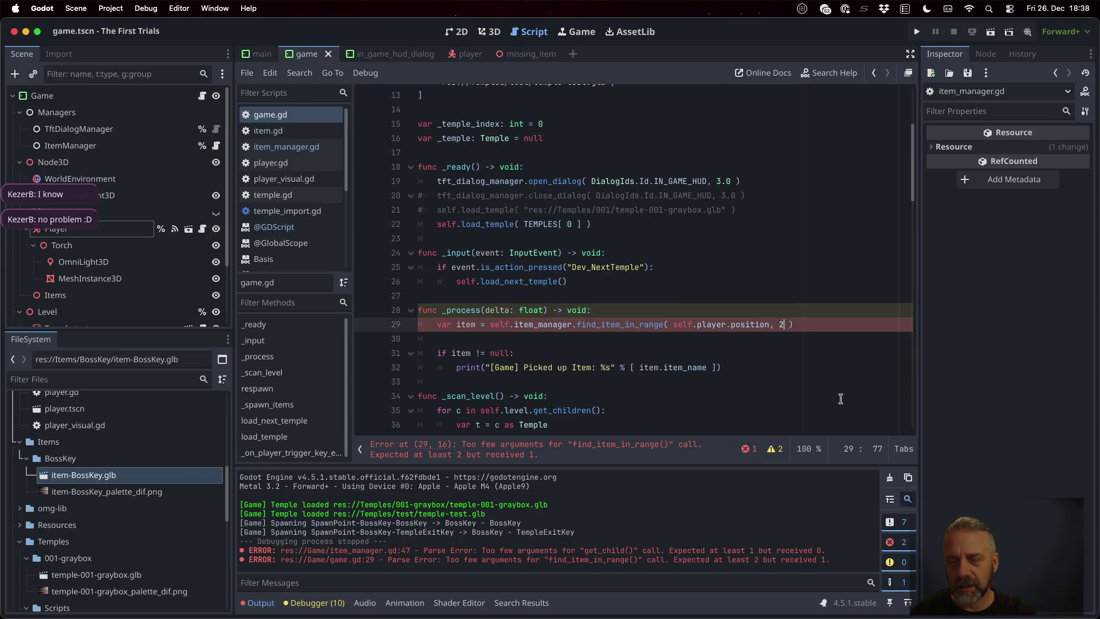
pyautogui.press('super+s')
pyautogui.press('super+b')
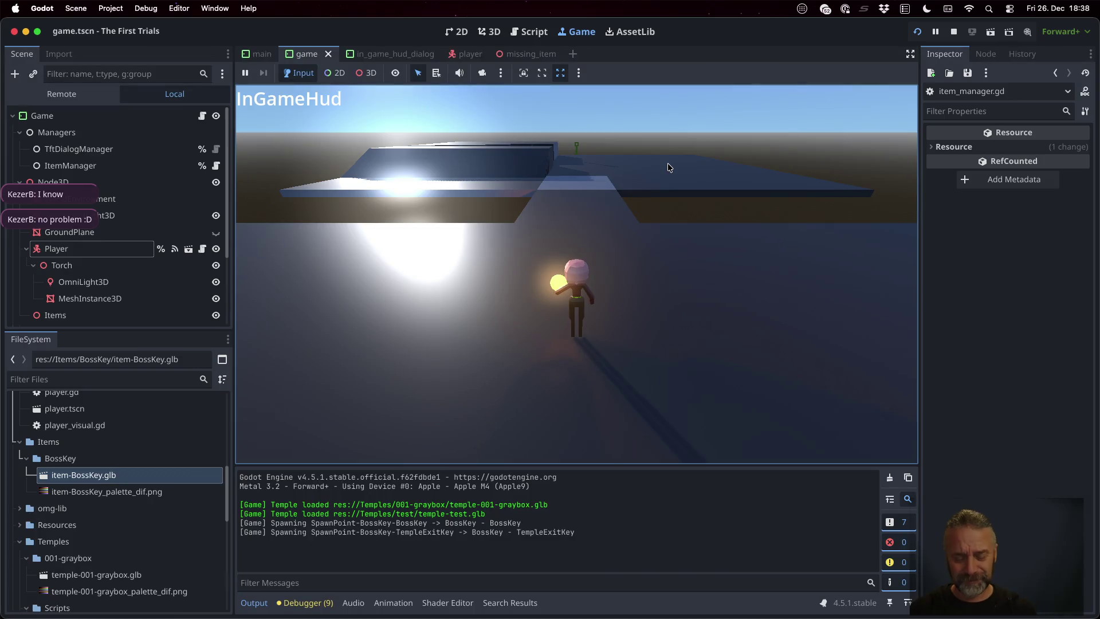
# - Walk the player left and down onto the BossKey, then stop the game
pyautogui.press('a')
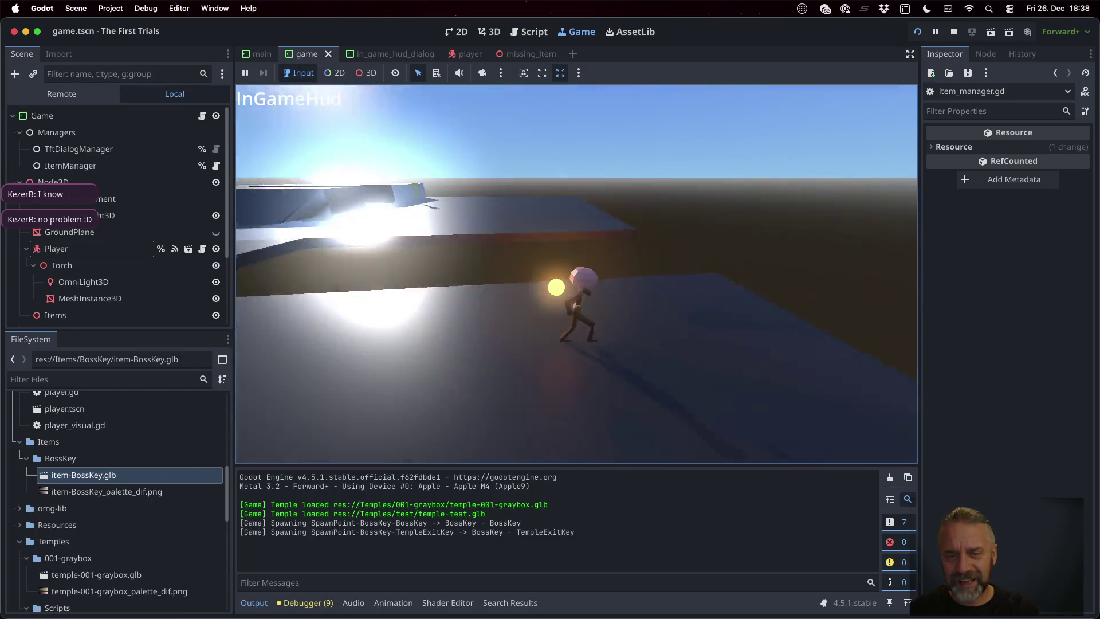
pyautogui.press('s')
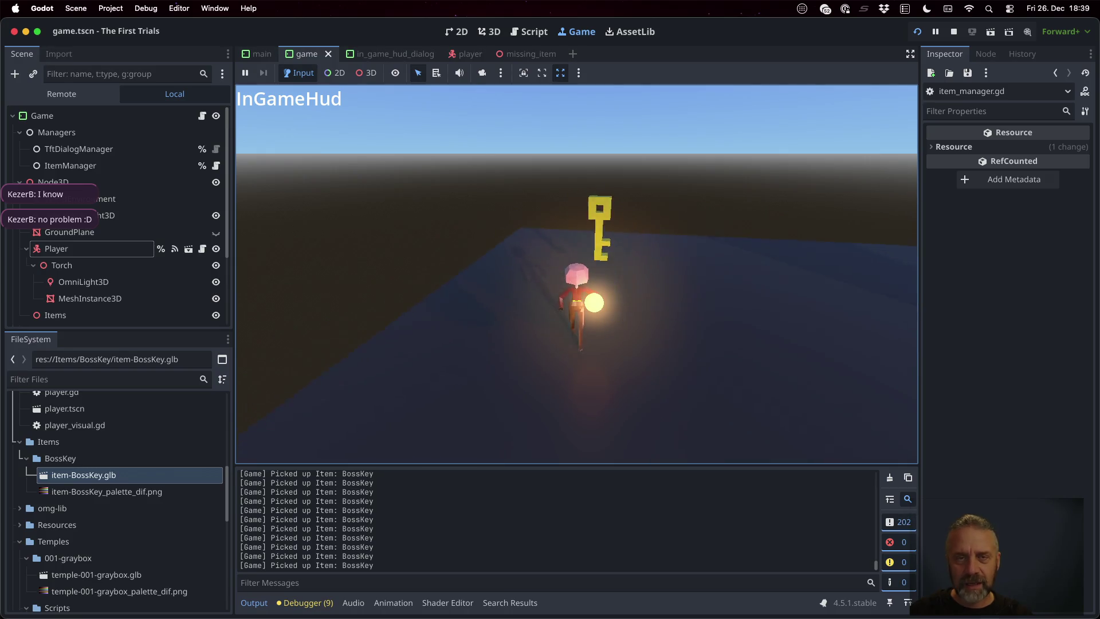
pyautogui.click(953, 31)
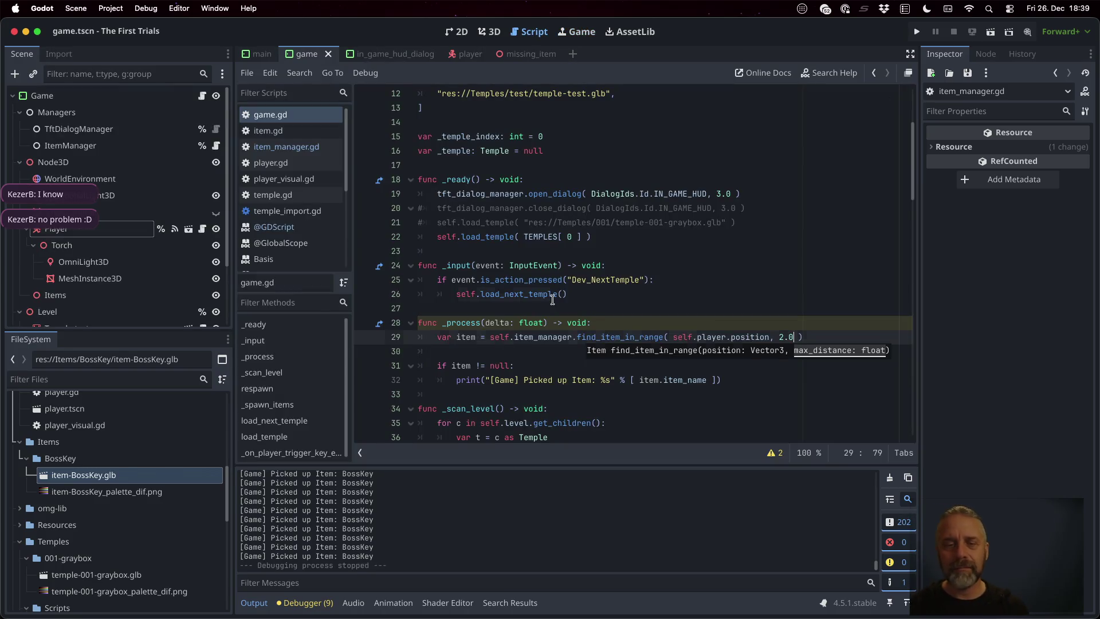
# - In game.gd, call self.item_manager.pickup_item(item) after printing the found item's name, and save
pyautogui.scroll(-3, 545, 294)
pyautogui.click(535, 280)
pyautogui.press('Up')
pyautogui.press('Up')
pyautogui.press('End')
pyautogui.press('Return')
pyautogui.write('self.ite')
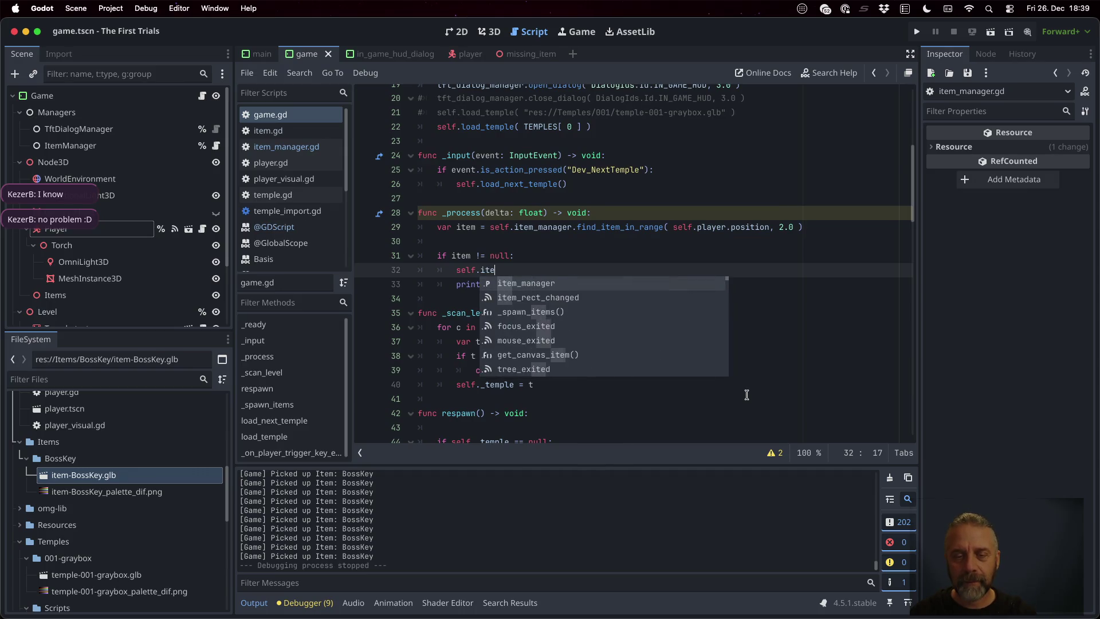
pyautogui.press('Return')
pyautogui.write('.')
pyautogui.press('BackSpace')
pyautogui.write('i')
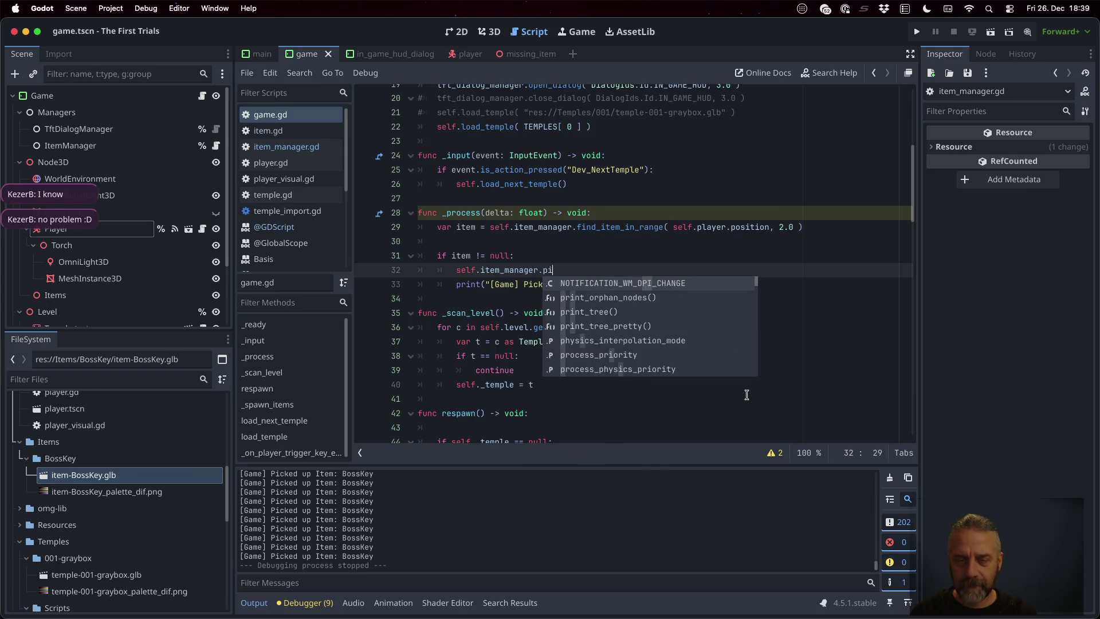
pyautogui.write('ckup_item(')
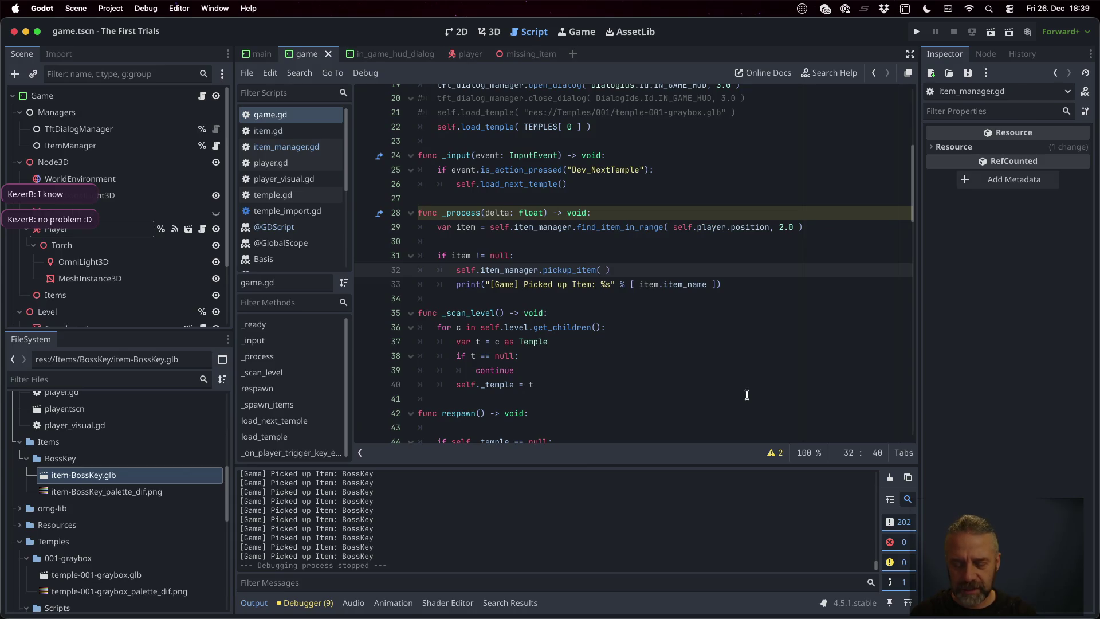
pyautogui.write(' item')
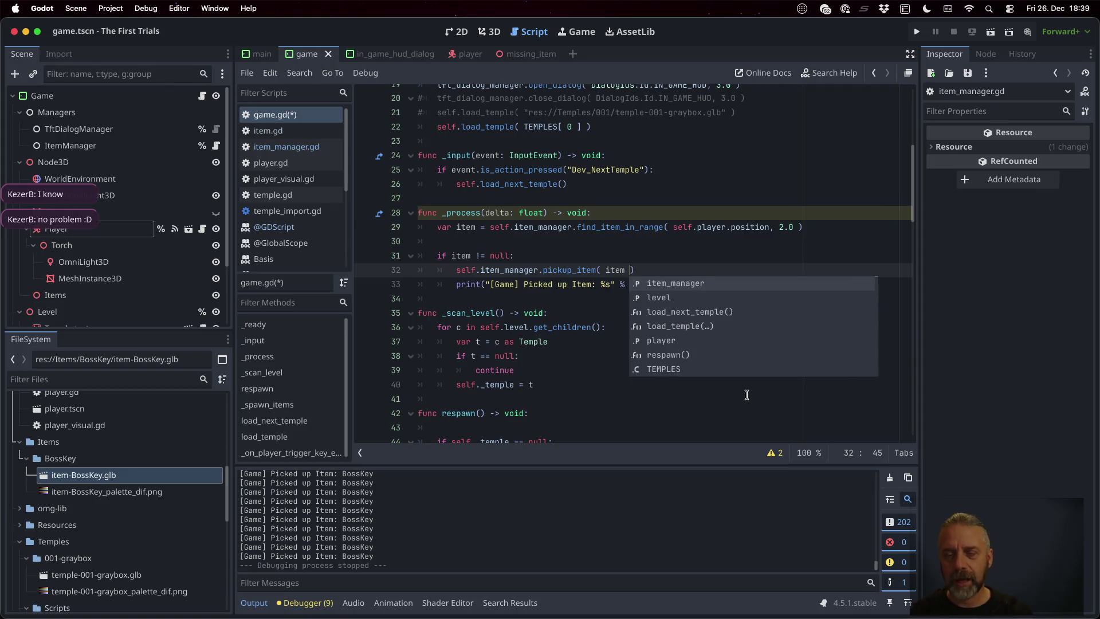
pyautogui.hotkey('alt', 'Down')
pyautogui.press('Down')
pyautogui.hotkey('ctrl', 's')
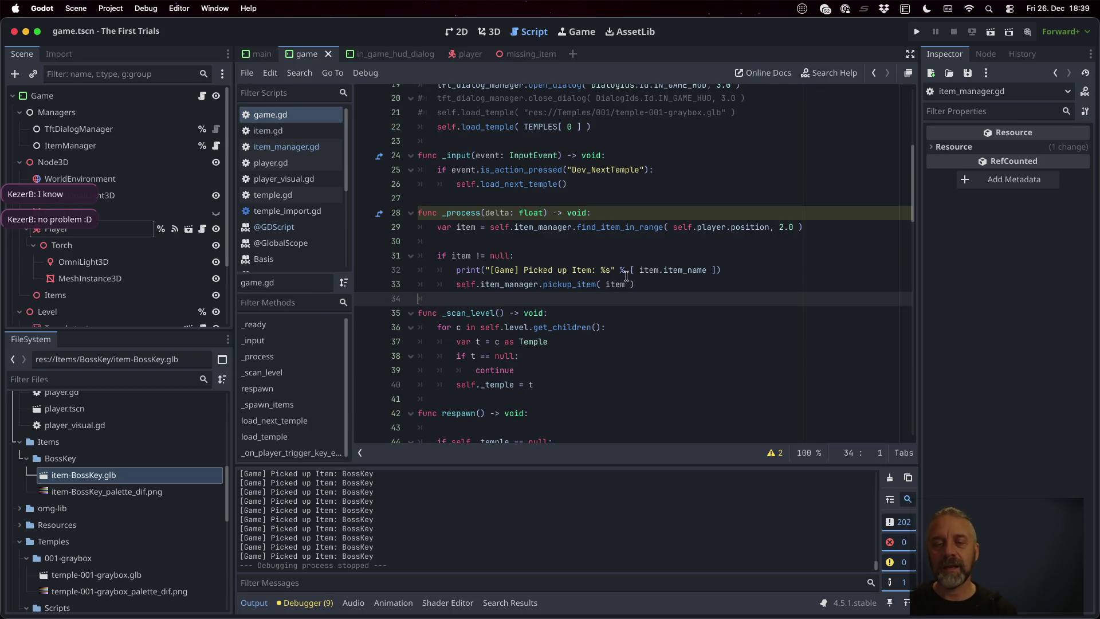
# - Below find_item_in_range in item_manager.gd, begin typing a new func declaration
pyautogui.keyDown('ctrl'); pyautogui.click(592, 229); pyautogui.keyUp('ctrl')
pyautogui.scroll(-3, 554, 327)
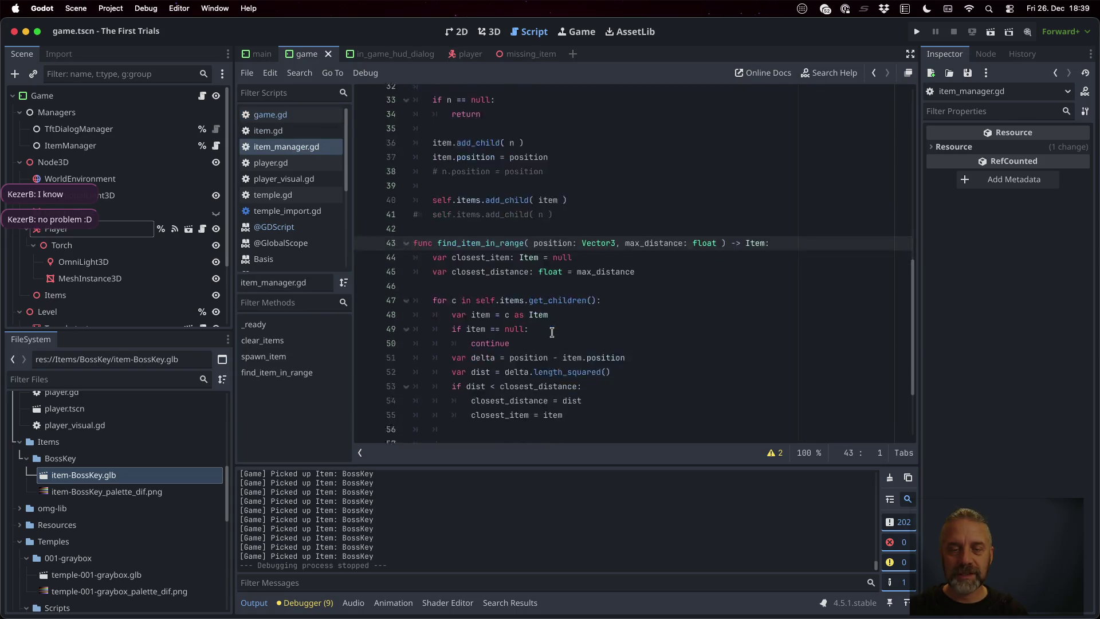
pyautogui.click(510, 406)
pyautogui.press('Return')
pyautogui.press('BackSpace')
pyautogui.write('func P')
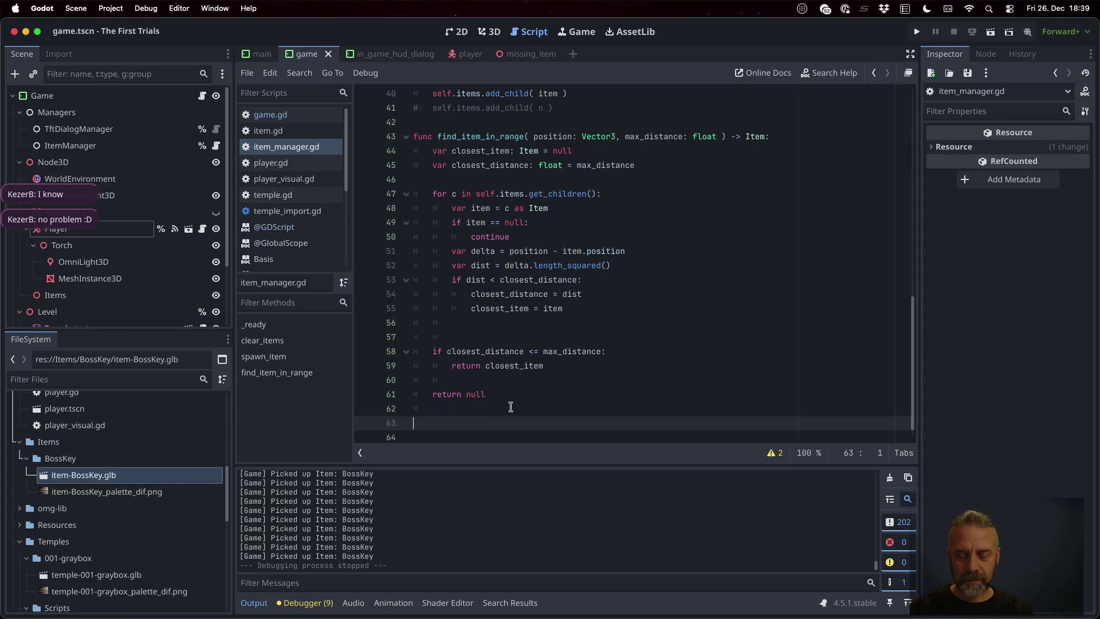
pyautogui.write('ick')
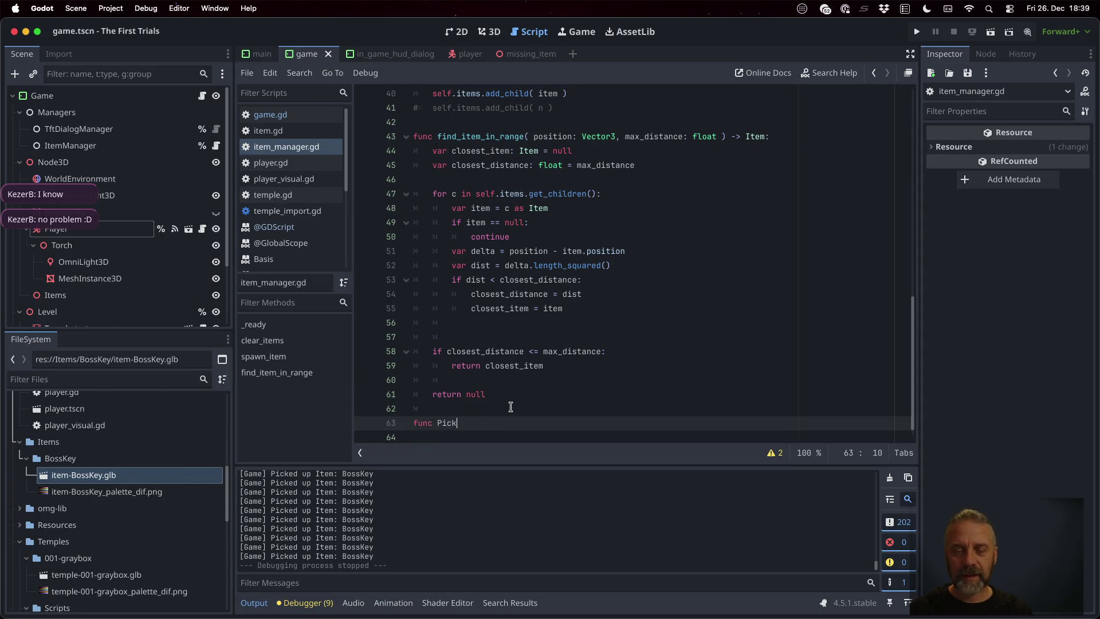
pyautogui.press('BackSpace')
pyautogui.press('BackSpace')
pyautogui.press('BackSpace')
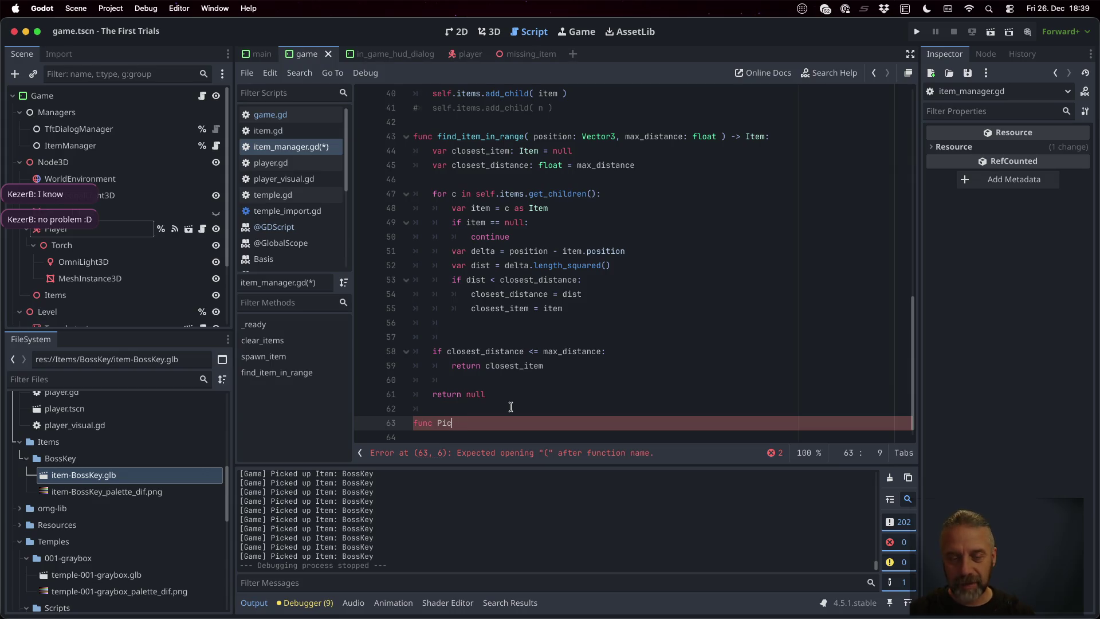
# - Declare func pickup_item(item: Item) with a placeholder pass body
pyautogui.write('remove_iterm')
pyautogui.press('BackSpace')
pyautogui.press('BackSpace')
pyautogui.press('BackSpace')
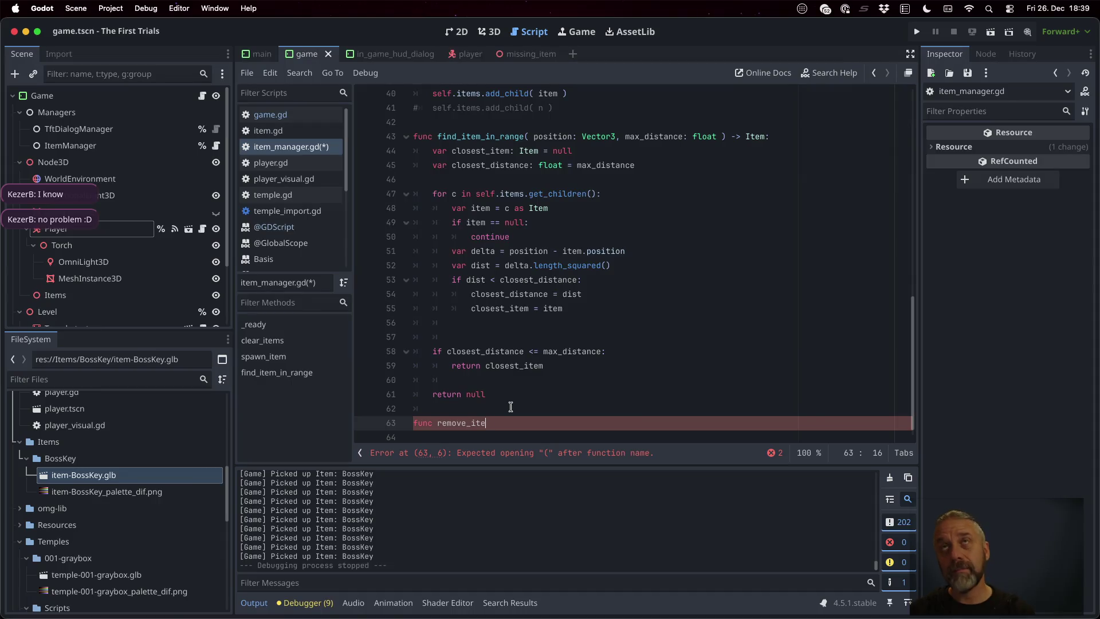
pyautogui.write('pickup')
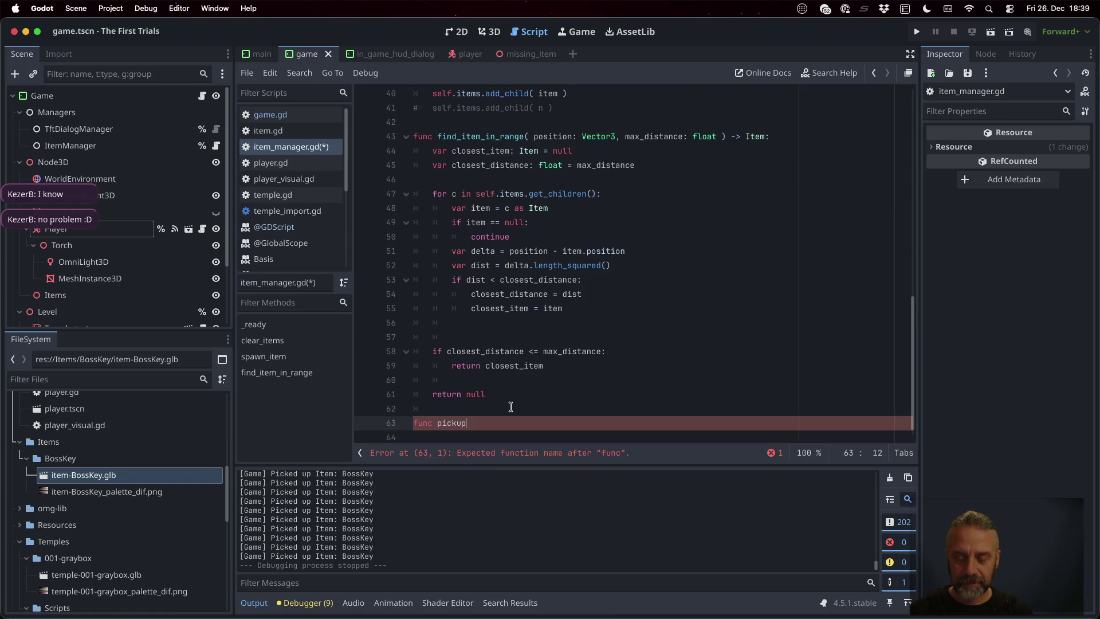
pyautogui.write('oitem( ')
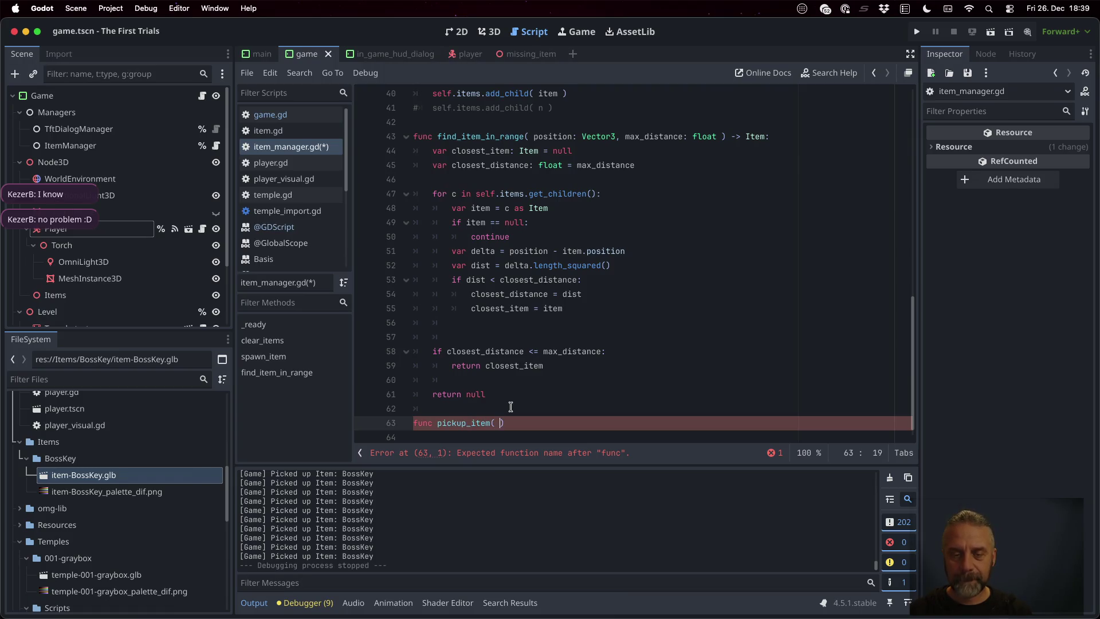
pyautogui.write('item: Item')
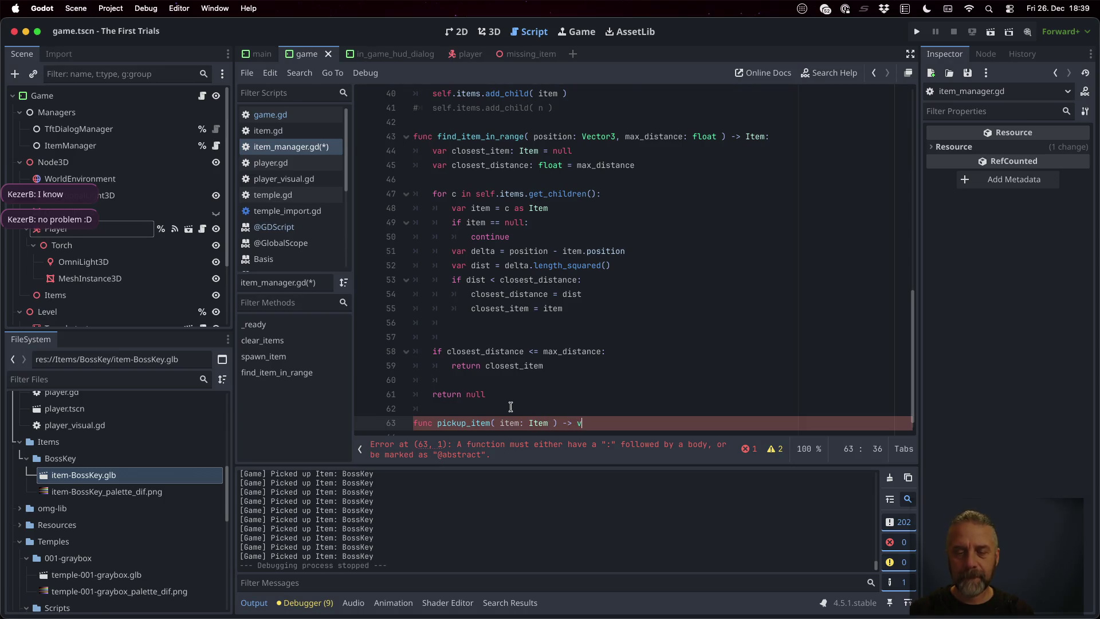
pyautogui.press('Return')
pyautogui.write('pass')
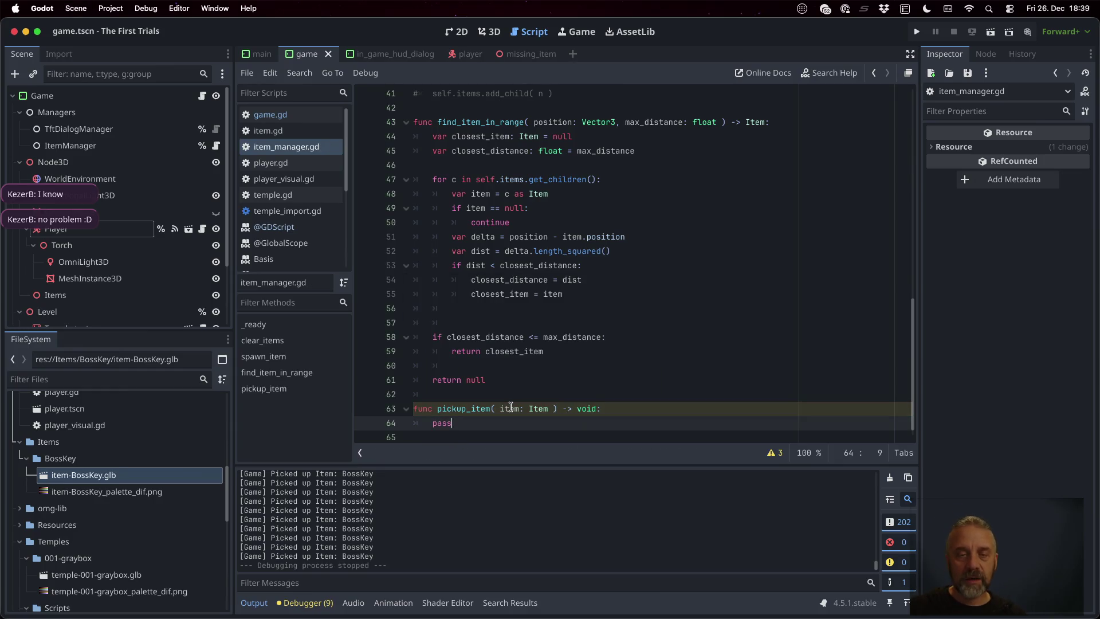
# - Paste the loop over the items' children into pickup_item and add an if check for the matching item
pyautogui.click(527, 180)
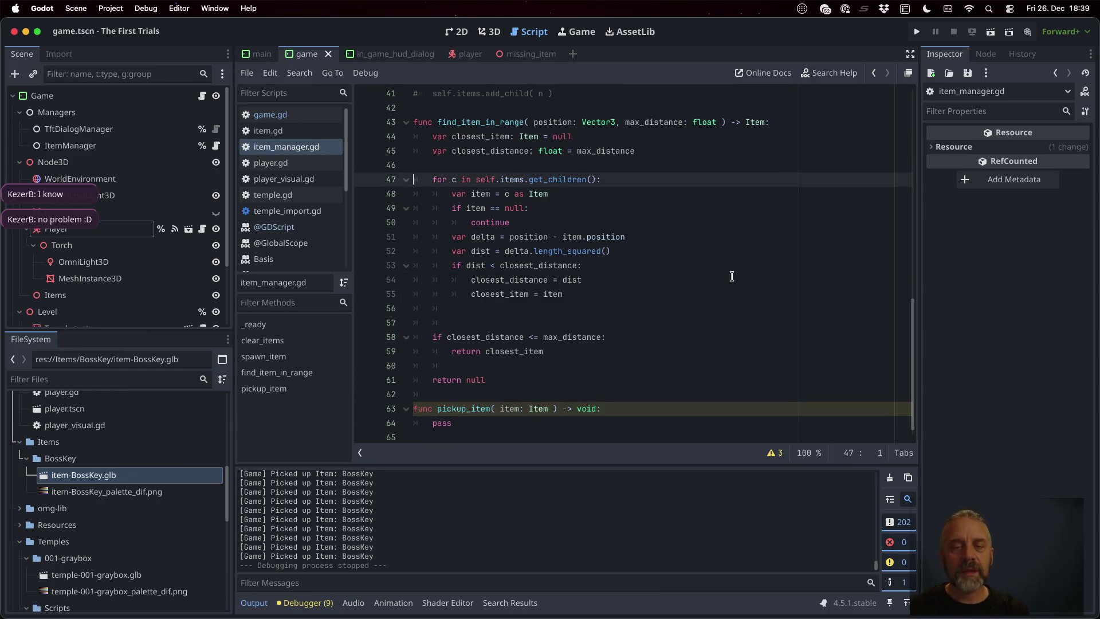
pyautogui.press('Down')
pyautogui.press('Down')
pyautogui.press('Down')
pyautogui.write('for c in self.items.get_children():')
pyautogui.press('Up')
pyautogui.press('End')
pyautogui.press('Return')
pyautogui.write('if')
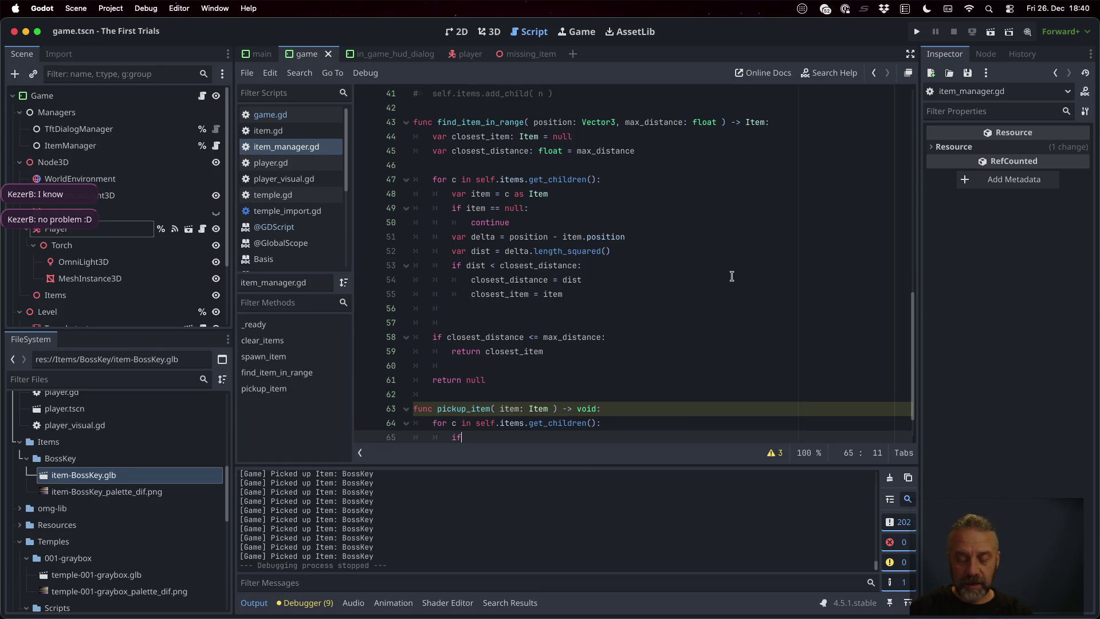
pyautogui.write(' c == item:')
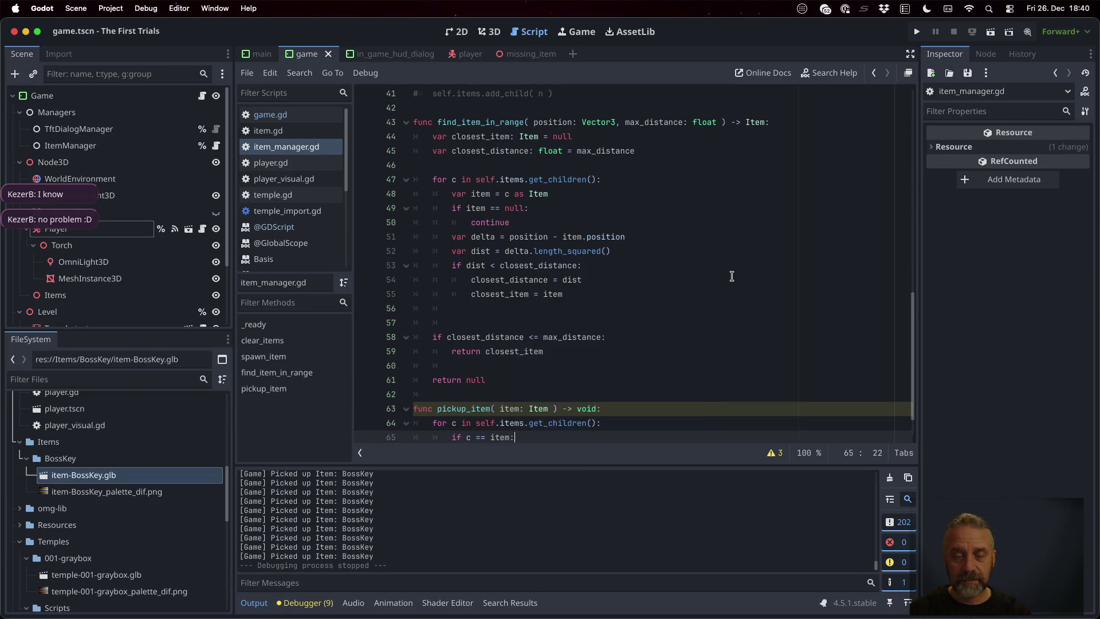
pyautogui.press('Return')
pyautogui.press('Up')
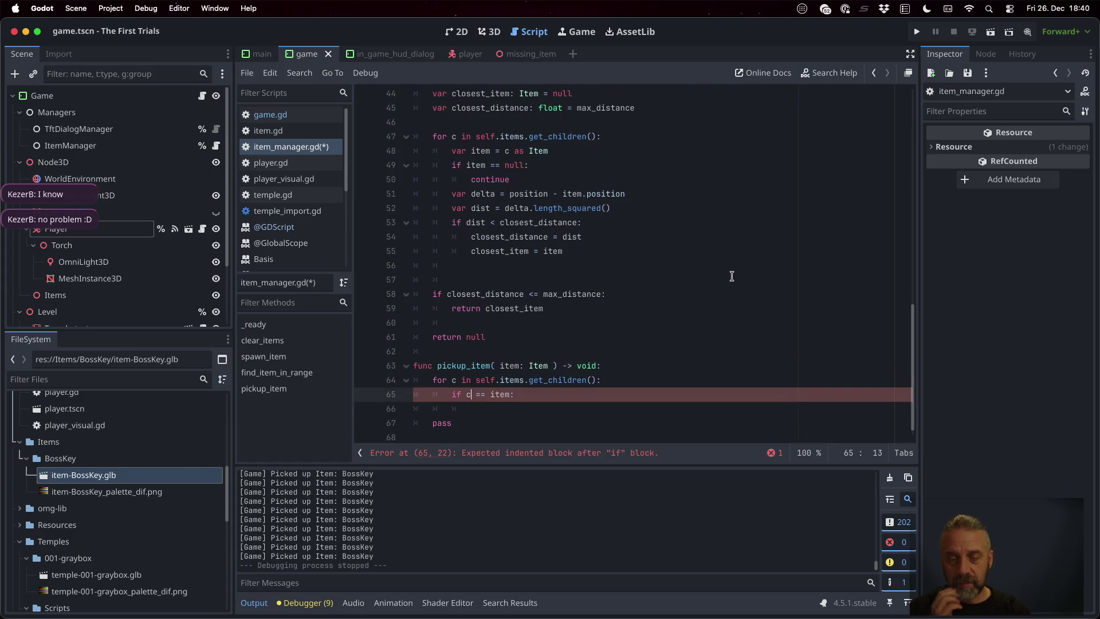
pyautogui.press('Down')
# - On a match, call get_parent().remove_child(c) and c.queue_free(), drop pass, and save
pyautogui.write('get_')
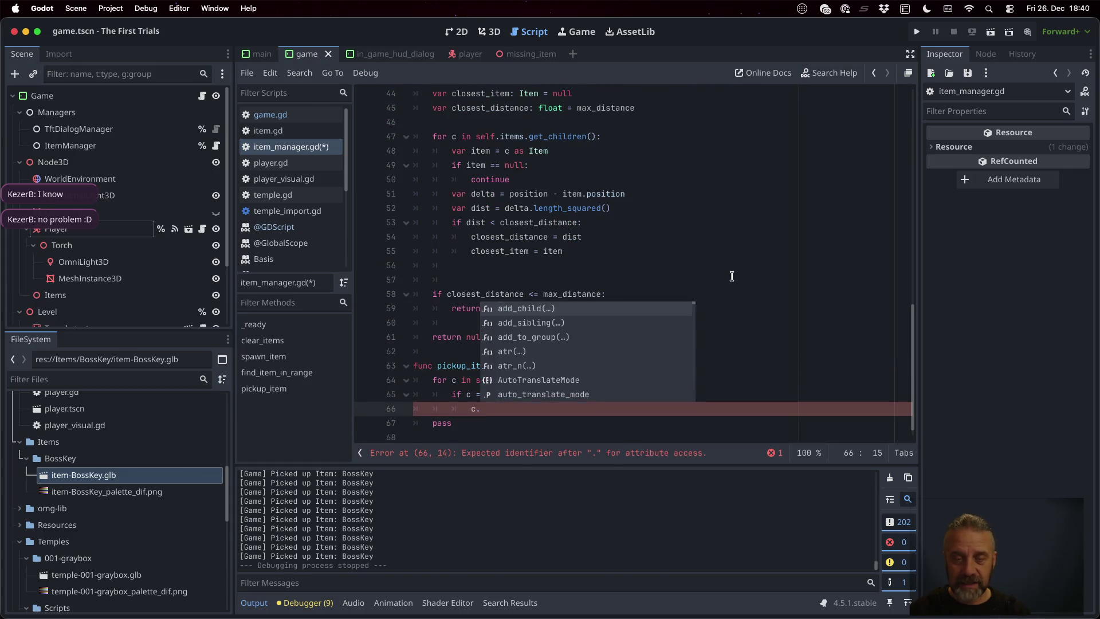
pyautogui.write('p')
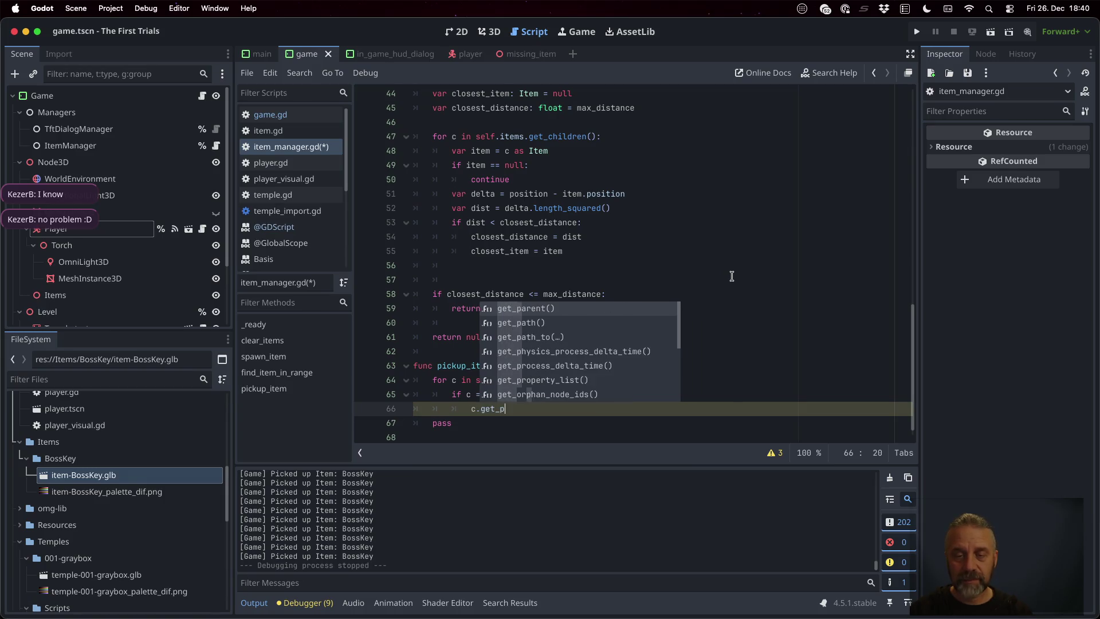
pyautogui.press('Return')
pyautogui.write('.rem')
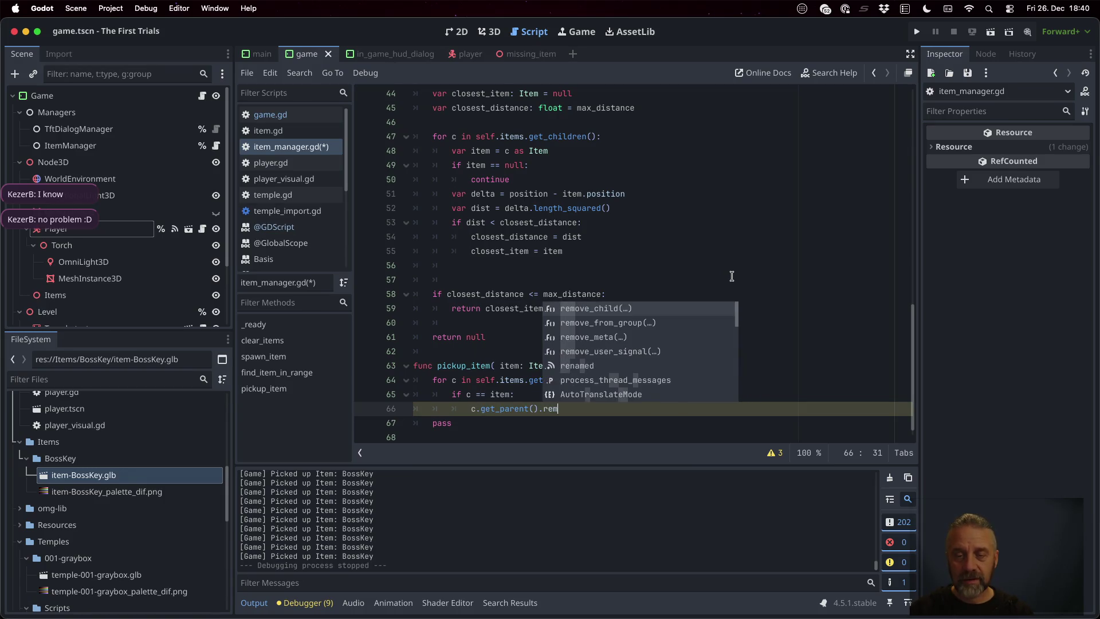
pyautogui.press('Return')
pyautogui.write('c')
pyautogui.press('End')
pyautogui.press('Return')
pyautogui.write('c.qu')
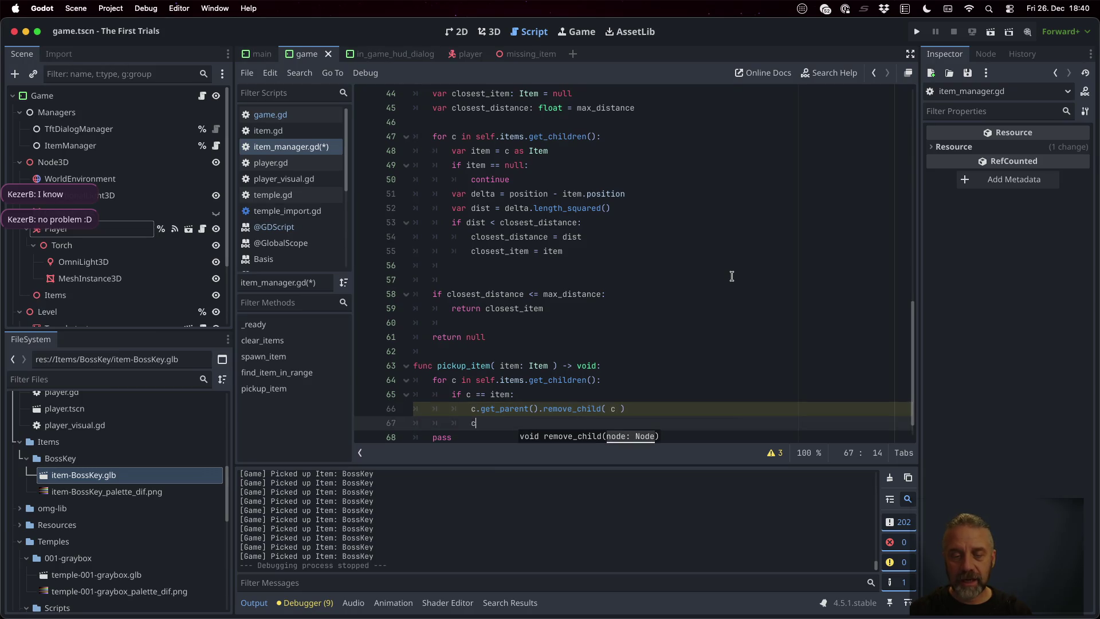
pyautogui.press('Down')
pyautogui.press('Return')
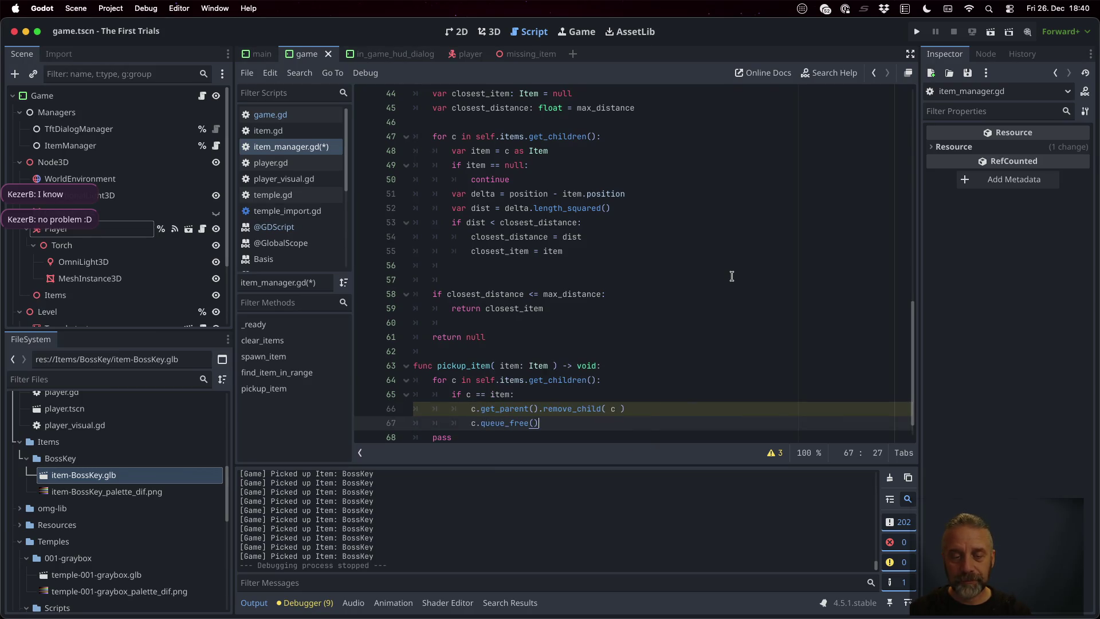
pyautogui.press('Down')
pyautogui.press('BackSpace')
pyautogui.press('BackSpace')
pyautogui.press('BackSpace')
pyautogui.hotkey('ctrl', 's')
# - Change the return type to bool, return true after freeing, and fall back to return false
pyautogui.doubleClick(587, 351)
pyautogui.write('bool')
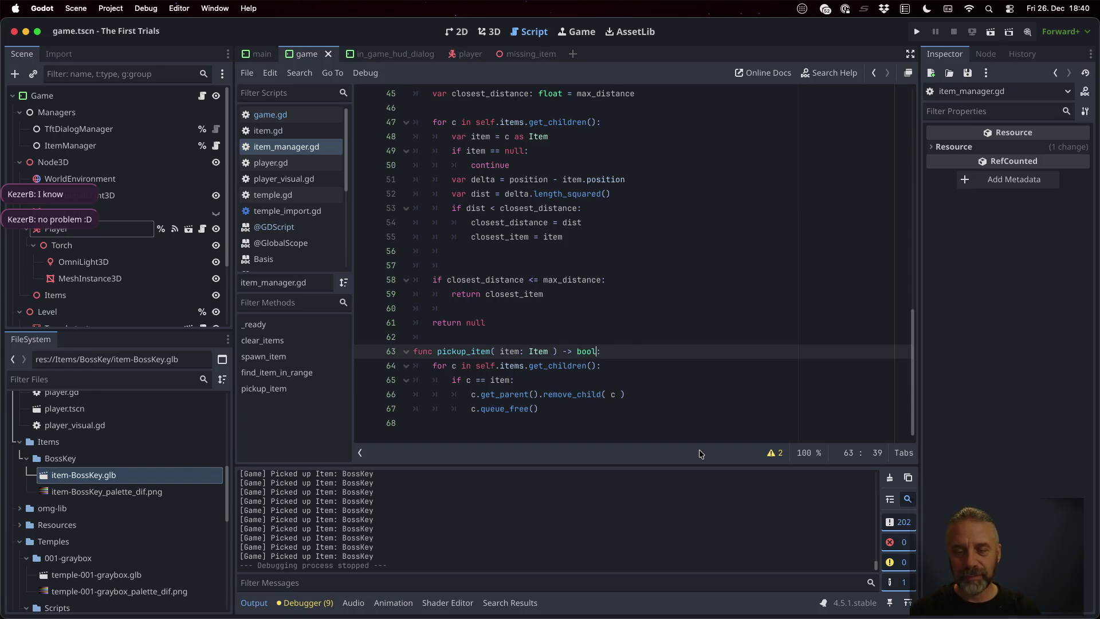
pyautogui.press('Down')
pyautogui.press('Escape')
pyautogui.press('Down')
pyautogui.press('Down')
pyautogui.press('Down')
pyautogui.press('Down')
pyautogui.press('Return')
pyautogui.write('turn true')
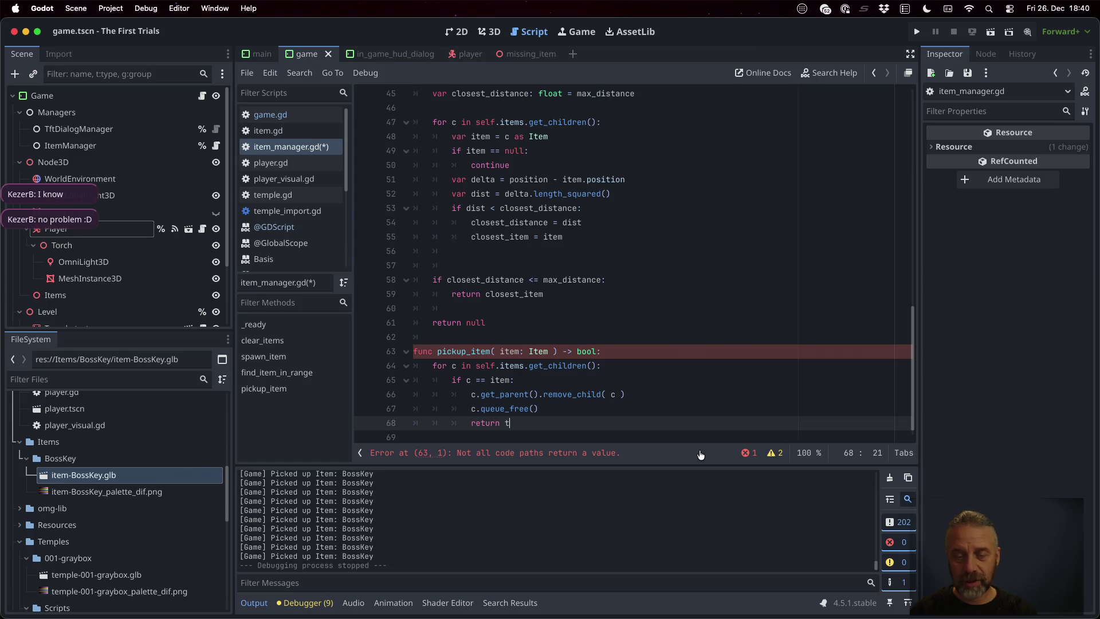
pyautogui.press('Return')
pyautogui.press('Return')
pyautogui.press('BackSpace')
pyautogui.press('BackSpace')
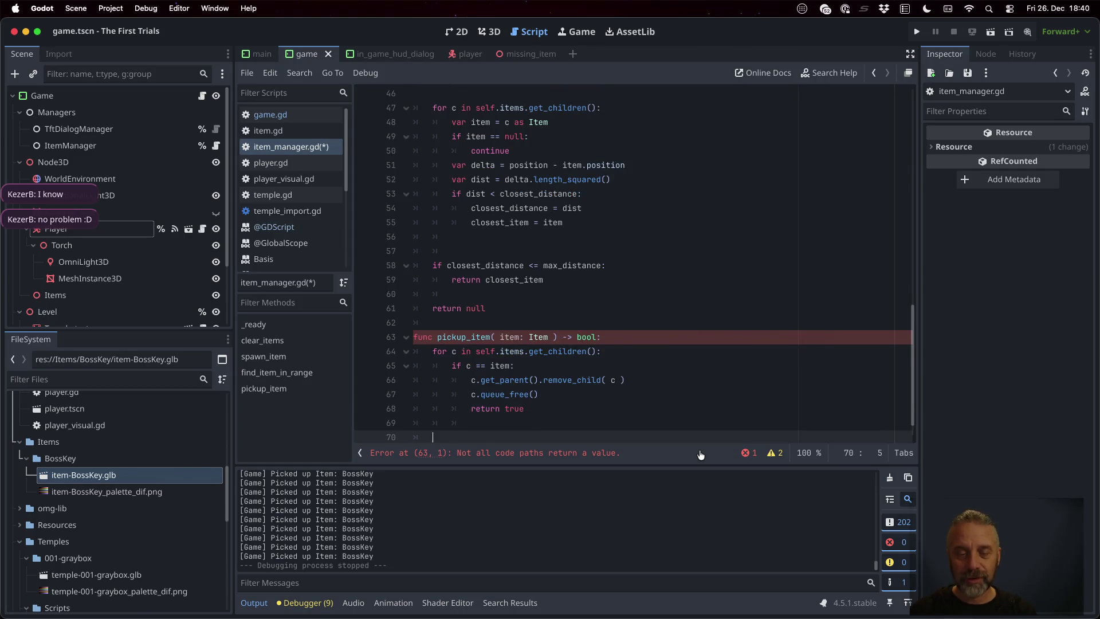
pyautogui.write('return false')
pyautogui.press('super+s')
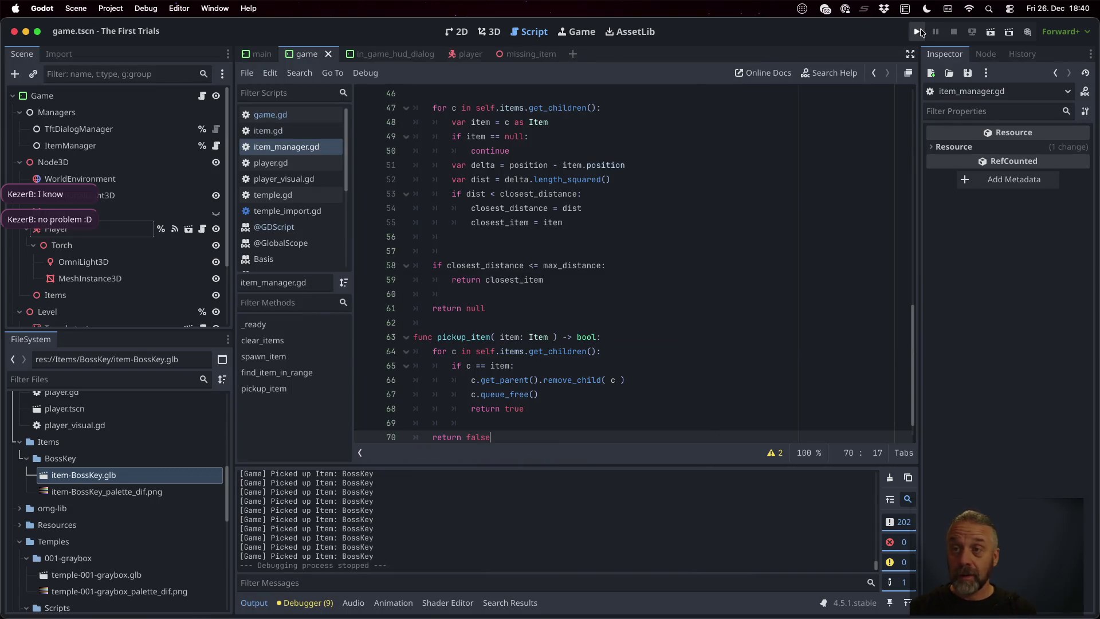
# - Run the game, pick up BossKey and TempleExitKey, then stop the run
pyautogui.click(919, 31)
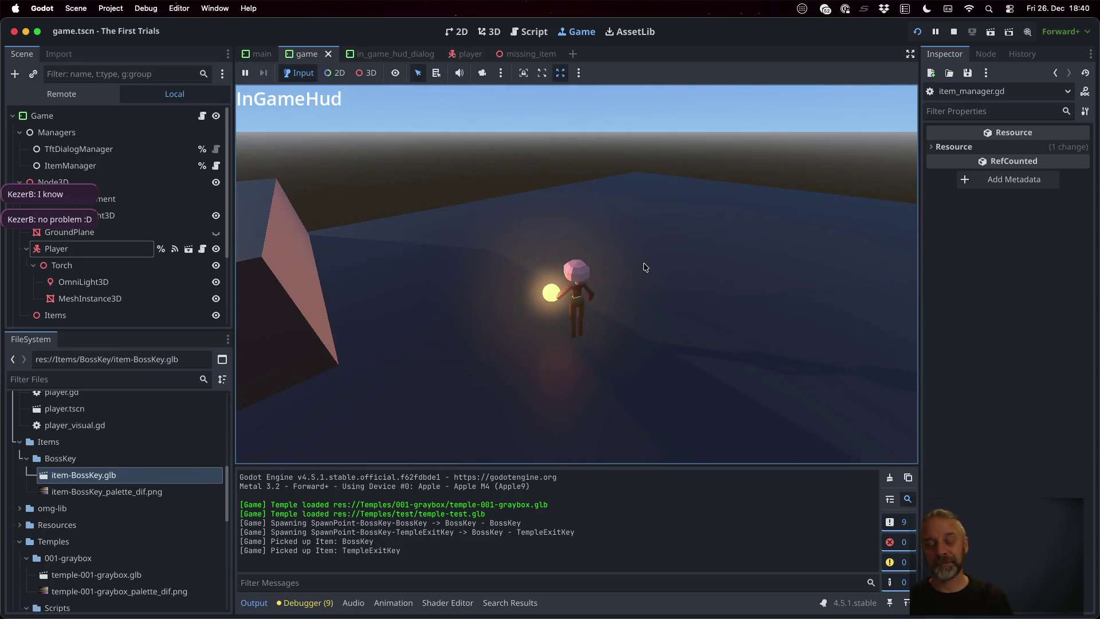
pyautogui.click(950, 38)
pyautogui.click(659, 308)
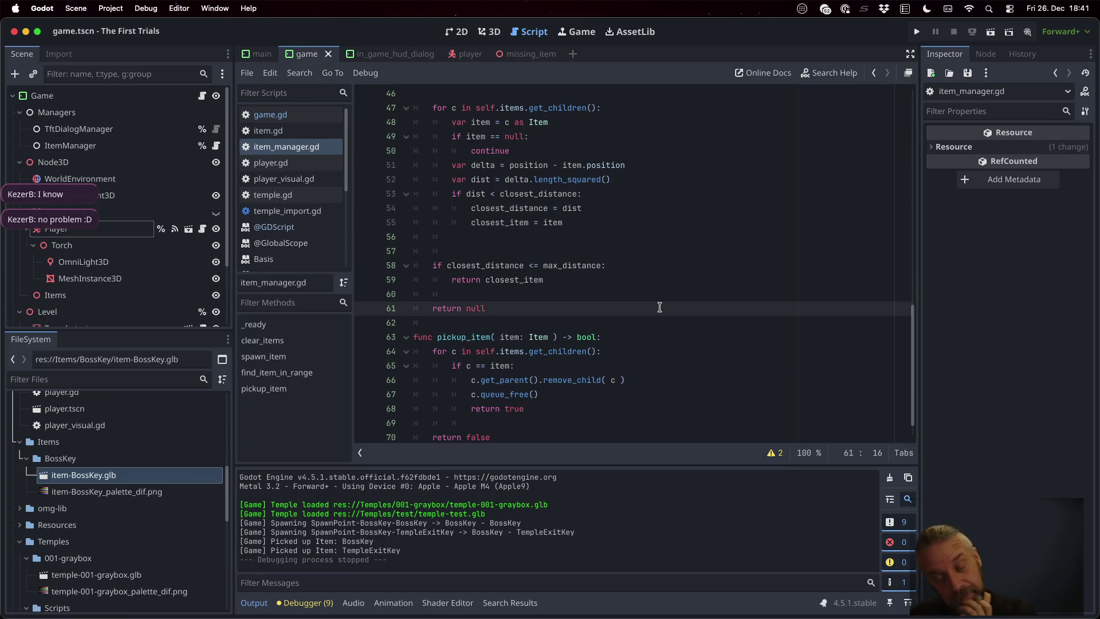
# - In item.gd, add an empty func pickup() -> void with a pass body
pyautogui.scroll(15, 659, 307)
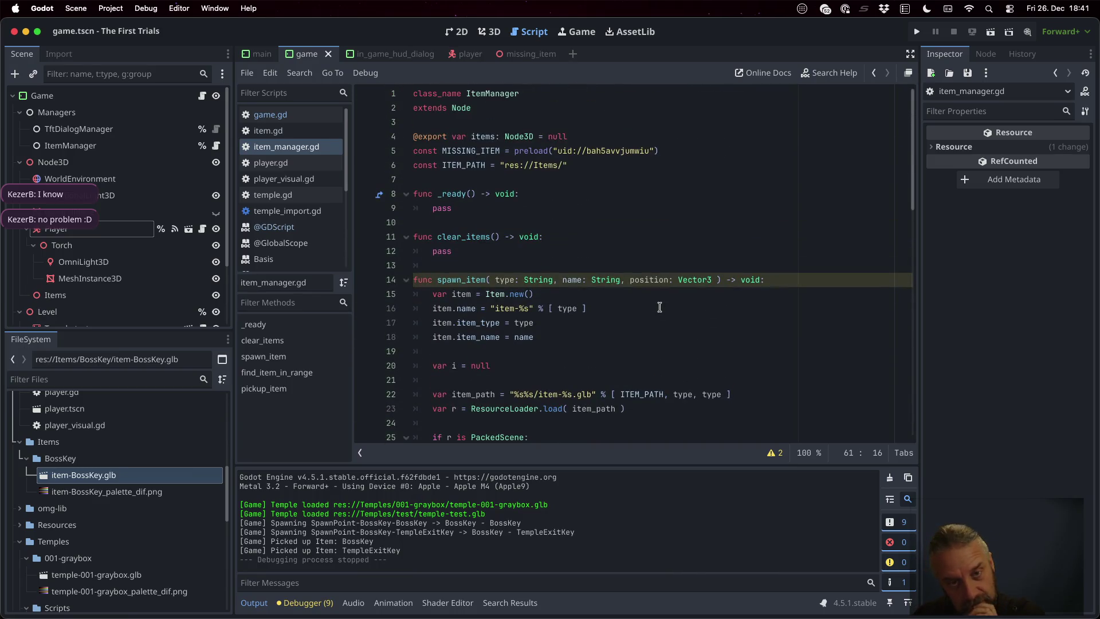
pyautogui.click(292, 131)
pyautogui.press('Return')
pyautogui.press('Return')
pyautogui.write('nc picku')
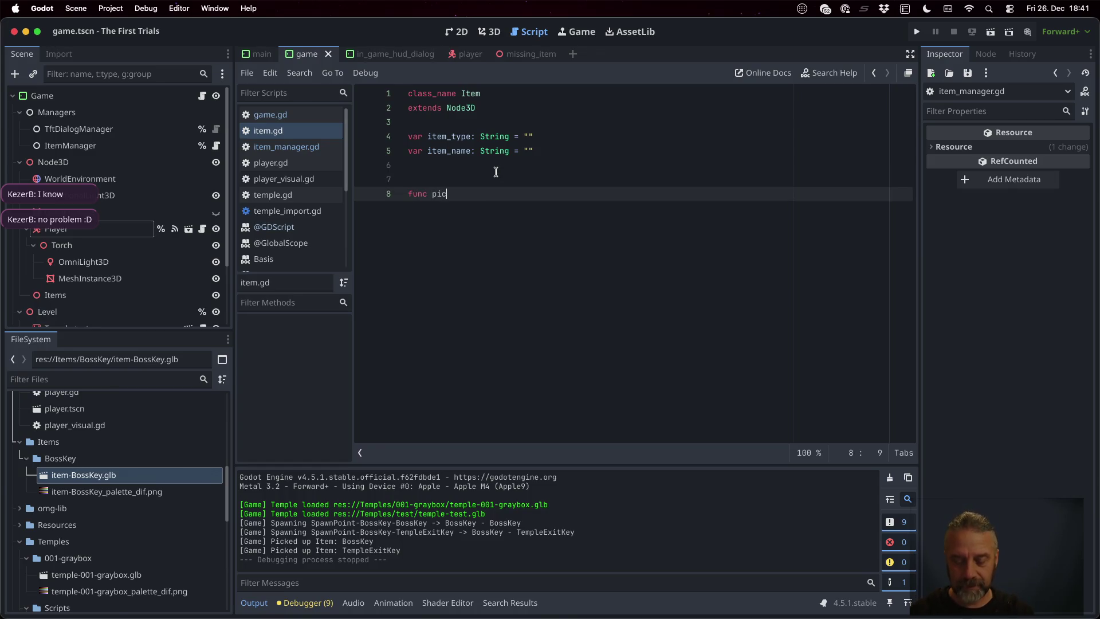
pyautogui.write('p')
pyautogui.write('() -> voiud')
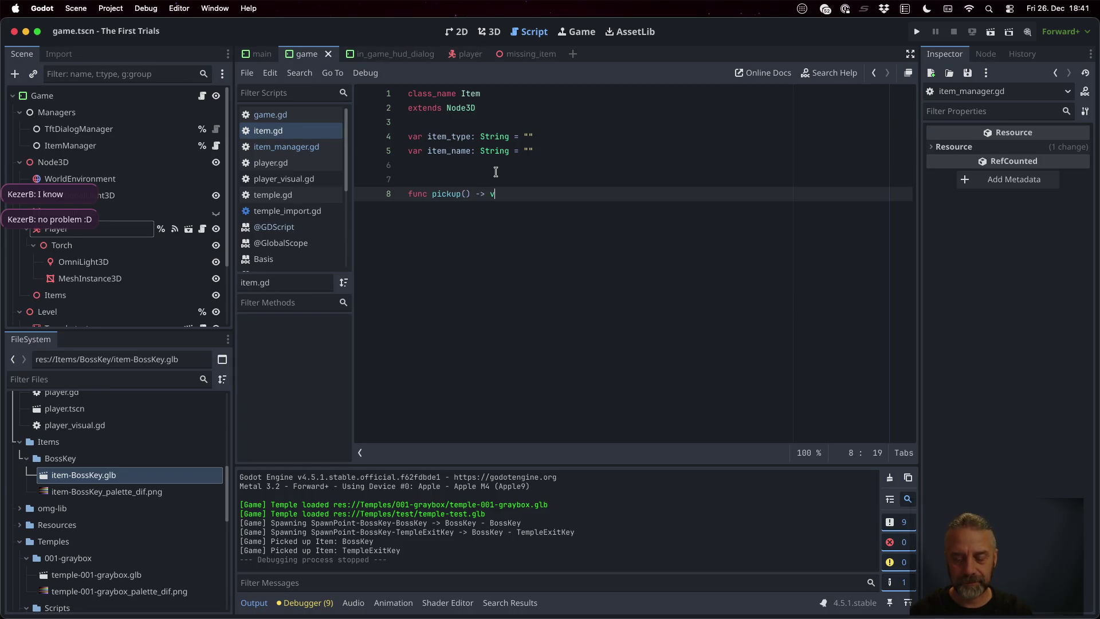
pyautogui.press('BackSpace')
pyautogui.press('BackSpace')
pyautogui.write('d:')
pyautogui.press('Return')
pyautogui.write('pass')
pyautogui.press('Return')
pyautogui.press('Return')
pyautogui.press('Up')
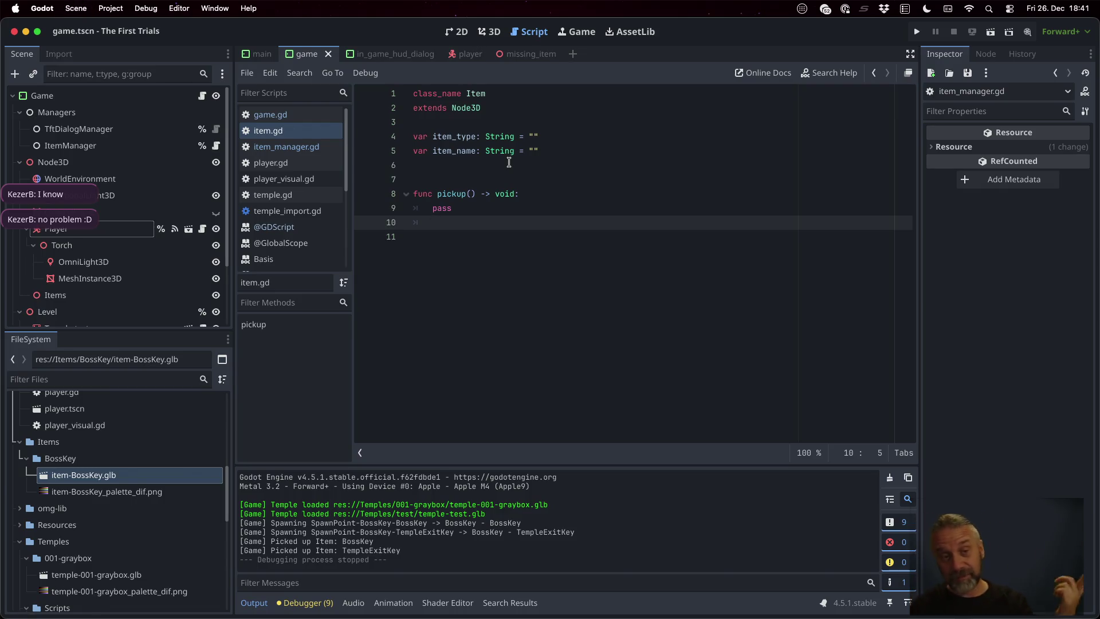
# - Return to item_manager.gd with the caret inside pickup_item's if block
pyautogui.click(287, 147)
pyautogui.scroll(-15, 540, 362)
pyautogui.click(539, 362)
# - Inside pickup_item's if block, insert a call to item.pickup()
pyautogui.press('Up')
pyautogui.press('Up')
pyautogui.press('Return')
pyautogui.write('c.pi')
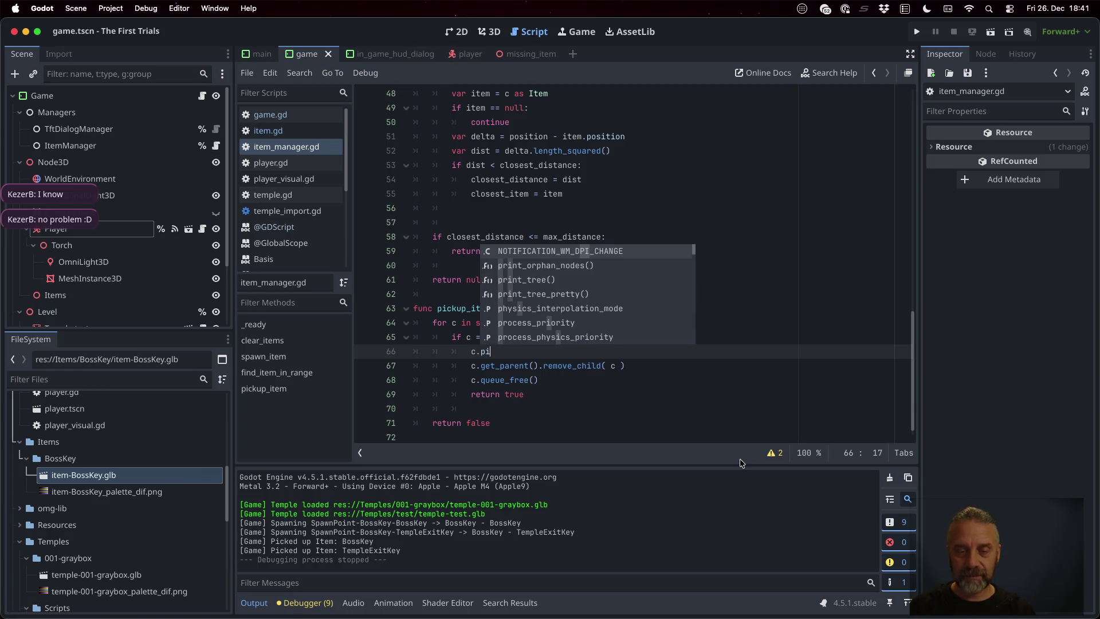
pyautogui.write('c')
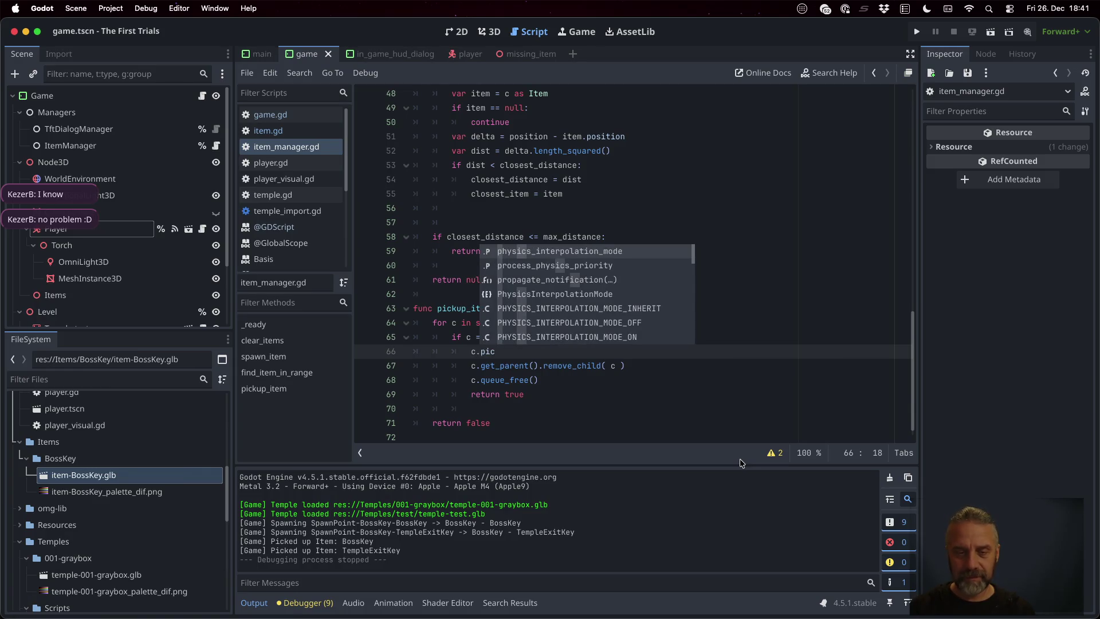
pyautogui.press('Escape')
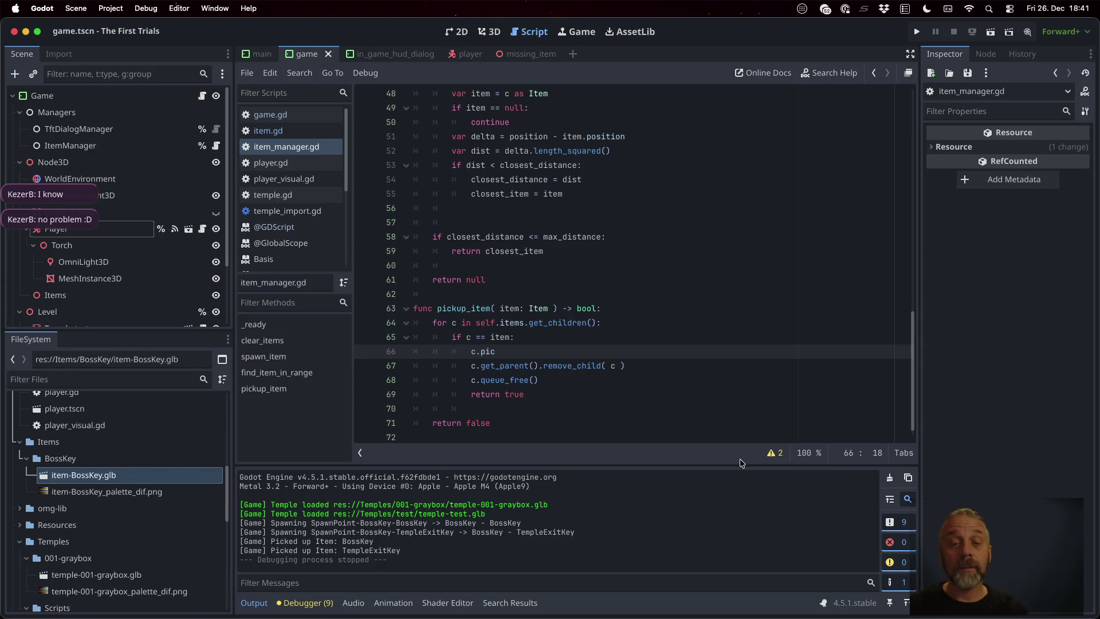
pyautogui.press('Up')
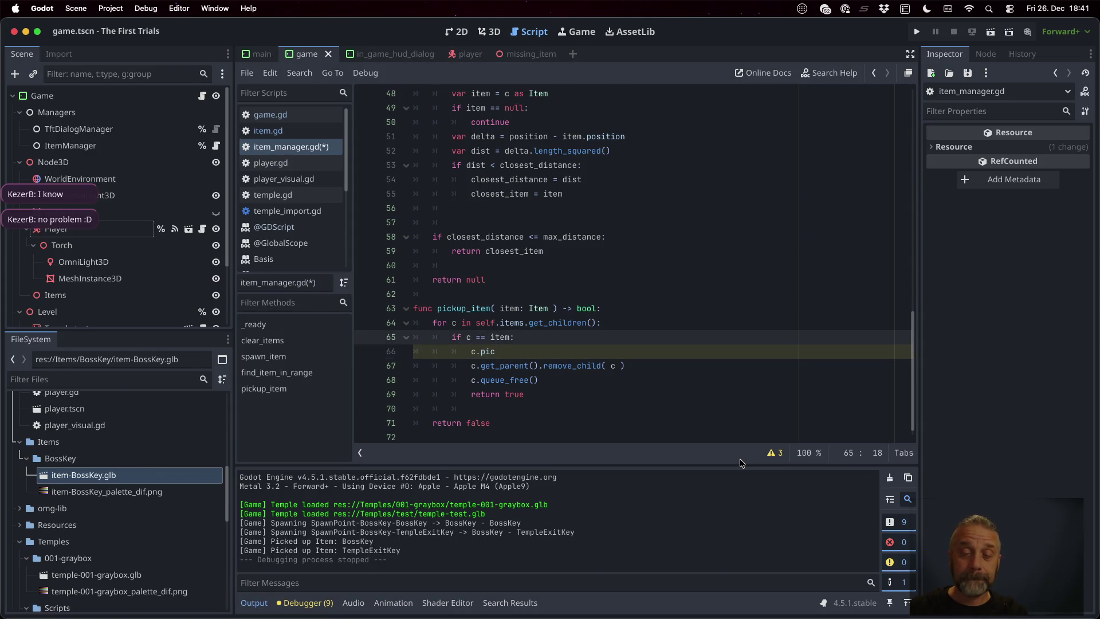
pyautogui.press('Return')
pyautogui.write('var i =')
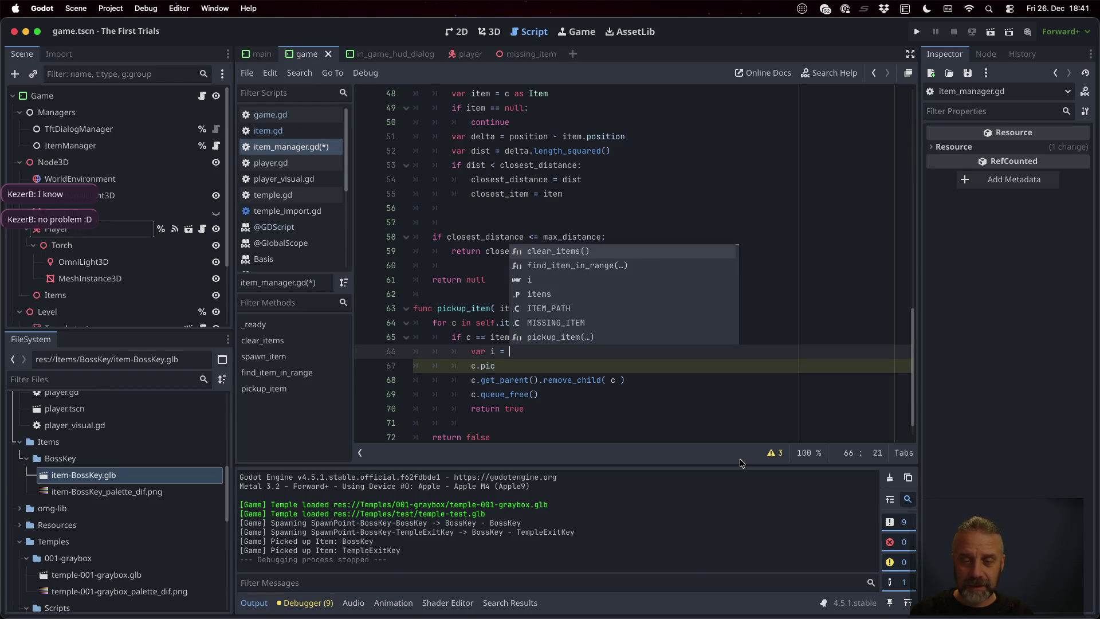
pyautogui.press('Escape')
pyautogui.press('BackSpace')
pyautogui.press('BackSpace')
pyautogui.press('BackSpace')
pyautogui.write('item.p')
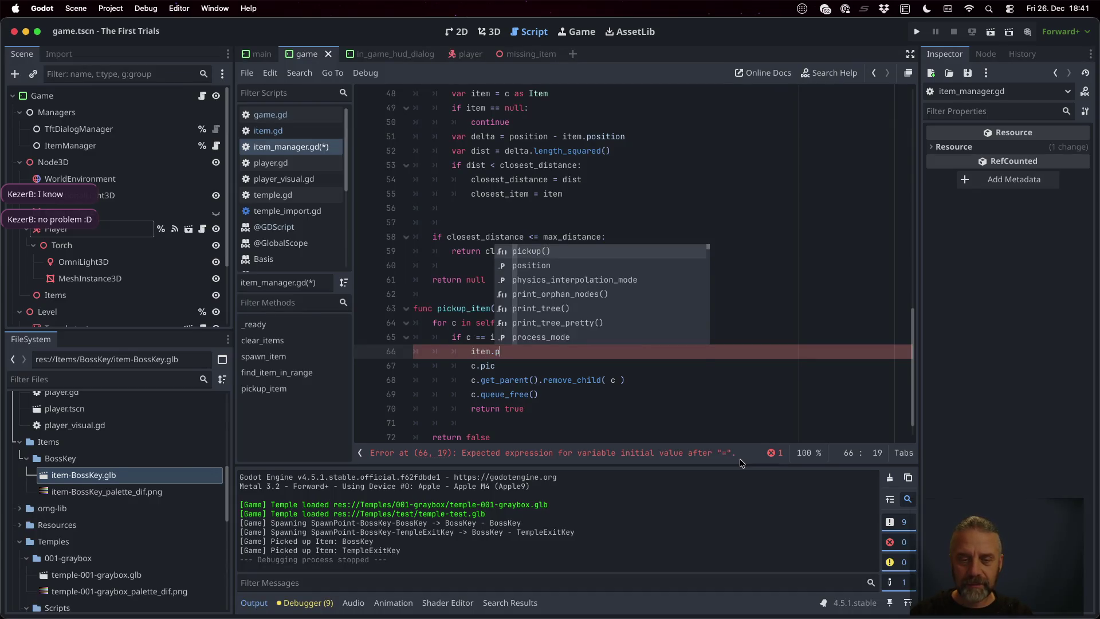
pyautogui.press('Return')
# - Delete the old remove_child and queue_free lines and save item_manager.gd
pyautogui.press('Down')
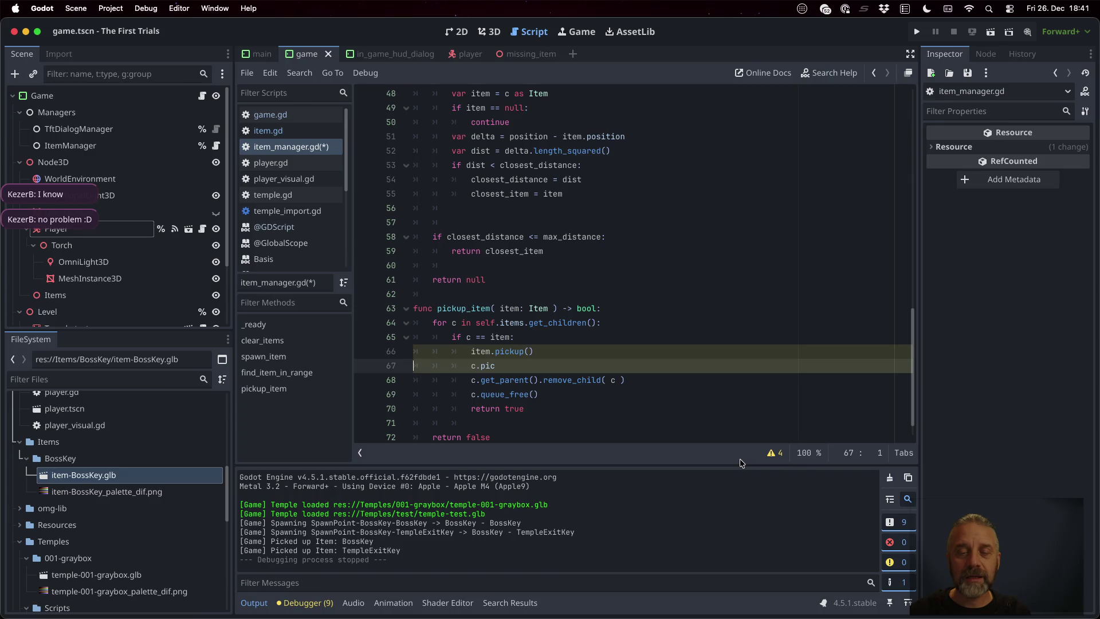
pyautogui.hotkey('ctrl', 'shift', 'k')
pyautogui.hotkey('ctrl', 'shift', 'k')
pyautogui.hotkey('ctrl', 'shift', 'k')
pyautogui.hotkey('ctrl', 's')
pyautogui.keyDown('ctrl'); pyautogui.click(503, 351); pyautogui.keyUp('ctrl')
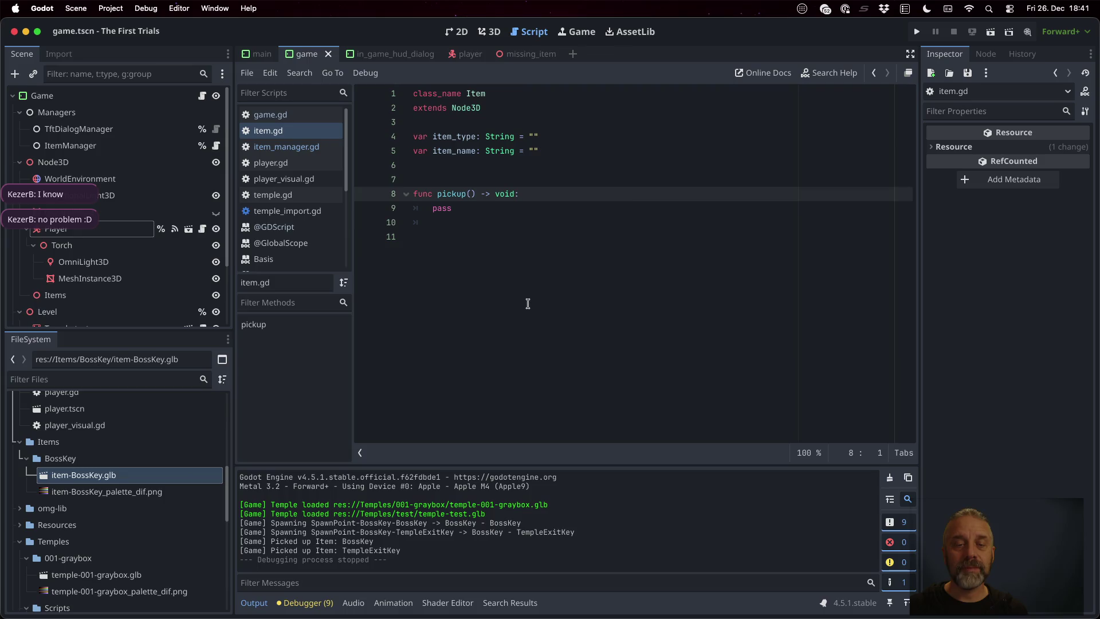
# - Paste the removal lines into pickup(), unindent them, and start the first with self.get_parent()
pyautogui.press('Down')
pyautogui.write('c.get_parent().remove_child( c ) \t\t\tc.queue_free()')
pyautogui.hotkey('shift', 'Up')
pyautogui.hotkey('shift', 'Up')
pyautogui.hotkey('shift', 'Tab')
pyautogui.press('Home')
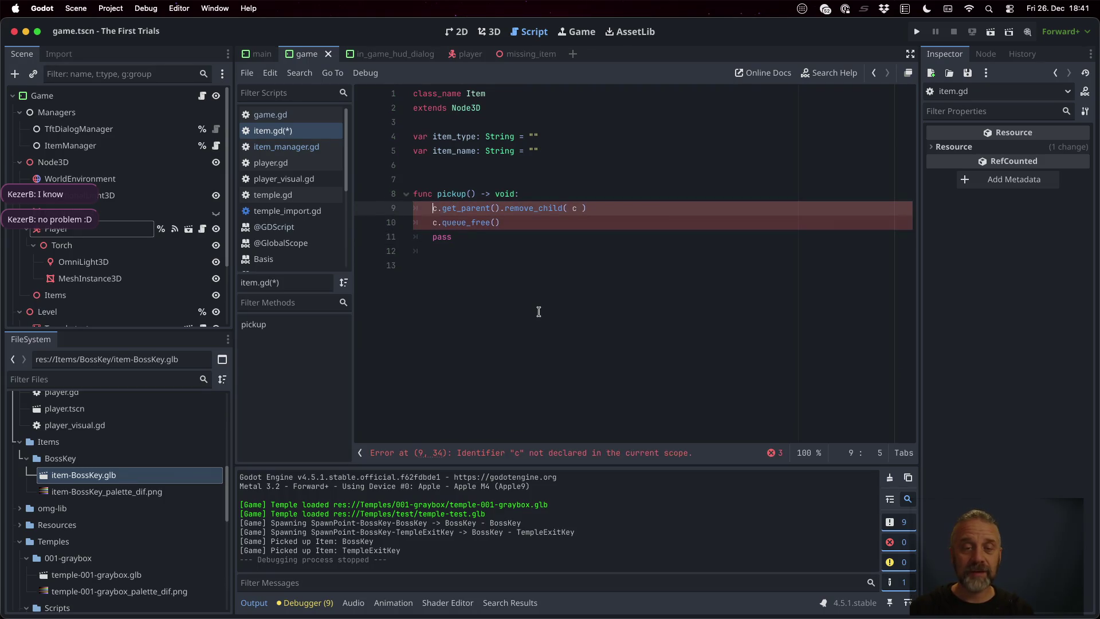
pyautogui.press('BackSpace')
pyautogui.write('self')
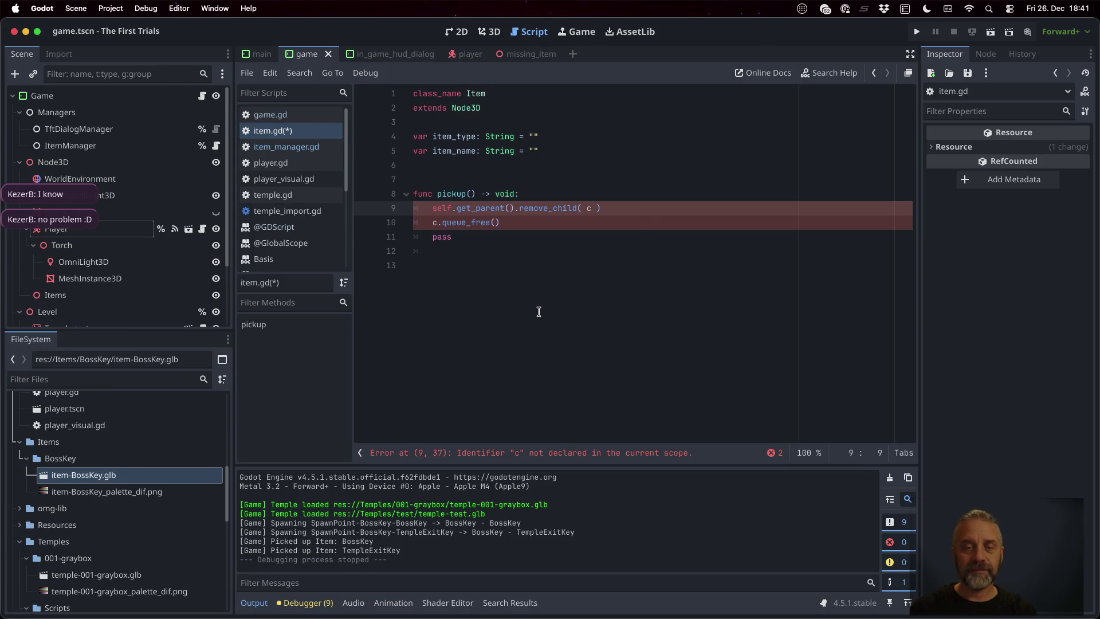
# - Use self for queue_free and the remove_child argument, delete pass, and save item.gd
pyautogui.press('Down')
pyautogui.press('Home')
pyautogui.press('Delete')
pyautogui.write('self')
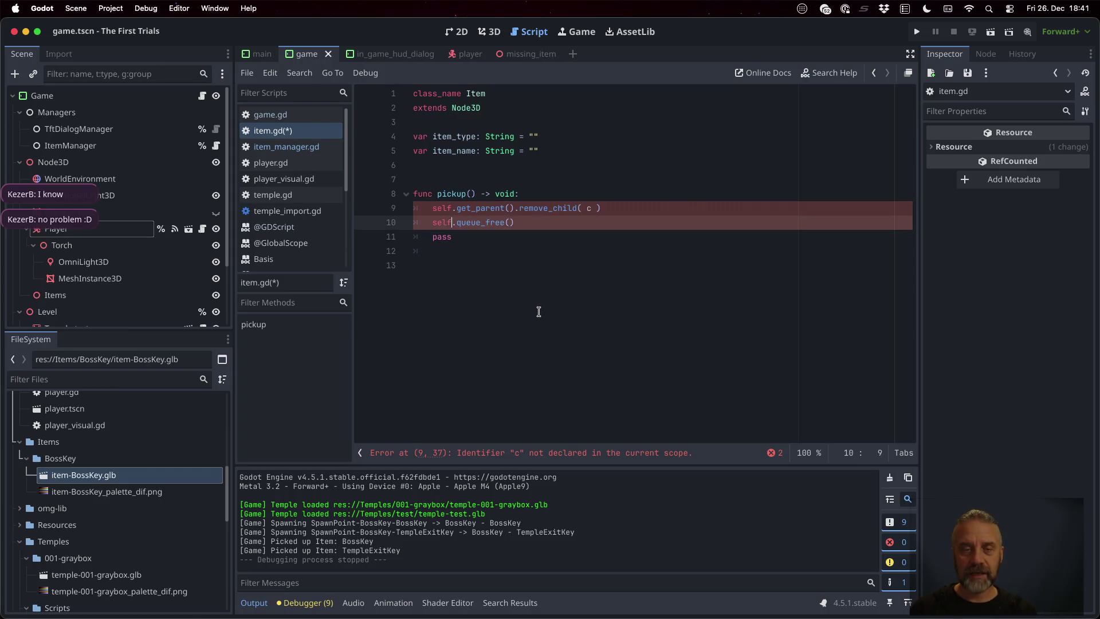
pyautogui.press('Escape')
pyautogui.press('Up')
pyautogui.press('BackSpace')
pyautogui.write('self')
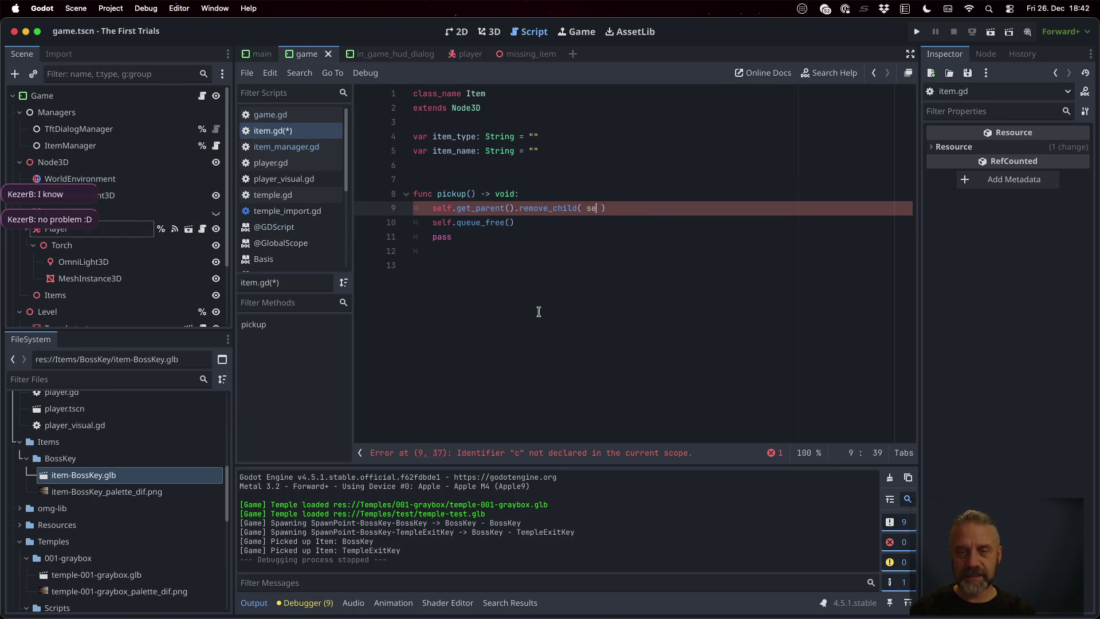
pyautogui.press('Escape')
pyautogui.press('Down')
pyautogui.press('Down')
pyautogui.press('BackSpace')
pyautogui.press('BackSpace')
pyautogui.press('BackSpace')
pyautogui.press('Delete')
pyautogui.press('super+s')
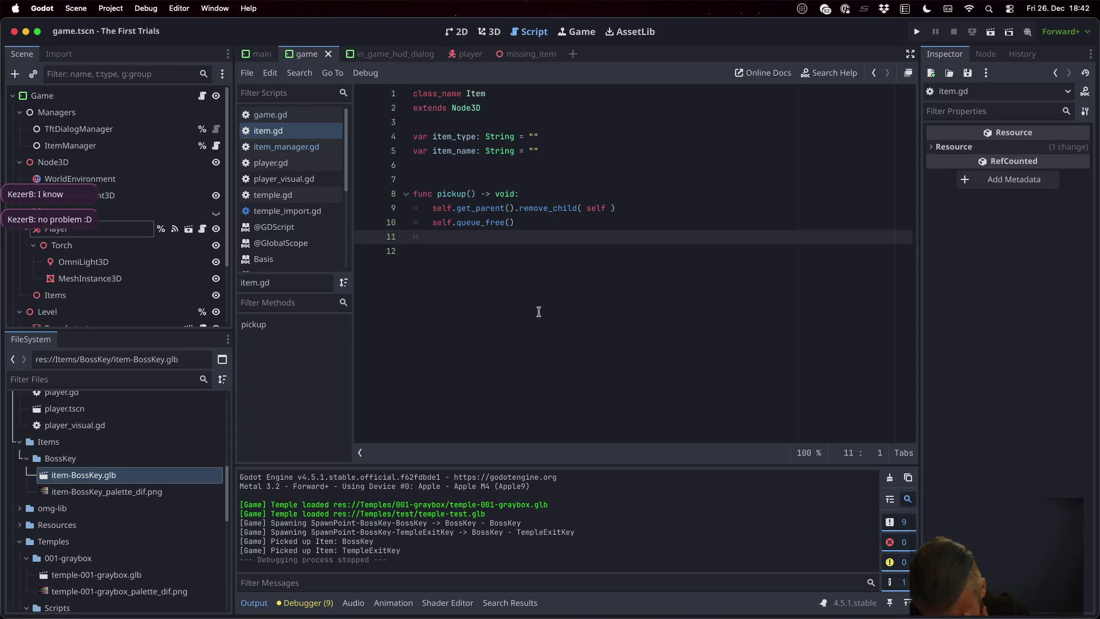
pyautogui.press('Up')
pyautogui.press('Up')
pyautogui.press('Up')
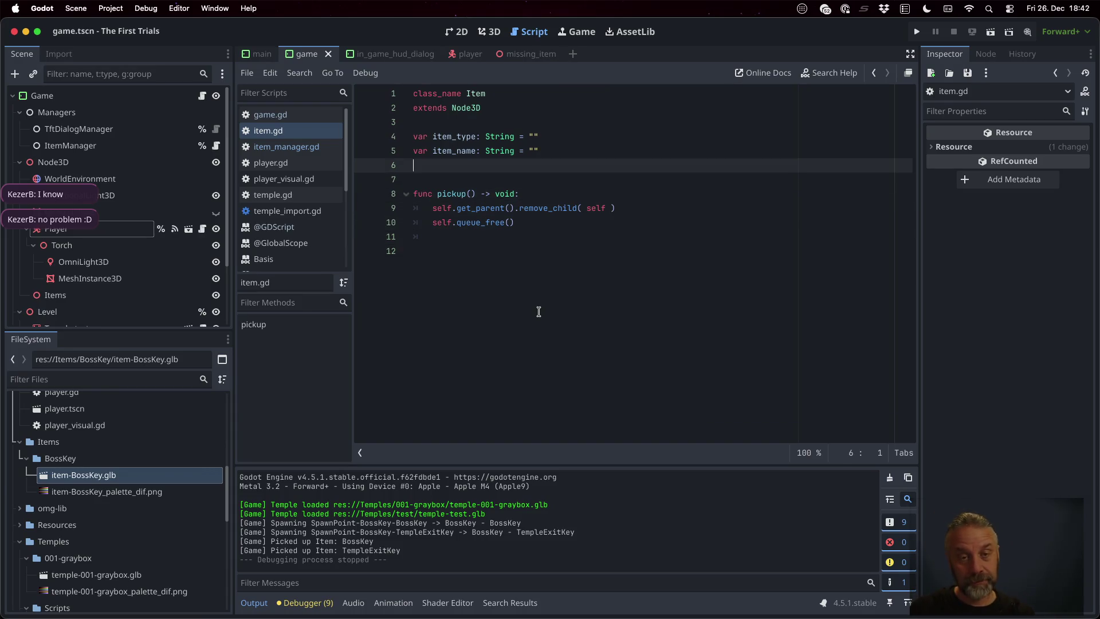
# - Declare var _tween: Tween = null above pickup()
pyautogui.press('Return')
pyautogui.write('var ')
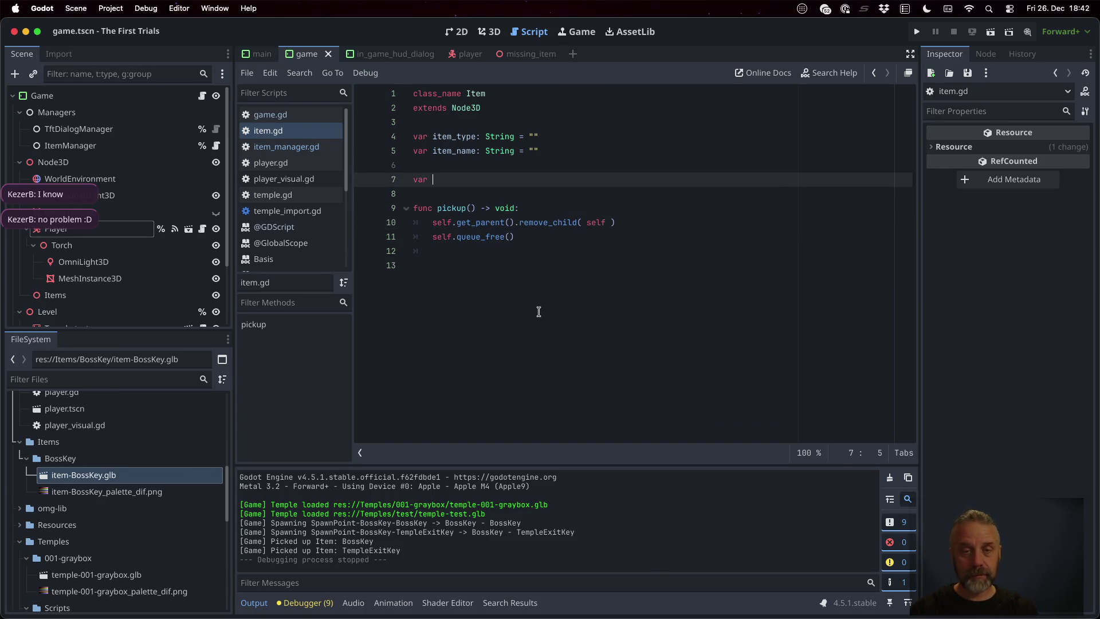
pyautogui.write('_tween: t')
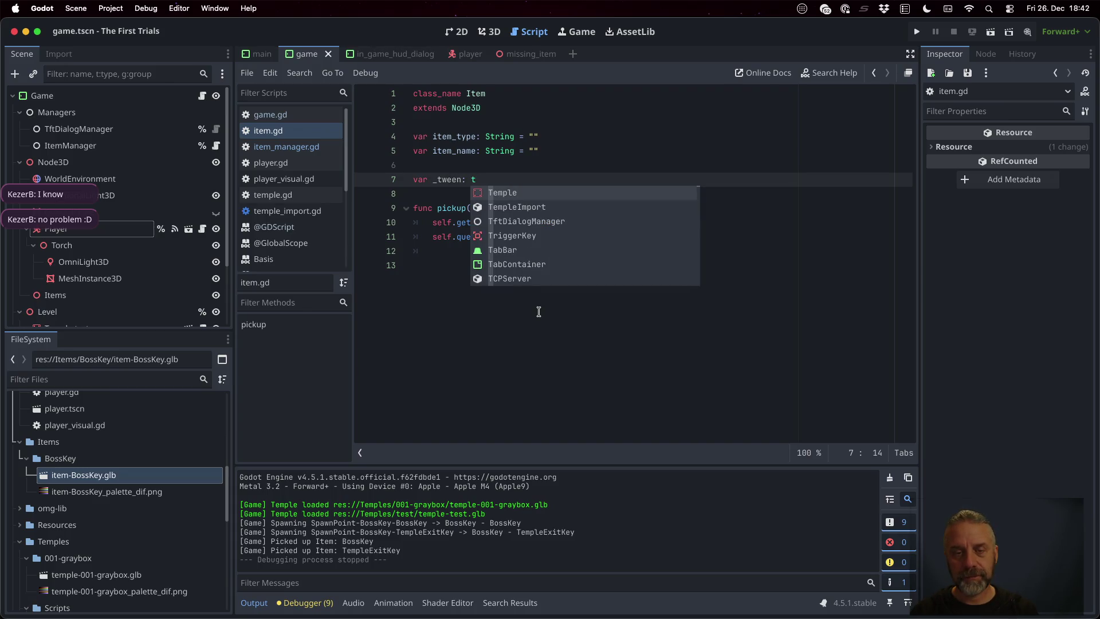
pyautogui.press('Escape')
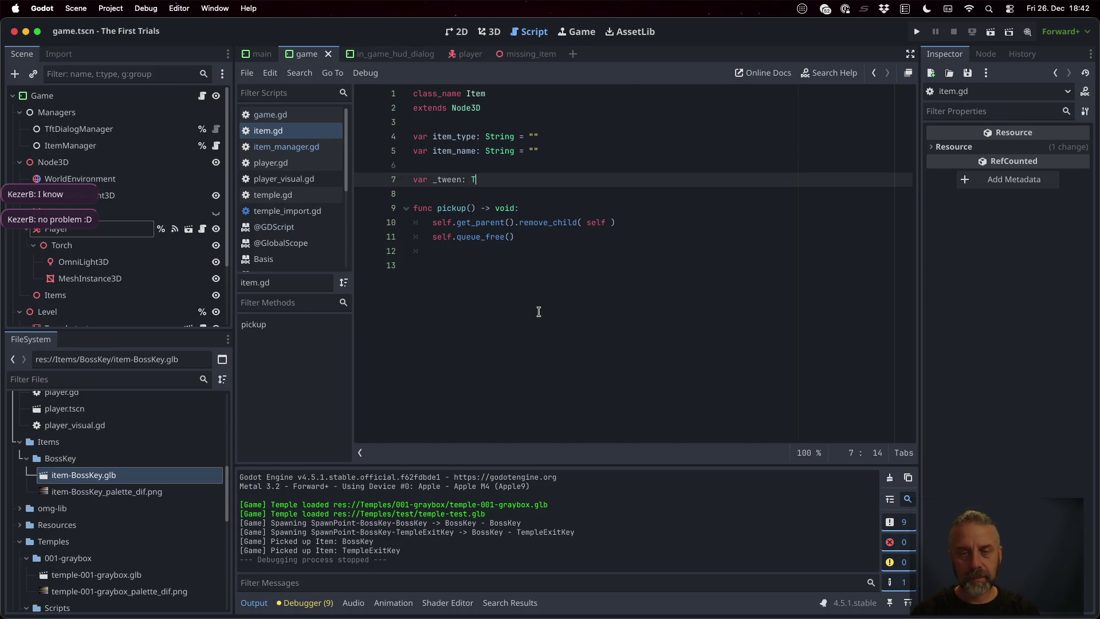
pyautogui.write('ween = n')
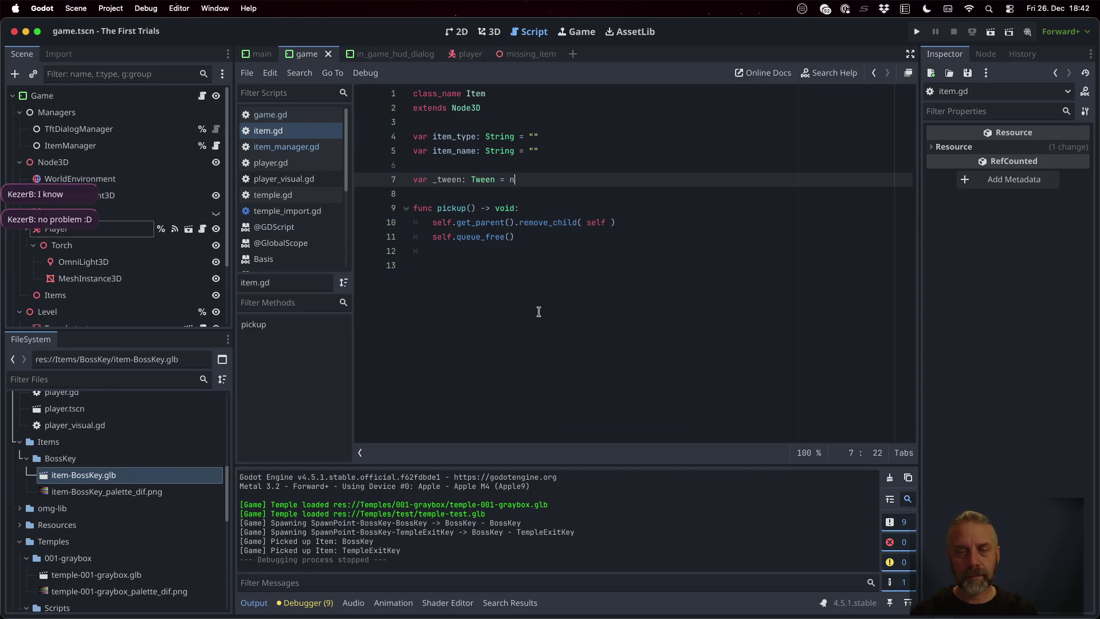
pyautogui.write('ull')
# - Open pickup() with an if _tween != null: check and begin a self._tween call inside it
pyautogui.press('Down')
pyautogui.press('Down')
pyautogui.press('Down')
pyautogui.press('Up')
pyautogui.press('Return')
pyautogui.write('if _t')
pyautogui.press('Return')
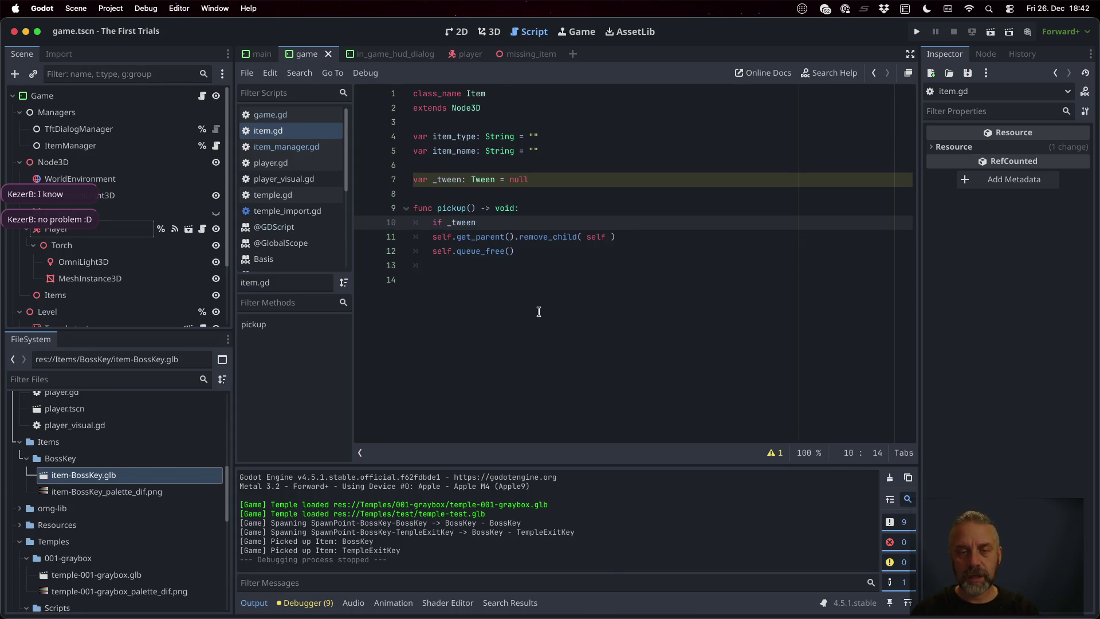
pyautogui.write('!= null:')
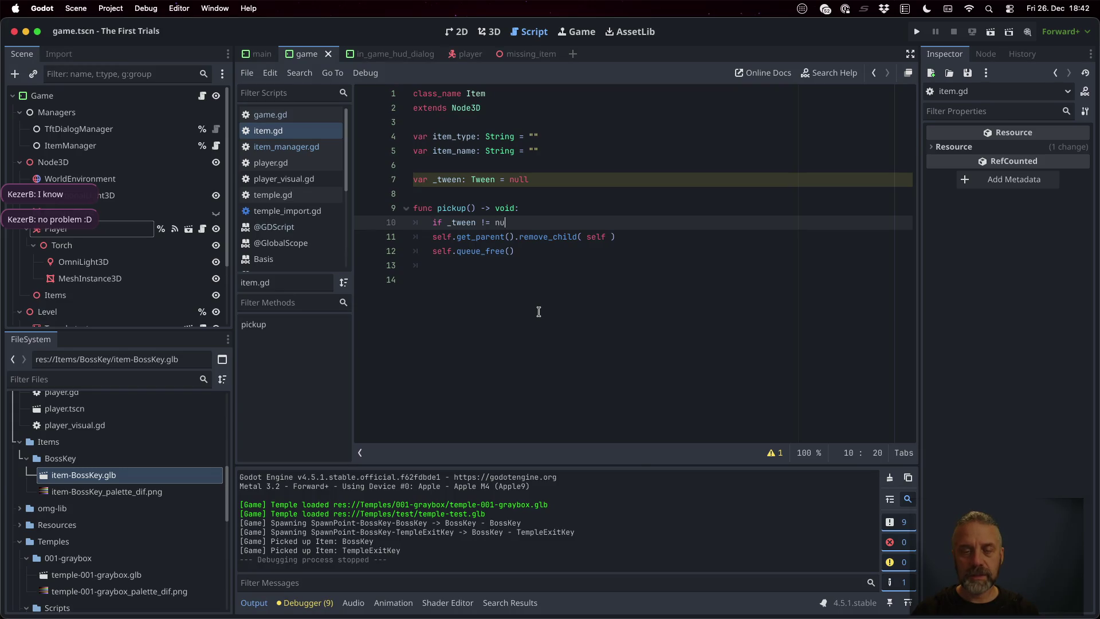
pyautogui.press('Return')
pyautogui.press('BackSpace')
pyautogui.write('self_')
pyautogui.press('Escape')
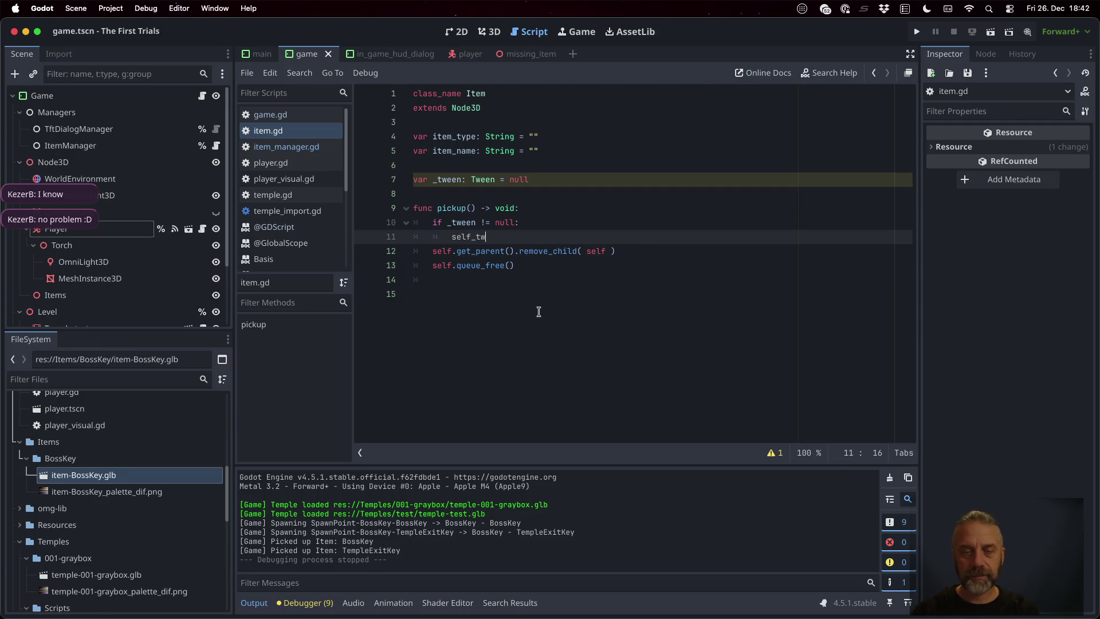
pyautogui.press('BackSpace')
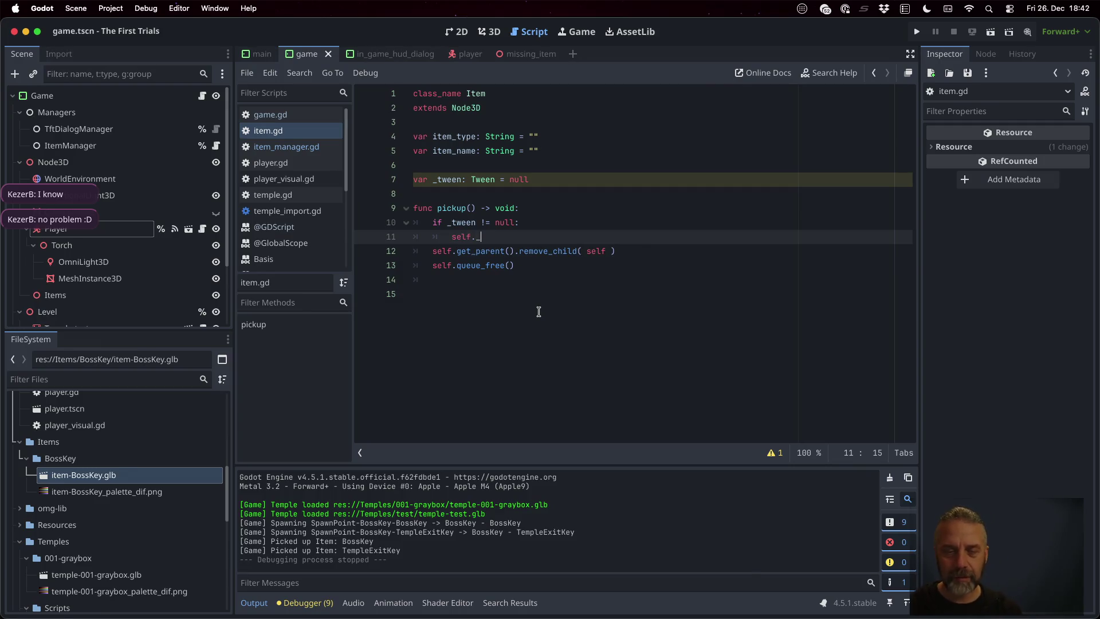
pyautogui.write('tween.de')
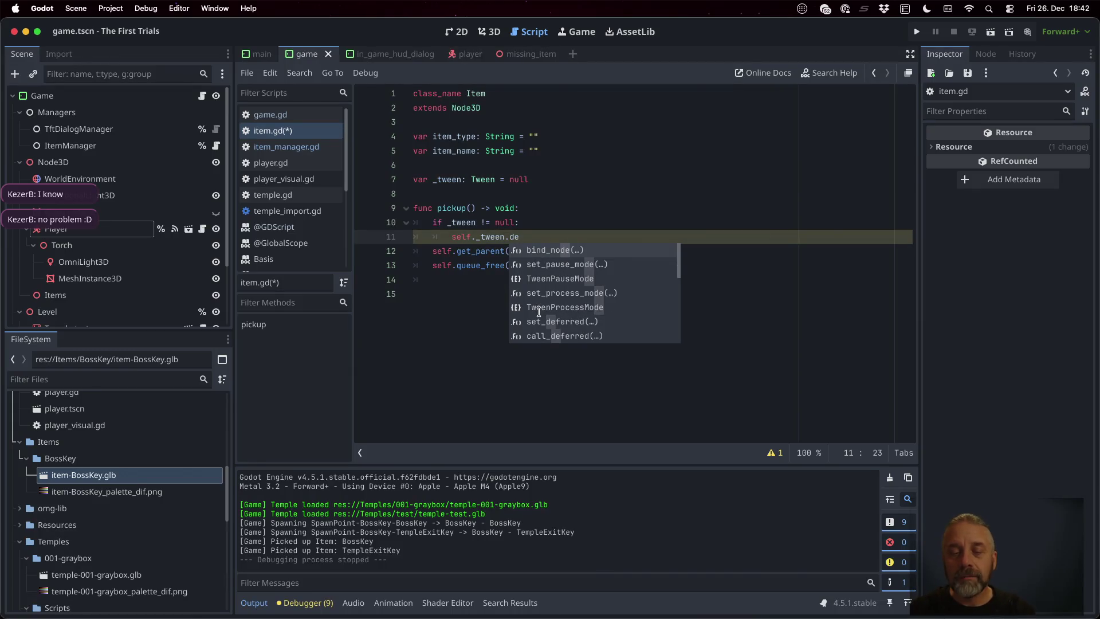
pyautogui.press('BackSpace')
pyautogui.press('BackSpace')
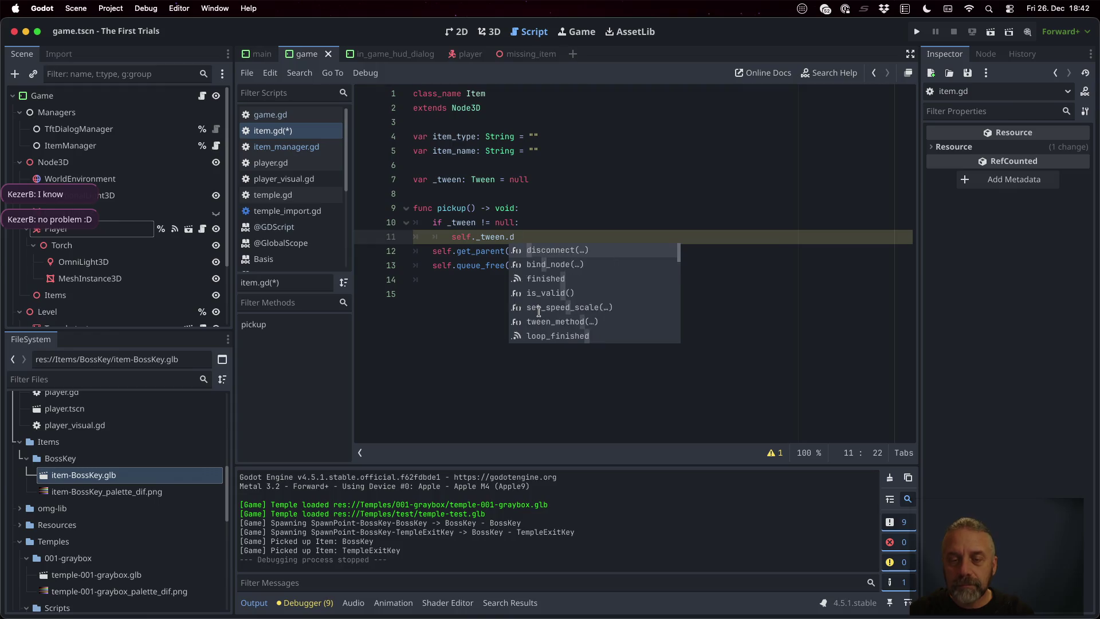
pyautogui.press('Down')
pyautogui.press('Down')
pyautogui.press('Down')
pyautogui.press('Down')
pyautogui.press('Down')
pyautogui.press('Down')
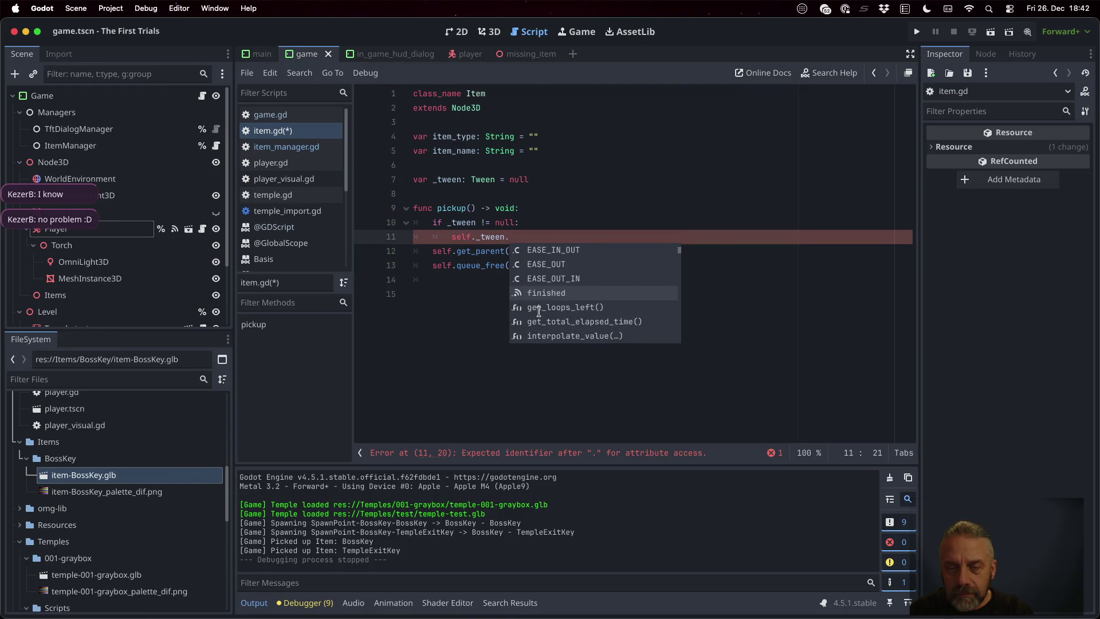
pyautogui.press('Escape')
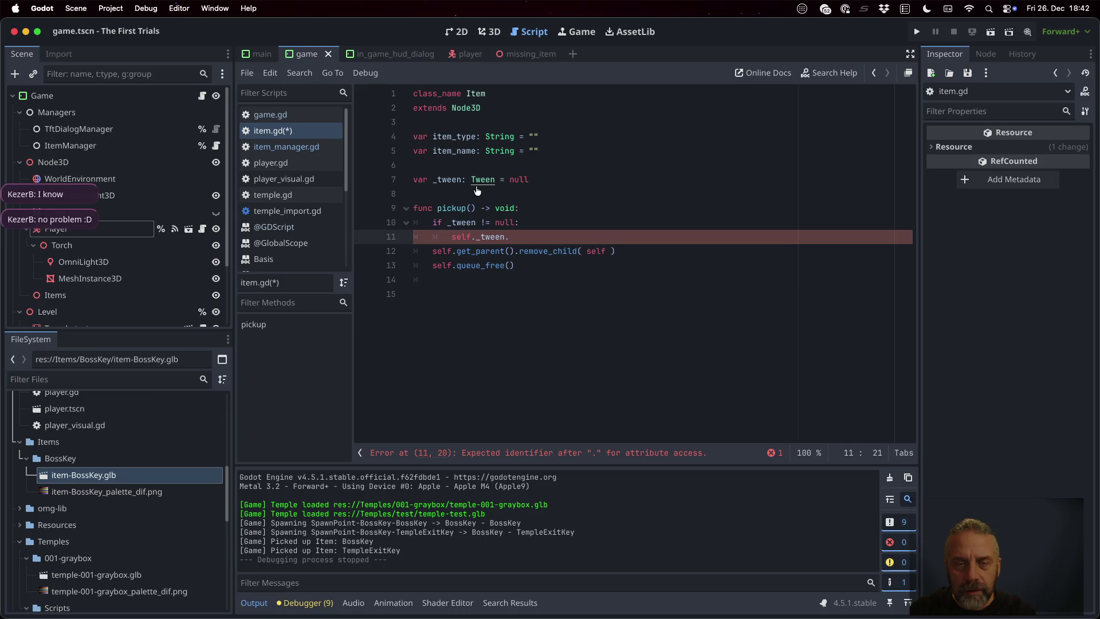
pyautogui.keyDown('ctrl'); pyautogui.click(481, 180); pyautogui.keyUp('ctrl')
# - Read the Tween reference down to the kill() example for restarting tweens, then return to item.gd
pyautogui.scroll(-5, 576, 228)
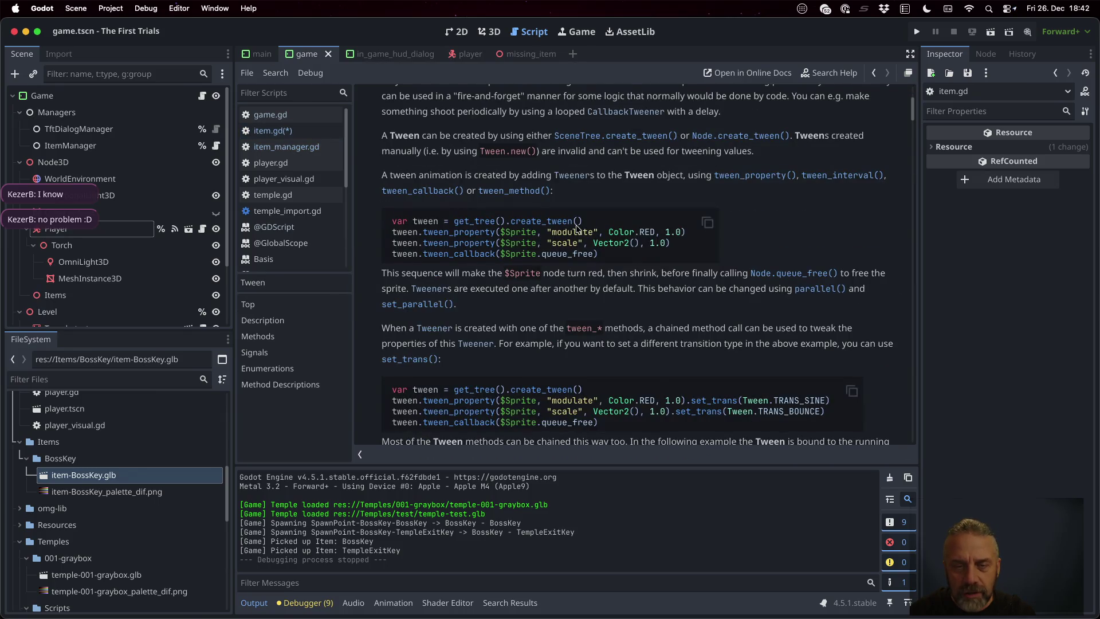
pyautogui.scroll(-5, 577, 228)
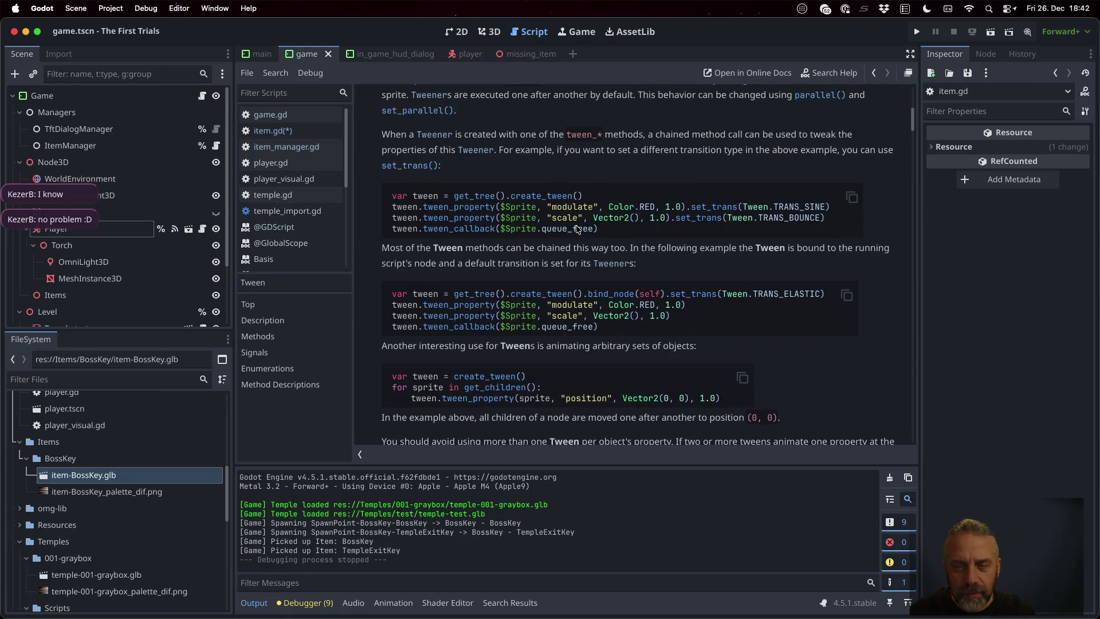
pyautogui.scroll(-5, 577, 228)
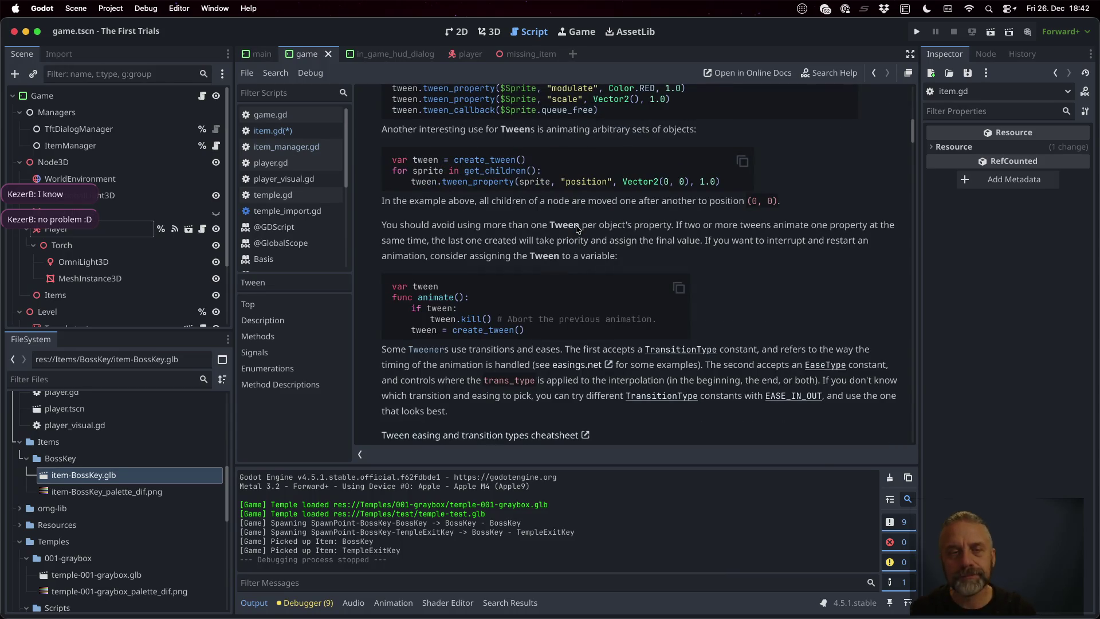
pyautogui.click(289, 130)
# - Kill any existing tween with self._tween.kill() and prefix the if check with self
pyautogui.click(521, 240)
pyautogui.write('kill()')
pyautogui.press('Up')
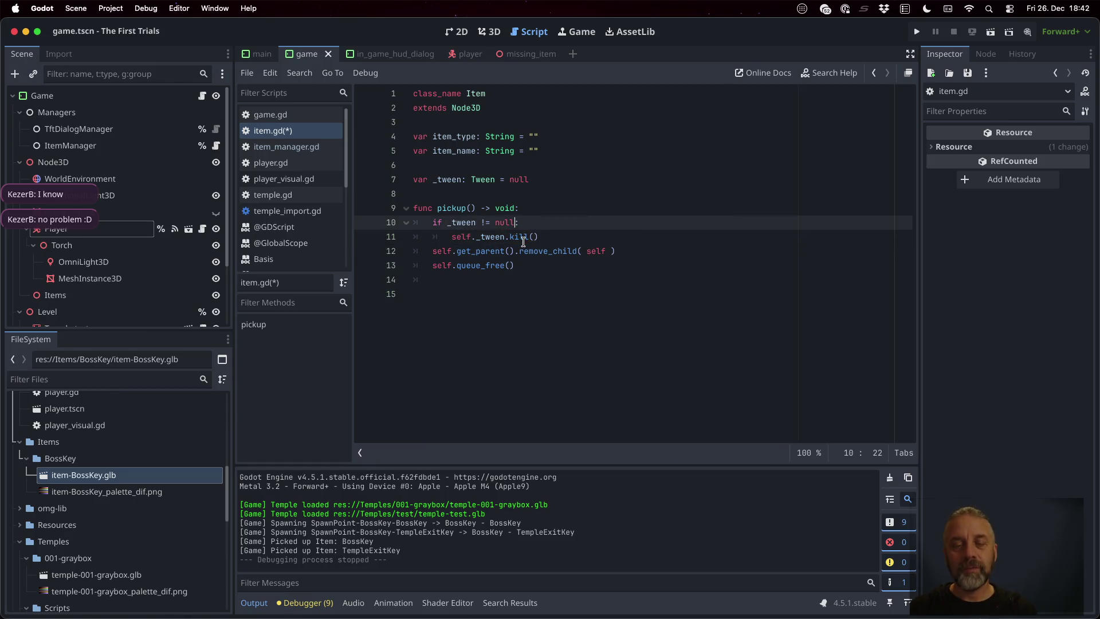
pyautogui.write('self.')
pyautogui.press('Escape')
pyautogui.press('Down')
pyautogui.press('End')
pyautogui.press('Return')
# - Assign a fresh tween with self._tween = get_tree().create_tween() and save item.gd
pyautogui.write('get_tree().')
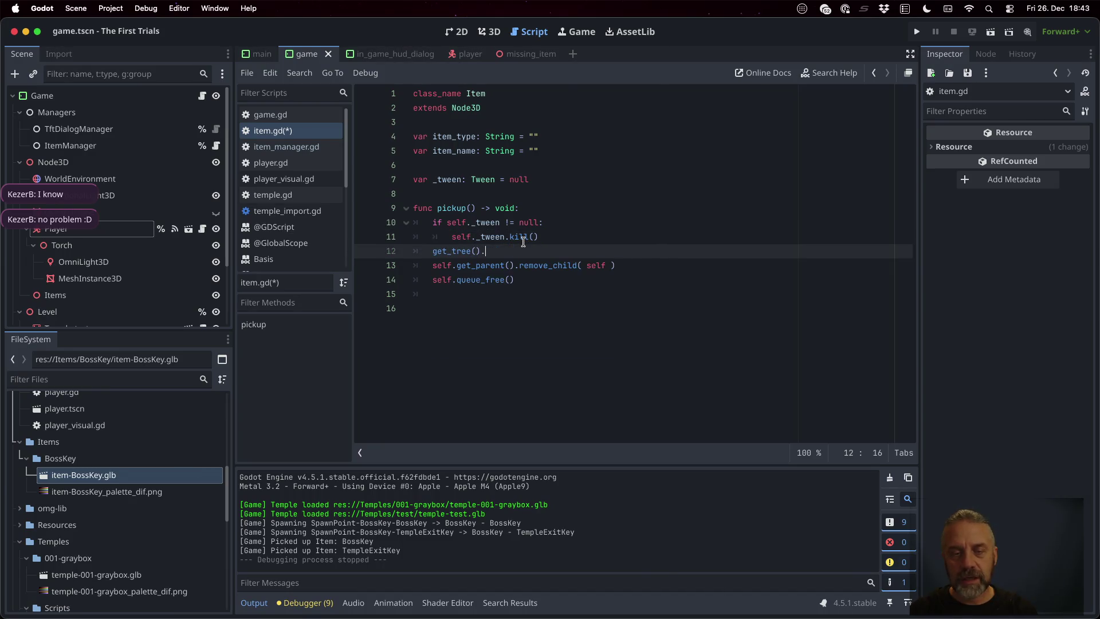
pyautogui.write('cre')
pyautogui.press('Return')
pyautogui.press('Home')
pyautogui.write('self._t')
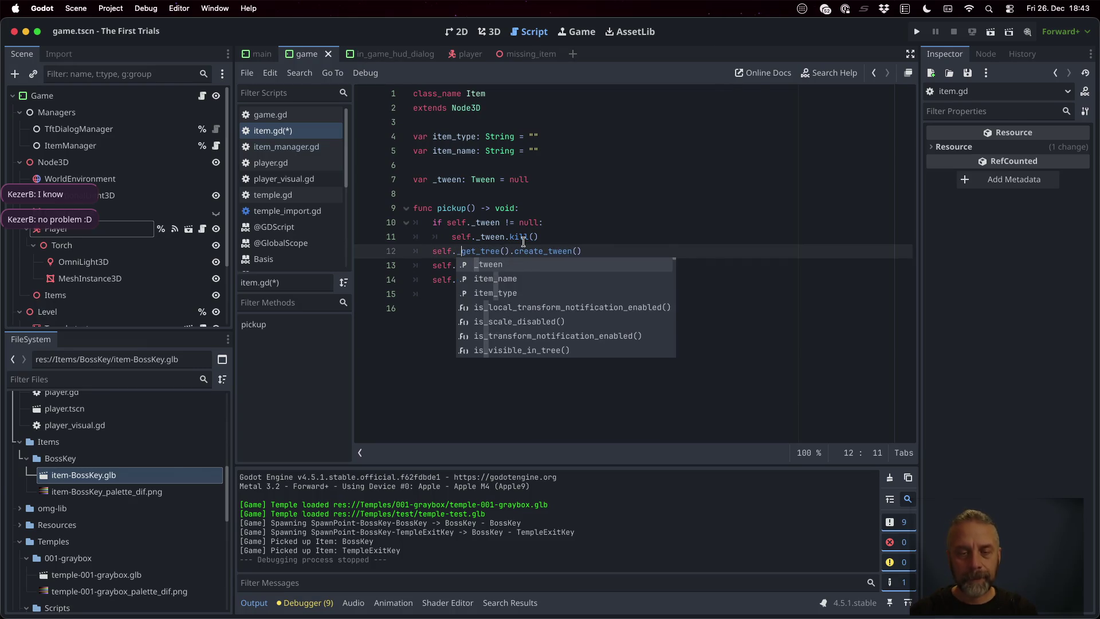
pyautogui.write('ween =')
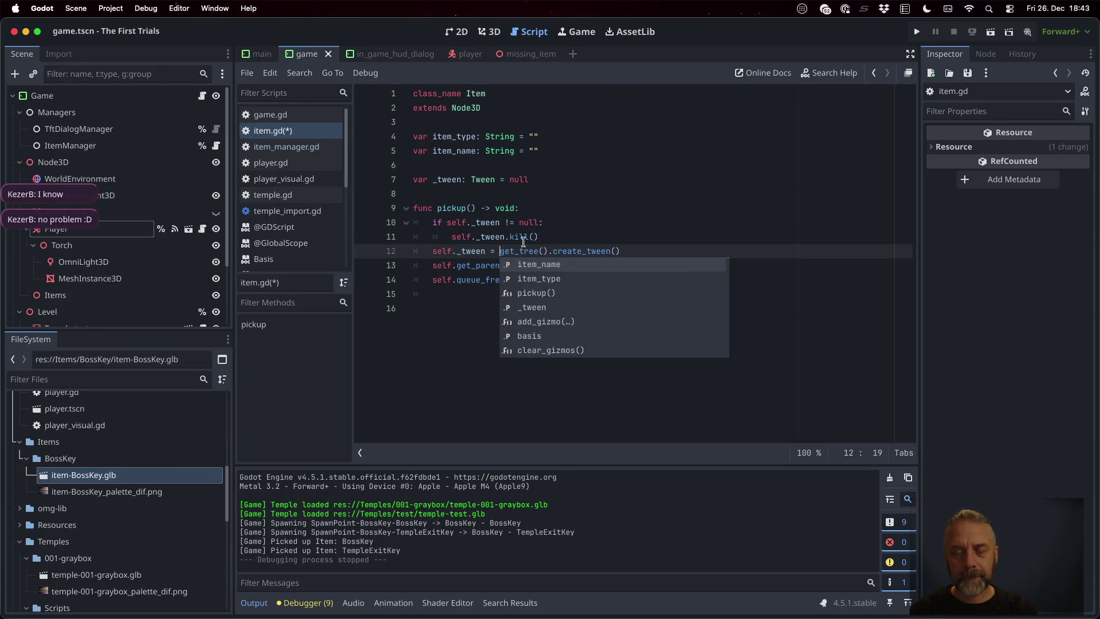
pyautogui.press('super+s')
# - Add a self._tween.call_deferred(queue_free) line below the tween creation and save
pyautogui.press('End')
pyautogui.press('Return')
pyautogui.press('Return')
pyautogui.write('self._tw')
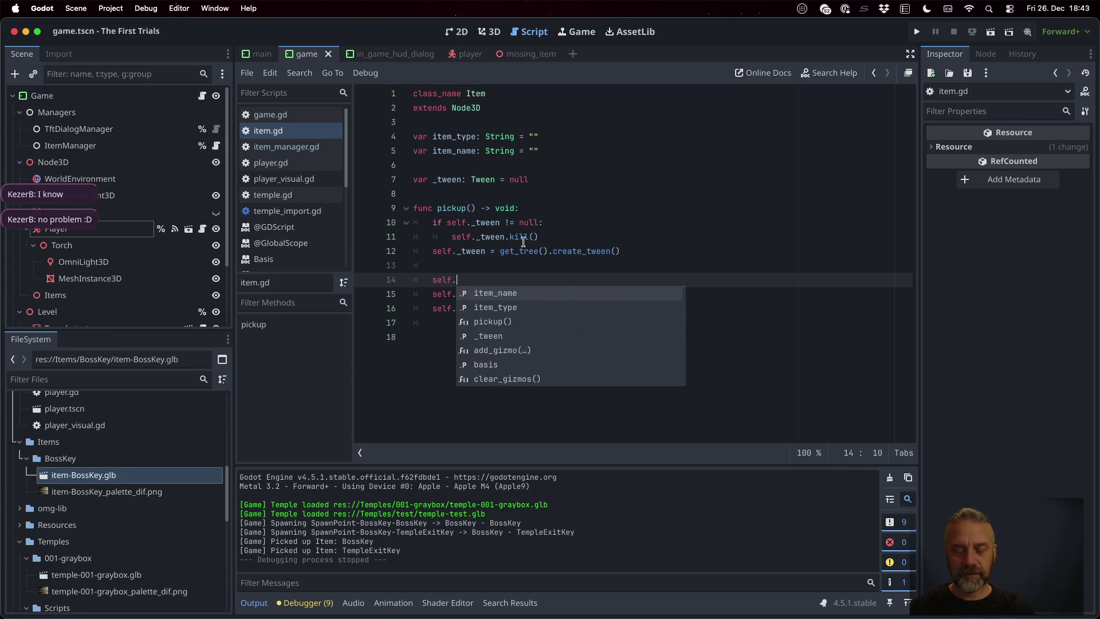
pyautogui.press('Return')
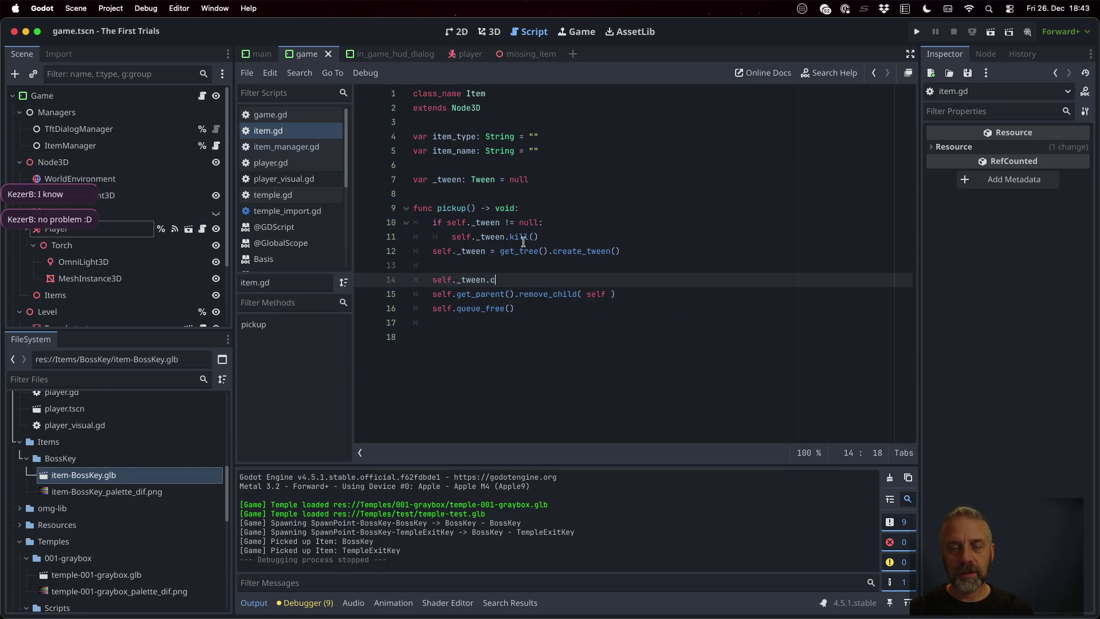
pyautogui.write('a')
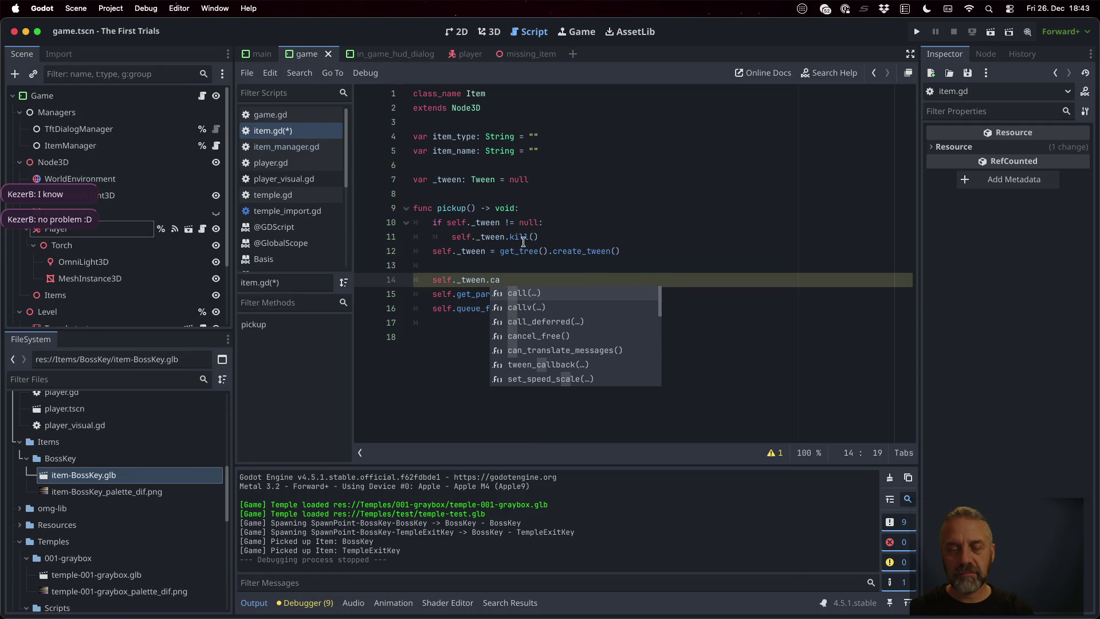
pyautogui.press('Down')
pyautogui.press('Down')
pyautogui.press('Return')
pyautogui.write('qu')
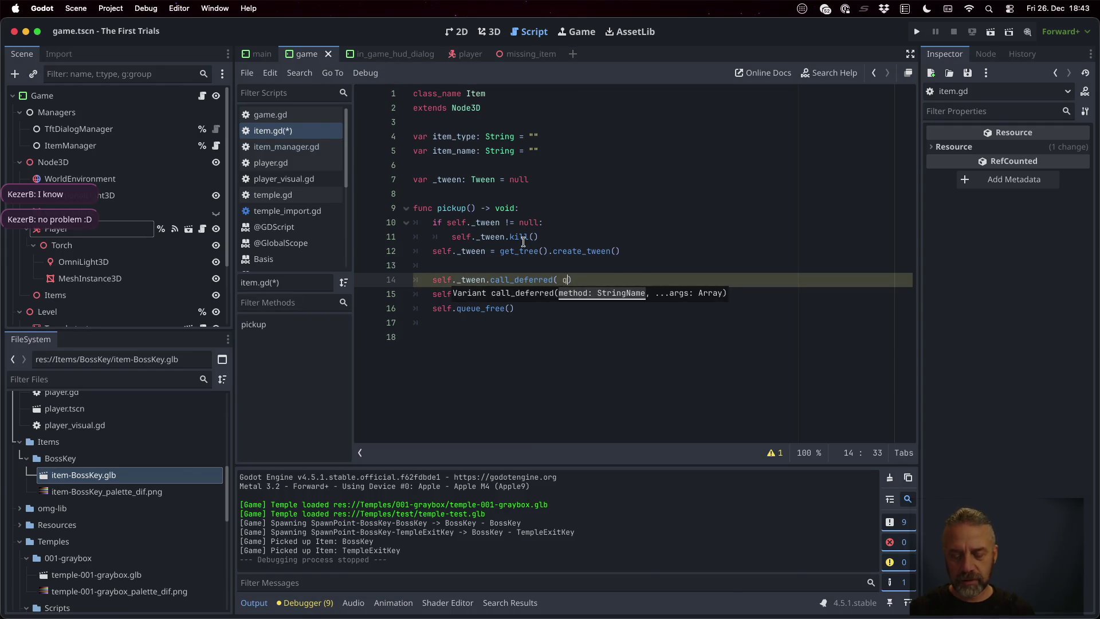
pyautogui.press('Down')
pyautogui.press('Down')
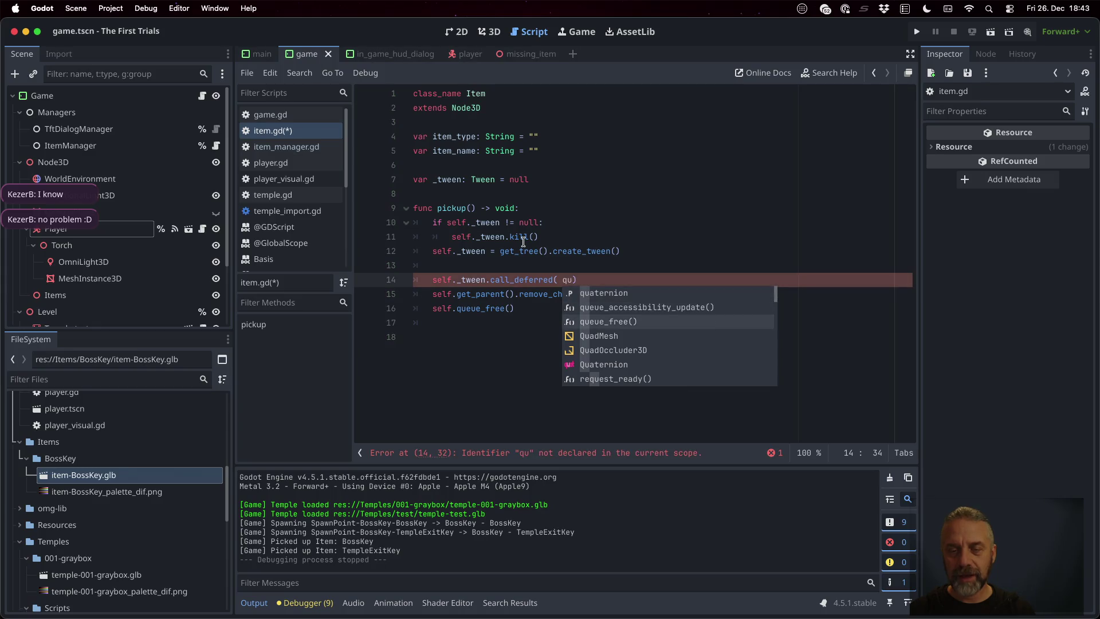
pyautogui.press('Return')
pyautogui.press('BackSpace')
pyautogui.press('BackSpace')
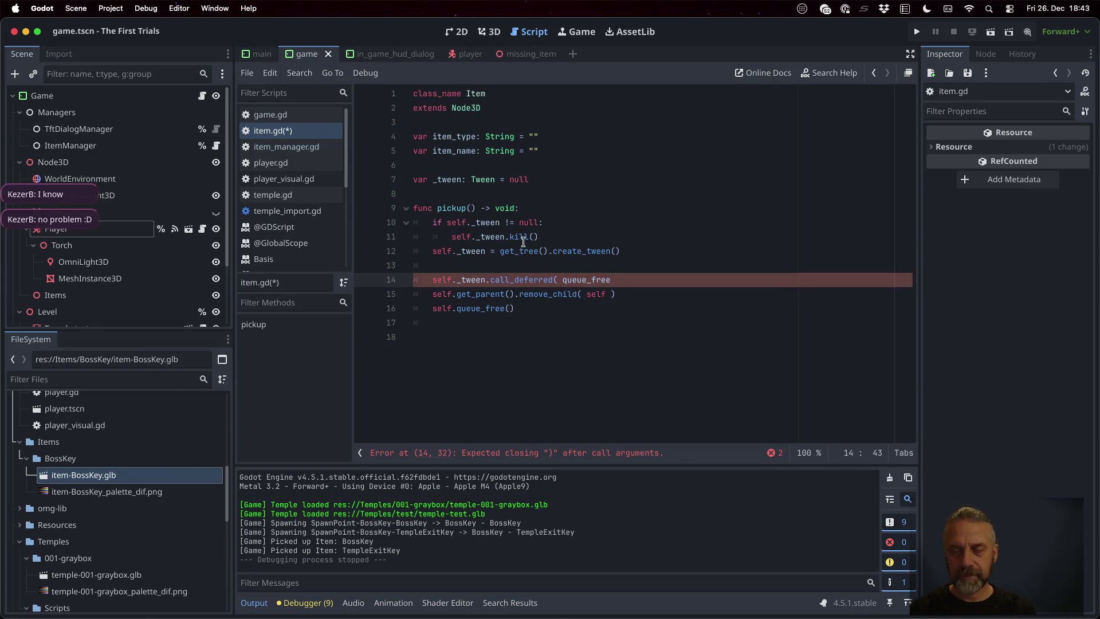
pyautogui.write(')')
pyautogui.press('super+s')
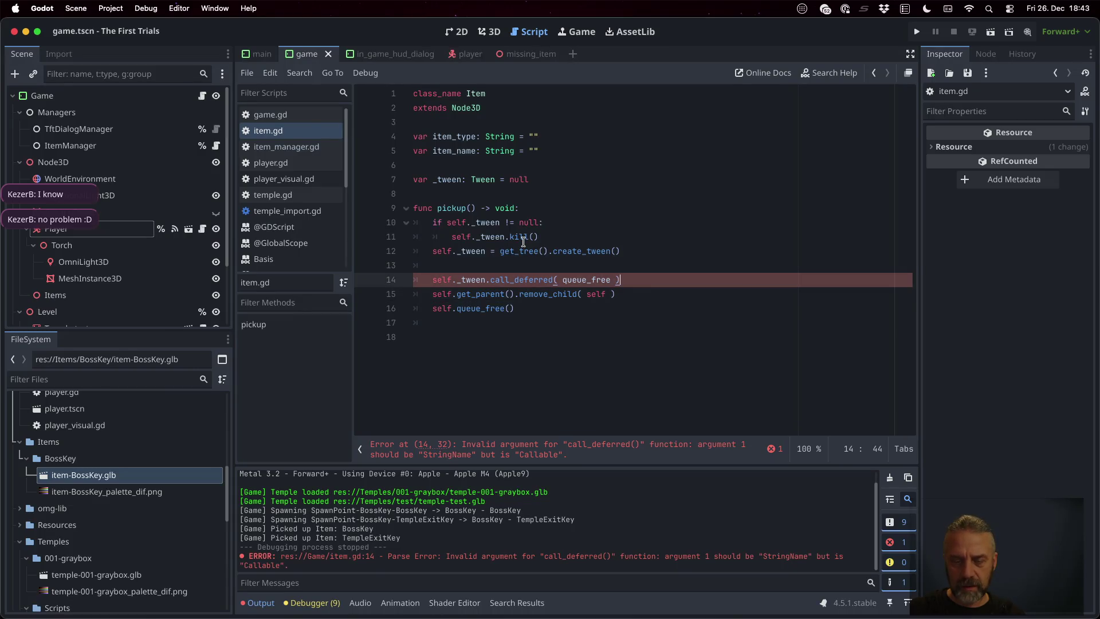
# - Quote the argument so call_deferred receives the string "queue_free", and save
pyautogui.press('Left')
pyautogui.press('Left')
pyautogui.write('"')
pyautogui.press('Right')
pyautogui.press('Right')
pyautogui.press('Right')
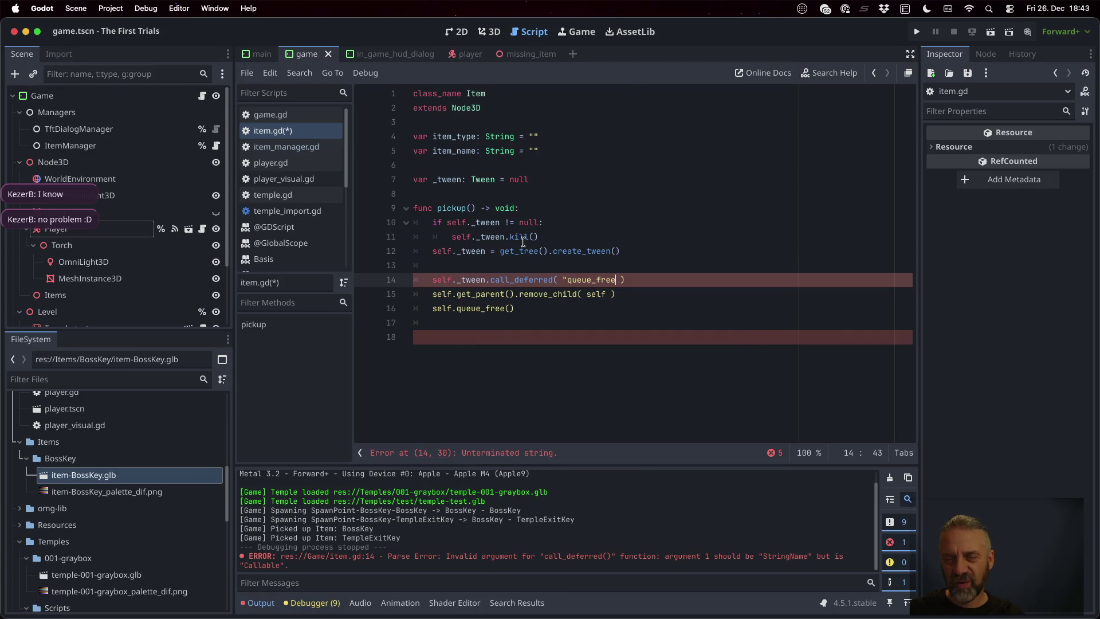
pyautogui.write('"')
pyautogui.press('super+s')
pyautogui.press('Up')
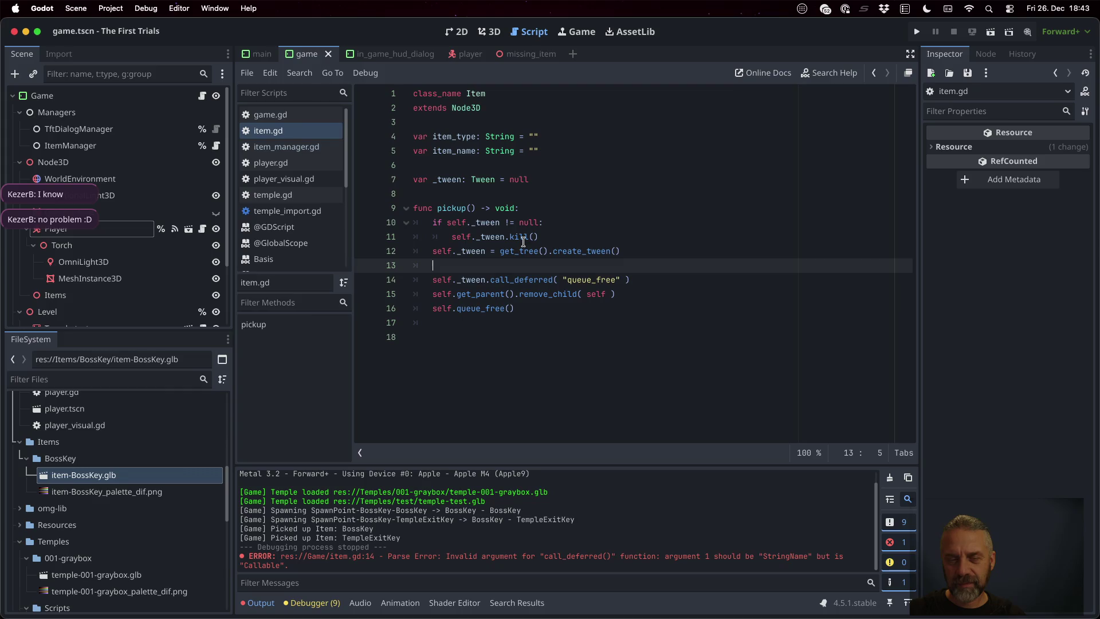
# - Add line 14: self._tween.call( self.get_parent().remove_child(self) ) in pickup
pyautogui.press('Return')
pyautogui.write('self._tw')
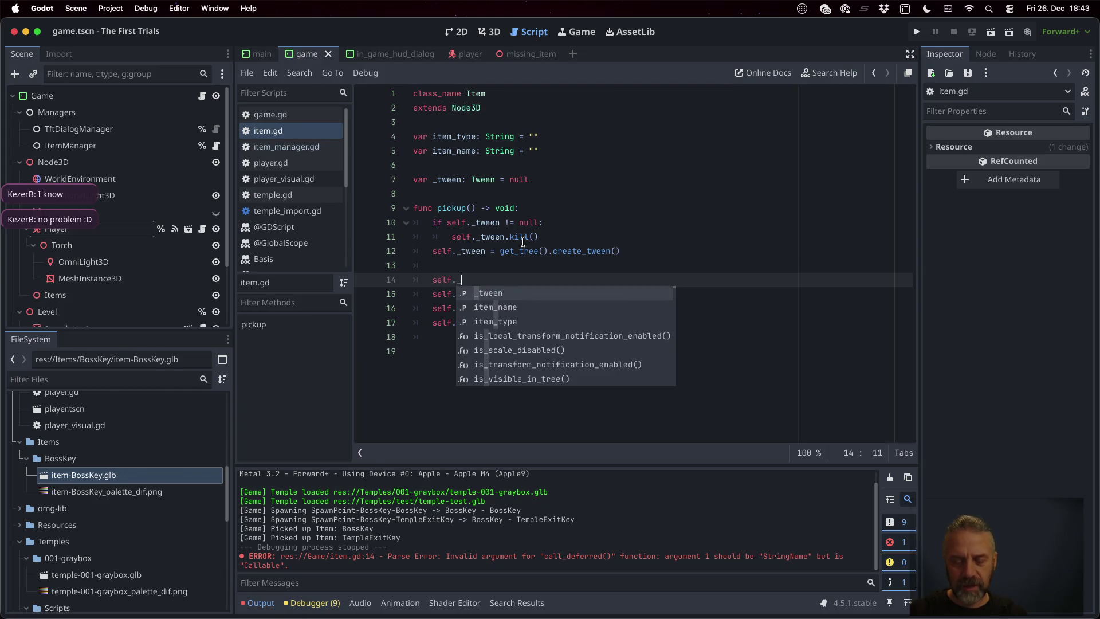
pyautogui.press('Return')
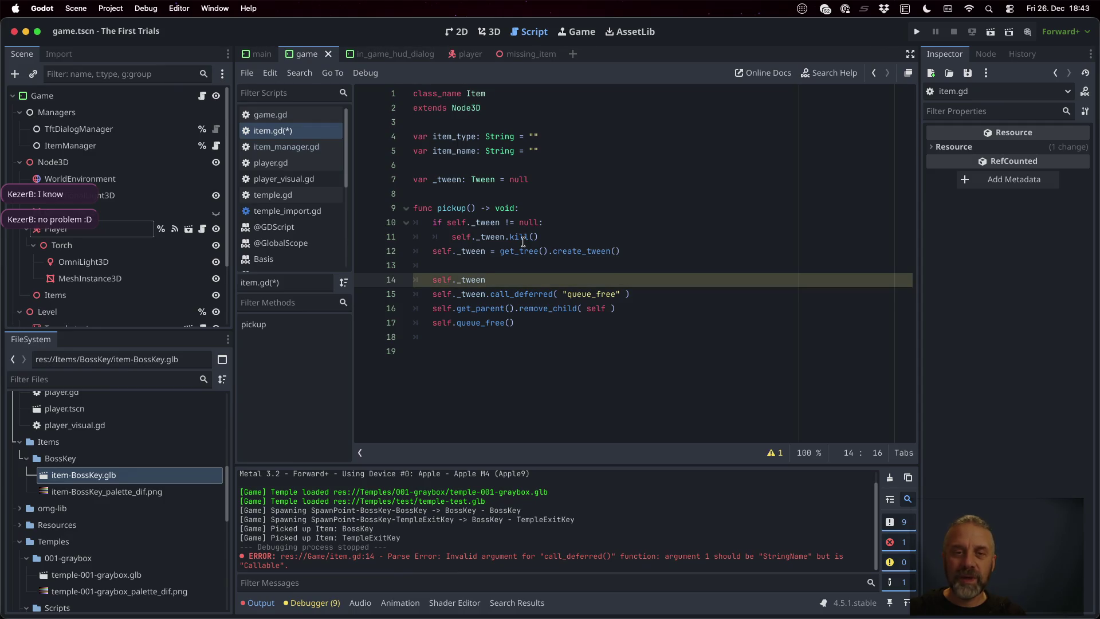
pyautogui.press('Home')
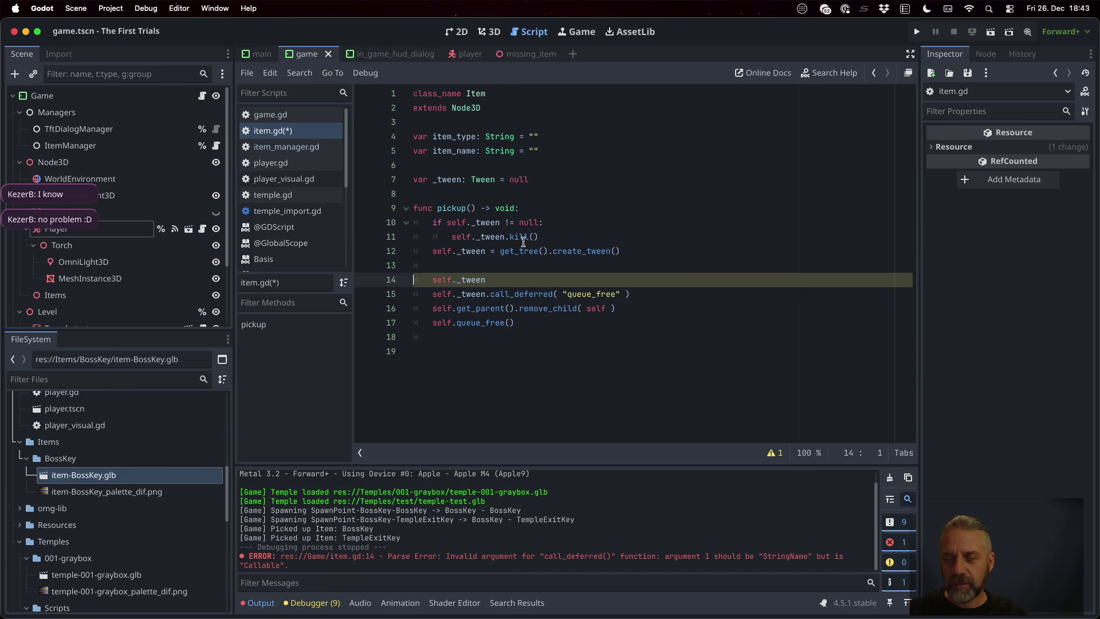
pyautogui.press('End')
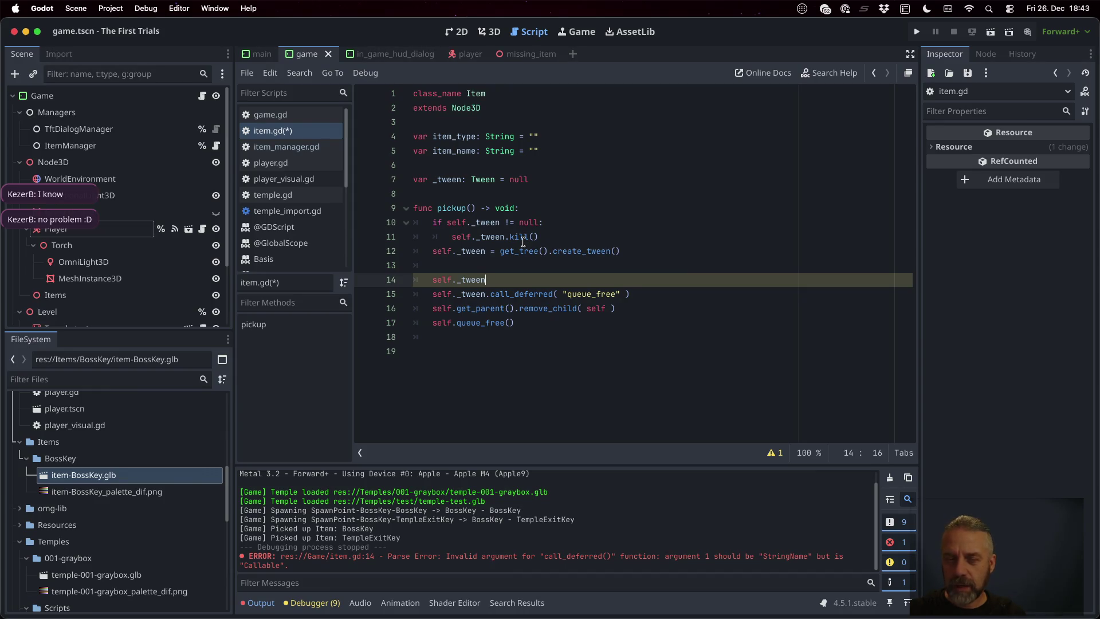
pyautogui.write('all( s')
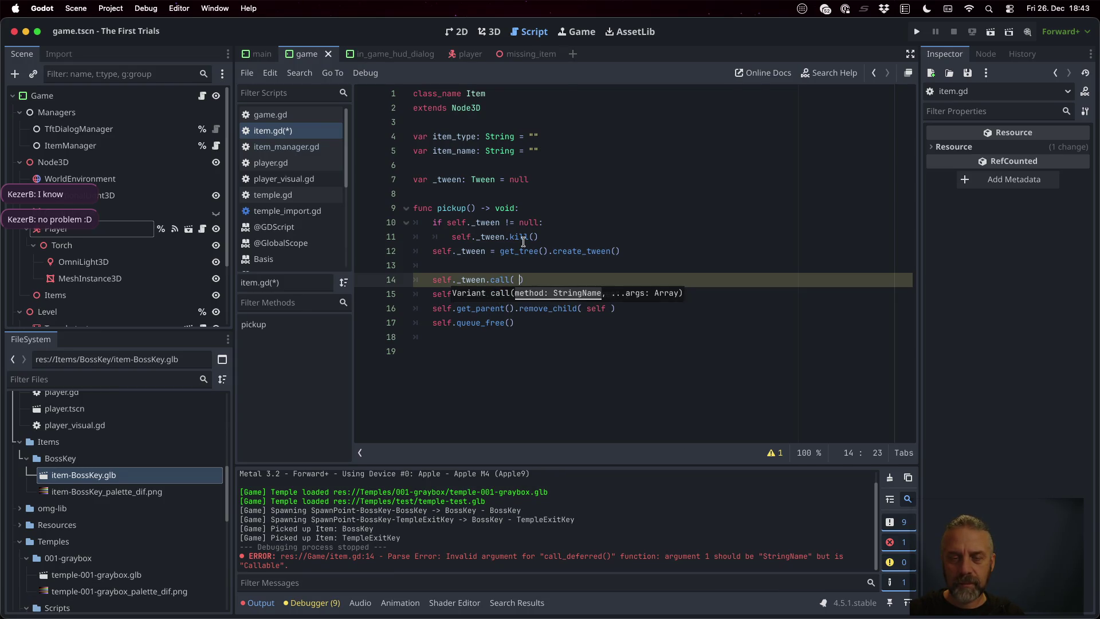
pyautogui.write('elf.get')
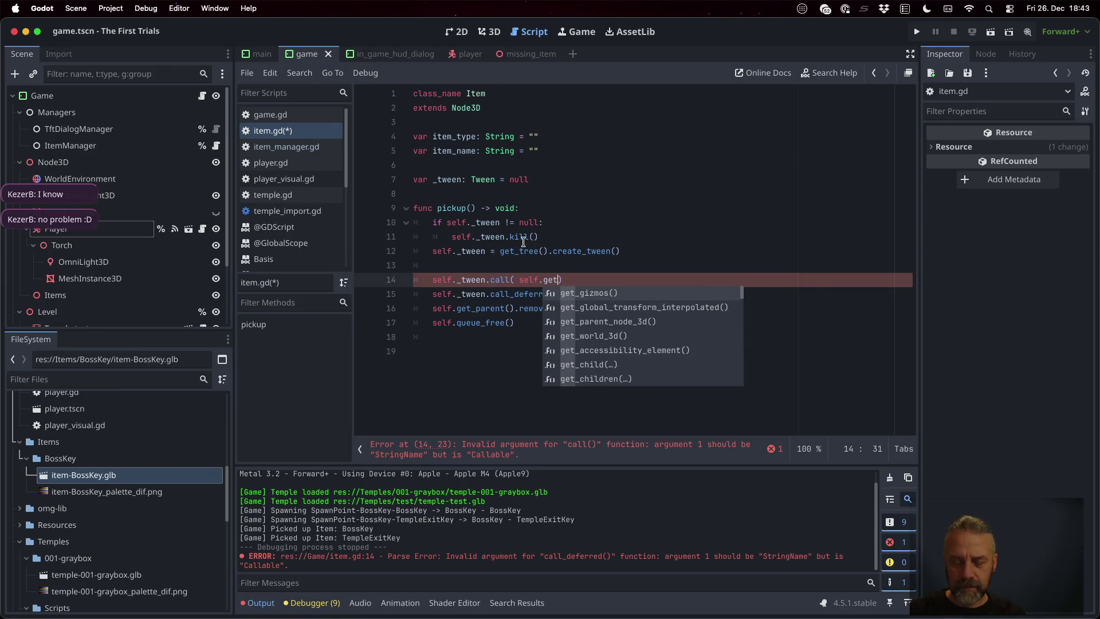
pyautogui.write('_pa')
pyautogui.press('Down')
pyautogui.press('Return')
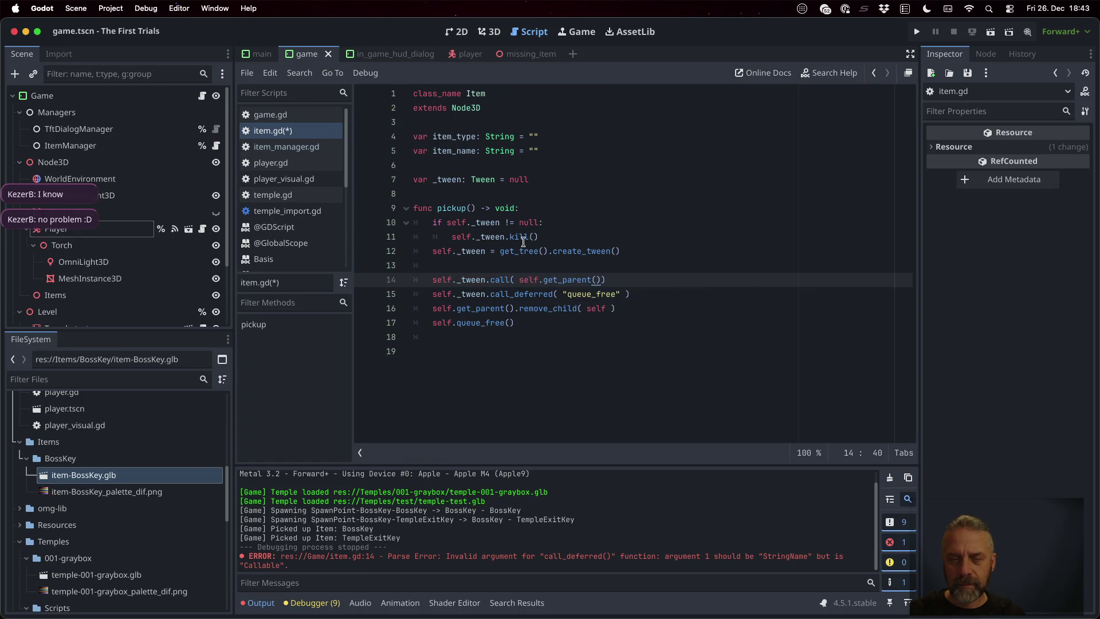
pyautogui.write('.rem')
pyautogui.press('Return')
pyautogui.write('self) )')
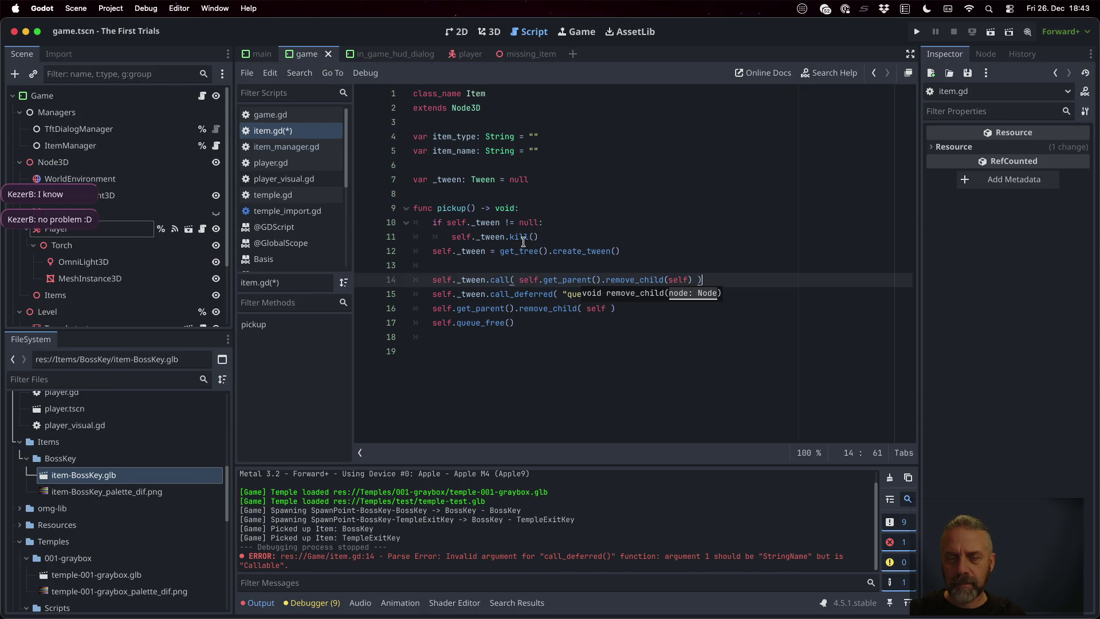
# - Bring up the documentation for the call method from line 14
pyautogui.press('Down')
pyautogui.press('Down')
pyautogui.press('Home')
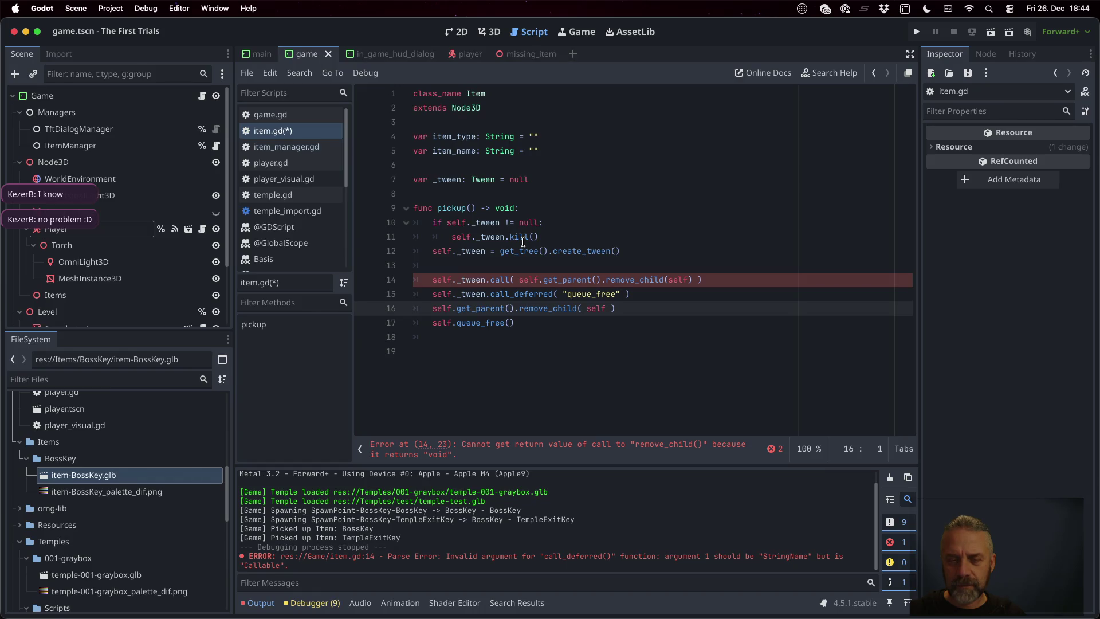
pyautogui.keyDown('super'); pyautogui.click(502, 281); pyautogui.keyUp('super')
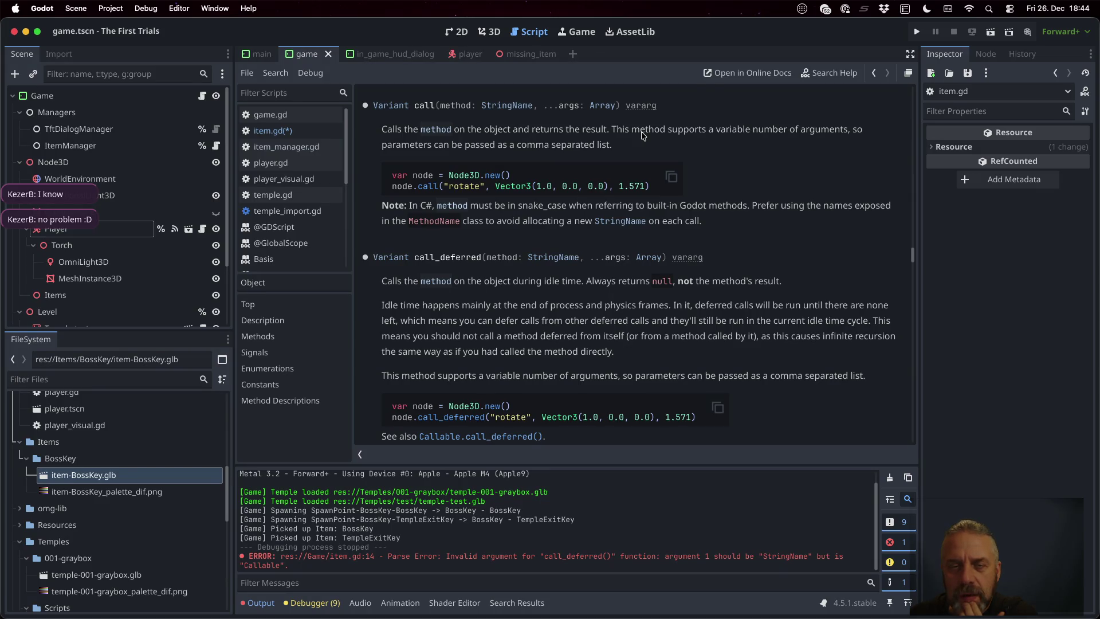
# - Read the Object docs for call, call_deferred and callv, then return to the end of item.gd
pyautogui.scroll(5, 643, 135)
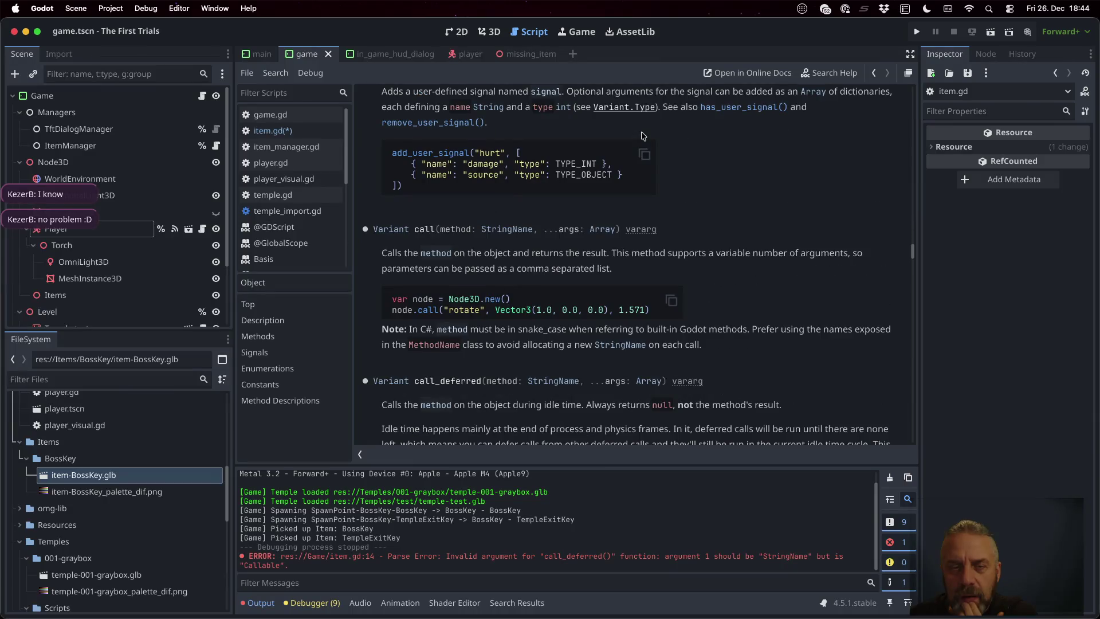
pyautogui.scroll(-15, 643, 135)
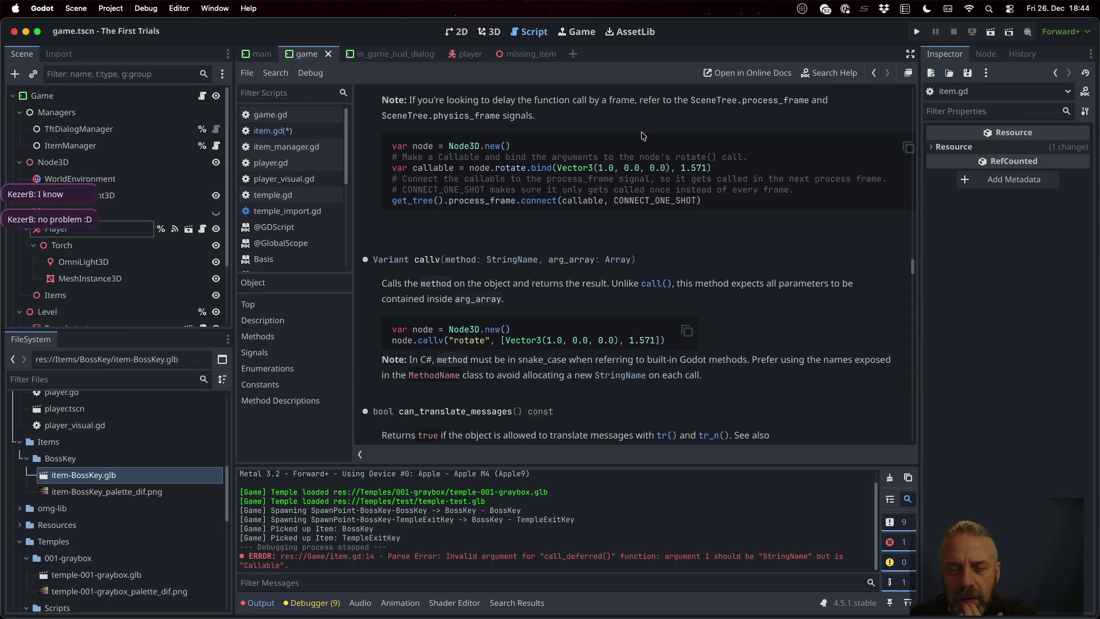
pyautogui.scroll(6, 643, 135)
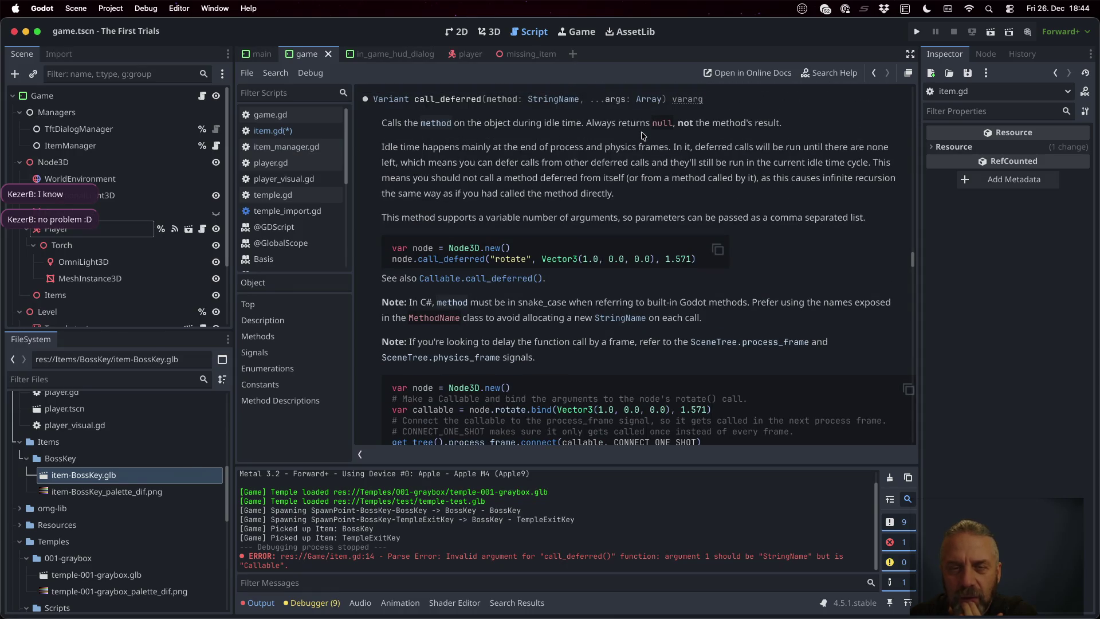
pyautogui.scroll(5, 571, 152)
pyautogui.scroll(4, 572, 152)
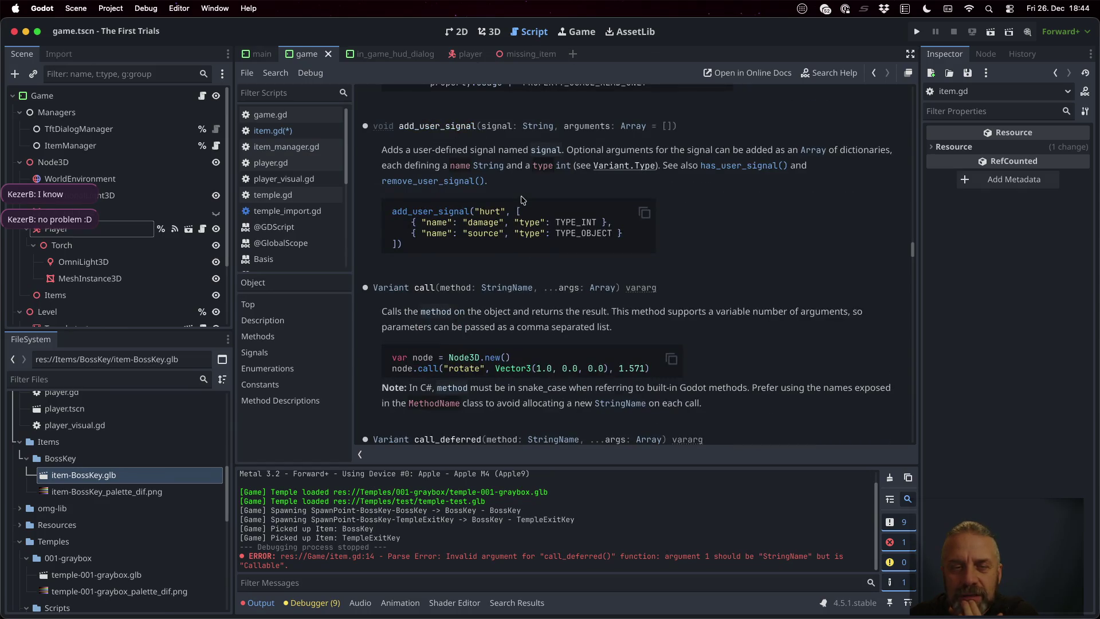
pyautogui.scroll(1, 584, 235)
pyautogui.scroll(-5, 584, 235)
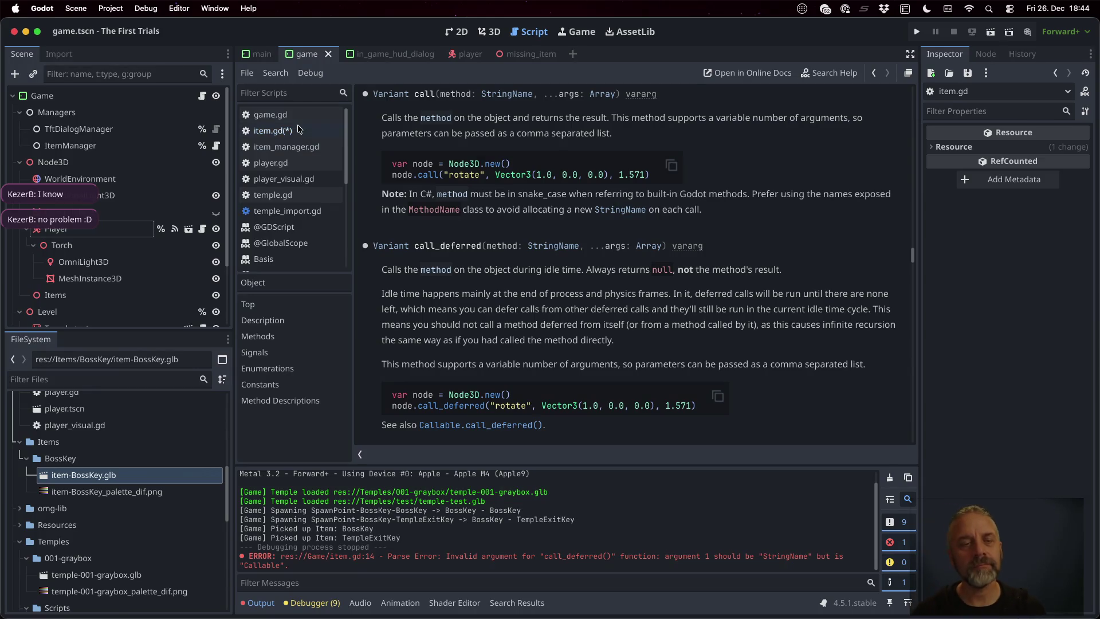
pyautogui.click(273, 131)
pyautogui.click(496, 332)
# - Declare a new func kill() -> void: at the end of item.gd
pyautogui.press('Return')
pyautogui.press('BackSpace')
pyautogui.write('func')
pyautogui.press('BackSpace')
pyautogui.write('estr')
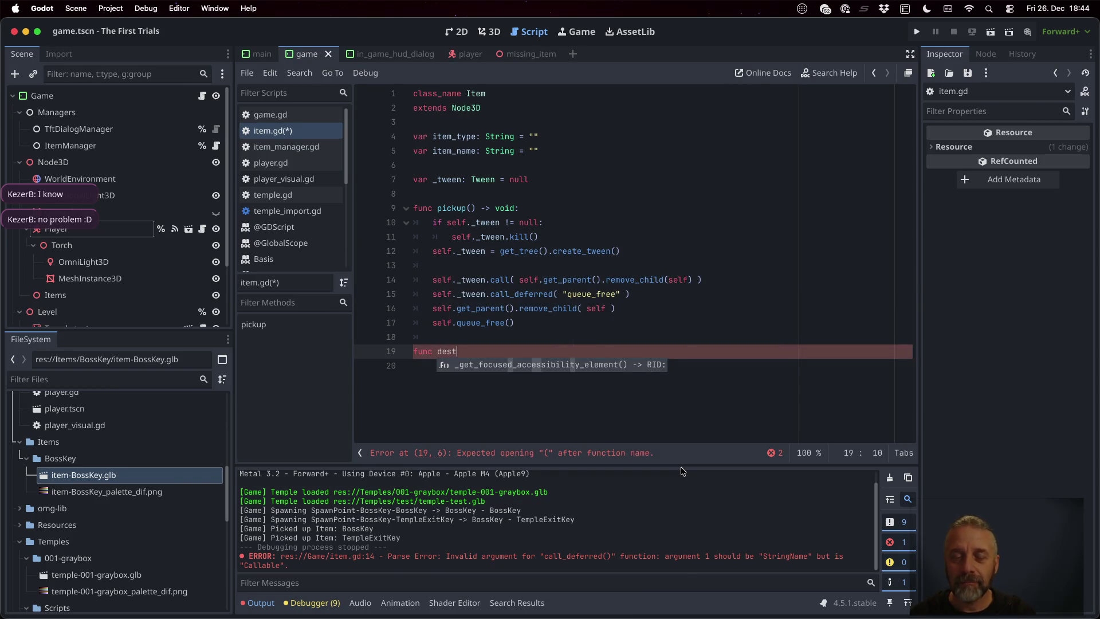
pyautogui.press('BackSpace')
pyautogui.press('BackSpace')
pyautogui.press('BackSpace')
pyautogui.write('kill()')
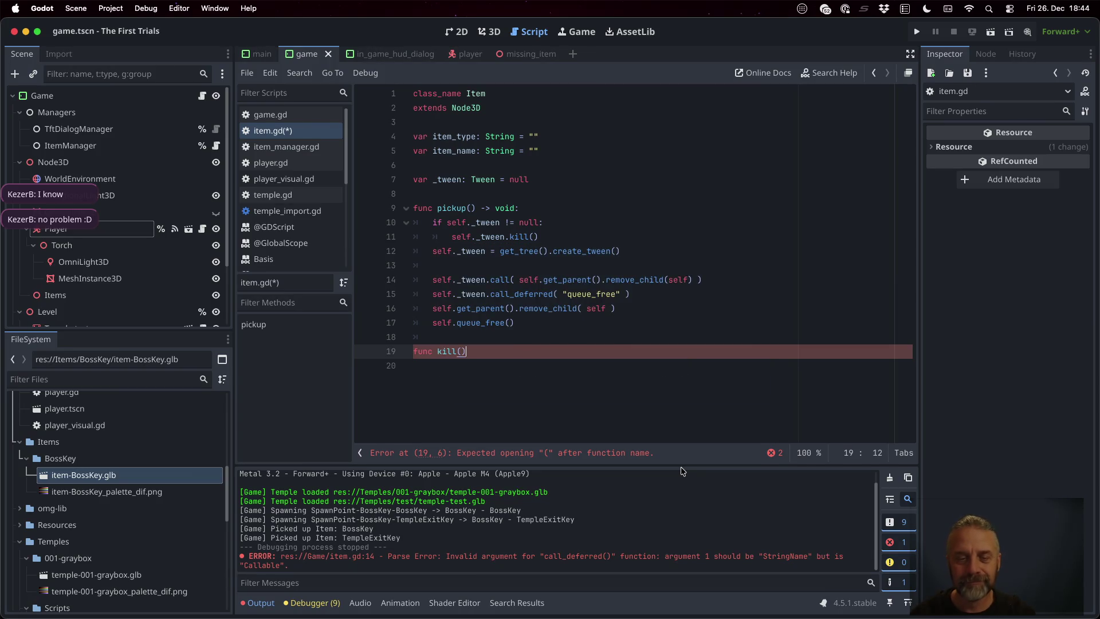
pyautogui.write(' -> void')
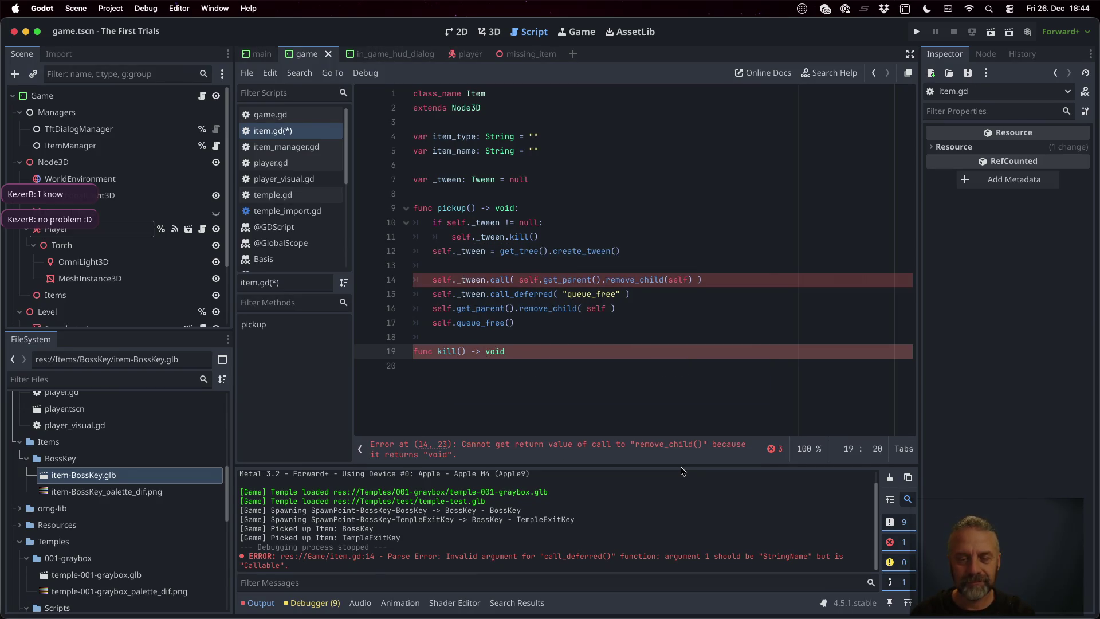
pyautogui.press('Return')
# - Move the remove_child and queue_free lines into the body of kill()
pyautogui.press('Up')
pyautogui.press('Up')
pyautogui.press('Up')
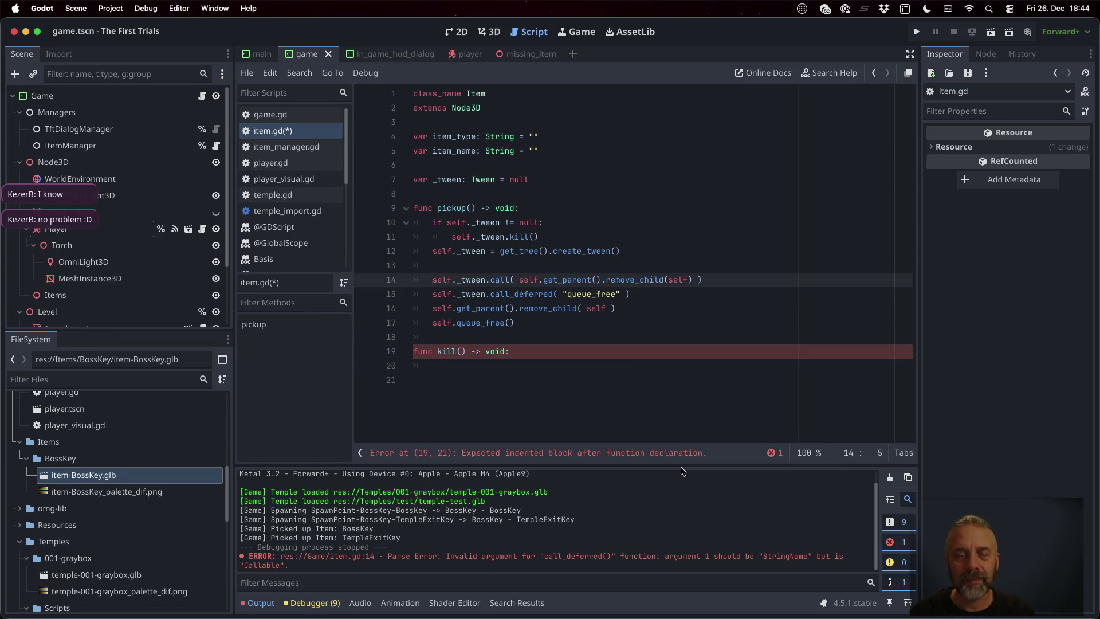
pyautogui.press('Down')
pyautogui.press('Down')
pyautogui.press('Home')
pyautogui.hotkey('shift', 'Down')
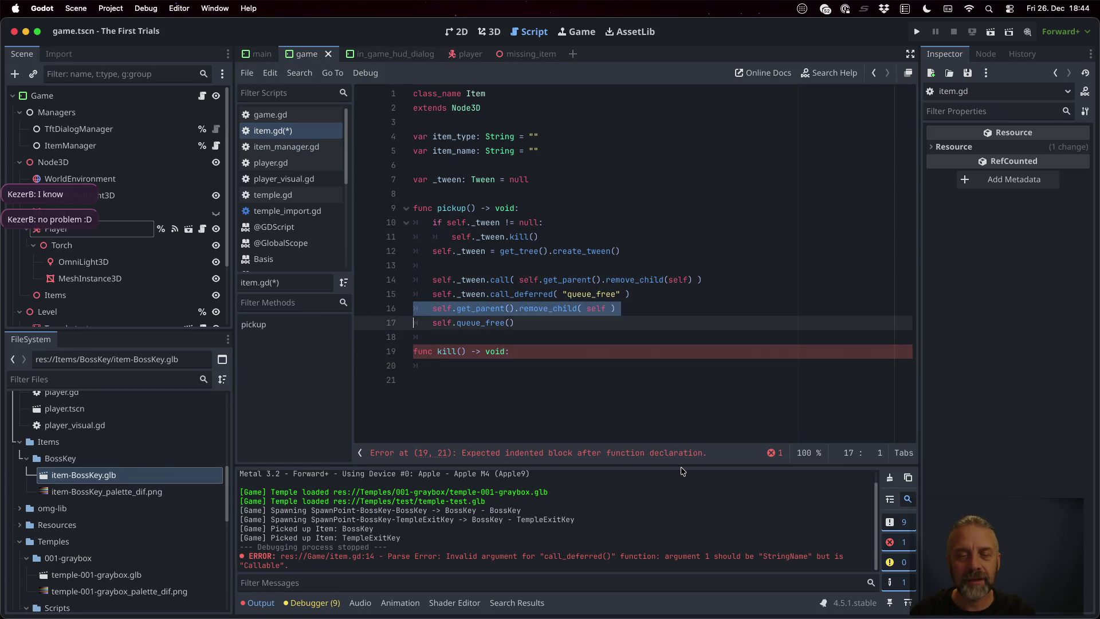
pyautogui.hotkey('shift', 'Down')
pyautogui.press('super+x')
pyautogui.press('Down')
pyautogui.press('Down')
pyautogui.press('super+v')
pyautogui.press('Up')
pyautogui.press('Up')
pyautogui.press('Up')
pyautogui.press('Up')
pyautogui.press('Up')
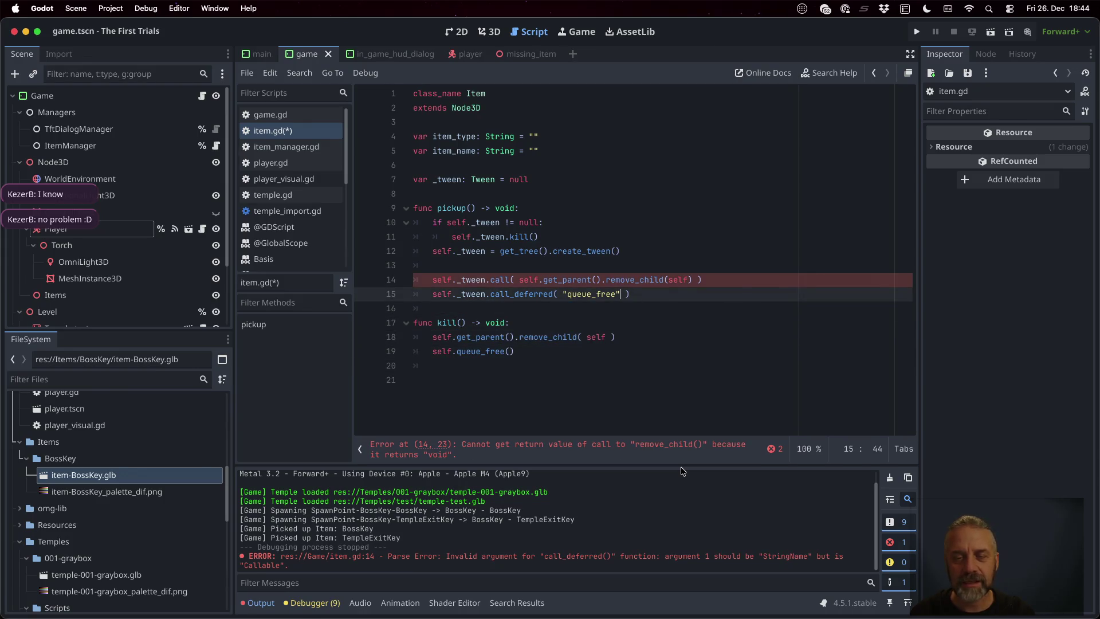
# - Make pickup's tween run self._tween.call("kill"), drop the remove_child tween line, save, and run the game
pyautogui.hotkey('shift', 'Left')
pyautogui.hotkey('shift', 'Left')
pyautogui.hotkey('shift', 'Left')
pyautogui.write('kill')
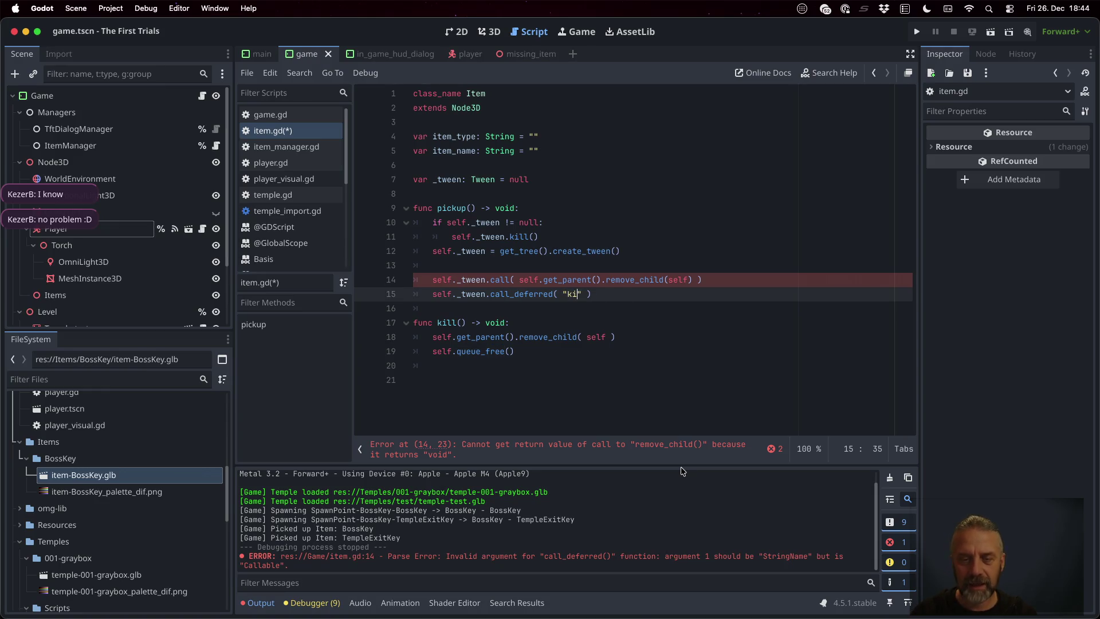
pyautogui.press('Up')
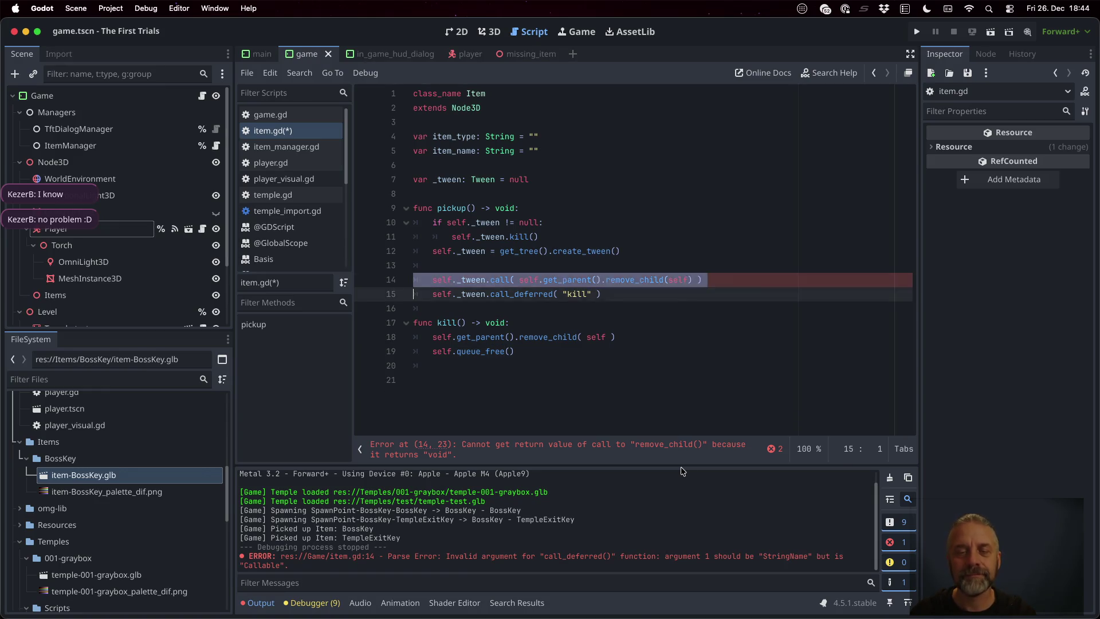
pyautogui.press('super+x')
pyautogui.press('Right')
pyautogui.press('Right')
pyautogui.hotkey('shift', 'Left')
pyautogui.hotkey('shift', 'Left')
pyautogui.hotkey('shift', 'Left')
pyautogui.press('BackSpace')
pyautogui.press('super+s')
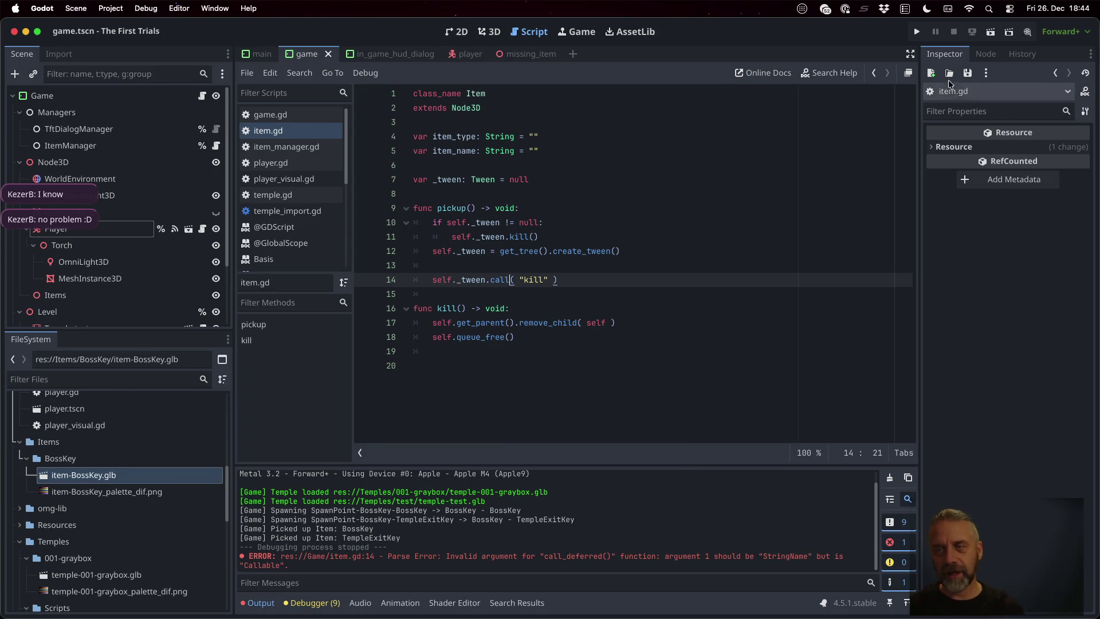
pyautogui.click(916, 32)
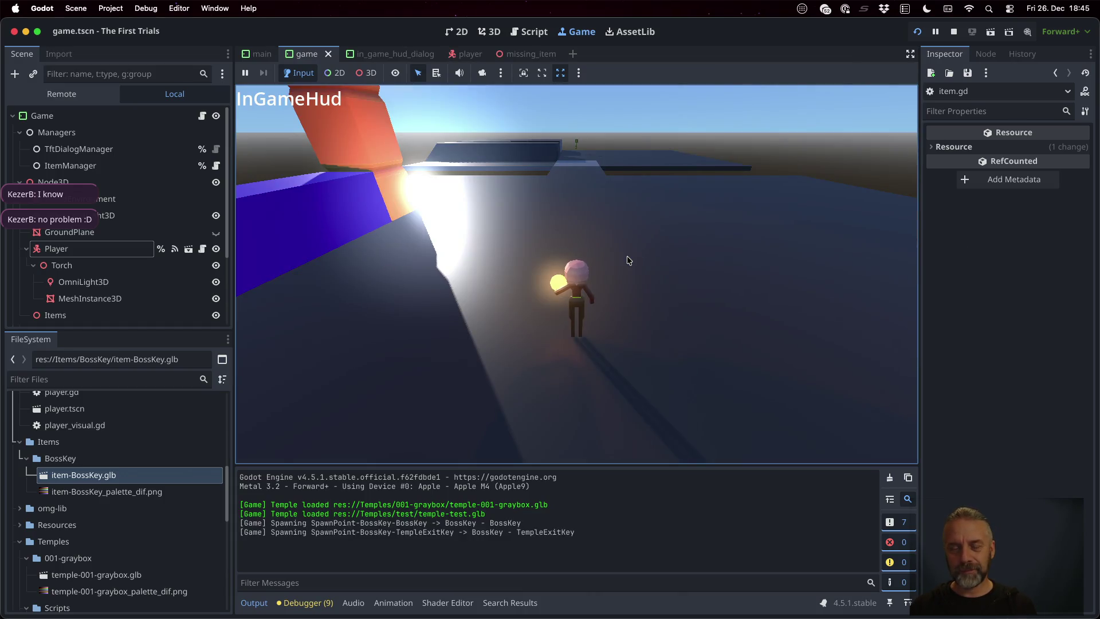
# - Walk the player with A, W and S onto the golden BossKey to pick it up
pyautogui.press('a')
pyautogui.press('w')
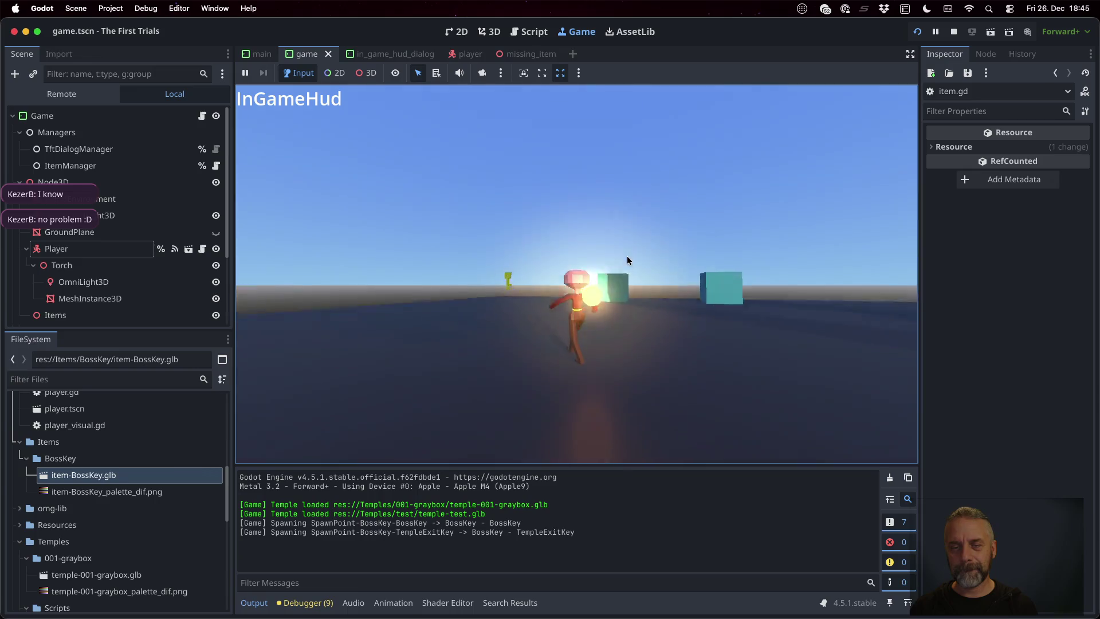
pyautogui.press('w')
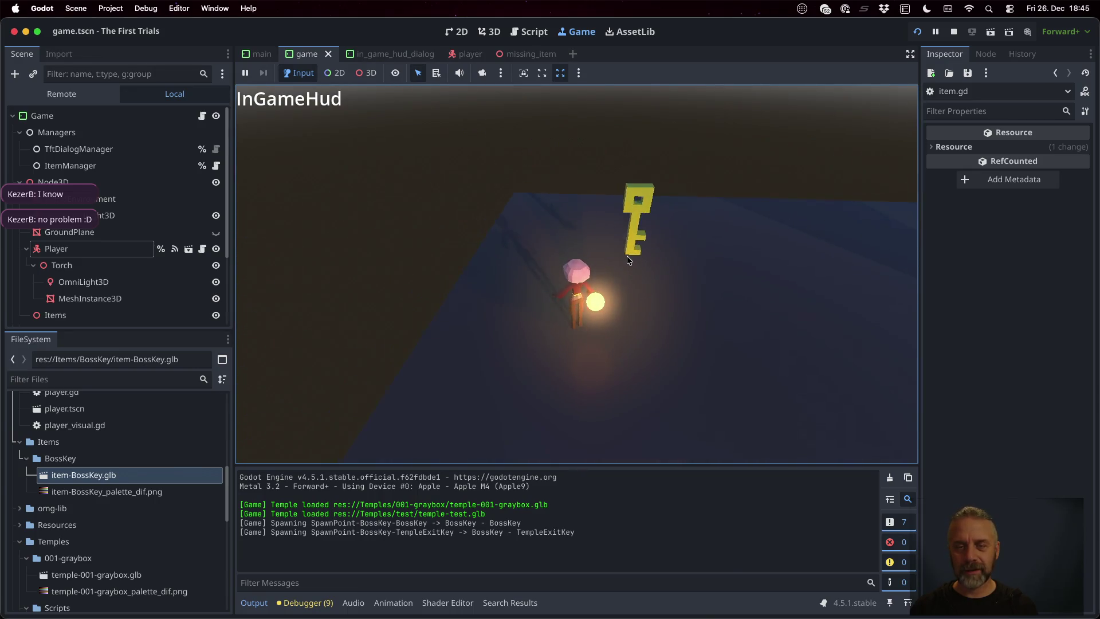
pyautogui.press('s')
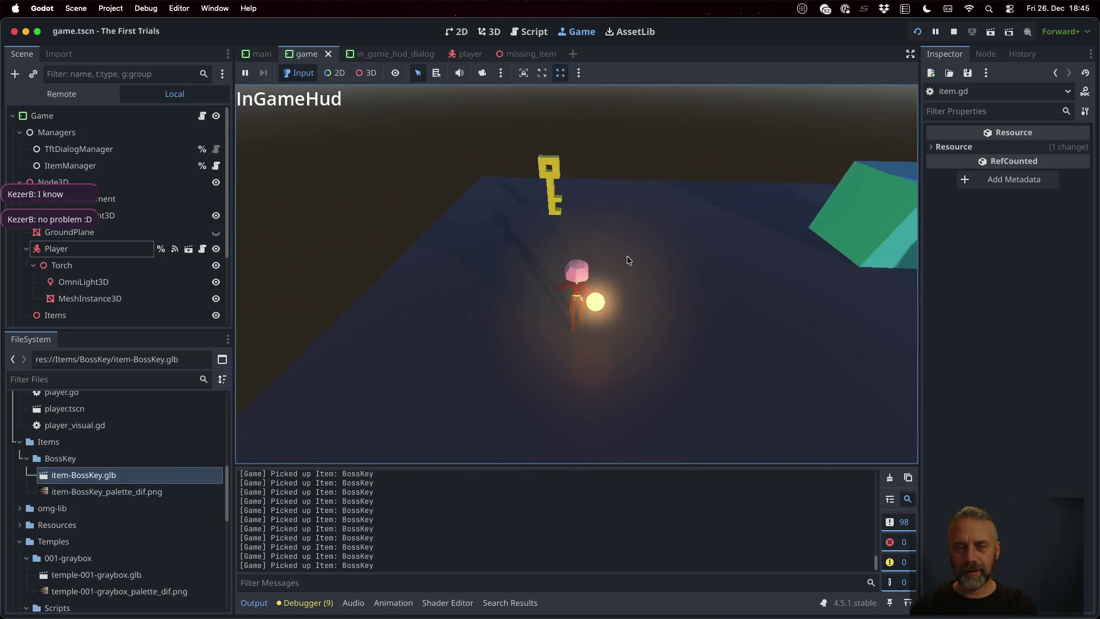
# - Stop the game, set a breakpoint on line 10 of item.gd's pickup(), and relaunch
pyautogui.press('super+period')
pyautogui.click(552, 253)
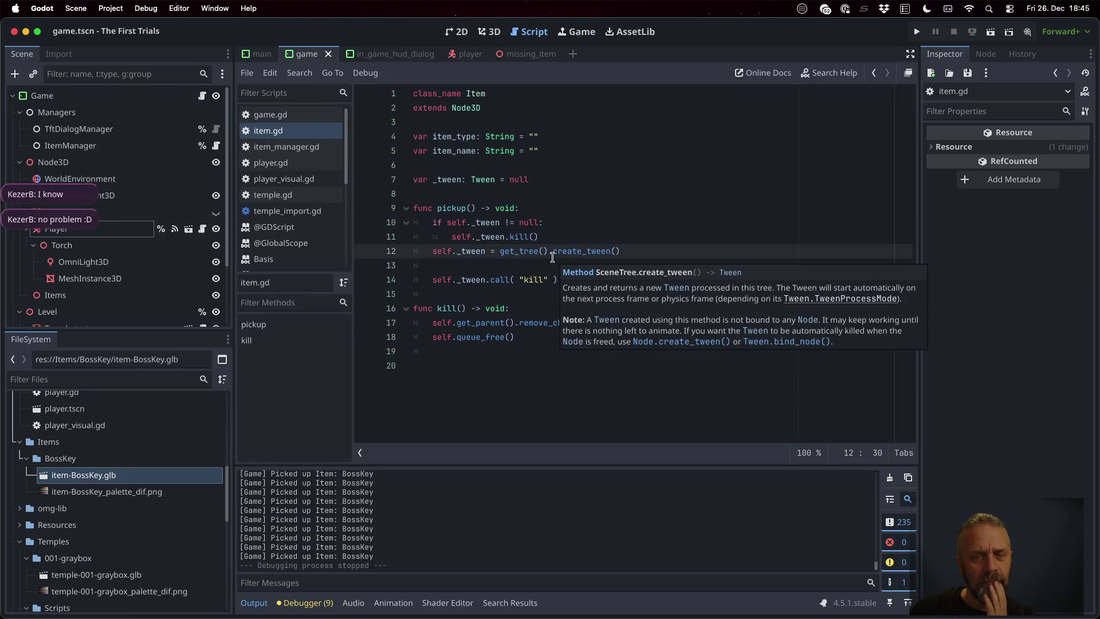
pyautogui.click(365, 223)
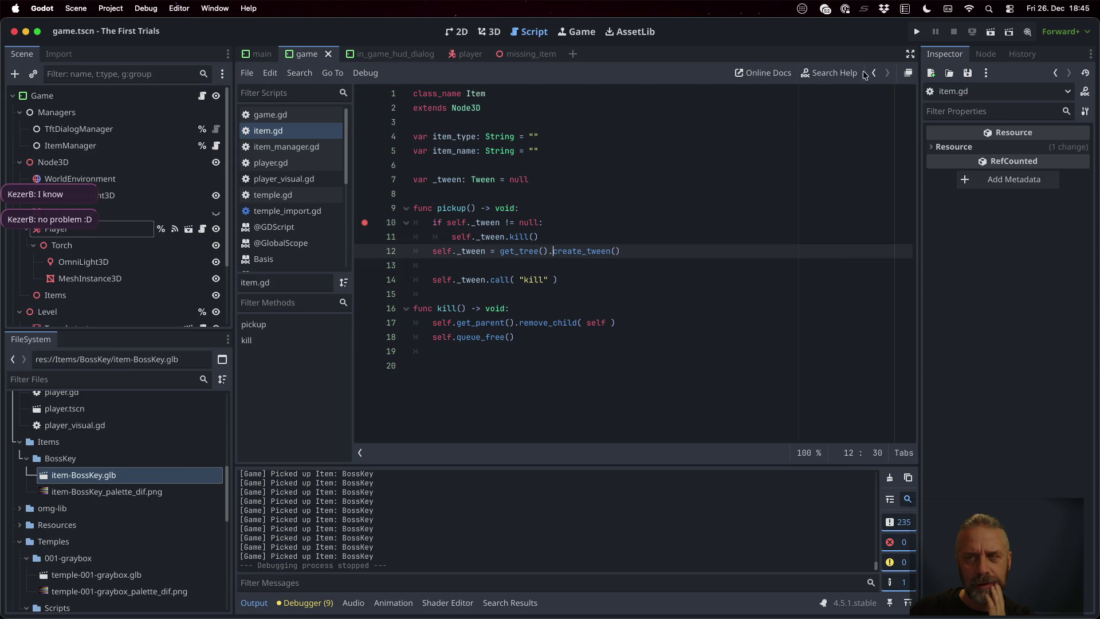
pyautogui.click(917, 31)
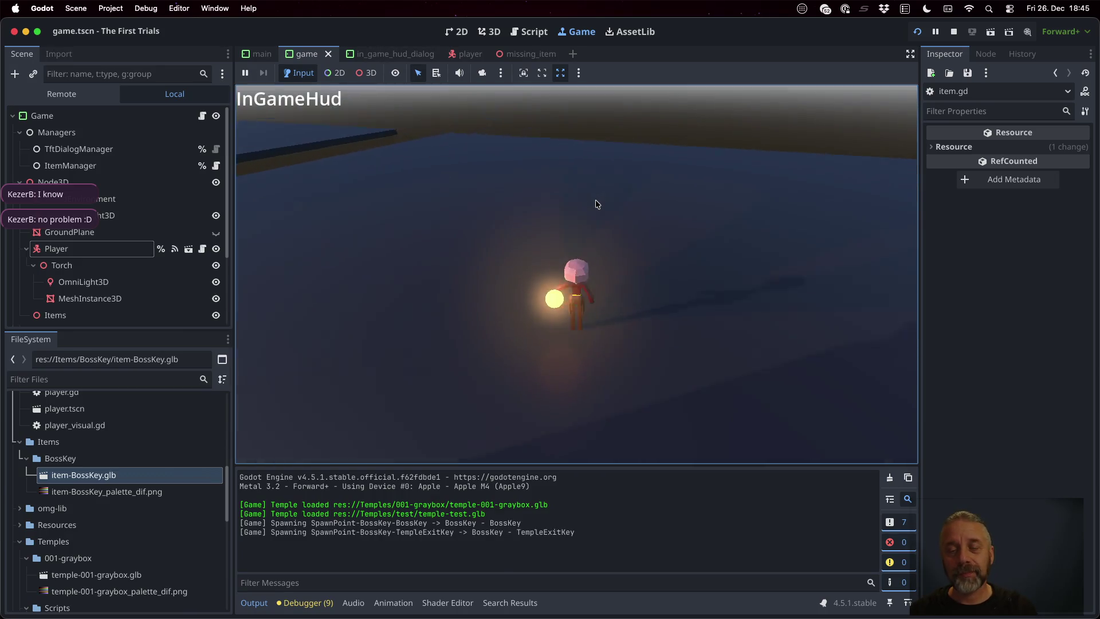
# - Pick up the key to hit the breakpoint, clearing the debugger warnings and output log
pyautogui.press('w')
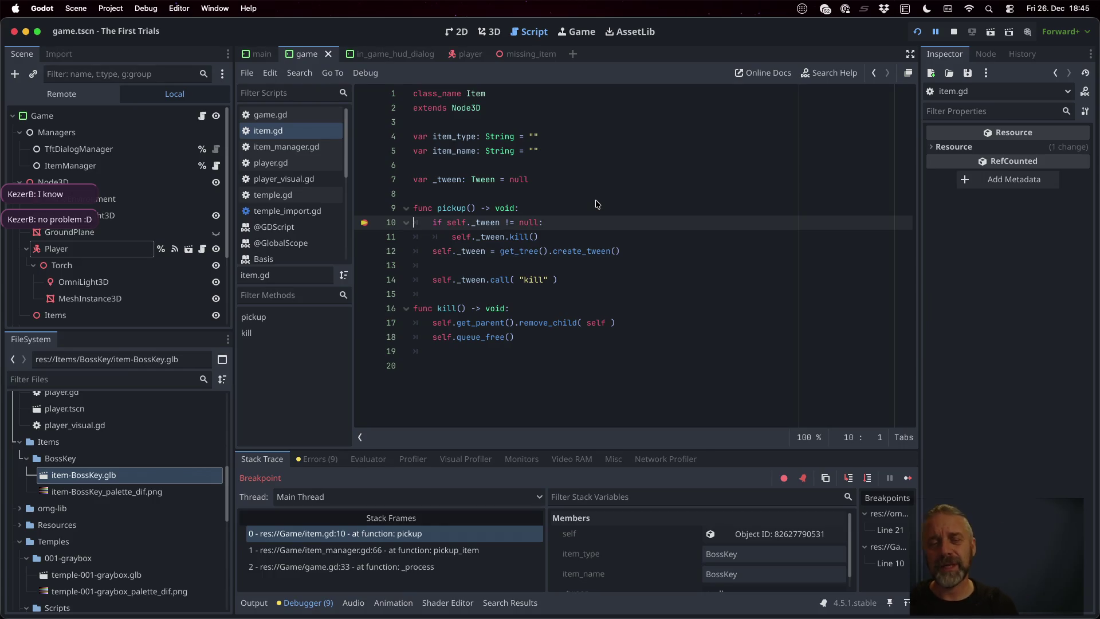
pyautogui.click(335, 460)
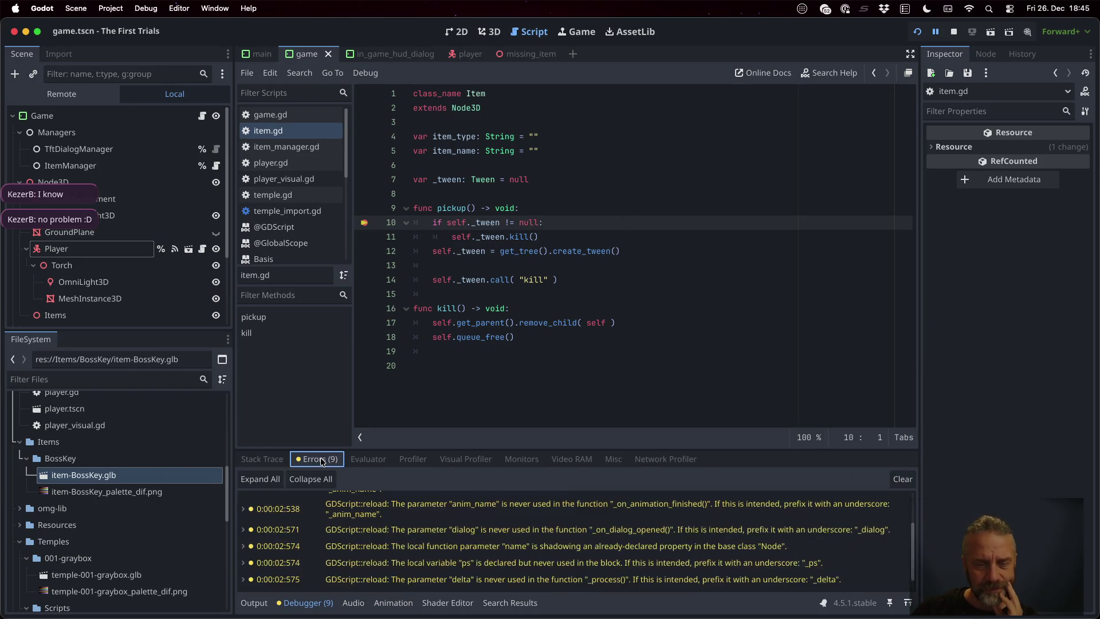
pyautogui.click(895, 481)
pyautogui.click(265, 459)
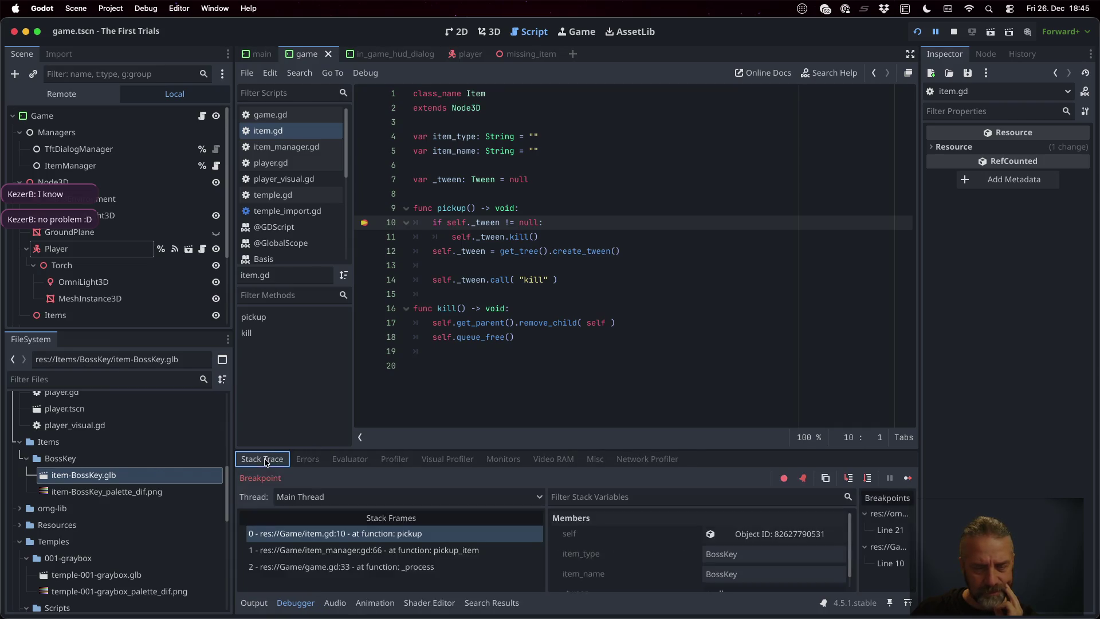
pyautogui.click(268, 601)
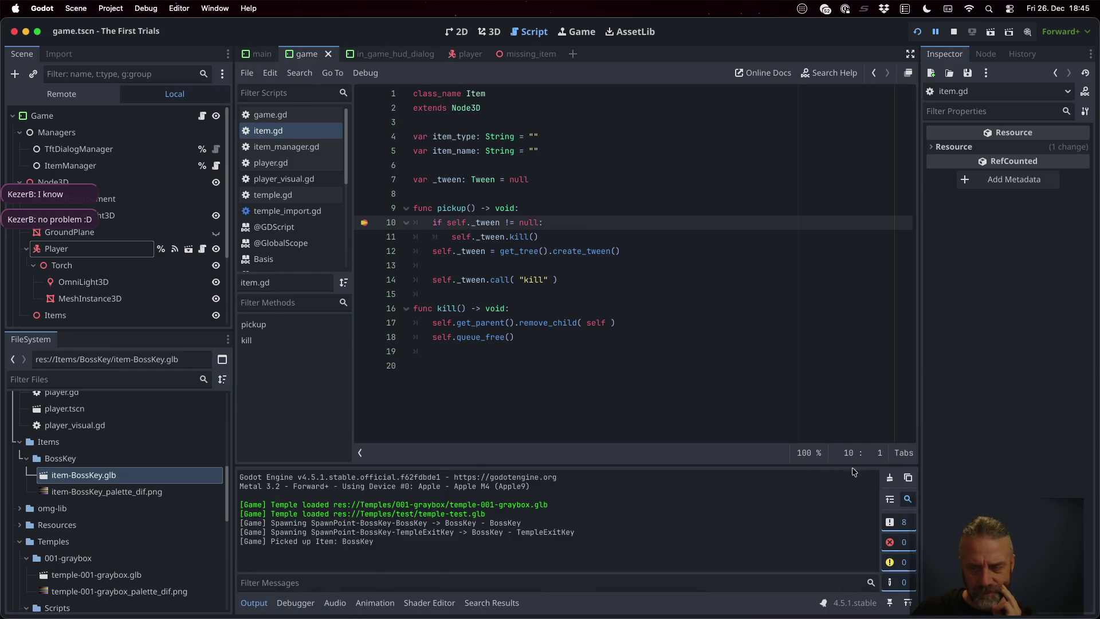
pyautogui.click(890, 477)
pyautogui.click(295, 603)
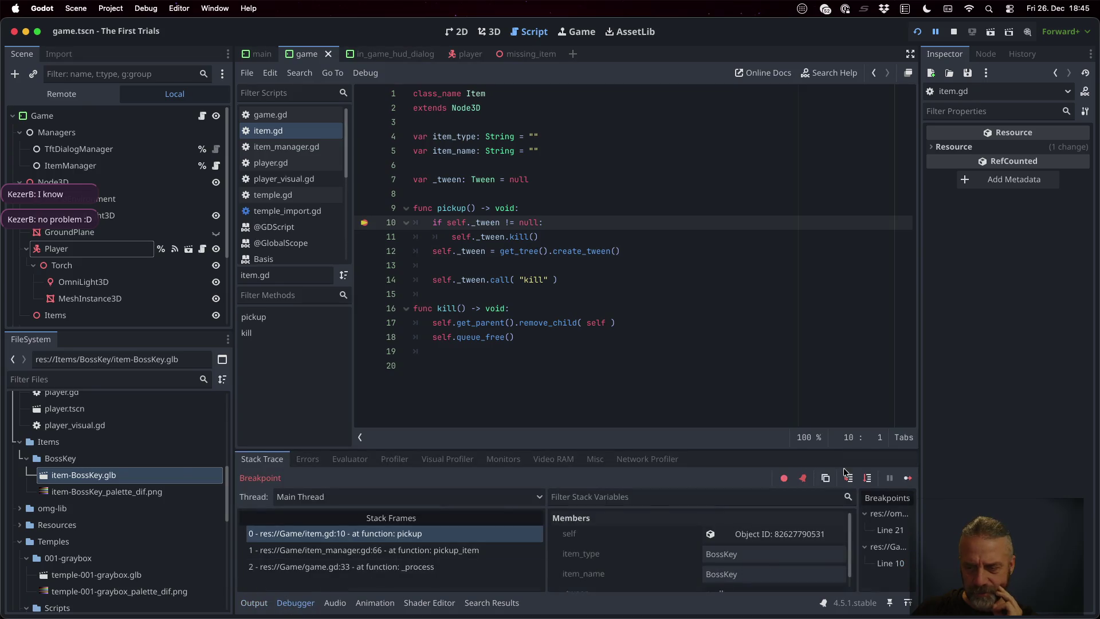
# - Step through pickup into item_manager.gd, then add a breakpoint on line 17 in kill()
pyautogui.click(868, 478)
pyautogui.click(869, 479)
pyautogui.click(869, 479)
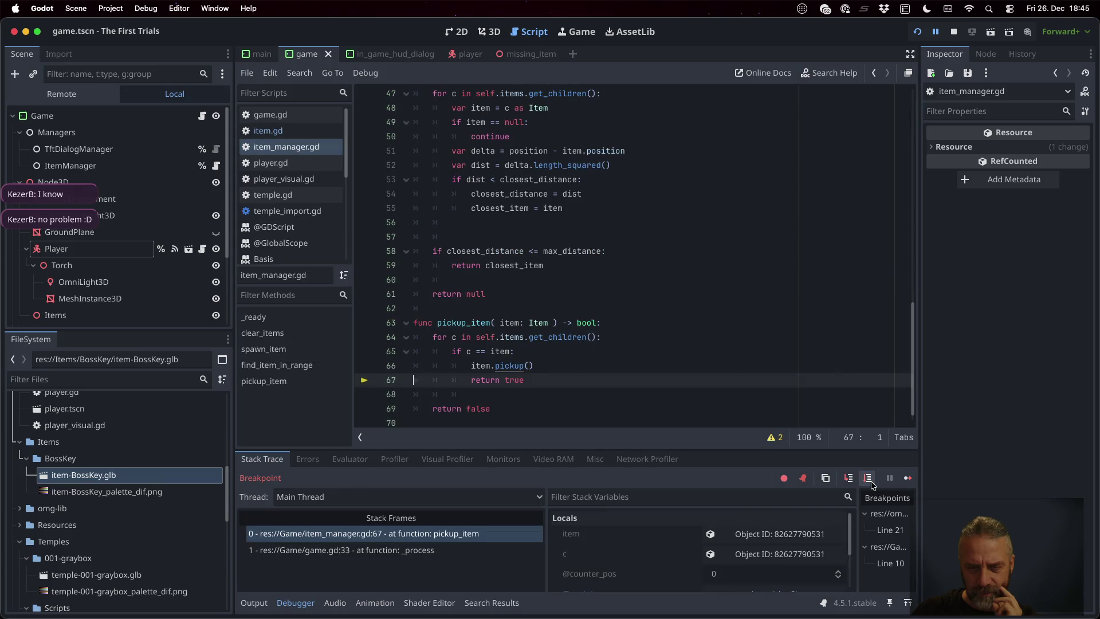
pyautogui.click(293, 135)
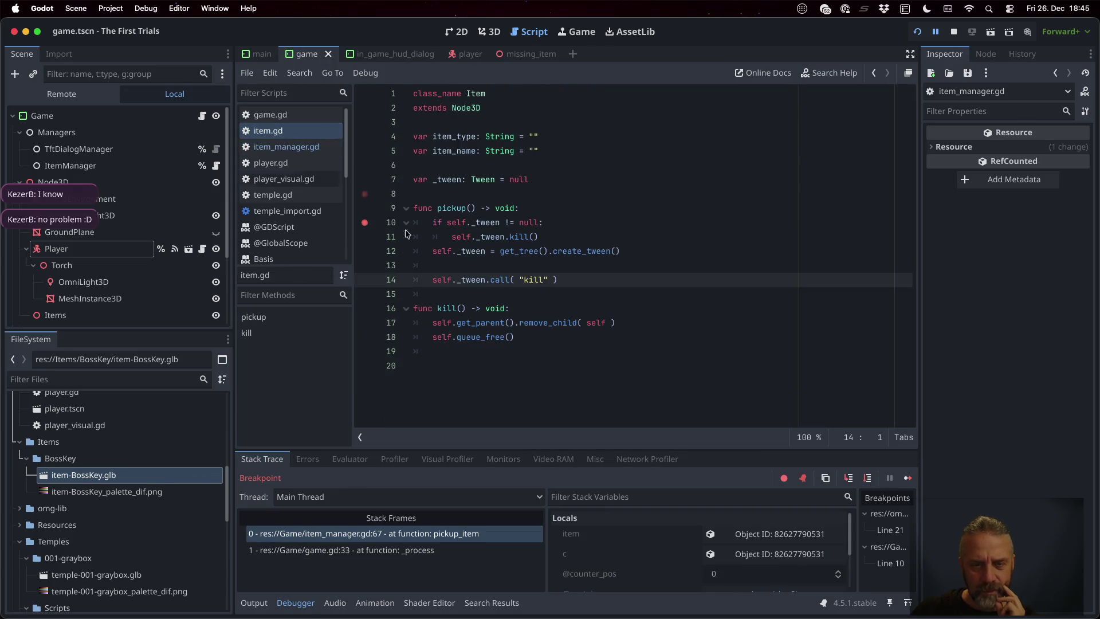
pyautogui.click(365, 324)
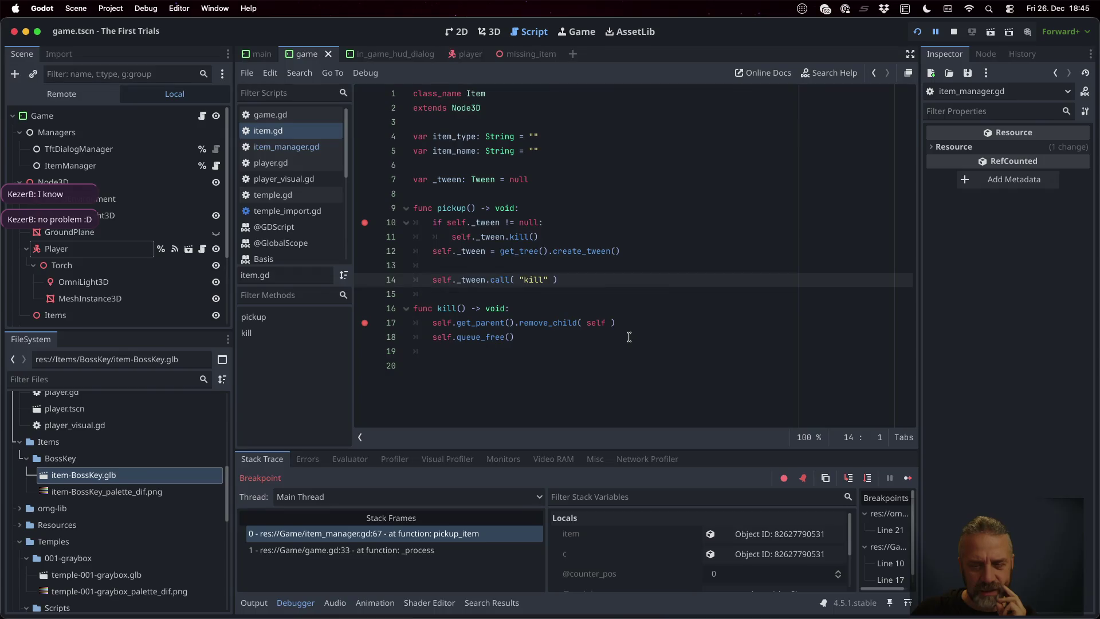
# - Continue past both breakpoints, stop debugging, and return to item_manager.gd's pickup_item
pyautogui.click(909, 478)
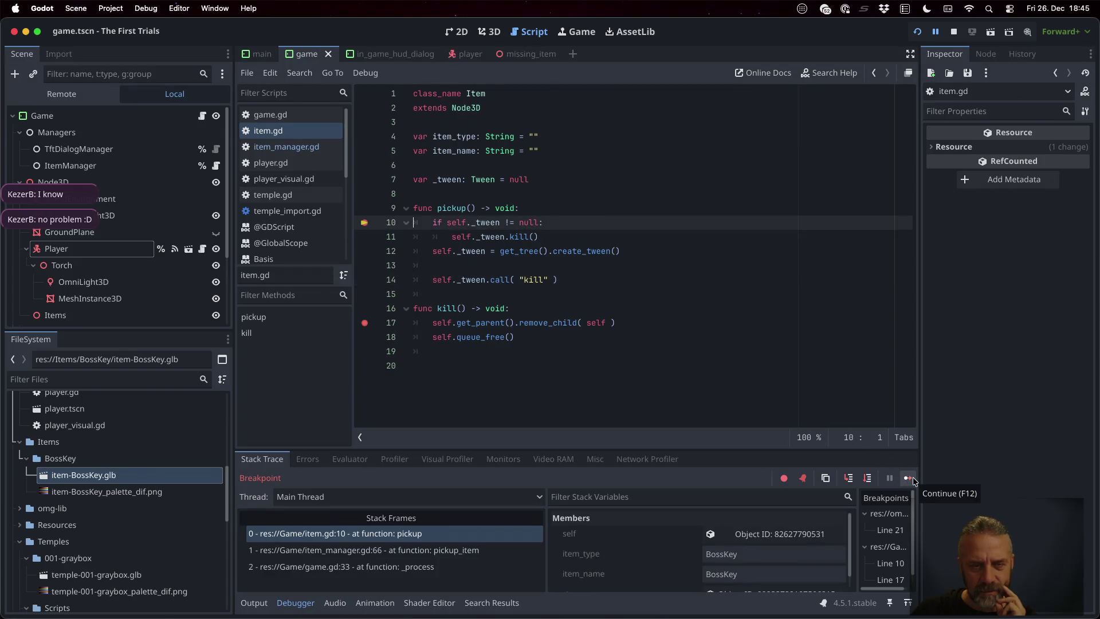
pyautogui.click(913, 479)
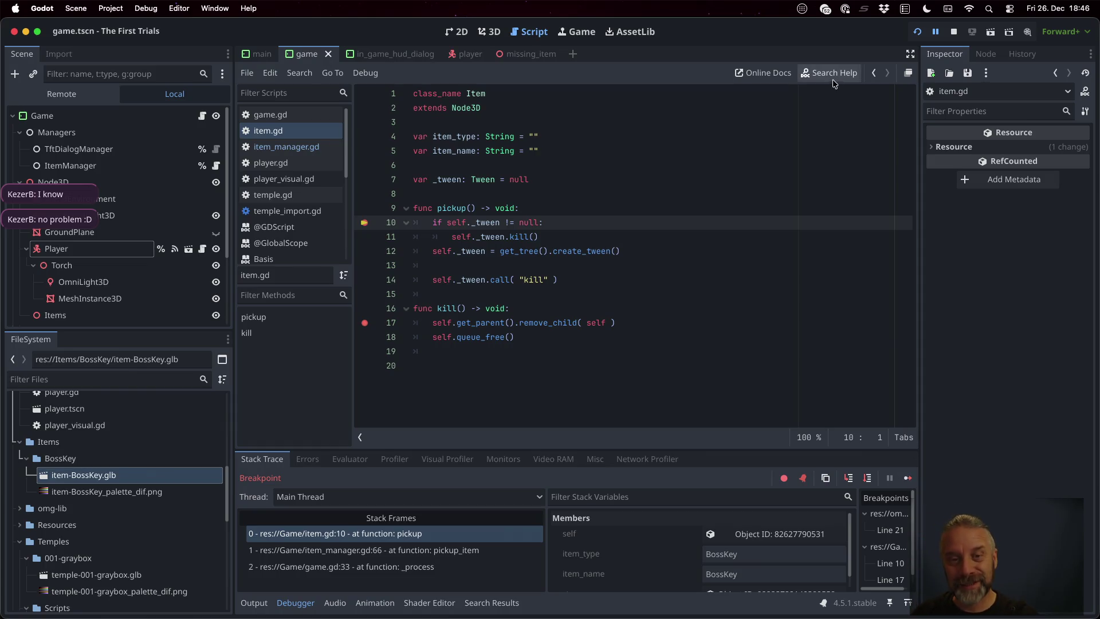
pyautogui.click(954, 31)
pyautogui.click(327, 148)
pyautogui.click(624, 351)
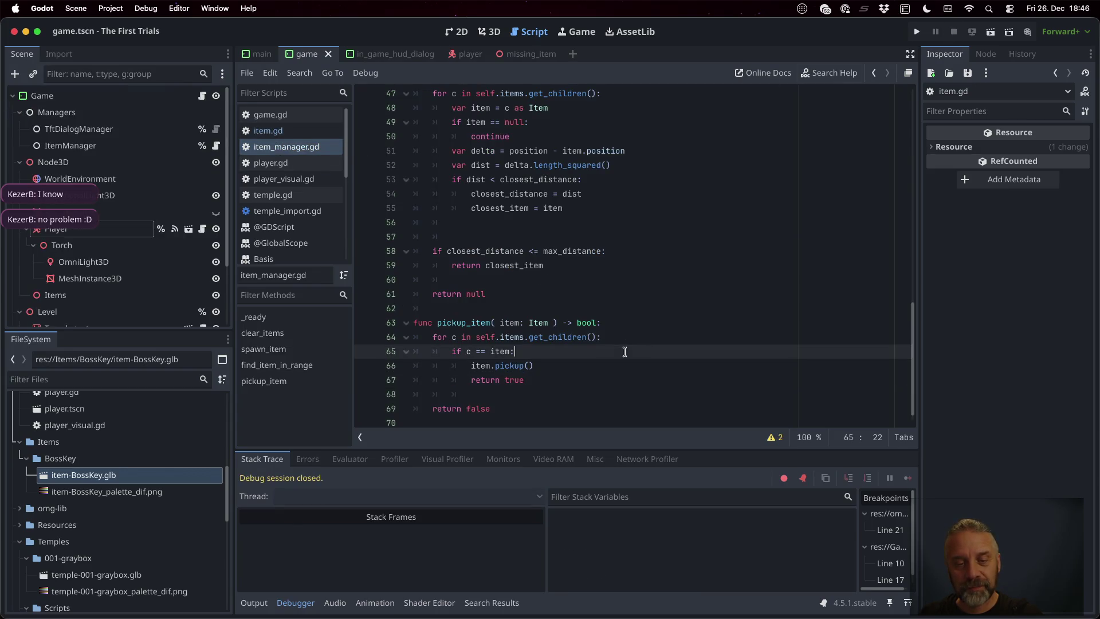
# - Insert c.get_parent().remove_child( c ) after item.pickup() and delete the c.queue_free() line
pyautogui.scroll(1, 641, 380)
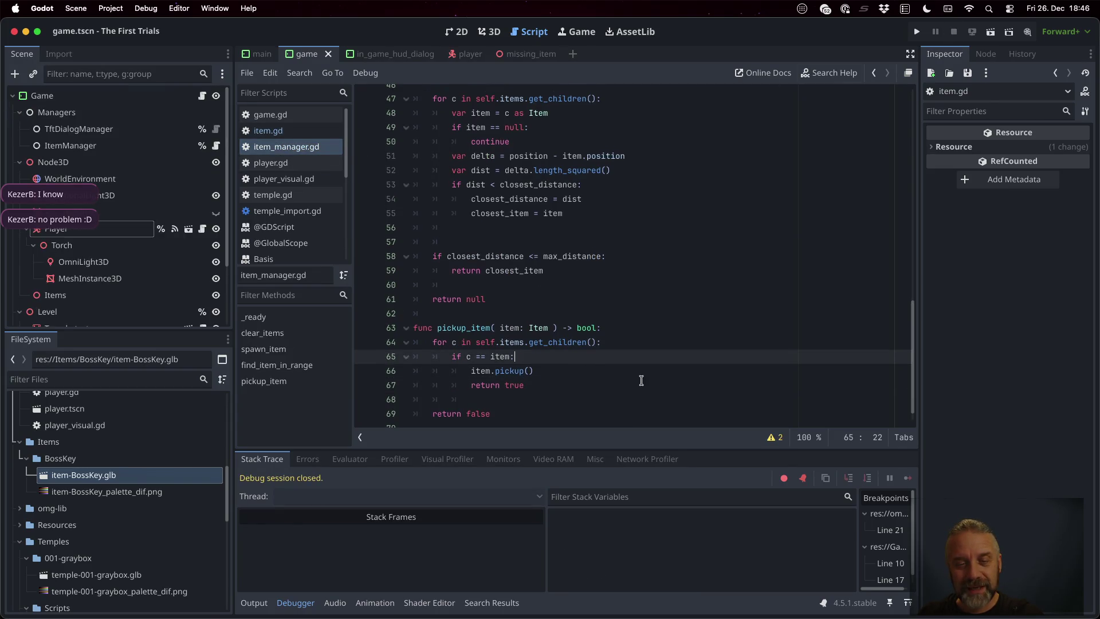
pyautogui.scroll(-1, 641, 381)
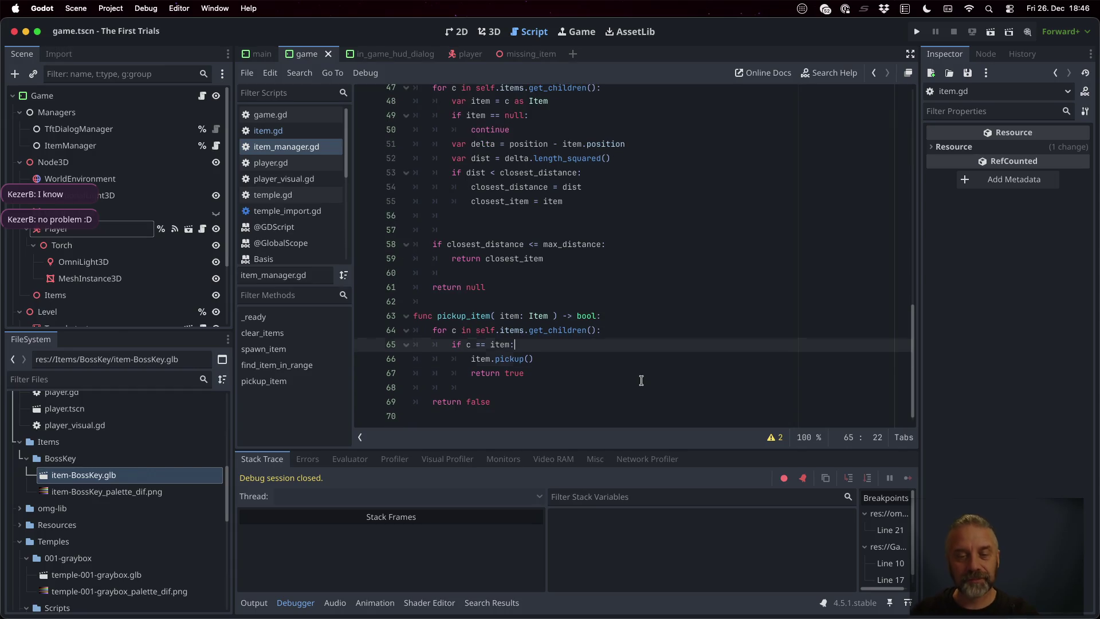
pyautogui.press('Down')
pyautogui.press('Down')
pyautogui.press('End')
pyautogui.press('Return')
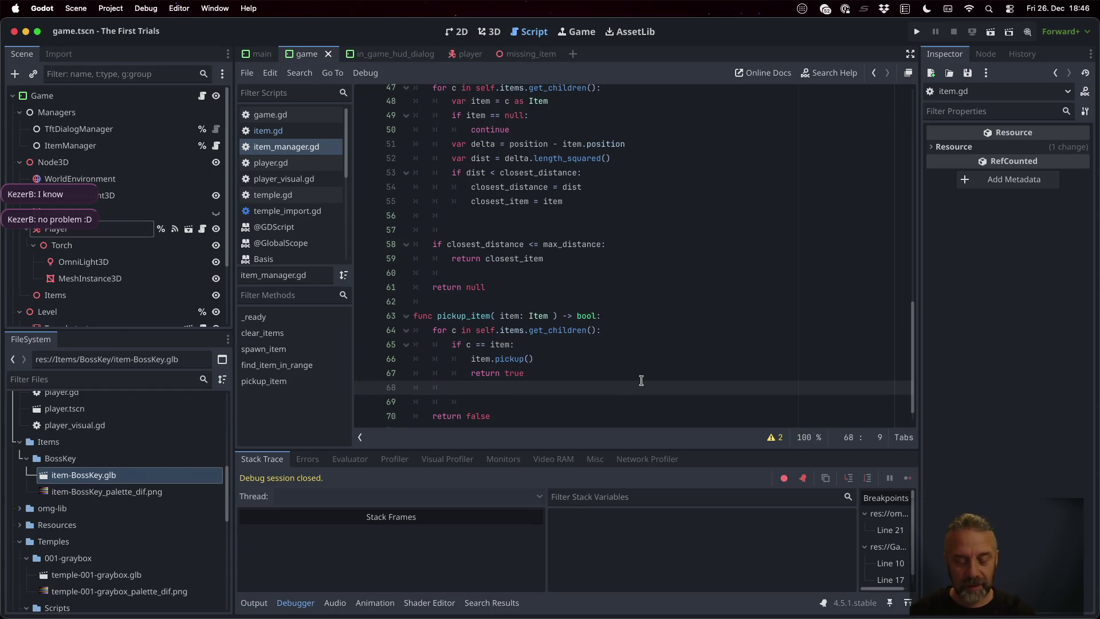
pyautogui.hotkey('ctrl', 'z')
pyautogui.press('Left')
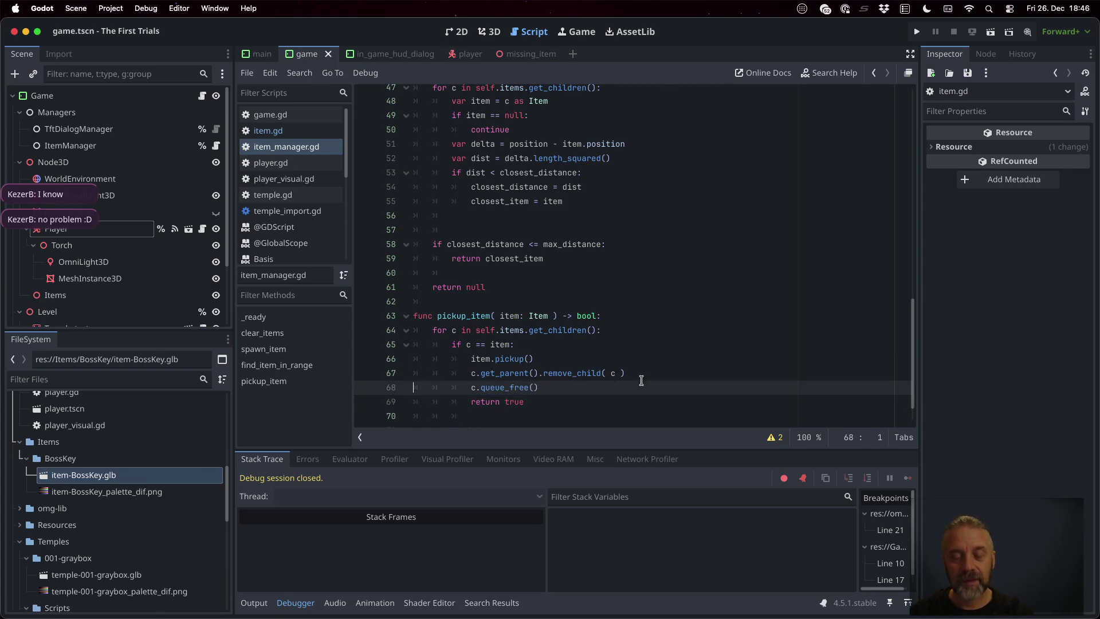
pyautogui.hotkey('shift', 'Down')
pyautogui.press('BackSpace')
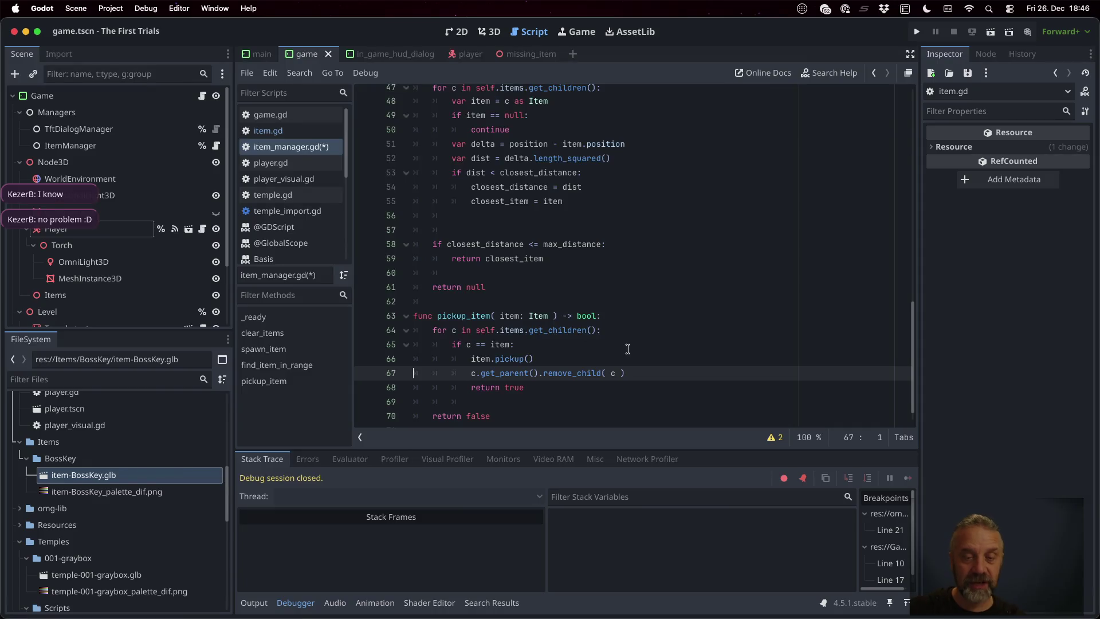
pyautogui.scroll(15, 627, 349)
pyautogui.click(547, 198)
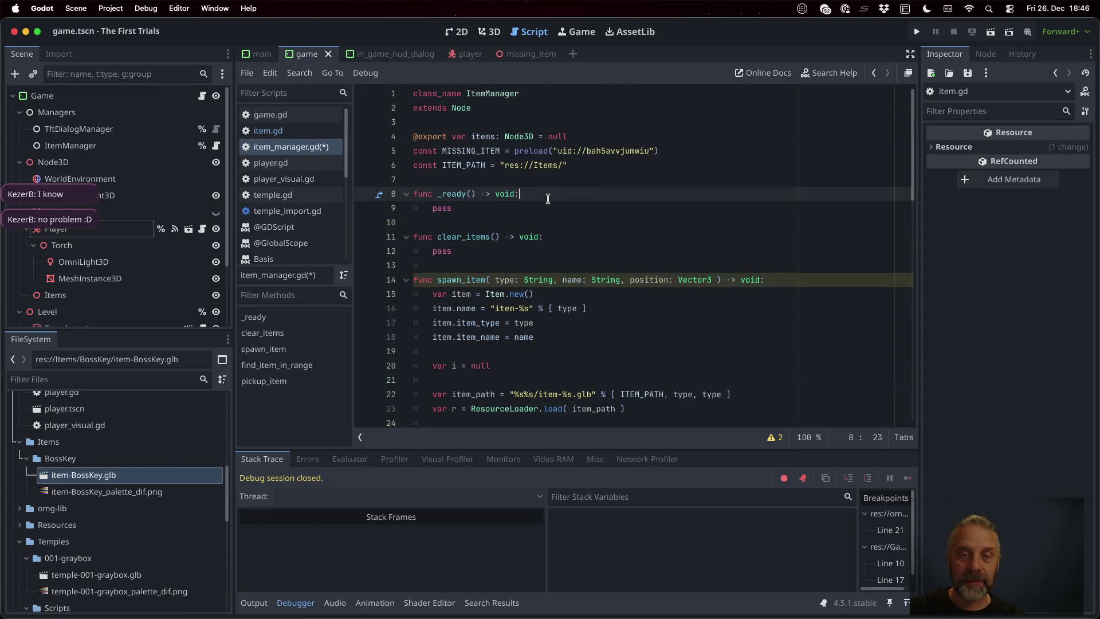
# - Declare a new _dying_items: Node3D variable above func _ready in item_manager.gd
pyautogui.press('Up')
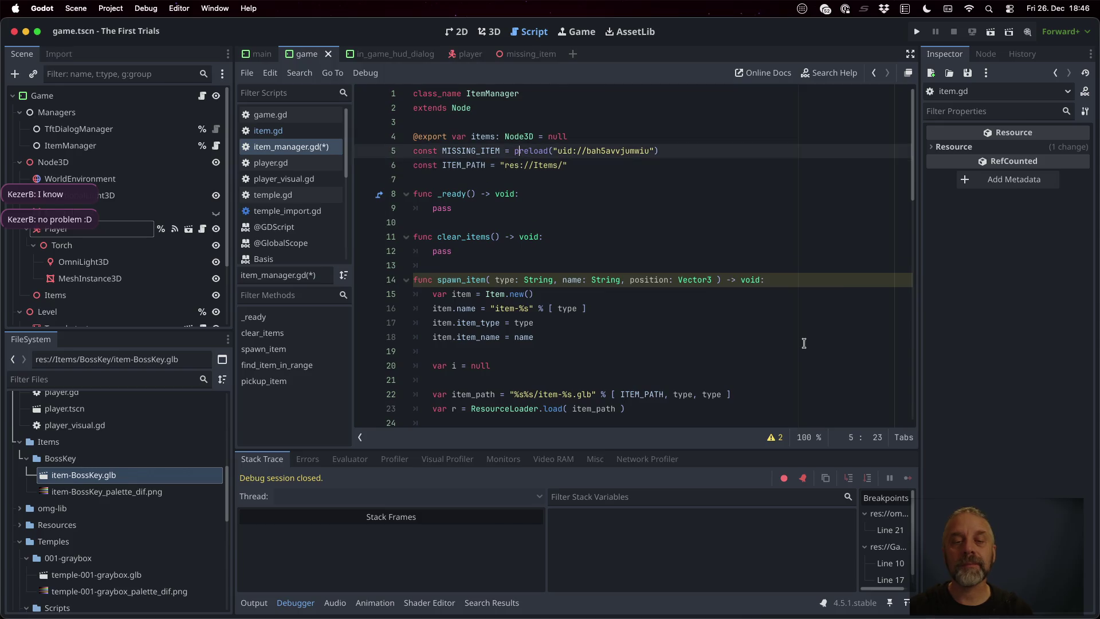
pyautogui.press('Return')
pyautogui.press('Return')
pyautogui.press('Up')
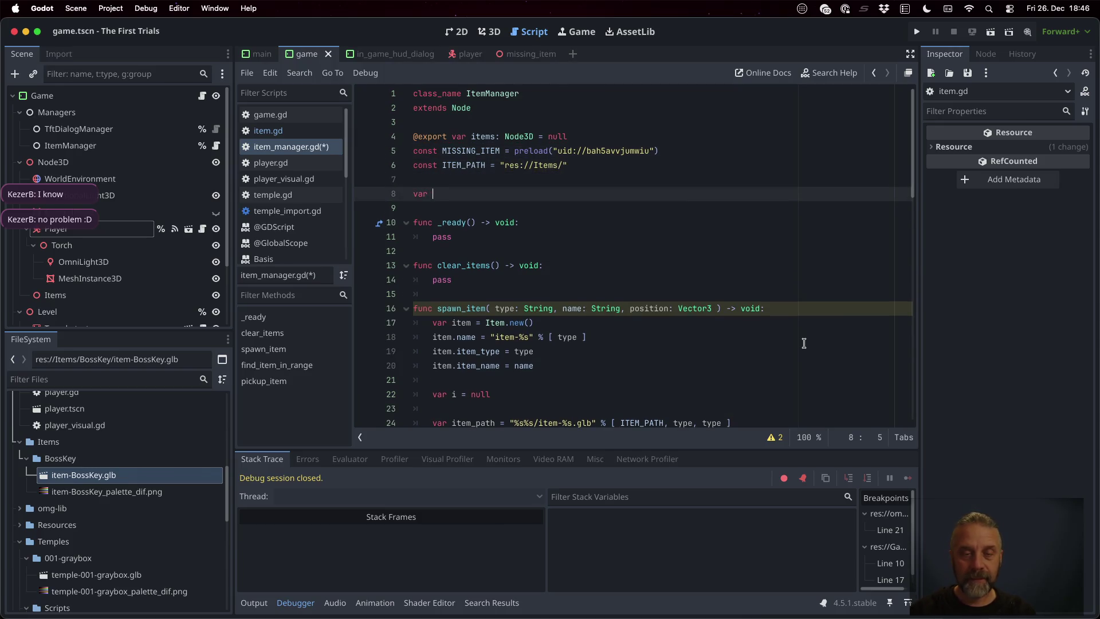
pyautogui.write('dead_items')
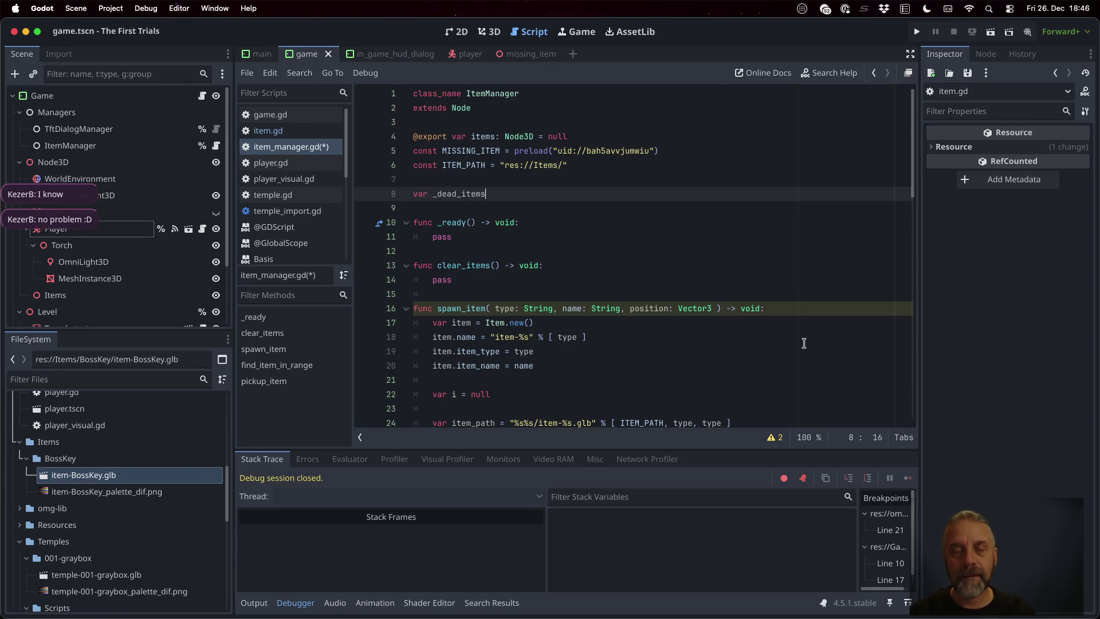
pyautogui.press('Left')
pyautogui.press('BackSpace')
pyautogui.press('BackSpace')
pyautogui.press('BackSpace')
pyautogui.press('Delete')
pyautogui.write('dying_items: ')
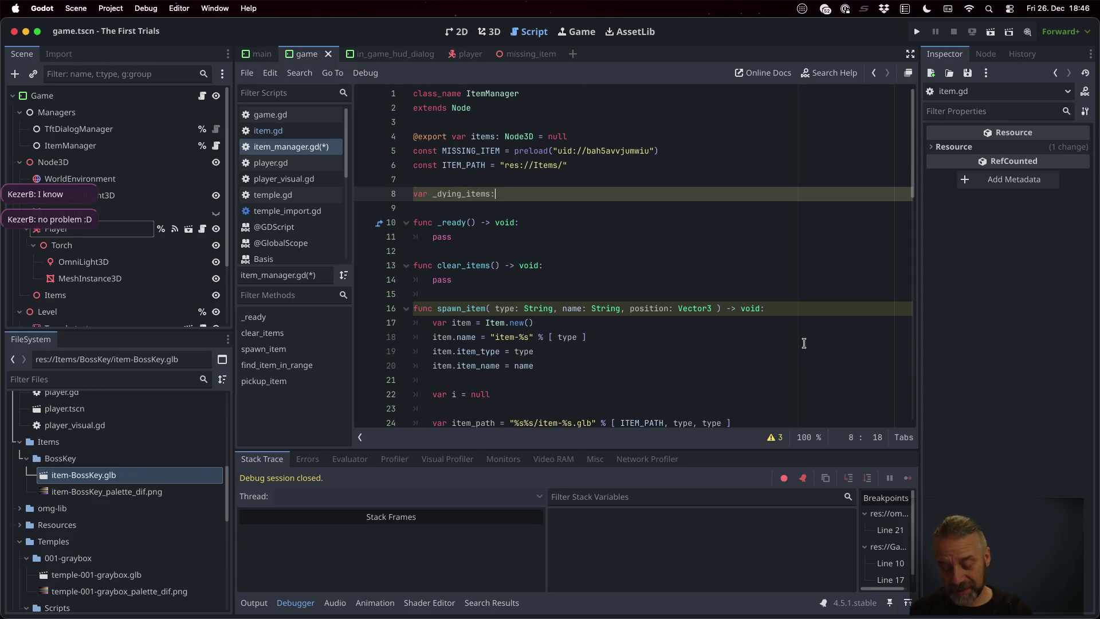
pyautogui.write('Node3DS')
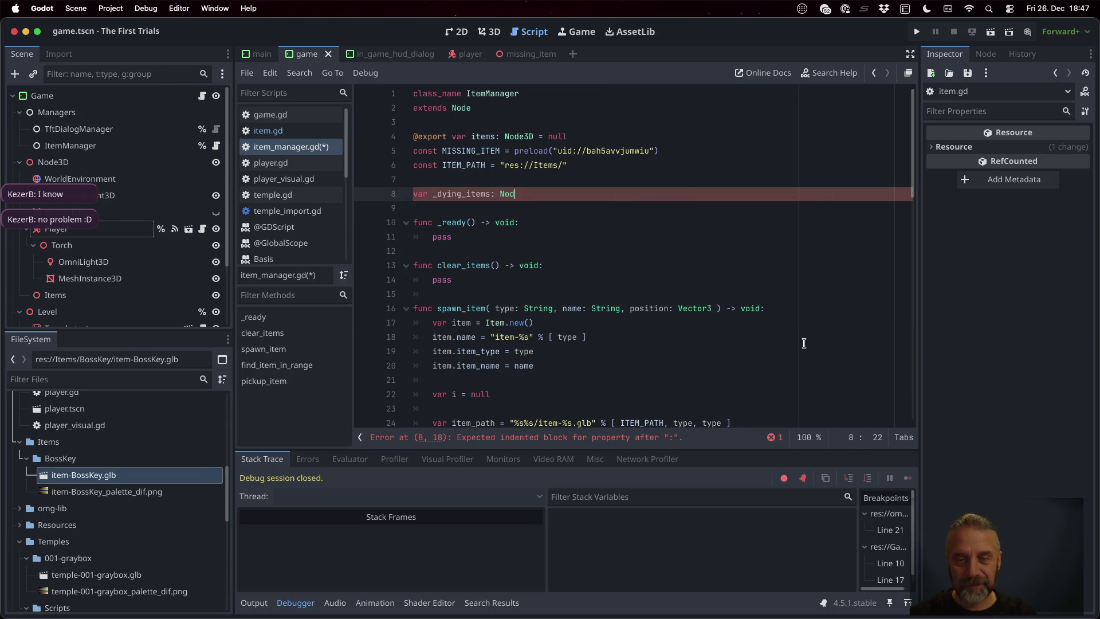
pyautogui.press('BackSpace')
pyautogui.write('= n')
pyautogui.press('Escape')
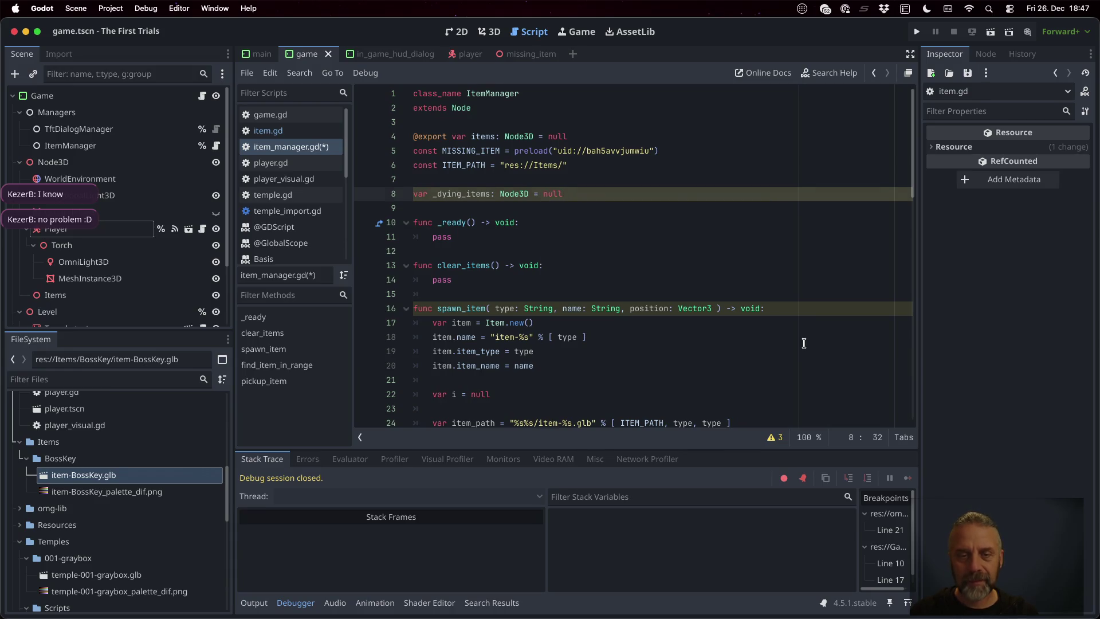
# - Make line 11 of _ready read self._dying_items = Node3D.new()
pyautogui.press('Down')
pyautogui.press('Down')
pyautogui.press('Return')
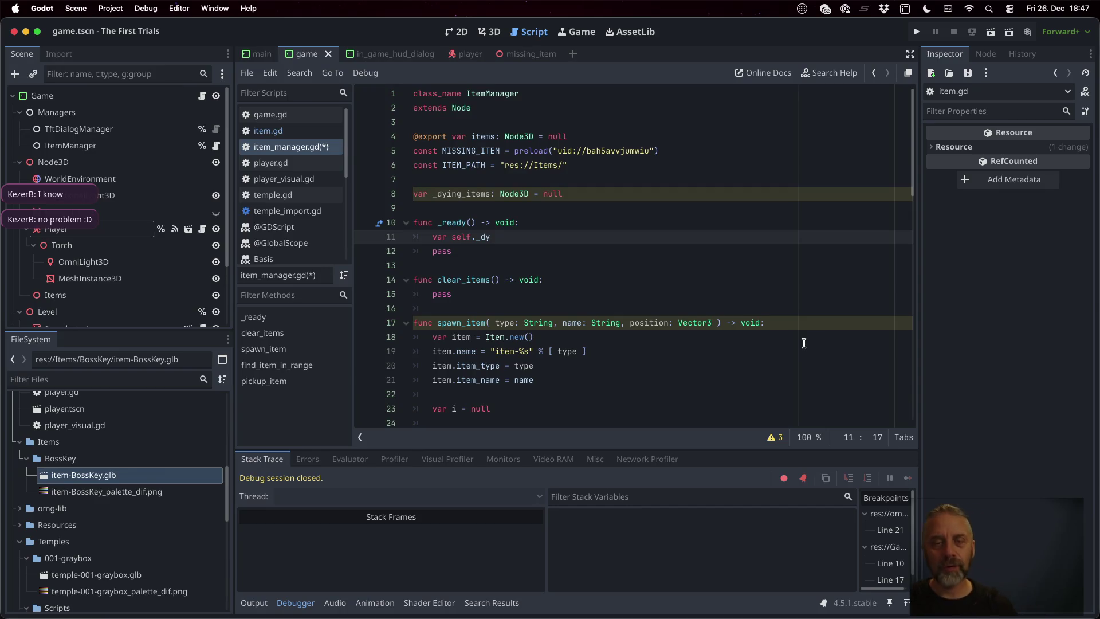
pyautogui.doubleClick(458, 194)
pyautogui.hotkey('ctrl', 'c')
pyautogui.doubleClick(483, 236)
pyautogui.hotkey('ctrl', 'v')
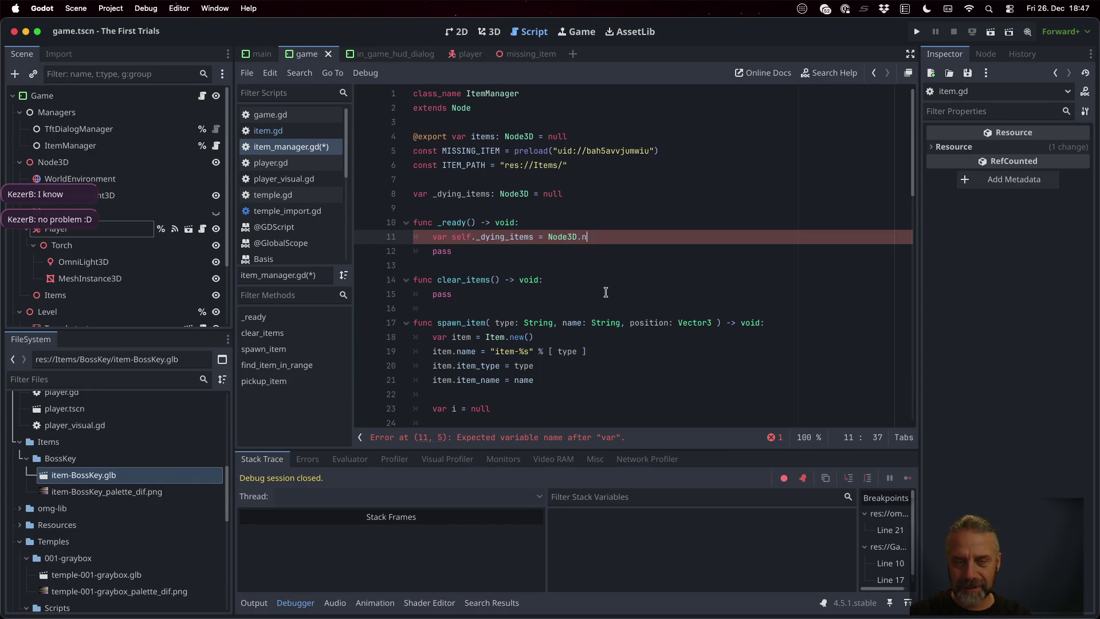
pyautogui.write('()')
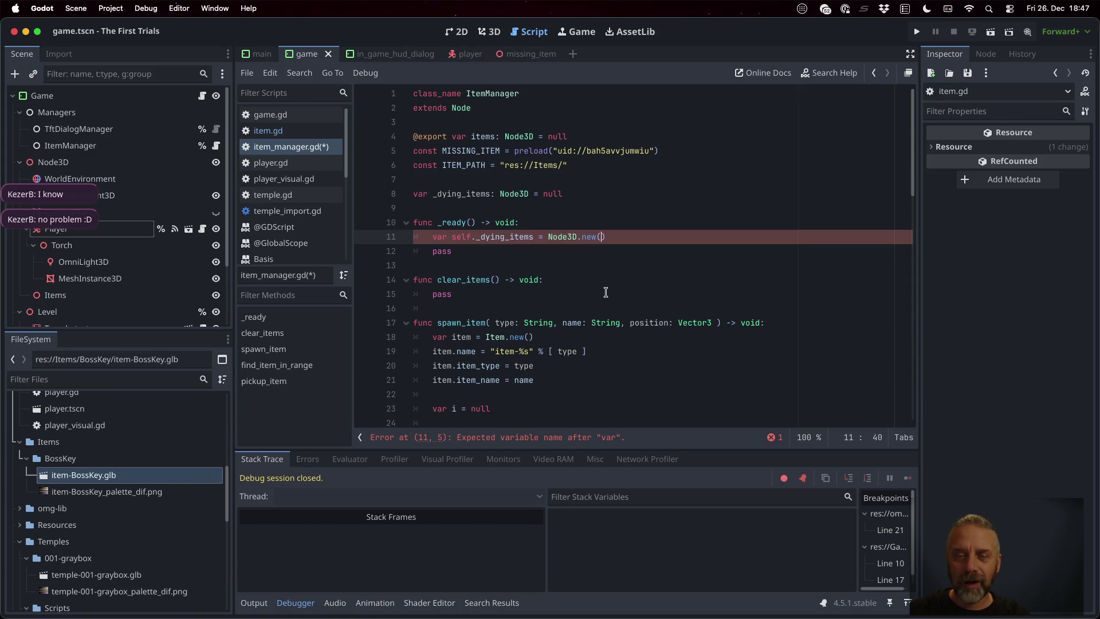
pyautogui.press('BackSpace')
pyautogui.press('BackSpace')
pyautogui.press('BackSpace')
pyautogui.hotkey('ctrl', 's')
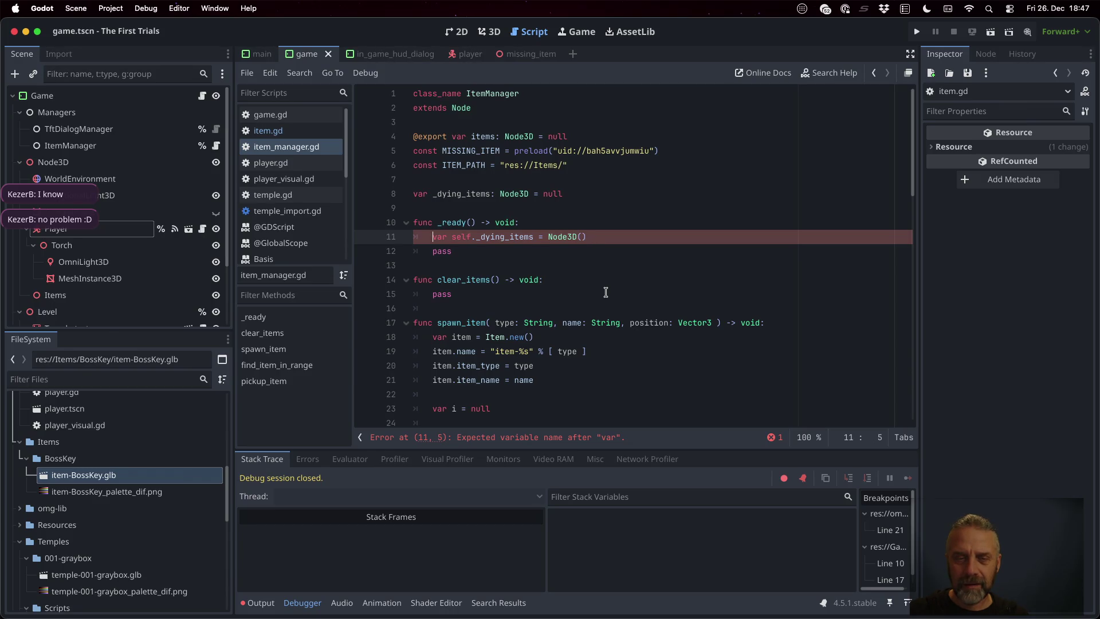
pyautogui.press('BackSpace')
pyautogui.press('BackSpace')
pyautogui.press('BackSpace')
pyautogui.press('Delete')
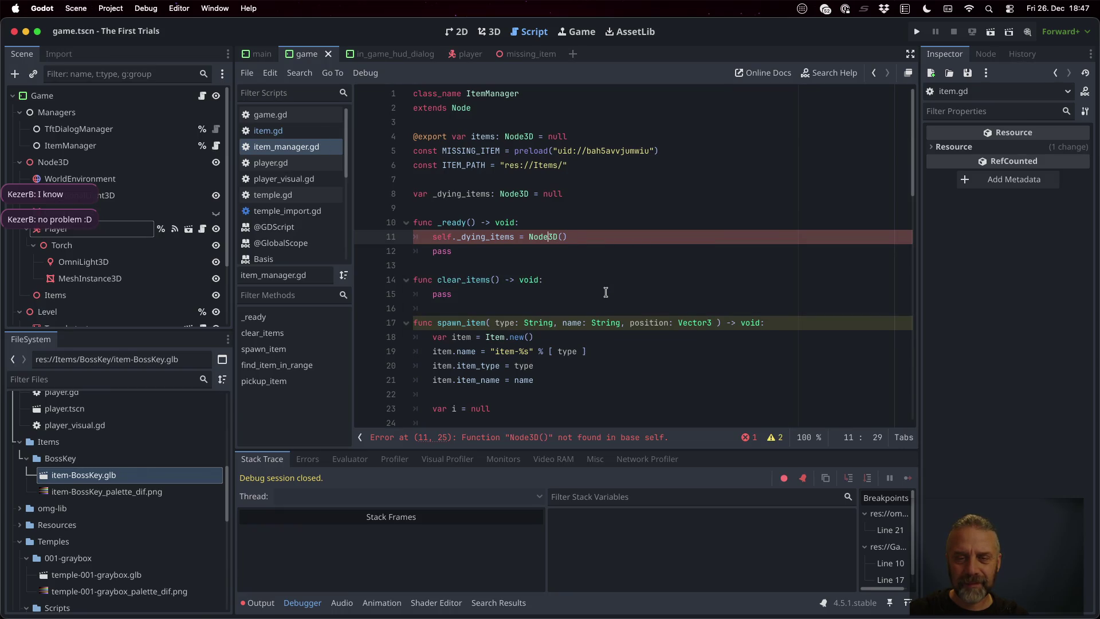
pyautogui.write('.new')
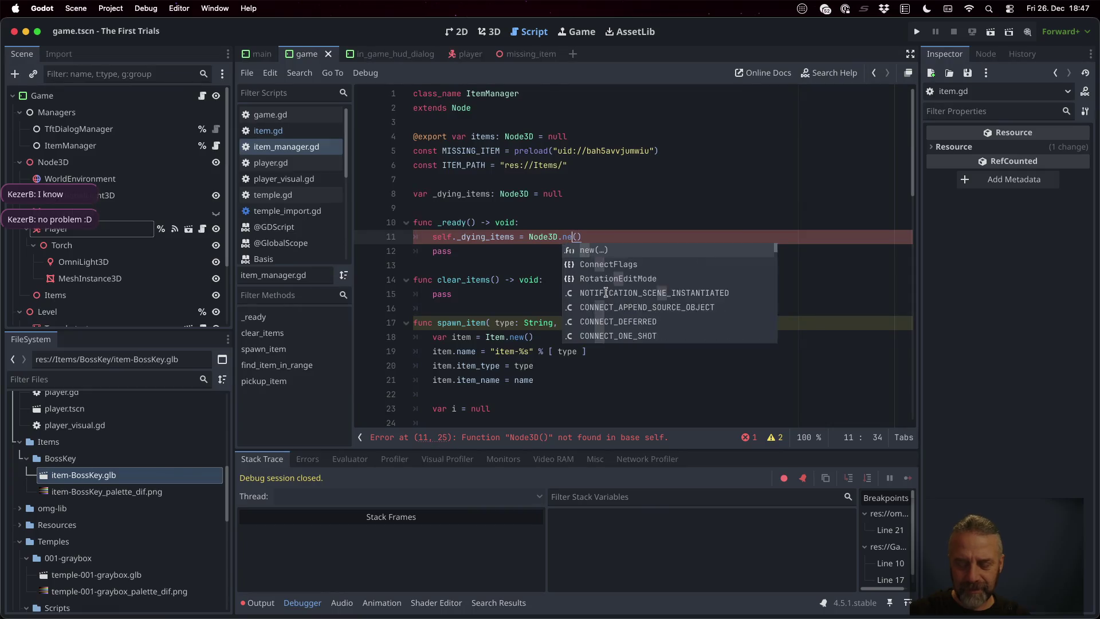
pyautogui.press('End')
# - Add self.items.add_child( self._dying_items ) below it and save the script
pyautogui.press('Return')
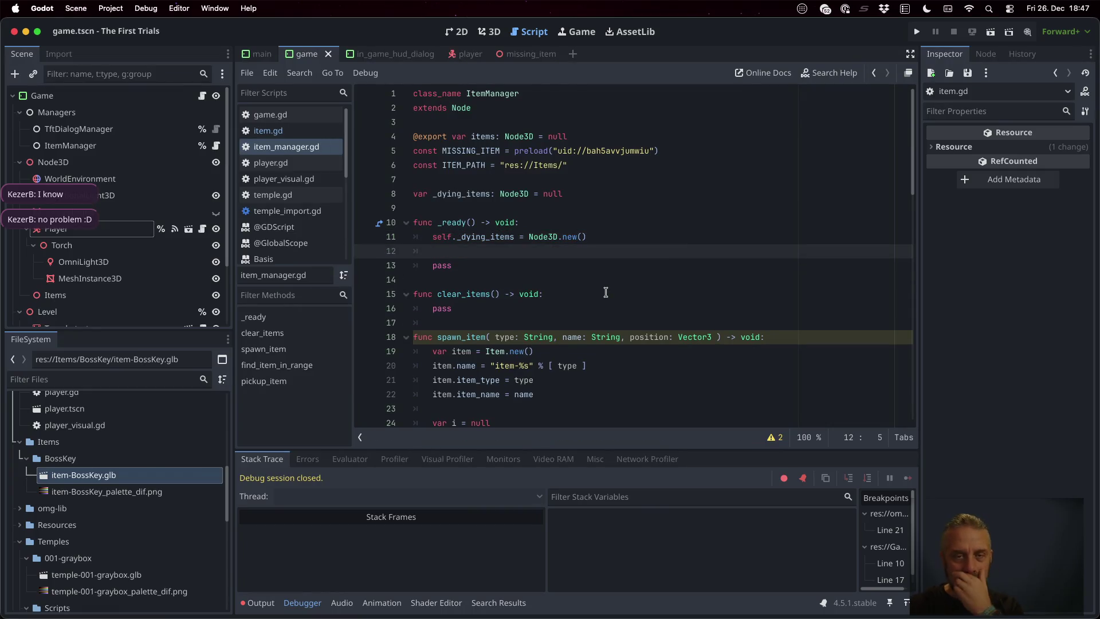
pyautogui.write('self.items.add')
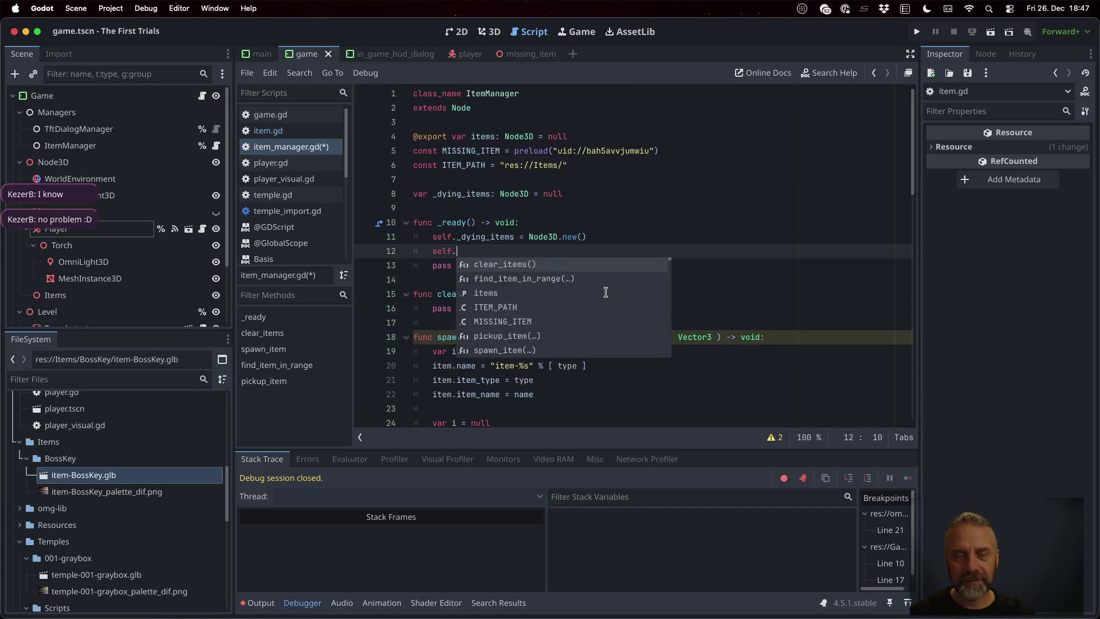
pyautogui.press('Return')
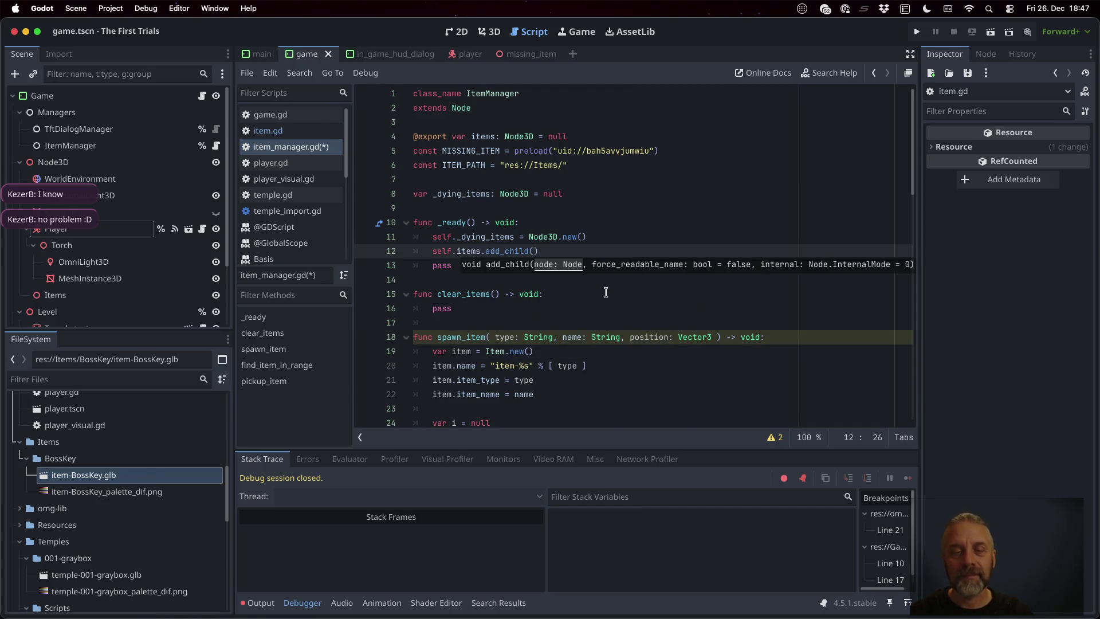
pyautogui.write('self._dy')
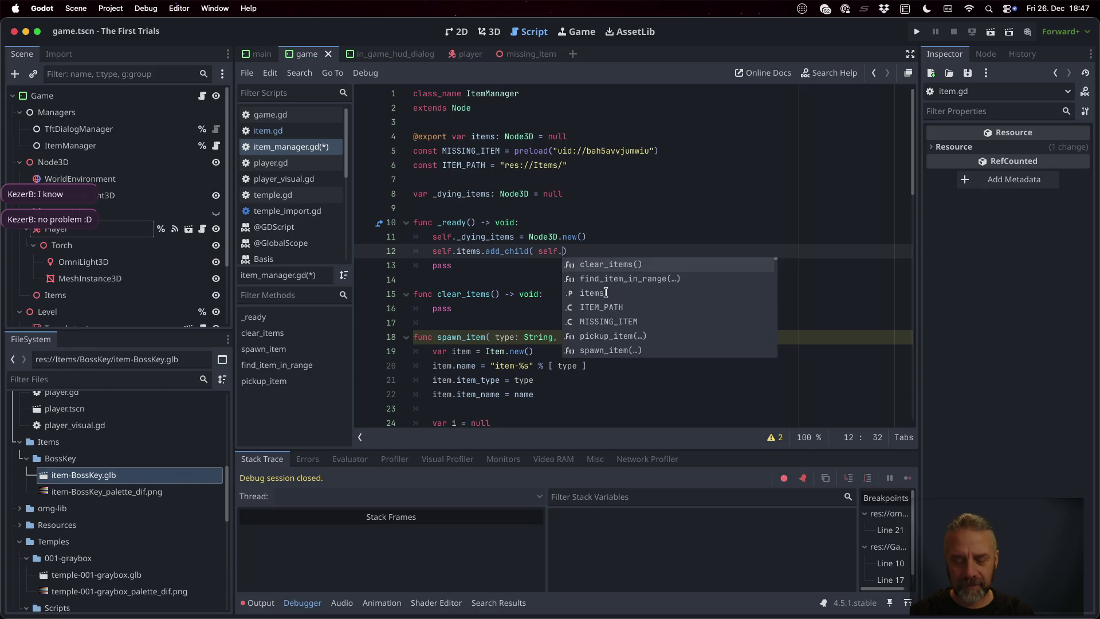
pyautogui.press('Return')
pyautogui.press('Down')
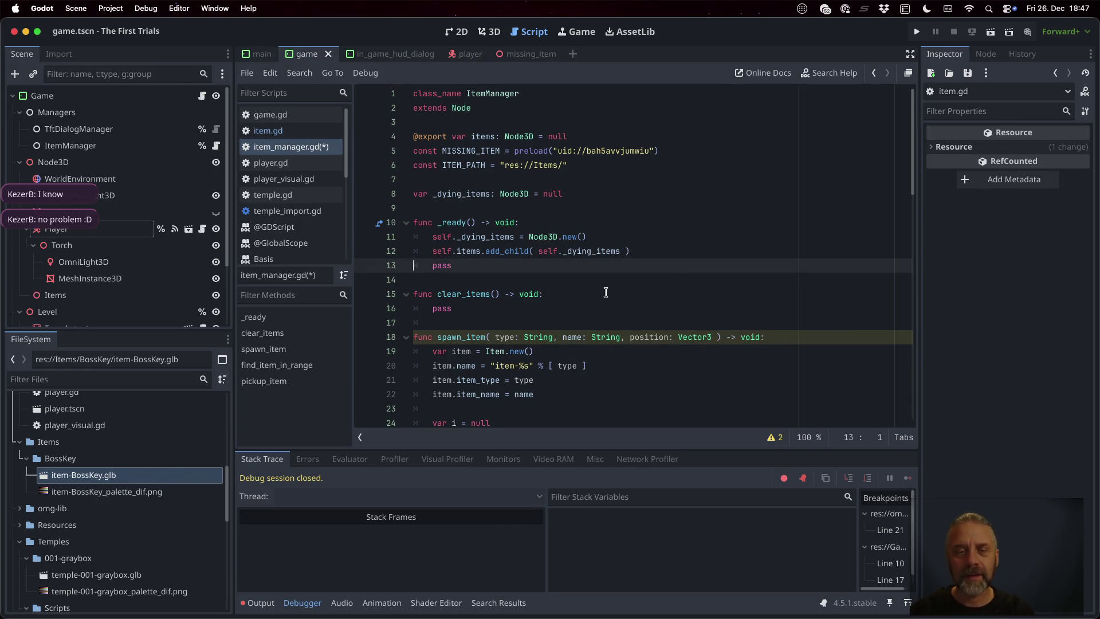
pyautogui.hotkey('ctrl', 's')
pyautogui.scroll(-15, 606, 293)
# - Insert self._dying_items.add_child( c ) after remove_child in pickup_item
pyautogui.click(598, 369)
pyautogui.press('Up')
pyautogui.press('Up')
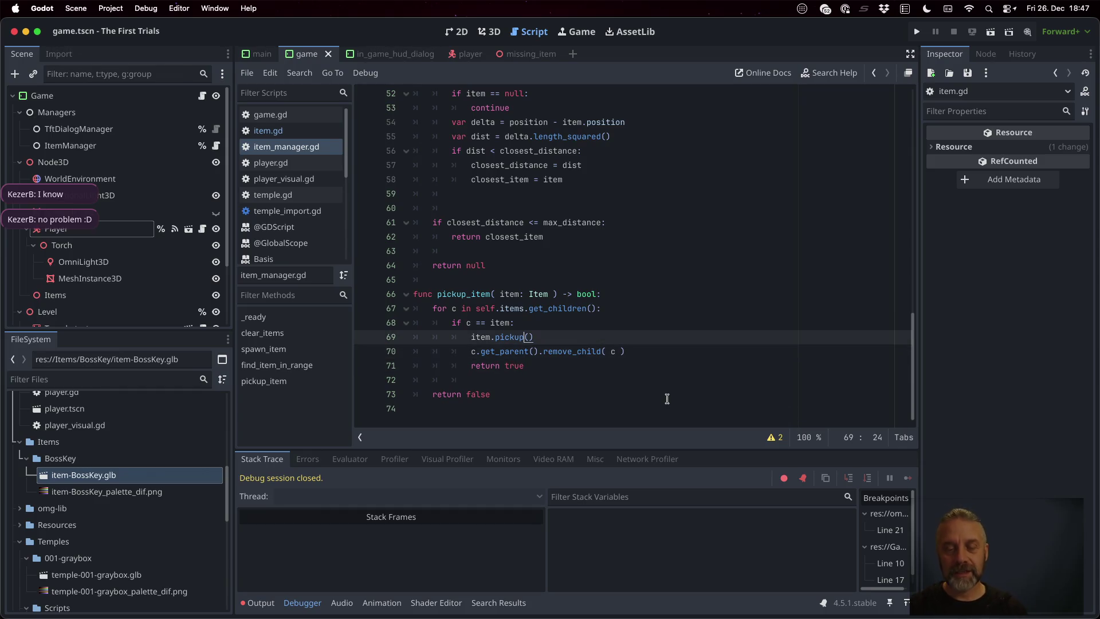
pyautogui.press('Down')
pyautogui.press('End')
pyautogui.press('Return')
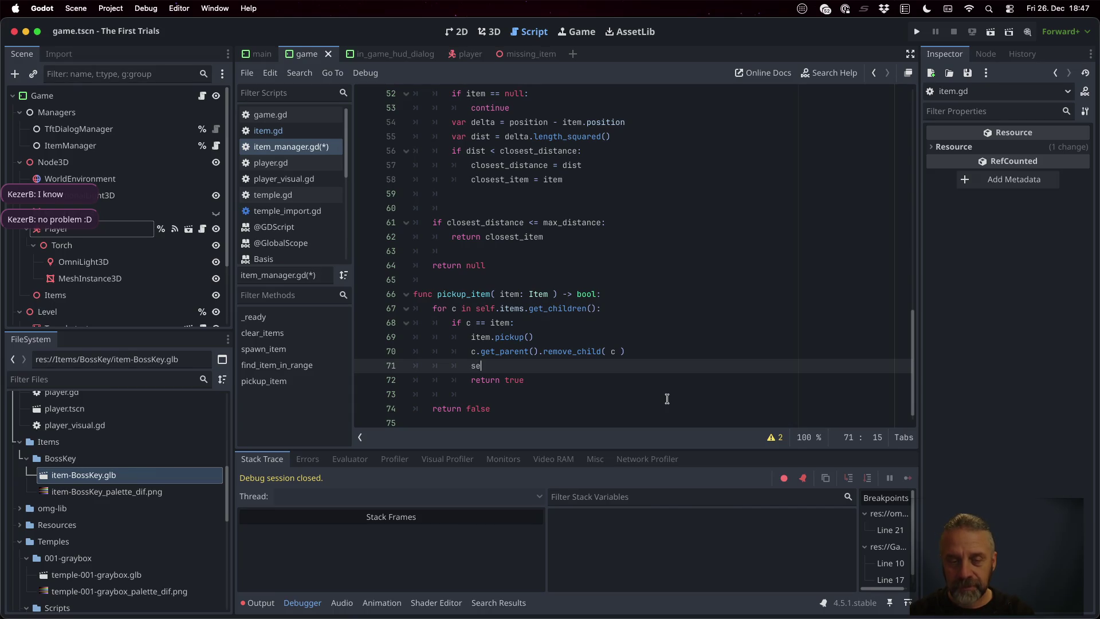
pyautogui.write('lf._dying_items')
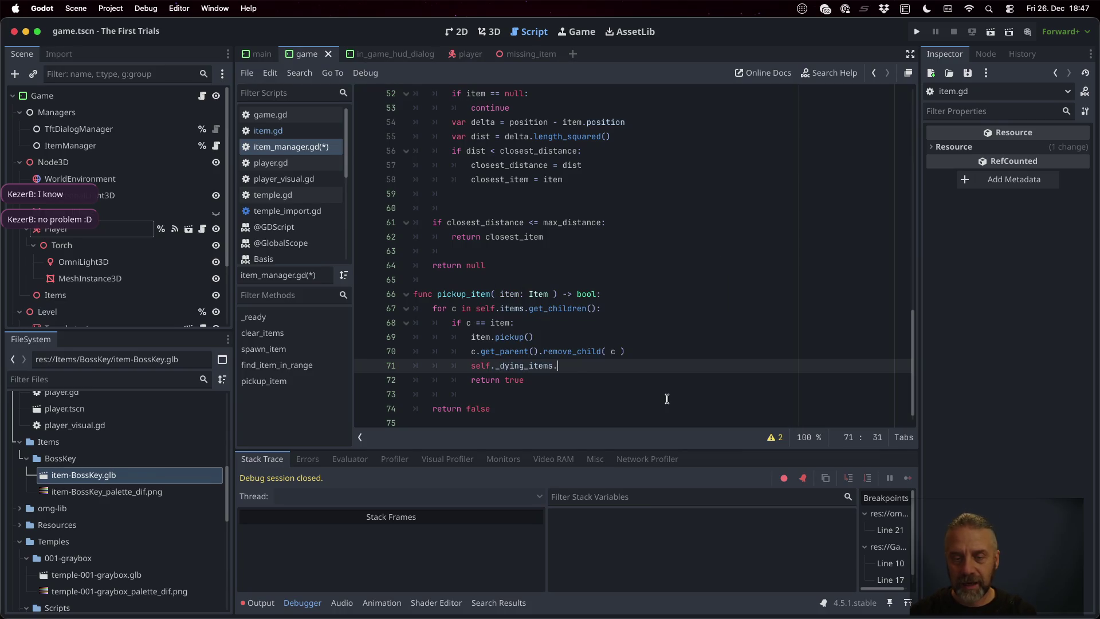
pyautogui.write('.add_child(')
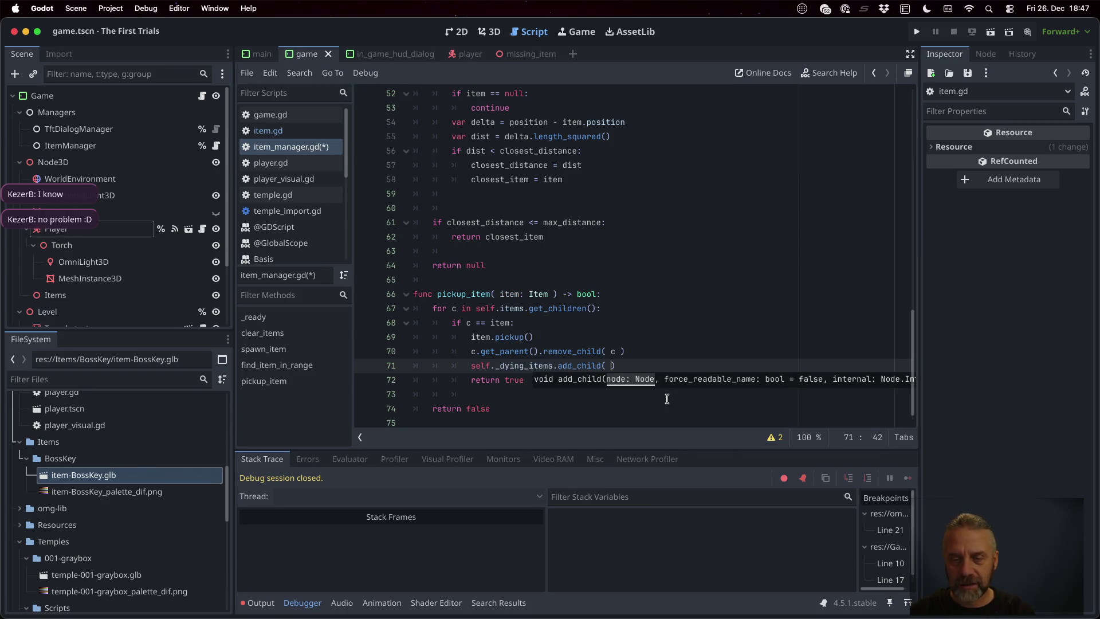
pyautogui.press('Escape')
# - Move item.pickup() below the reparenting lines and run the game
pyautogui.press('Up')
pyautogui.press('Up')
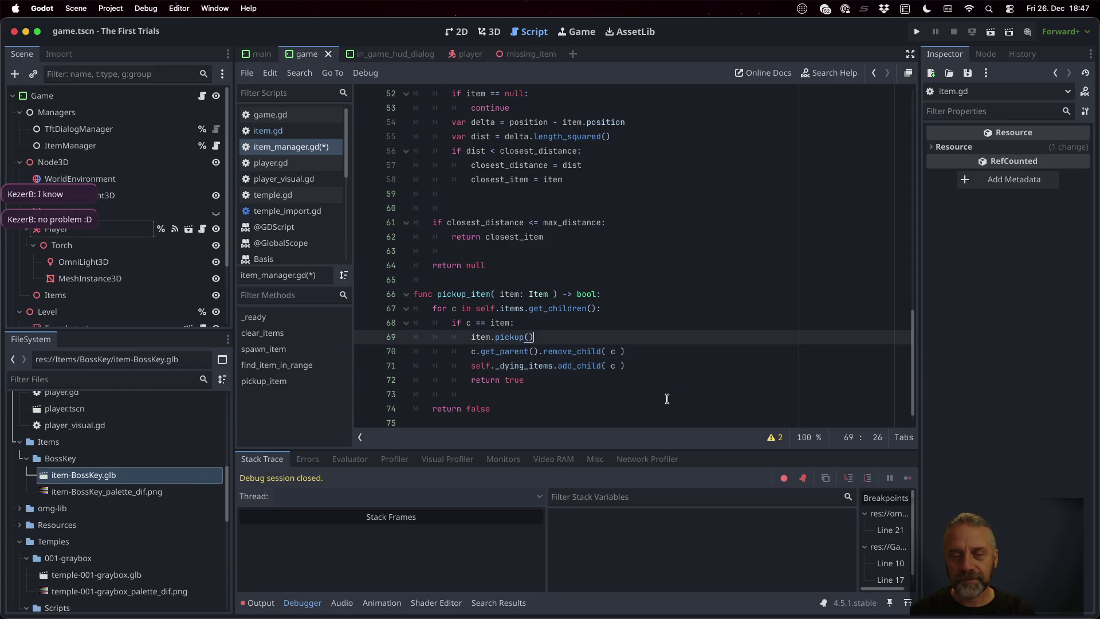
pyautogui.hotkey('alt', 'Down')
pyautogui.hotkey('alt', 'Down')
pyautogui.press('Down')
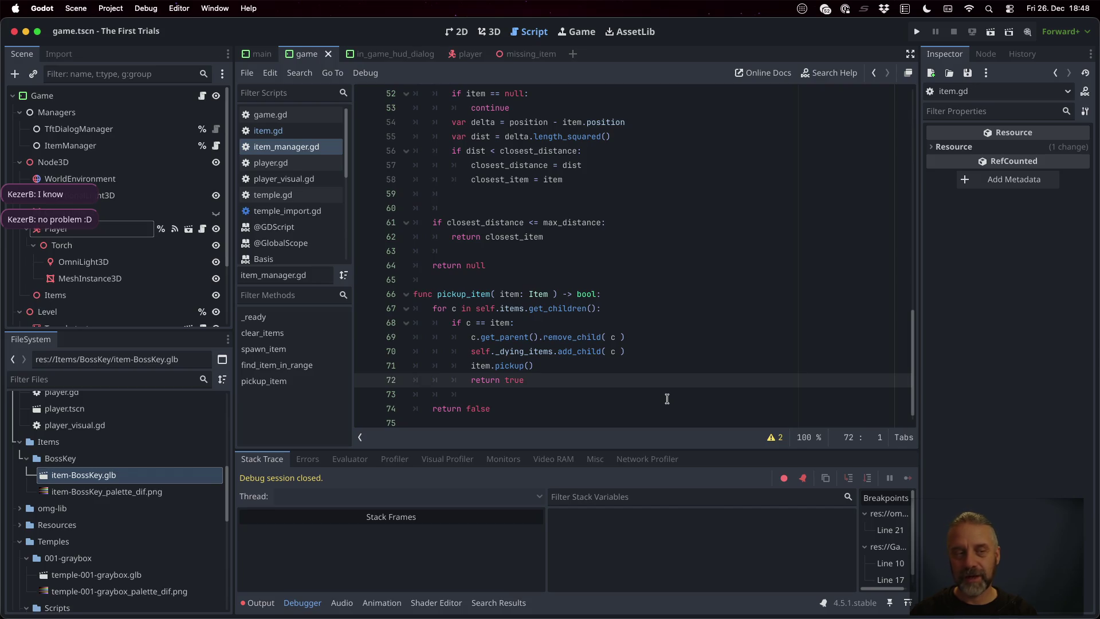
pyautogui.press('super+b')
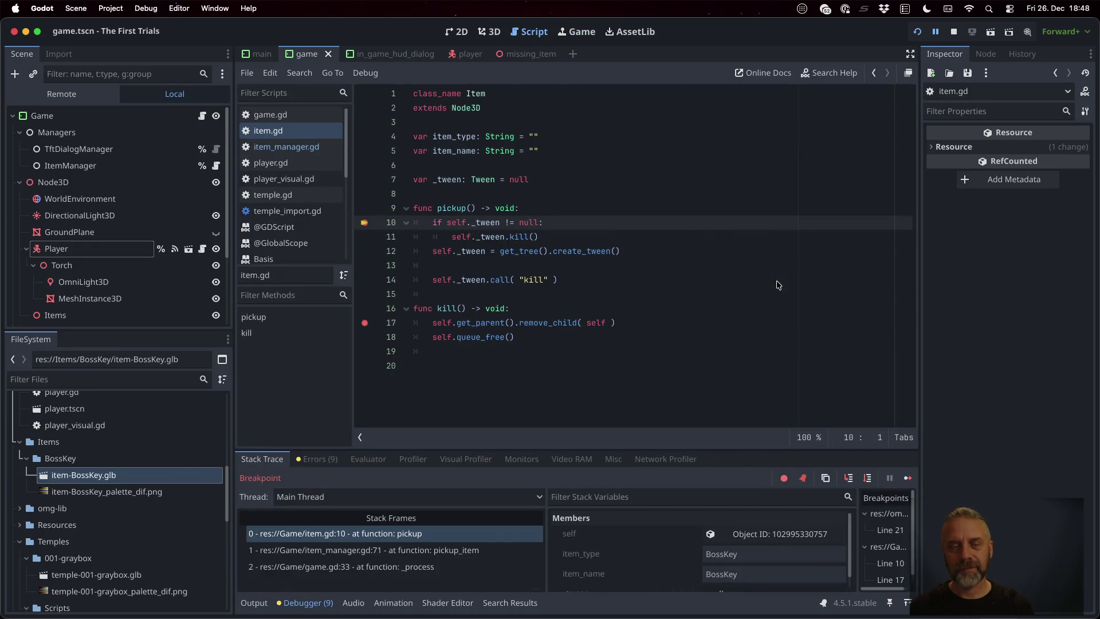
# - Resume from the breakpoint and pick the key in the running Game view
pyautogui.click(908, 480)
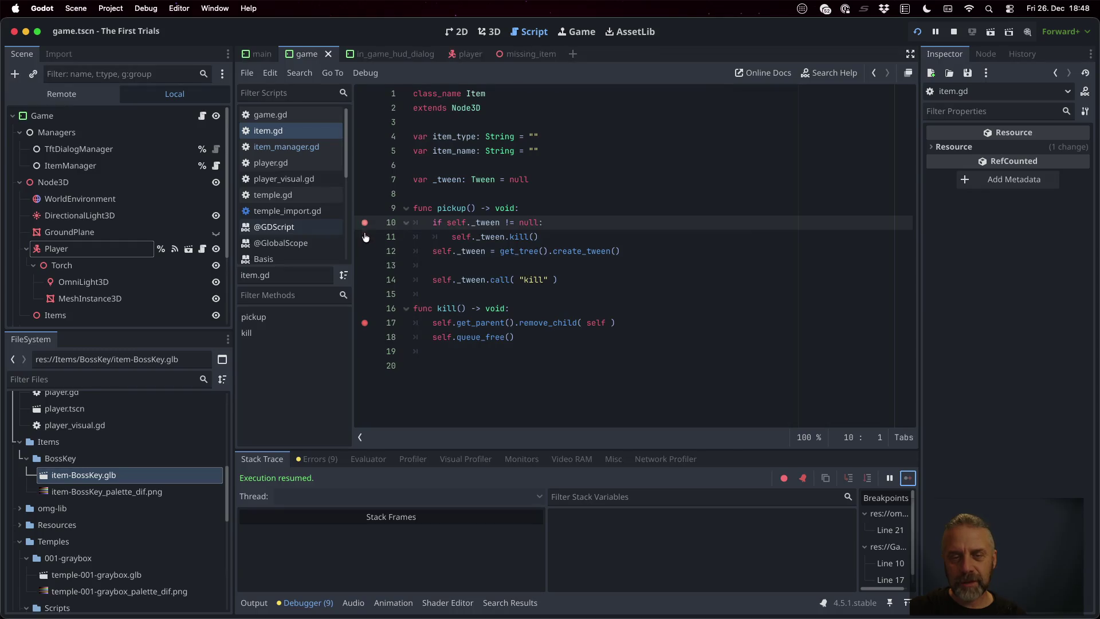
pyautogui.click(561, 33)
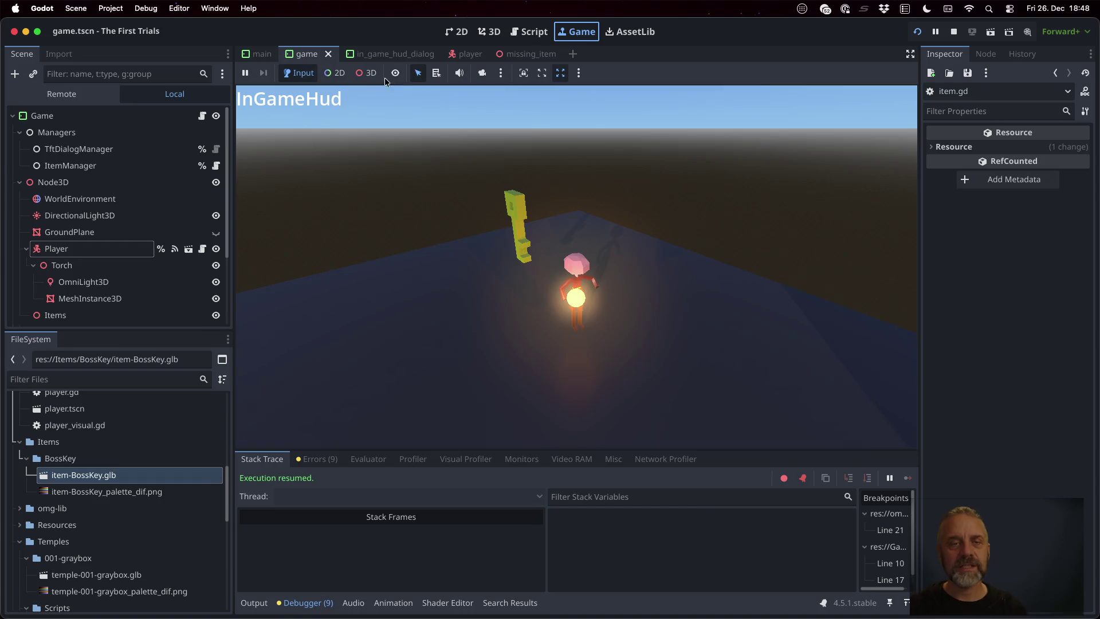
pyautogui.click(367, 73)
pyautogui.click(526, 210)
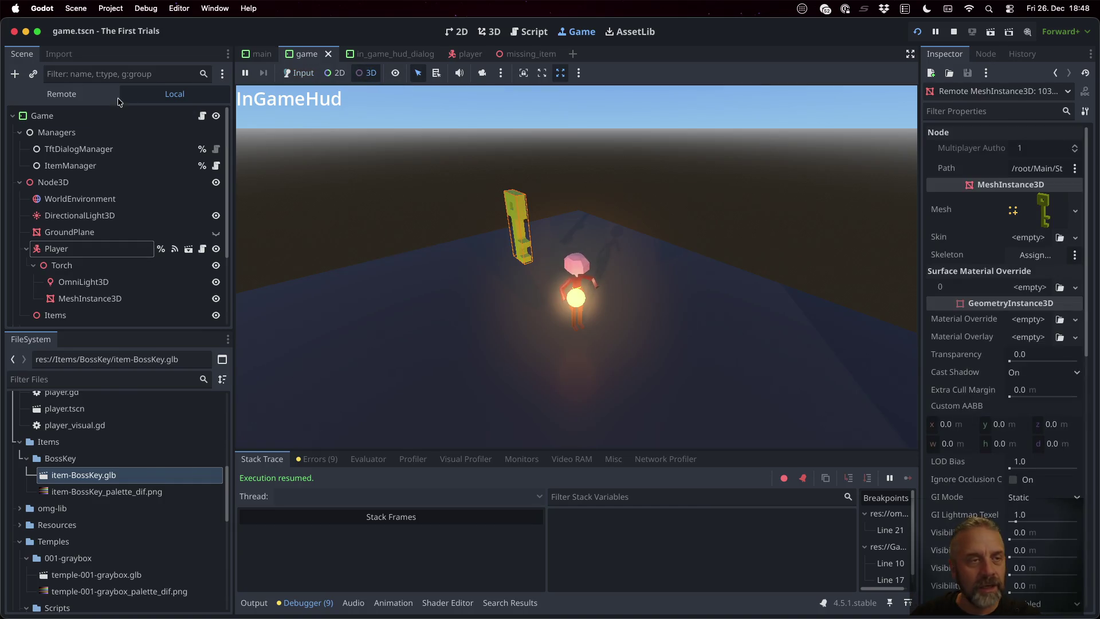
pyautogui.click(61, 94)
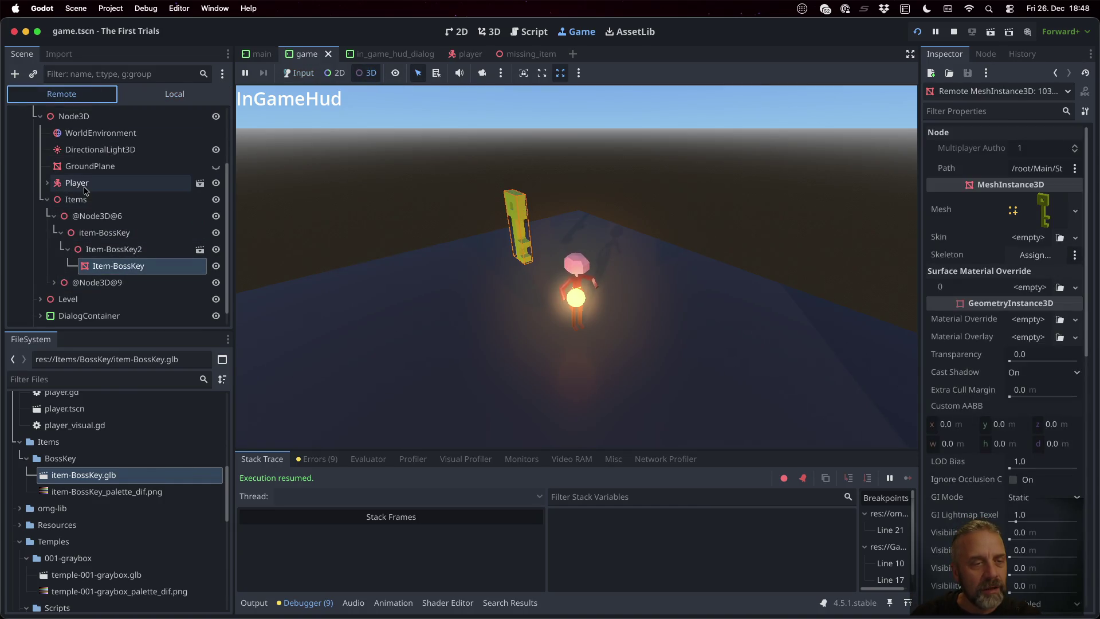
pyautogui.click(54, 282)
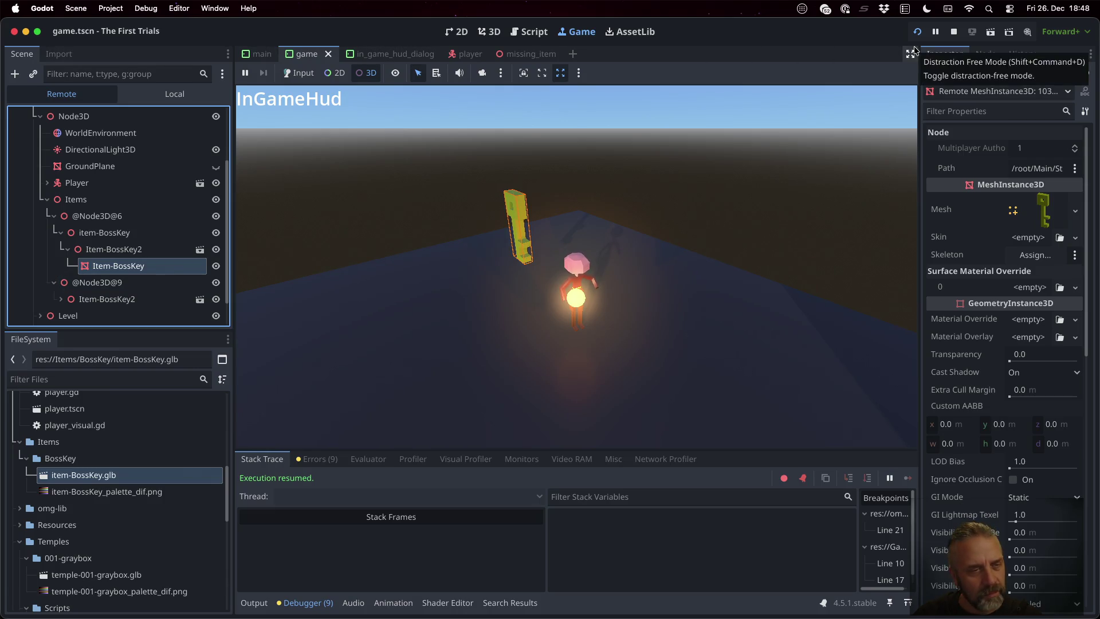
pyautogui.click(136, 218)
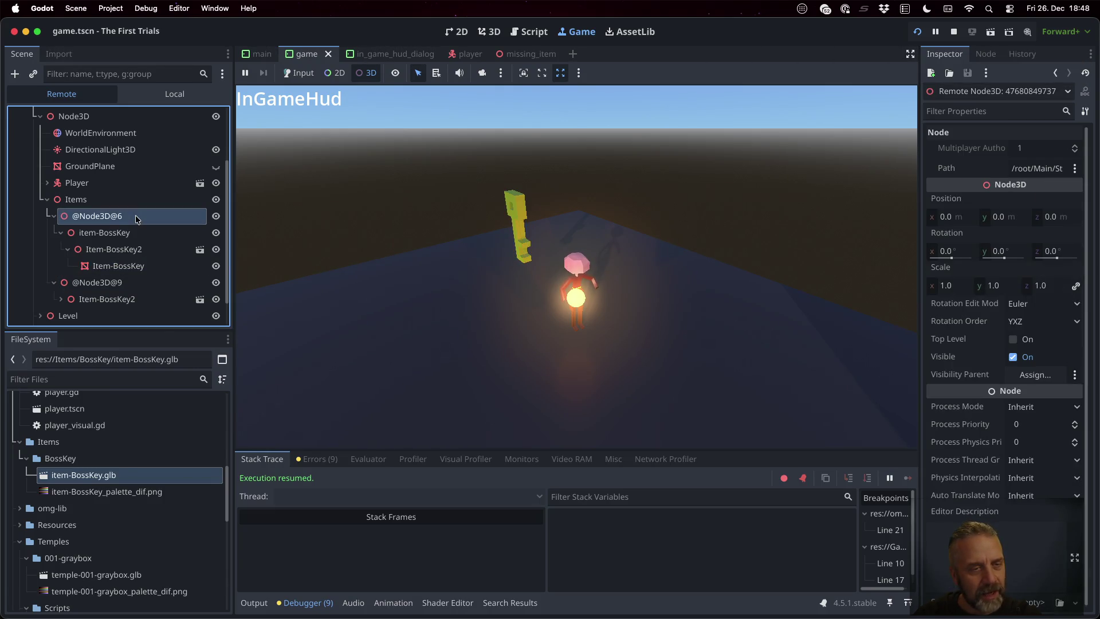
pyautogui.click(955, 33)
# - Select the word call in item.gd's tween call on line 14
pyautogui.click(467, 261)
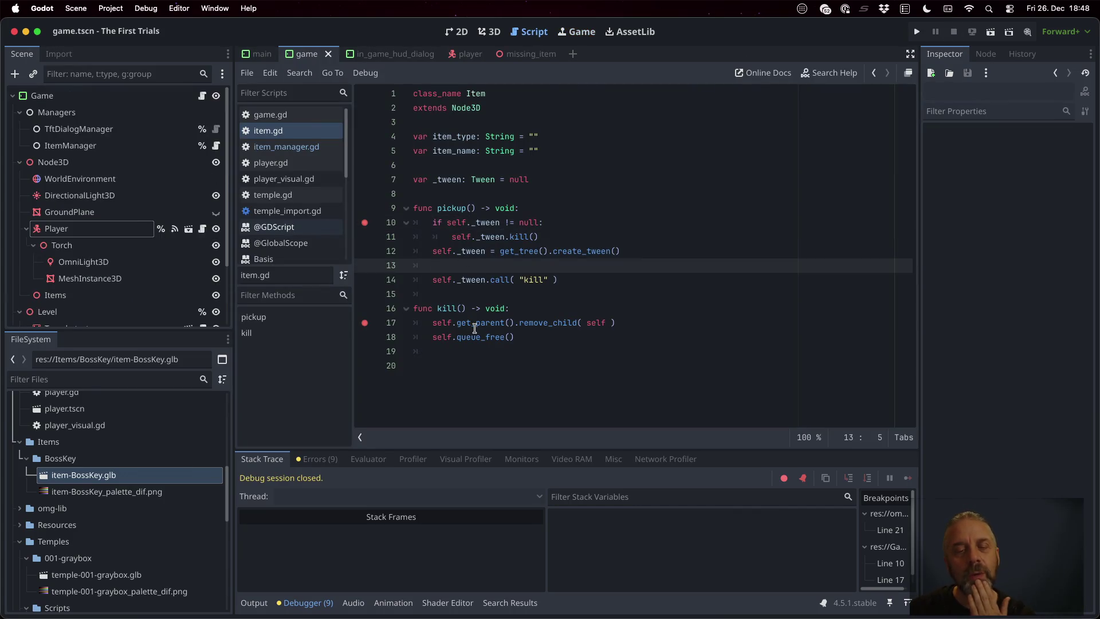
pyautogui.moveTo(475, 328)
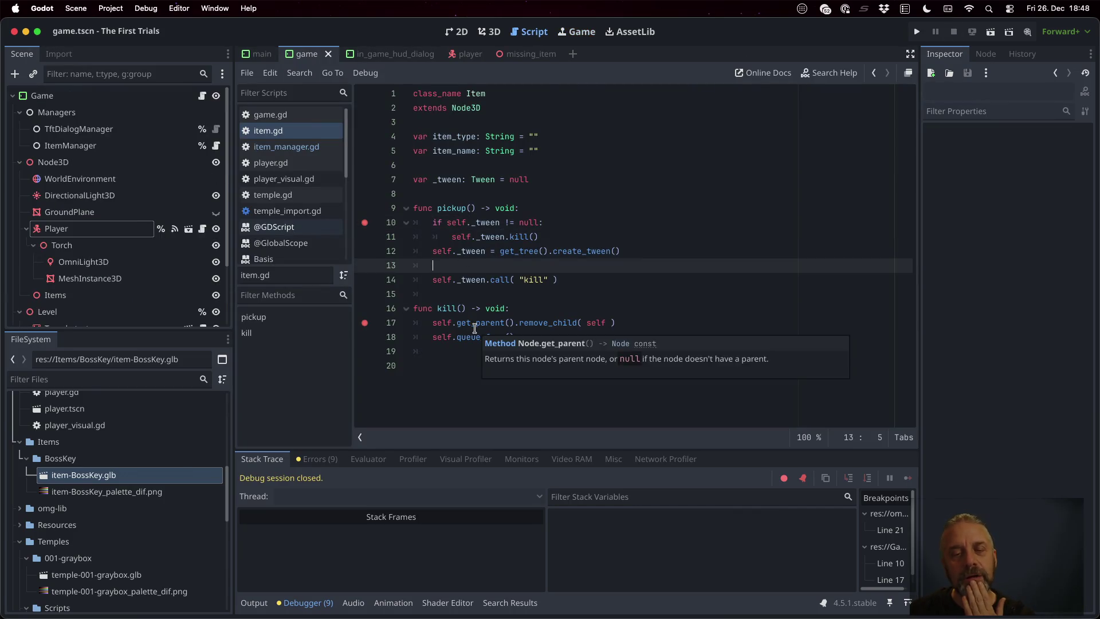
pyautogui.click(491, 277)
pyautogui.doubleClick(498, 280)
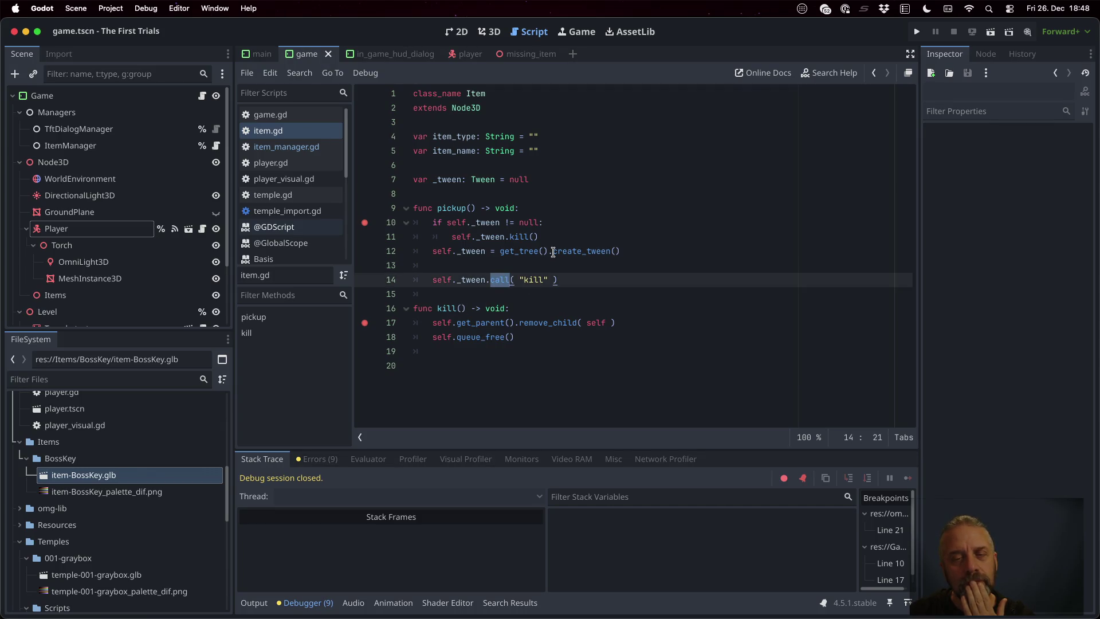
pyautogui.moveTo(553, 252)
# - In item_manager.gd's _ready, name the _dying_items node "DyingItems", then go back to item.gd
pyautogui.click(324, 149)
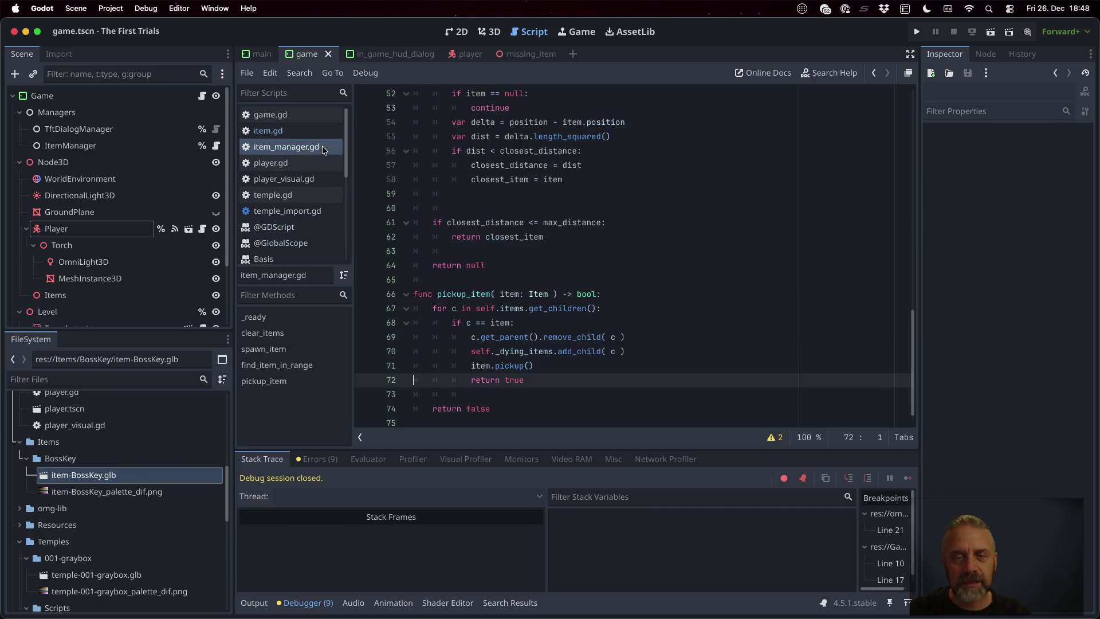
pyautogui.scroll(10, 528, 322)
pyautogui.scroll(7, 528, 323)
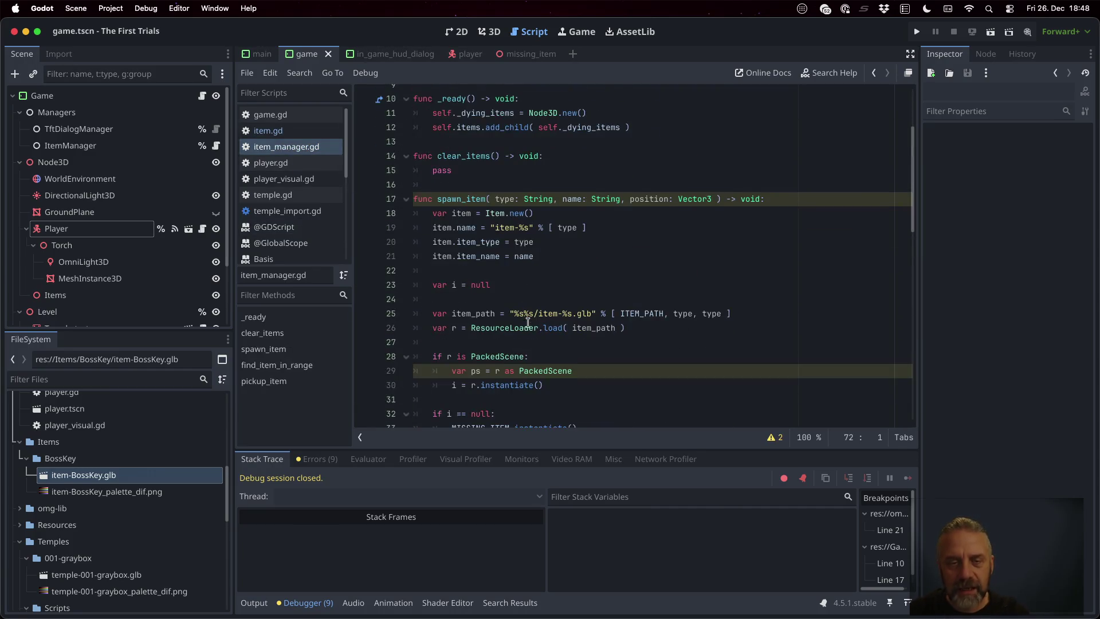
pyautogui.click(542, 237)
pyautogui.press('Up')
pyautogui.press('End')
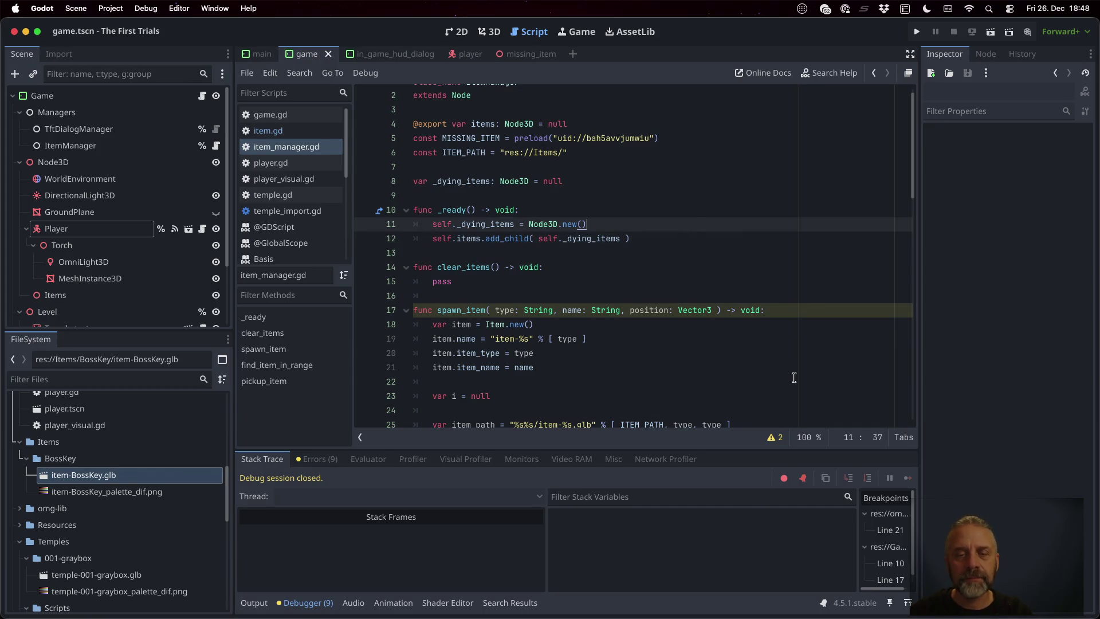
pyautogui.press('Return')
pyautogui.write('self._dy')
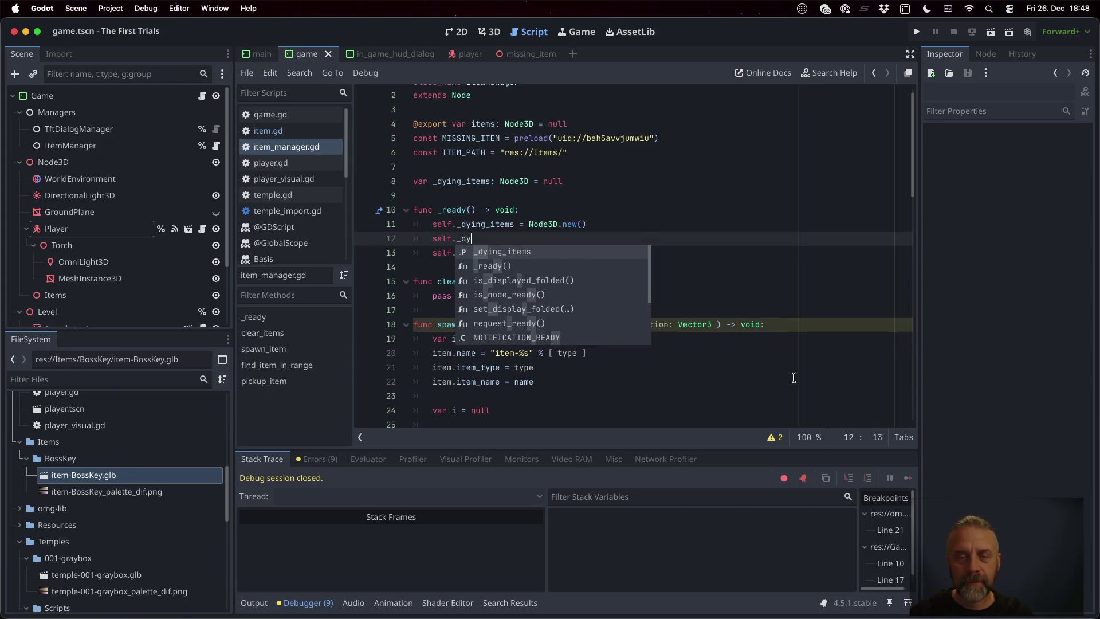
pyautogui.write('ing_items ame ')
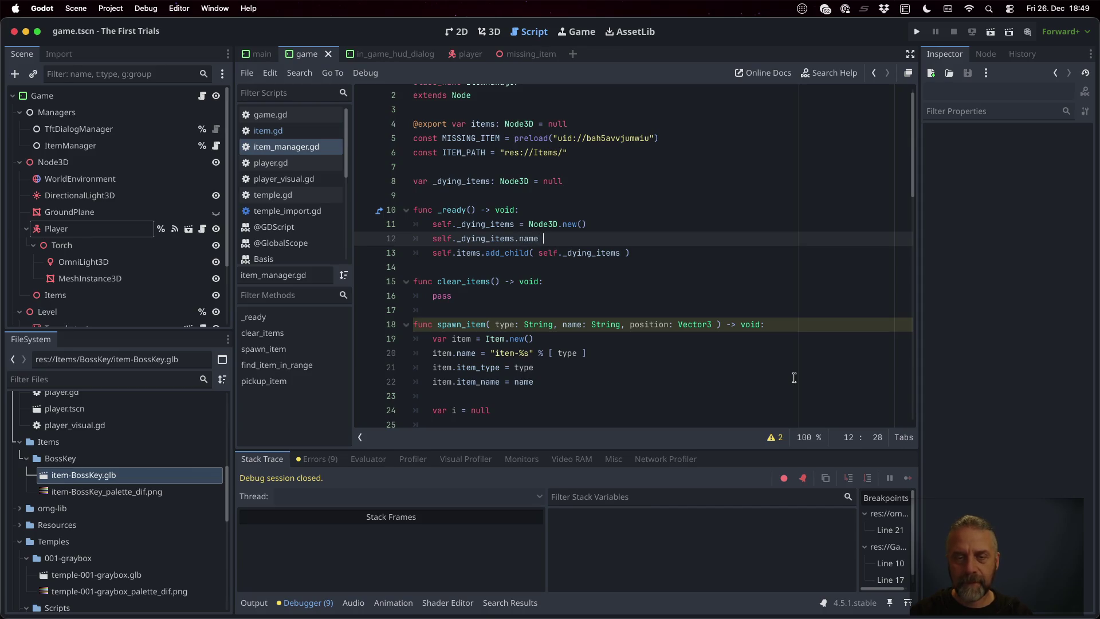
pyautogui.write('ing')
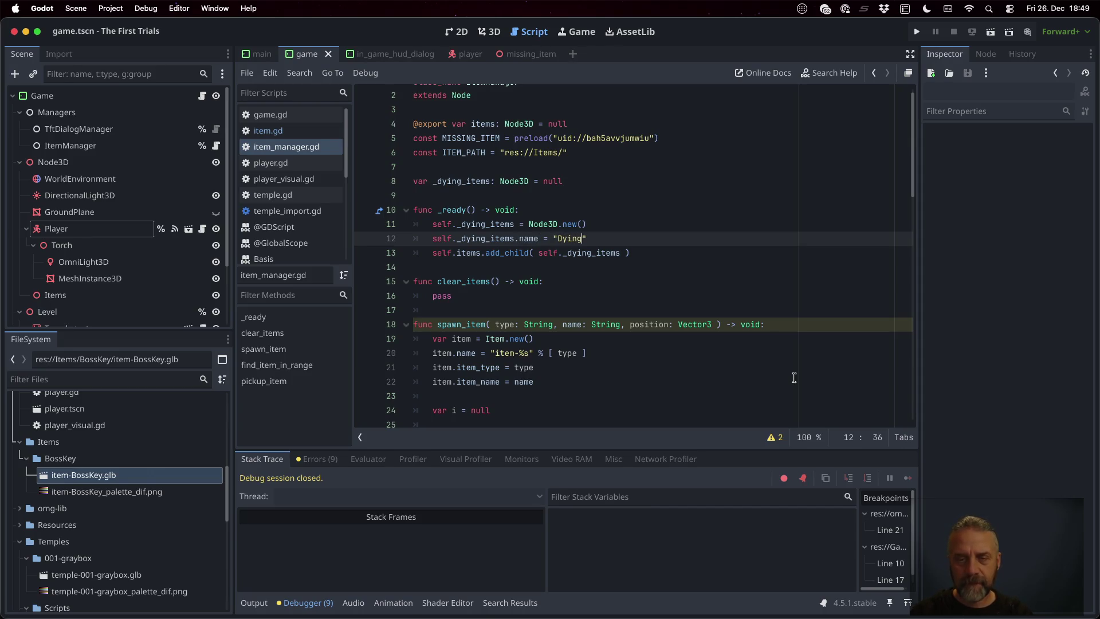
pyautogui.write('ms')
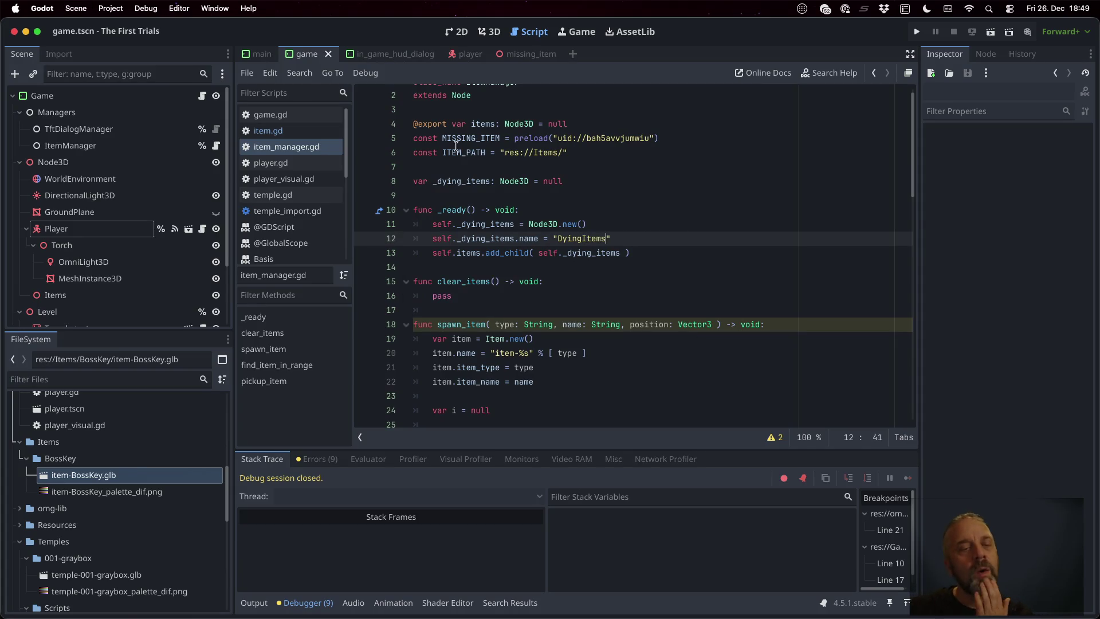
pyautogui.click(300, 131)
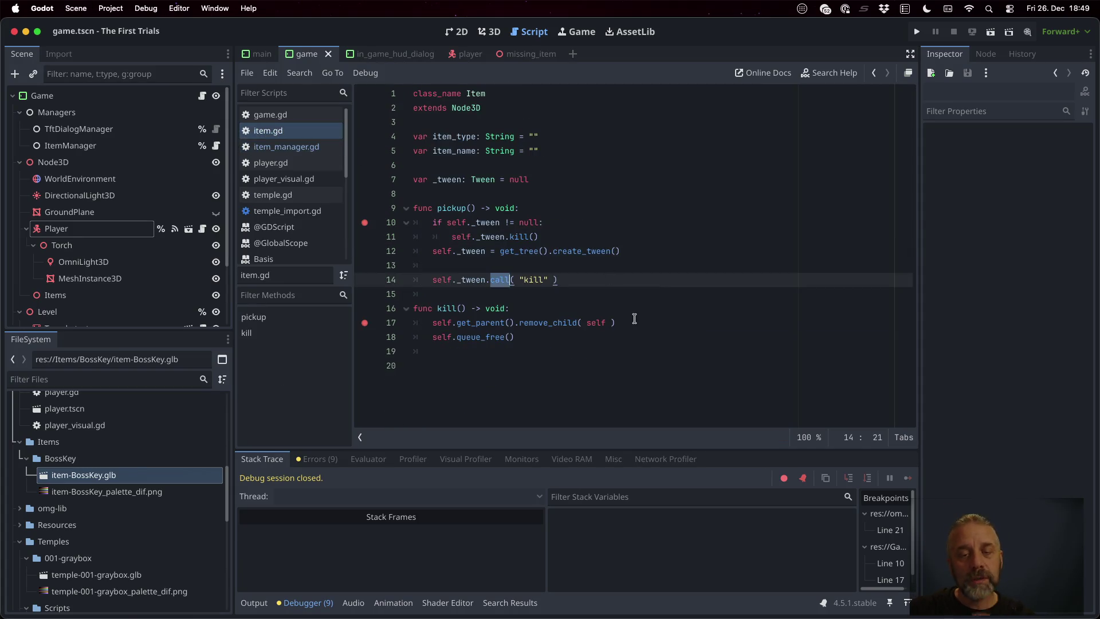
# - Read the create_tween documentation
pyautogui.keyDown('super'); pyautogui.click(573, 252); pyautogui.keyUp('super')
pyautogui.scroll(-1, 608, 279)
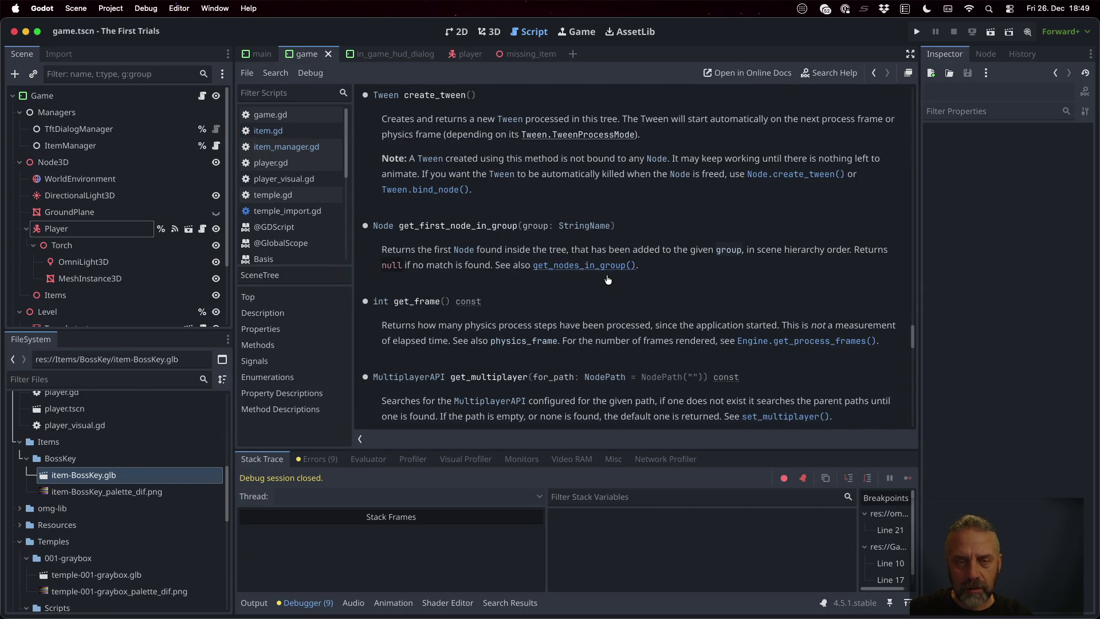
pyautogui.moveTo(913, 329); pyautogui.dragTo(913, 91)
pyautogui.scroll(-1, 585, 292)
pyautogui.scroll(-15, 585, 291)
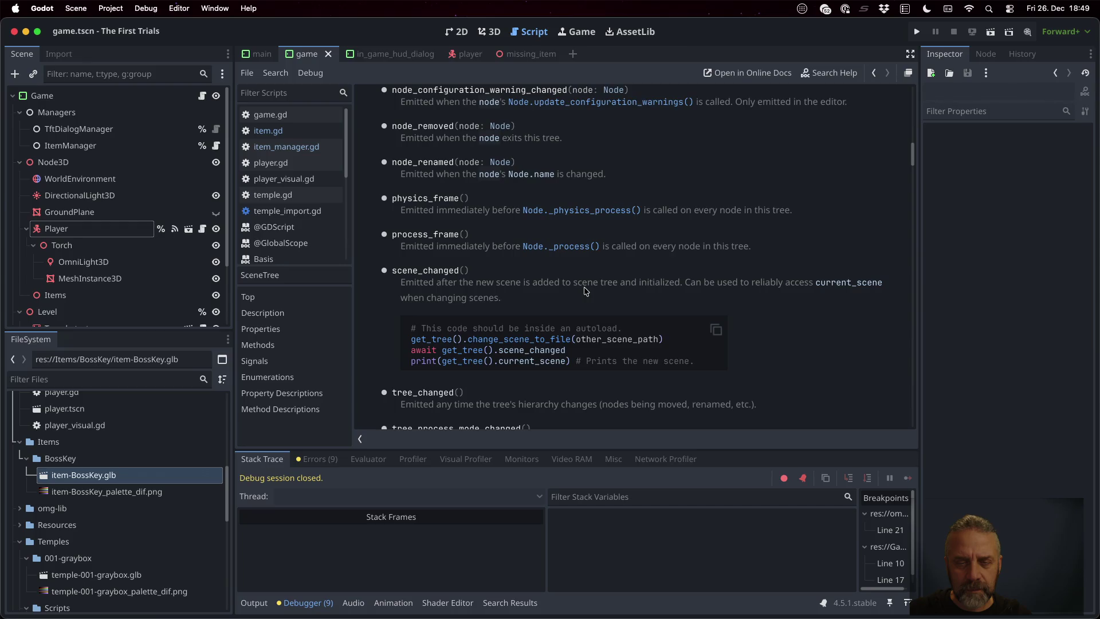
pyautogui.scroll(-10, 585, 292)
pyautogui.click(314, 130)
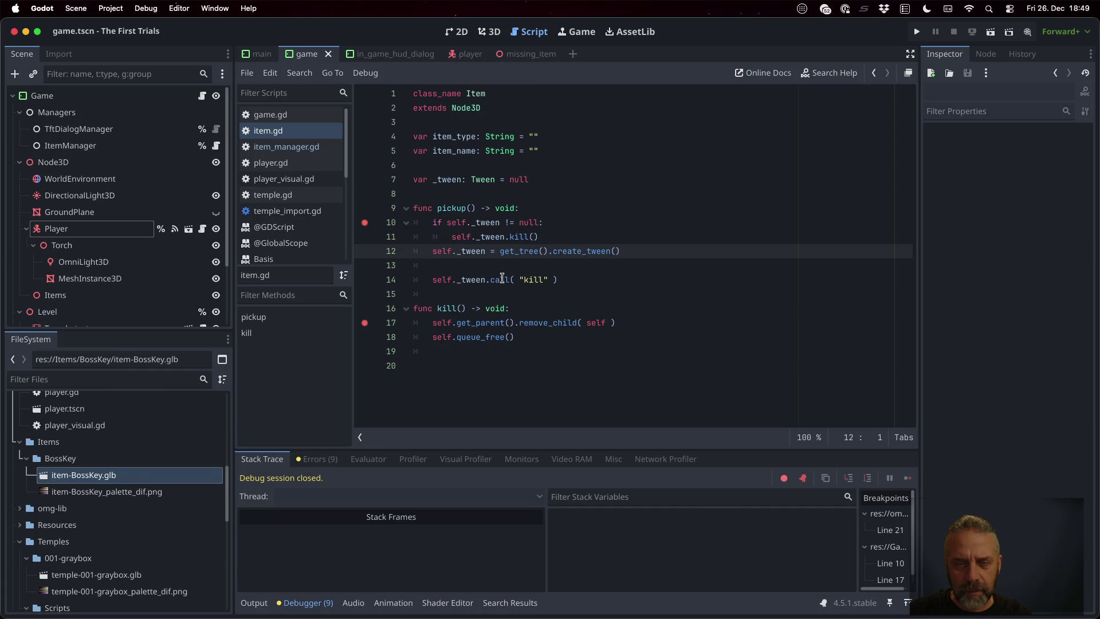
# - Search help for "tween" and copy the tween_callback name from its documentation
pyautogui.keyDown('super'); pyautogui.click(488, 281); pyautogui.keyUp('super')
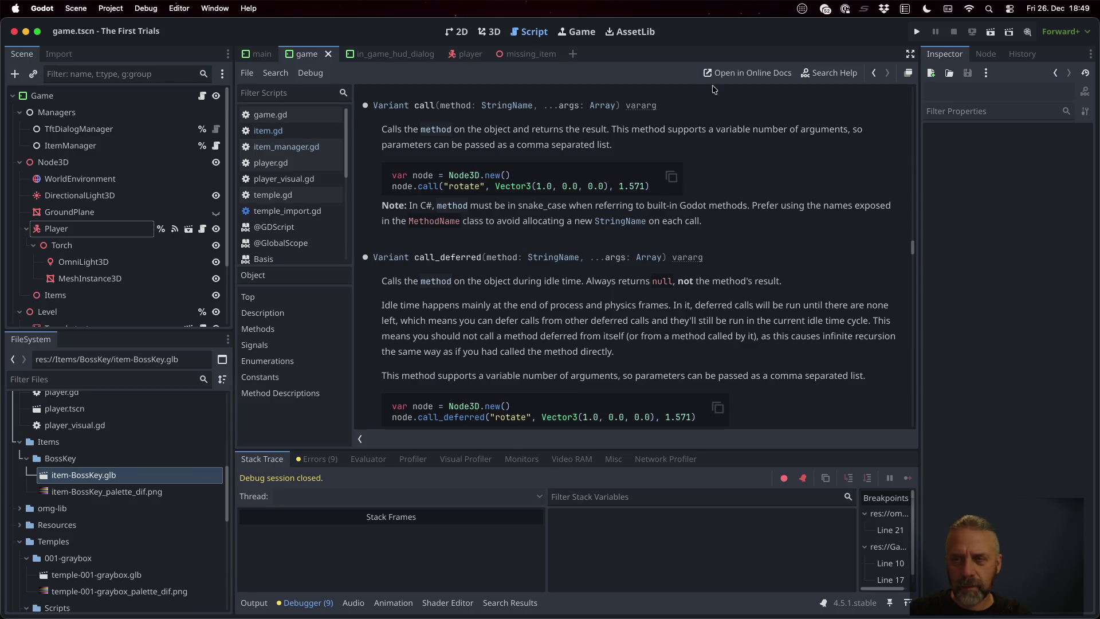
pyautogui.click(830, 74)
pyautogui.write('tween')
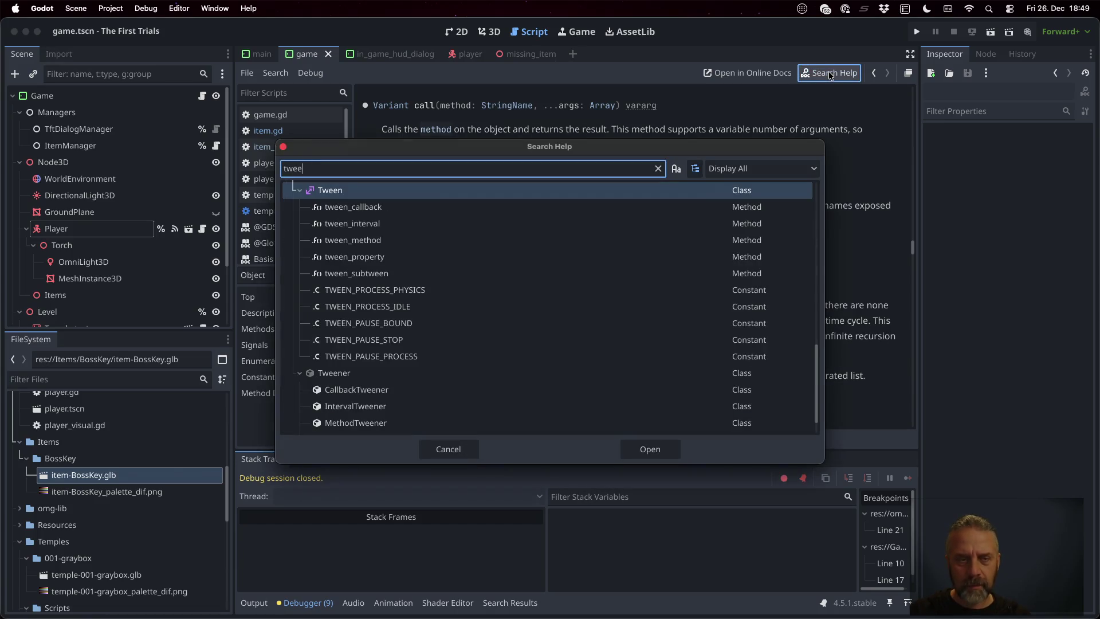
pyautogui.click(382, 211)
pyautogui.doubleClick(385, 210)
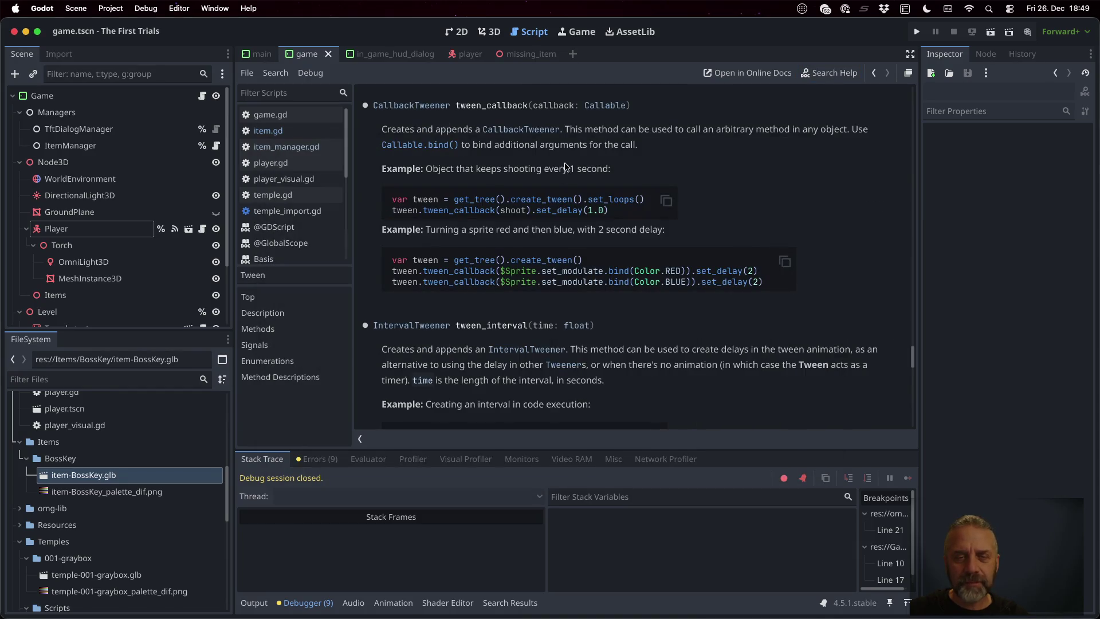
pyautogui.doubleClick(462, 211)
pyautogui.hotkey('ctrl', 'c')
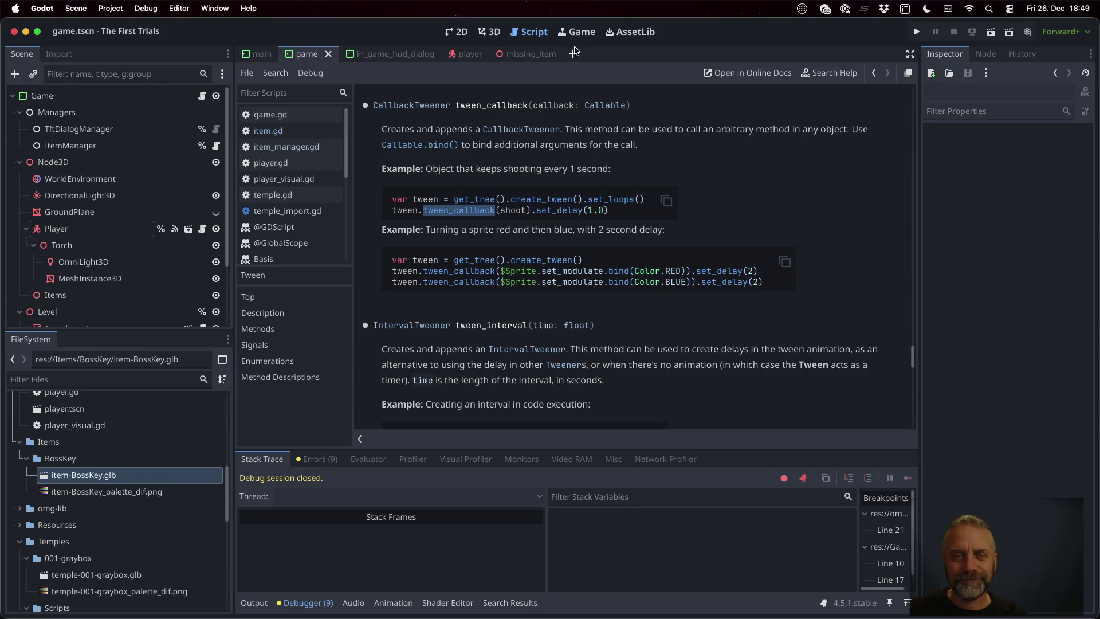
pyautogui.click(576, 32)
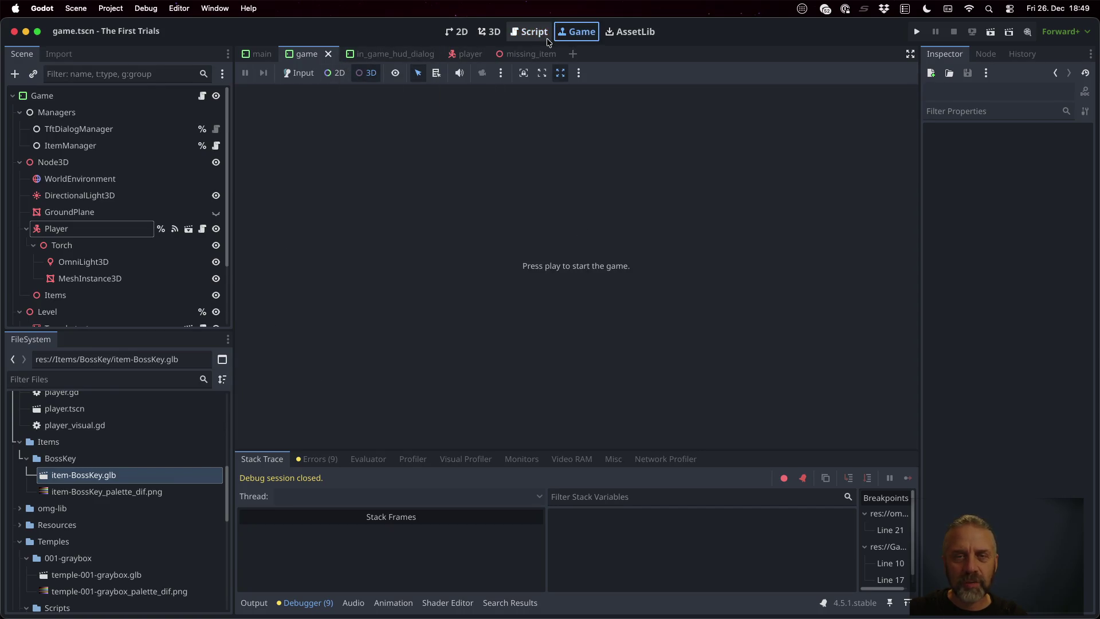
pyautogui.click(546, 35)
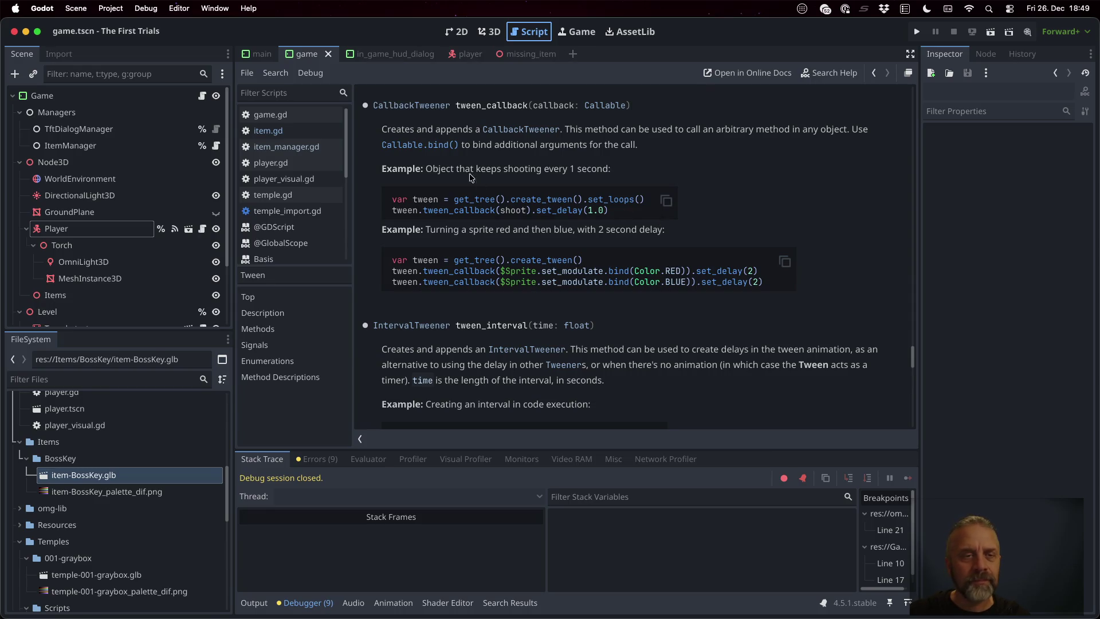
pyautogui.click(294, 131)
# - Replace call("kill") on line 14 with tween_callback( kill )
pyautogui.doubleClick(496, 279)
pyautogui.hotkey('ctrl', 'v')
pyautogui.press('BackSpace')
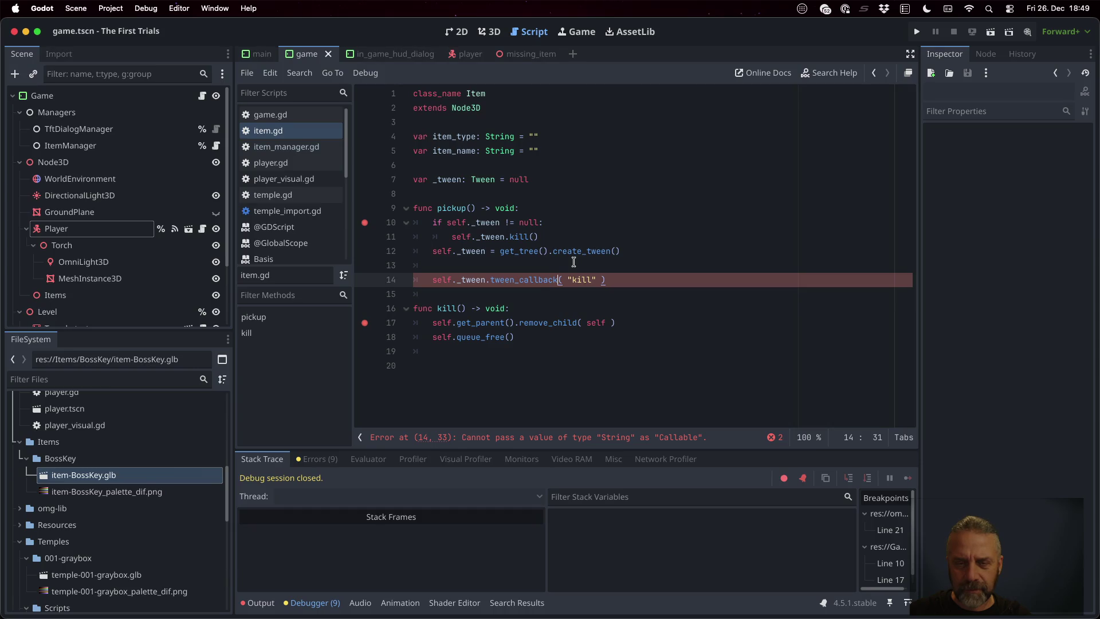
pyautogui.press('BackSpace')
pyautogui.press('Right')
pyautogui.press('Right')
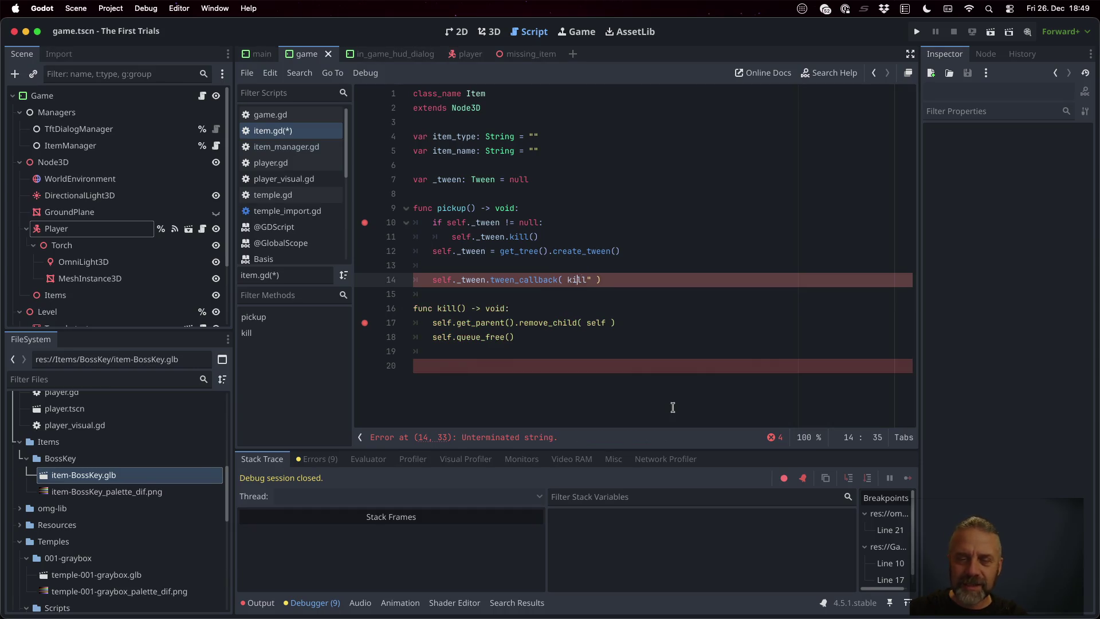
pyautogui.press('Left')
pyautogui.press('BackSpace')
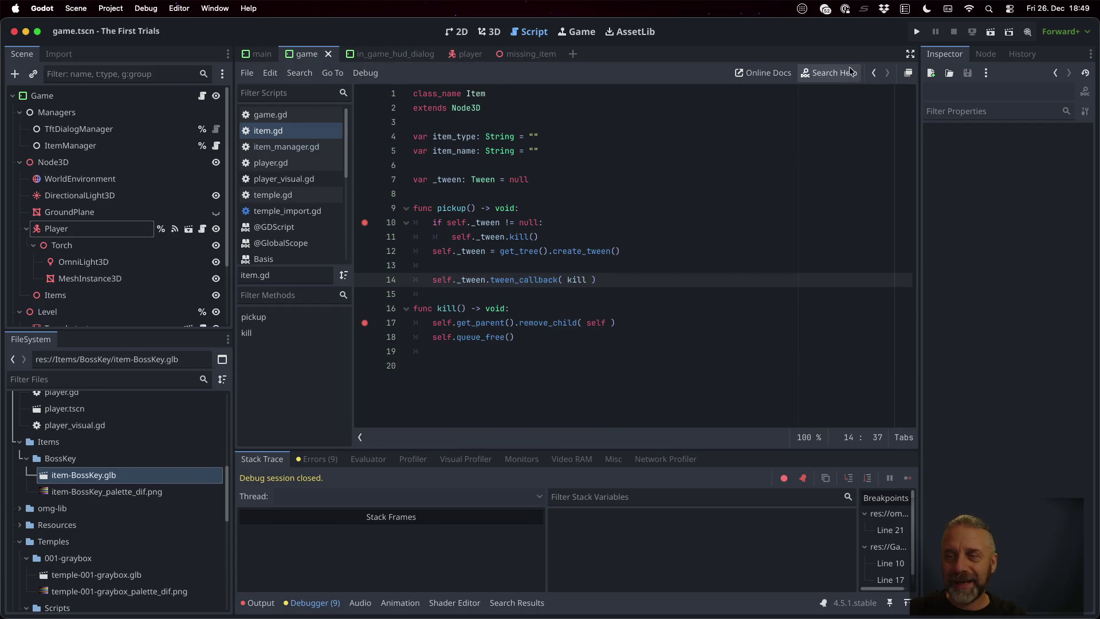
# - Clear the breakpoint on line 10 and run the project
pyautogui.hotkey('shift', 'Up')
pyautogui.hotkey('shift', 'Up')
pyautogui.hotkey('shift', 'Up')
pyautogui.hotkey('shift', 'Home')
pyautogui.press('F9')
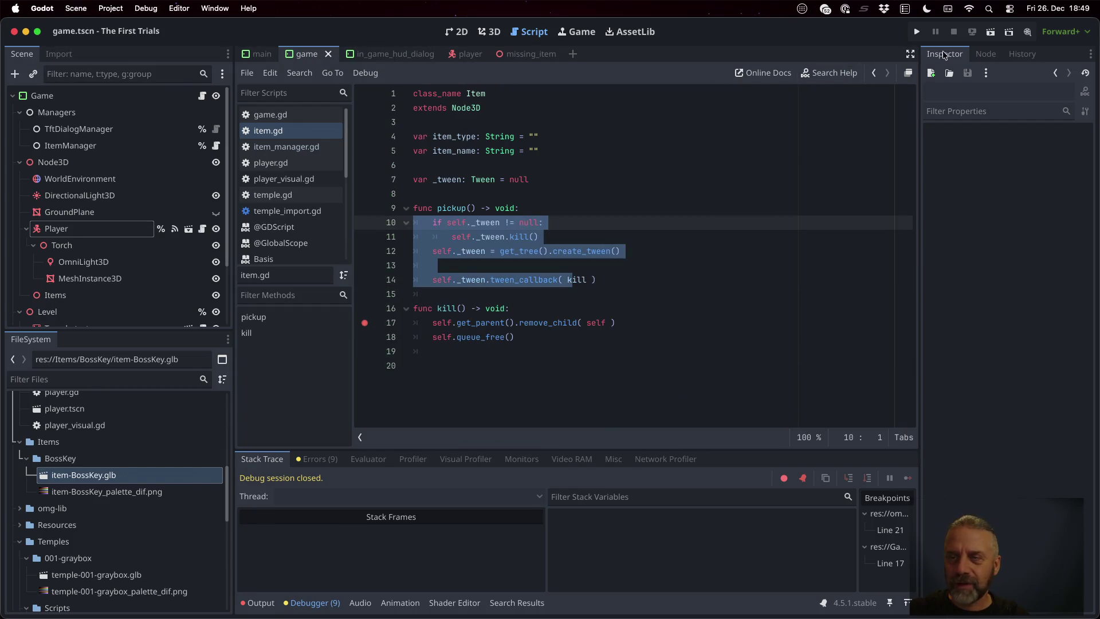
pyautogui.click(917, 32)
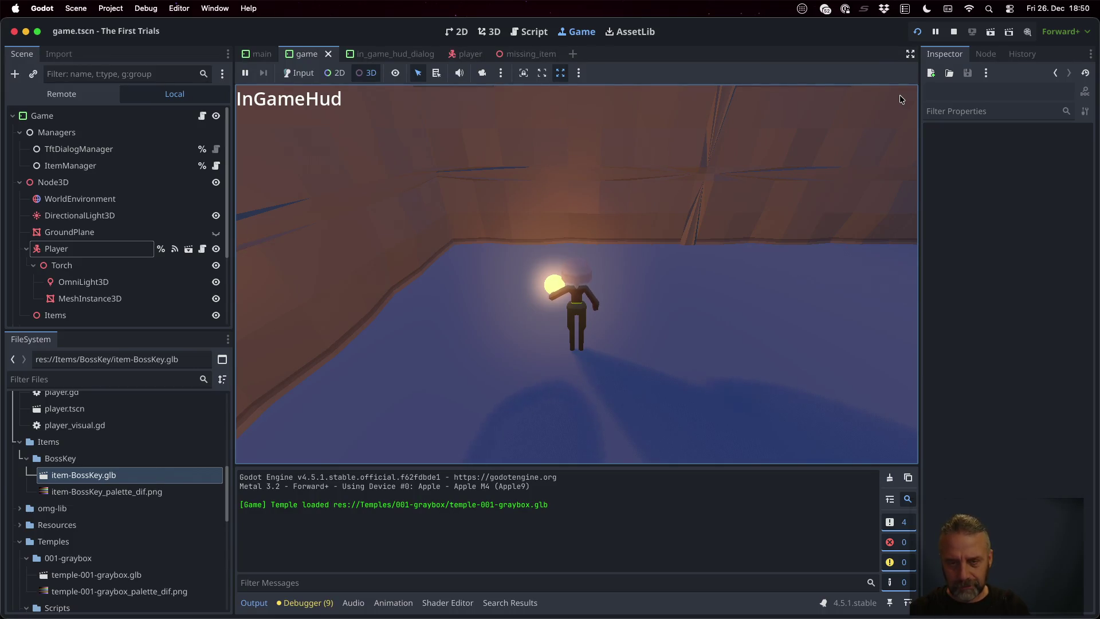
# - Walk the player onto the key, remove the line 17 breakpoint when kill hits, resume, and stop
pyautogui.click(627, 245)
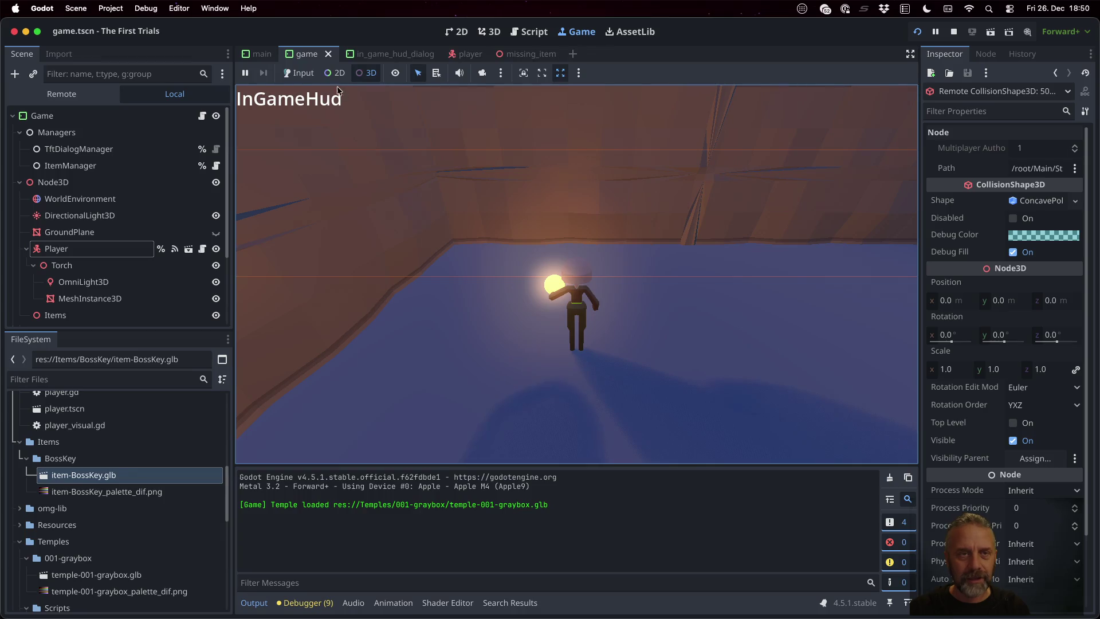
pyautogui.click(299, 73)
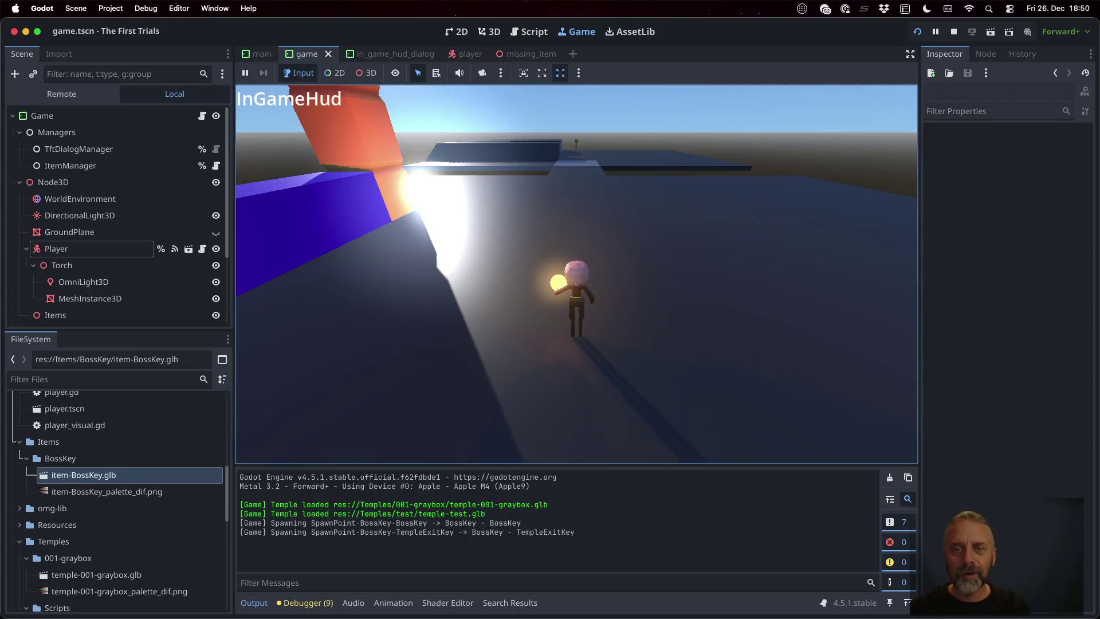
pyautogui.press('w')
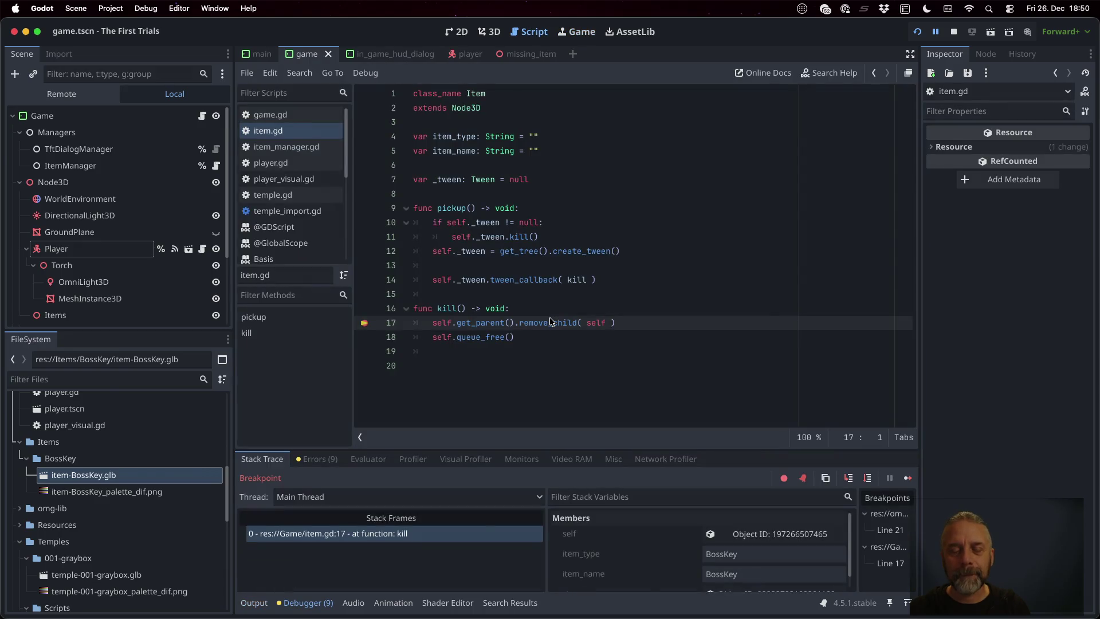
pyautogui.click(364, 325)
pyautogui.click(908, 478)
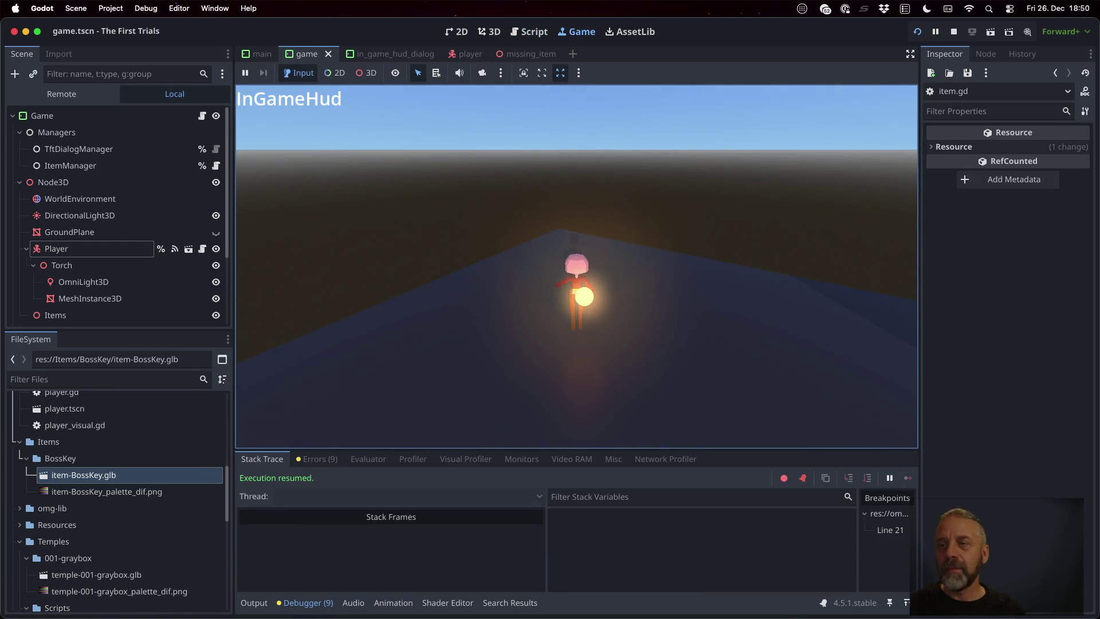
pyautogui.click(951, 33)
pyautogui.click(671, 237)
# - Start a new line 14 in pickup reading self._tween
pyautogui.press('Down')
pyautogui.press('Down')
pyautogui.press('Return')
pyautogui.write('f._tween.')
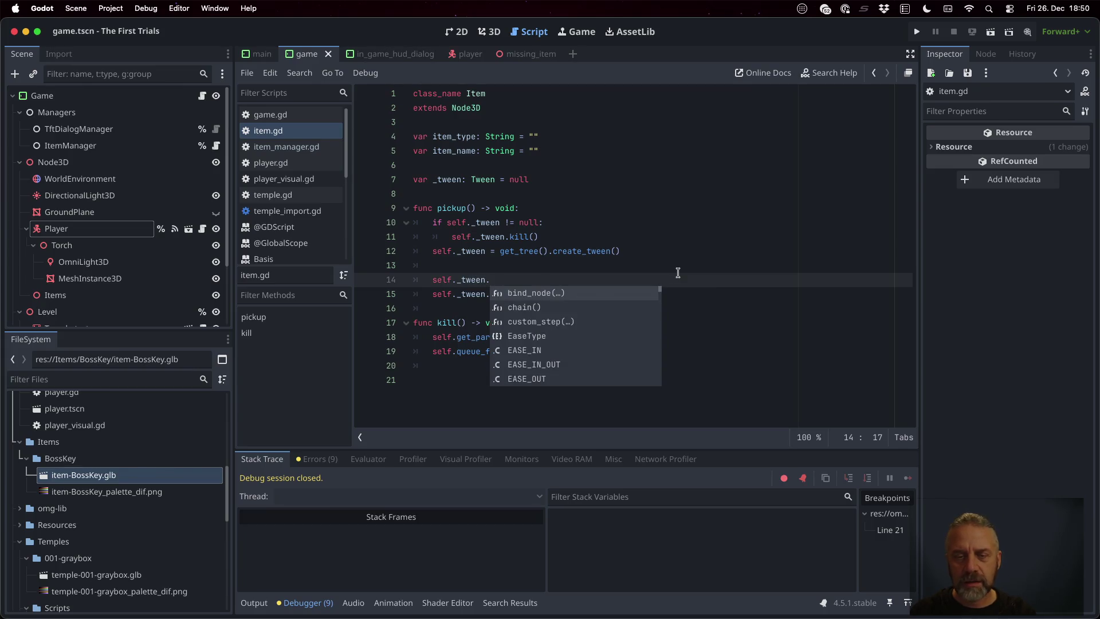
pyautogui.write('wa')
pyautogui.press('BackSpace')
pyautogui.press('BackSpace')
pyautogui.press('BackSpace')
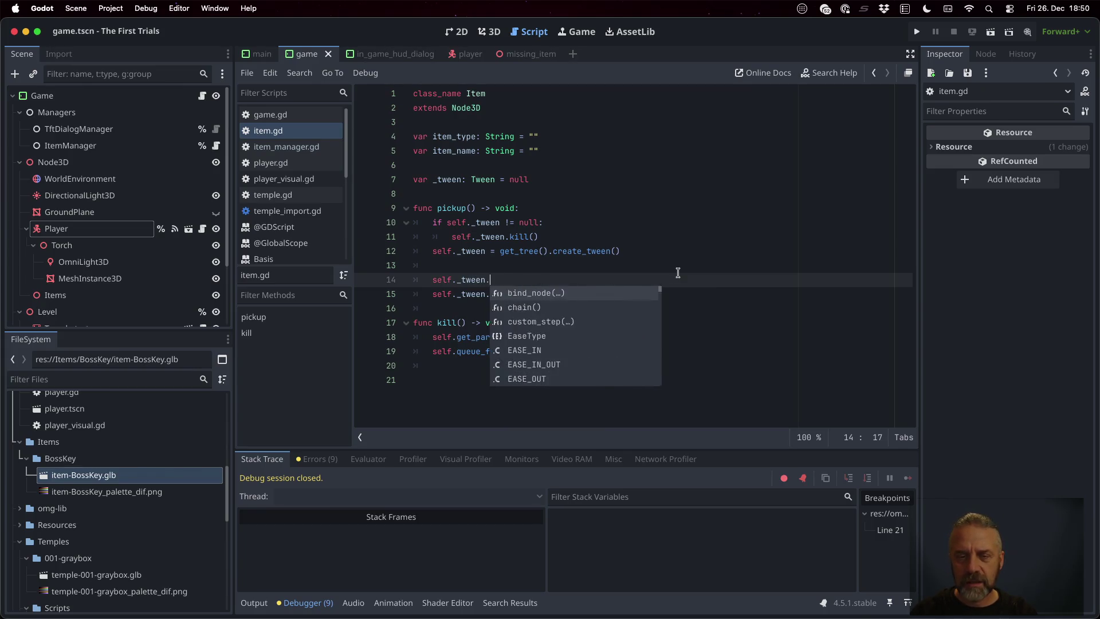
# - Open the Tween reference, search "set_delat", and browse its Methods list
pyautogui.keyDown('ctrl'); pyautogui.click(520, 288); pyautogui.keyUp('ctrl')
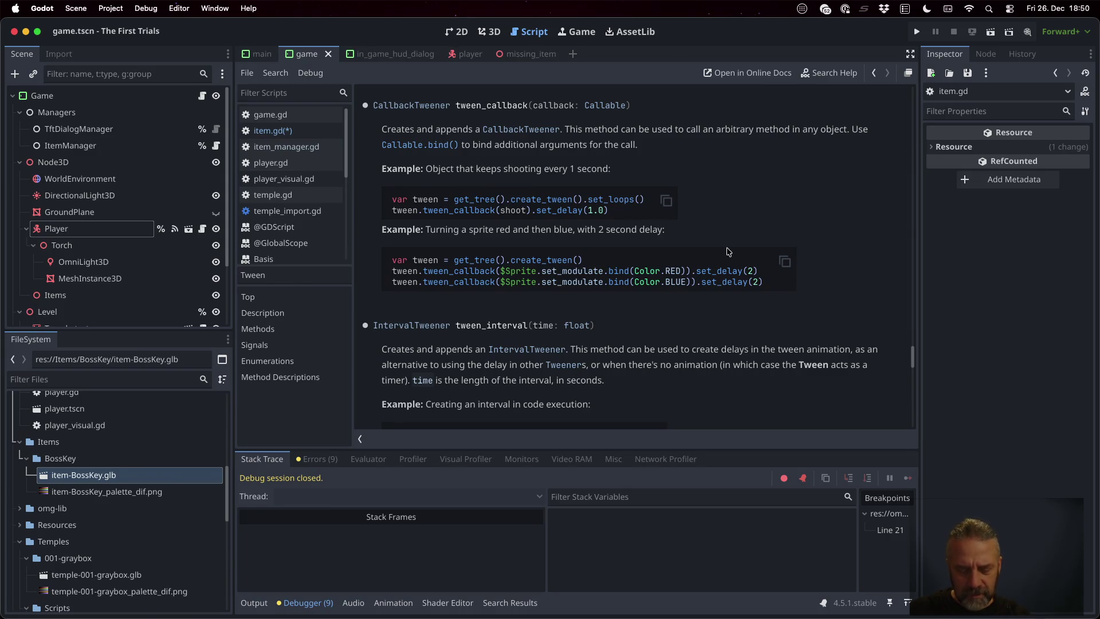
pyautogui.hotkey('ctrl', 'f')
pyautogui.write('set_delat')
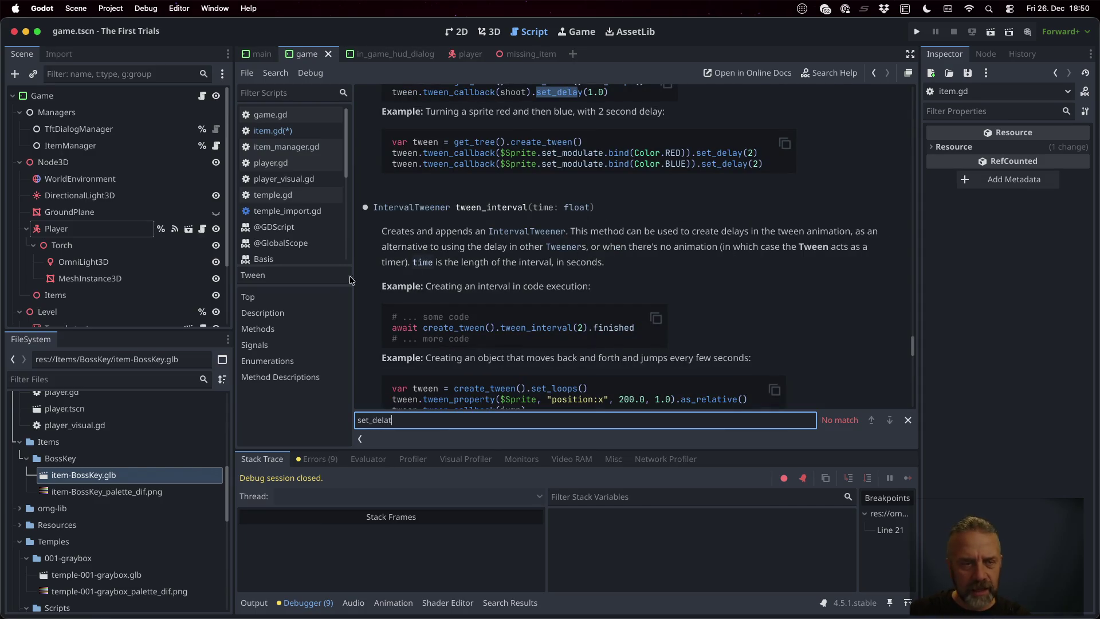
pyautogui.click(301, 326)
pyautogui.scroll(-5, 605, 294)
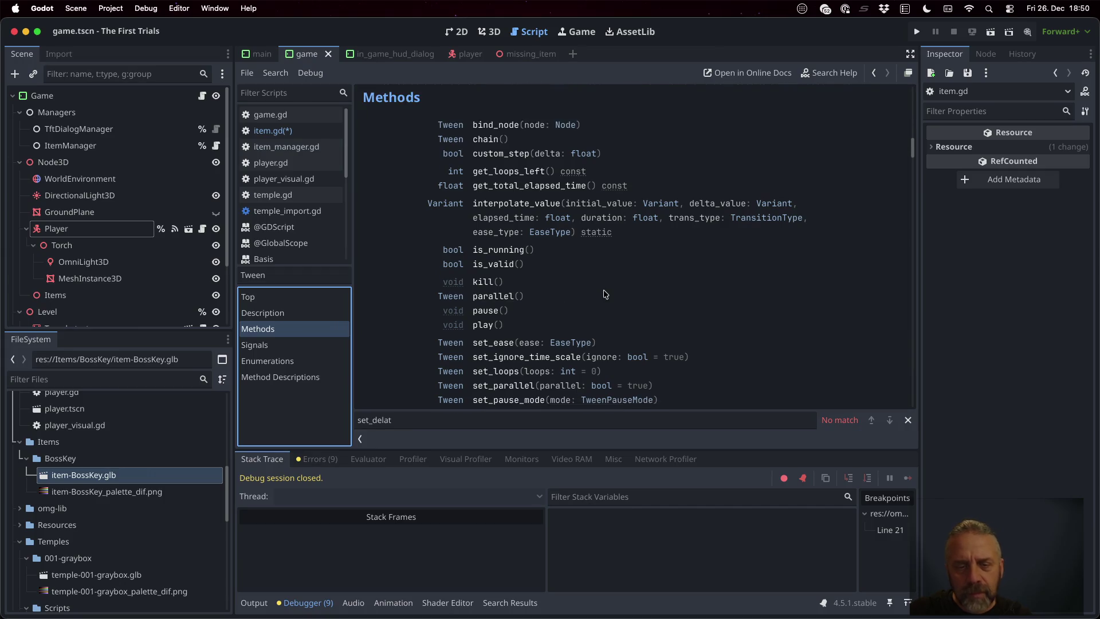
pyautogui.scroll(-5, 605, 294)
pyautogui.scroll(4, 605, 294)
pyautogui.scroll(3, 605, 293)
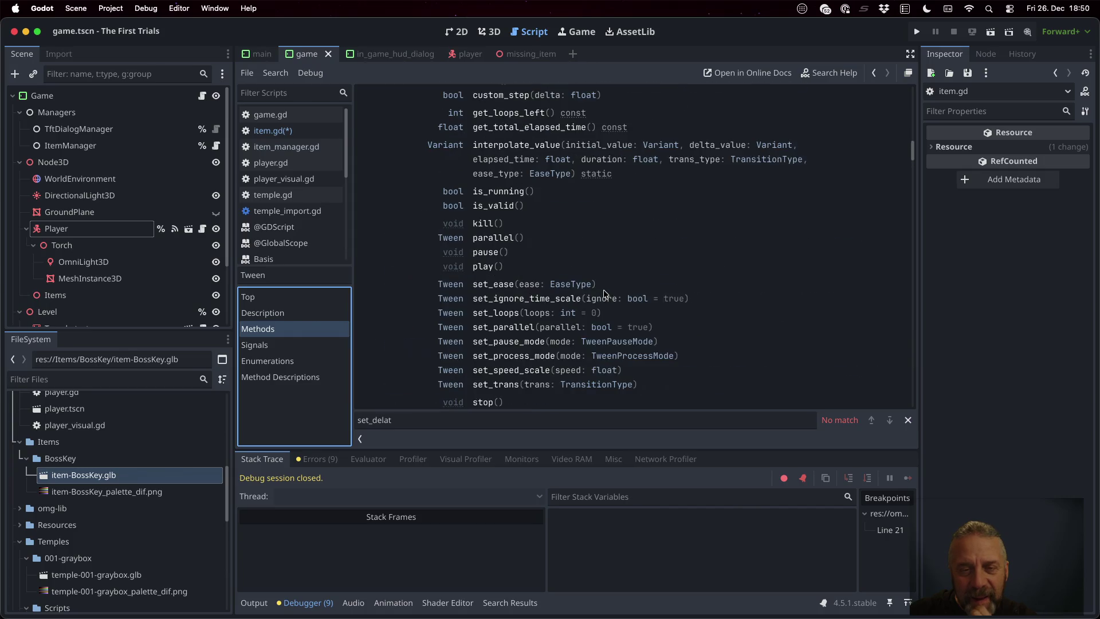
pyautogui.scroll(3, 605, 294)
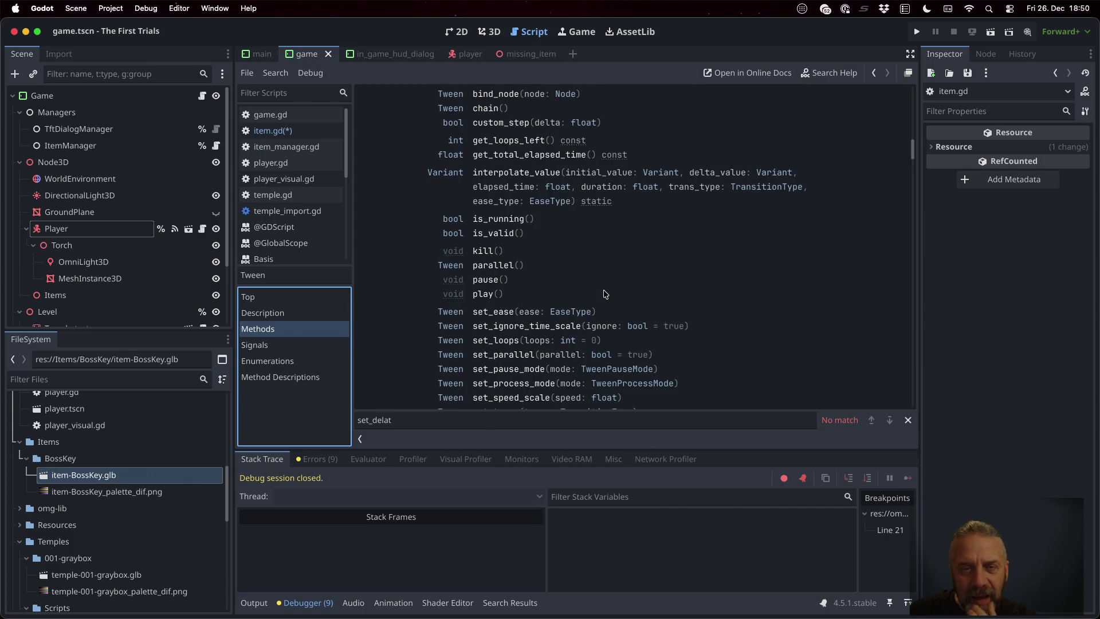
pyautogui.scroll(-3, 605, 294)
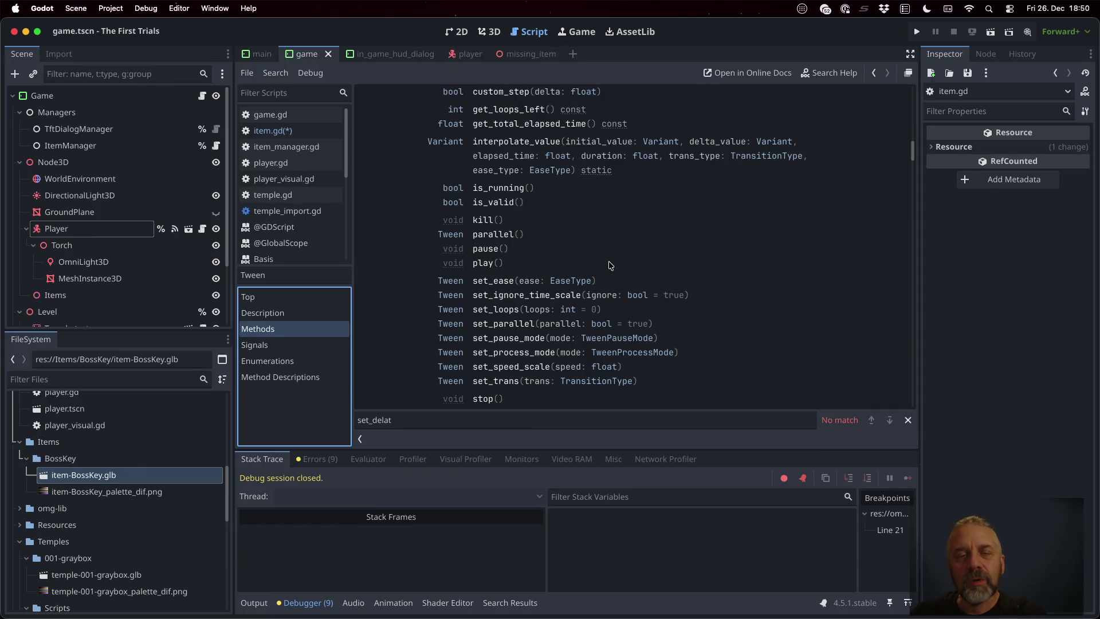
pyautogui.scroll(-4, 611, 265)
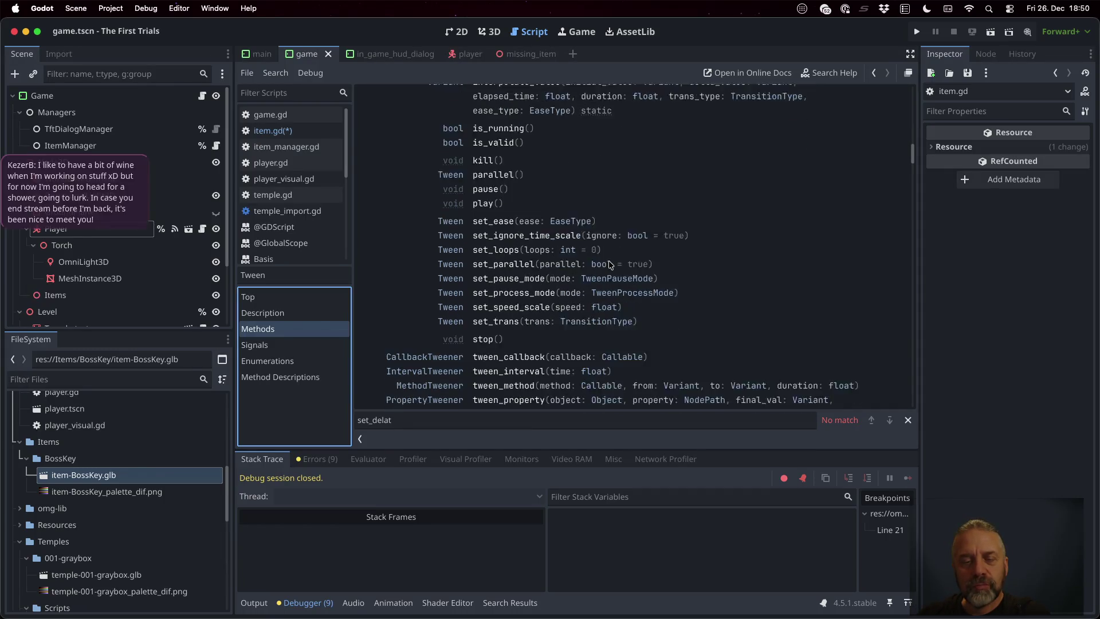
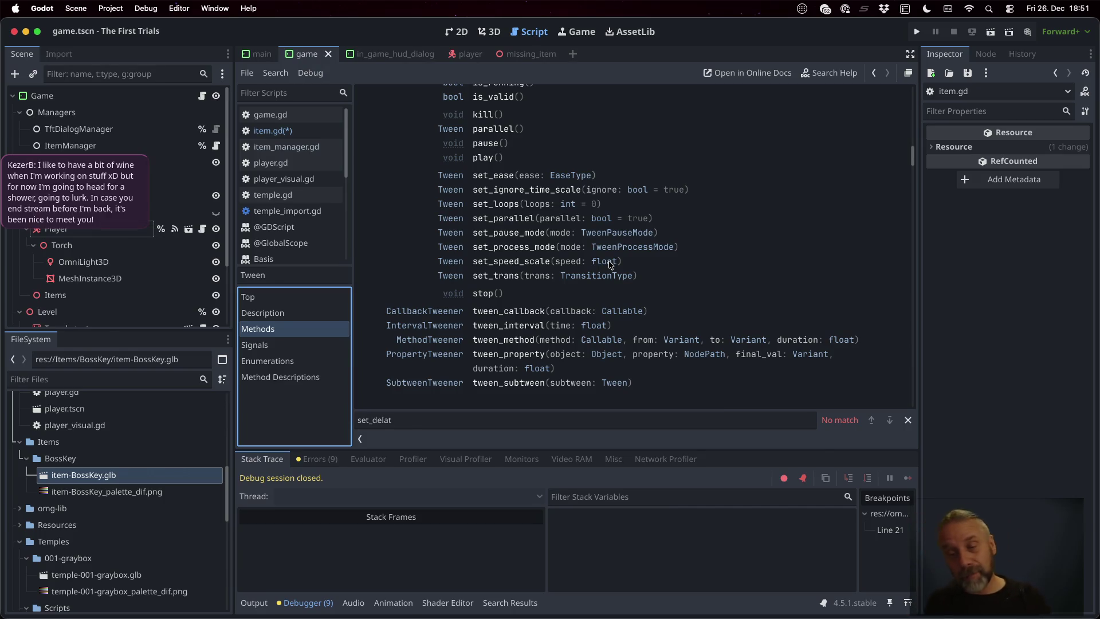
# - Bring the Sublime Text window with TODO.md to the front via Mission Control
pyautogui.hotkey('ctrl', 'Up')
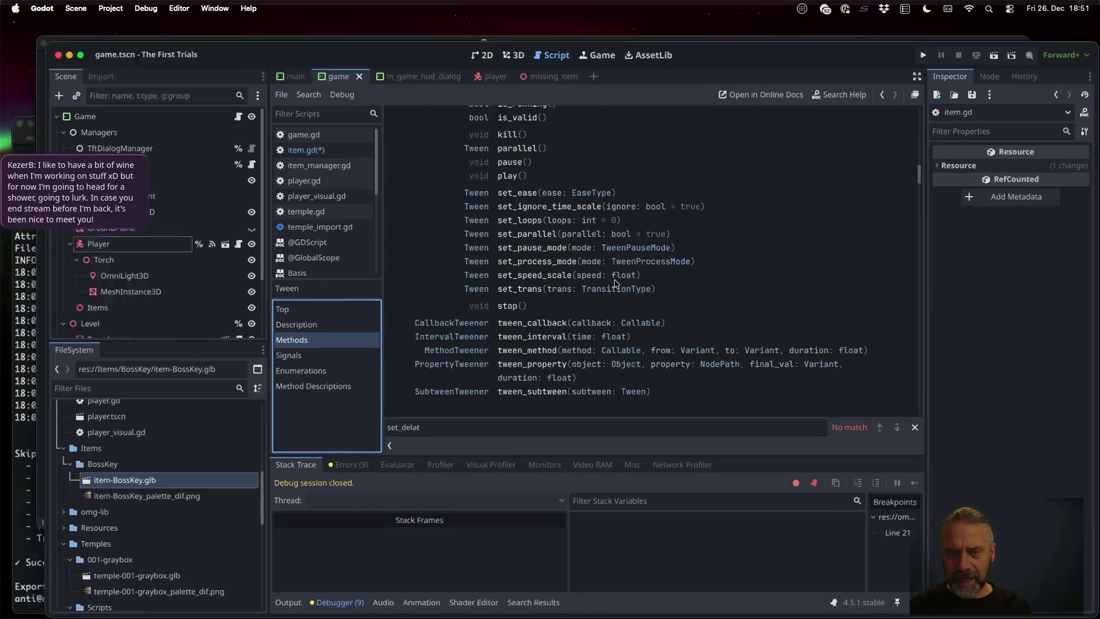
pyautogui.click(538, 179)
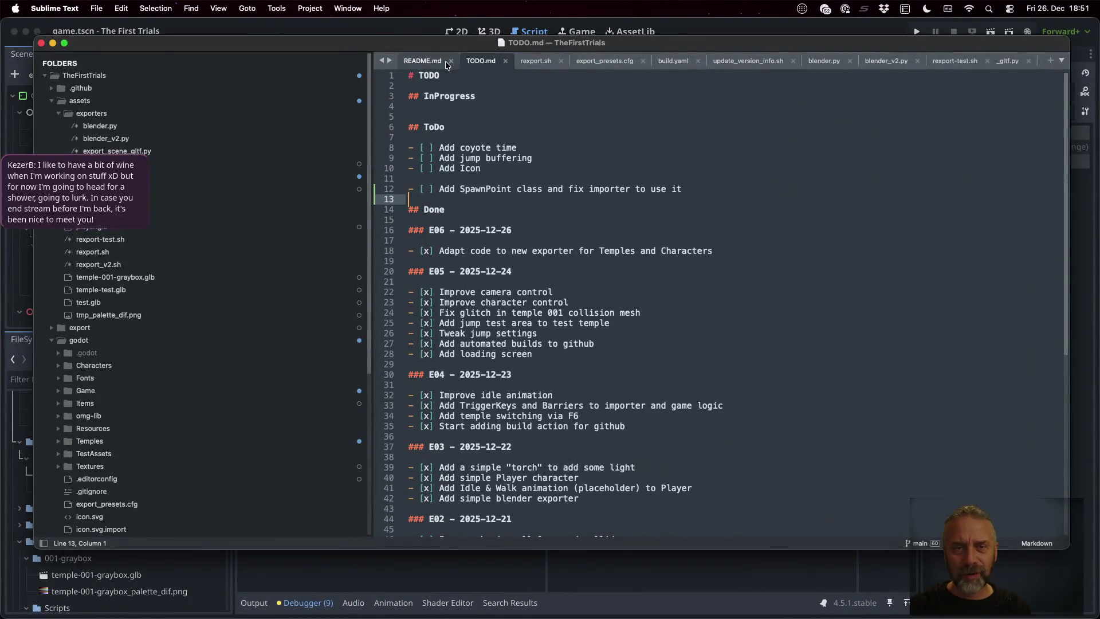
# - Scroll TODO.md to the Plan section, check the E07 and E06 entries, then return to Godot
pyautogui.scroll(-5, 569, 294)
pyautogui.moveTo(512, 469); pyautogui.dragTo(404, 473)
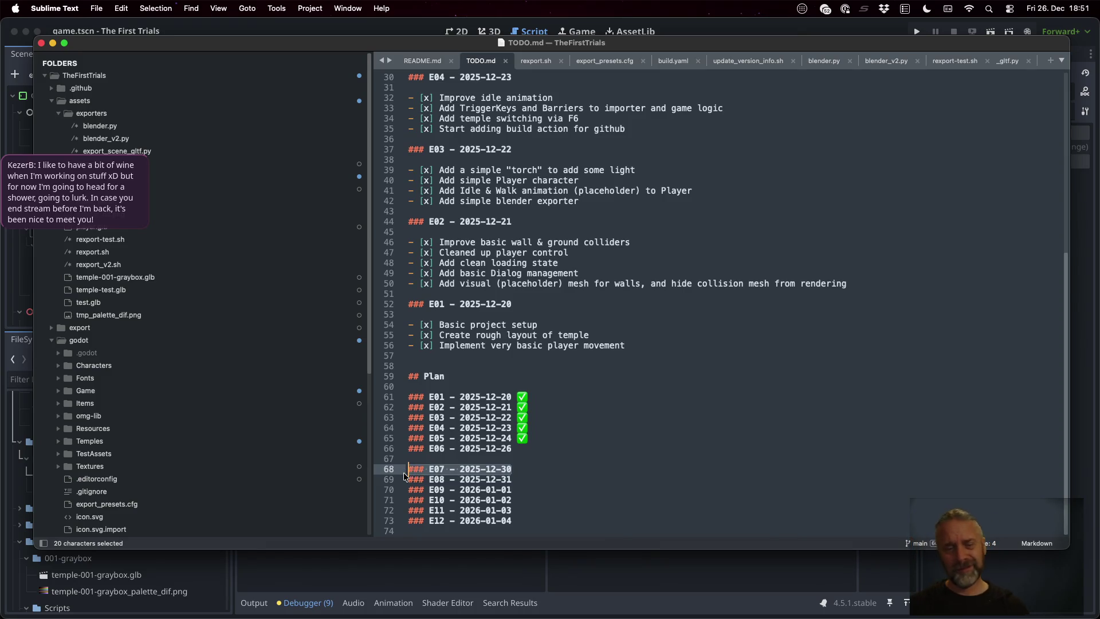
pyautogui.click(622, 444)
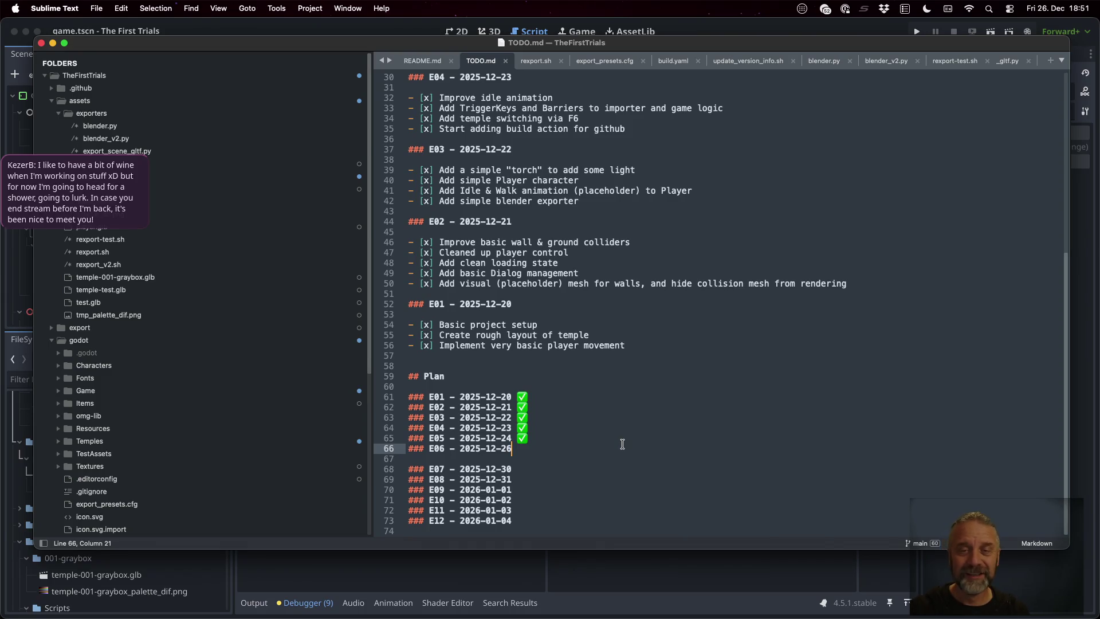
pyautogui.press('super+Tab')
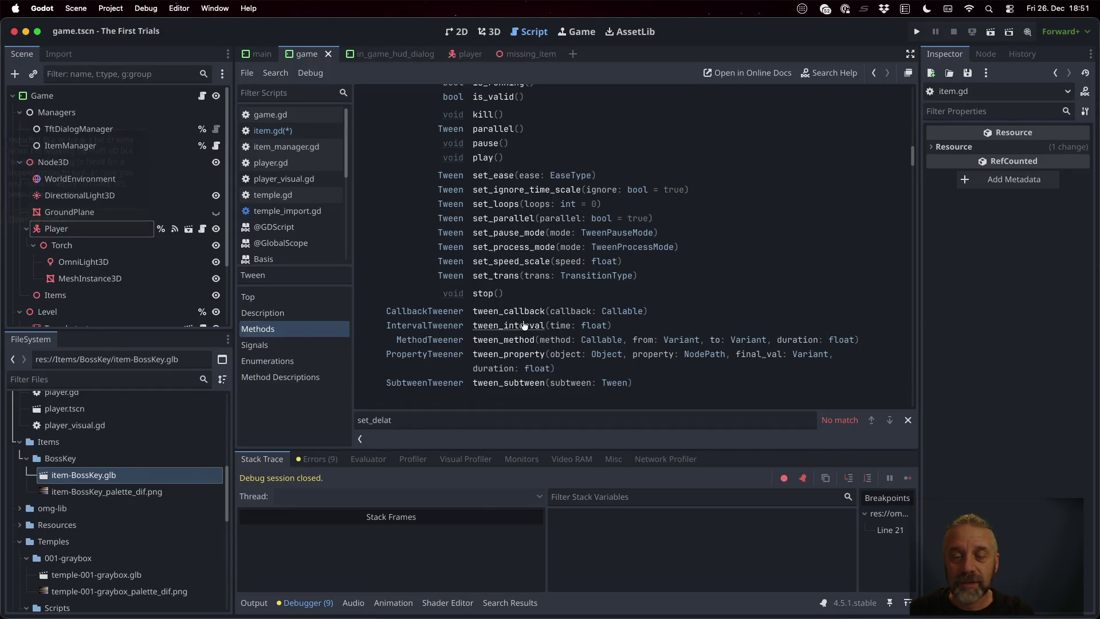
# - In item.gd's pickup(), add tween_property(self, "position", p, 3.0) and save
pyautogui.click(273, 131)
pyautogui.click(576, 338)
pyautogui.press('Up')
pyautogui.press('Up')
pyautogui.press('Up')
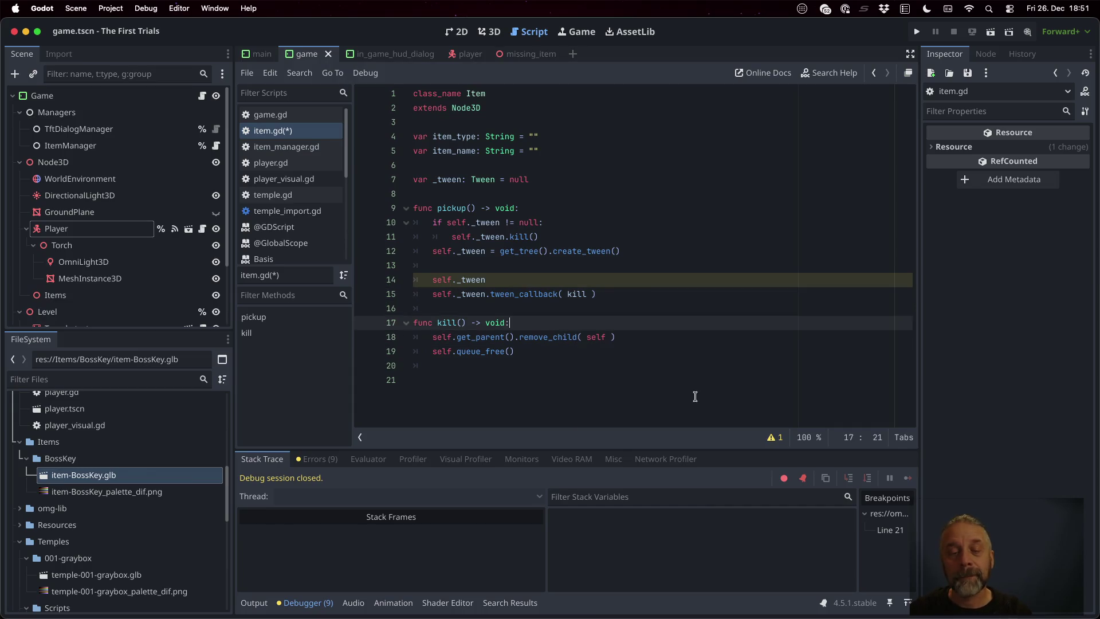
pyautogui.press('Down')
pyautogui.write('/')
pyautogui.press('BackSpace')
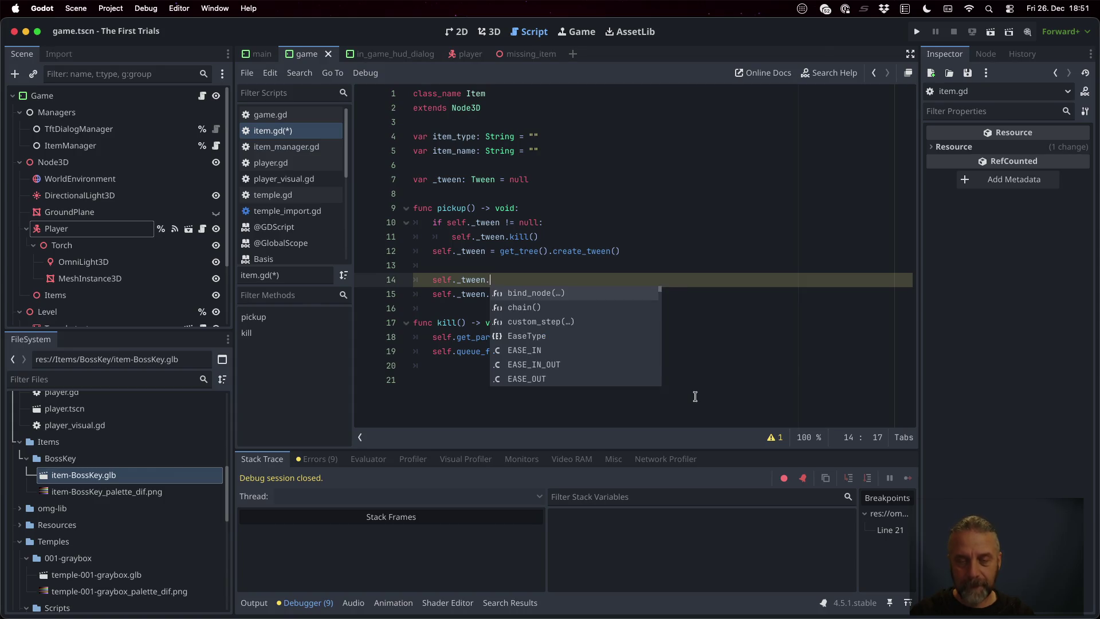
pyautogui.write('twe')
pyautogui.press('Down')
pyautogui.press('Down')
pyautogui.press('Down')
pyautogui.press('Return')
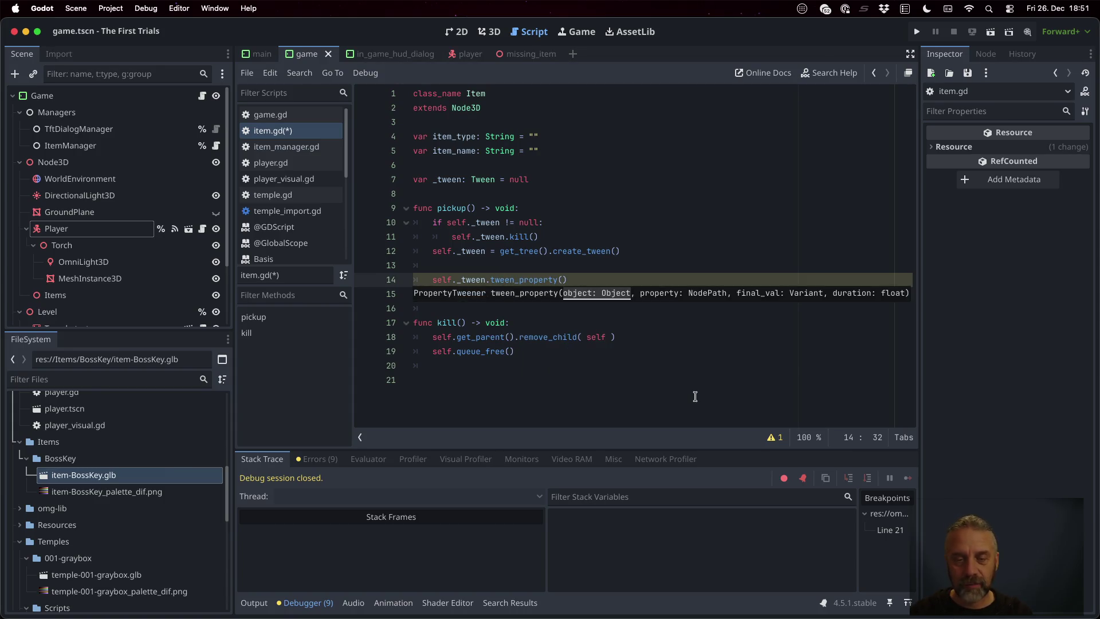
pyautogui.write('self,')
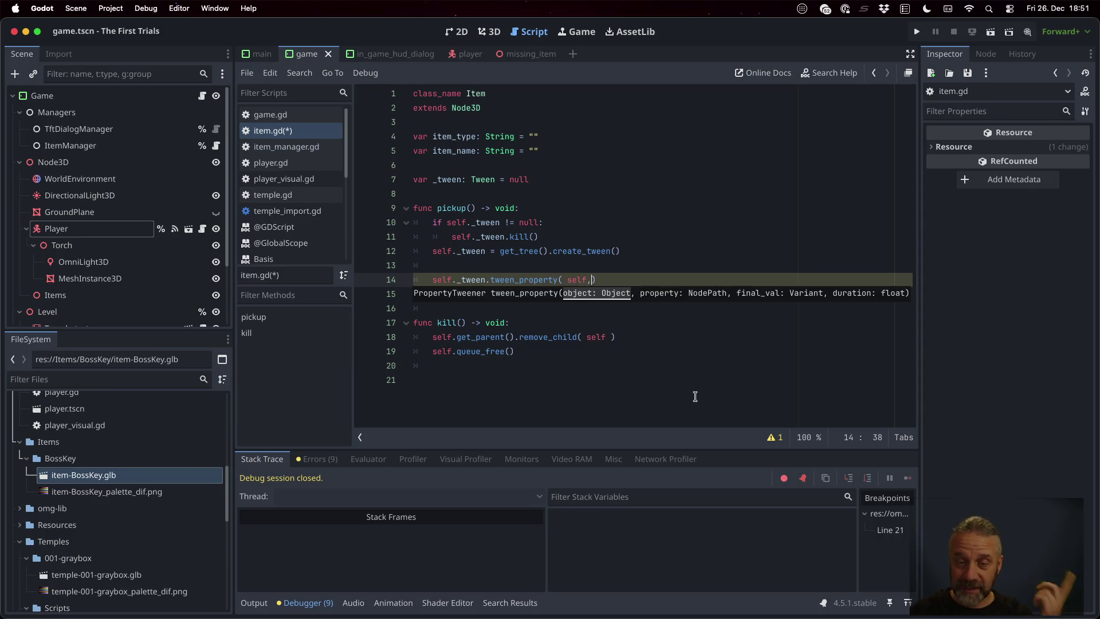
pyautogui.write(' "')
pyautogui.write('pos')
pyautogui.press('Return')
pyautogui.write(',')
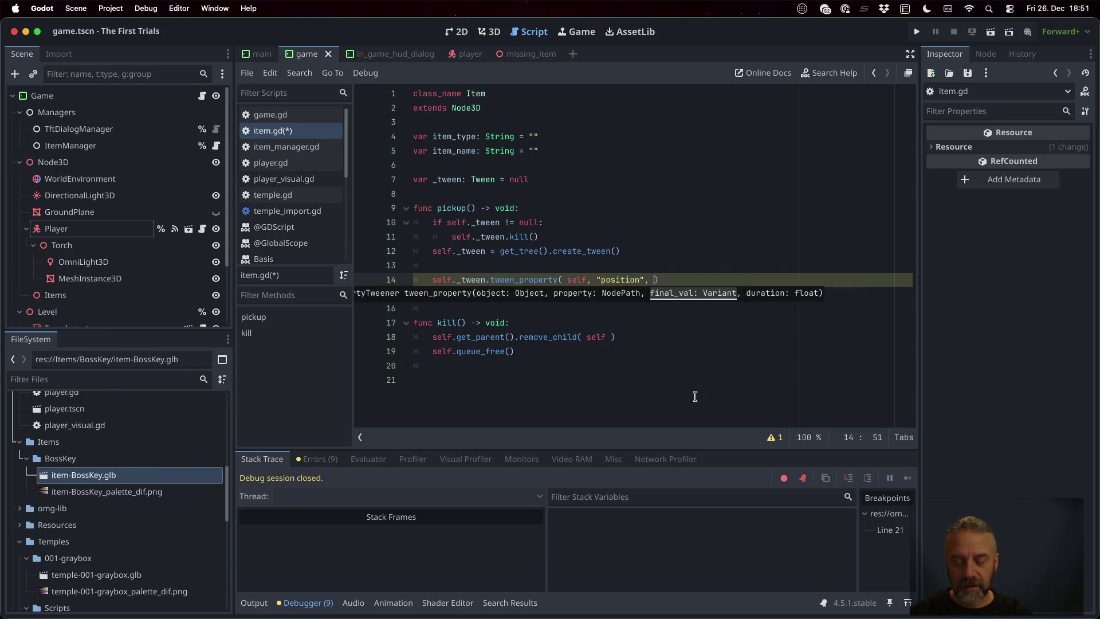
pyautogui.write(' p, 3.')
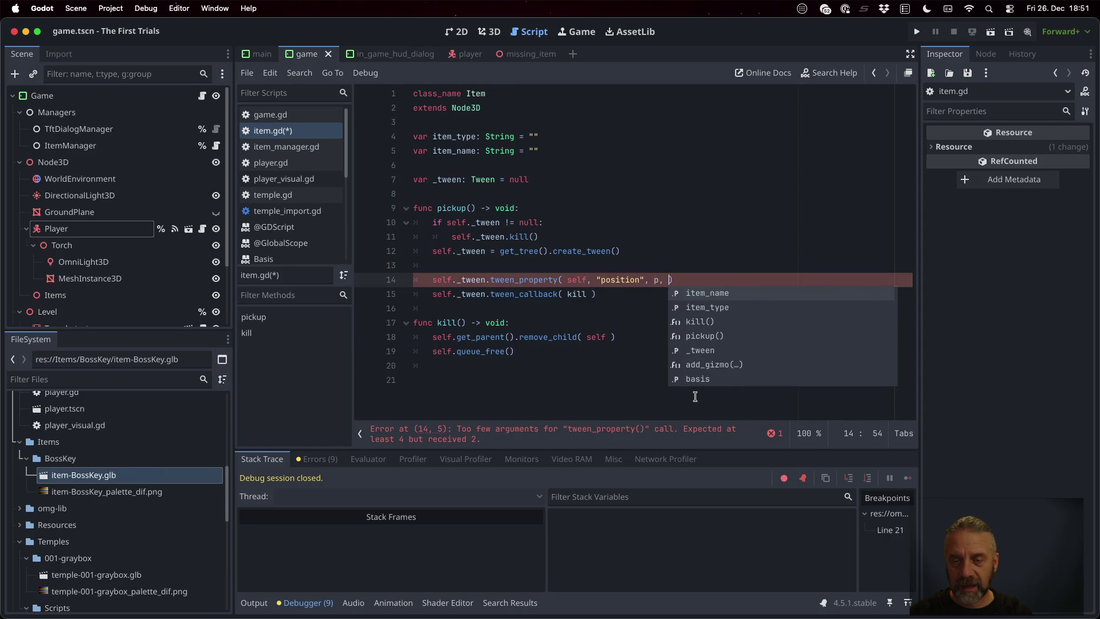
pyautogui.write('0')
pyautogui.hotkey('ctrl', 's')
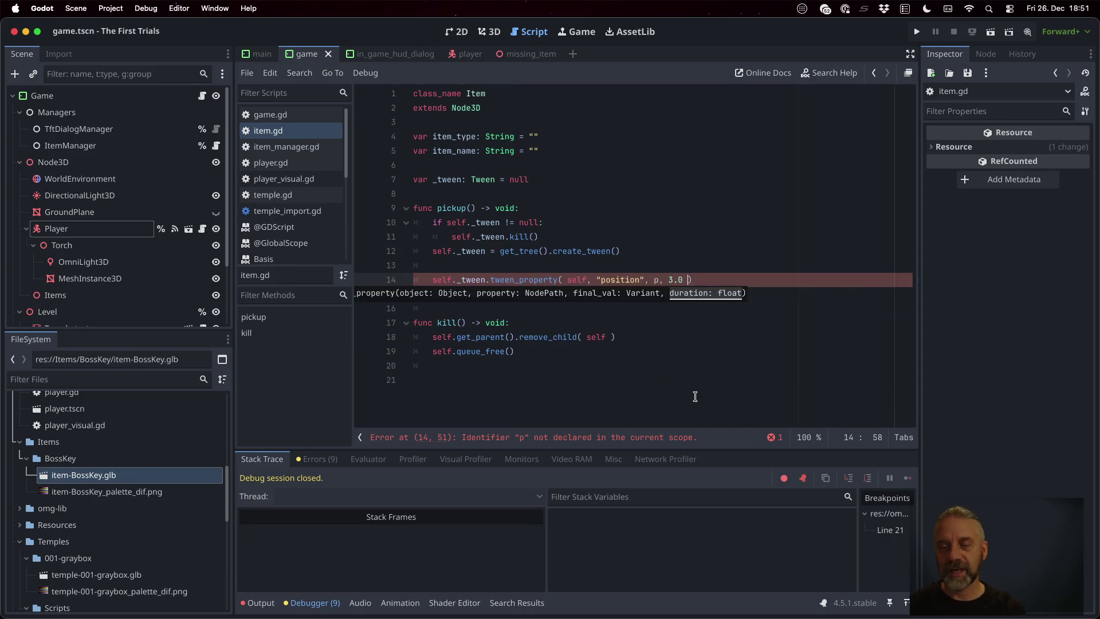
# - Define var p = self.position + Vector3( 0.0, 10.0, 0.0 ) above it, save, and run
pyautogui.press('Up')
pyautogui.press('Return')
pyautogui.write('var ')
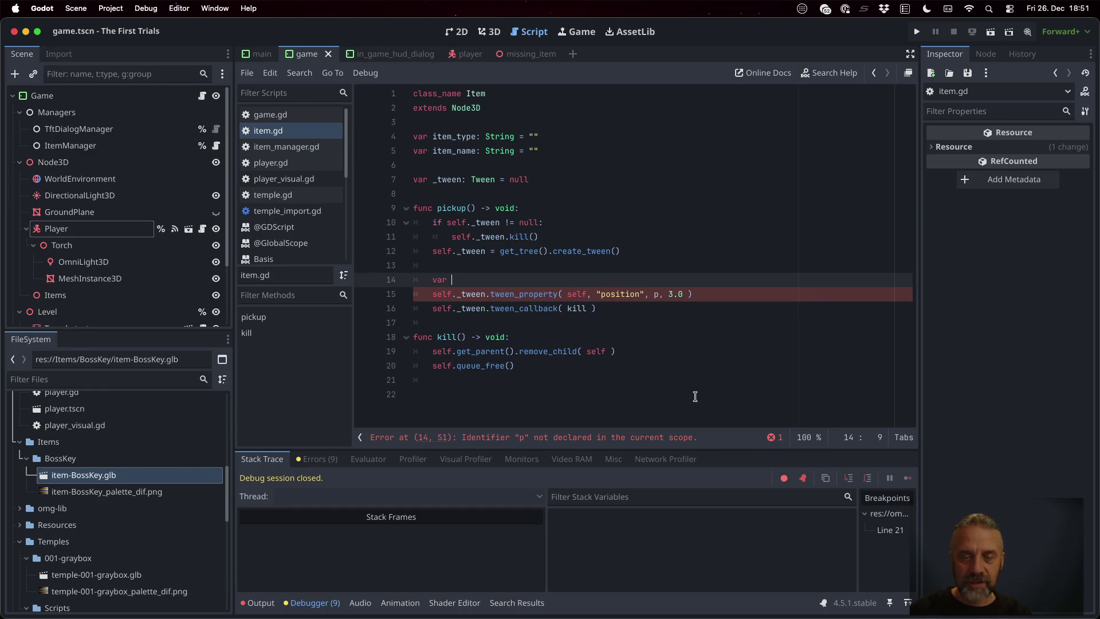
pyautogui.write('p = self.p')
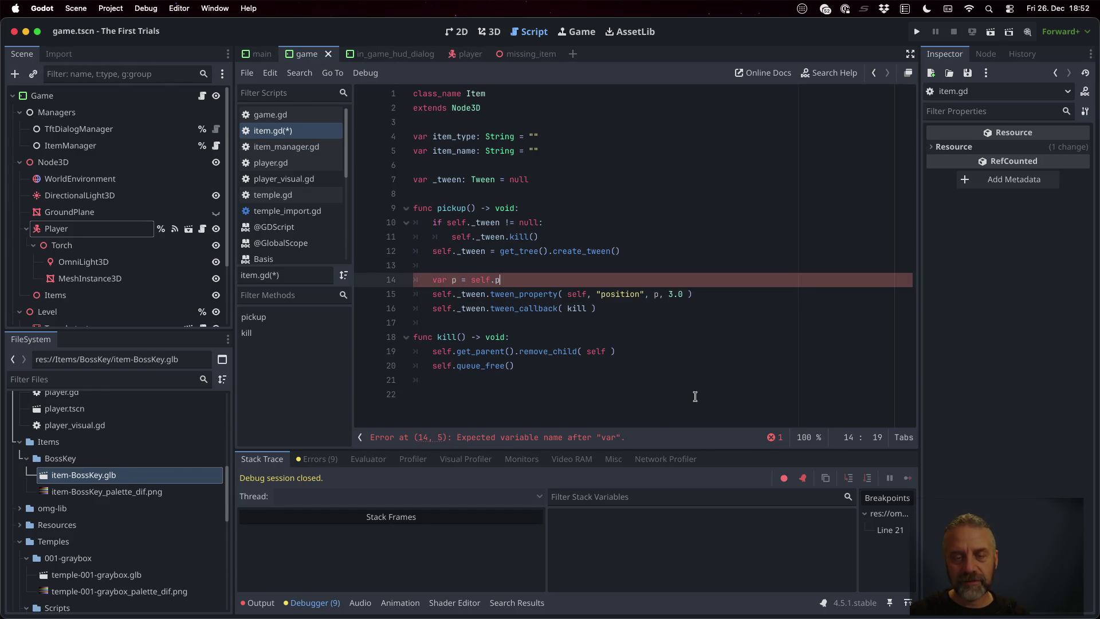
pyautogui.press('Return')
pyautogui.write('Vec')
pyautogui.press('Down')
pyautogui.press('Down')
pyautogui.press('Return')
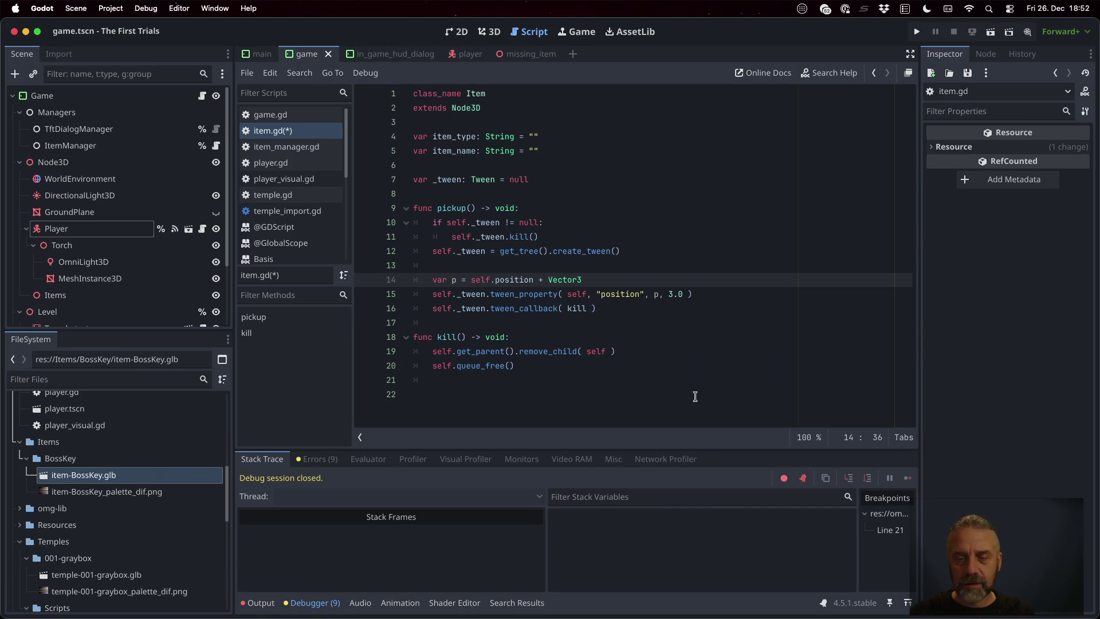
pyautogui.write('( 0.0, ')
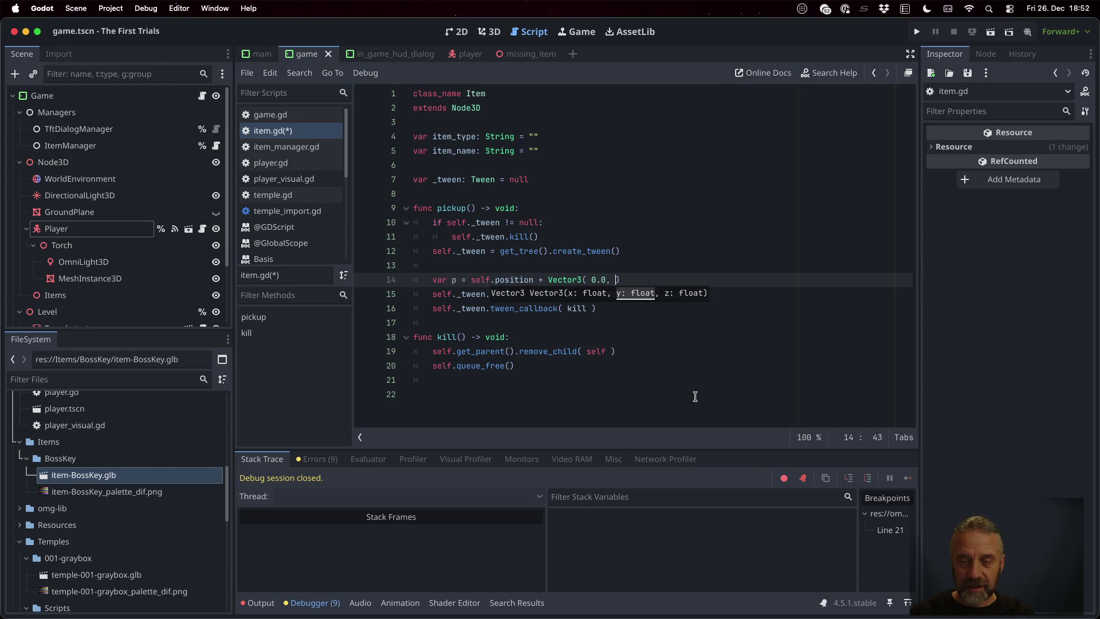
pyautogui.write('10.0, 0.0 )')
pyautogui.press('super+s')
pyautogui.press('Down')
pyautogui.press('Down')
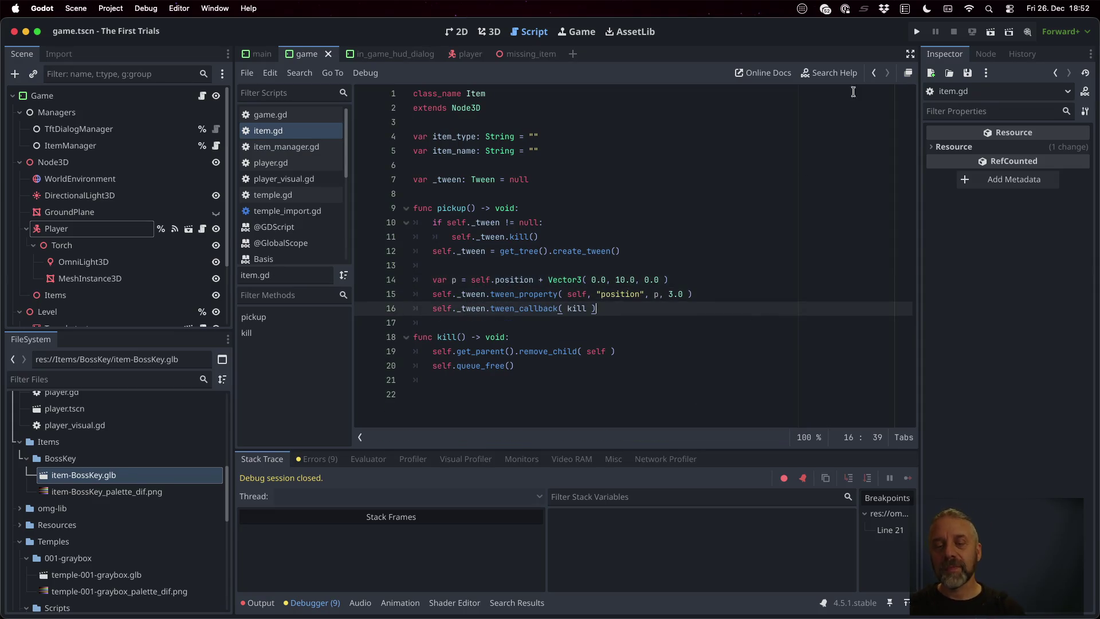
pyautogui.click(919, 32)
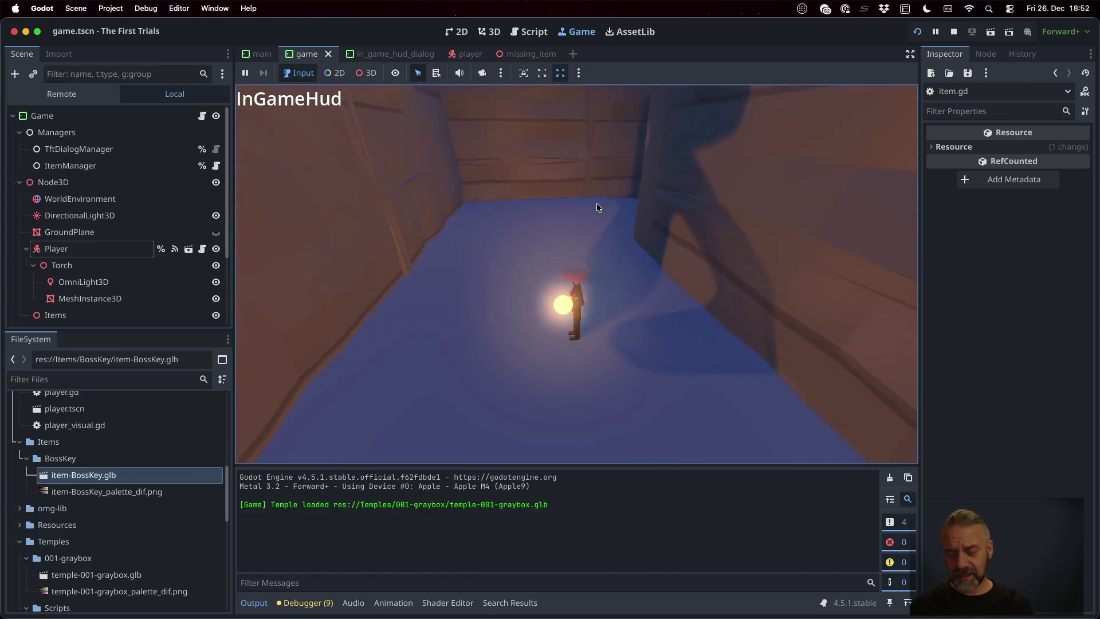
# - Test the pickup, then change the offset Y from 10.0 to 3.0 and duration to 1.0
pyautogui.press('w')
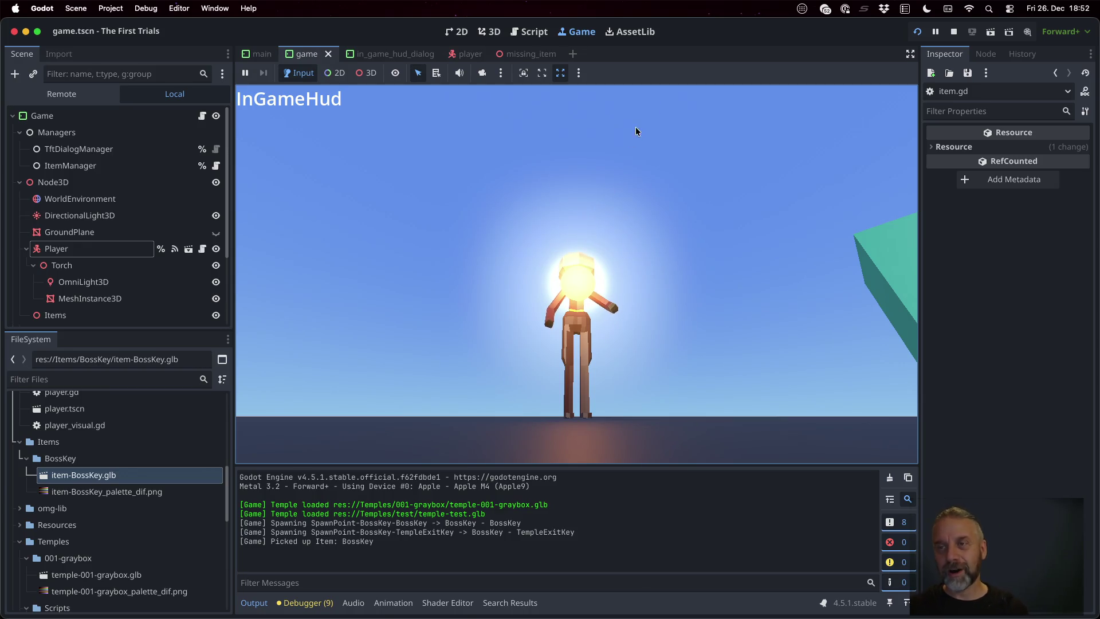
pyautogui.click(953, 31)
pyautogui.click(659, 296)
pyautogui.press('Up')
pyautogui.press('Left')
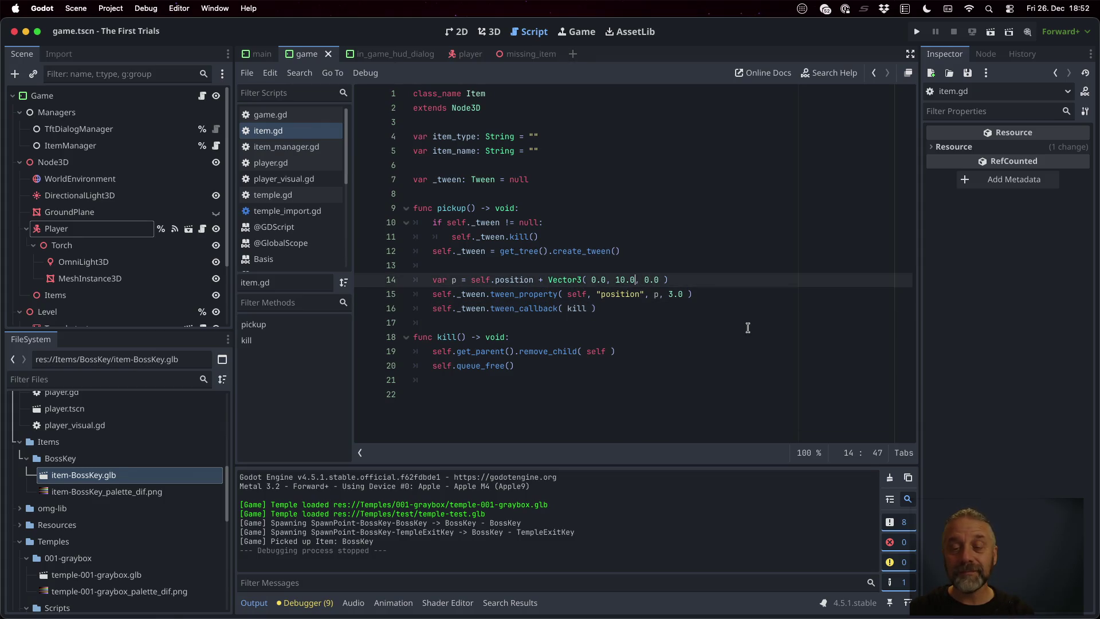
pyautogui.press('BackSpace')
pyautogui.press('BackSpace')
pyautogui.write('3')
pyautogui.press('Down')
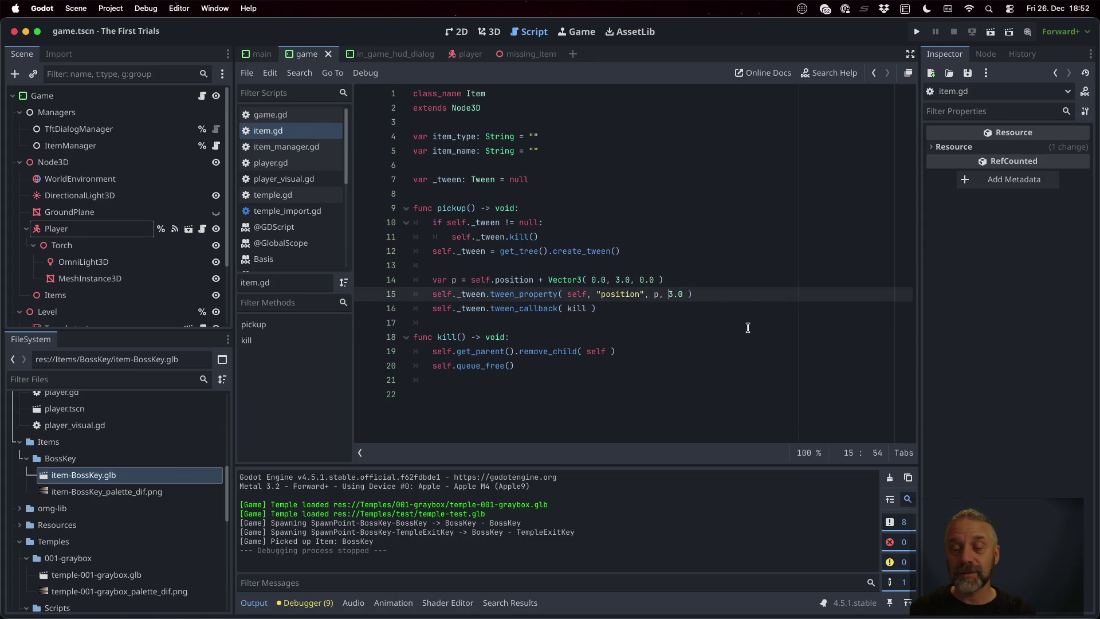
pyautogui.press('Delete')
pyautogui.write('1')
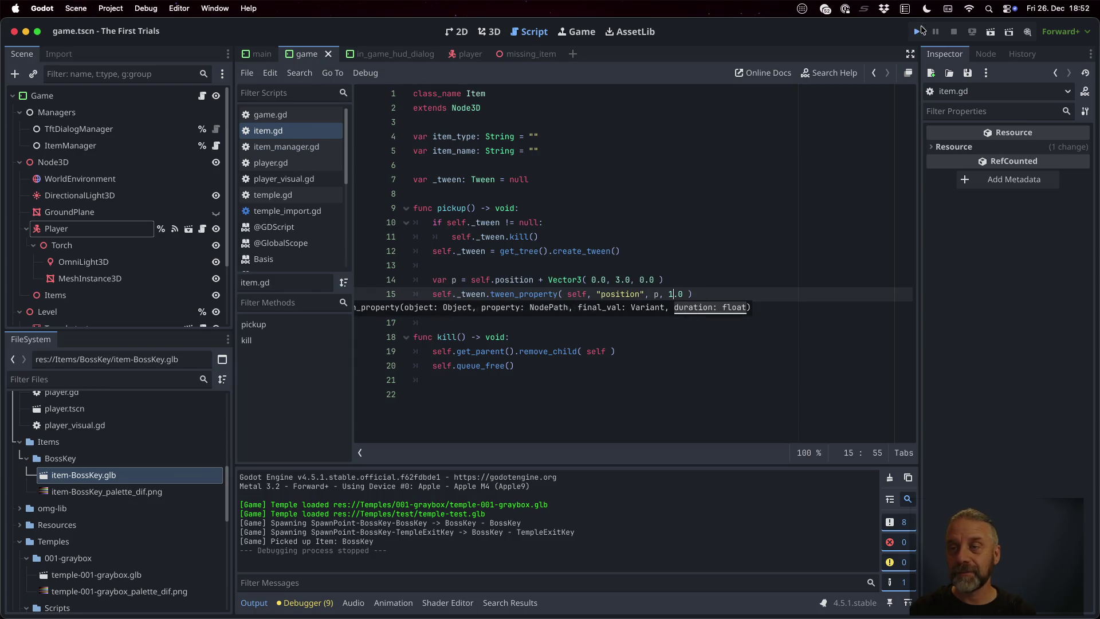
# - Run the game again, walk into the key, and stop it
pyautogui.click(919, 31)
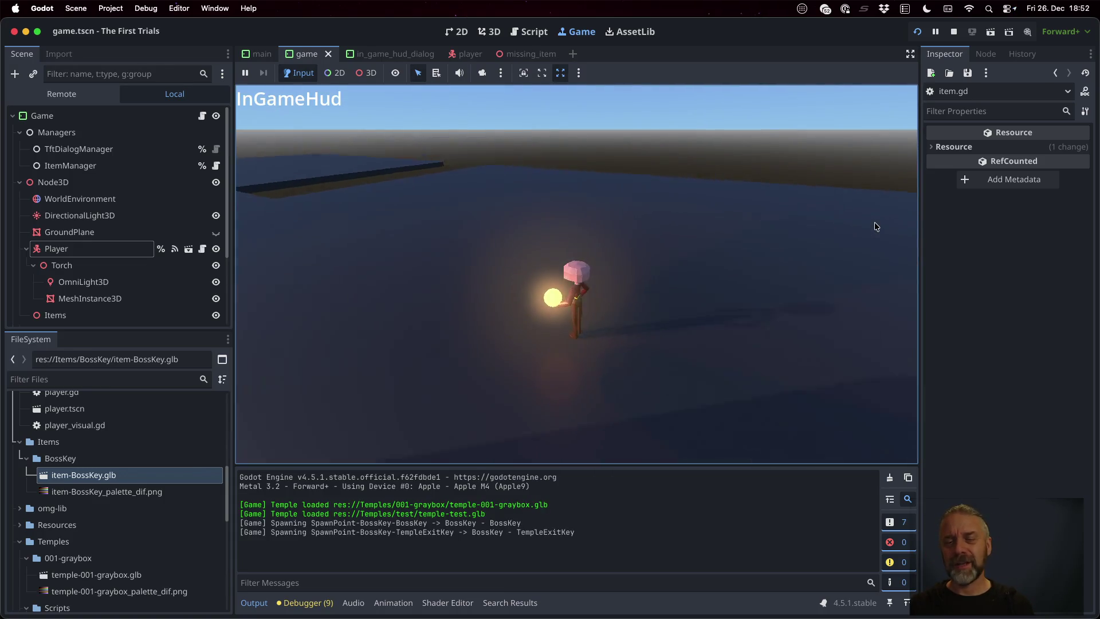
pyautogui.press('w')
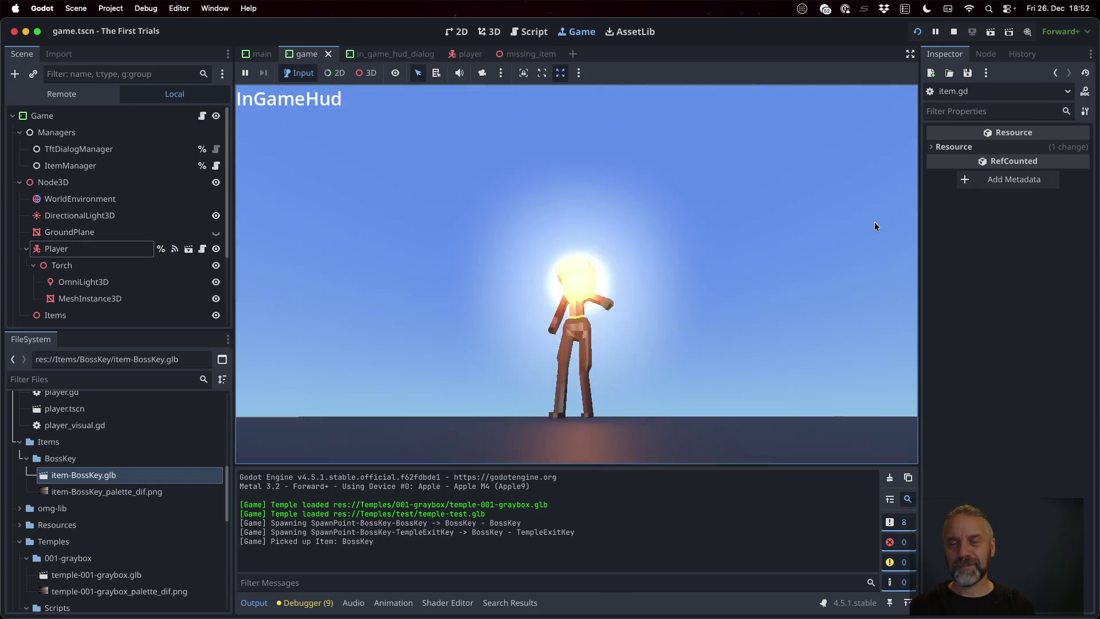
pyautogui.click(953, 32)
pyautogui.click(632, 252)
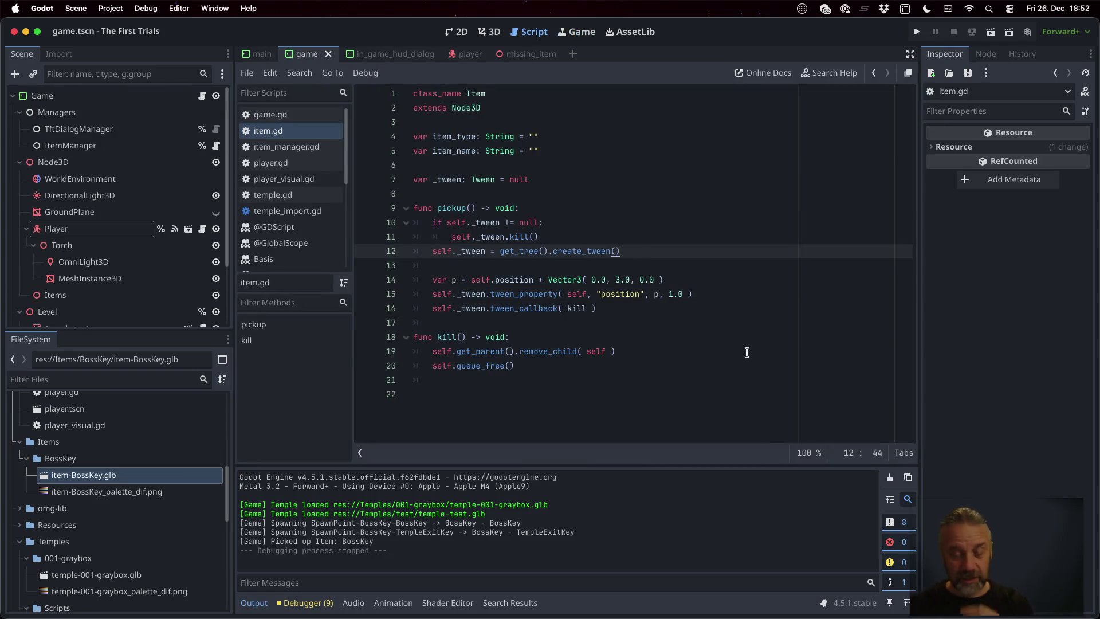
# - Duplicate the var p line into var r based on self.rotation.y with deg_to_rad( 720.0 )
pyautogui.press('Down')
pyautogui.press('Down')
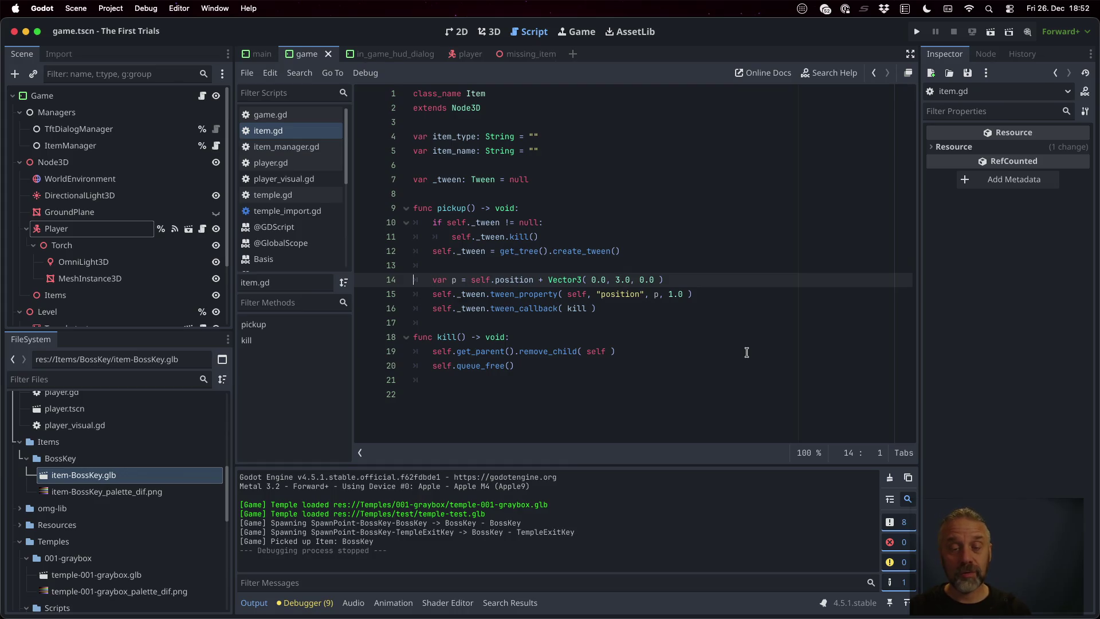
pyautogui.hotkey('shift', 'Down')
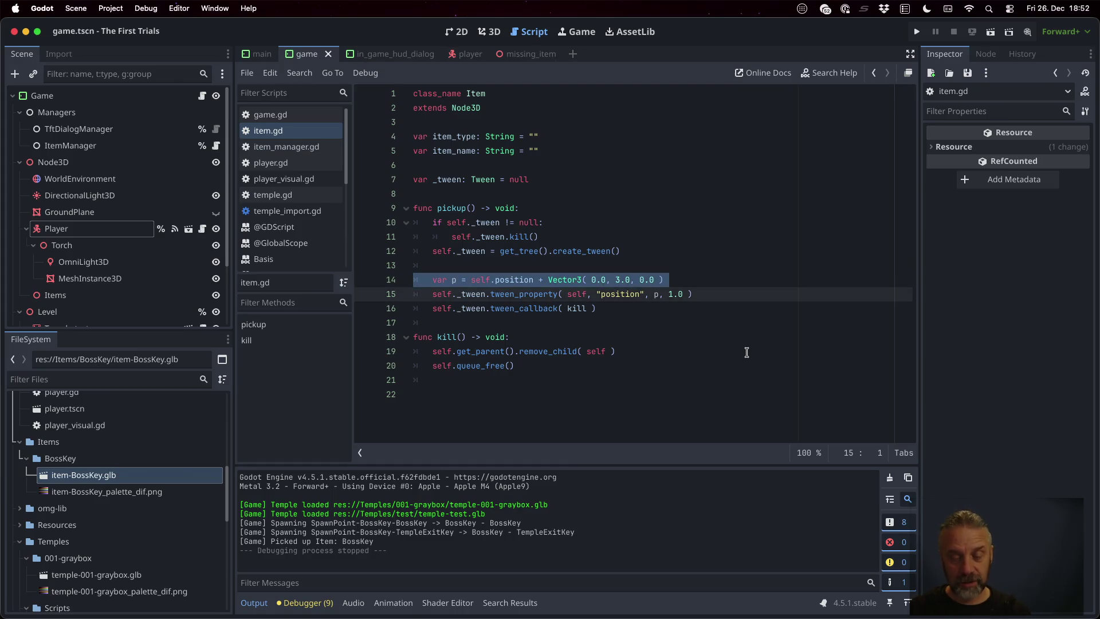
pyautogui.hotkey('ctrl', 'shift', 'd')
pyautogui.press('BackSpace')
pyautogui.write('r')
pyautogui.press('Right')
pyautogui.hotkey('alt', 'shift', 'Right')
pyautogui.write('ro')
pyautogui.press('Down')
pyautogui.press('Down')
pyautogui.press('Down')
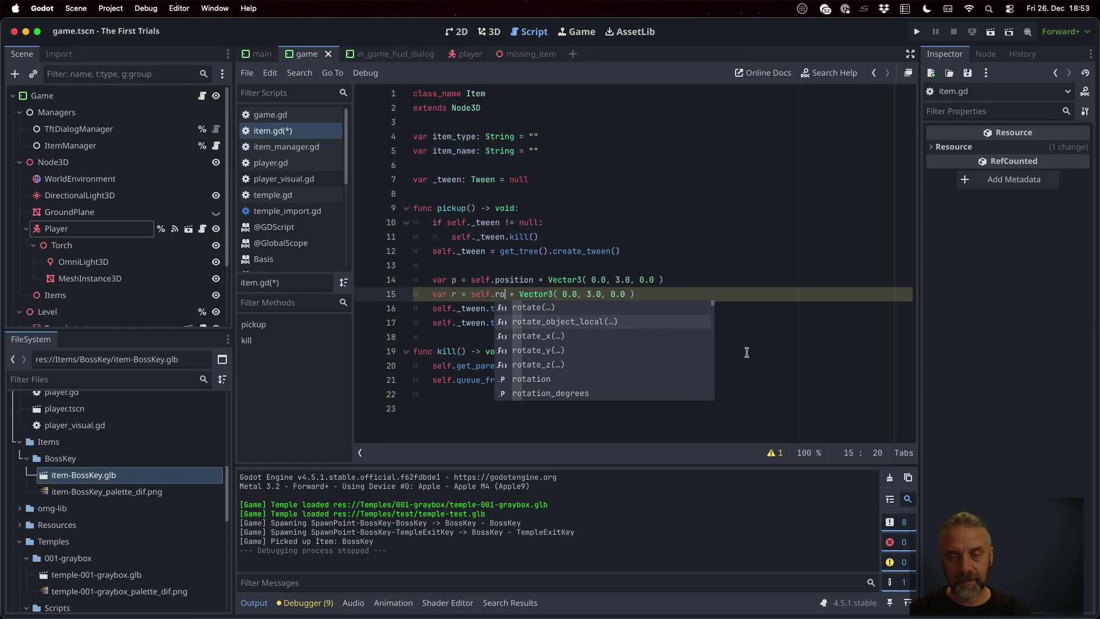
pyautogui.press('Return')
pyautogui.write('.')
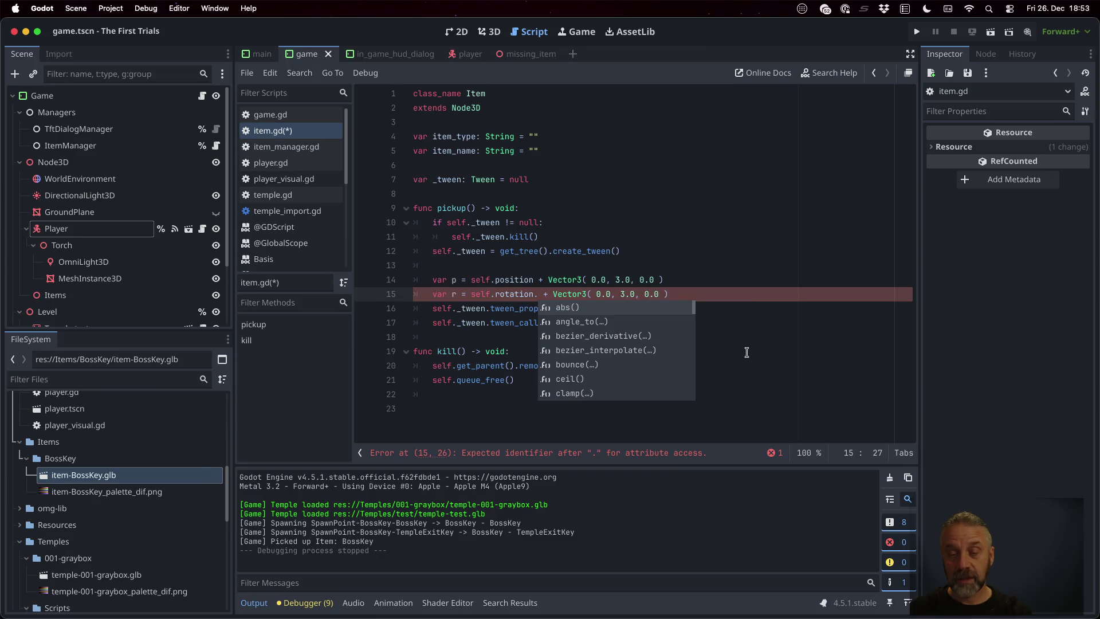
pyautogui.write('y')
pyautogui.press('Right')
pyautogui.hotkey('shift', 'End')
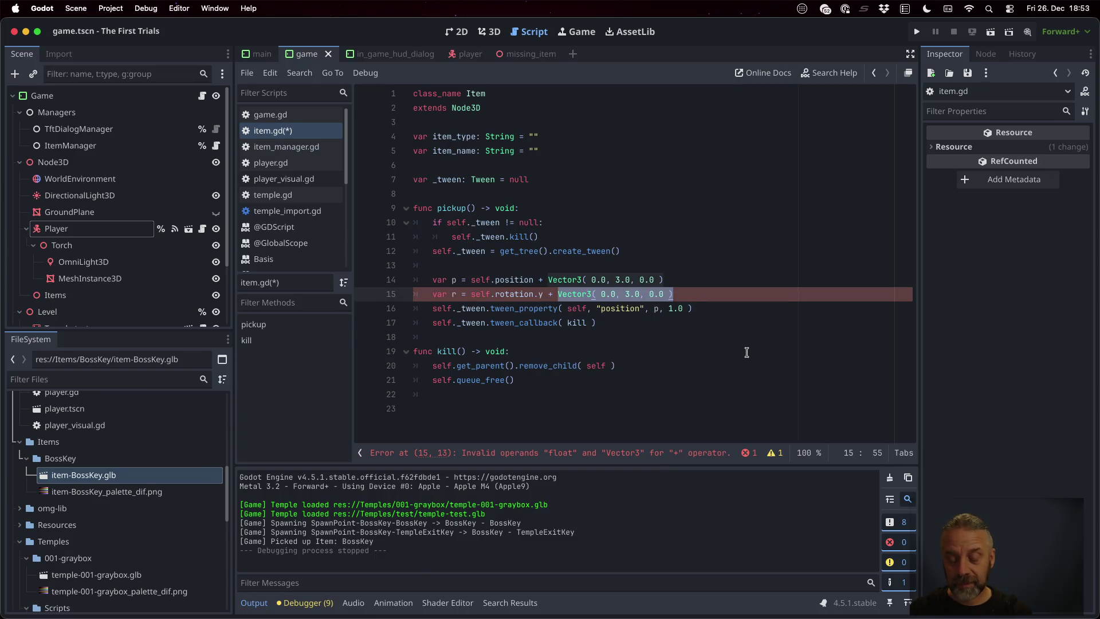
pyautogui.press('BackSpace')
pyautogui.write('deg_')
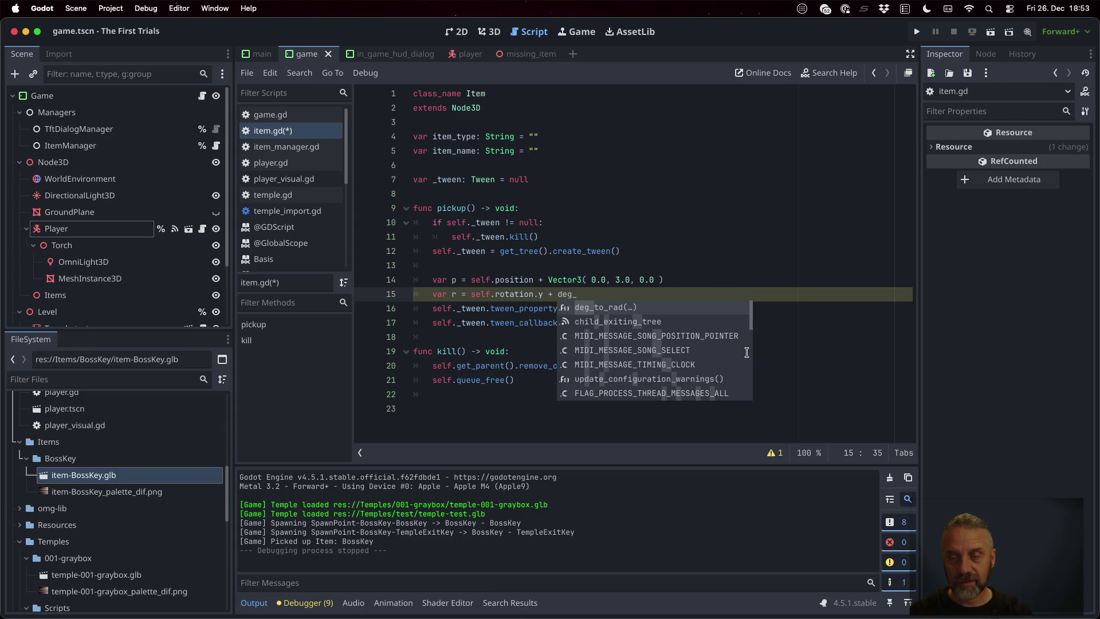
pyautogui.press('Return')
pyautogui.write('7')
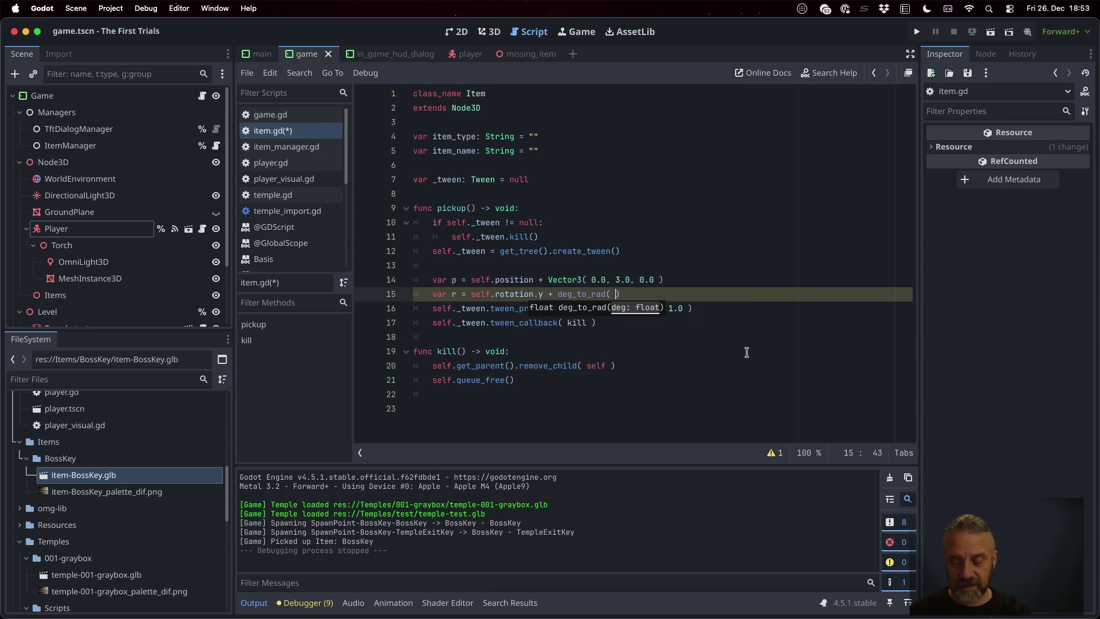
pyautogui.write('20.0')
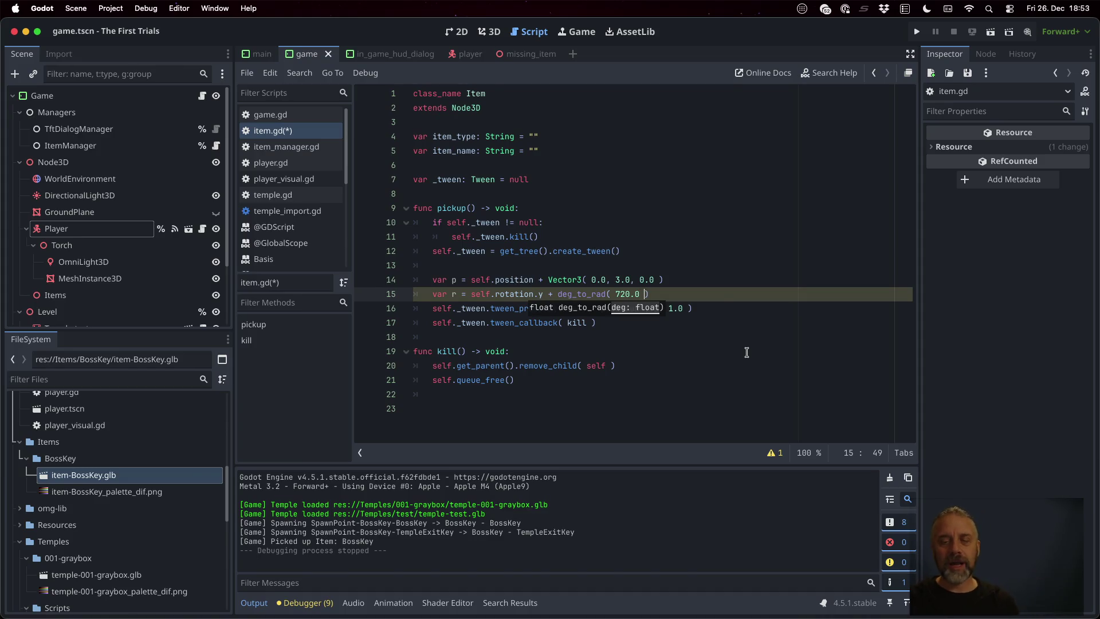
# - Duplicate the position tween as a "rotation.y" tween to r, save, and view tween_property docs
pyautogui.press('Down')
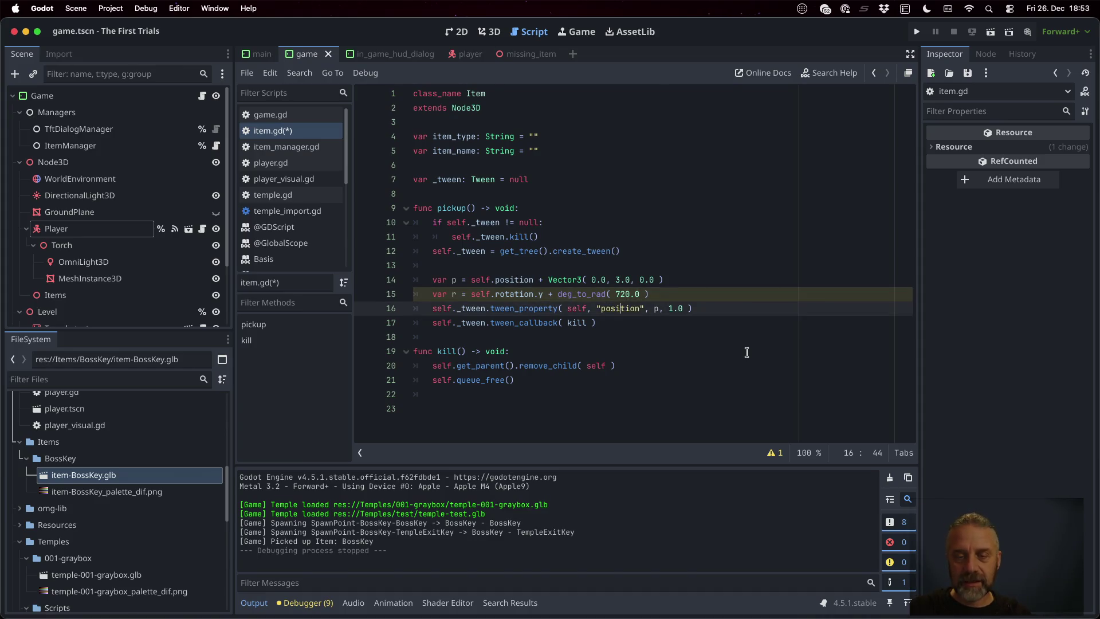
pyautogui.hotkey('shift', 'Down')
pyautogui.press('super+c')
pyautogui.press('Left')
pyautogui.press('super+v')
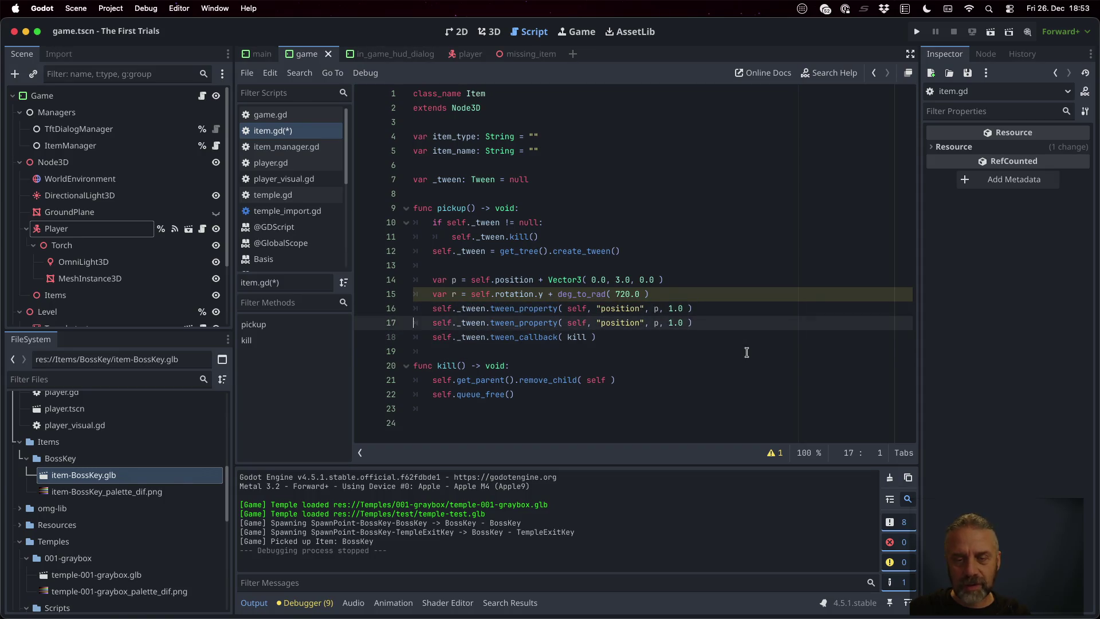
pyautogui.press('BackSpace')
pyautogui.write('r')
pyautogui.press('Left')
pyautogui.press('Left')
pyautogui.press('Left')
pyautogui.press('BackSpace')
pyautogui.press('BackSpace')
pyautogui.press('BackSpace')
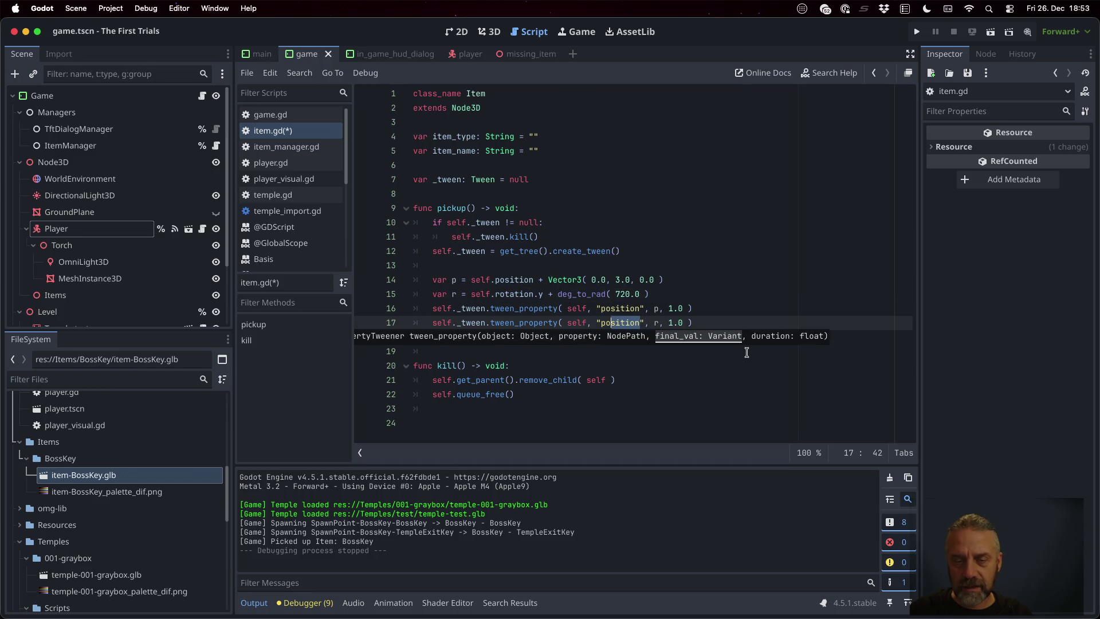
pyautogui.write('ro')
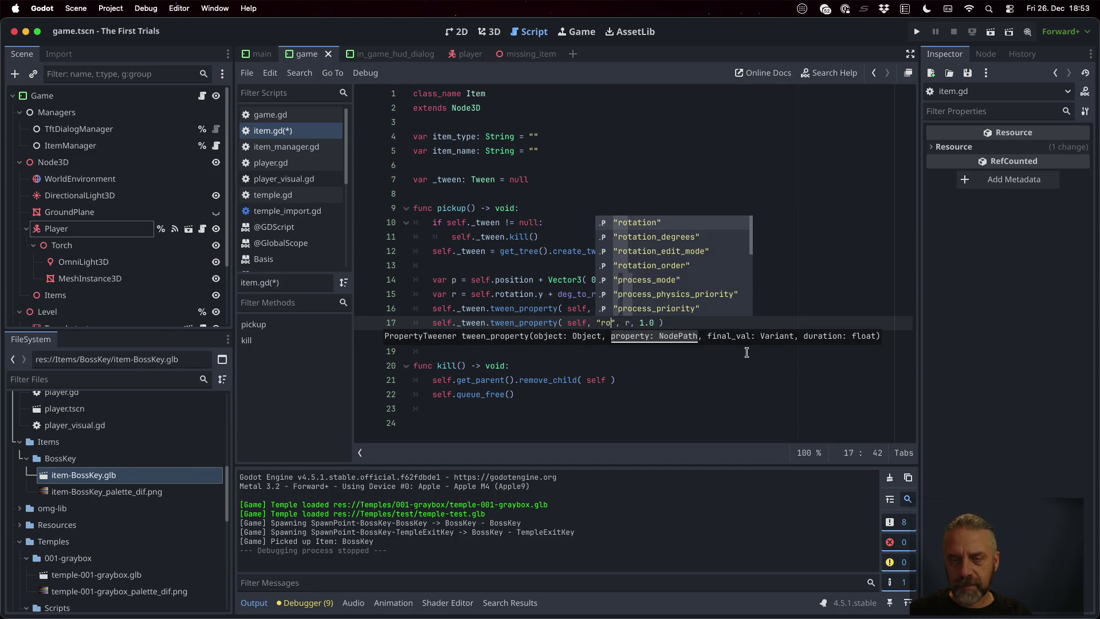
pyautogui.press('Return')
pyautogui.press('Escape')
pyautogui.hotkey('ctrl', 'space')
pyautogui.press('Escape')
pyautogui.write('.y')
pyautogui.hotkey('ctrl', 's')
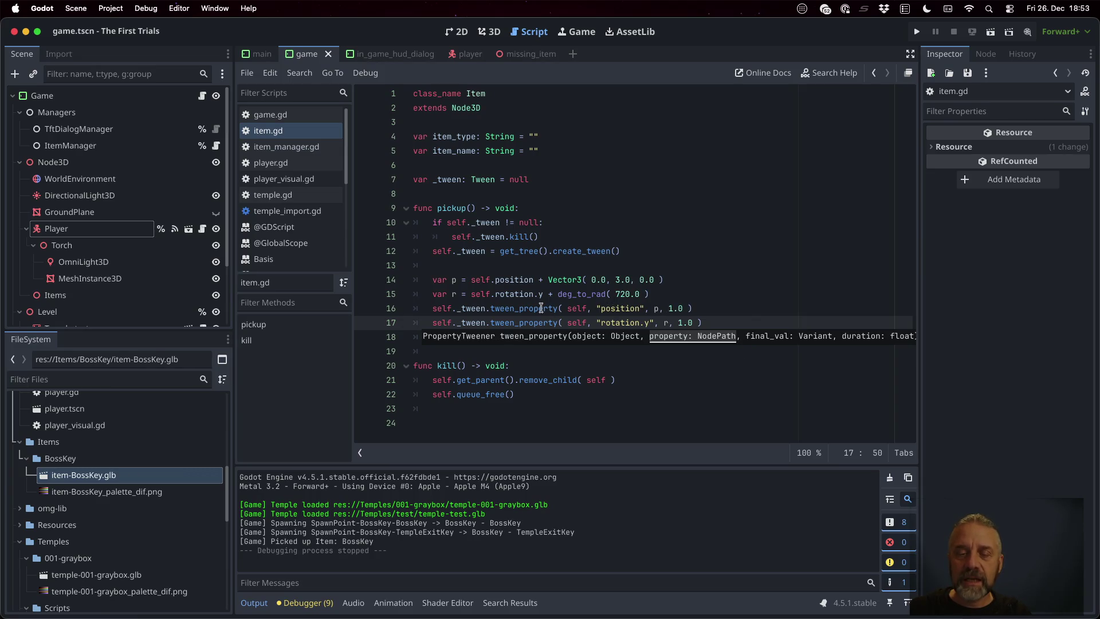
pyautogui.keyDown('ctrl'); pyautogui.click(508, 320); pyautogui.keyUp('ctrl')
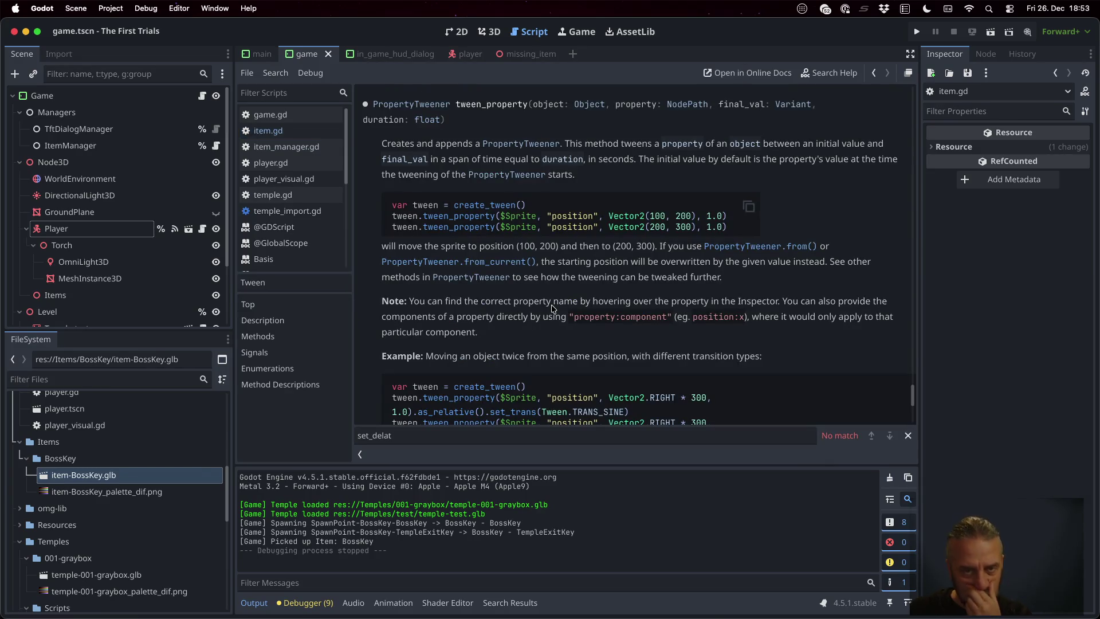
pyautogui.moveTo(914, 391); pyautogui.dragTo(912, 240)
pyautogui.moveTo(899, 174); pyautogui.dragTo(886, 56)
pyautogui.scroll(-5, 664, 208)
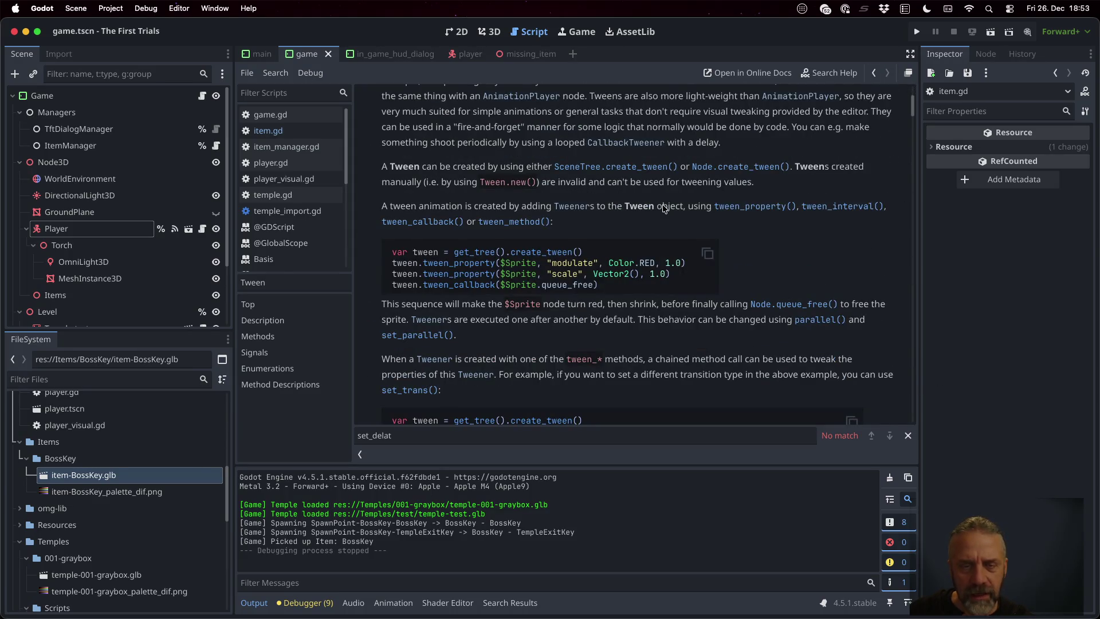
pyautogui.scroll(-5, 664, 208)
pyautogui.scroll(-4, 629, 295)
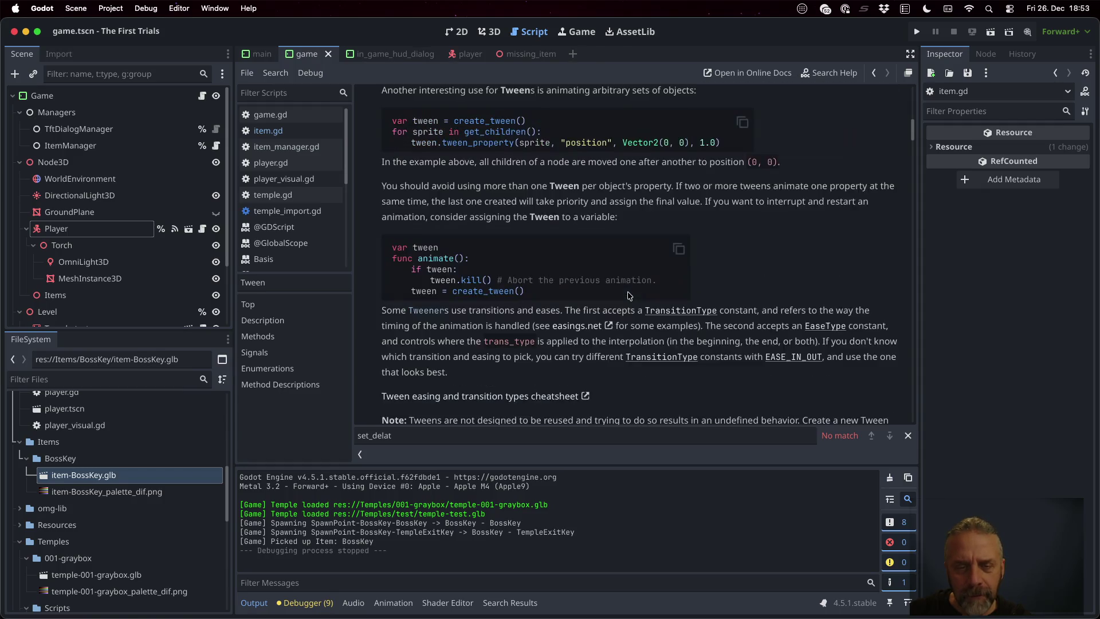
pyautogui.scroll(-4, 629, 295)
pyautogui.scroll(-5, 629, 295)
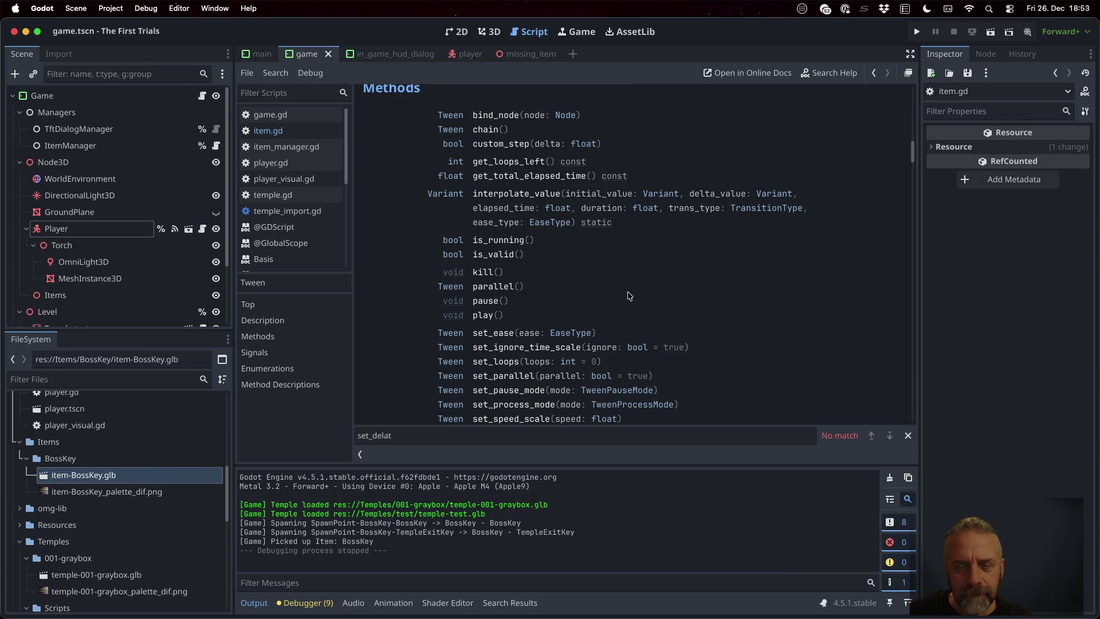
pyautogui.click(496, 378)
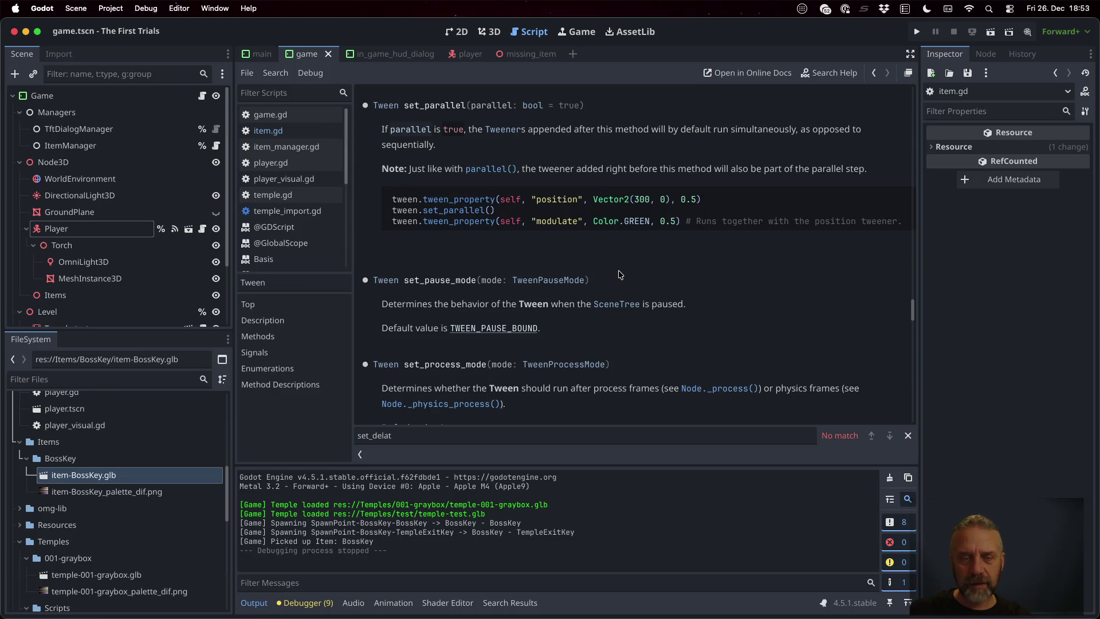
pyautogui.click(298, 131)
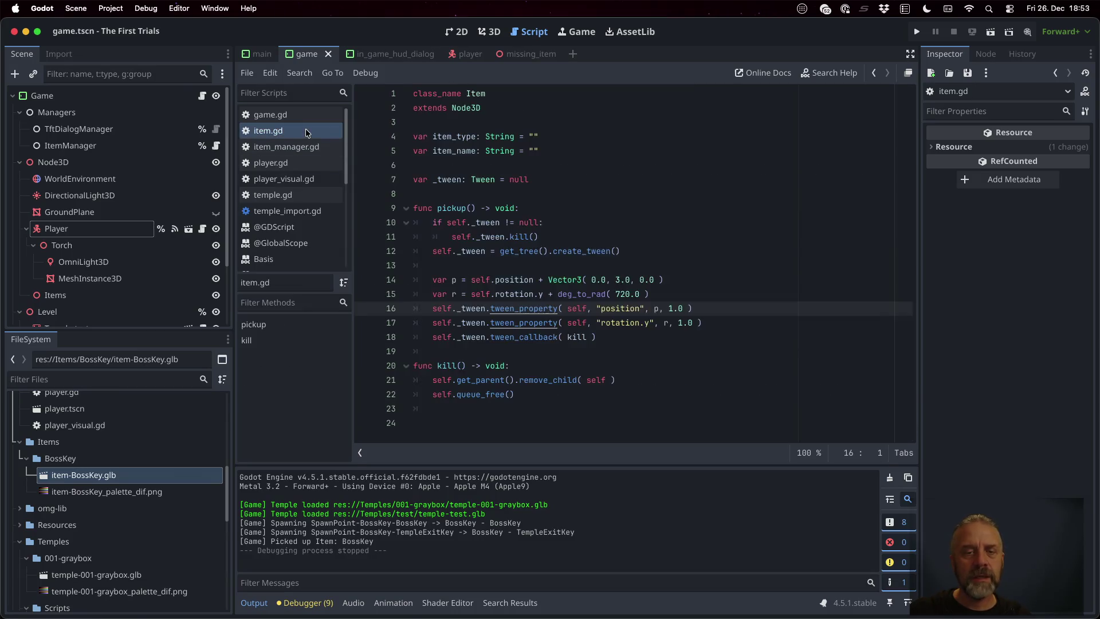
# - Insert self._tween.set_parallel( true ) on a new line before the tweens
pyautogui.click(650, 295)
pyautogui.press('Return')
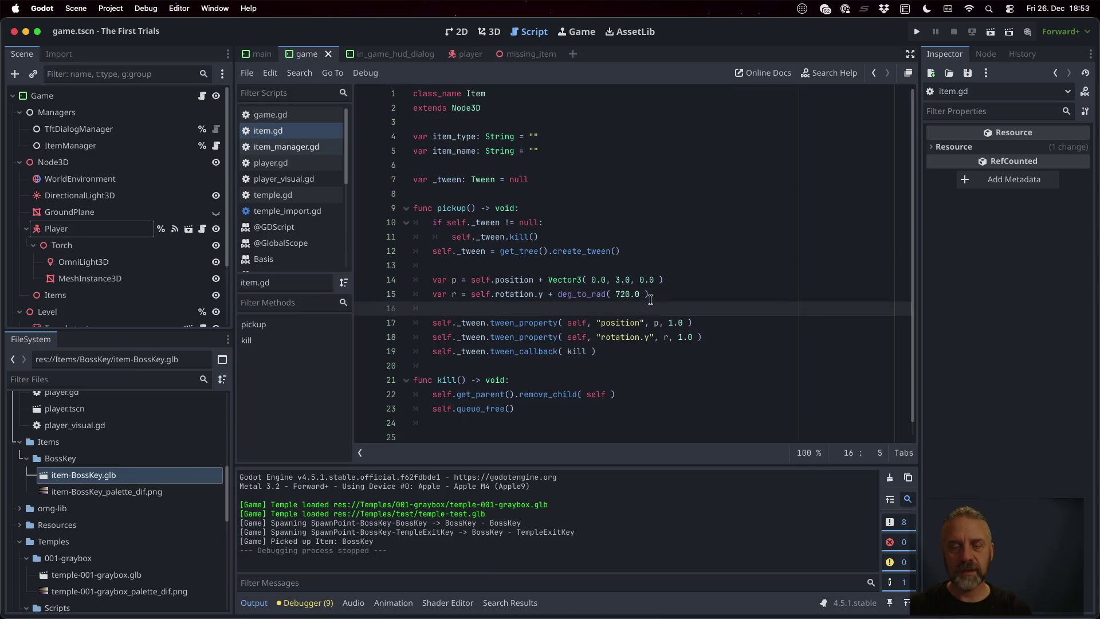
pyautogui.write('self._tw')
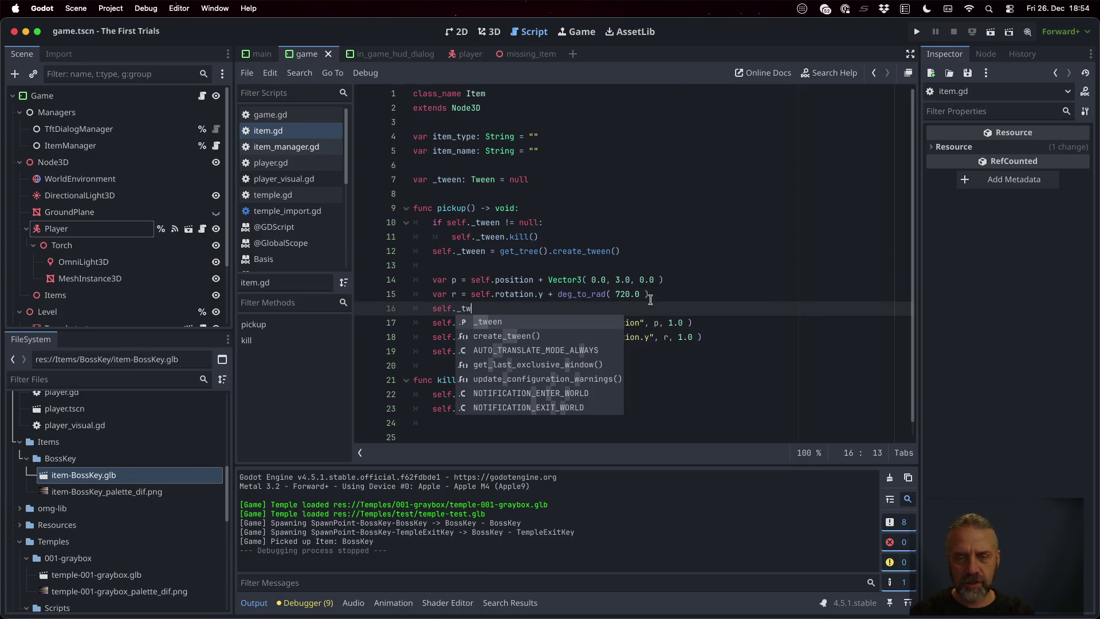
pyautogui.write('een.set_pa')
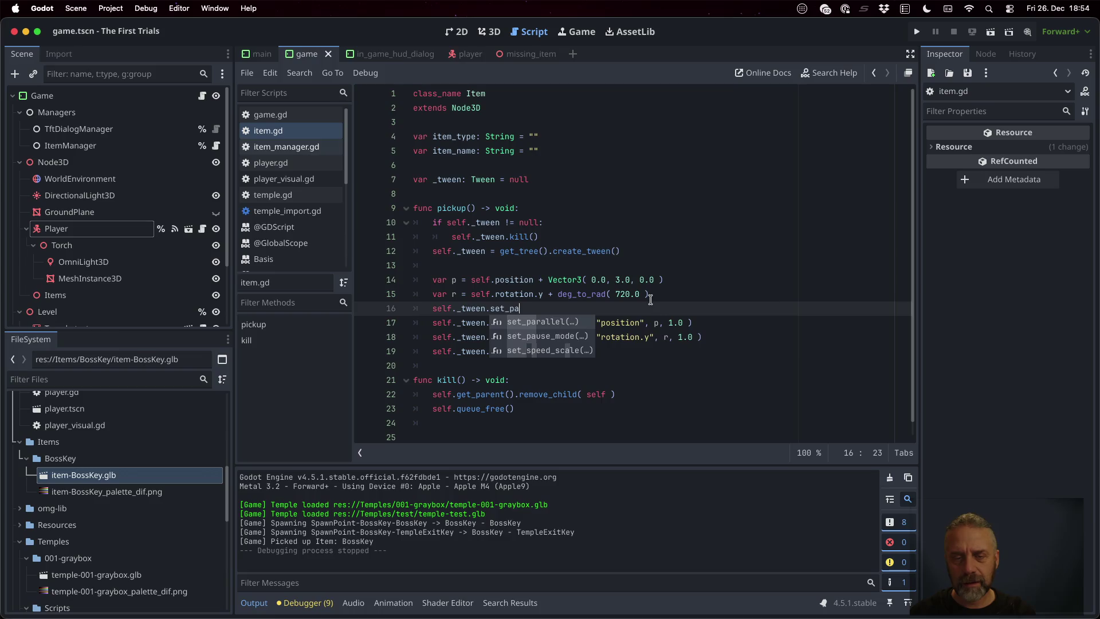
pyautogui.press('Return')
pyautogui.write('true')
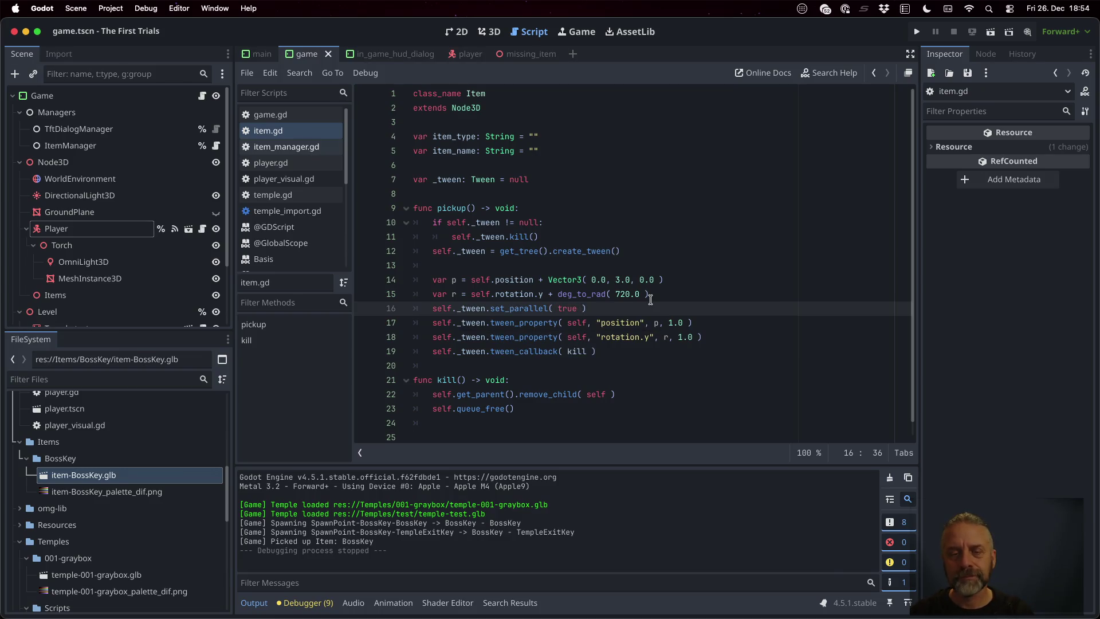
# - Add set_parallel( false ) after the rotation tween, save, and run the game
pyautogui.hotkey('shift', 'Down')
pyautogui.hotkey('ctrl', 'c')
pyautogui.press('Down')
pyautogui.press('Down')
pyautogui.hotkey('ctrl', 'v')
pyautogui.press('Up')
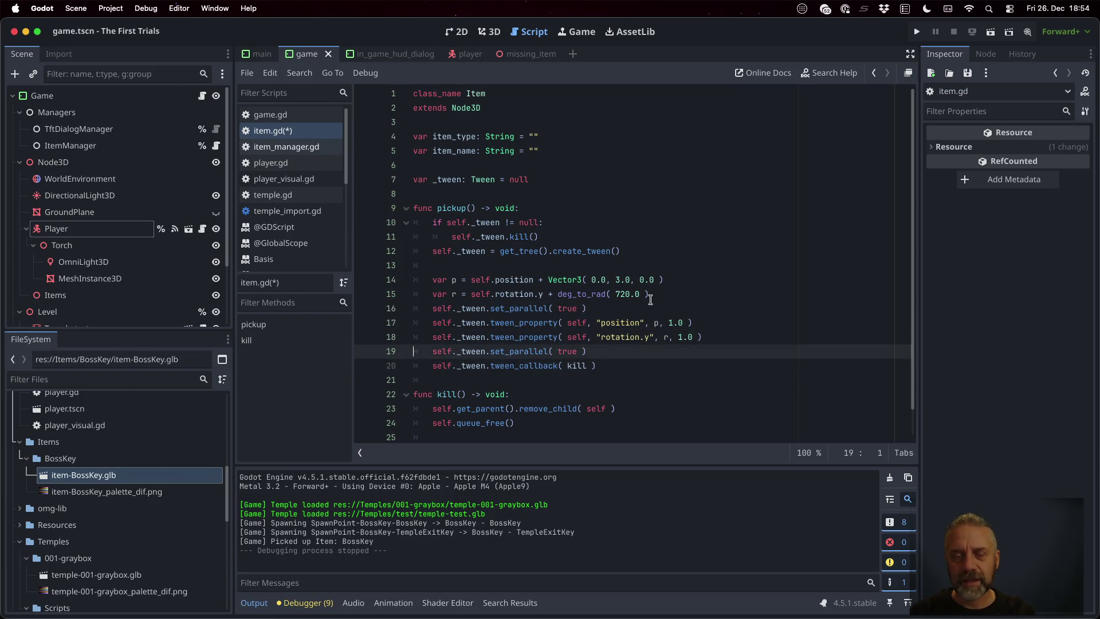
pyautogui.hotkey('shift', 'Left')
pyautogui.hotkey('shift', 'Left')
pyautogui.hotkey('shift', 'Left')
pyautogui.write('false')
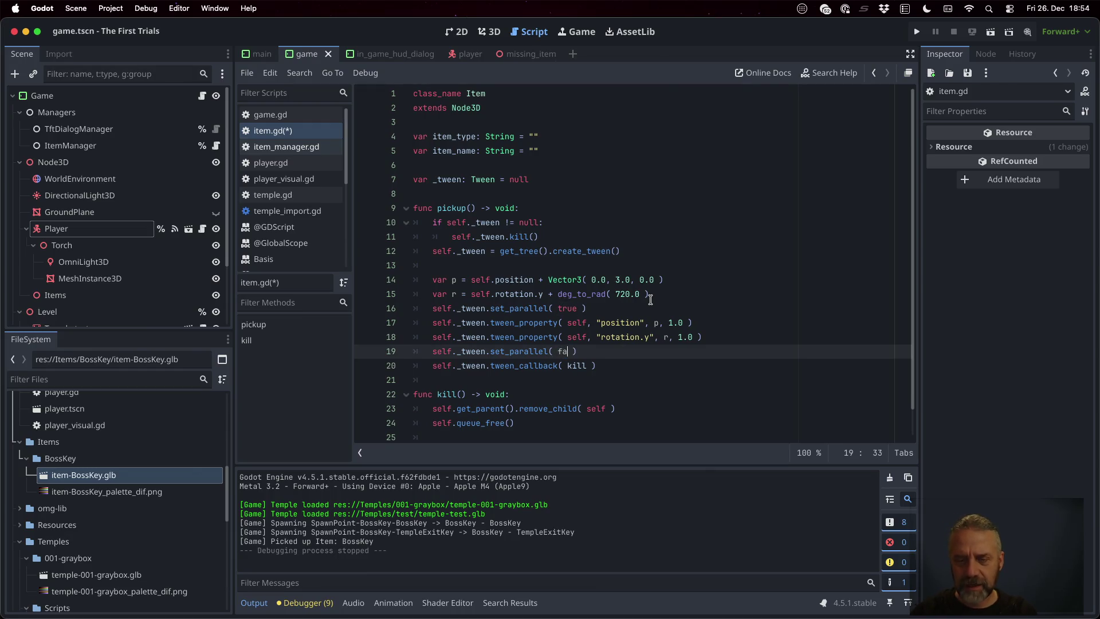
pyautogui.hotkey('ctrl', 's')
pyautogui.press('Escape')
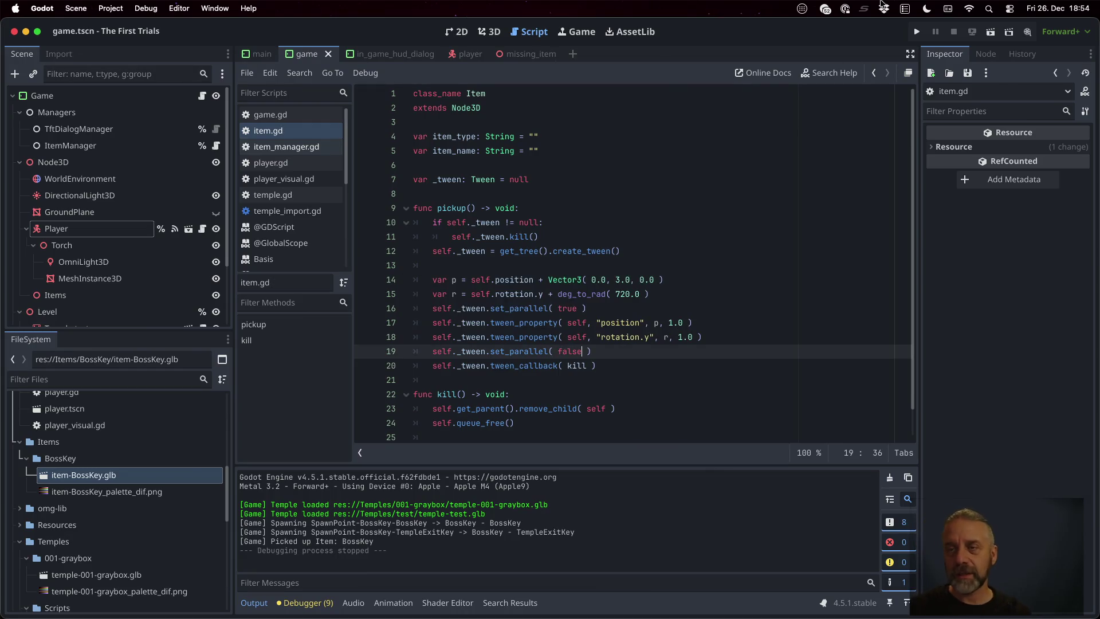
pyautogui.click(917, 32)
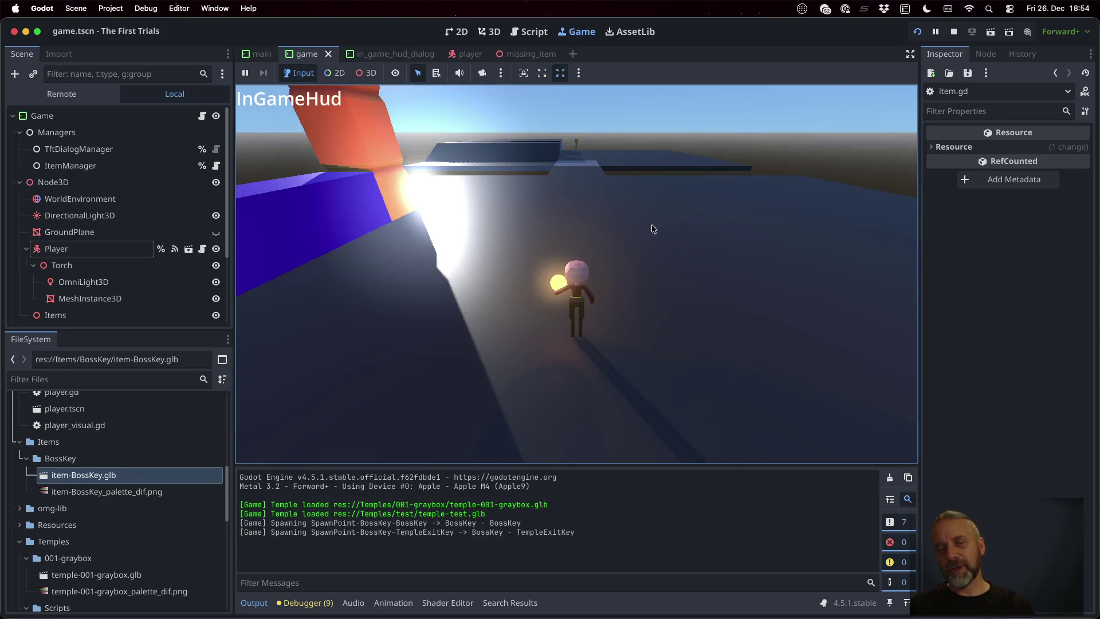
# - Walk the player to the key in the running game, then stop it
pyautogui.press('w')
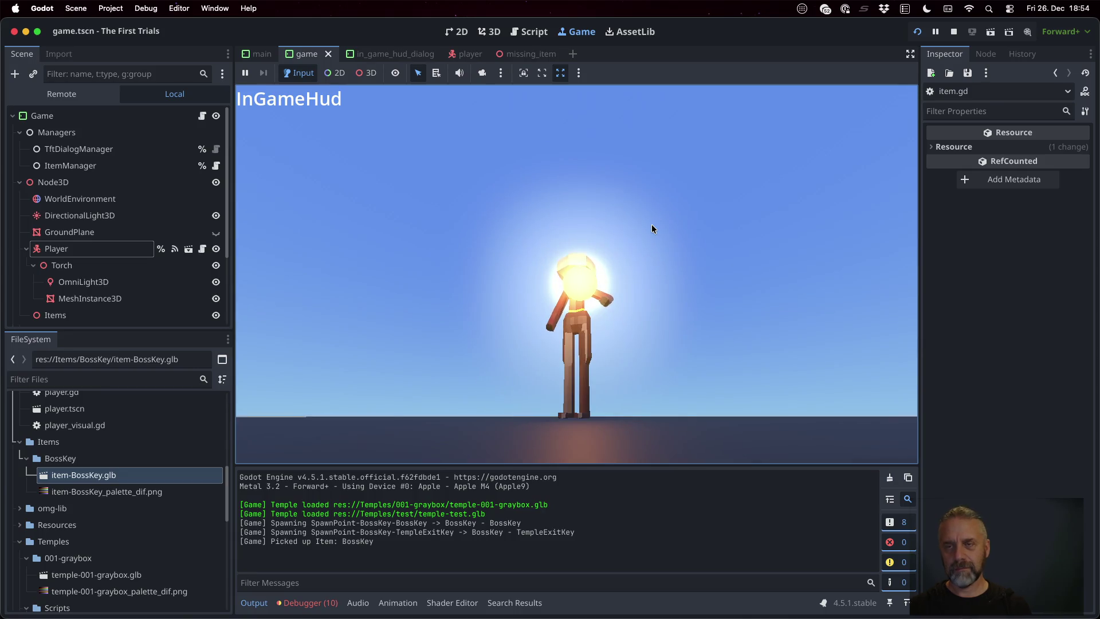
pyautogui.click(949, 32)
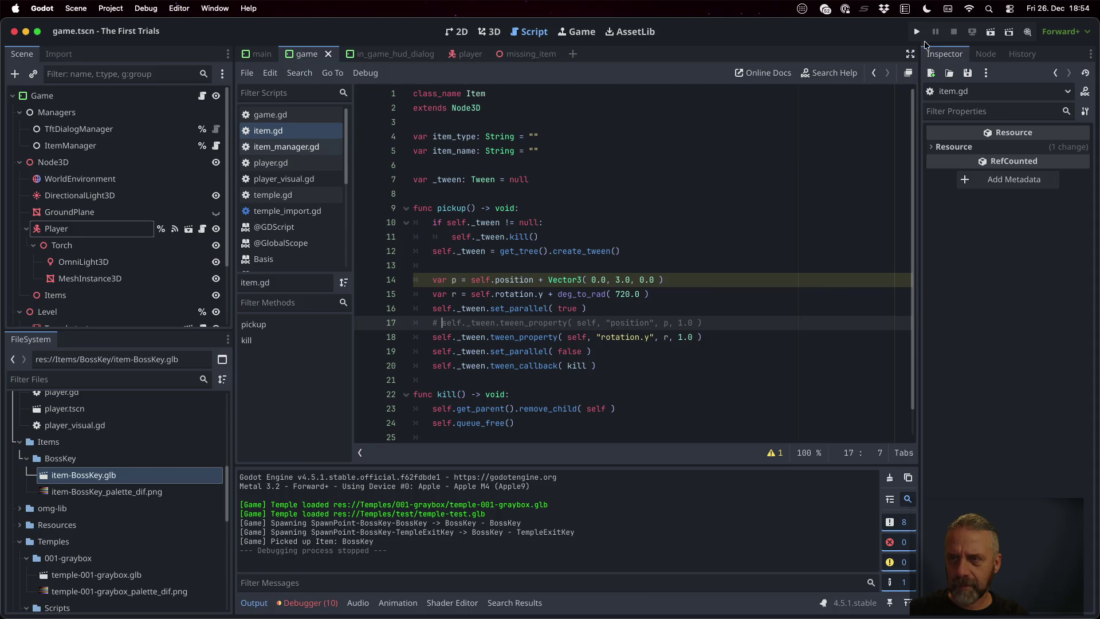
pyautogui.click(916, 32)
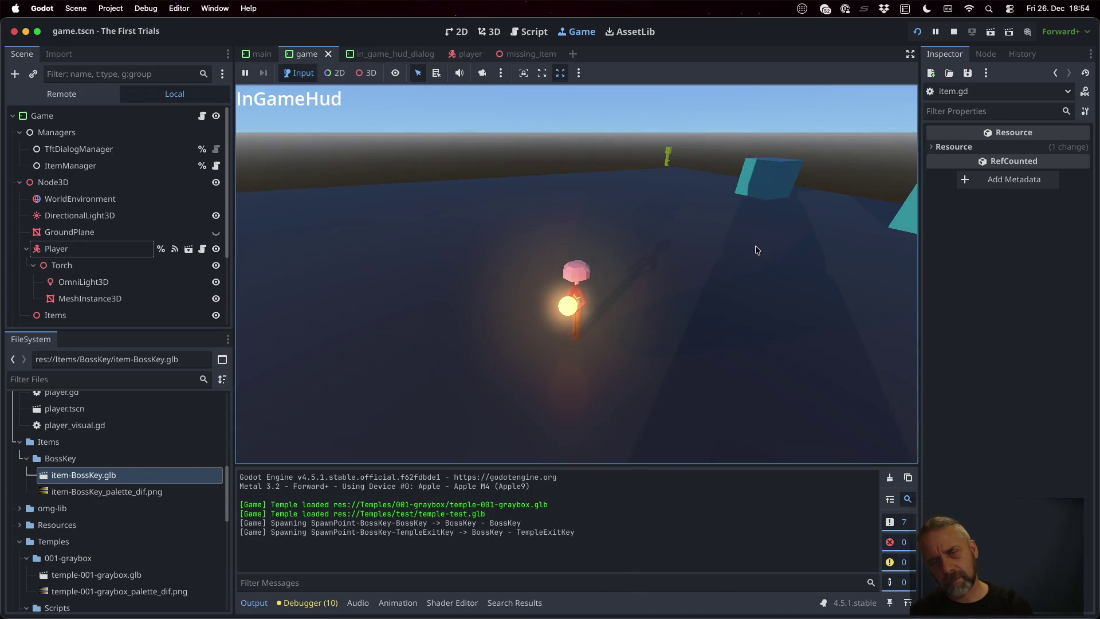
pyautogui.press('w')
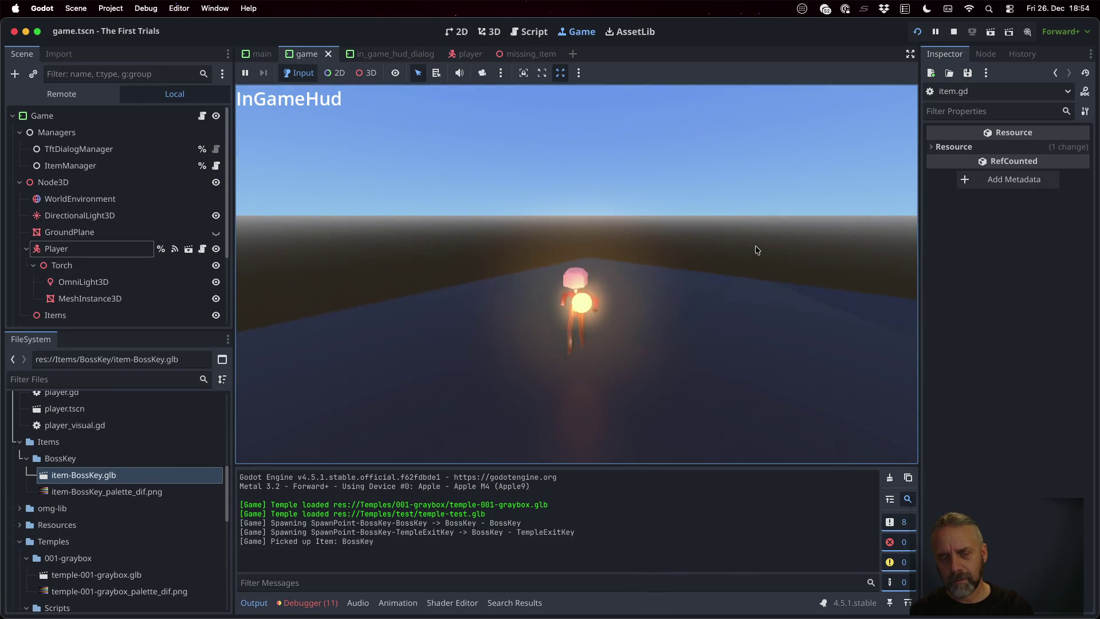
pyautogui.click(954, 32)
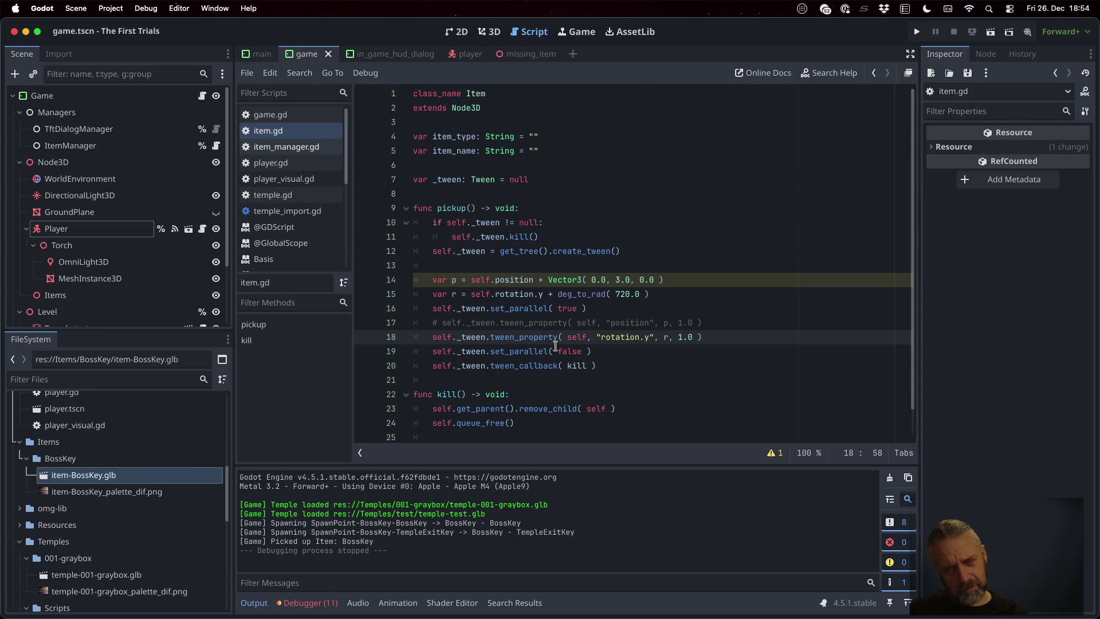
# - Open the debugger's Errors list and jump to the failing "rotation.y" tween line
pyautogui.click(307, 603)
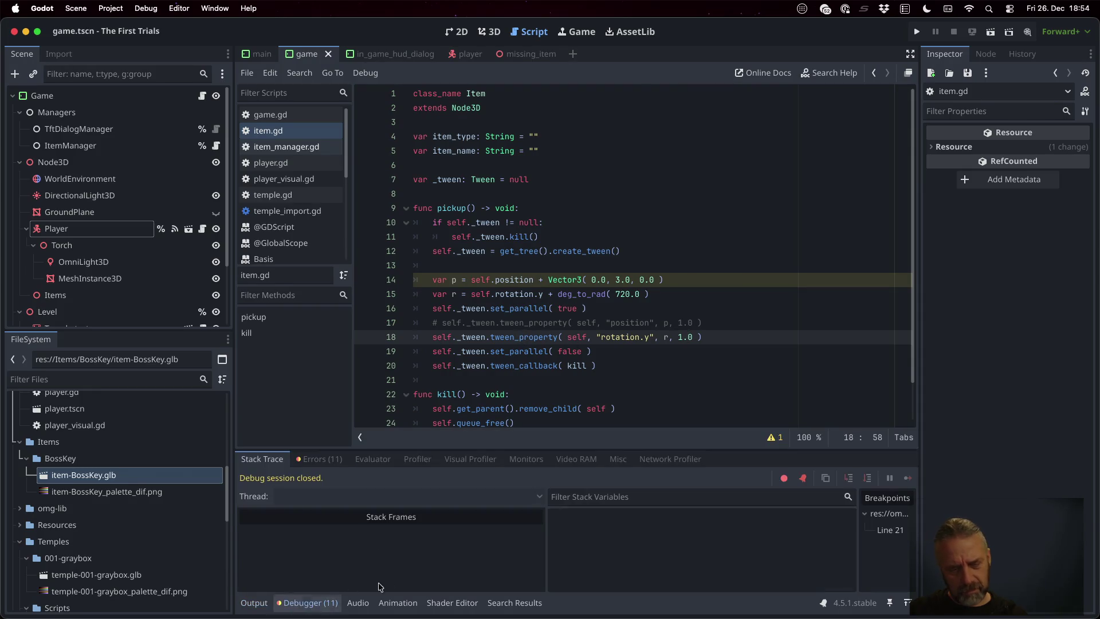
pyautogui.click(312, 459)
pyautogui.scroll(-3, 564, 579)
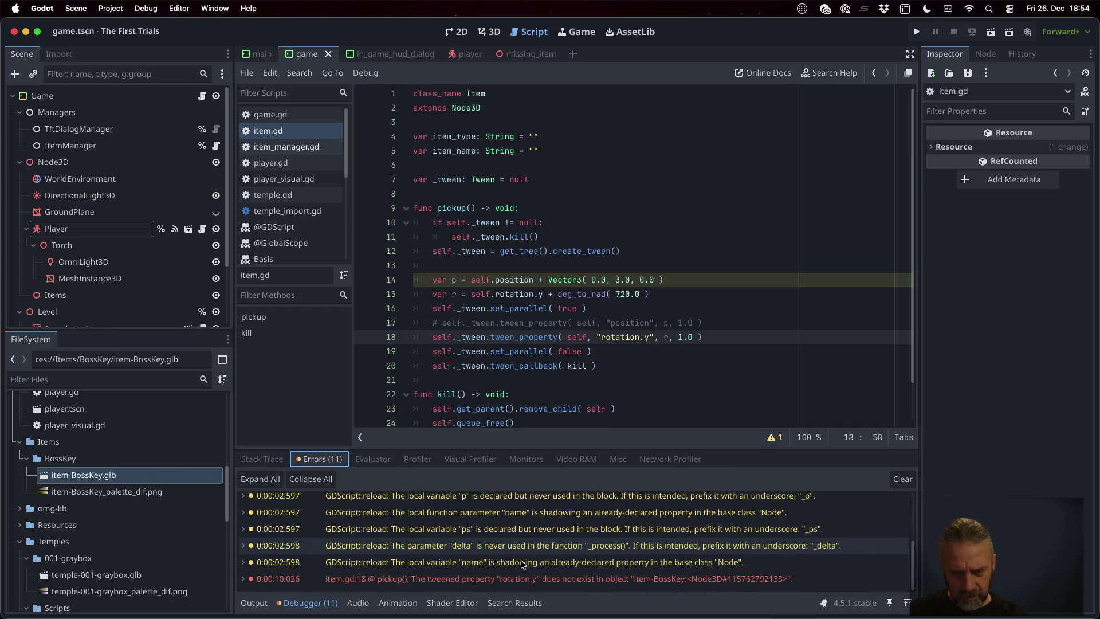
pyautogui.doubleClick(576, 580)
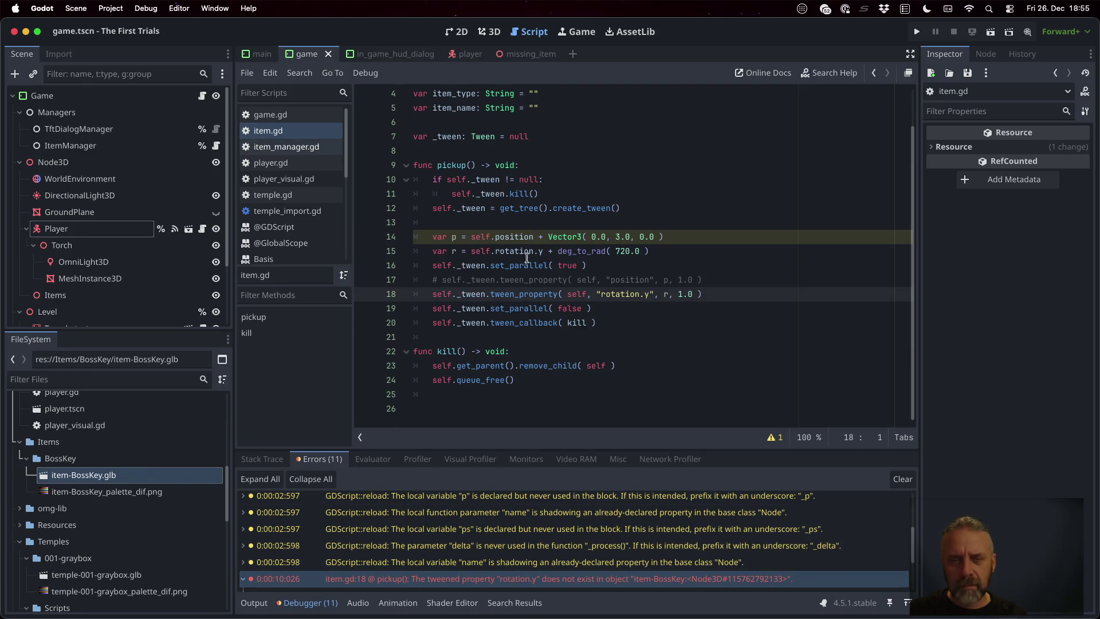
pyautogui.click(521, 253)
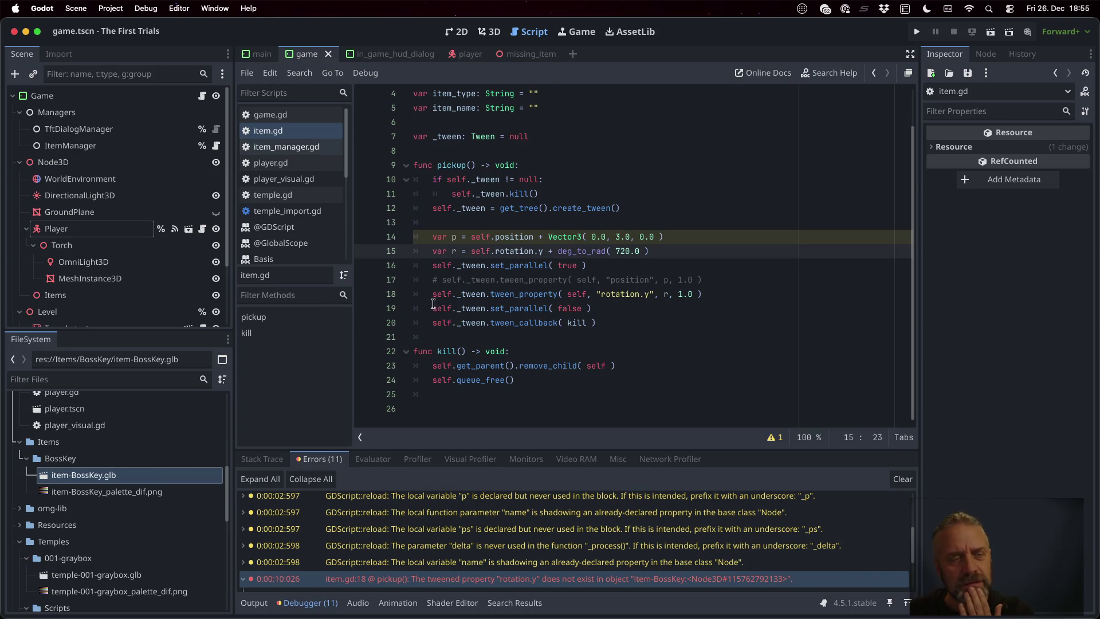
# - Inspect the Level node's Transform rotation in the Inspector, then return to the rotation line
pyautogui.click(51, 312)
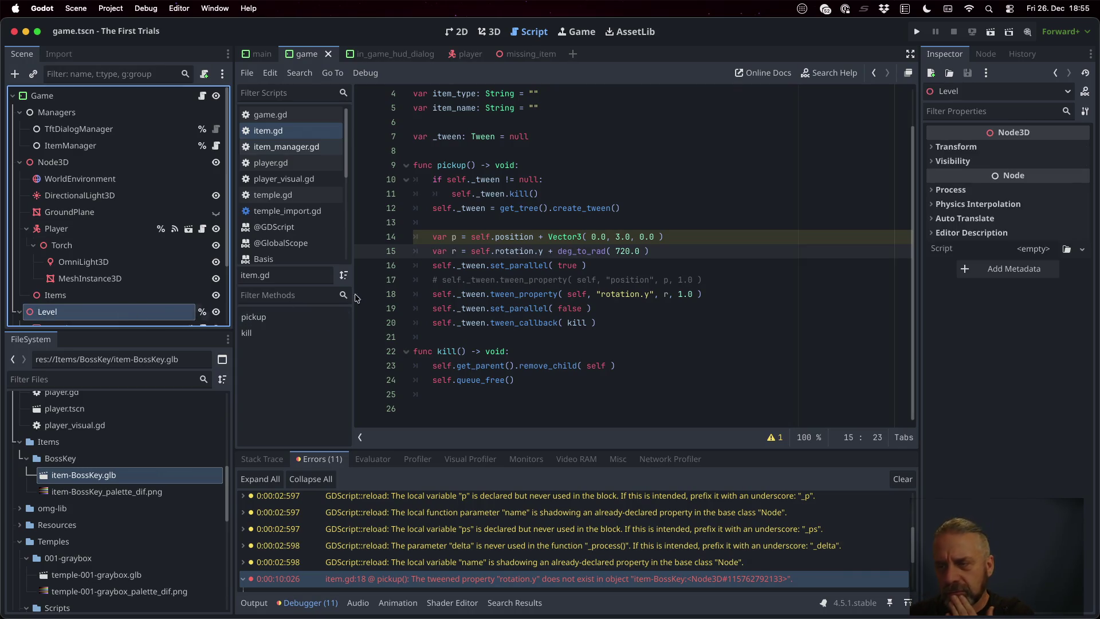
pyautogui.click(940, 149)
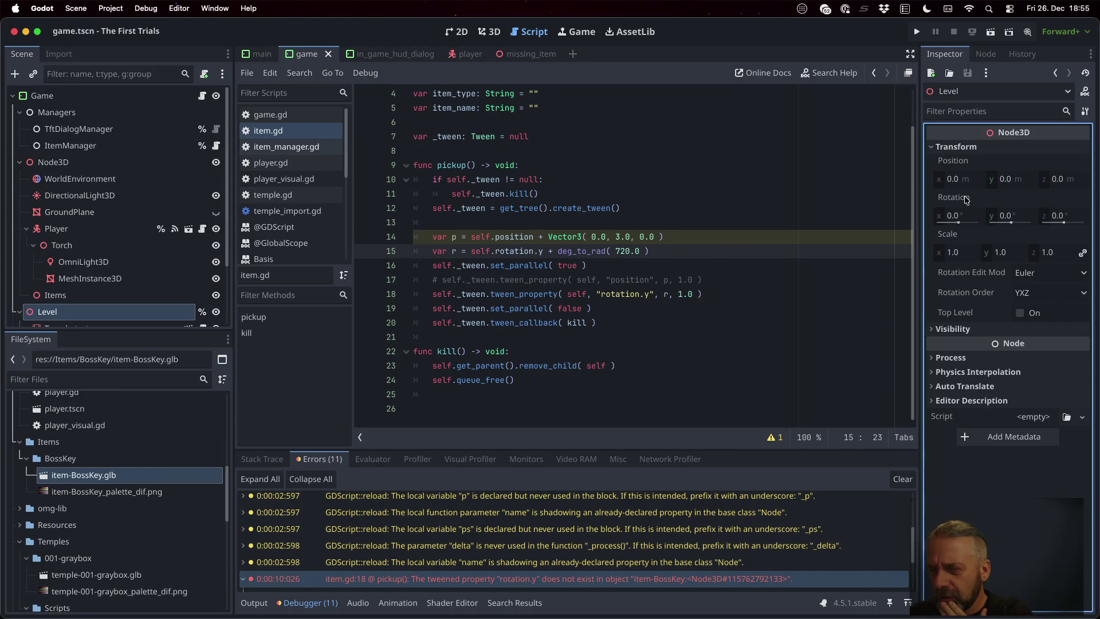
pyautogui.moveTo(966, 199)
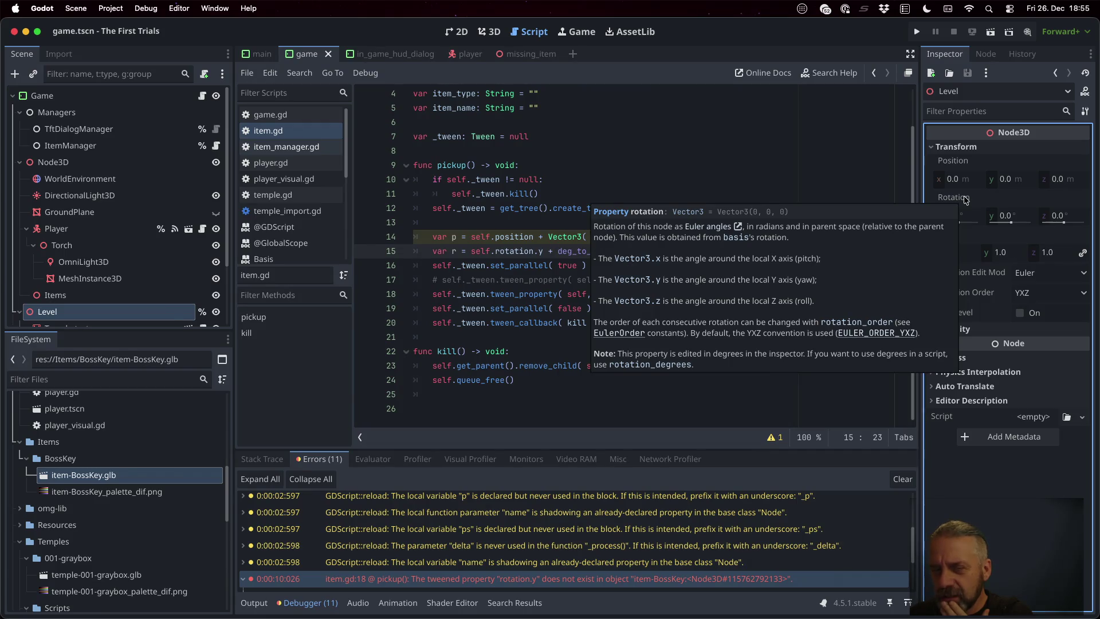
pyautogui.click(611, 149)
pyautogui.click(615, 250)
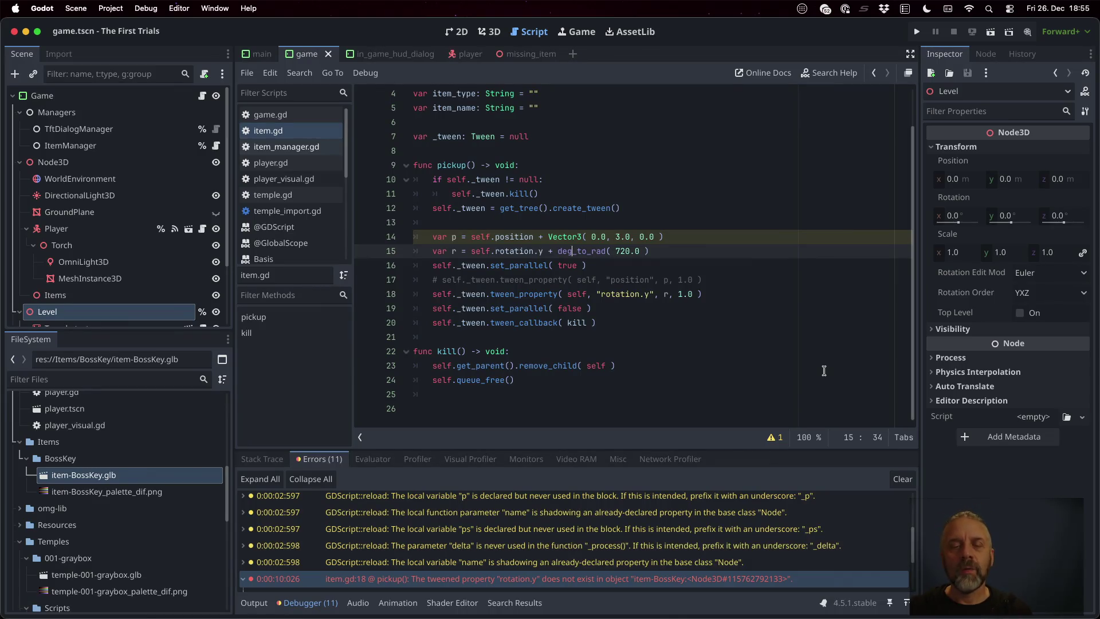
# - Rename r to ry and add var r = self.rotation.rotated( Vector3.UP, 720.0 )
pyautogui.write('y')
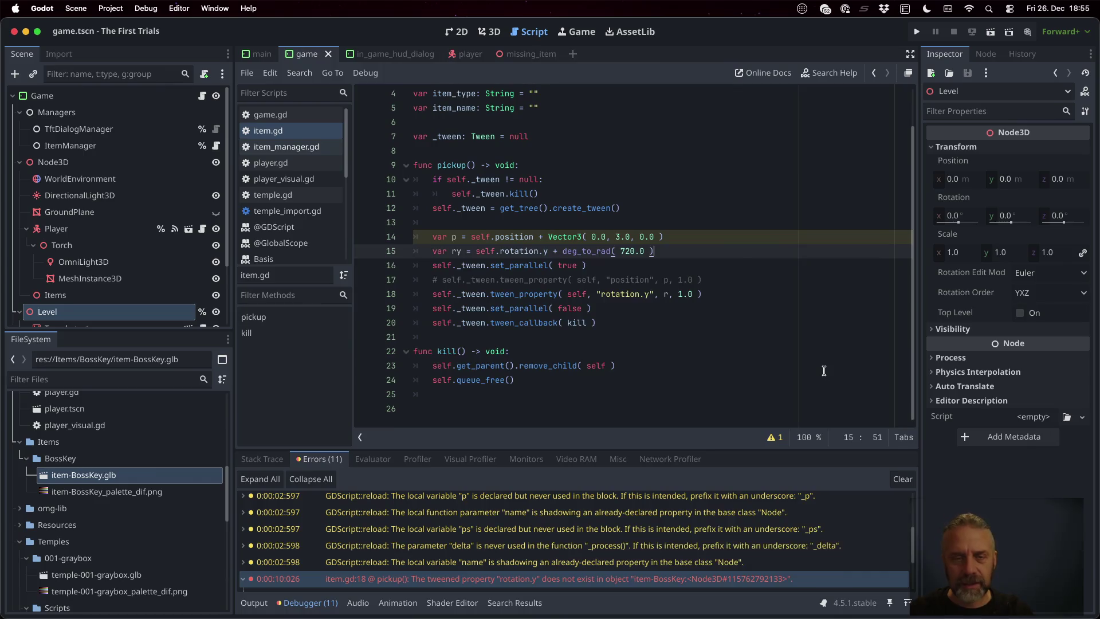
pyautogui.press('Return')
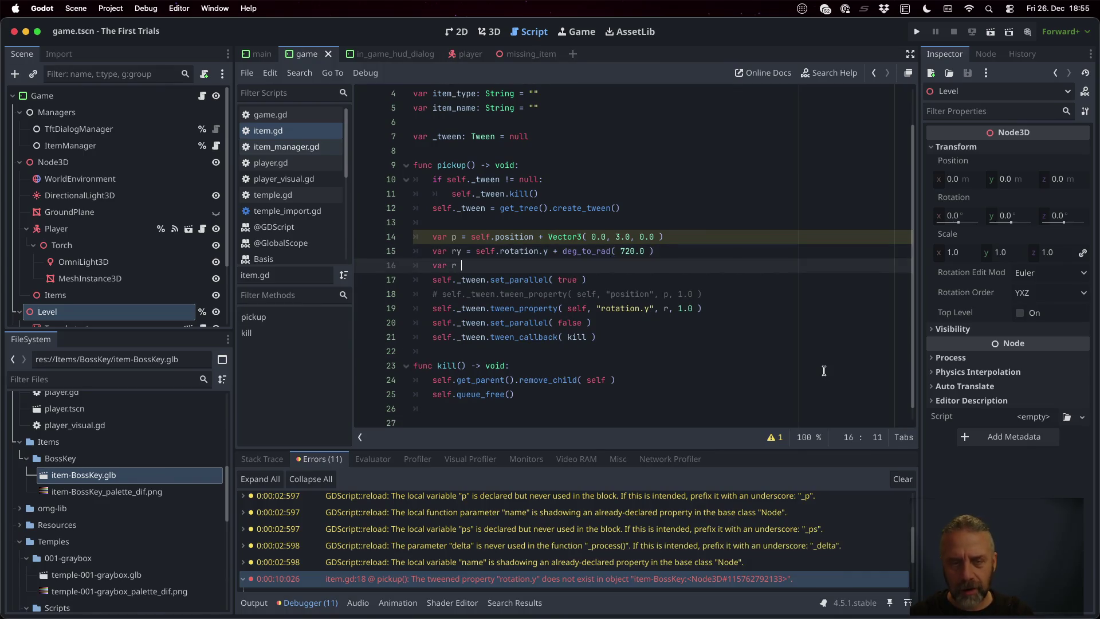
pyautogui.write('= Vector3(')
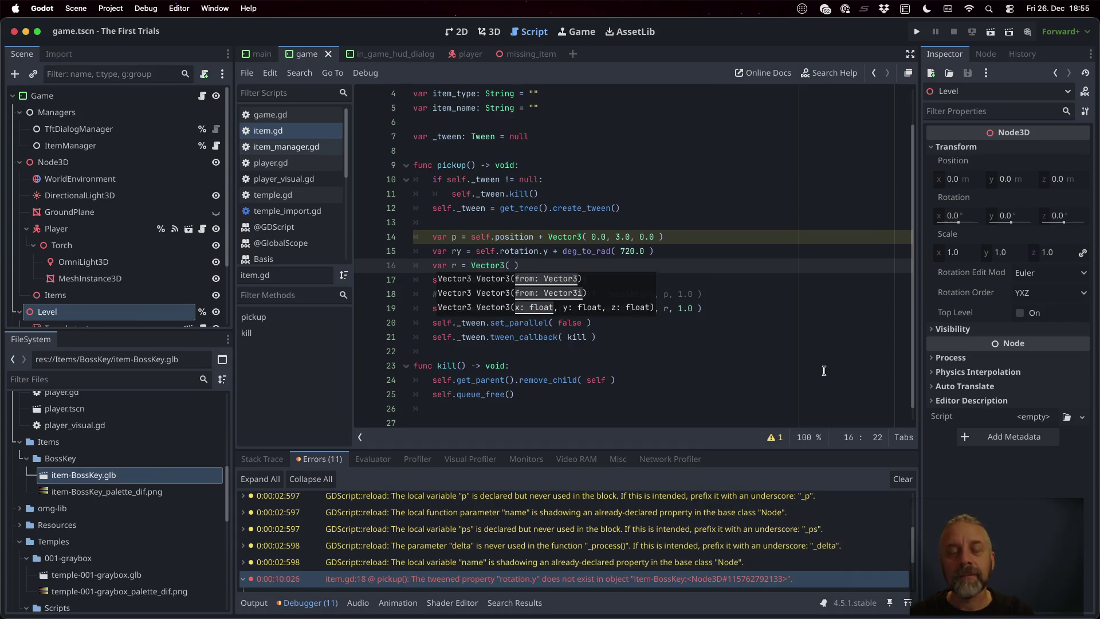
pyautogui.press('BackSpace')
pyautogui.press('BackSpace')
pyautogui.press('BackSpace')
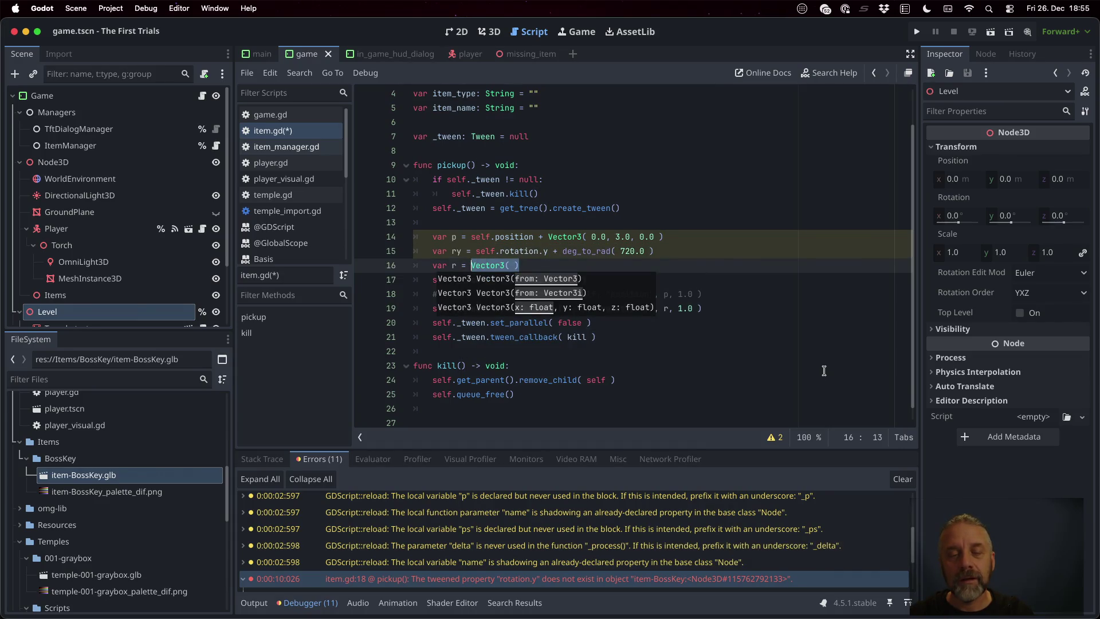
pyautogui.write('self')
pyautogui.press('BackSpace')
pyautogui.press('BackSpace')
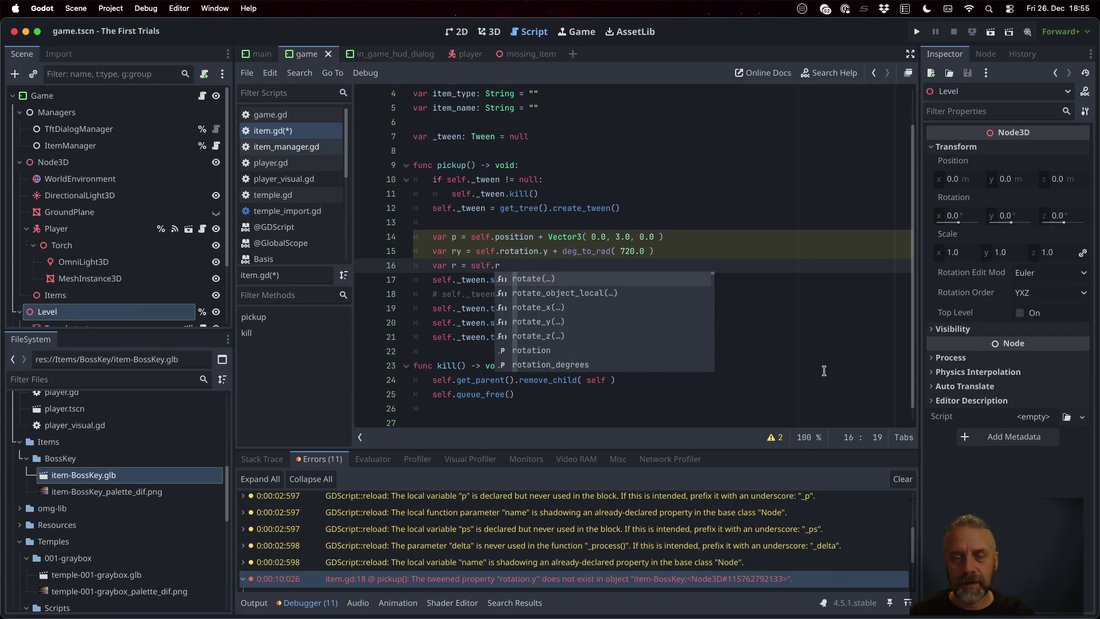
pyautogui.write('o')
pyautogui.press('Down')
pyautogui.press('Down')
pyautogui.press('Down')
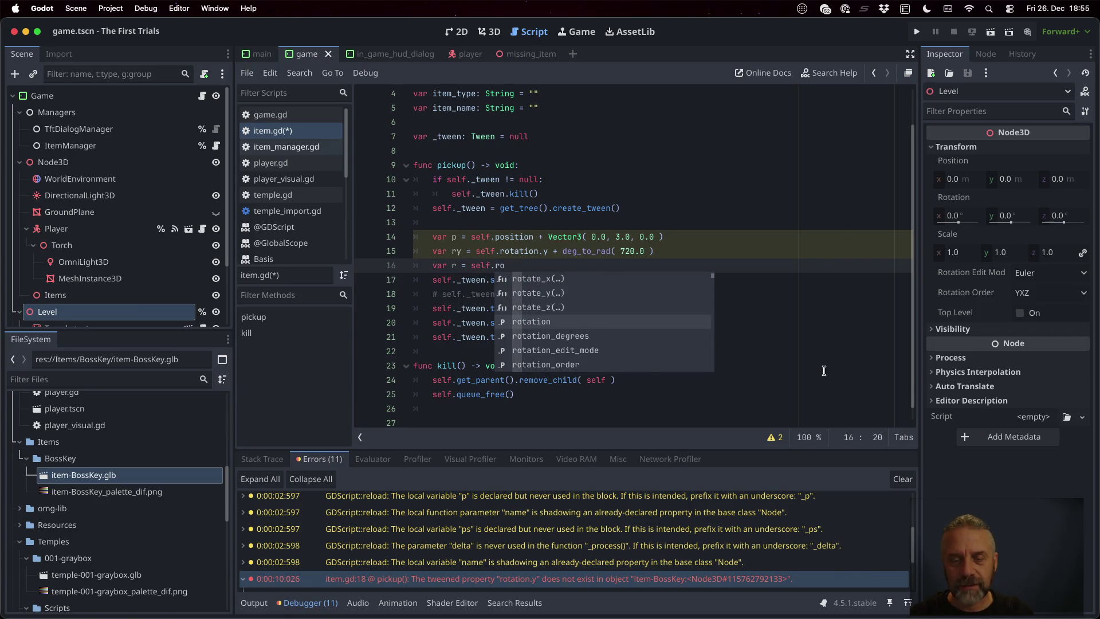
pyautogui.press('Return')
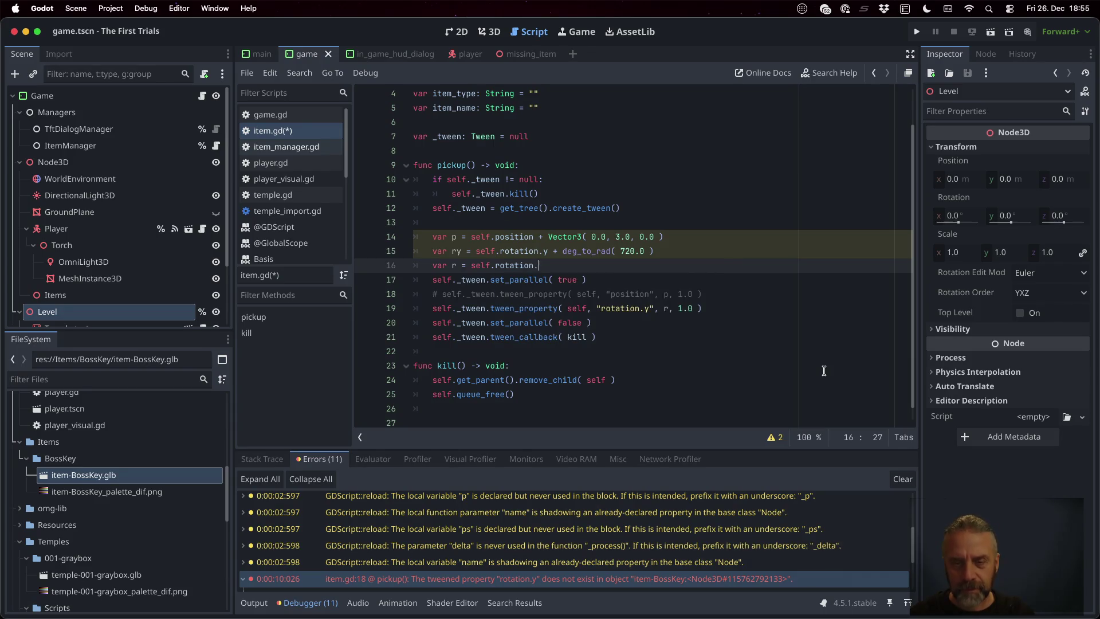
pyautogui.write('ro')
pyautogui.press('Return')
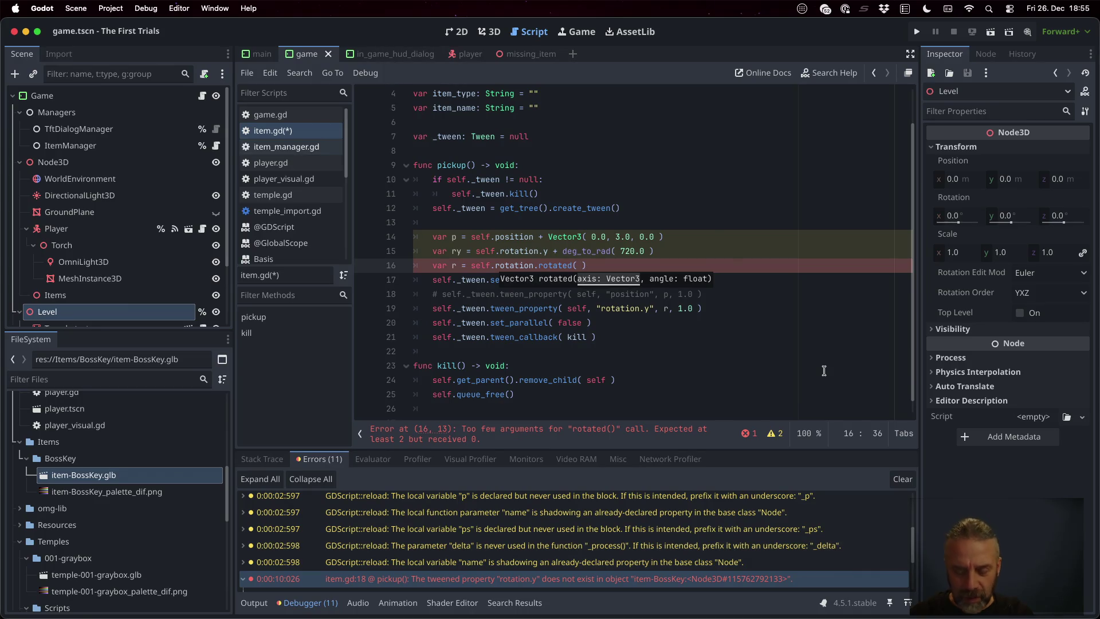
pyautogui.write('Vec')
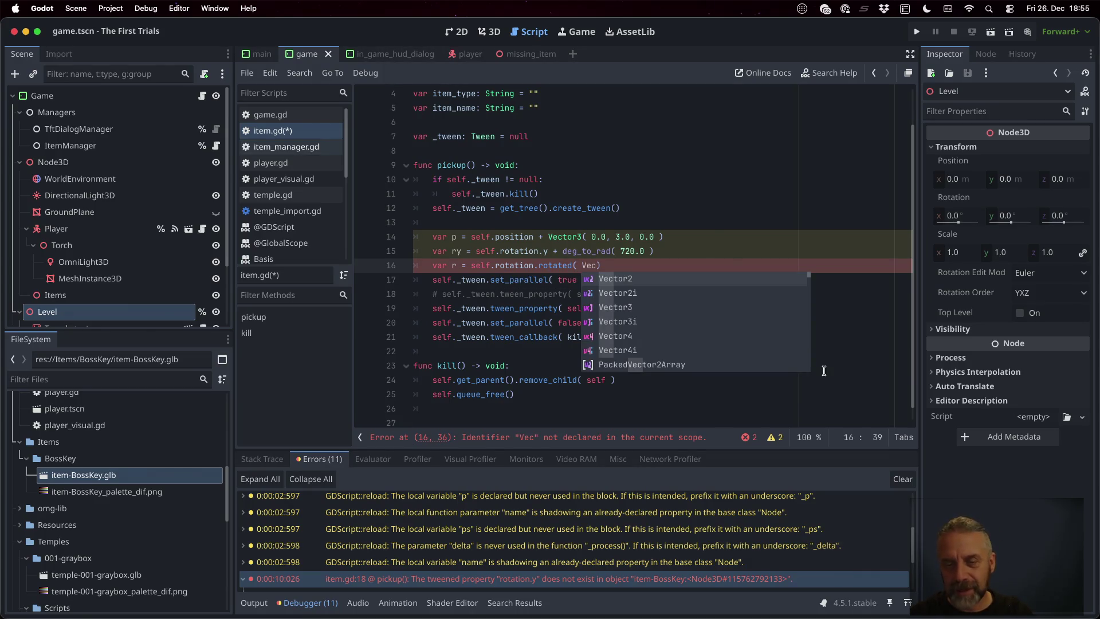
pyautogui.press('Return')
pyautogui.write('.UP, ')
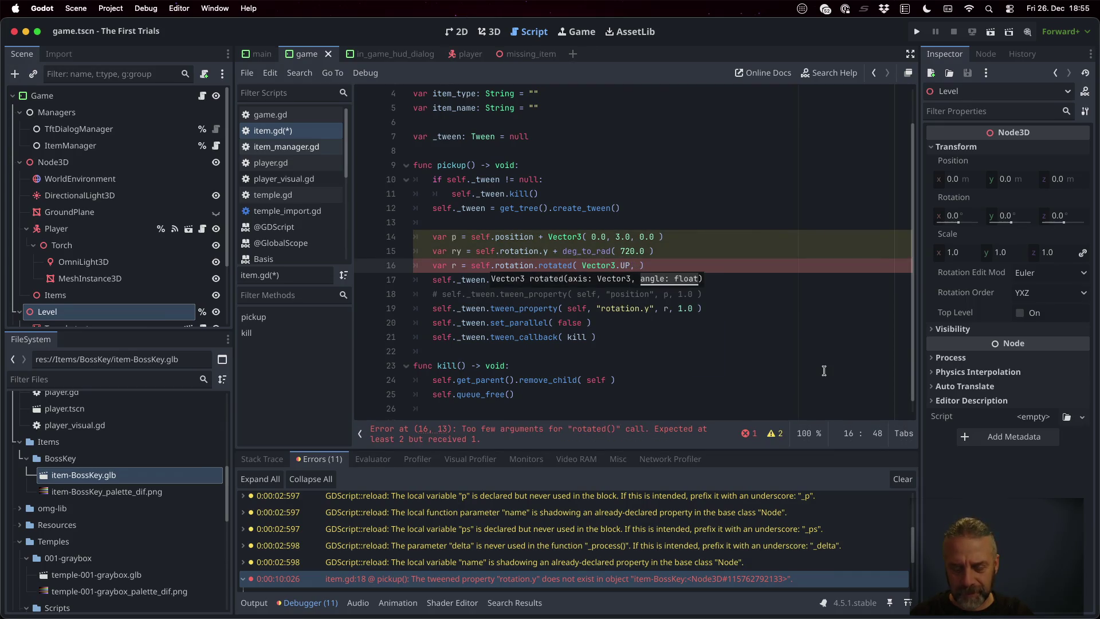
pyautogui.write('720.0')
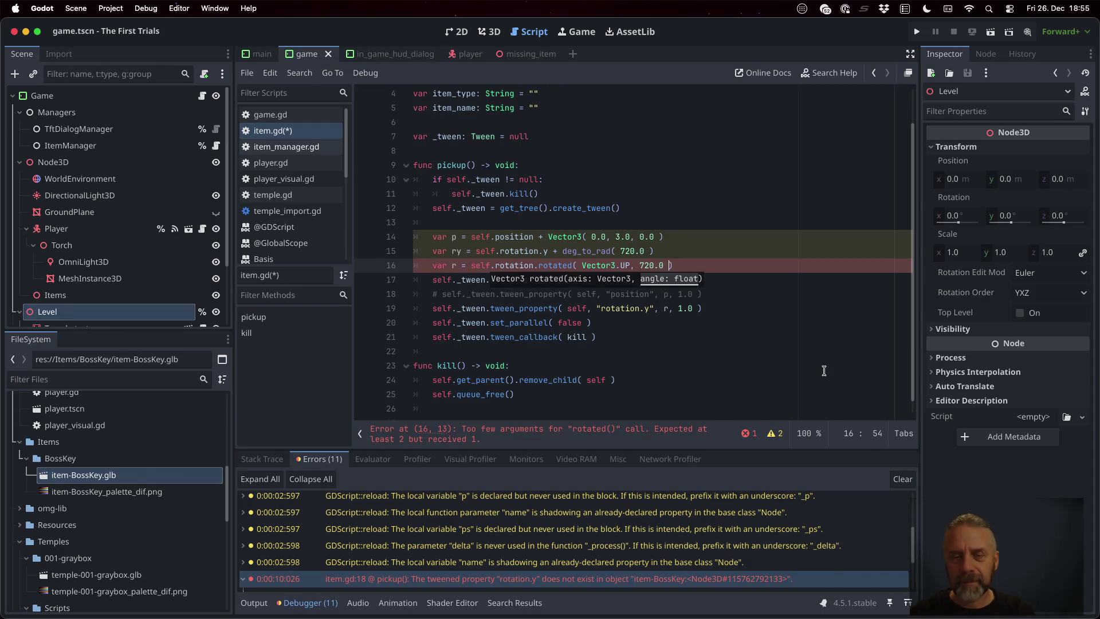
# - Comment out the ry line and change the tweened property from "rotation.y" to "rotation"
pyautogui.press('Up')
pyautogui.hotkey('ctrl', 'k')
pyautogui.press('Down')
pyautogui.press('Down')
pyautogui.press('Down')
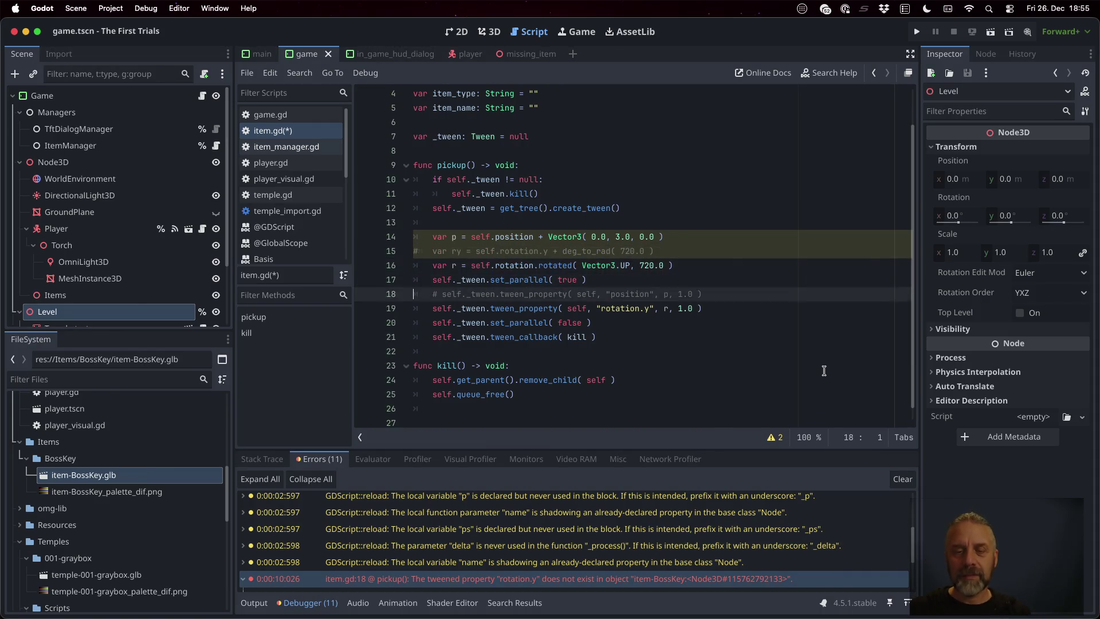
pyautogui.press('End')
pyautogui.press('Left')
pyautogui.press('Left')
pyautogui.press('Left')
pyautogui.press('BackSpace')
pyautogui.press('BackSpace')
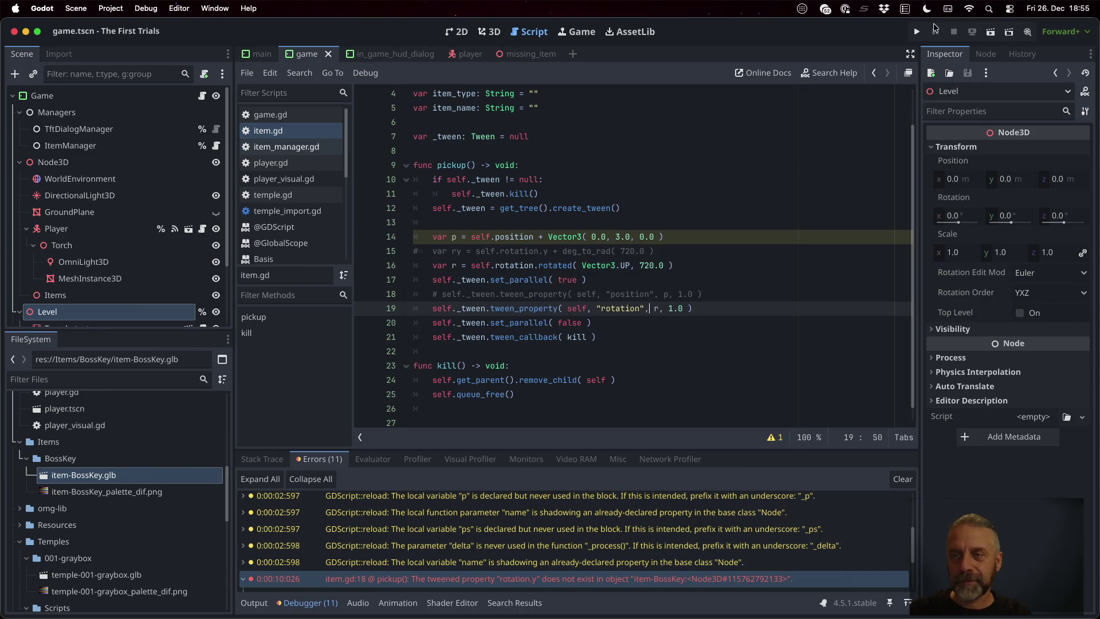
# - Run the game, walk to the BossKey, reload the level, stop, and relaunch
pyautogui.click(917, 31)
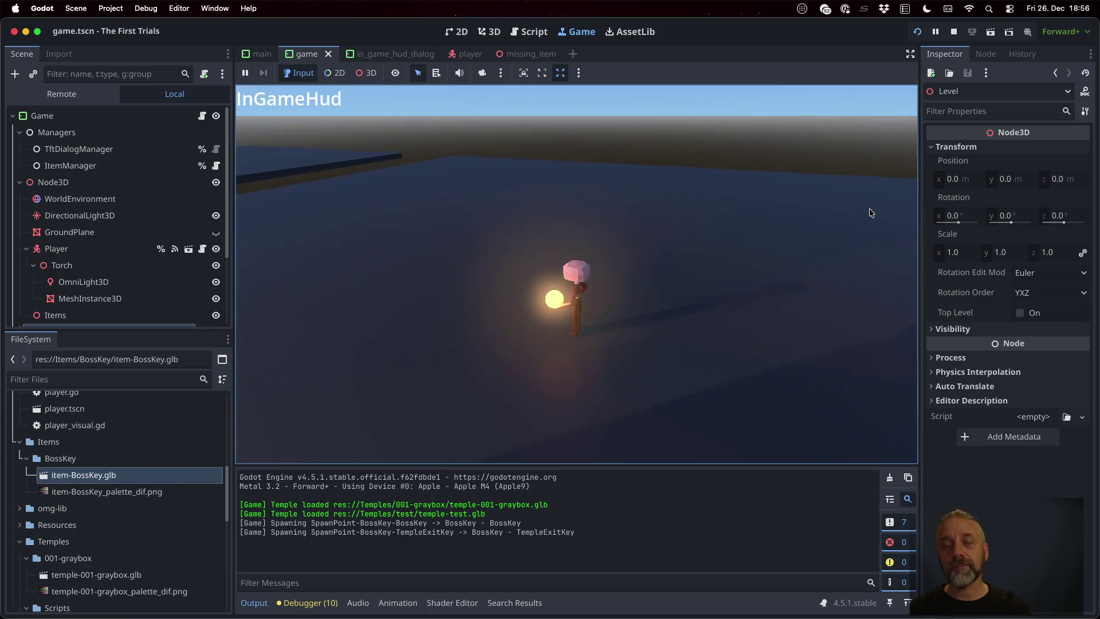
pyautogui.press('w')
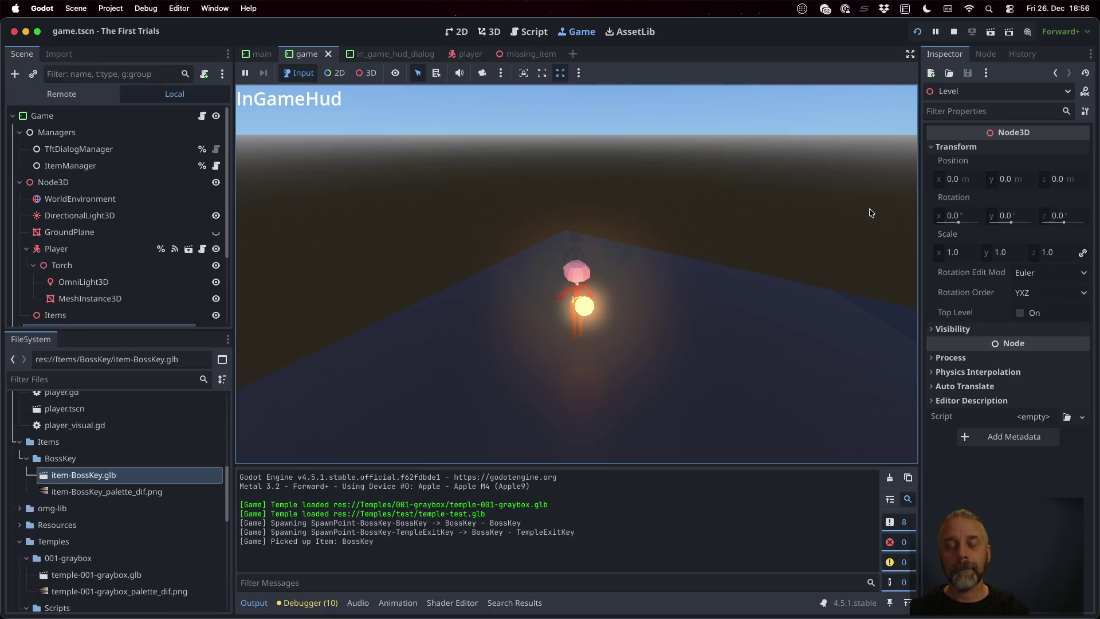
pyautogui.press('d')
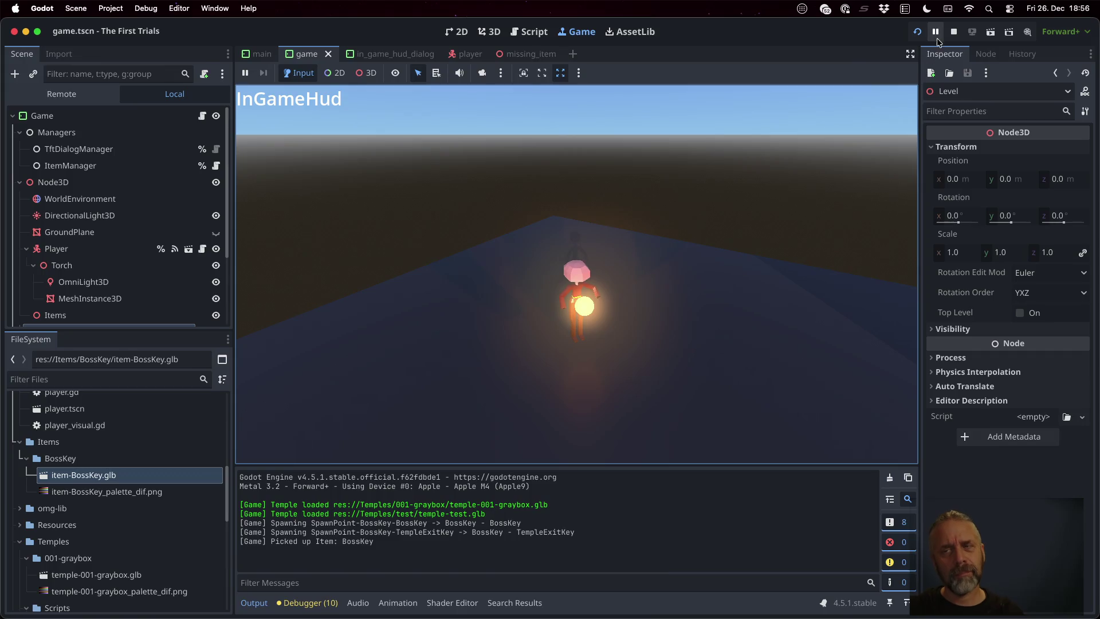
pyautogui.press('r')
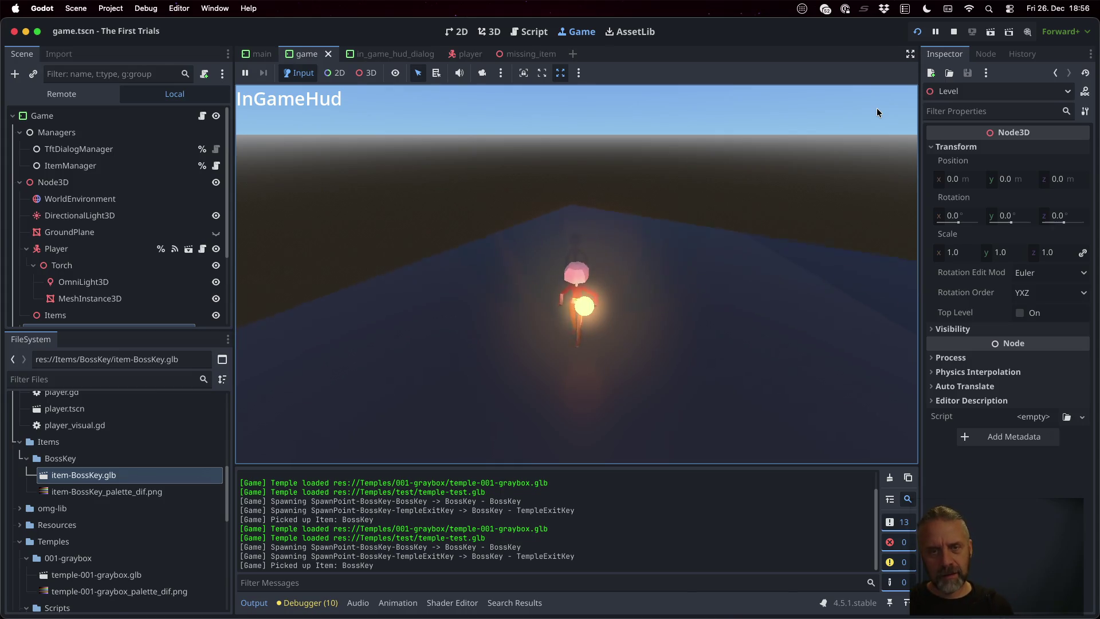
pyautogui.click(954, 33)
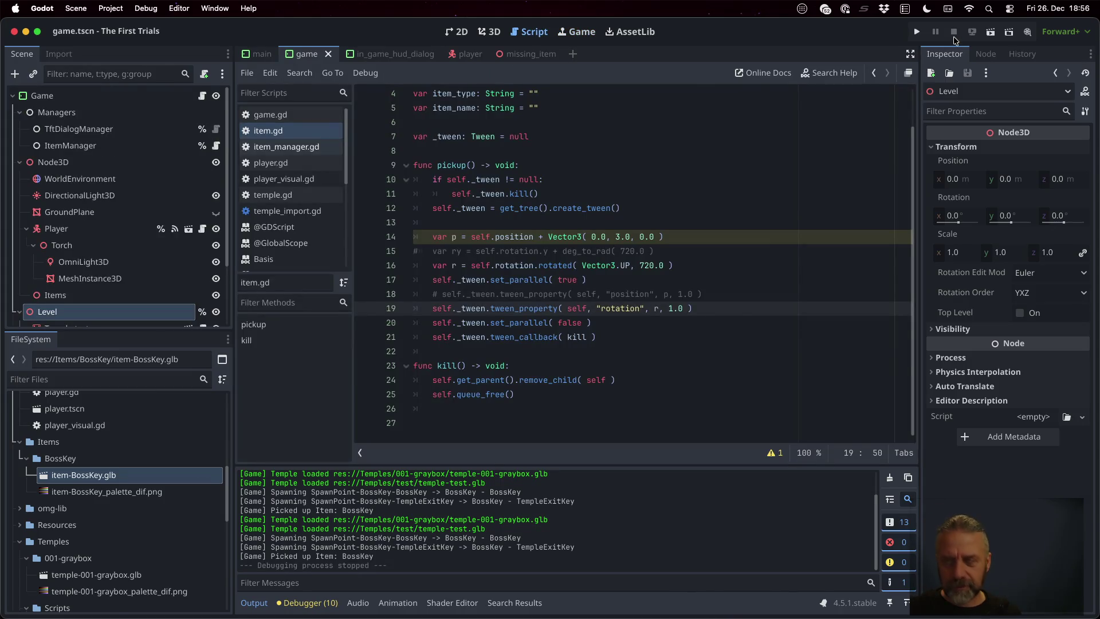
pyautogui.click(916, 32)
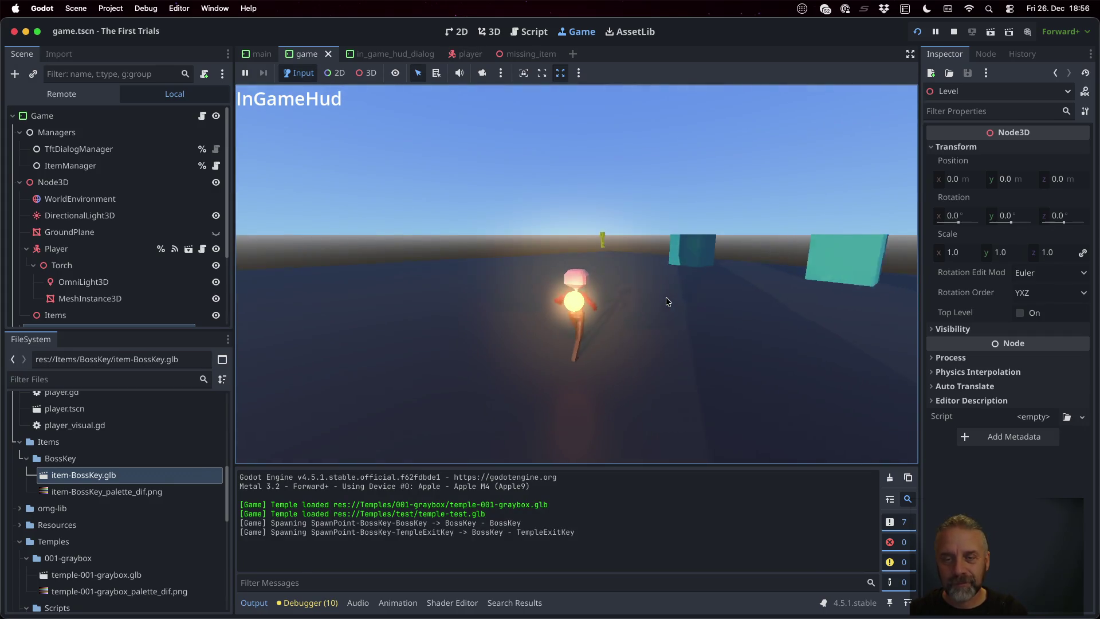
# - Select the floating key in the running game and inspect the live item-BossKey node
pyautogui.click(366, 73)
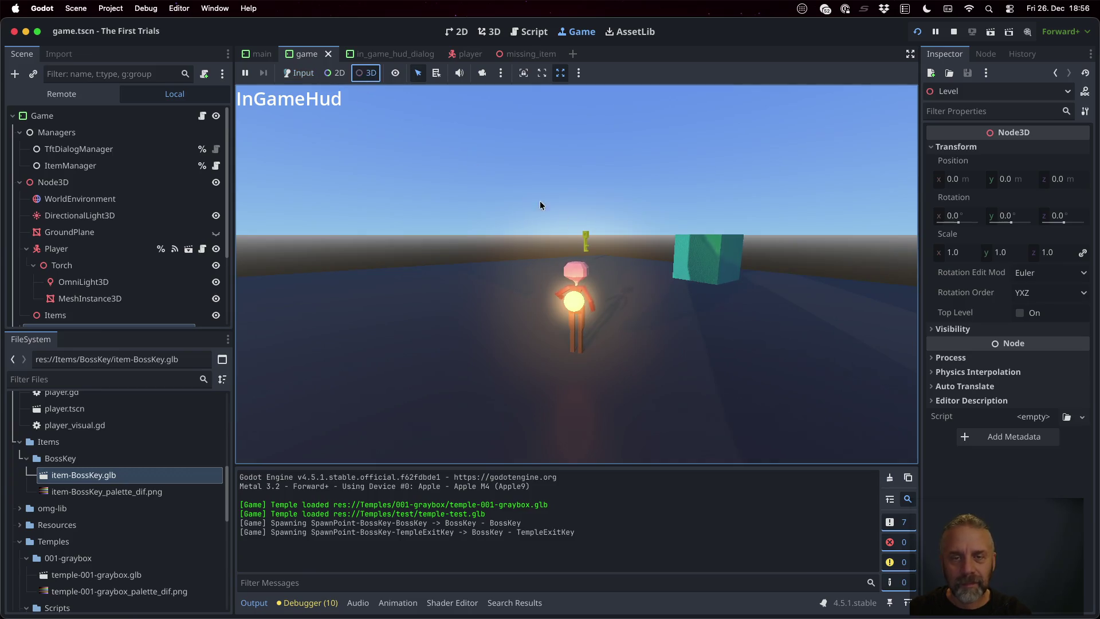
pyautogui.click(583, 242)
pyautogui.click(587, 232)
pyautogui.click(586, 231)
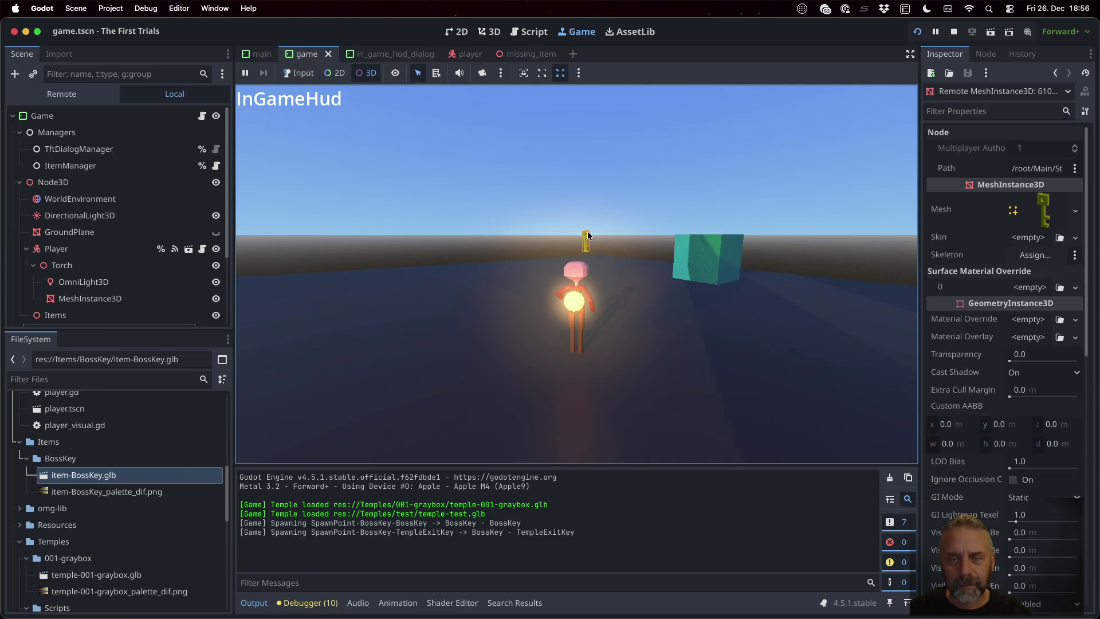
pyautogui.click(304, 76)
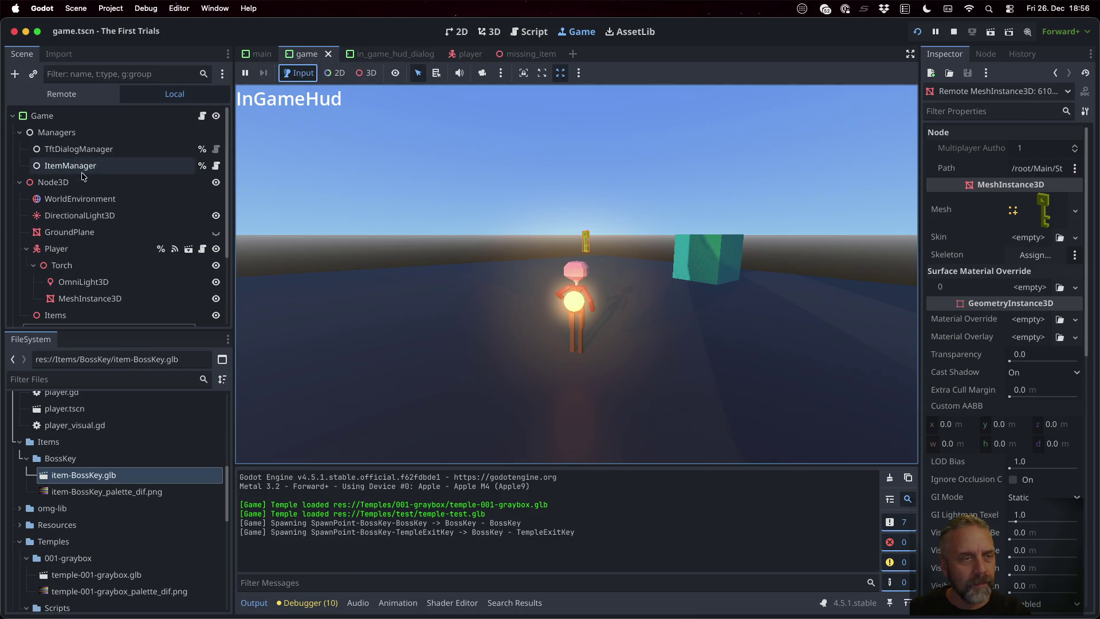
pyautogui.click(61, 94)
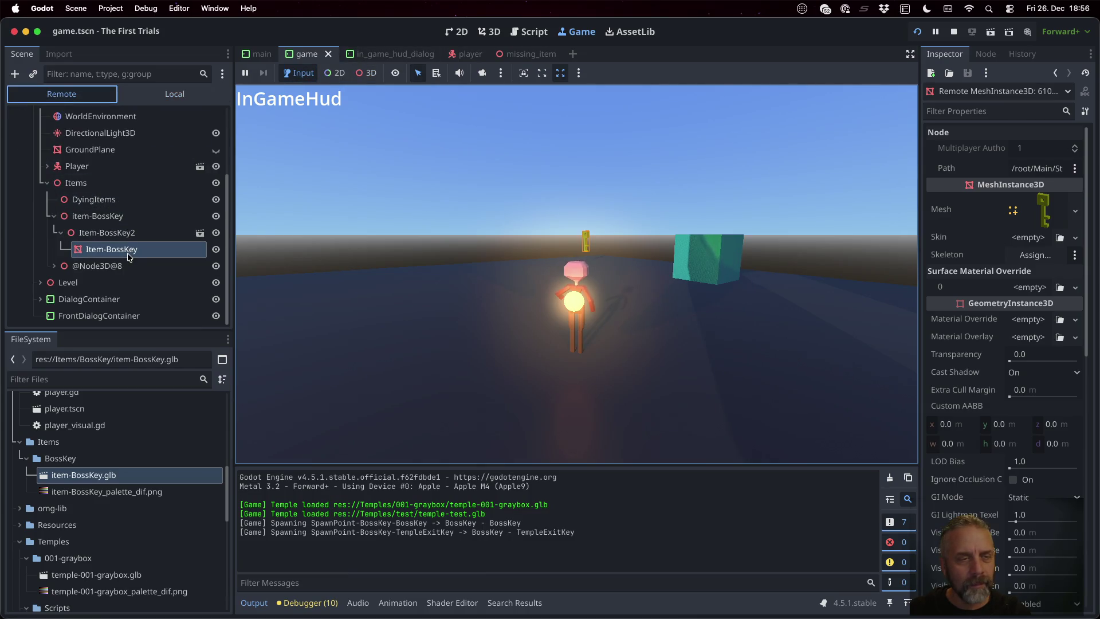
pyautogui.click(107, 219)
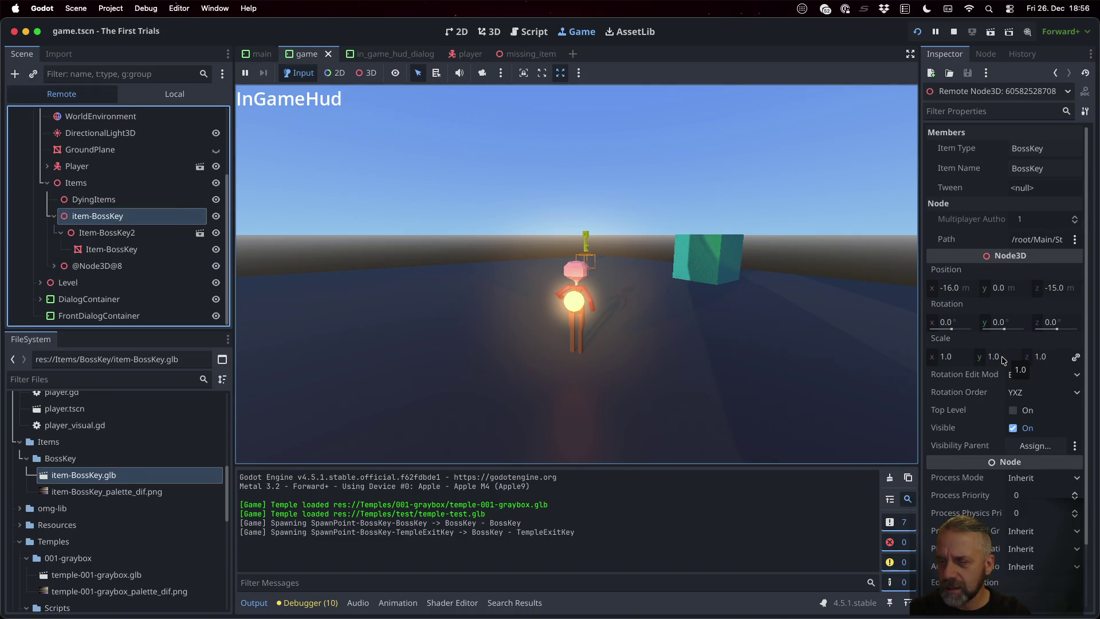
# - Try item-BossKey Rotation Y at 100, then 200, drag it to about 80, then view the debugger Errors
pyautogui.click(997, 324)
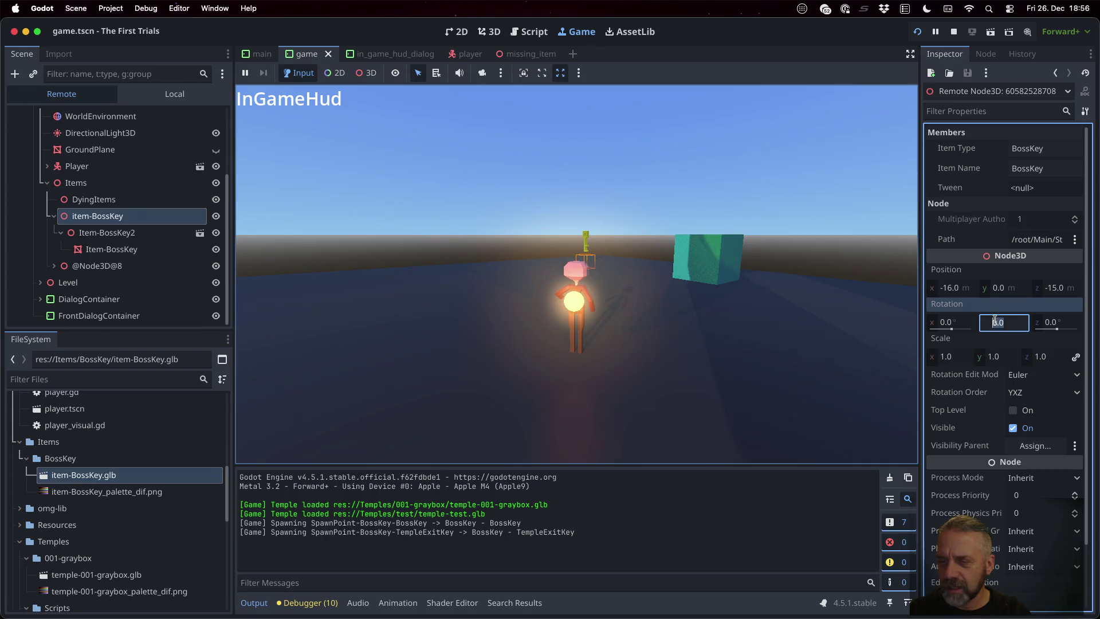
pyautogui.write('100')
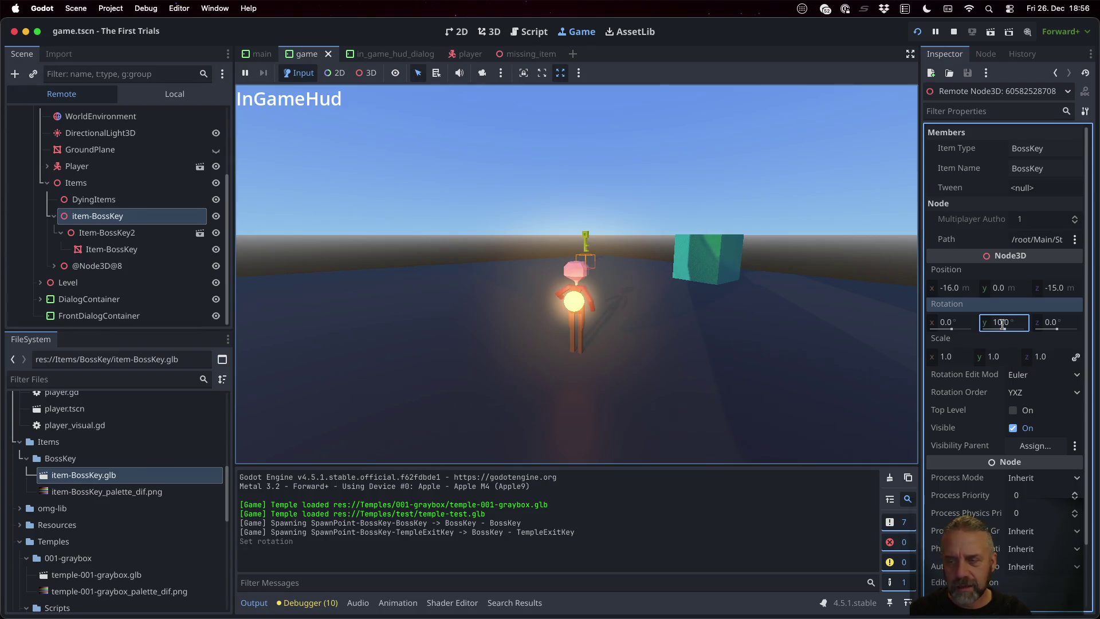
pyautogui.doubleClick(1002, 324)
pyautogui.write('200')
pyautogui.press('Return')
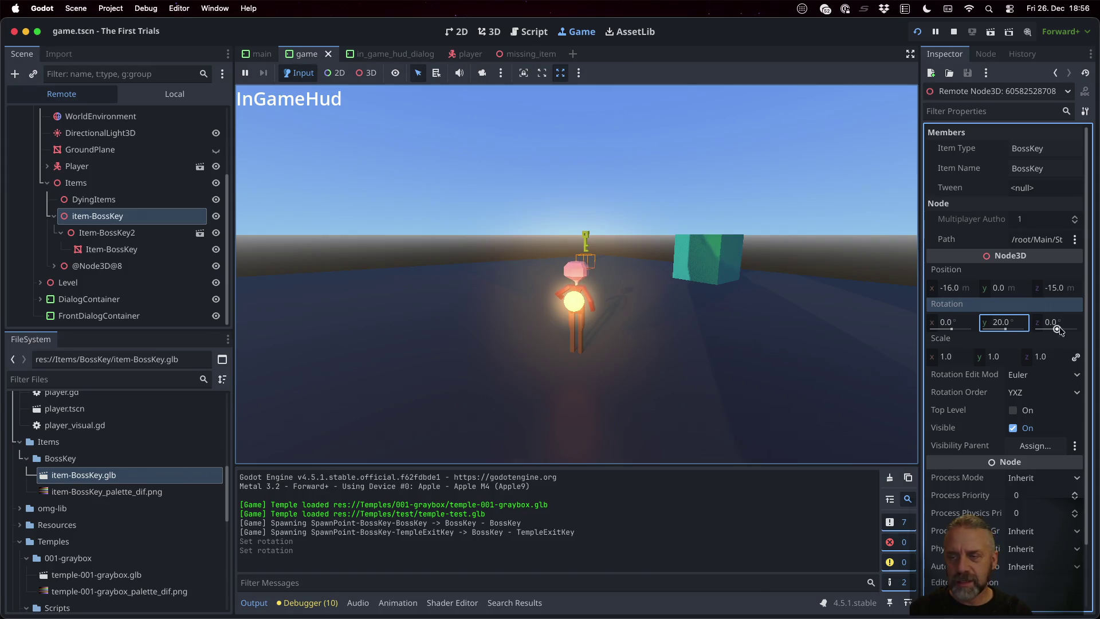
pyautogui.moveTo(1005, 331); pyautogui.dragTo(1009, 331)
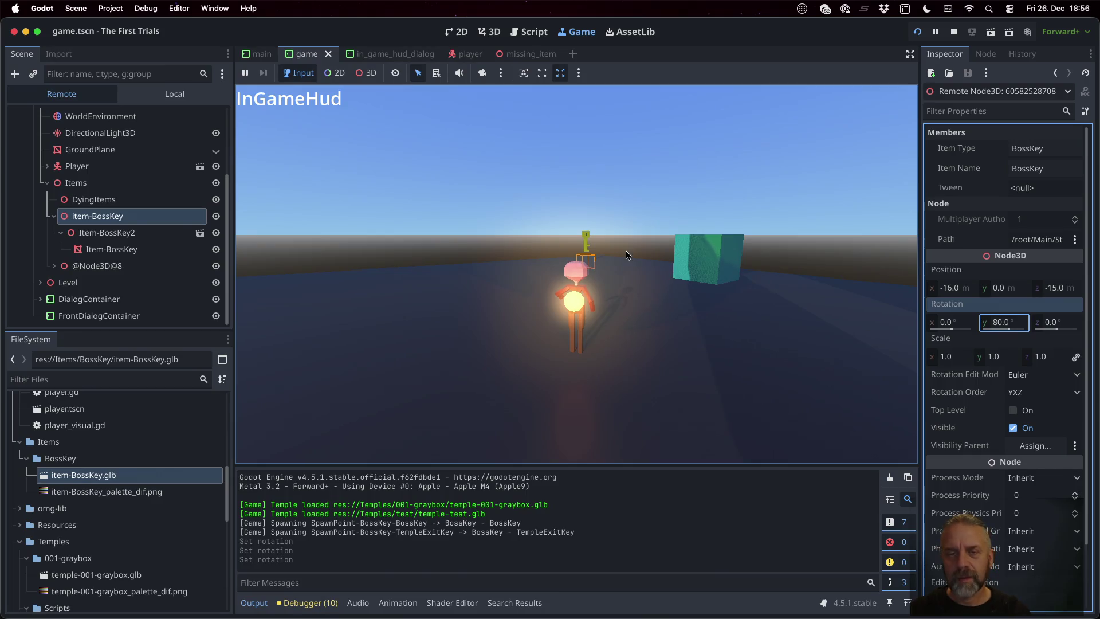
pyautogui.moveTo(1009, 330); pyautogui.dragTo(997, 330)
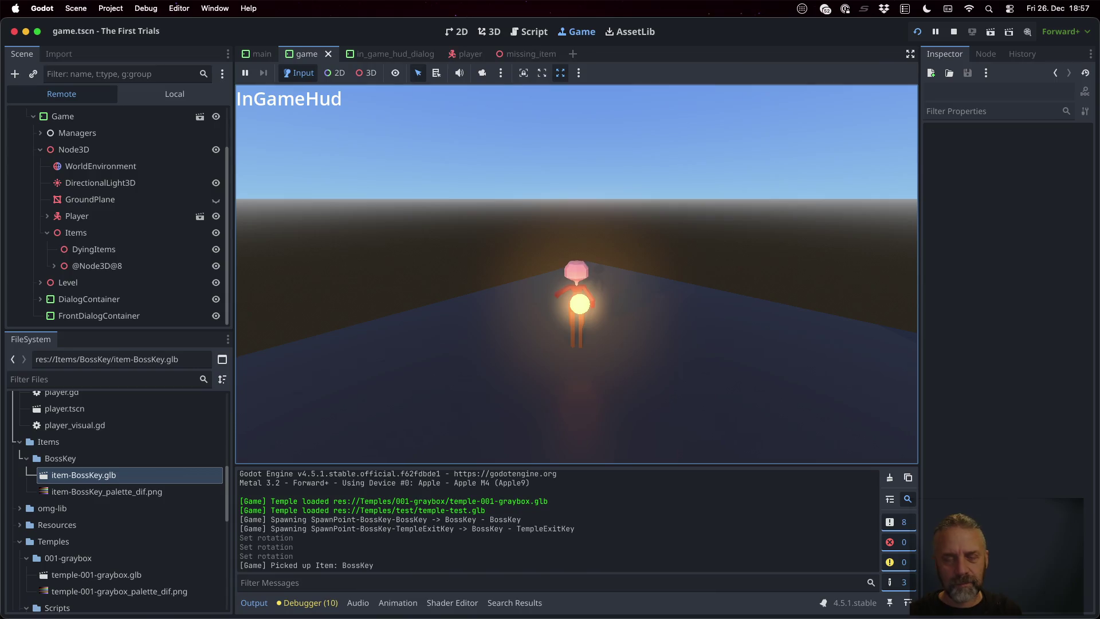
pyautogui.click(331, 602)
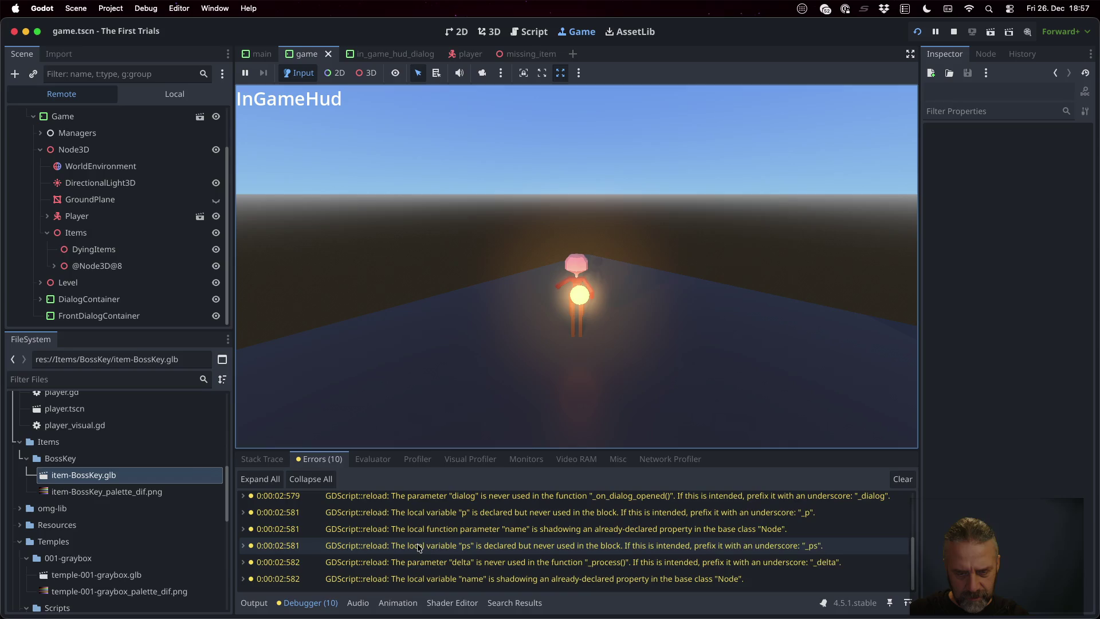
pyautogui.scroll(3, 419, 547)
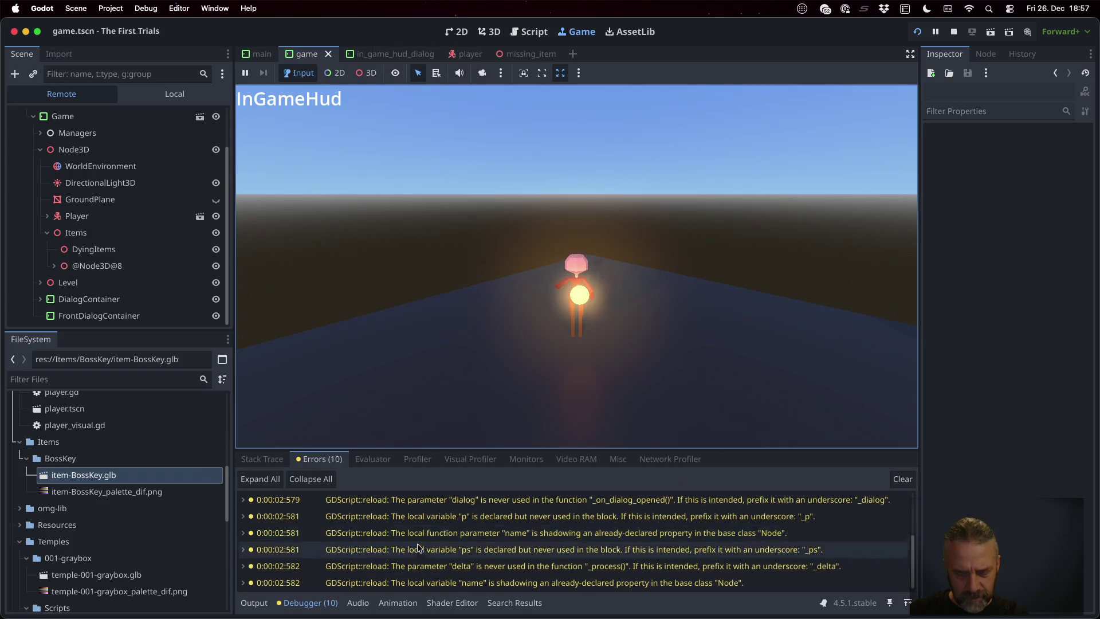
# - Stop the game and change the line-19 tween duration in item.gd from 1.0 to 10.0
pyautogui.click(954, 31)
pyautogui.click(685, 309)
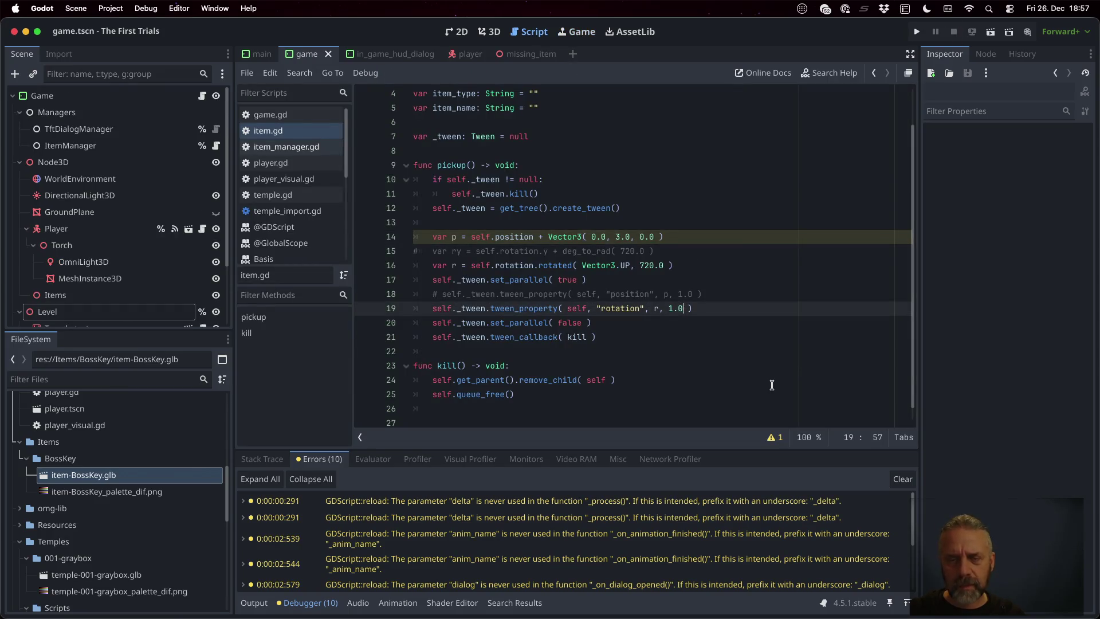
pyautogui.write('0')
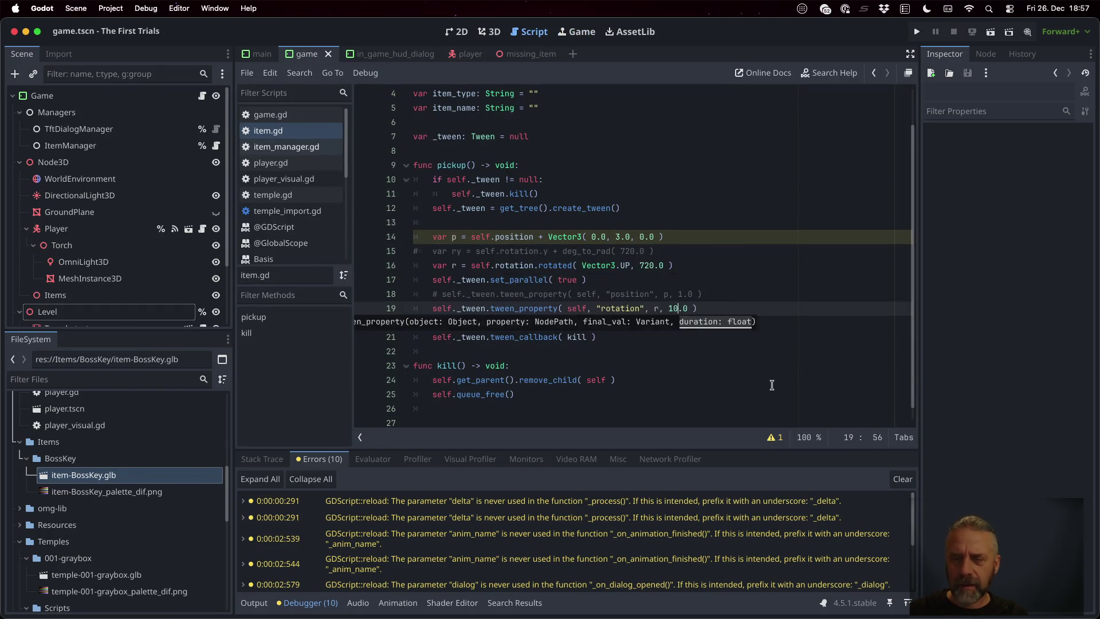
# - Rerun the game, walk the player onto the key, then reload the level to respawn it
pyautogui.click(916, 32)
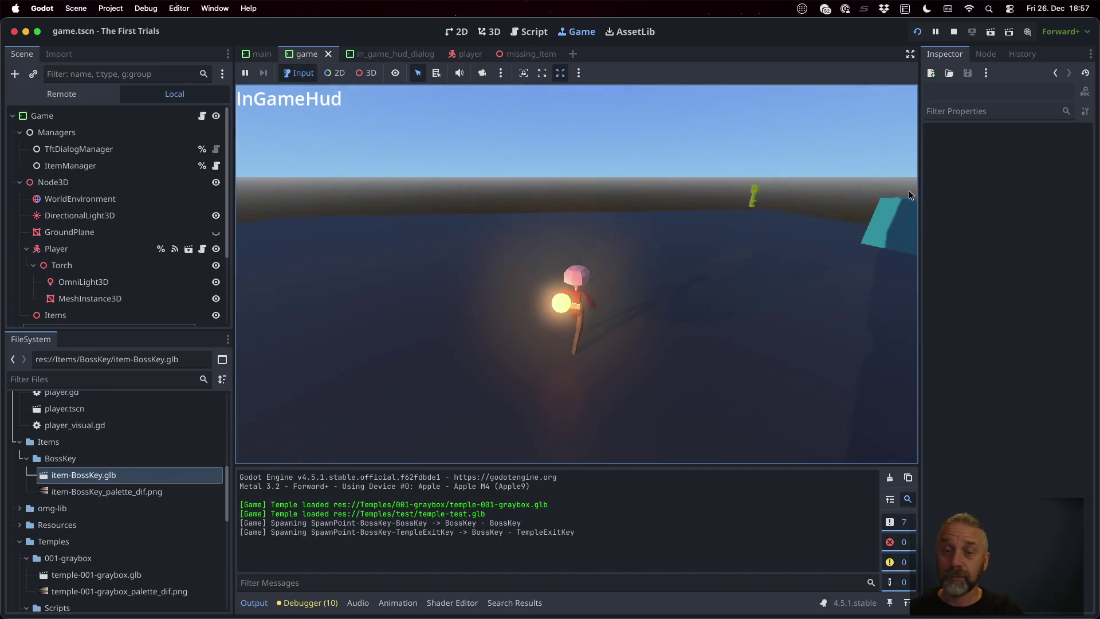
pyautogui.press('w')
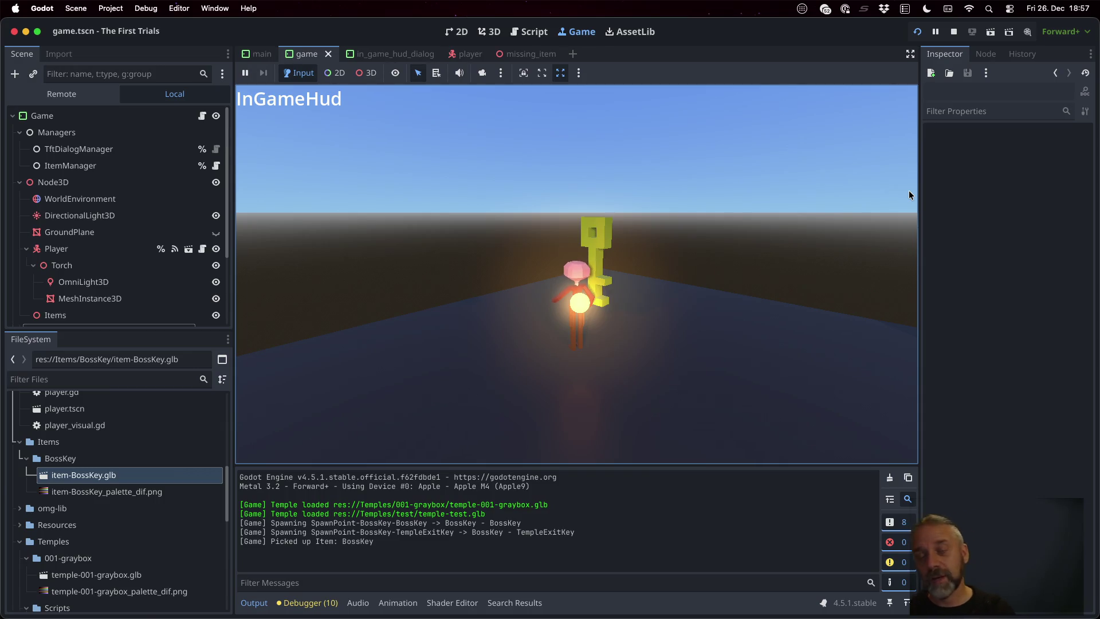
pyautogui.click(419, 74)
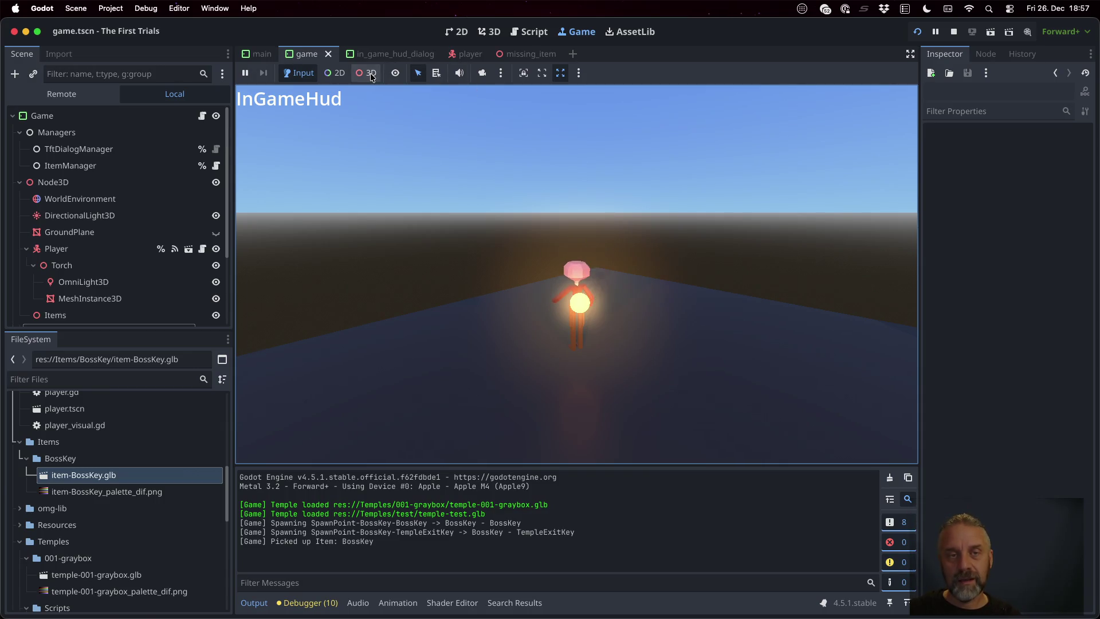
pyautogui.click(645, 232)
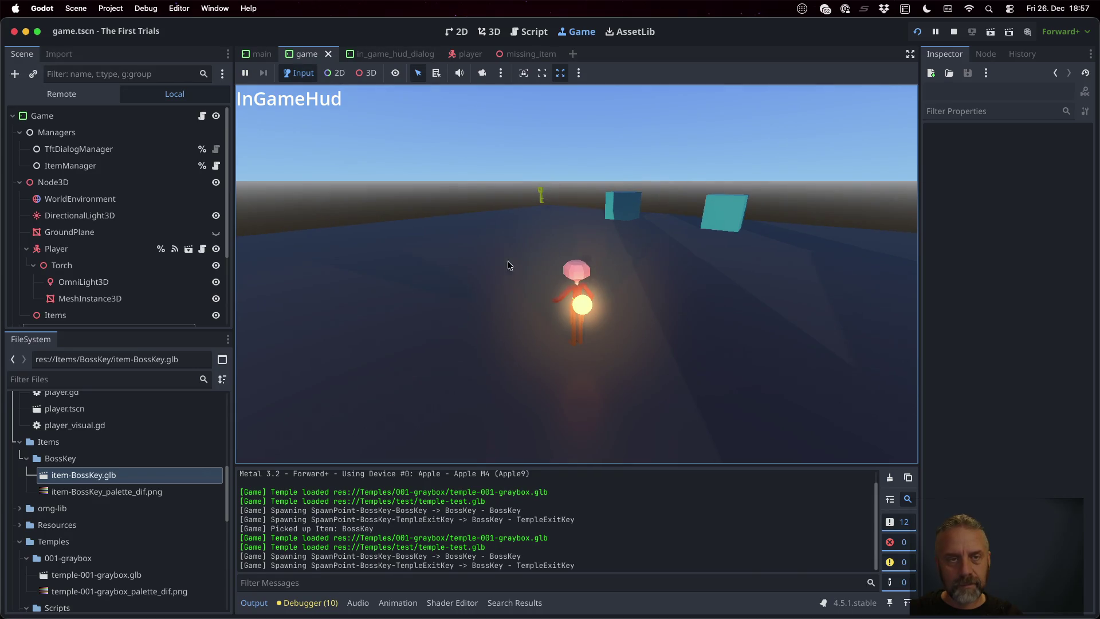
# - Pick item-BossKey in the running game and drag its Rotation Y to 110°
pyautogui.click(364, 73)
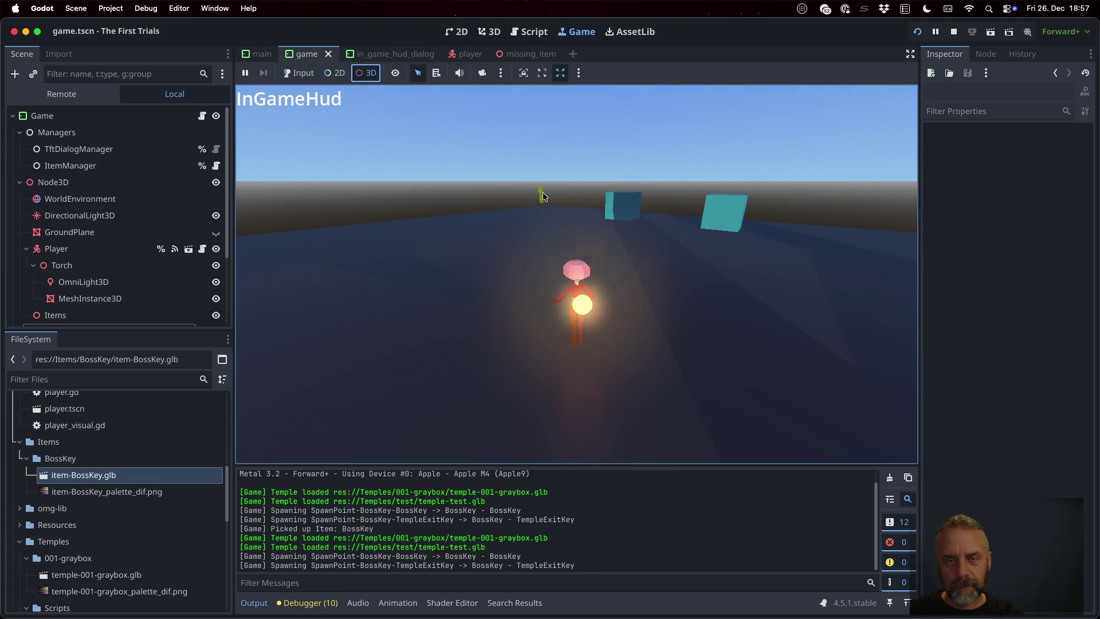
pyautogui.click(542, 192)
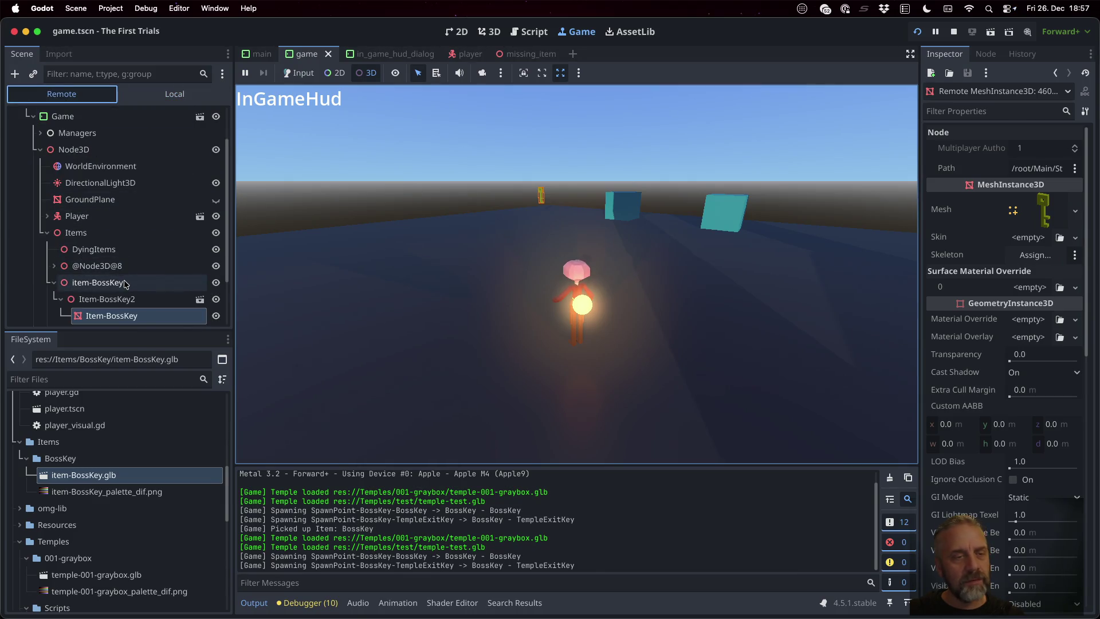
pyautogui.click(126, 283)
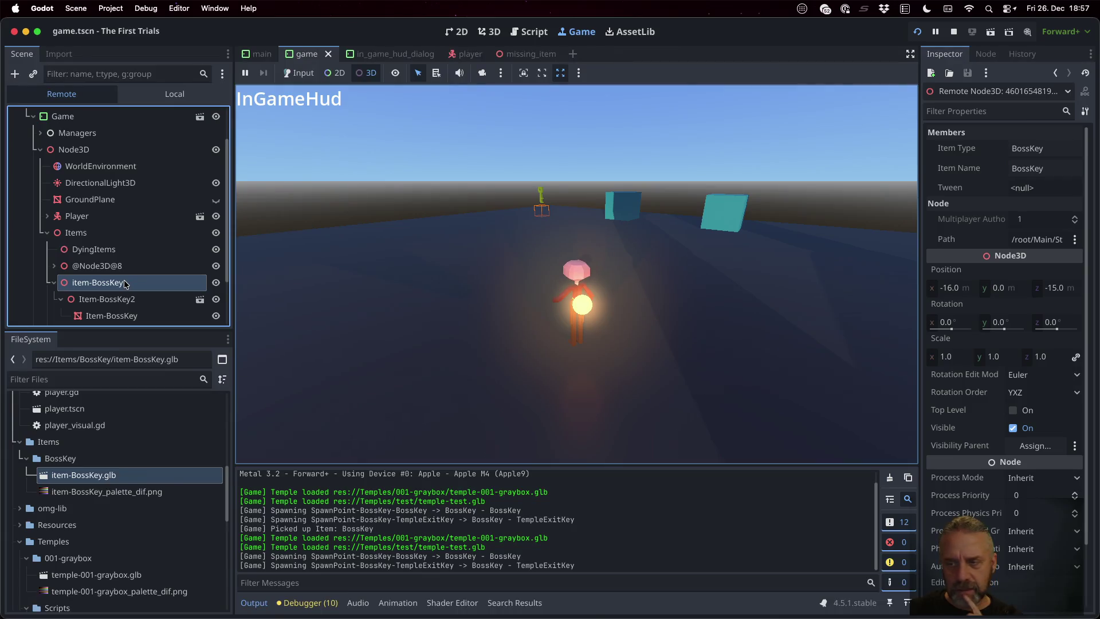
pyautogui.moveTo(1003, 328); pyautogui.dragTo(1007, 329)
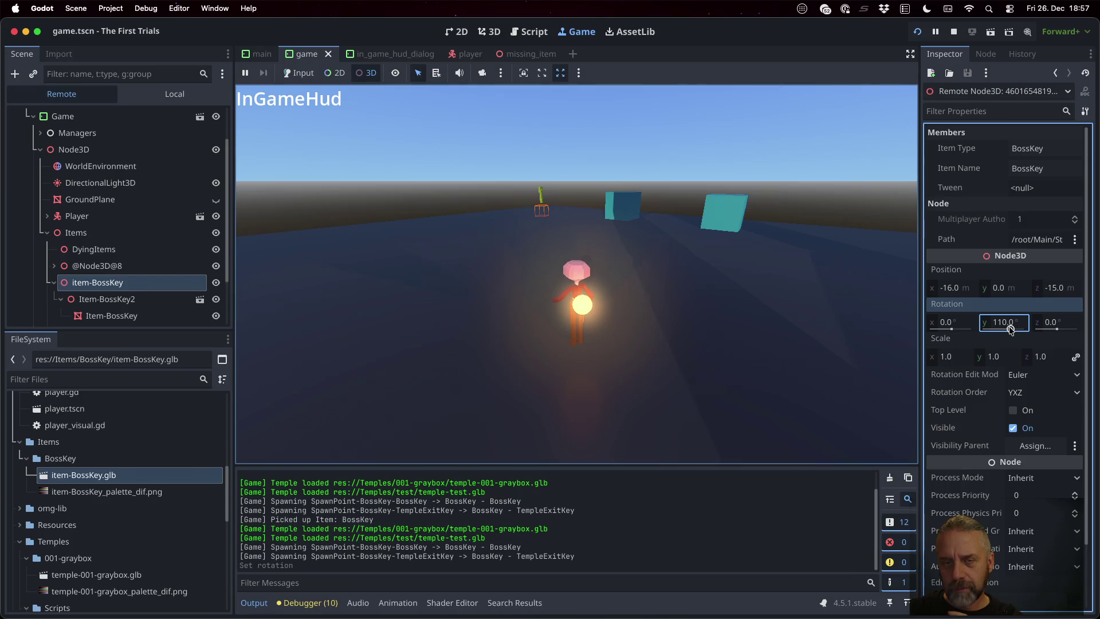
pyautogui.click(616, 222)
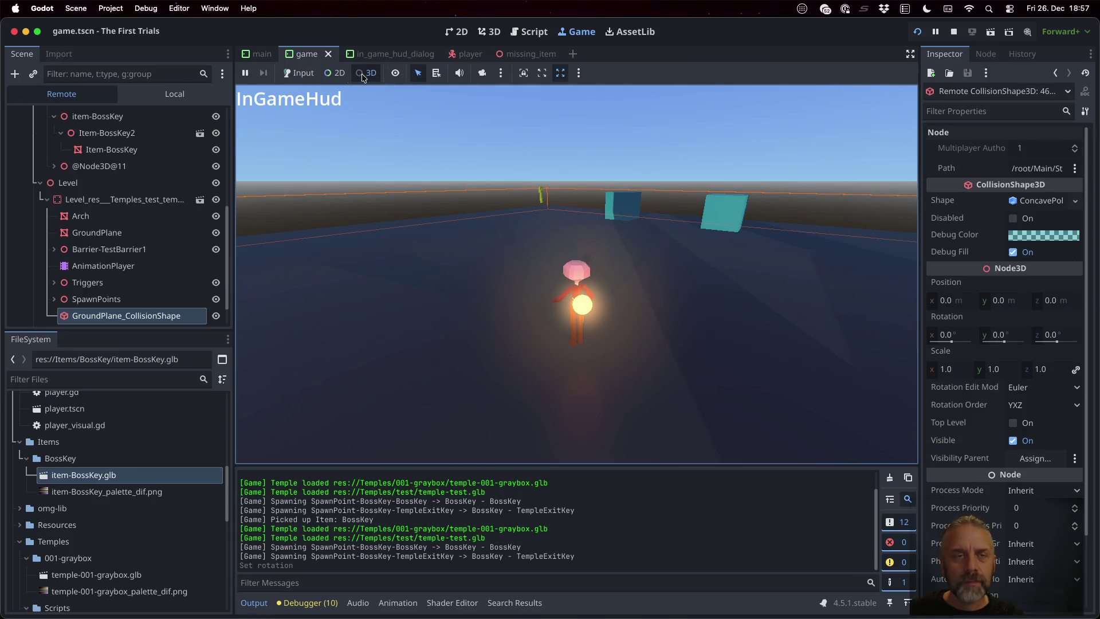
pyautogui.click(540, 196)
pyautogui.click(97, 116)
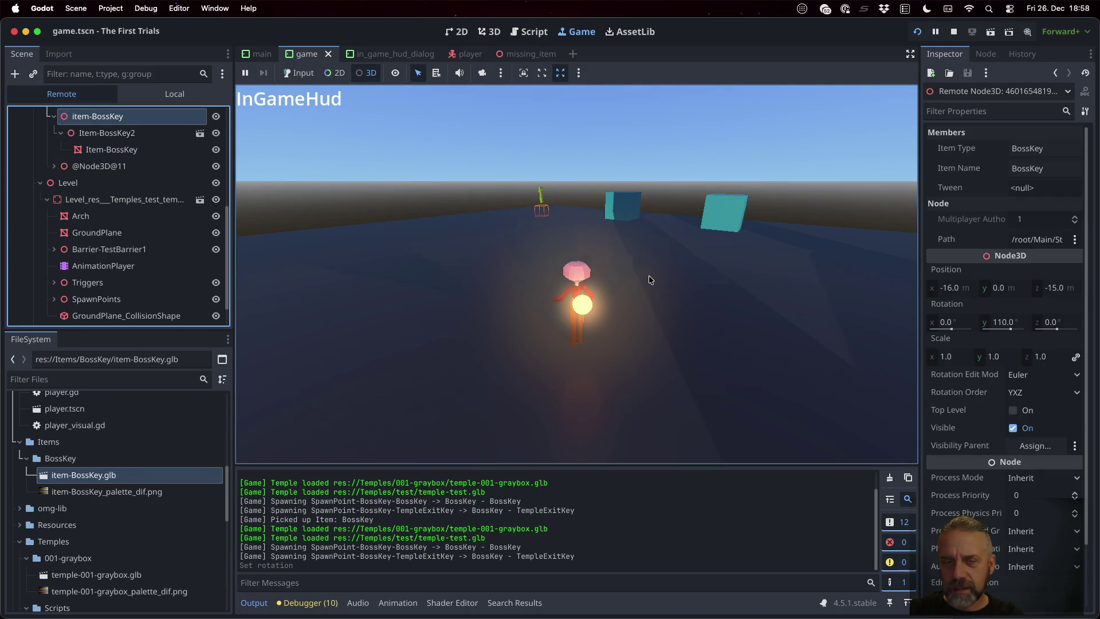
pyautogui.click(585, 243)
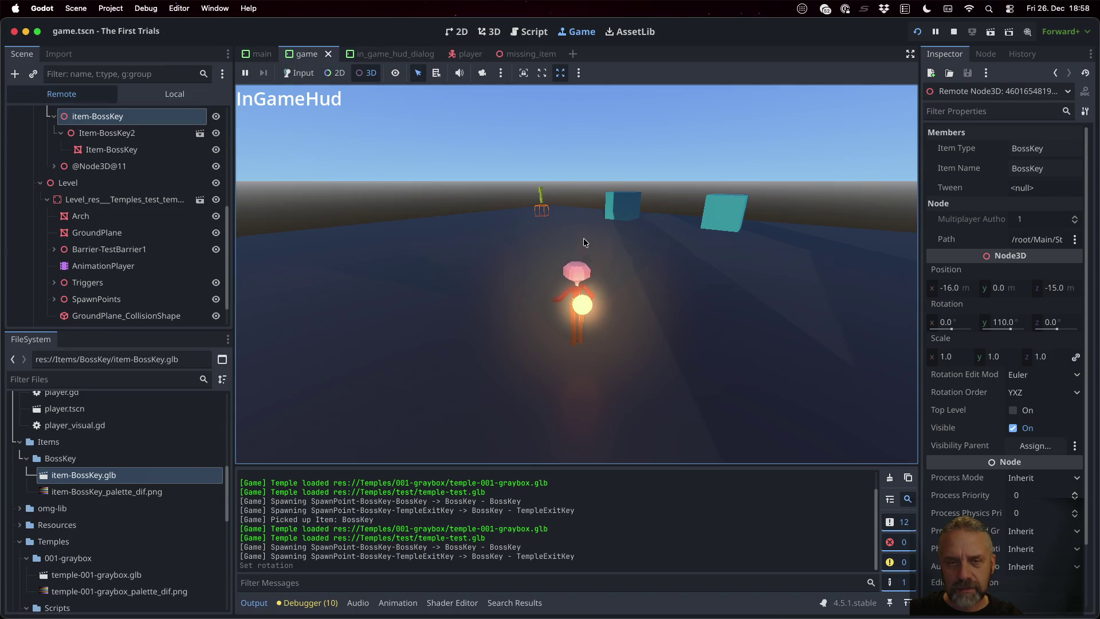
pyautogui.click(541, 194)
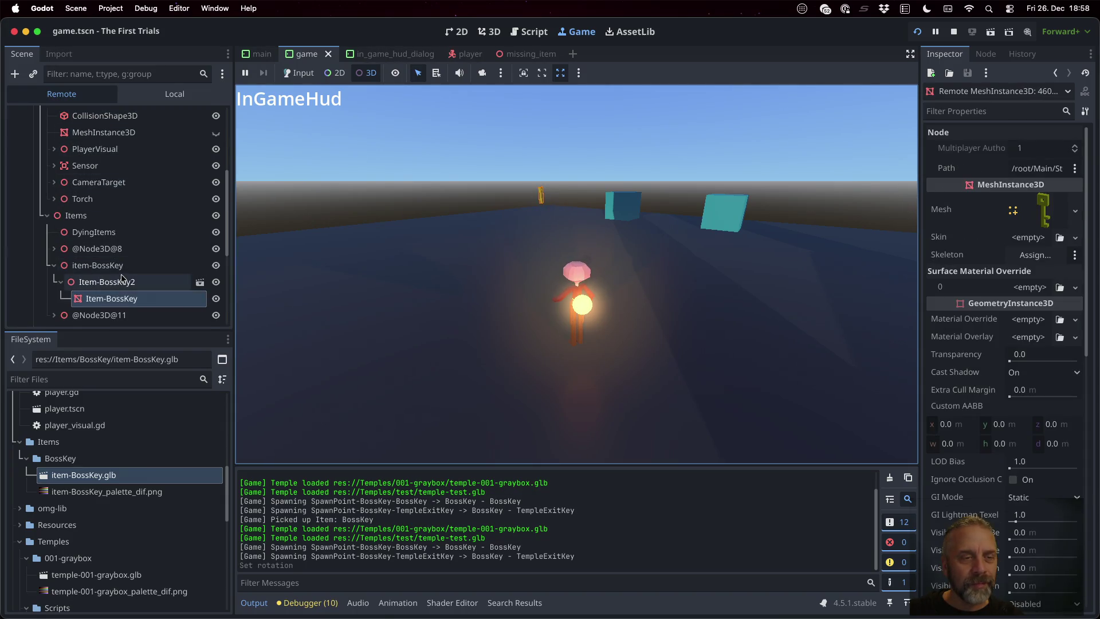
pyautogui.click(98, 265)
# - Give control back to the game, clear the output log, and walk the player to the key
pyautogui.click(297, 73)
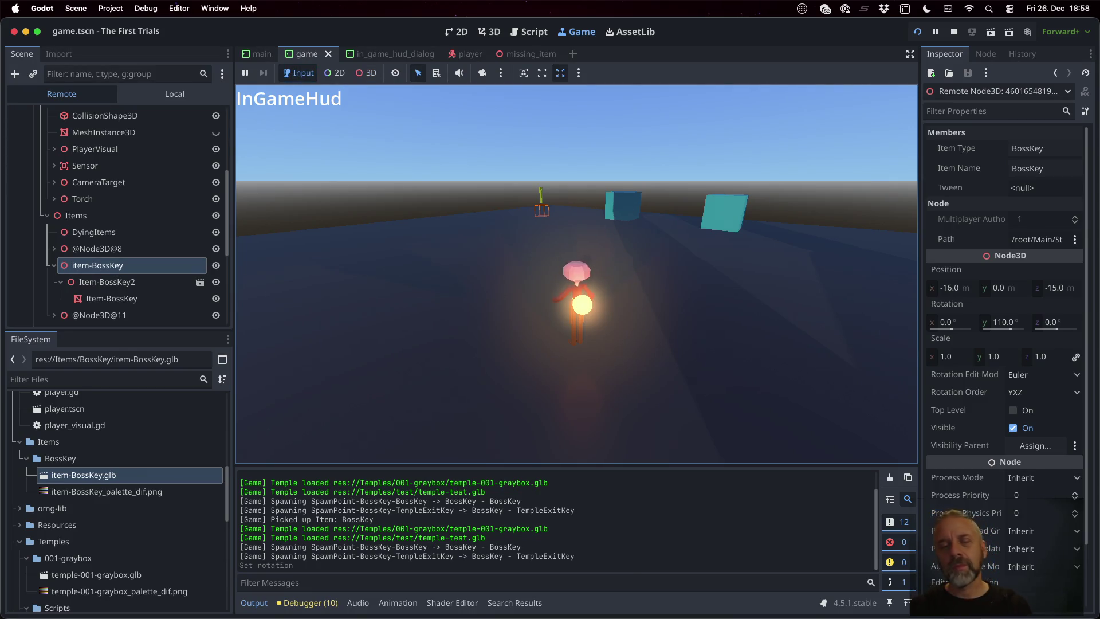
pyautogui.press('Left')
pyautogui.press('Left')
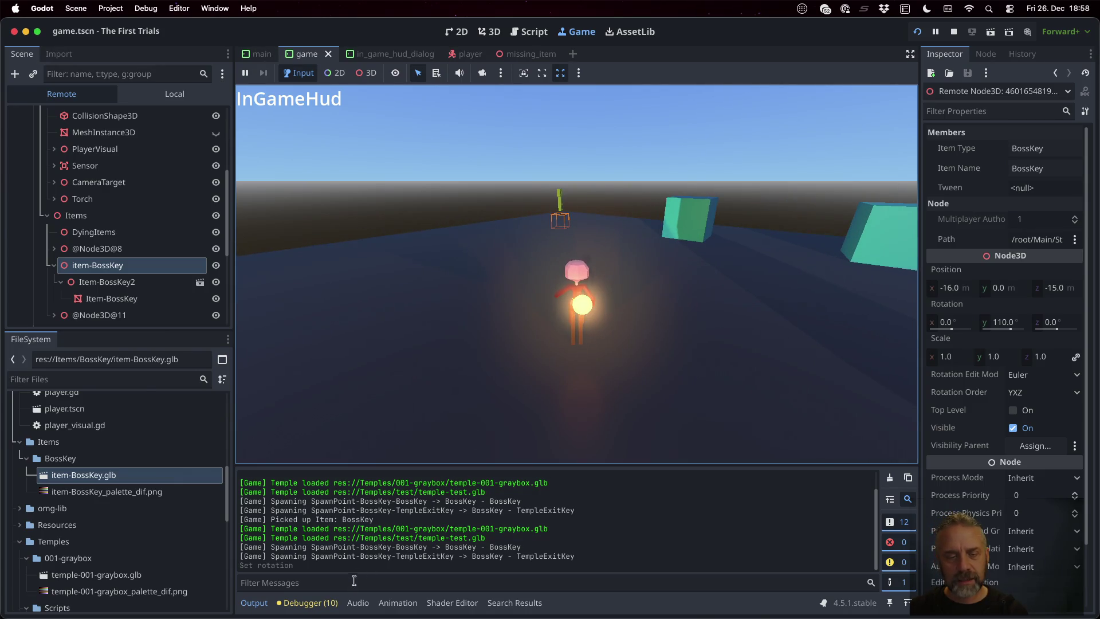
pyautogui.click(890, 477)
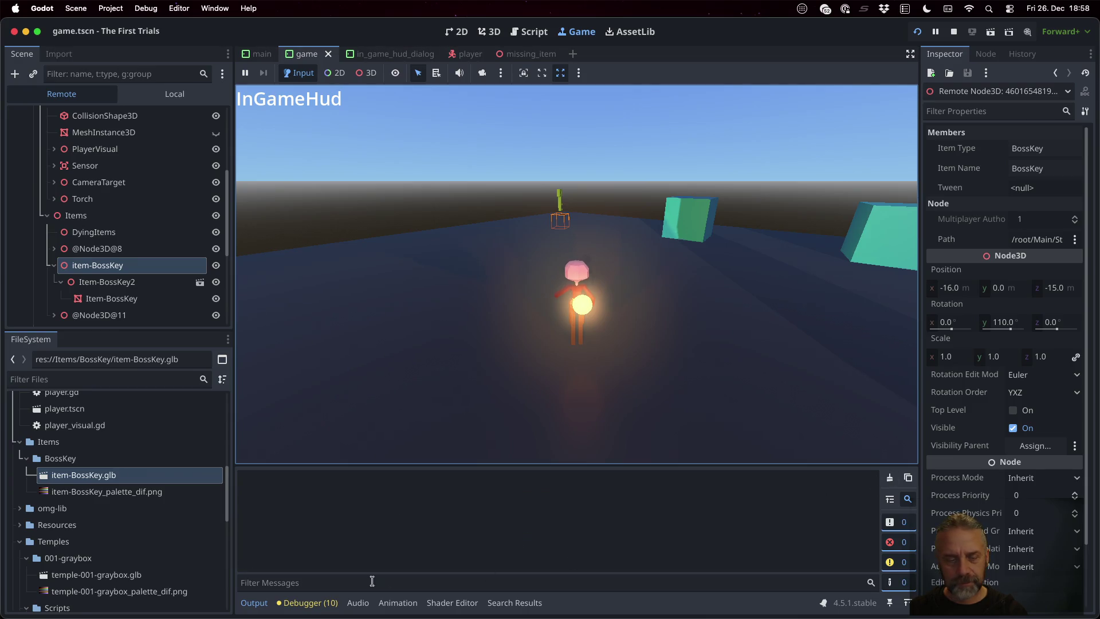
pyautogui.hotkey('alt', 'd')
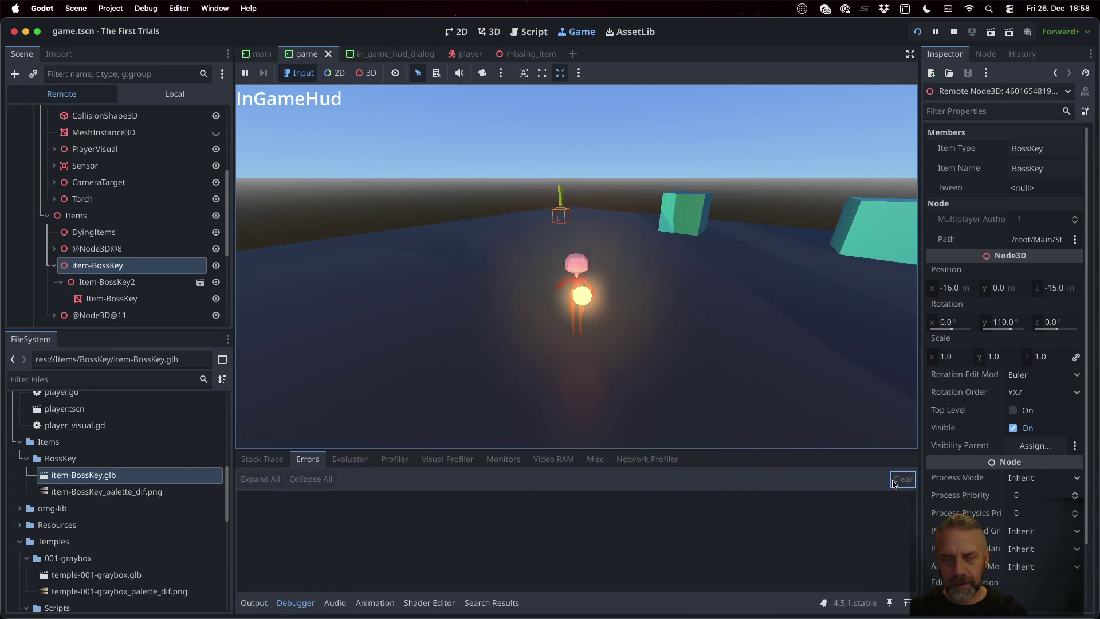
pyautogui.click(263, 604)
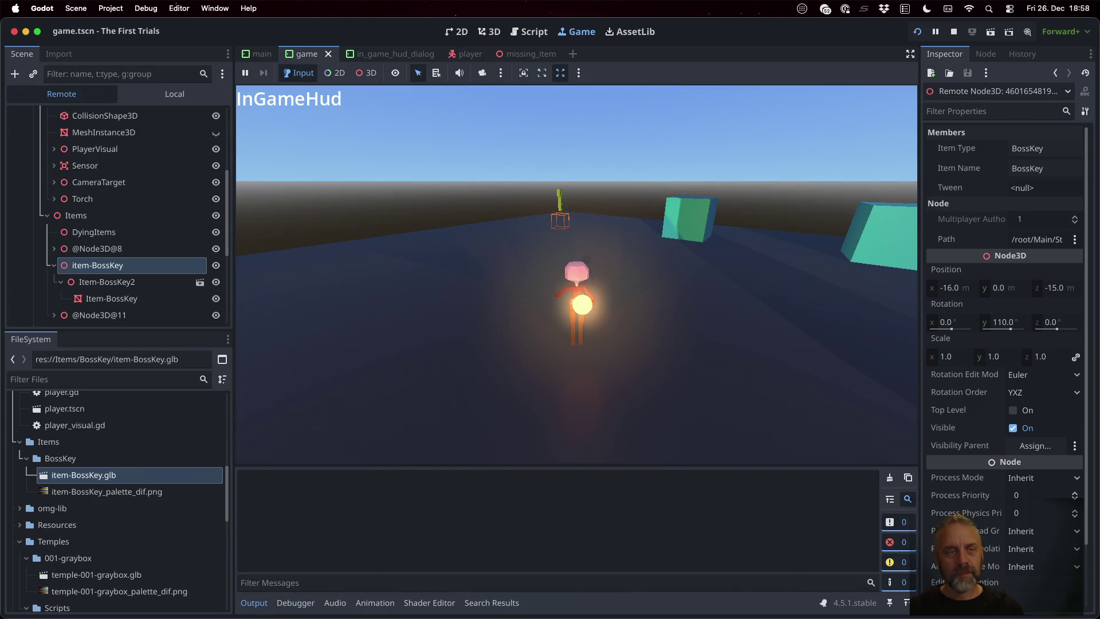
pyautogui.press('w')
pyautogui.press('w')
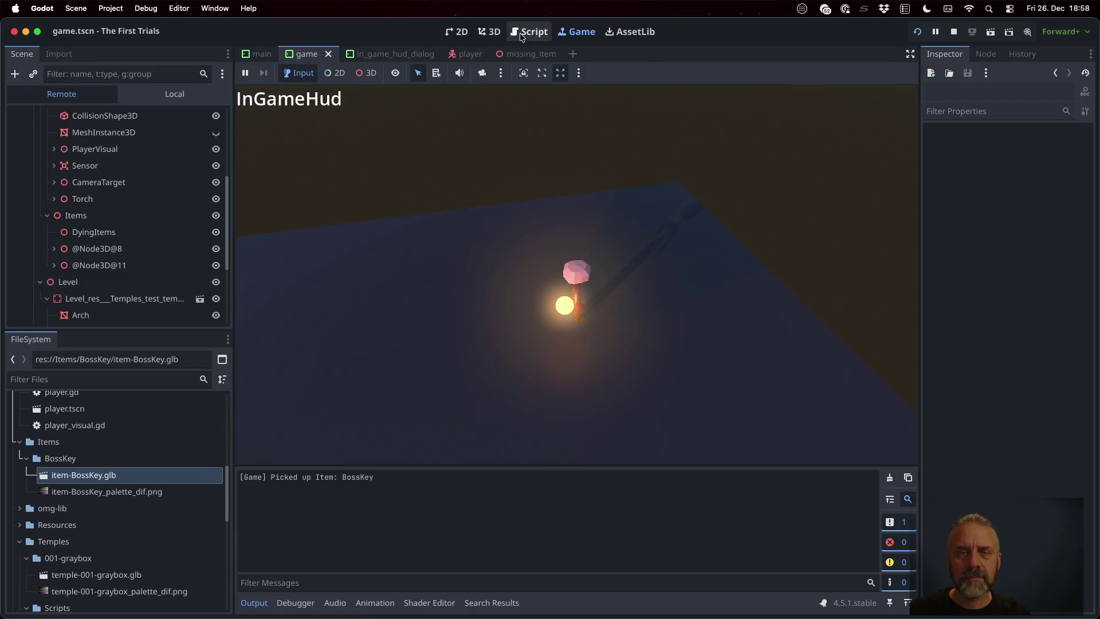
# - Wrap the 720.0 Y-rotation angle on line 16 of item.gd in deg_to_rad()
pyautogui.click(527, 32)
pyautogui.click(639, 308)
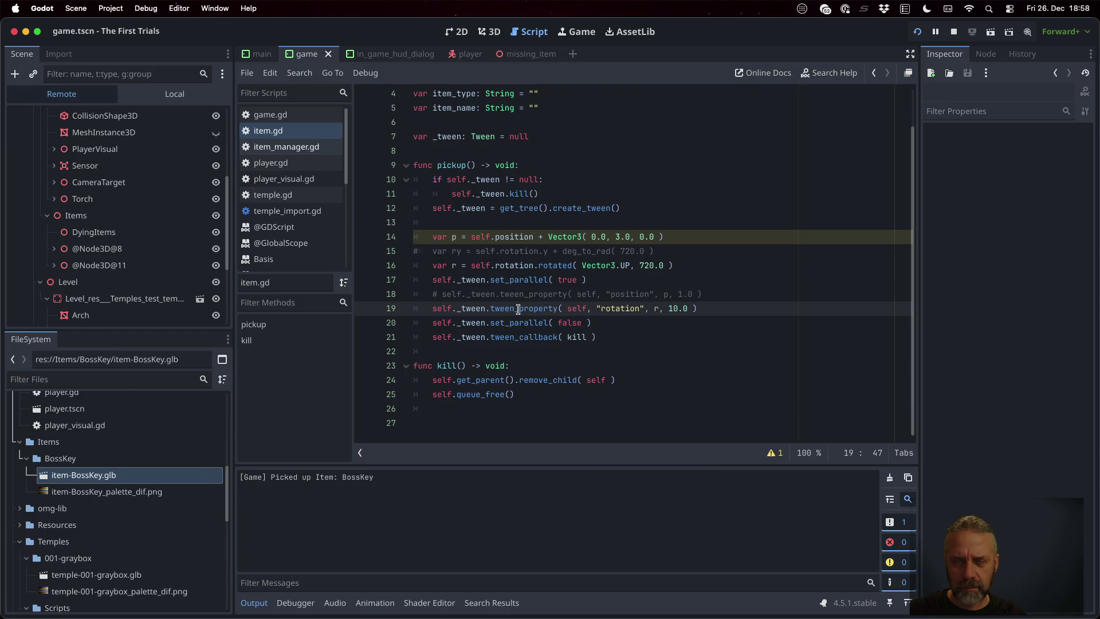
pyautogui.moveTo(519, 310)
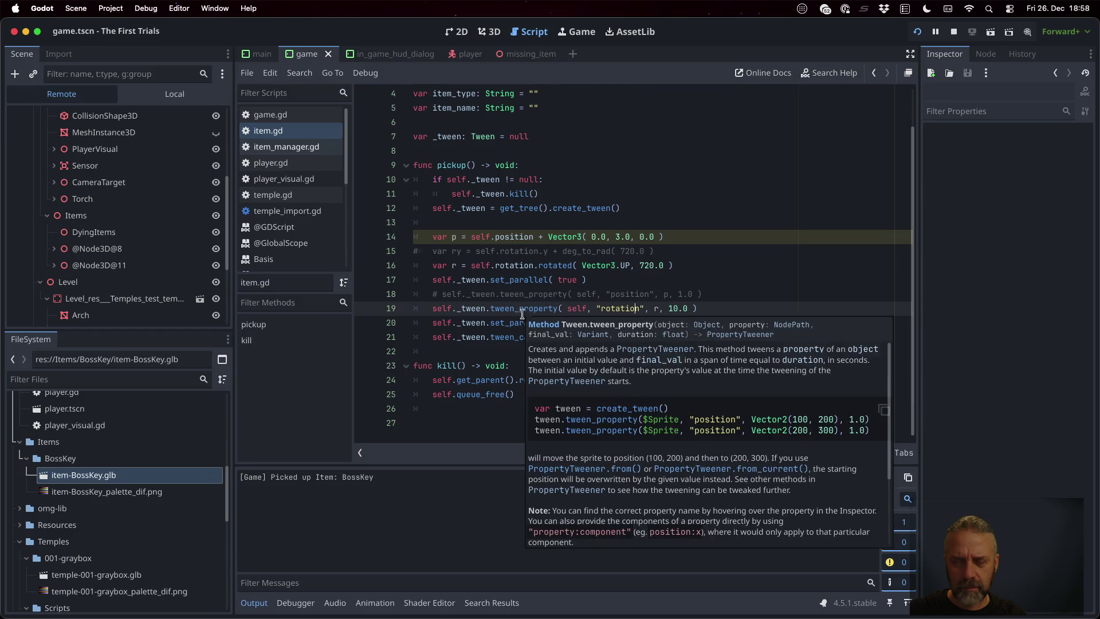
pyautogui.click(624, 307)
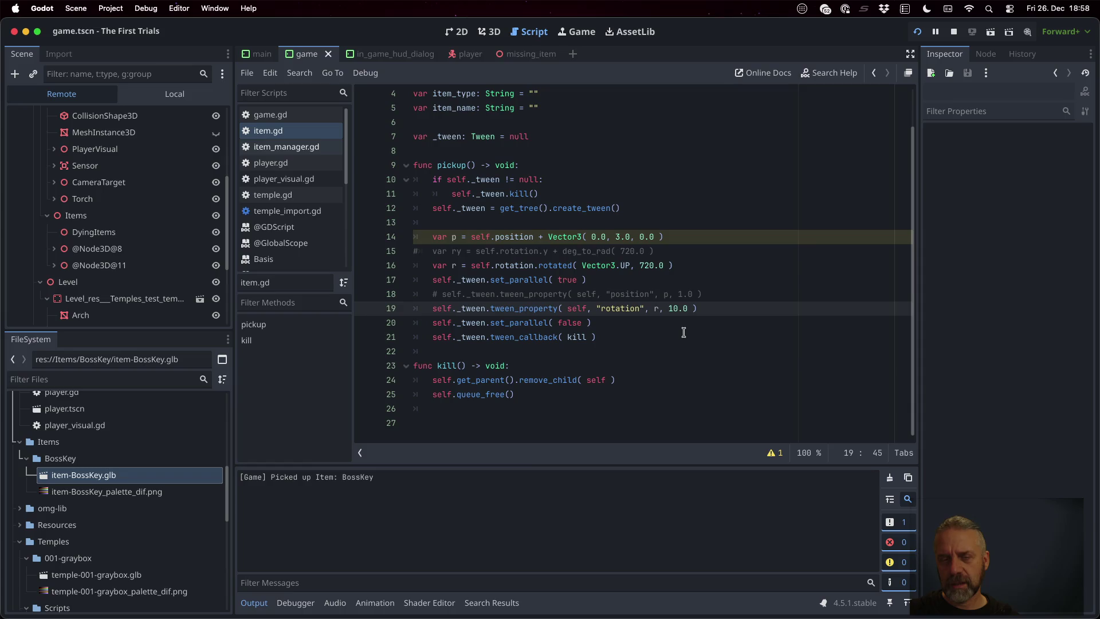
pyautogui.click(662, 283)
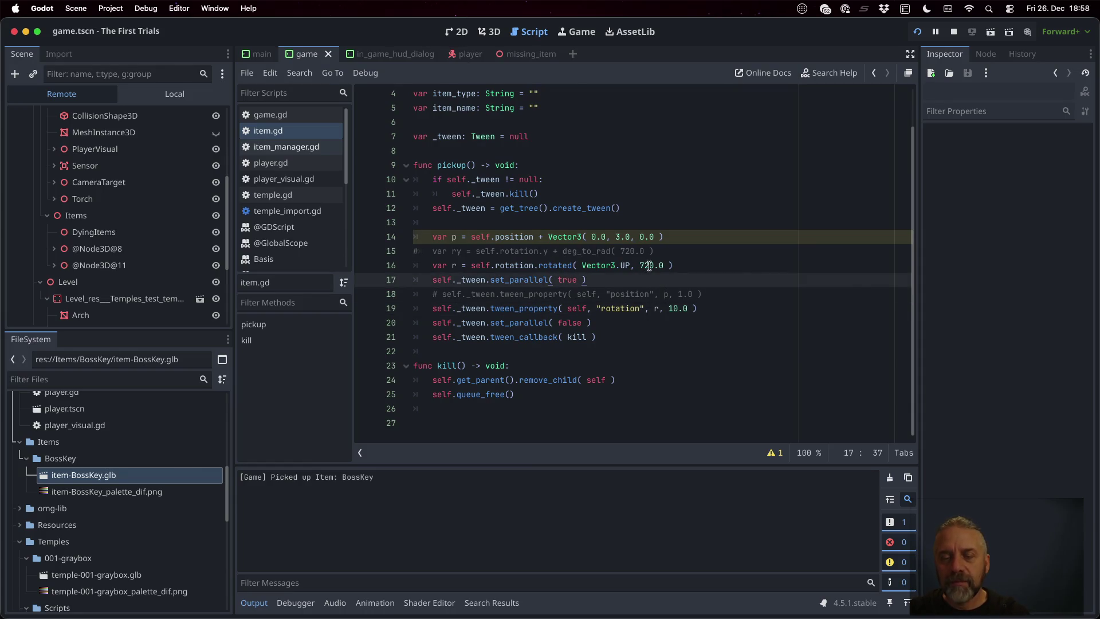
pyautogui.click(641, 265)
pyautogui.write('deg_t')
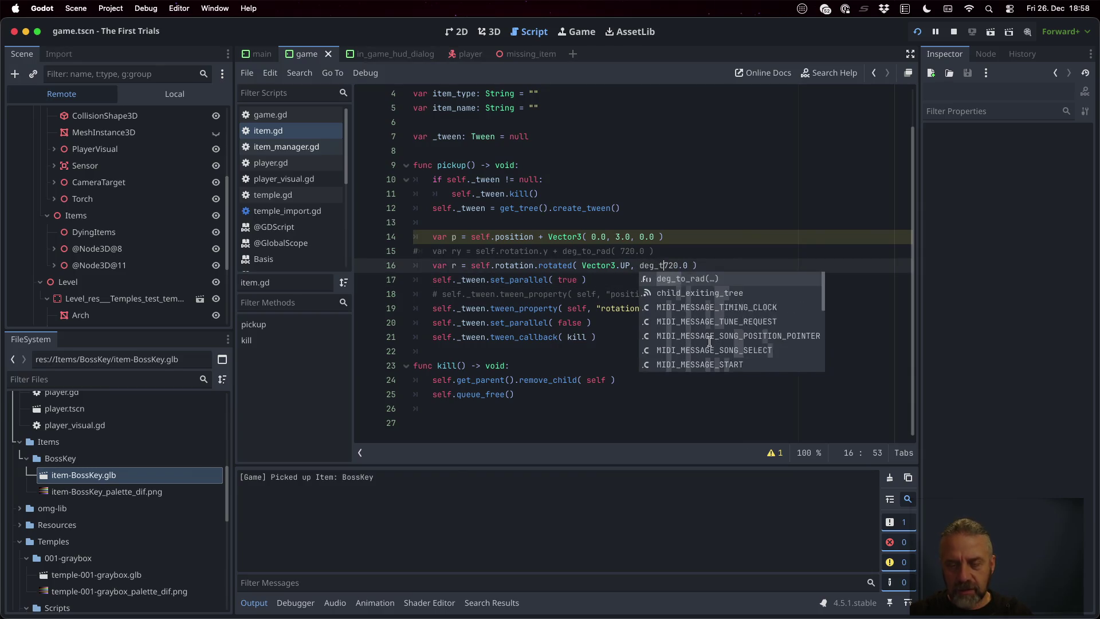
pyautogui.press('Return')
pyautogui.press('Right')
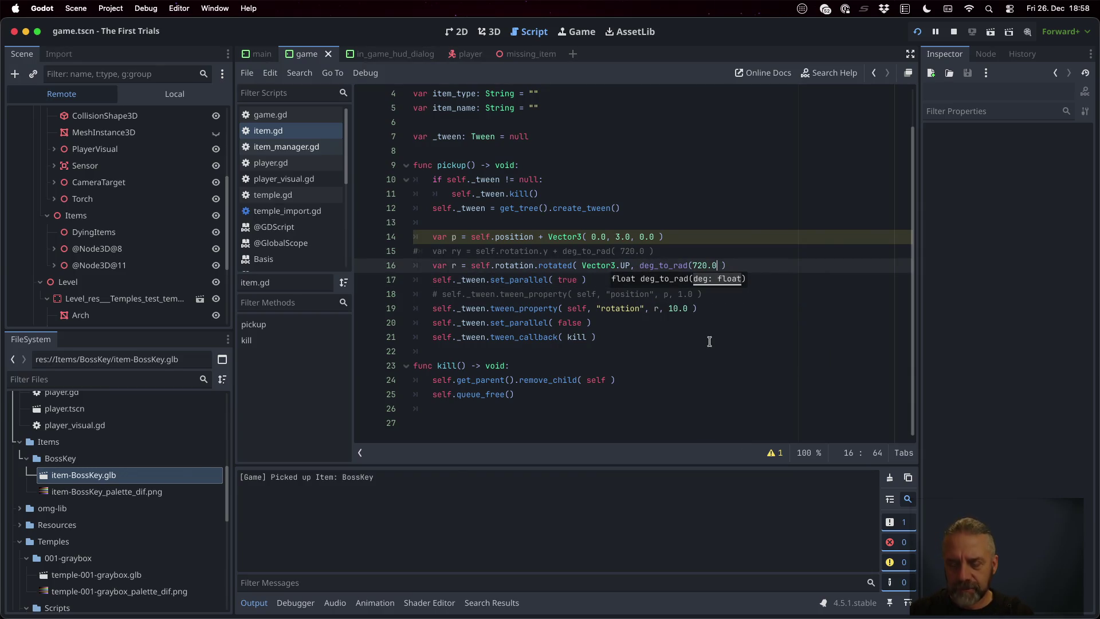
pyautogui.write(')')
pyautogui.keyDown('super'); pyautogui.click(557, 267); pyautogui.keyUp('super')
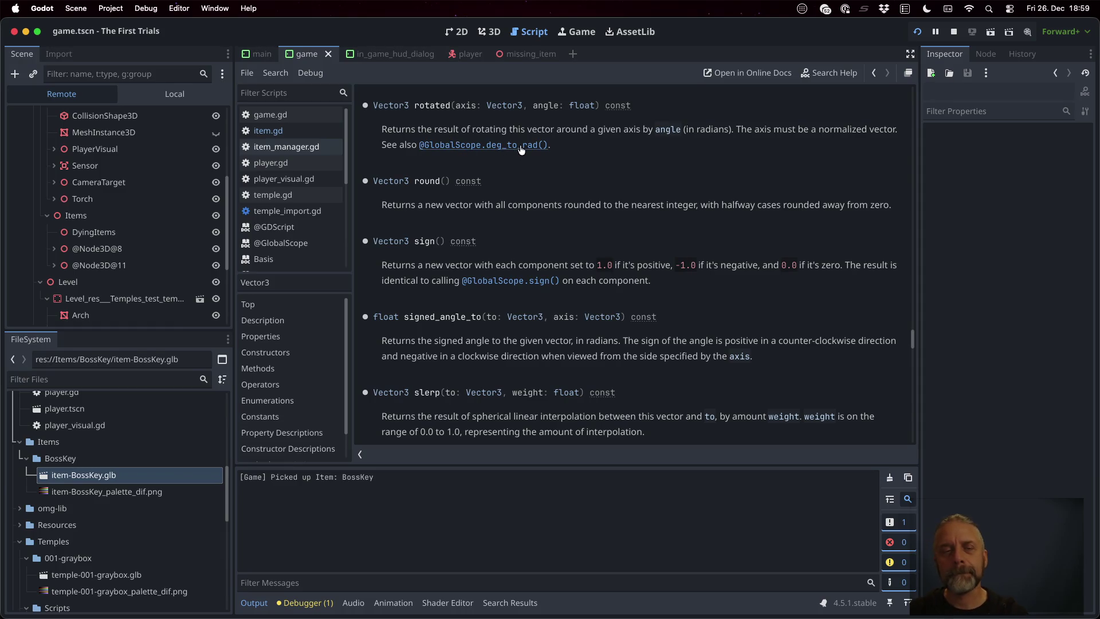
# - Restart the game, walk the player onto the key to watch the pickup, then stop it
pyautogui.click(951, 34)
pyautogui.click(917, 33)
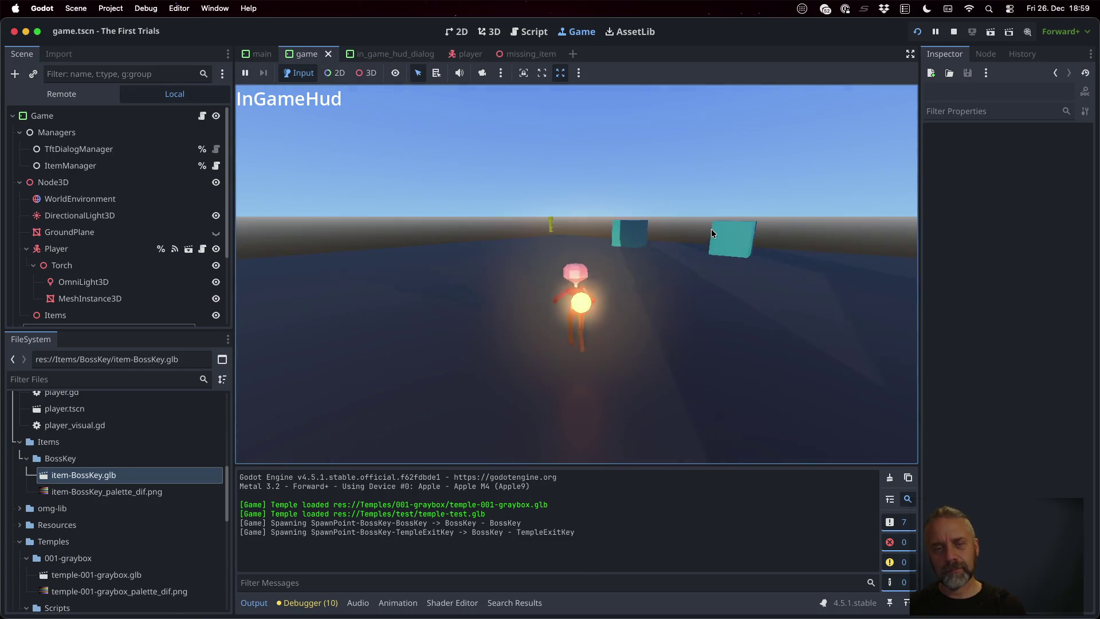
pyautogui.press('a')
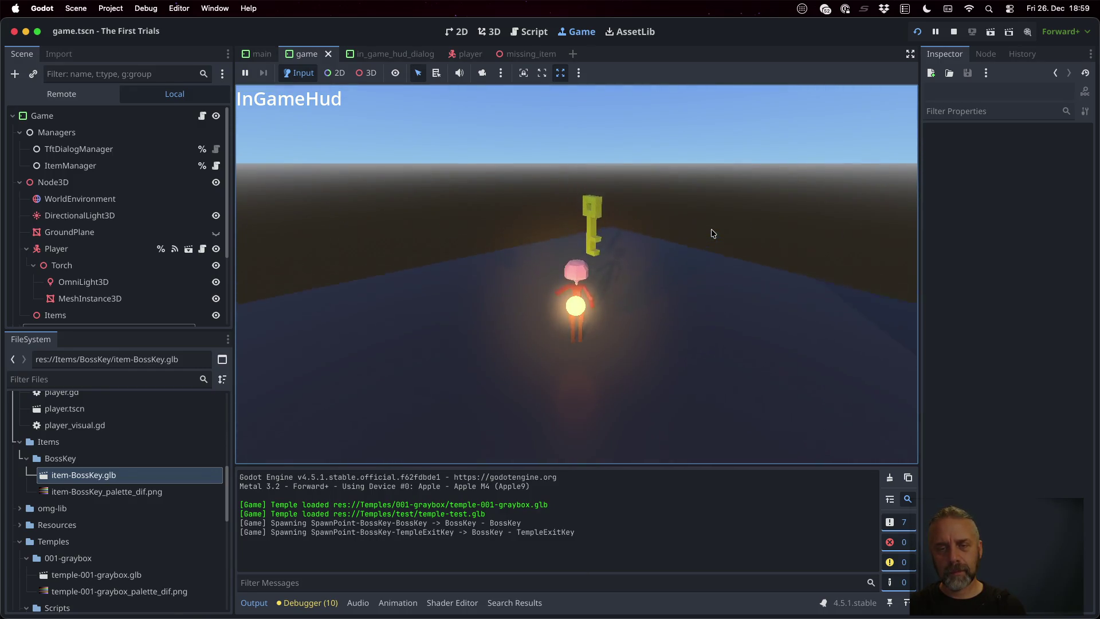
pyautogui.press('w')
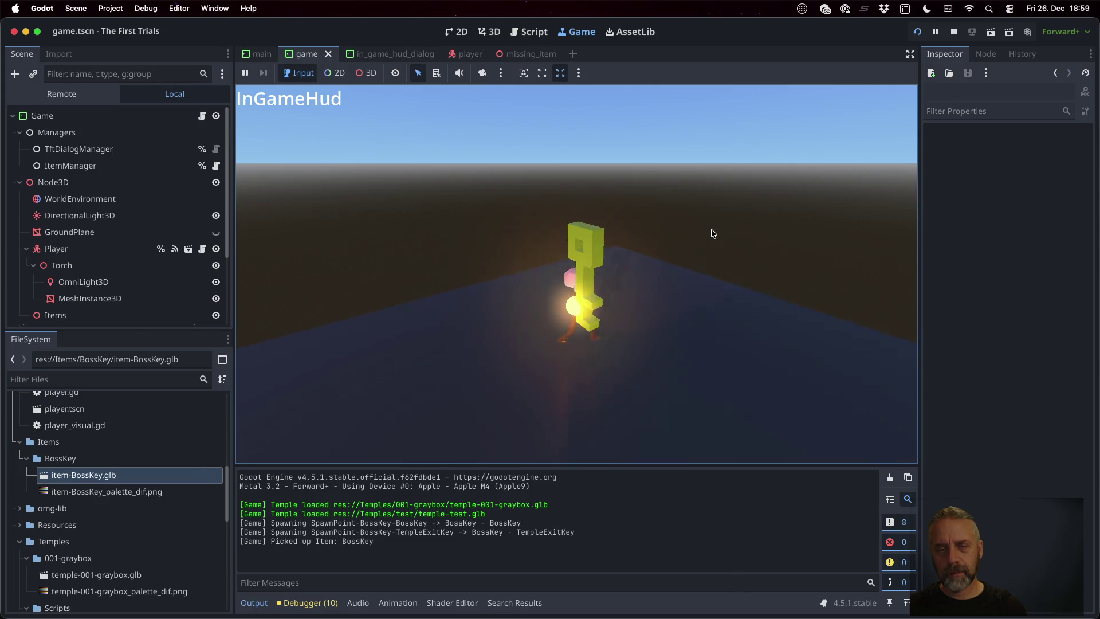
pyautogui.press('s')
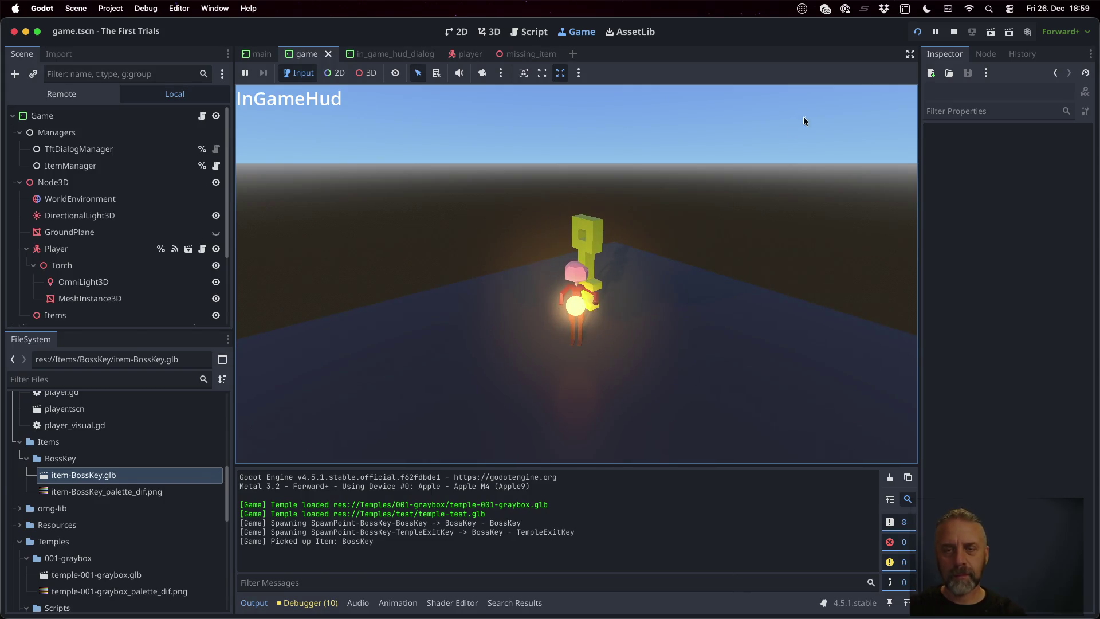
pyautogui.click(954, 31)
pyautogui.press('super+Tab')
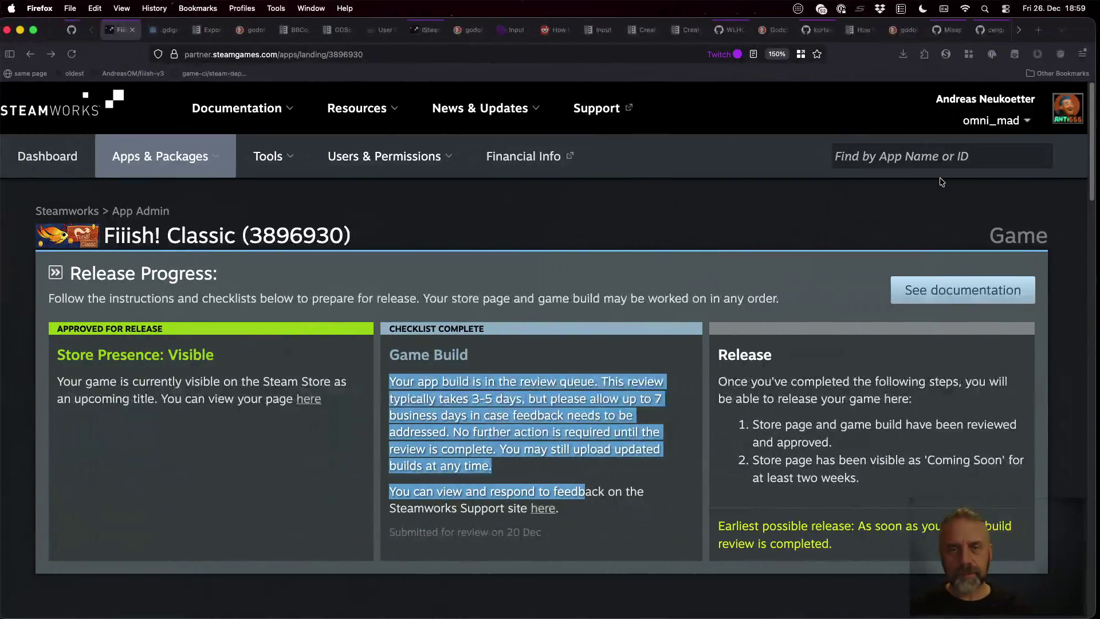
# - Search DuckDuckGo in a new Firefox tab for 'godot tween rotate'
pyautogui.click(747, 233)
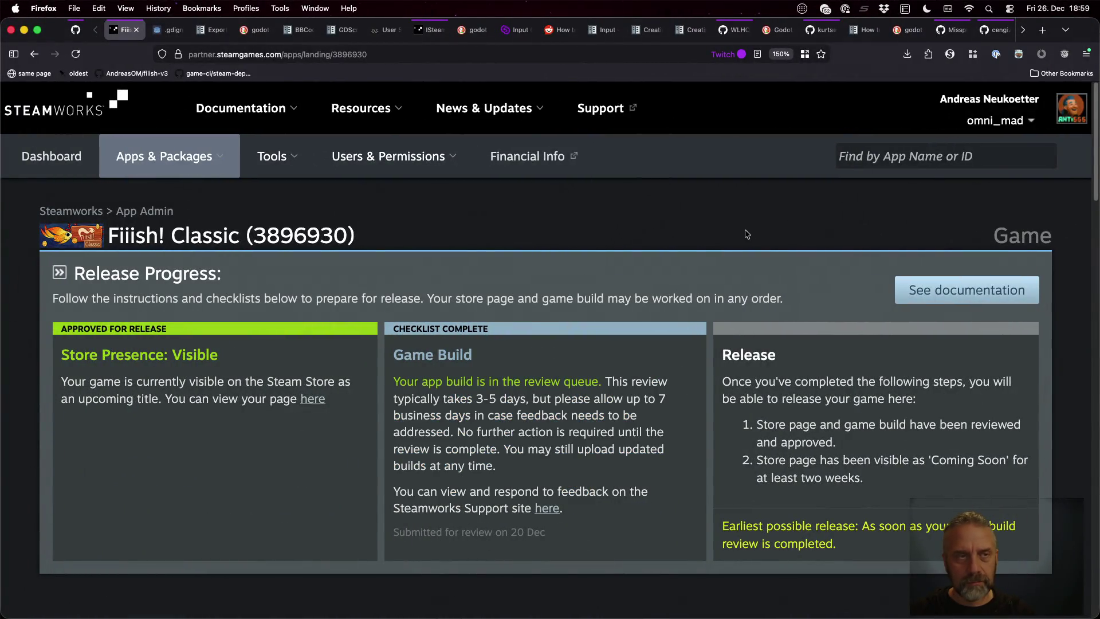
pyautogui.press('super+t')
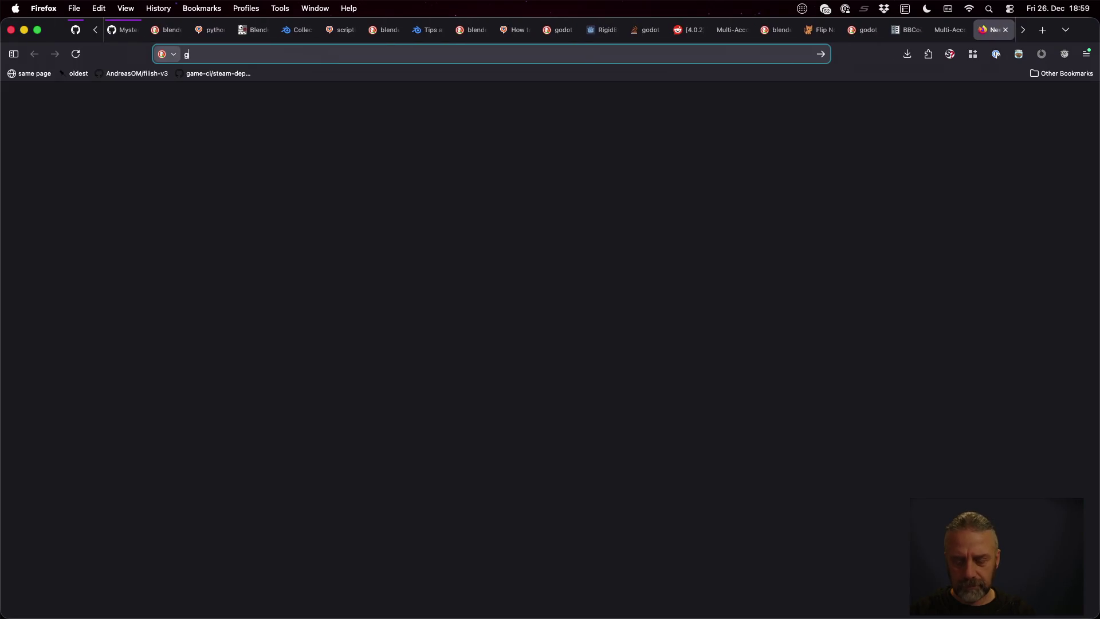
pyautogui.write('godot tween rotate')
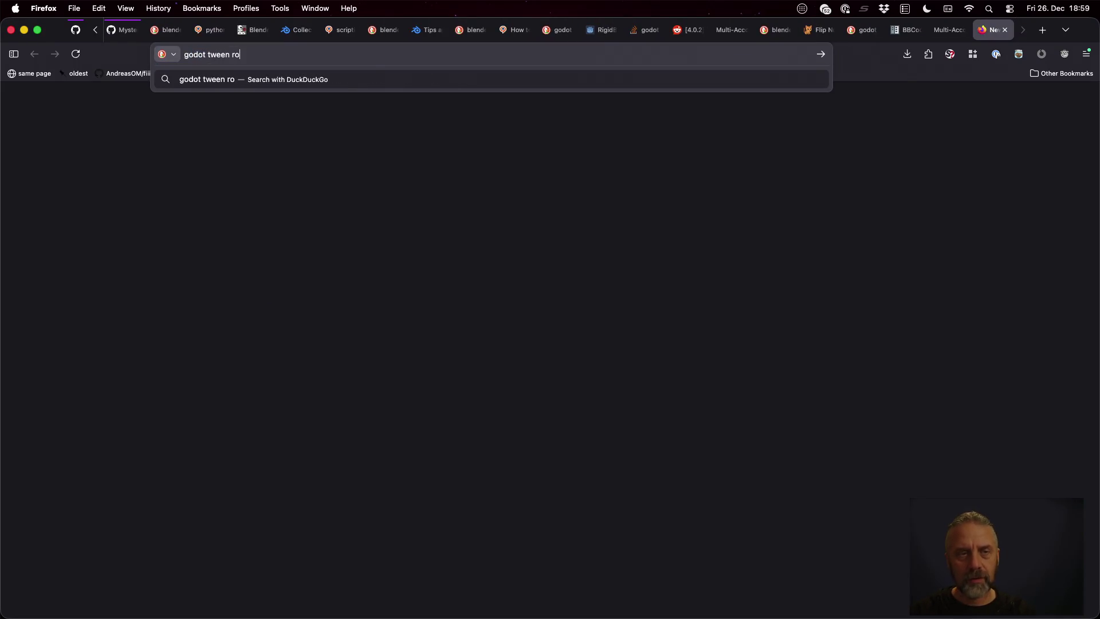
pyautogui.press('Return')
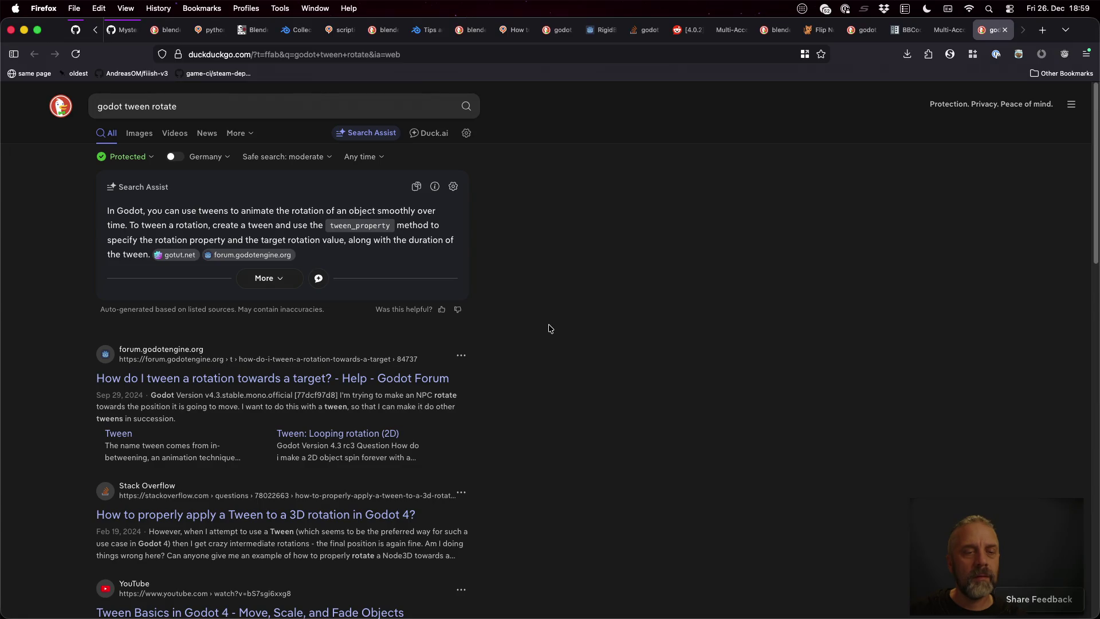
pyautogui.hotkey('ctrl', 'Right')
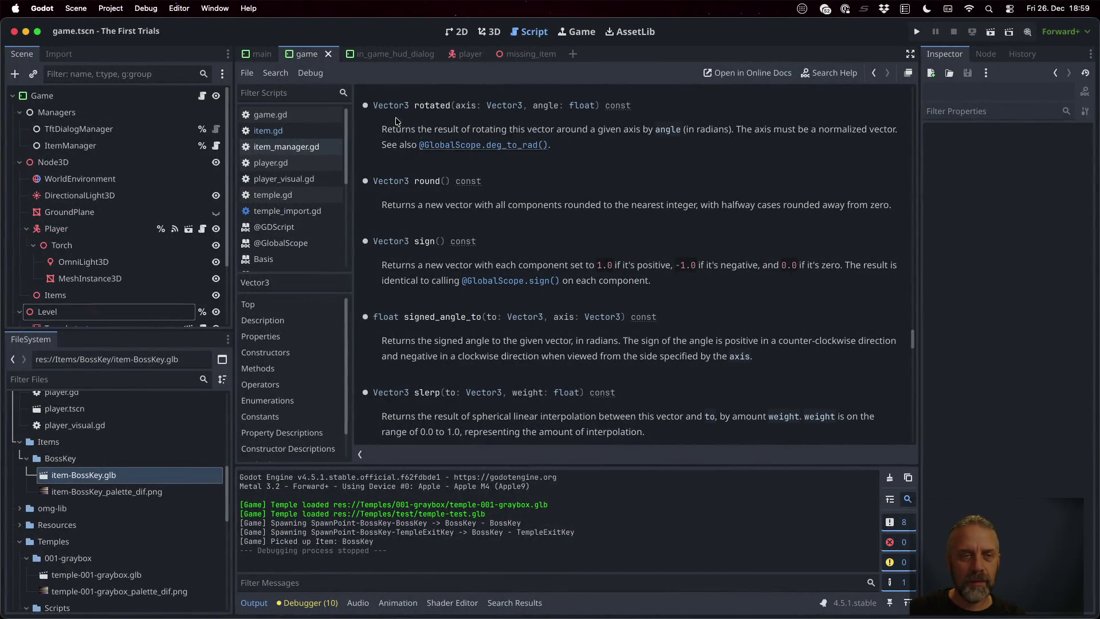
# - From item.gd line 19, open the tween_property help page and scroll through its examples
pyautogui.click(268, 130)
pyautogui.click(530, 308)
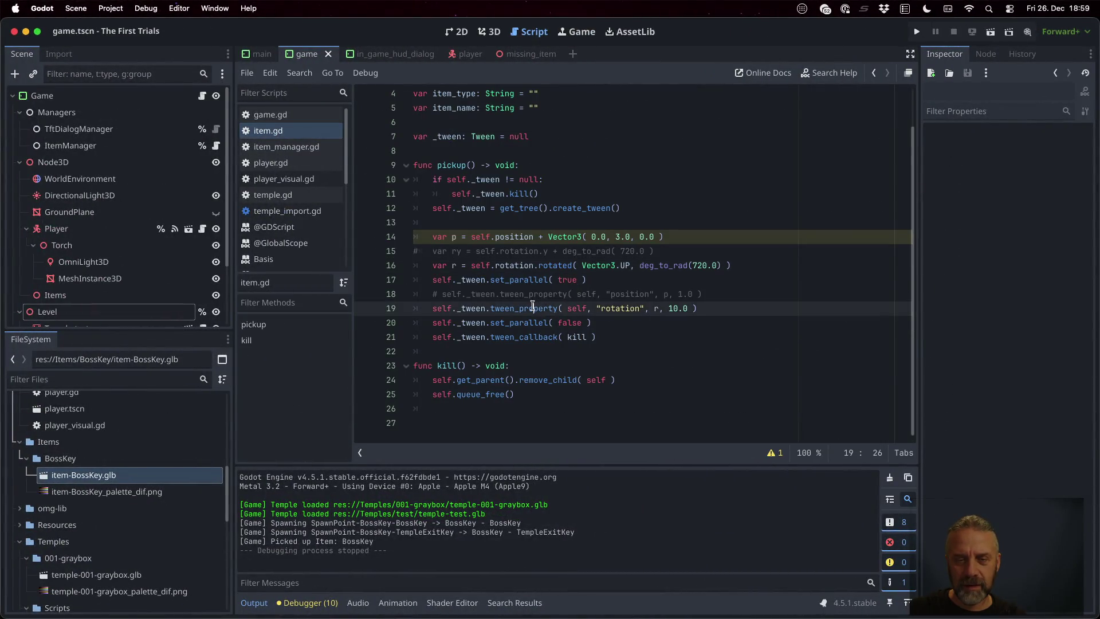
pyautogui.keyDown('ctrl'); pyautogui.click(530, 308); pyautogui.keyUp('ctrl')
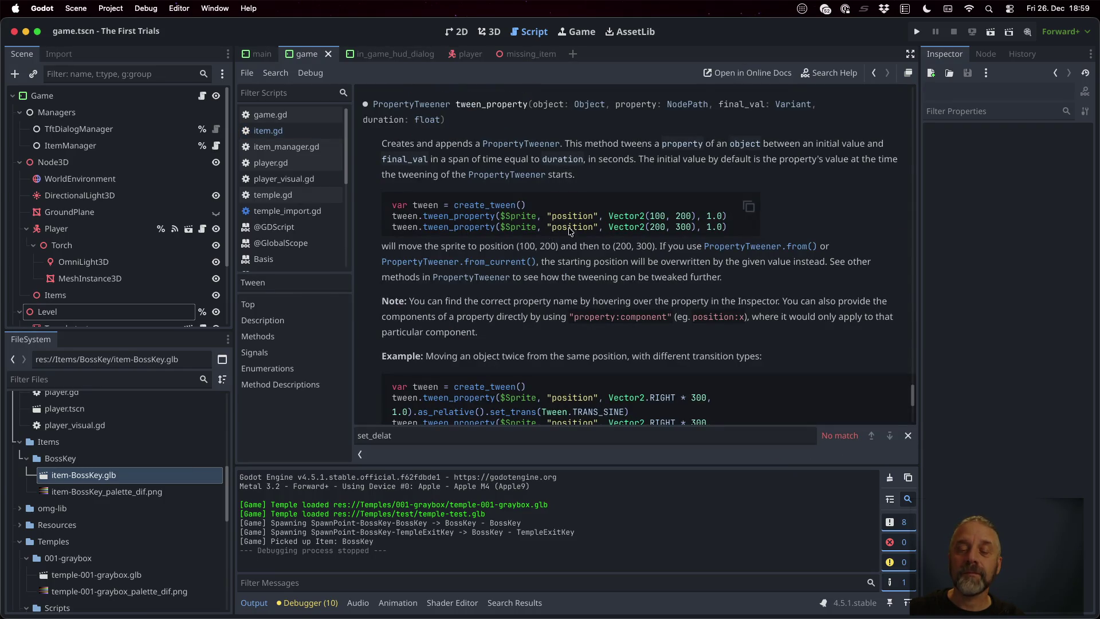
pyautogui.scroll(-2, 570, 230)
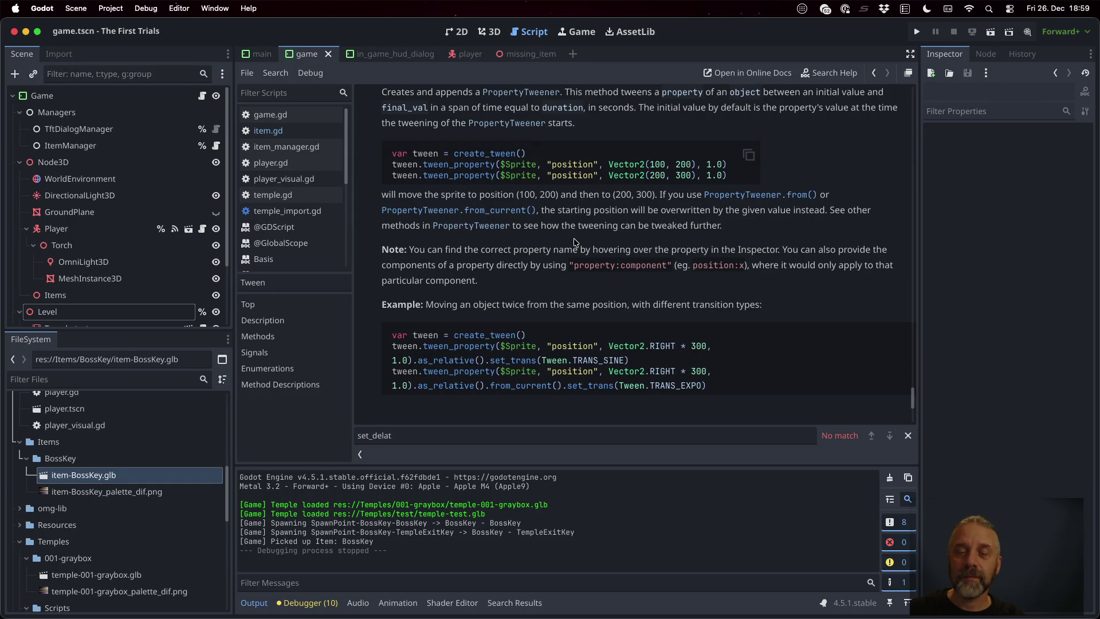
pyautogui.scroll(-3, 575, 242)
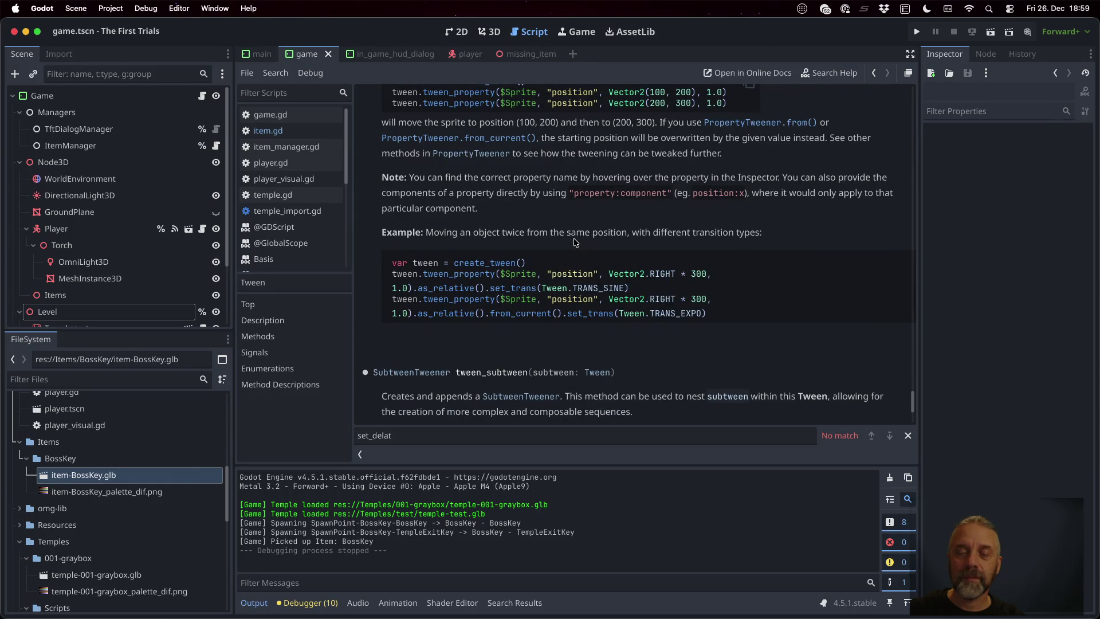
pyautogui.press('super+Tab')
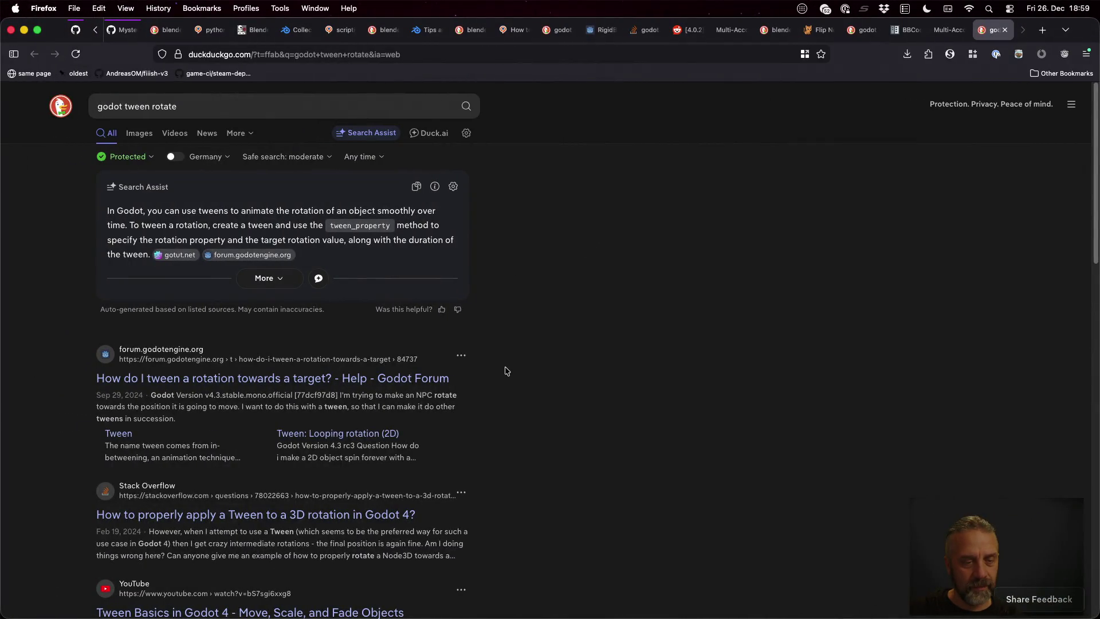
# - Open the Stack Overflow question on tweening a 3D rotation in Godot 4 and read the answer's code
pyautogui.click(385, 516)
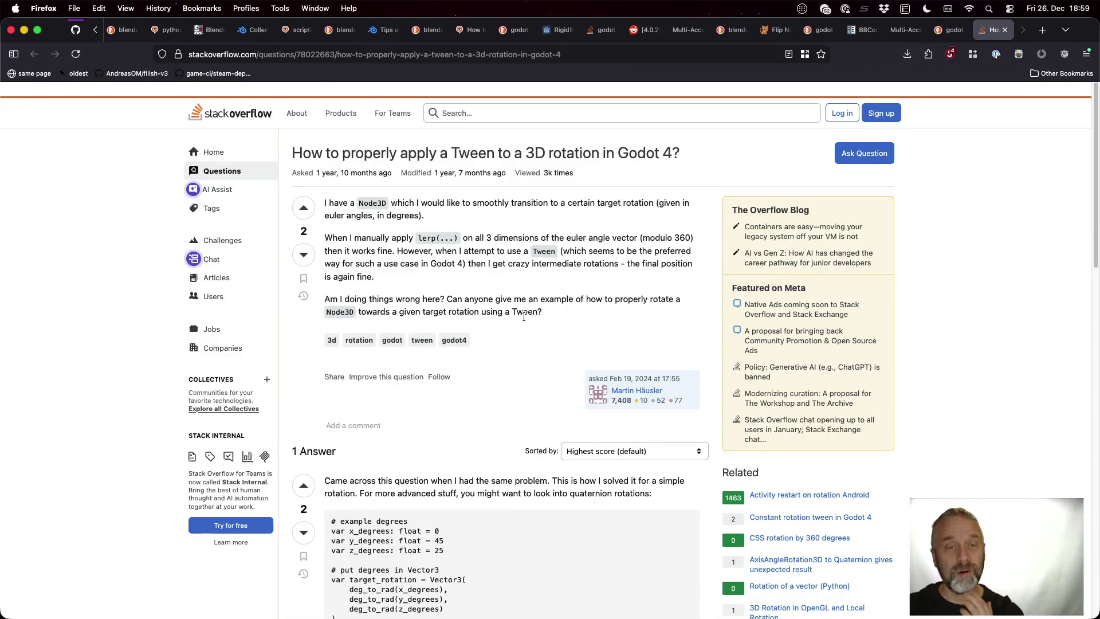
pyautogui.scroll(-5, 524, 316)
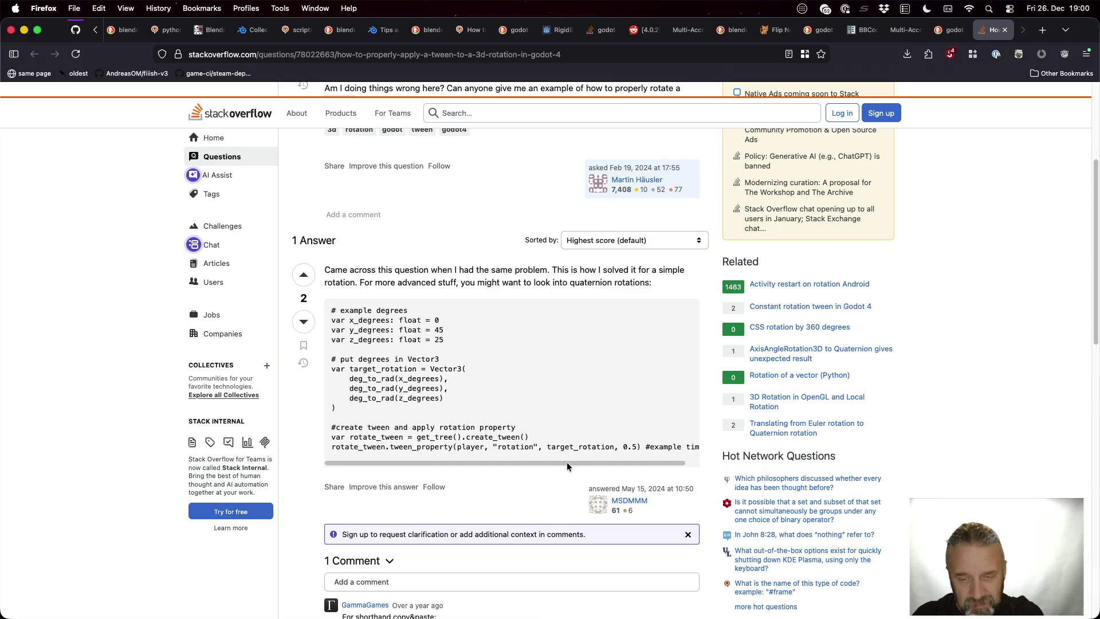
pyautogui.moveTo(566, 463); pyautogui.dragTo(622, 465)
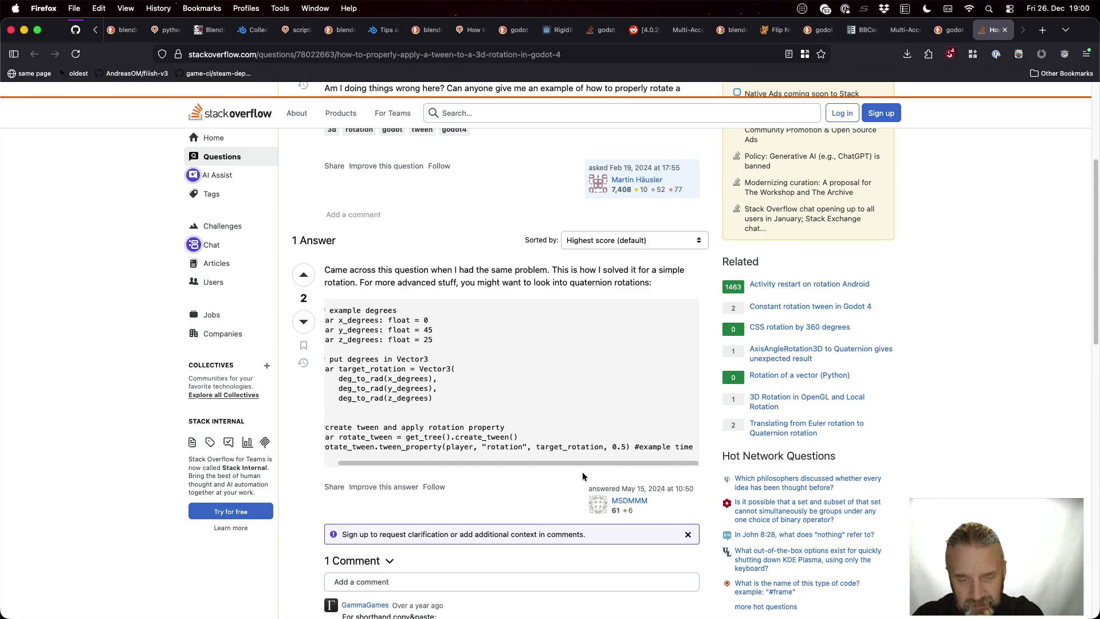
pyautogui.hscroll(-2, 582, 467)
pyautogui.hotkey('ctrl', 'Right')
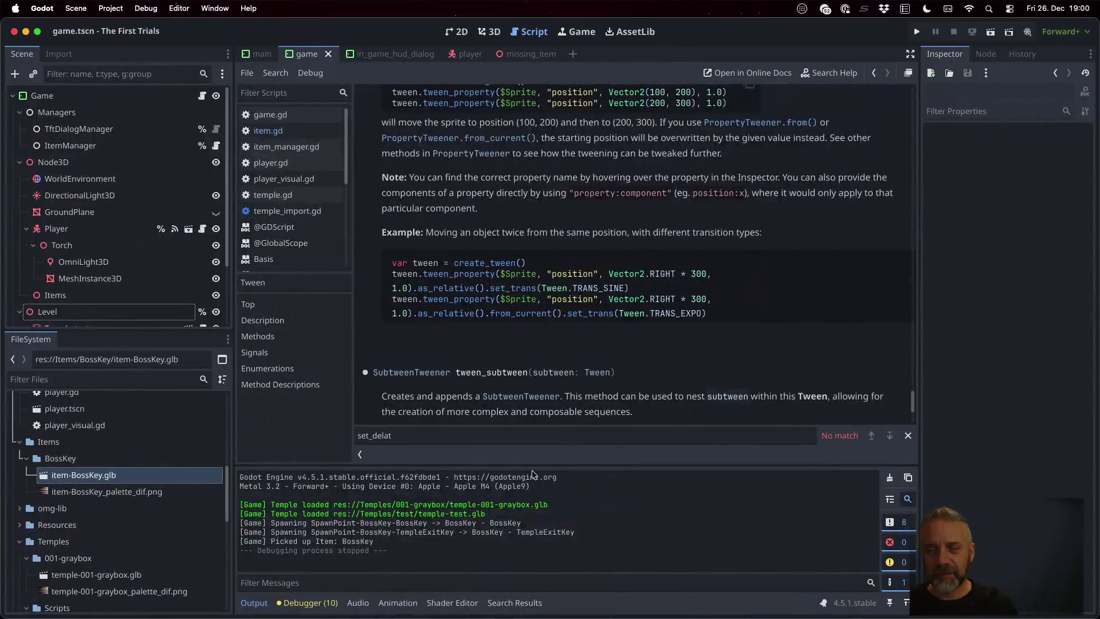
pyautogui.click(272, 131)
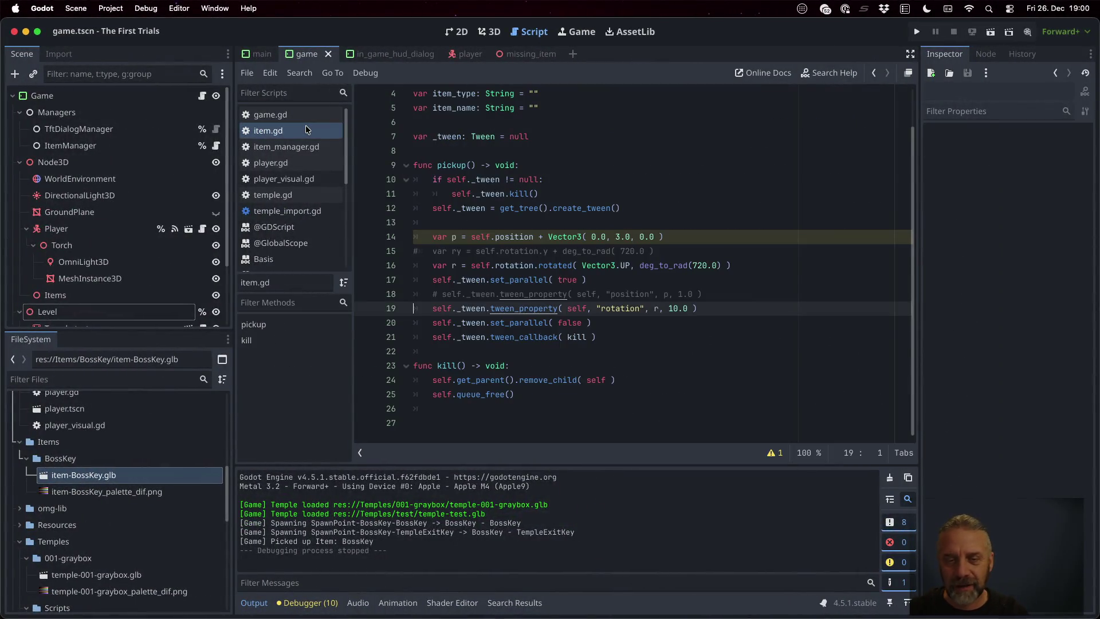
pyautogui.hotkey('ctrl', 'Left')
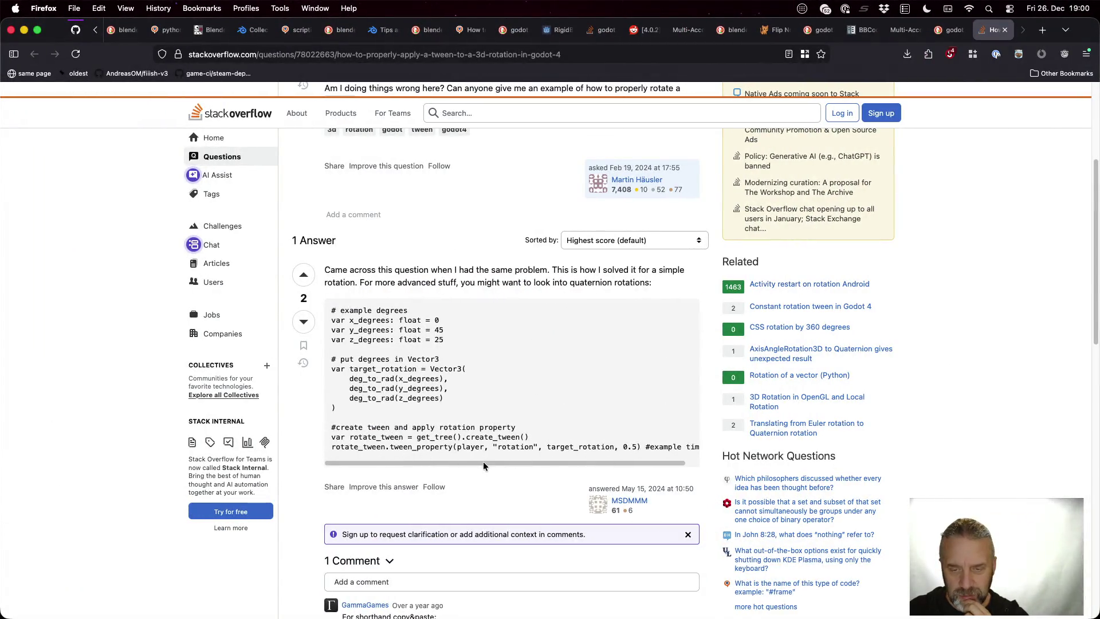
# - Scroll down to the one-line rotation tween comment, then return to item.gd in Godot
pyautogui.scroll(-2, 401, 457)
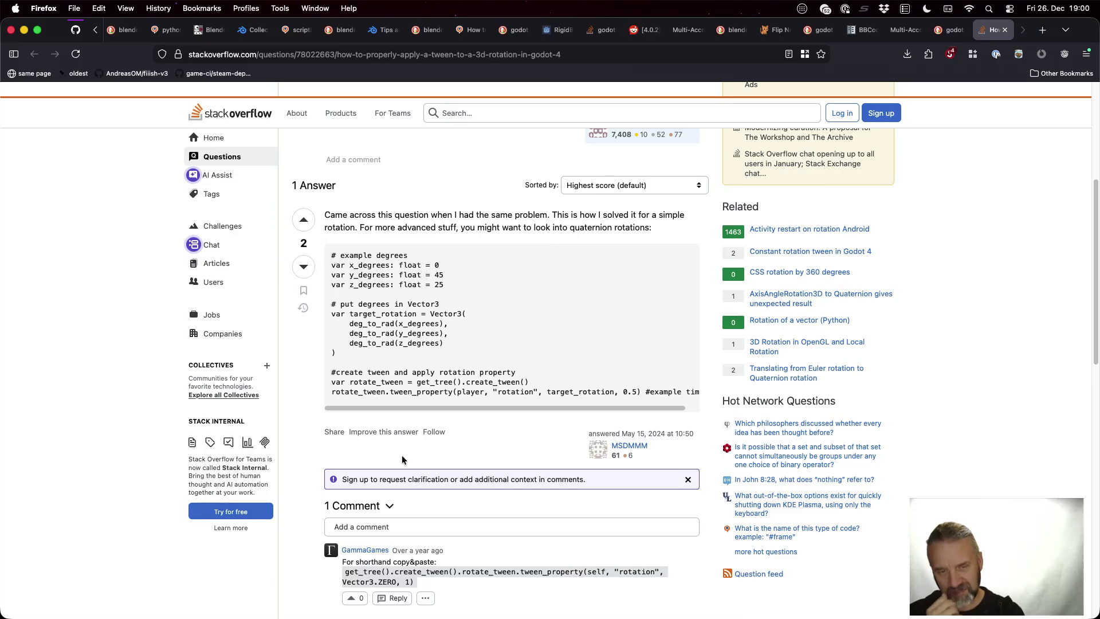
pyautogui.hotkey('ctrl', 'Right')
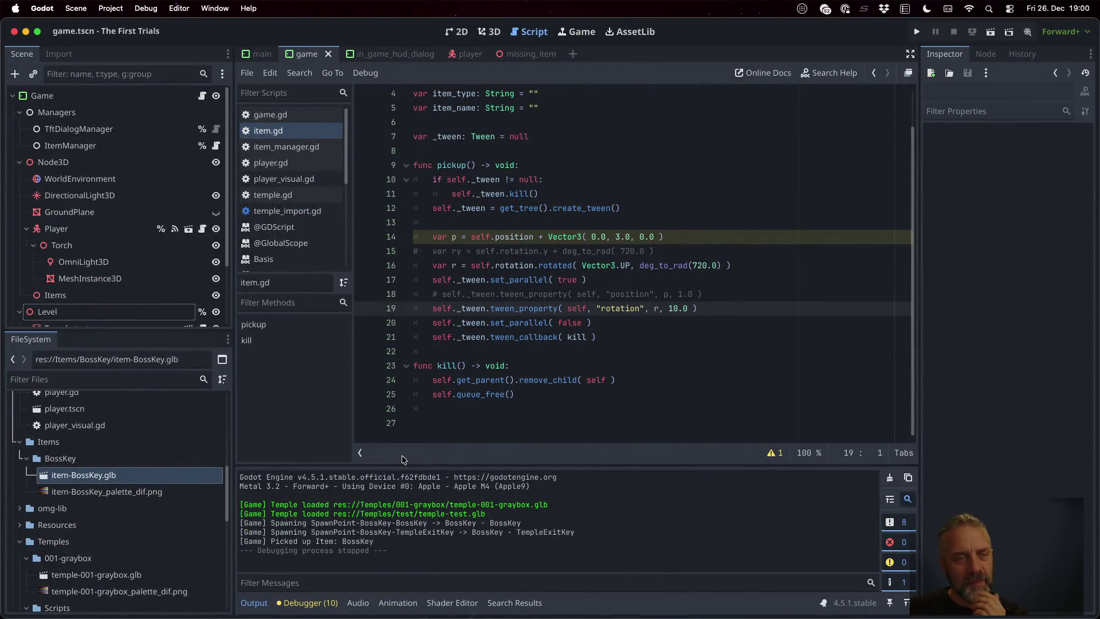
pyautogui.click(612, 292)
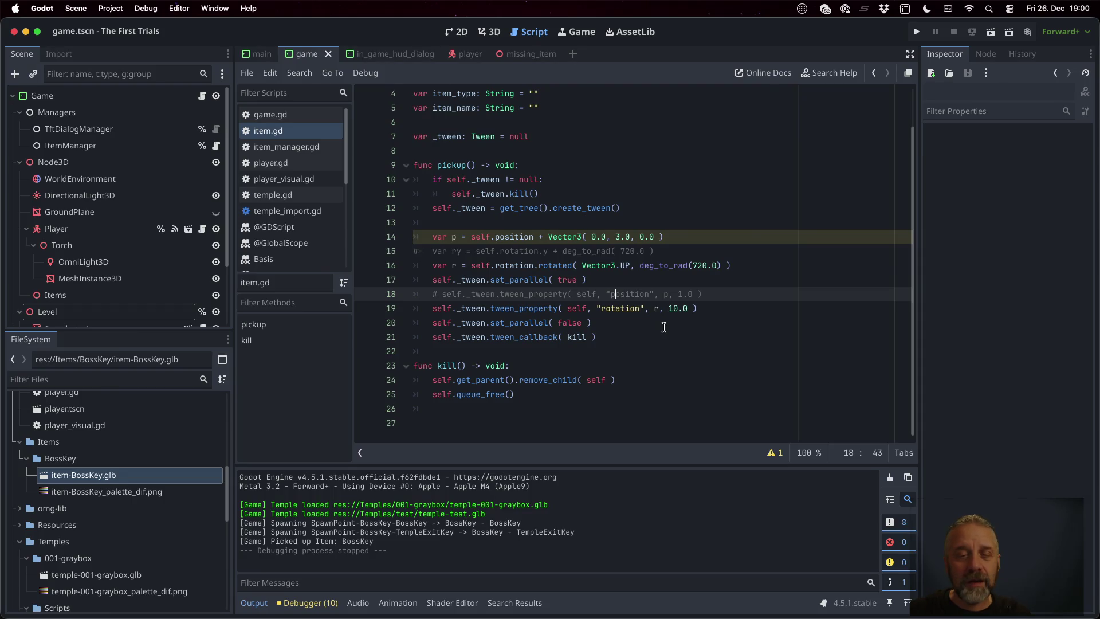
# - Add self.rotation = Vector3( 20.0, 30.0, 40.0 ) as line 17 of pickup() and save item.gd
pyautogui.press('Up')
pyautogui.press('Up')
pyautogui.press('End')
pyautogui.press('Return')
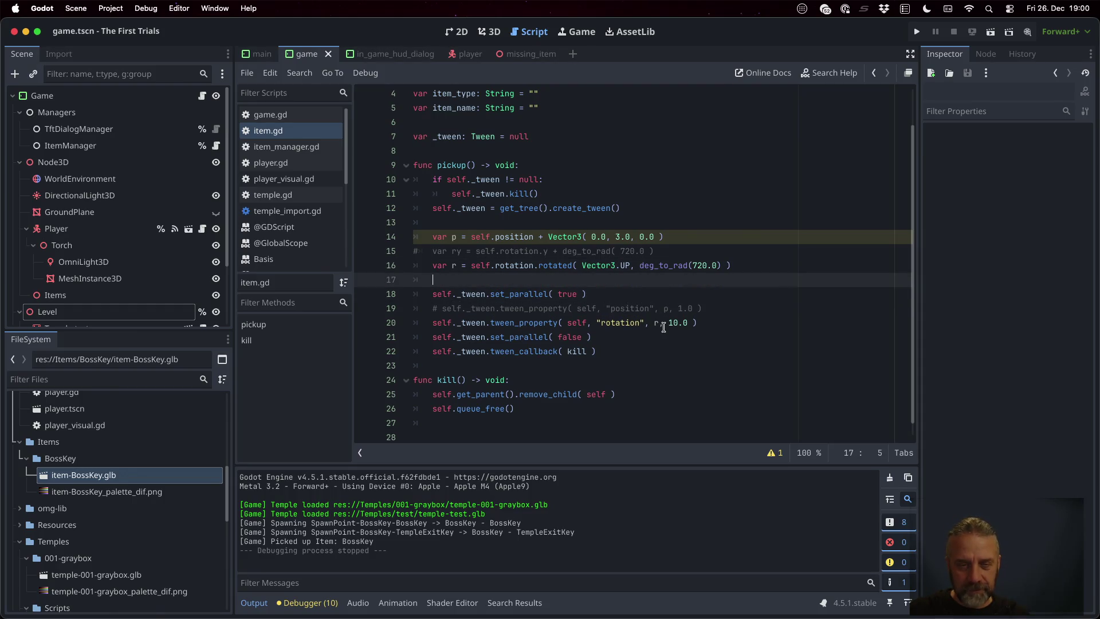
pyautogui.write('self.ro')
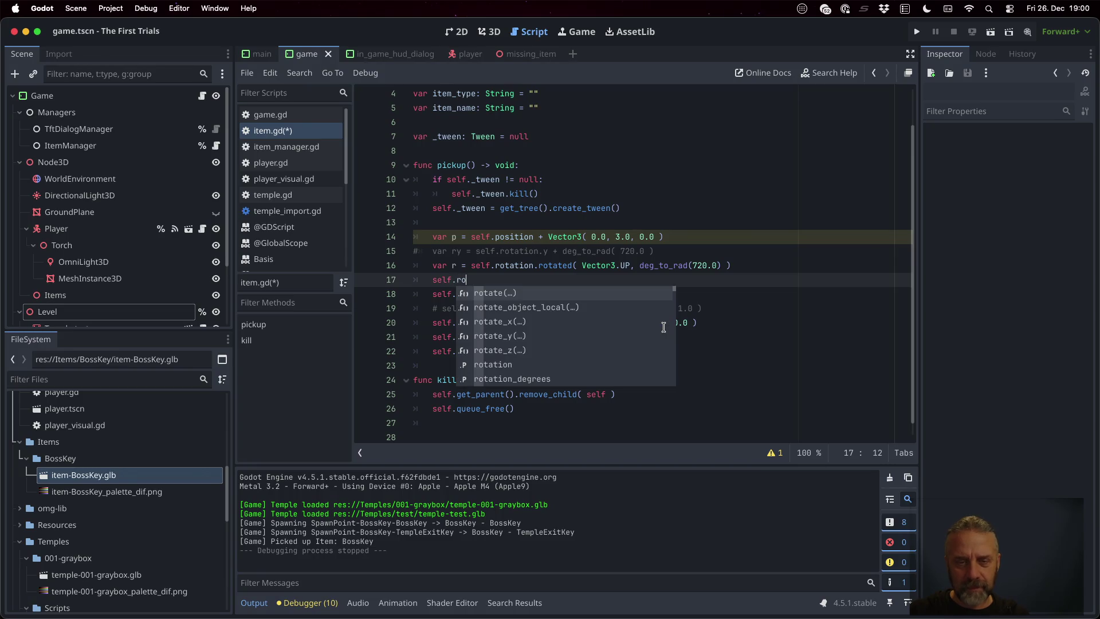
pyautogui.scroll(-3, 663, 328)
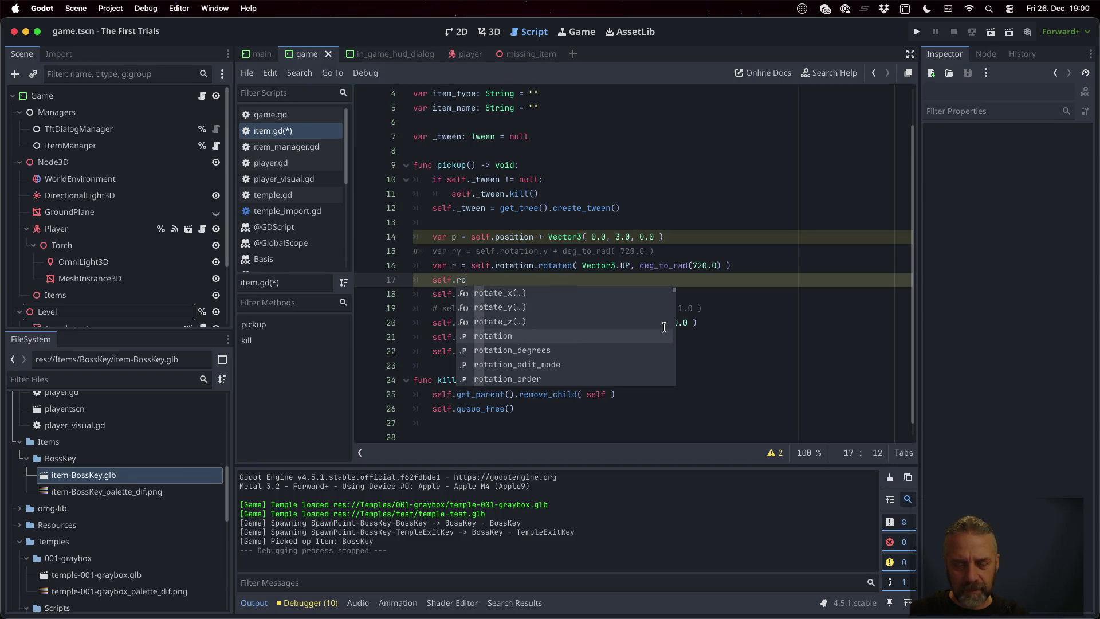
pyautogui.press('Return')
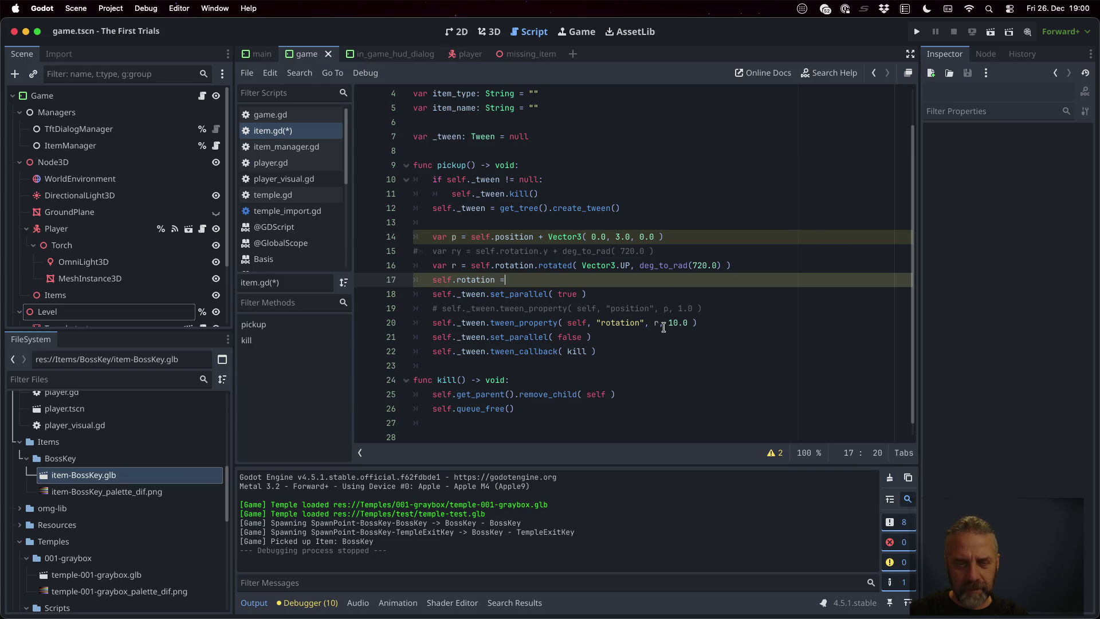
pyautogui.write(' Vector3( 20.0, 30.0,')
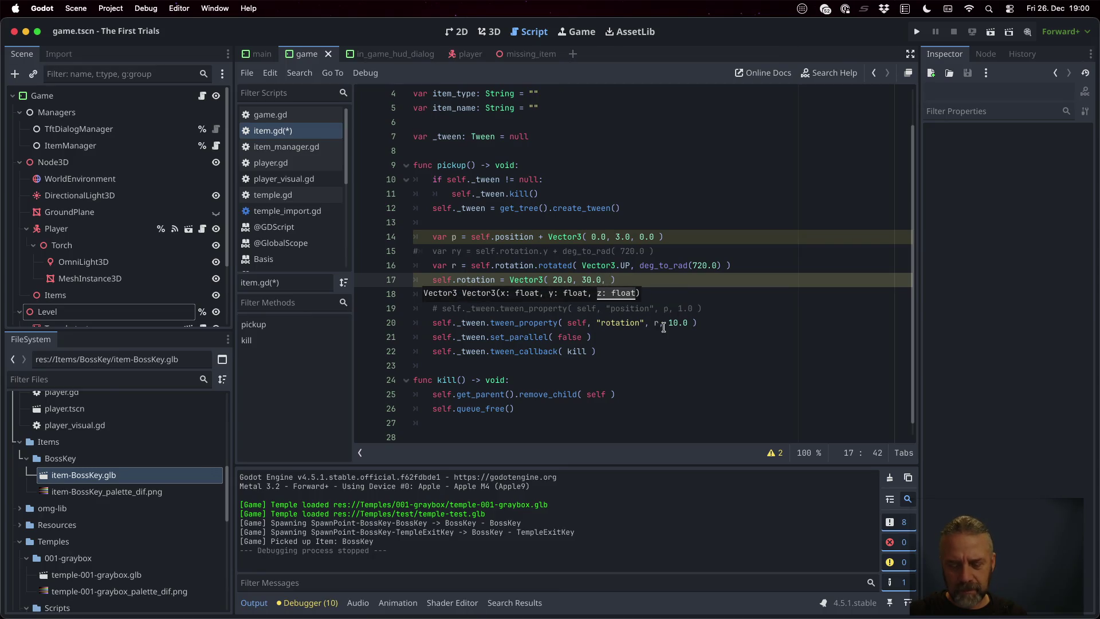
pyautogui.write('40.0')
pyautogui.hotkey('ctrl', 's')
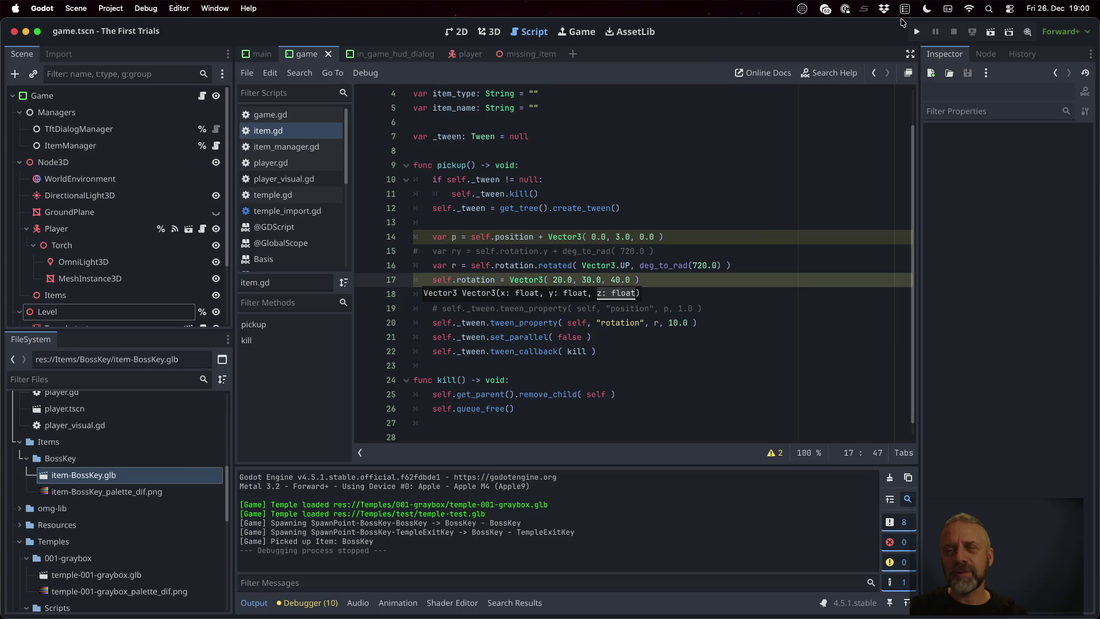
pyautogui.click(917, 32)
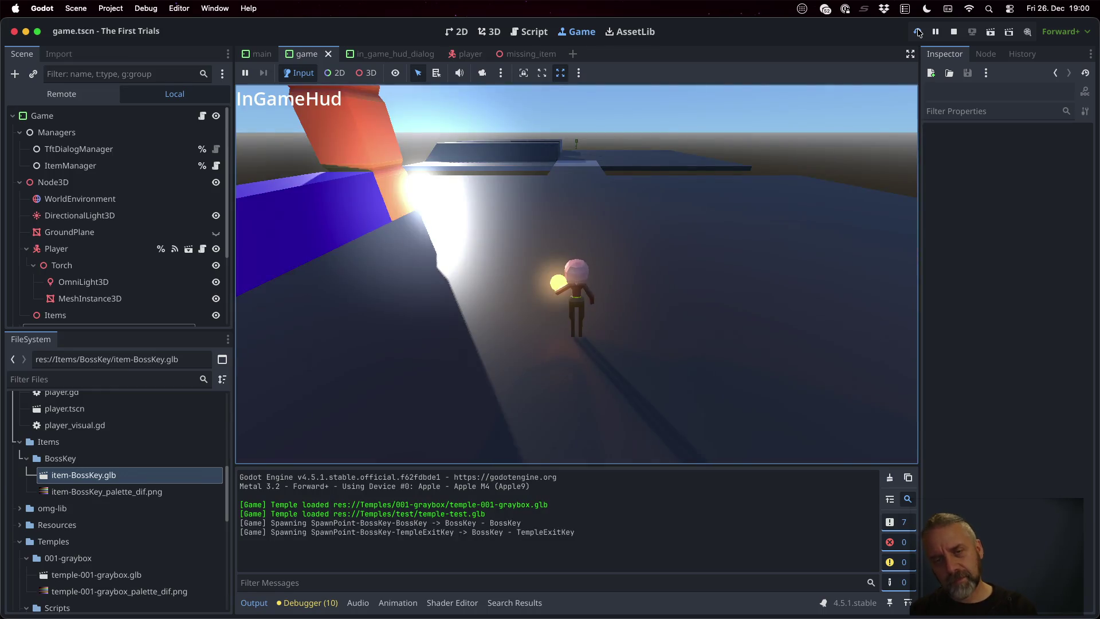
pyautogui.press('a')
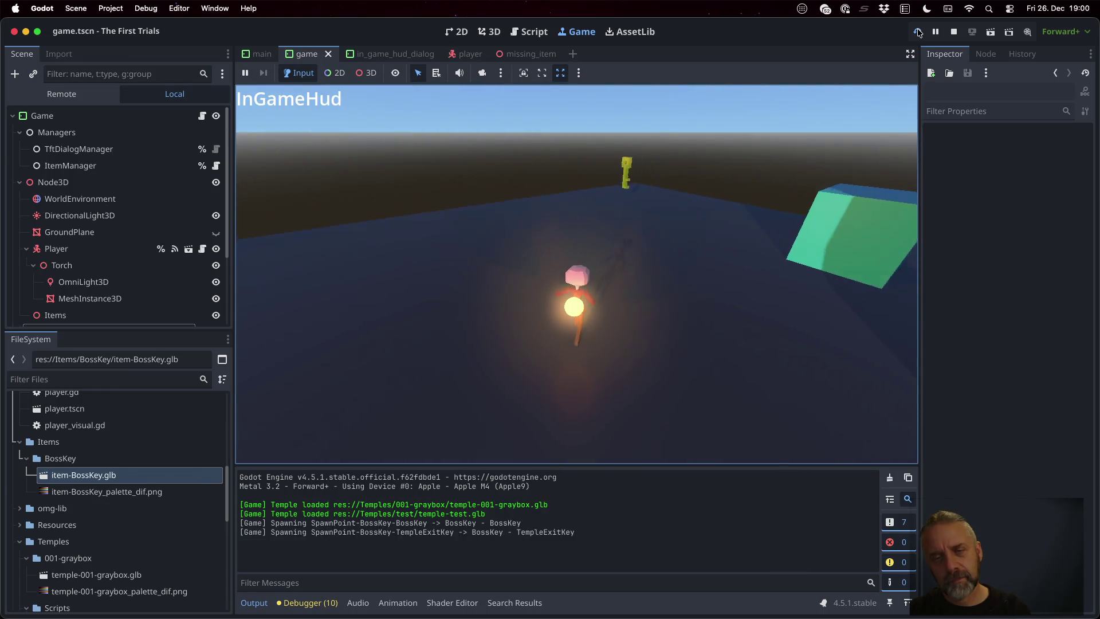
pyautogui.press('w')
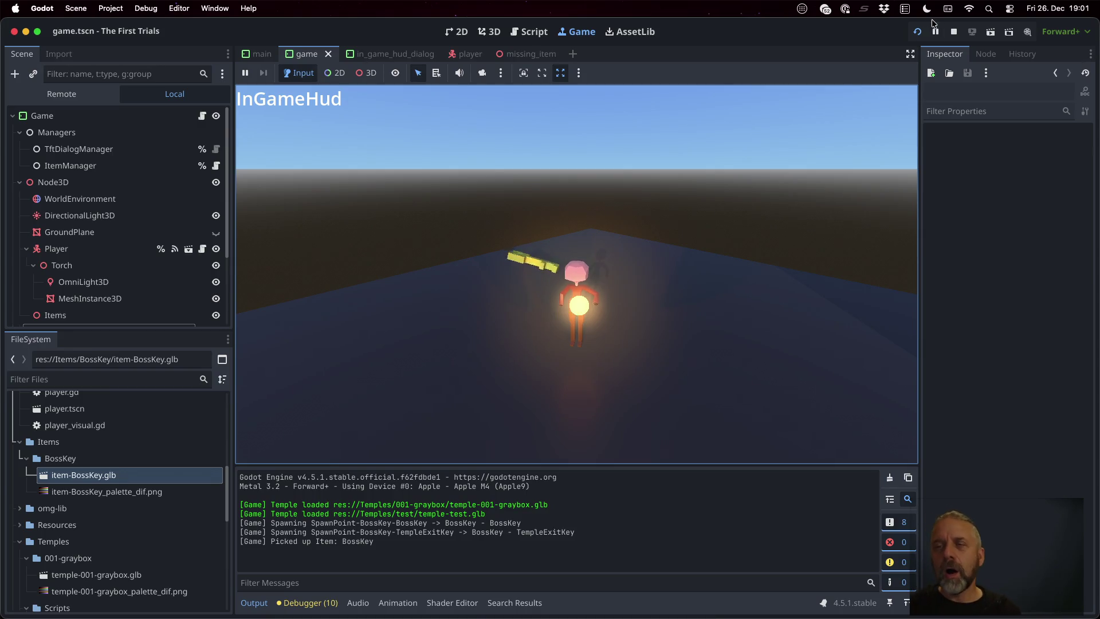
pyautogui.click(953, 32)
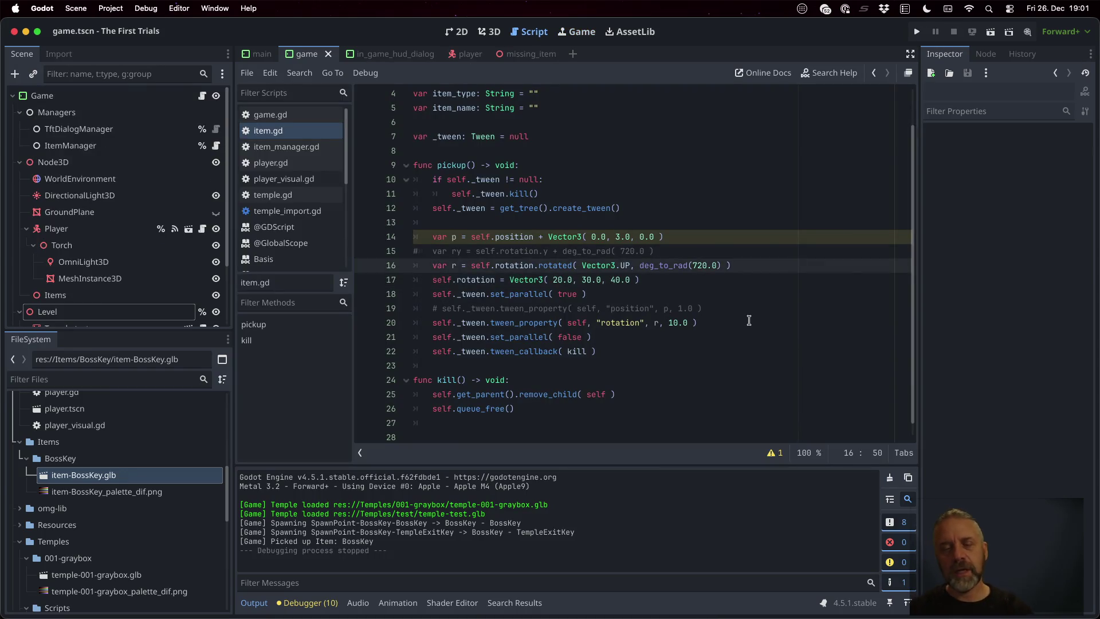
# - Replace the Vector3 rotation arguments on line 17 with Vector3.ZERO
pyautogui.press('Down')
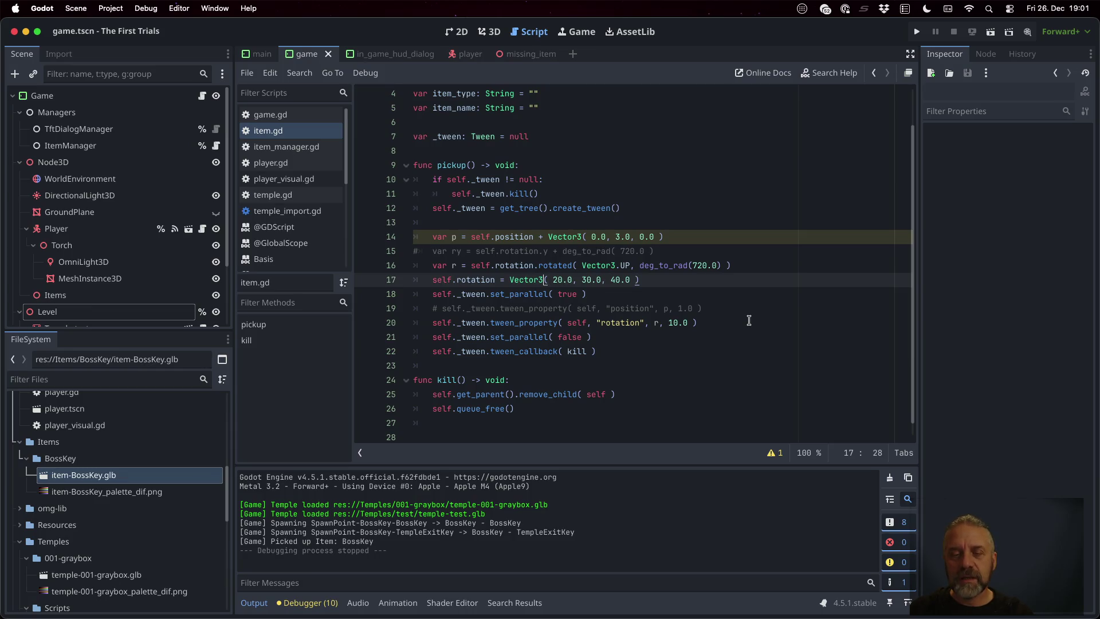
pyautogui.hotkey('shift', 'End')
pyautogui.write('.')
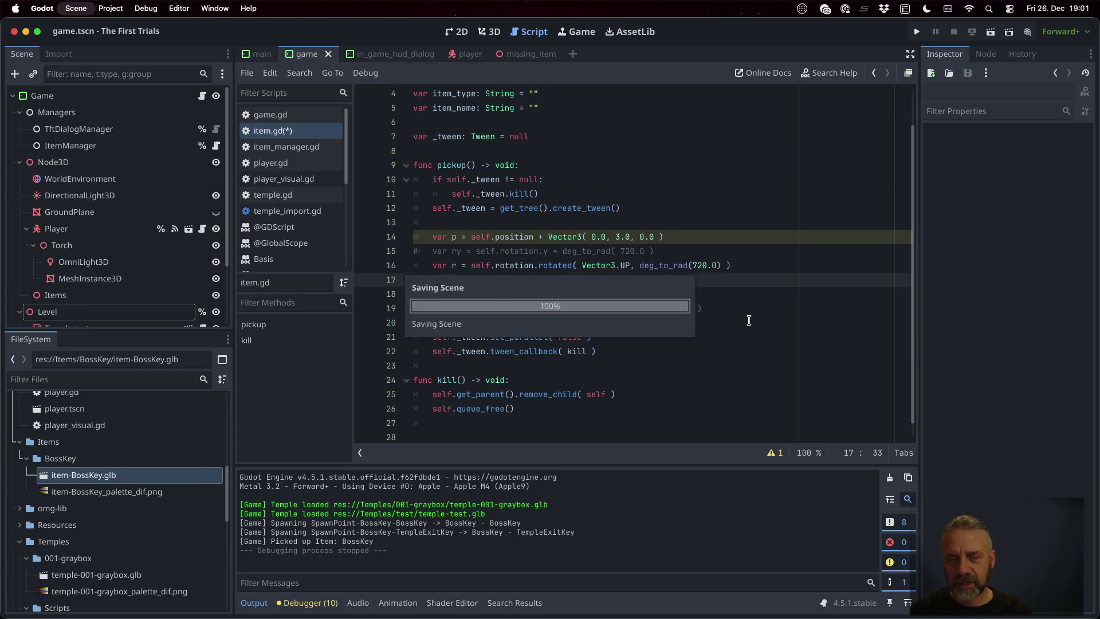
pyautogui.press('Return')
# - Run the game, walk the player up to pick up the boss key, then stop
pyautogui.click(918, 32)
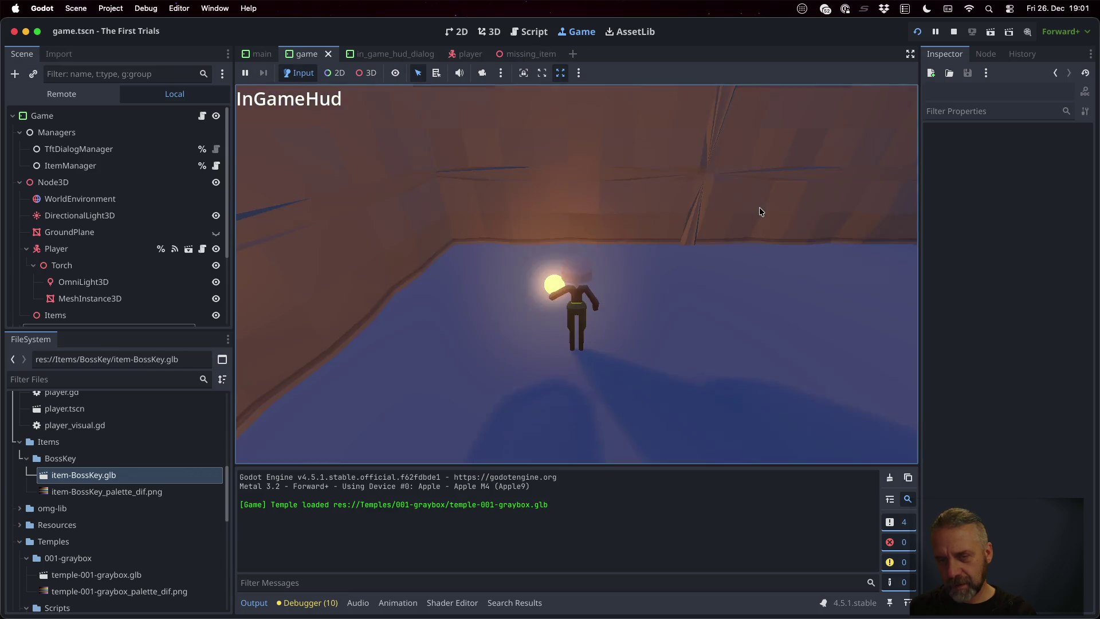
pyautogui.press('d')
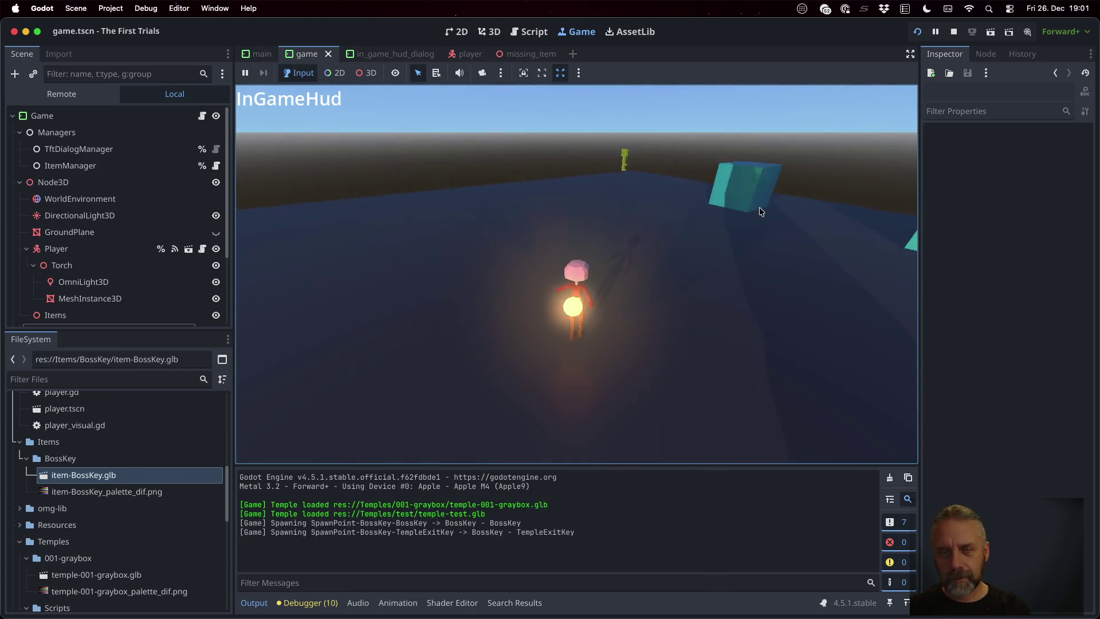
pyautogui.press('w')
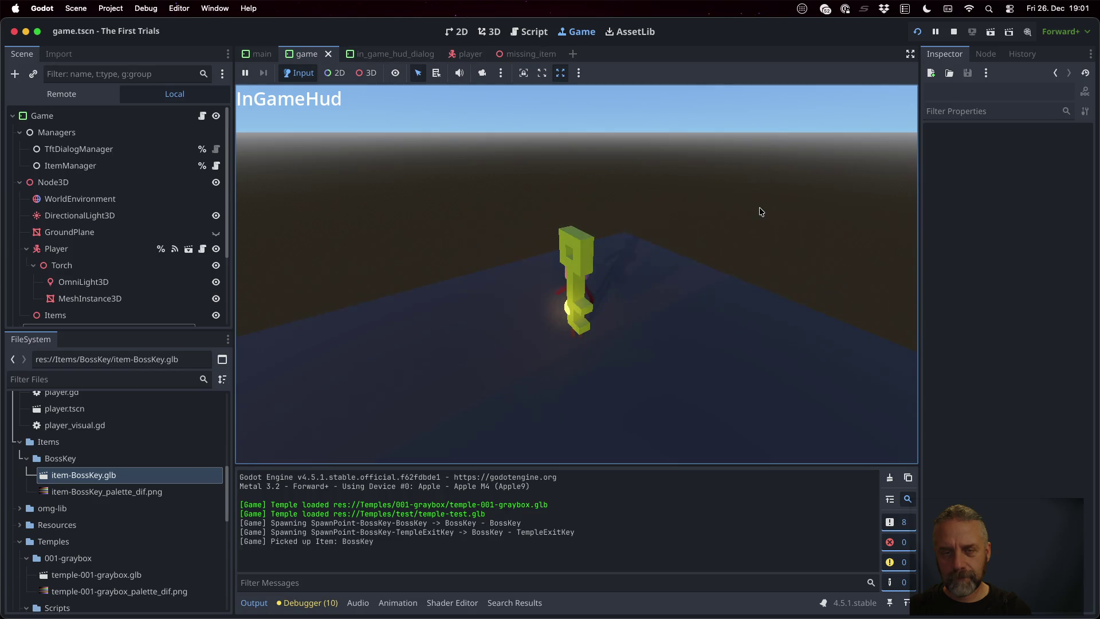
pyautogui.press('s')
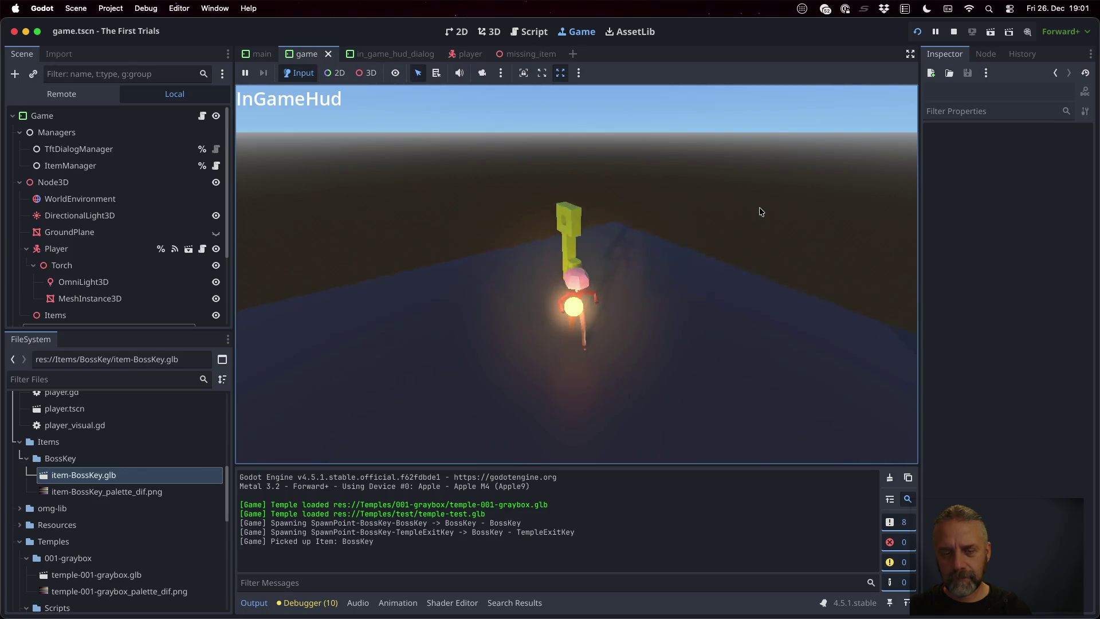
pyautogui.click(951, 31)
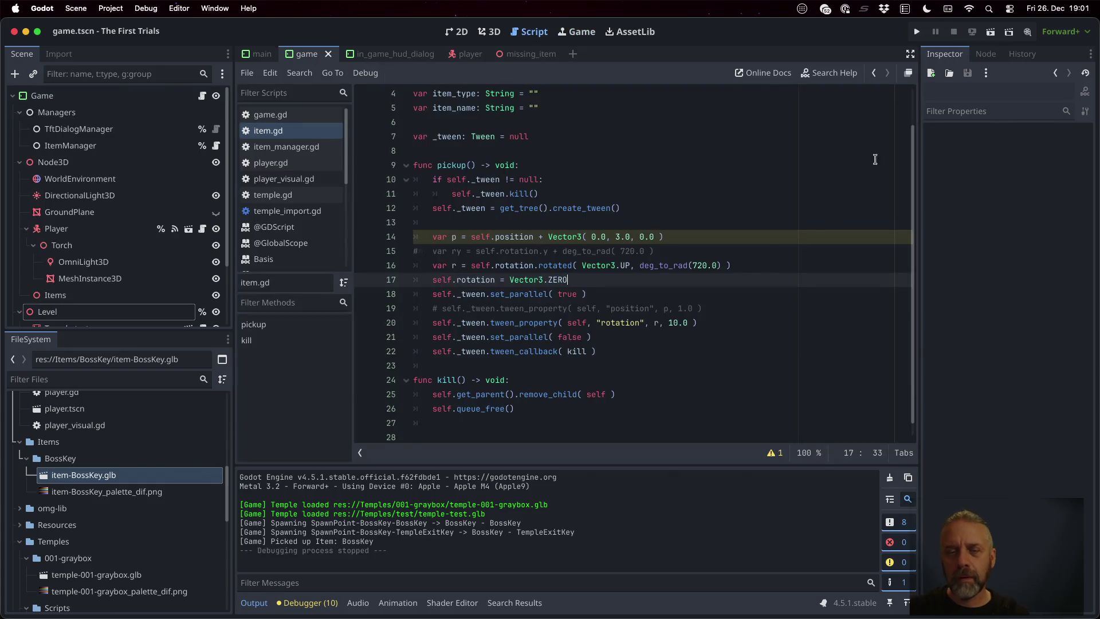
# - Change the key's starting rotation on line 17 to Vector3( 0.0, 0.1, 0.0 ) and save
pyautogui.click(669, 295)
pyautogui.press('Up')
pyautogui.press('Up')
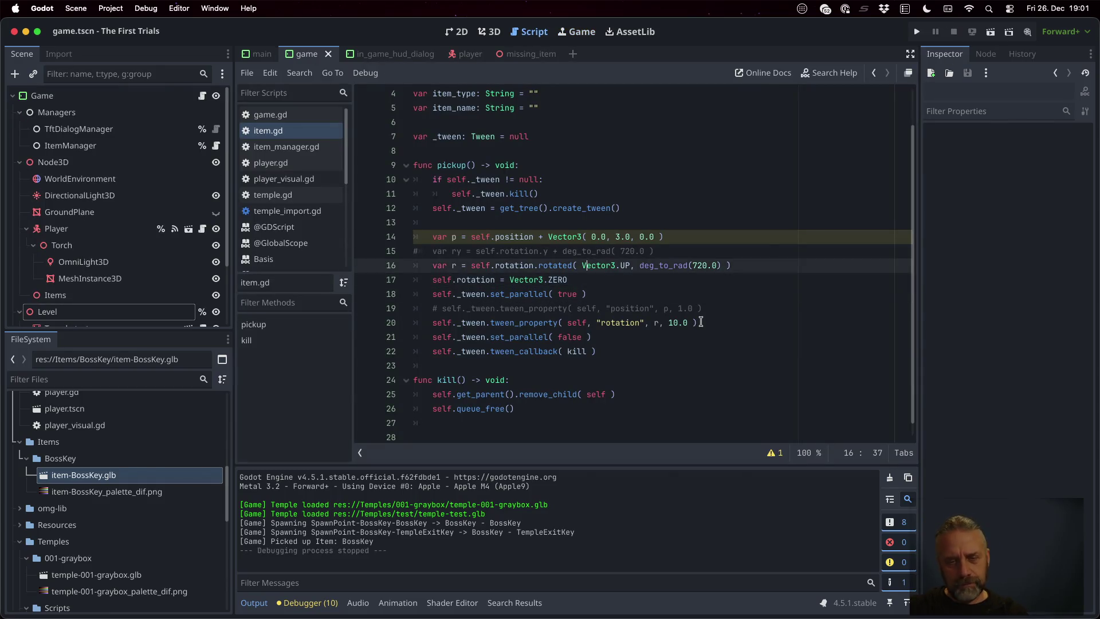
pyautogui.press('Down')
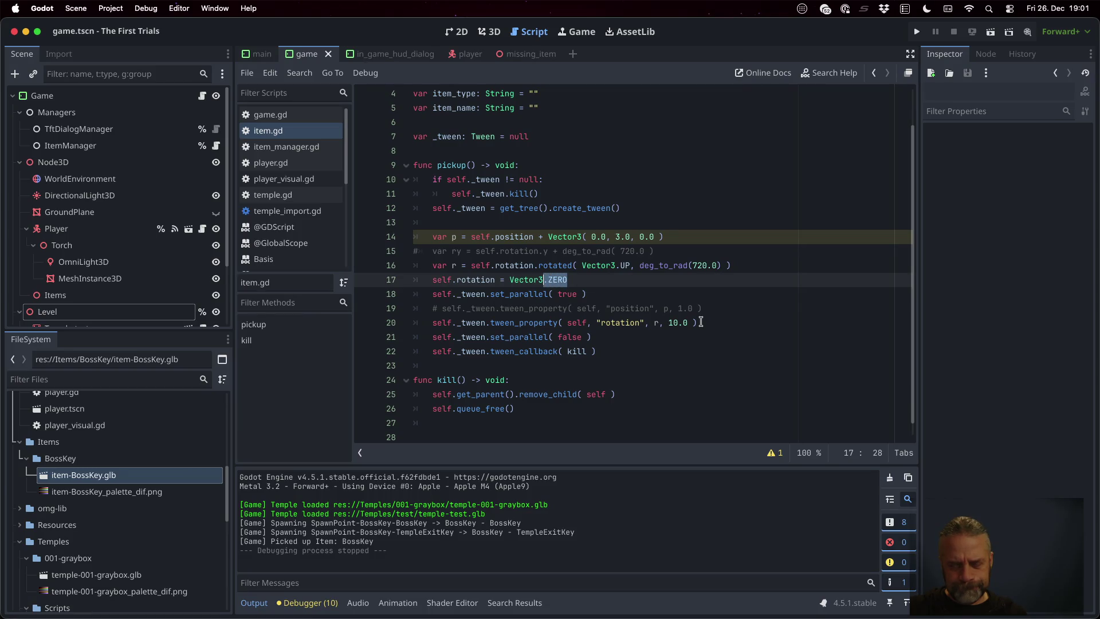
pyautogui.write('(')
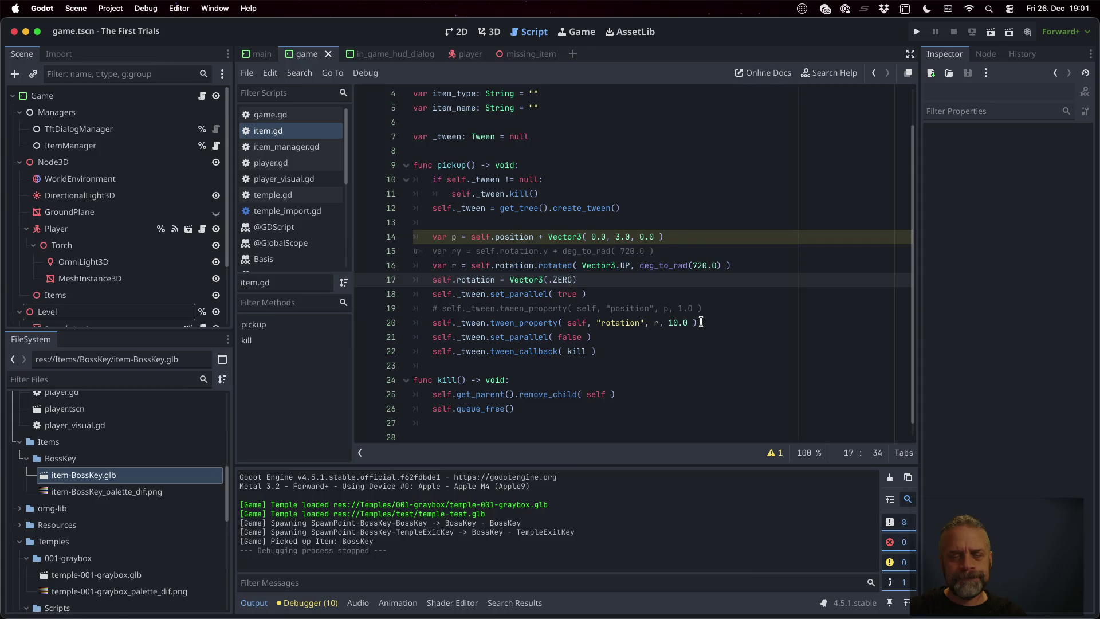
pyautogui.write(' 0.')
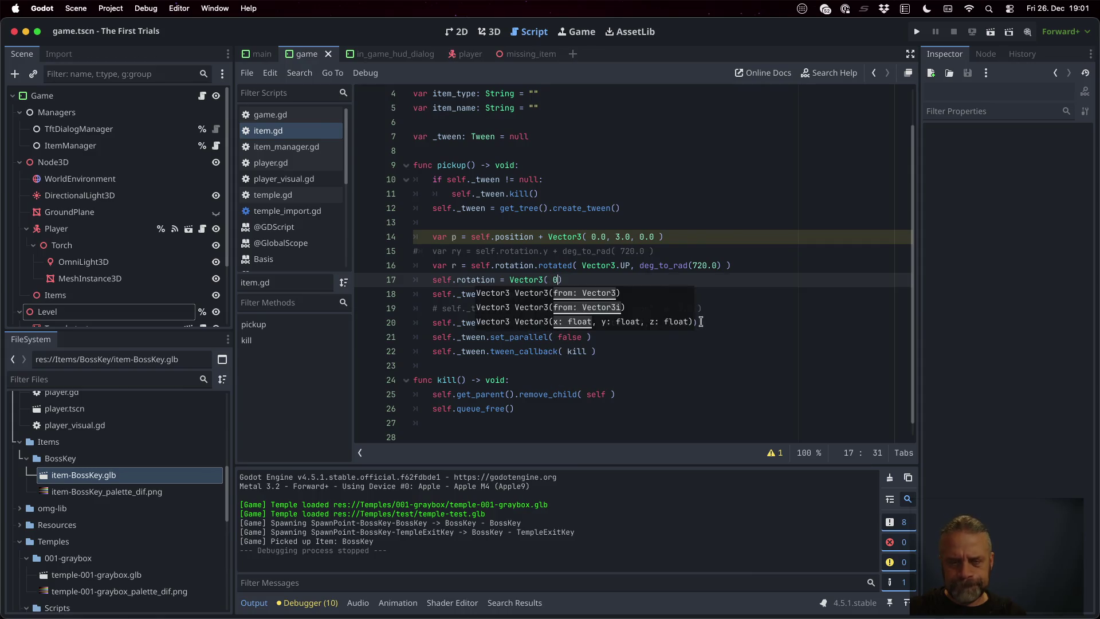
pyautogui.write('0, ')
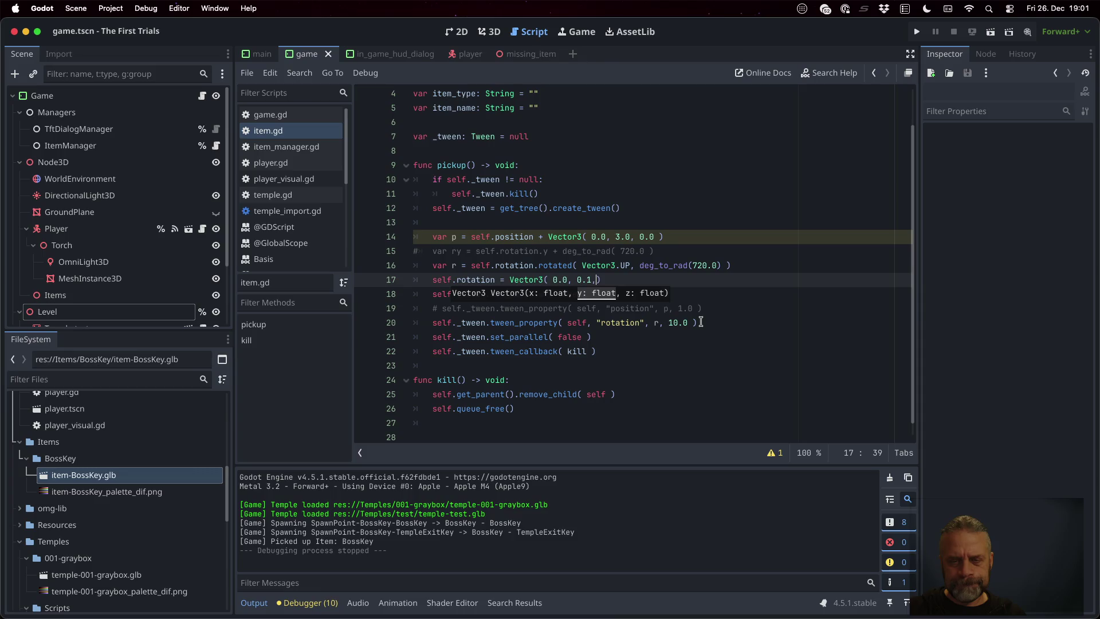
pyautogui.write('0.1,')
pyautogui.press('super+s')
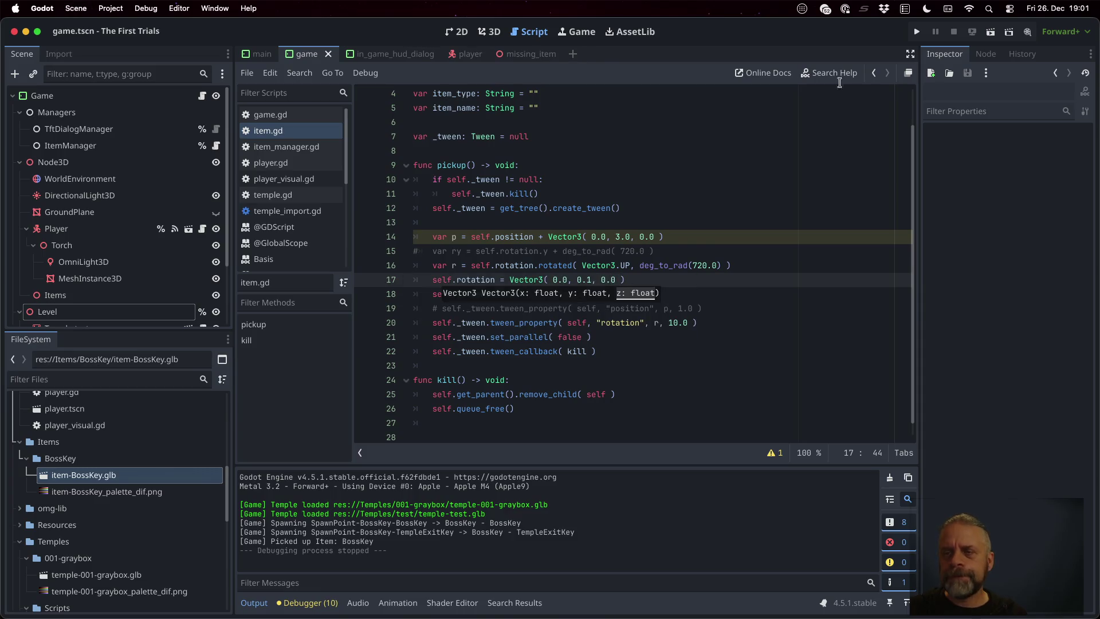
# - Play-test by walking the player into the key, then stop the game
pyautogui.click(916, 31)
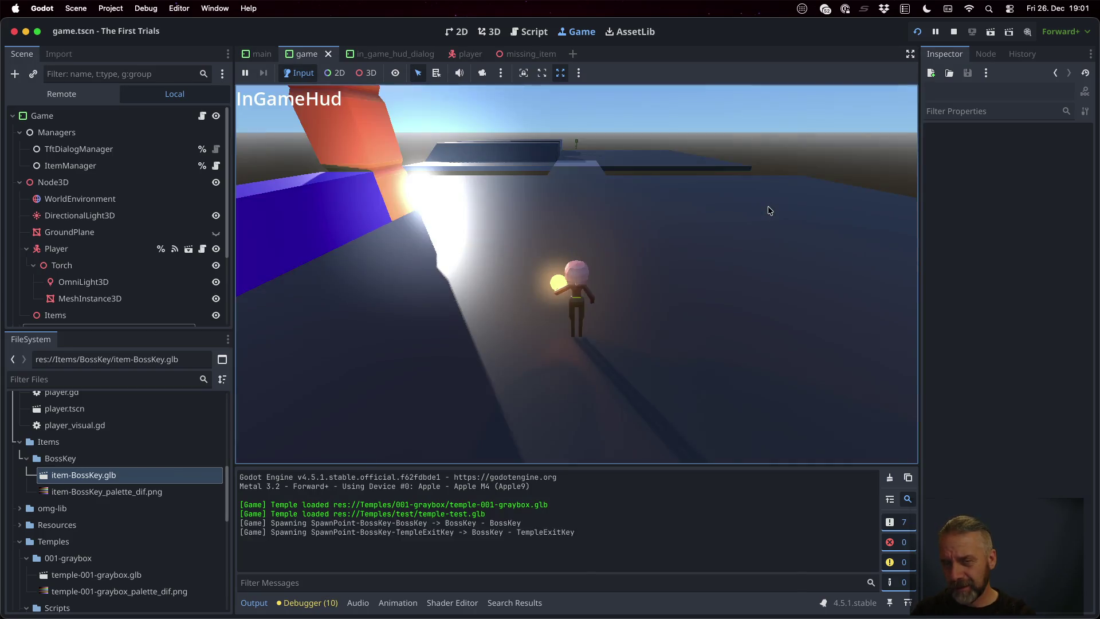
pyautogui.press('w')
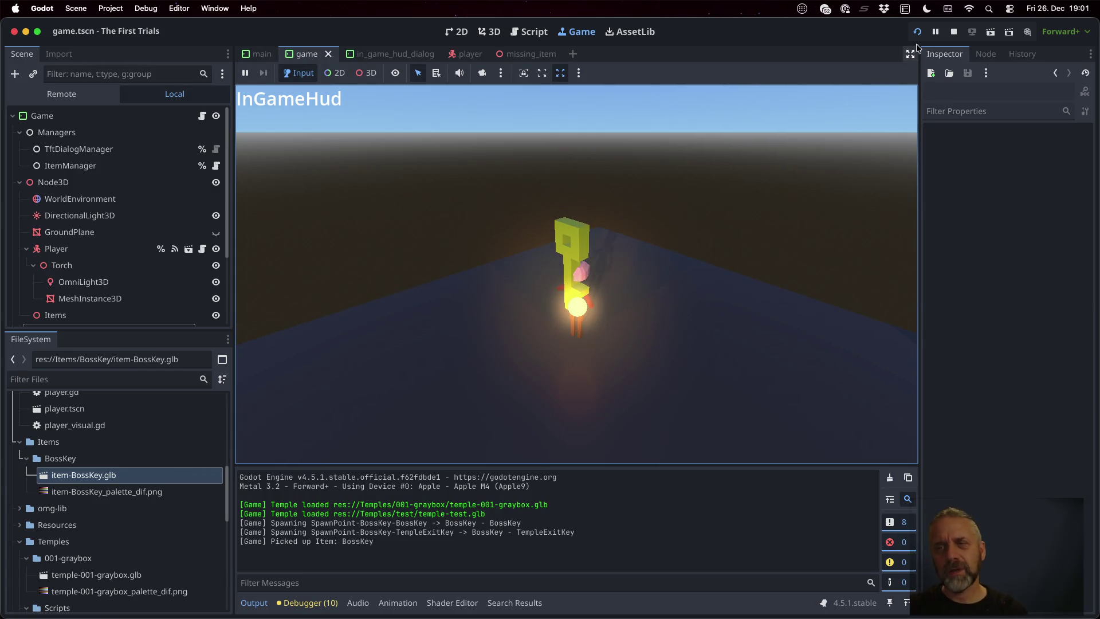
pyautogui.click(950, 33)
pyautogui.click(576, 279)
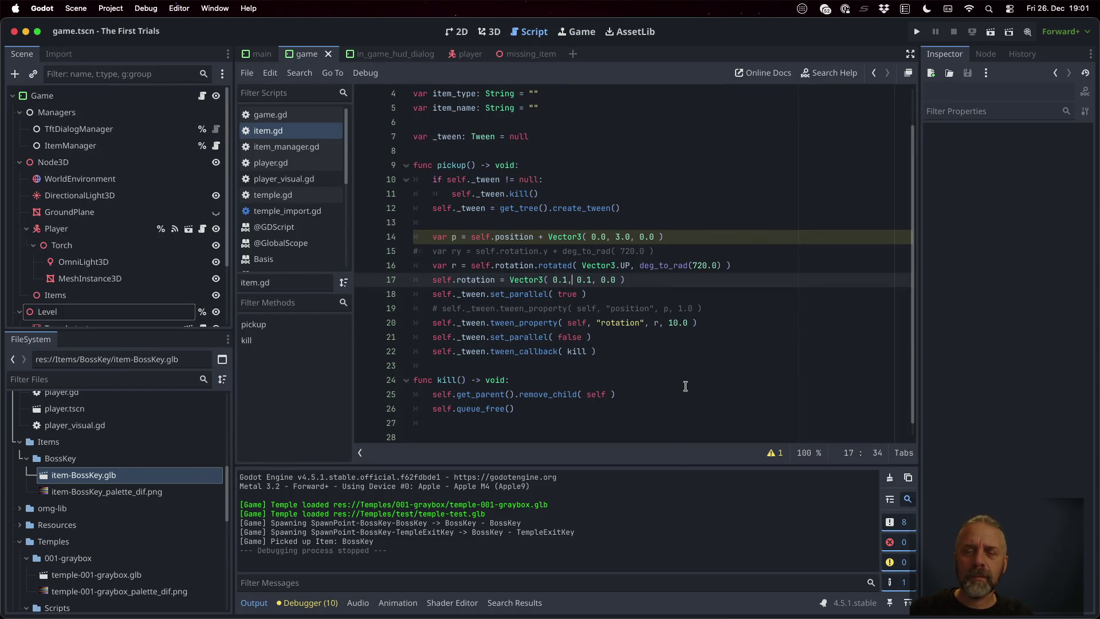
# - Raise the first starting rotation value to 1.1 and run the game to test the pickup
pyautogui.press('Right')
pyautogui.press('Right')
pyautogui.press('Right')
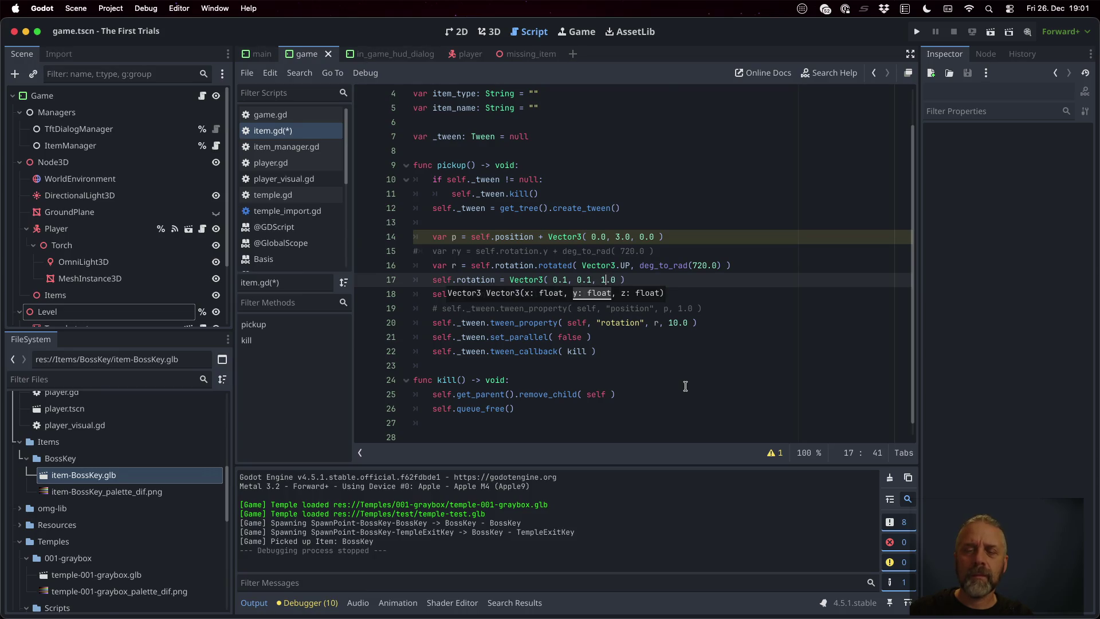
pyautogui.press('Left')
pyautogui.press('Left')
pyautogui.press('Left')
pyautogui.press('Delete')
pyautogui.write('1')
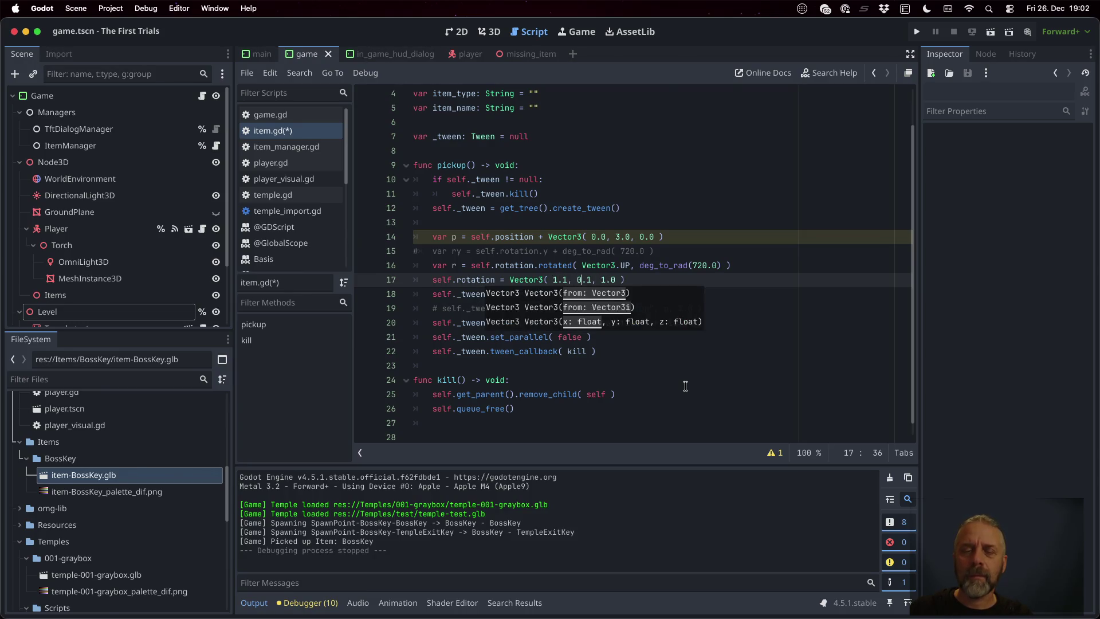
pyautogui.click(917, 31)
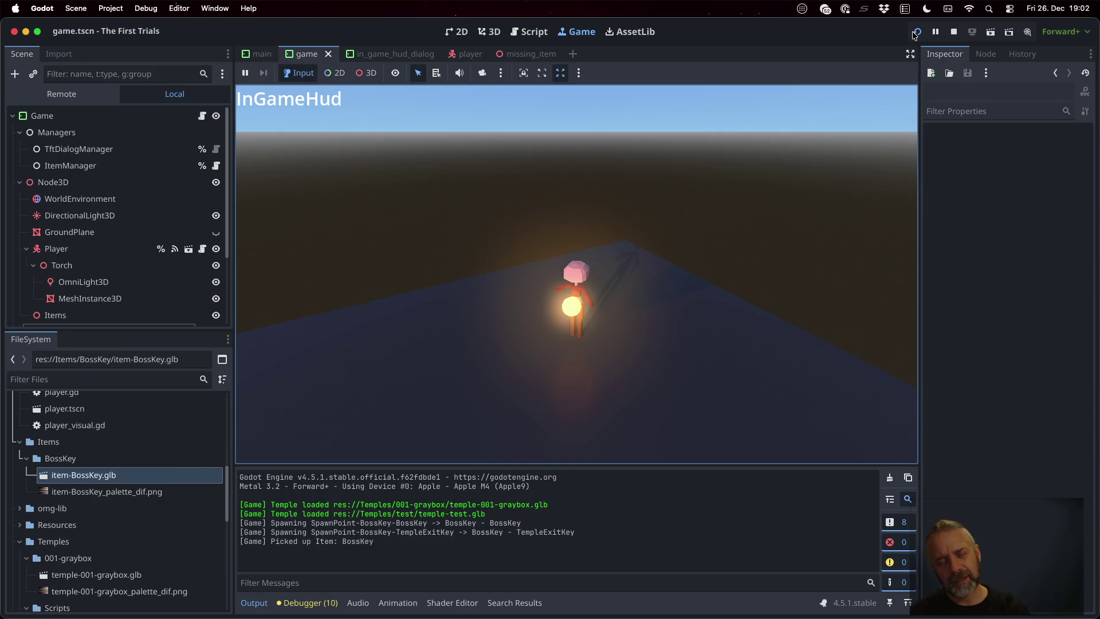
# - Stop the game and look up Vector3 rotated() in the help, scrolling toward slerp
pyautogui.click(954, 33)
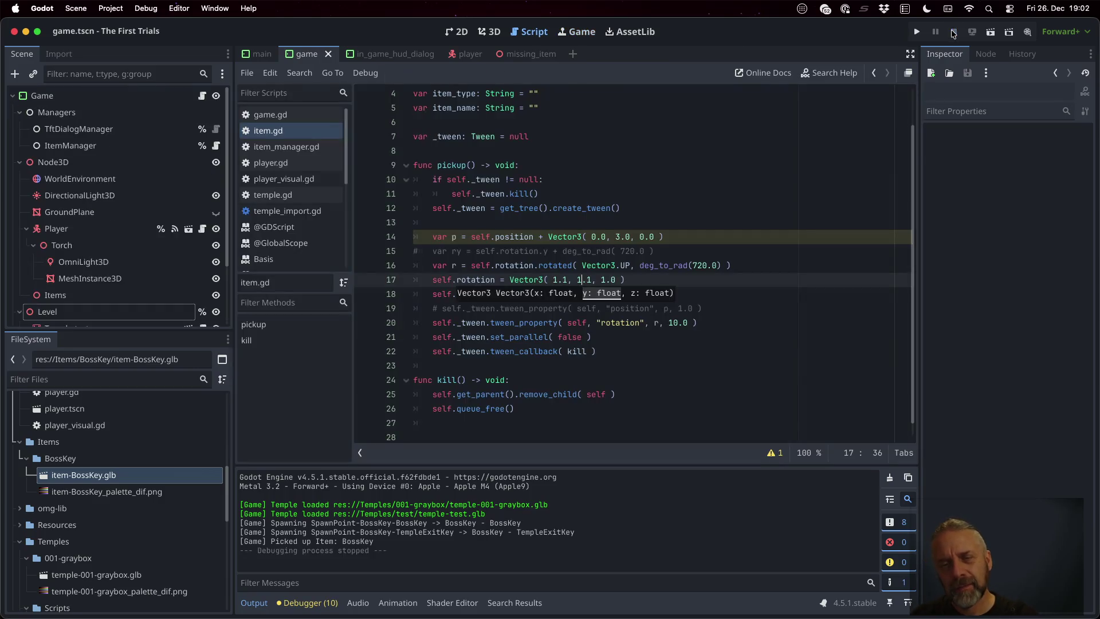
pyautogui.click(670, 266)
pyautogui.doubleClick(695, 265)
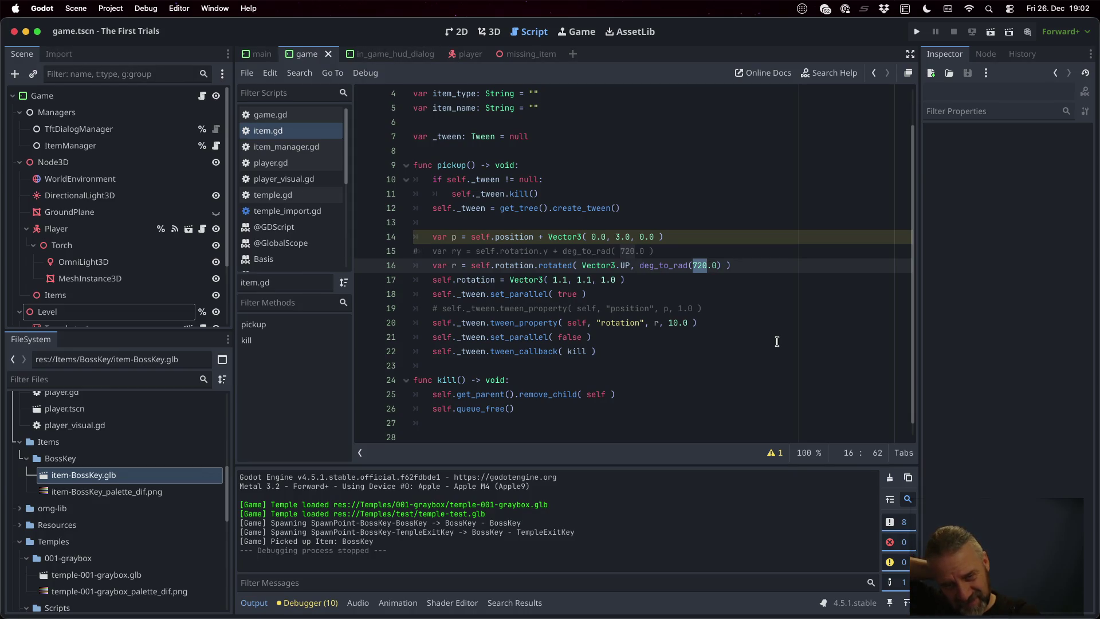
pyautogui.keyDown('super'); pyautogui.click(547, 265); pyautogui.keyUp('super')
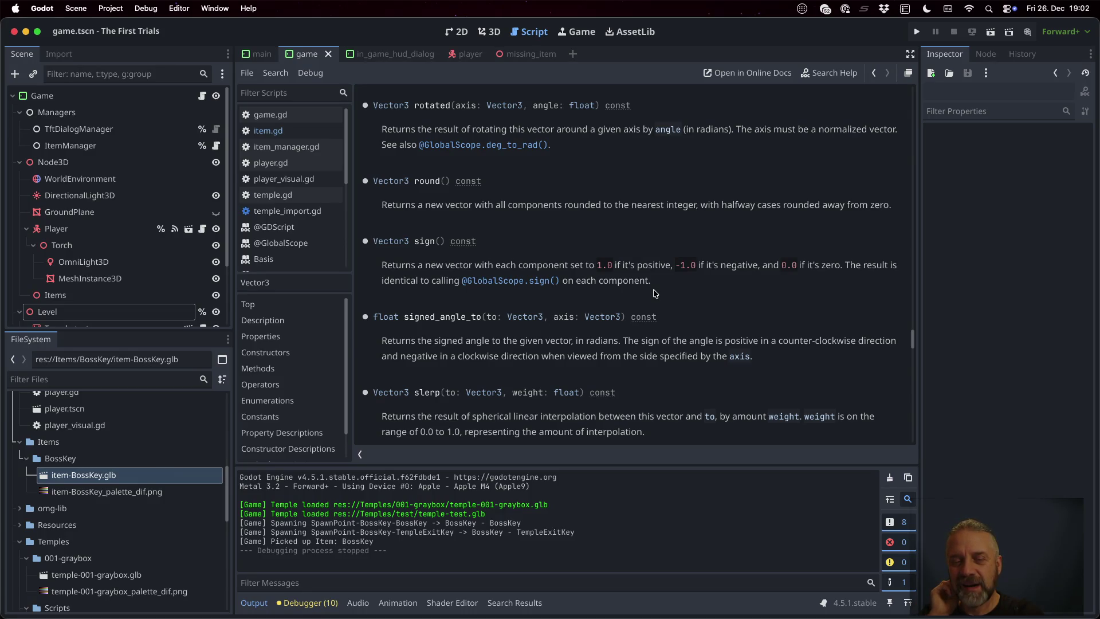
pyautogui.scroll(-1, 654, 293)
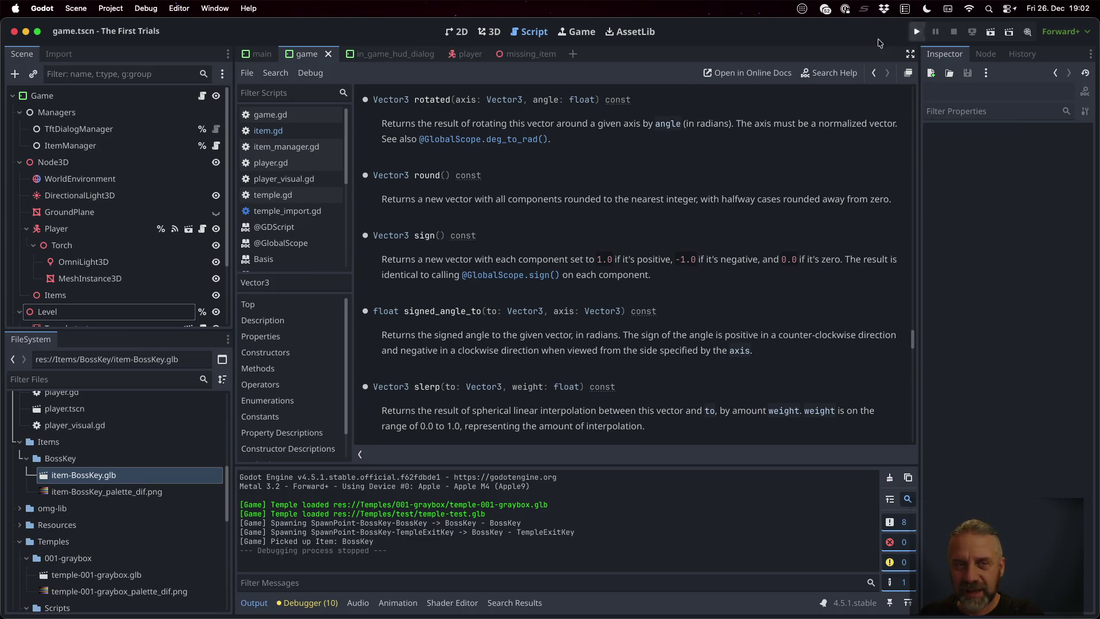
# - In item.gd's pickup(), comment out the rotated() line and uncomment the ry calculation
pyautogui.click(329, 133)
pyautogui.click(656, 237)
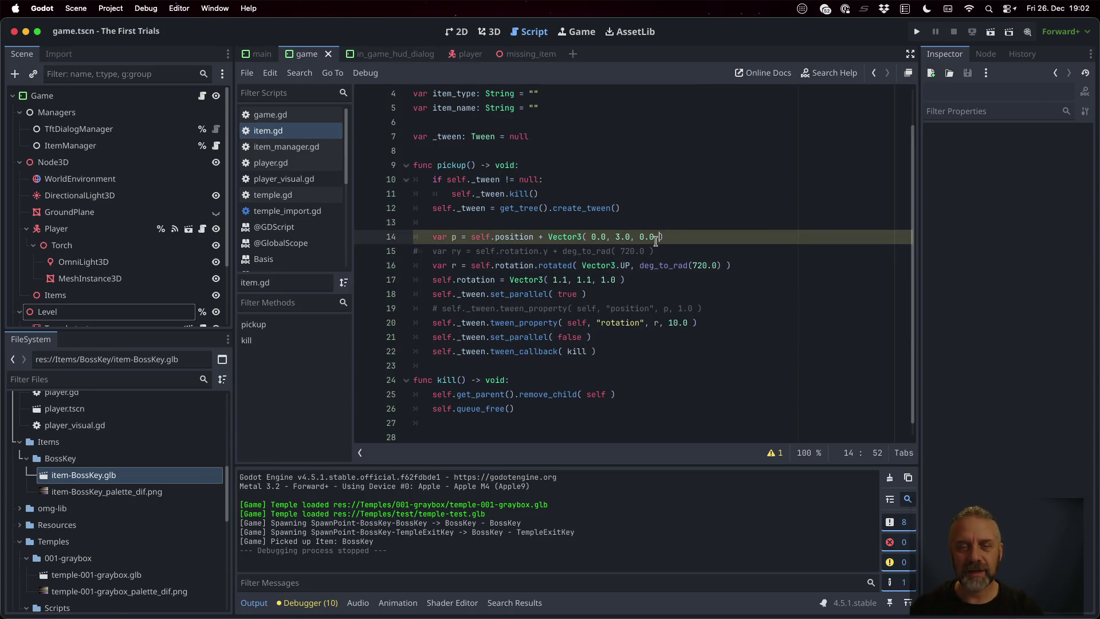
pyautogui.press('Down')
pyautogui.press('Down')
pyautogui.press('Down')
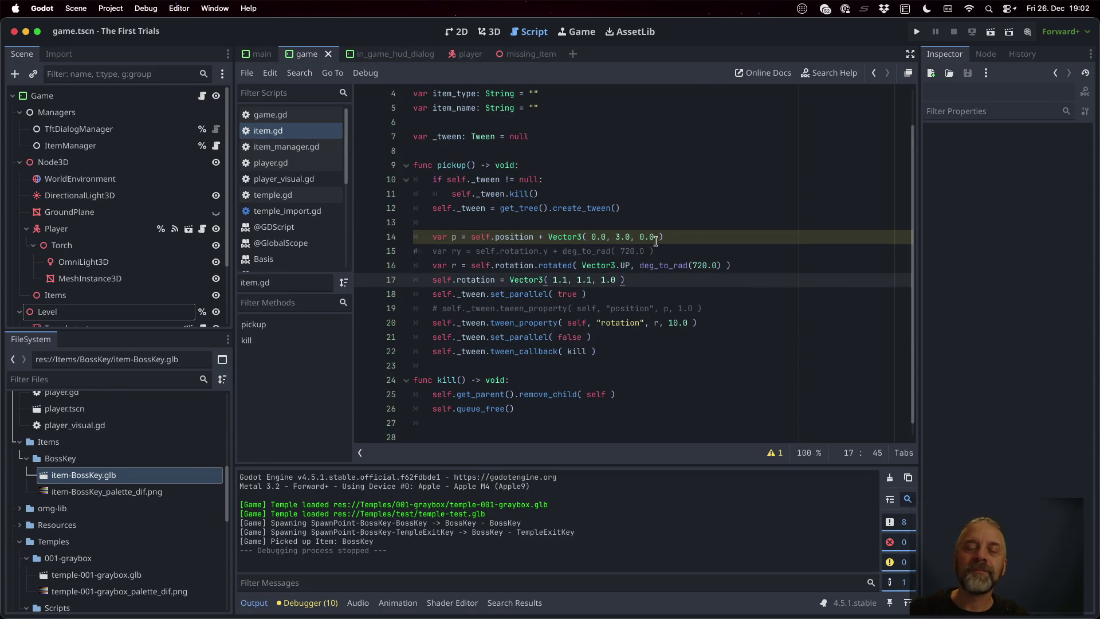
pyautogui.press('Up')
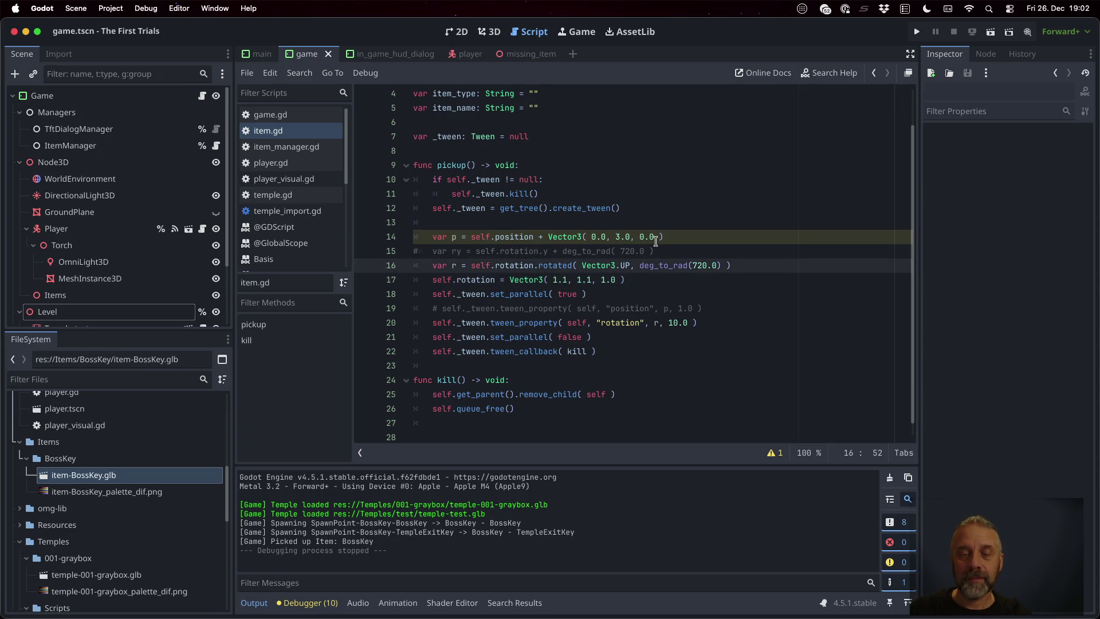
pyautogui.write('#')
pyautogui.press('Right')
pyautogui.press('Return')
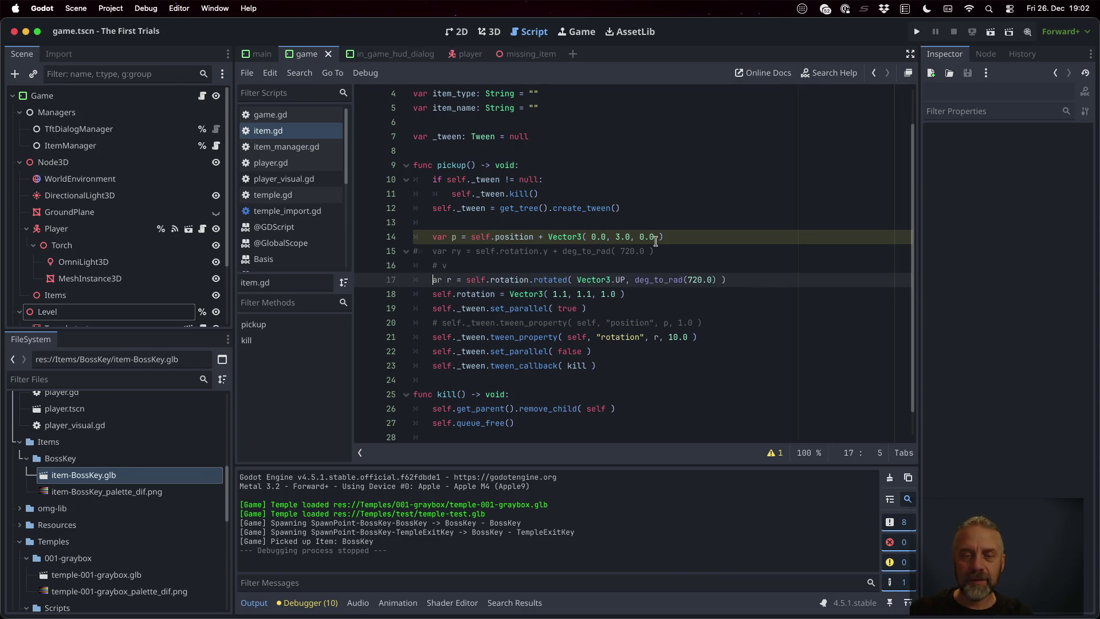
pyautogui.press('BackSpace')
pyautogui.press('BackSpace')
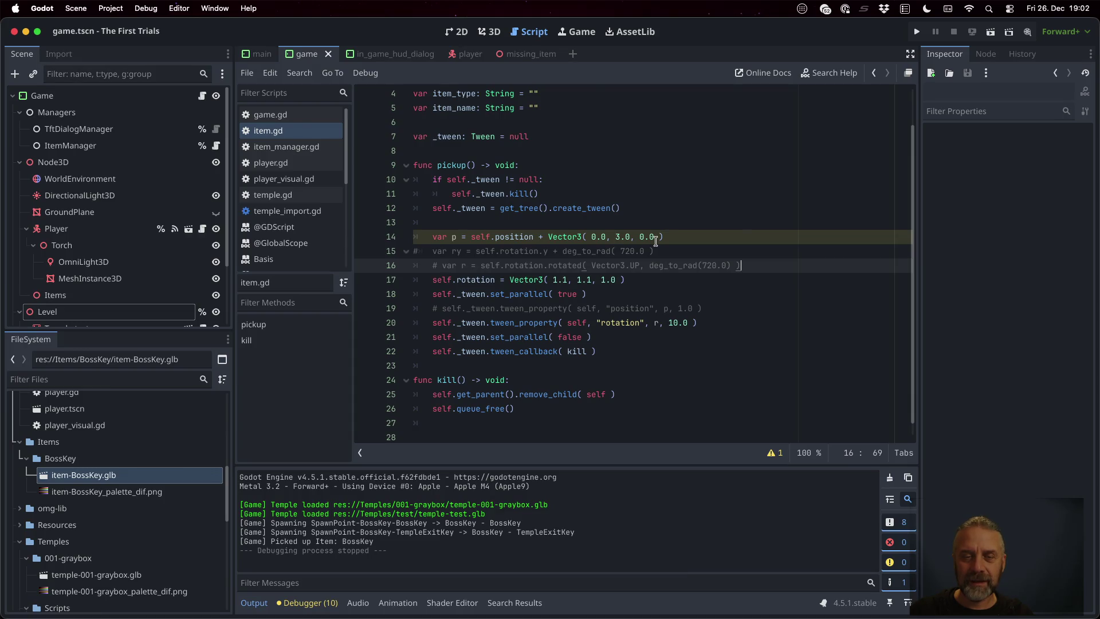
pyautogui.press('Up')
pyautogui.press('Home')
pyautogui.press('BackSpace')
# - Add var r = Vector3( 0.0, ry, 0.0 ) below it and save item.gd
pyautogui.press('Down')
pyautogui.press('End')
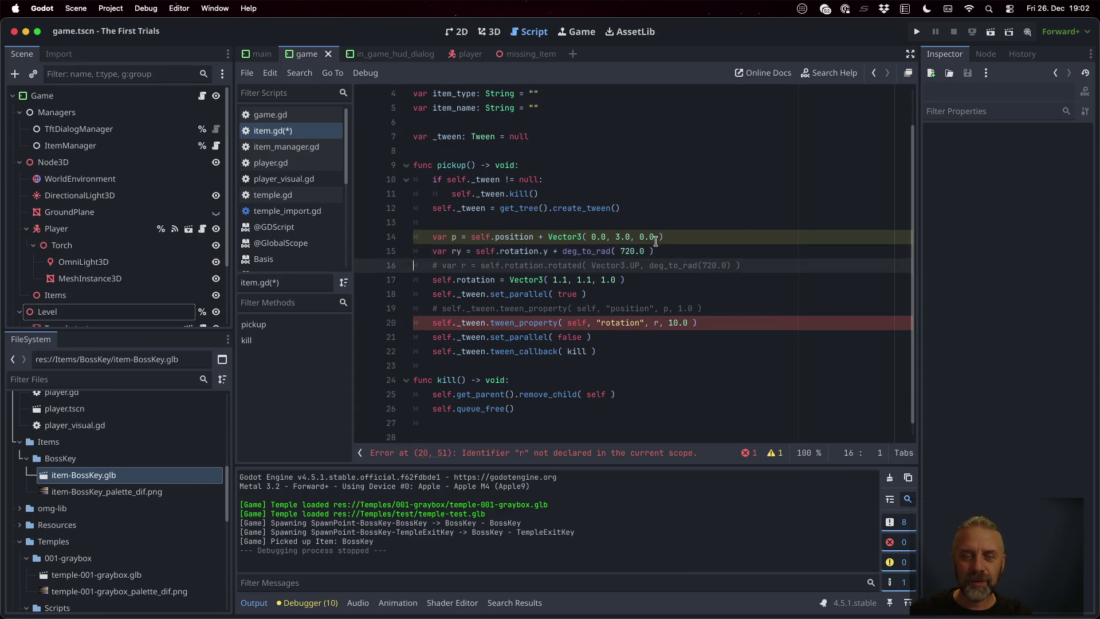
pyautogui.press('Return')
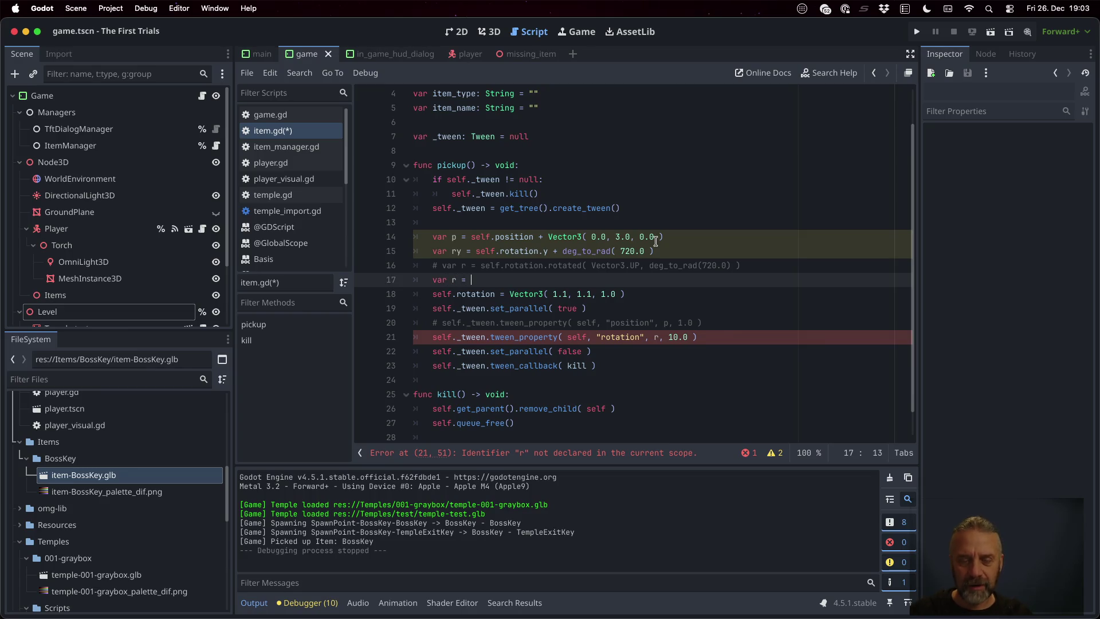
pyautogui.write('Vector3( 0.0')
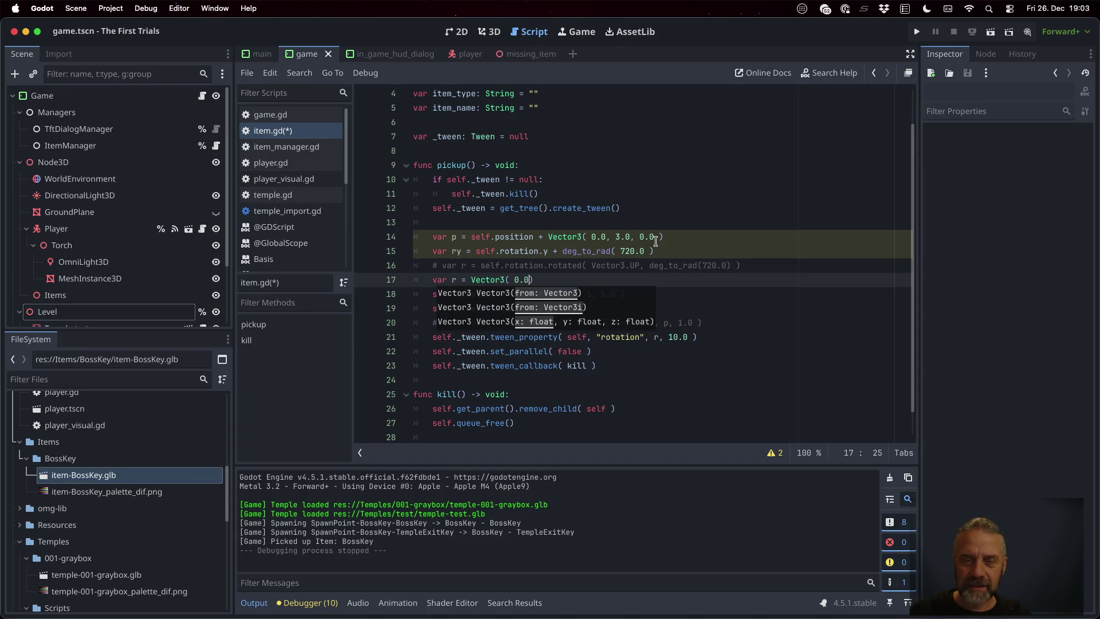
pyautogui.write('ry,')
pyautogui.write('0.0')
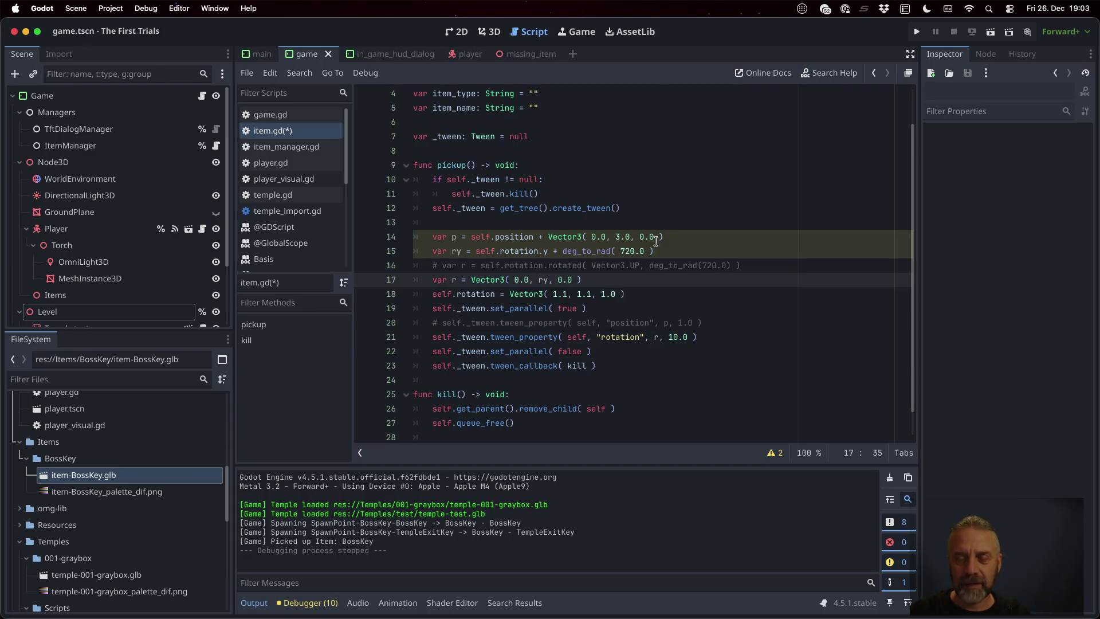
pyautogui.press('super+s')
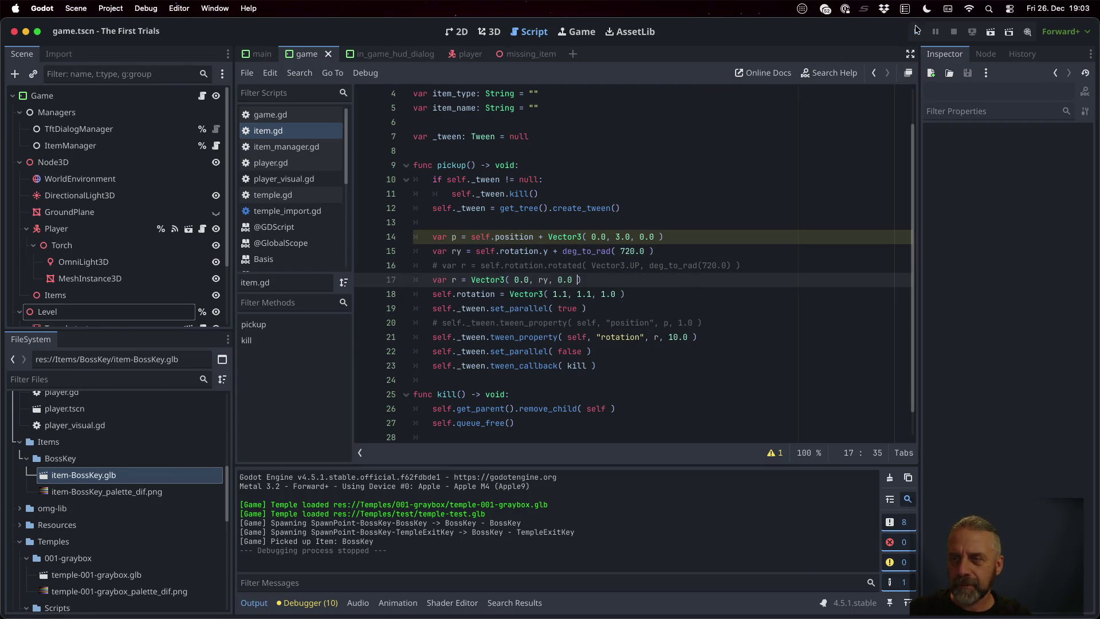
pyautogui.click(917, 31)
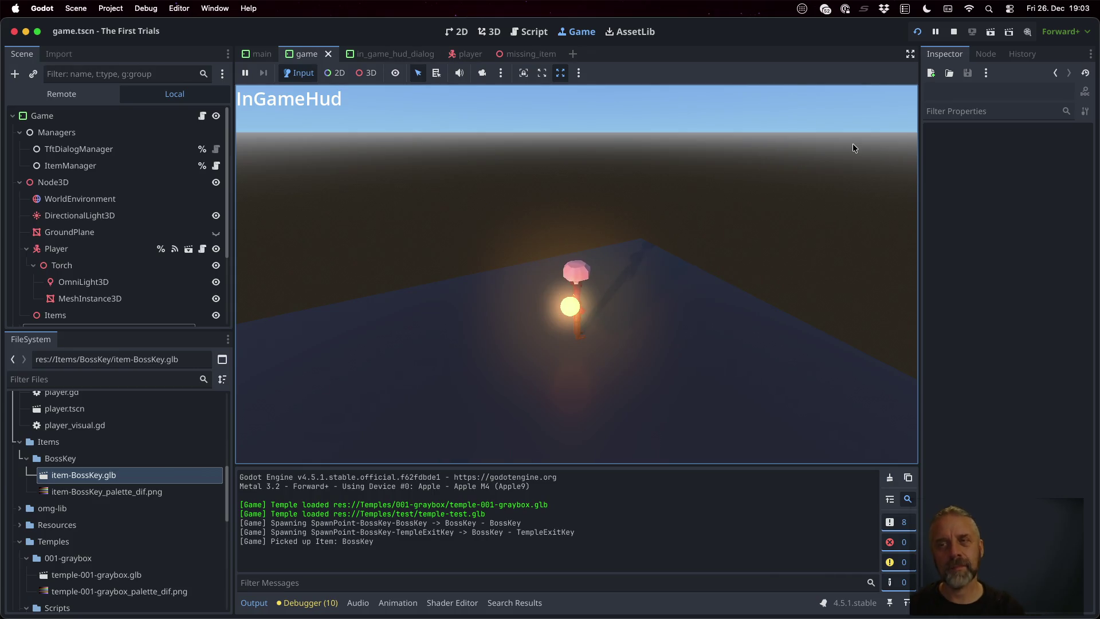
pyautogui.click(953, 33)
pyautogui.click(655, 270)
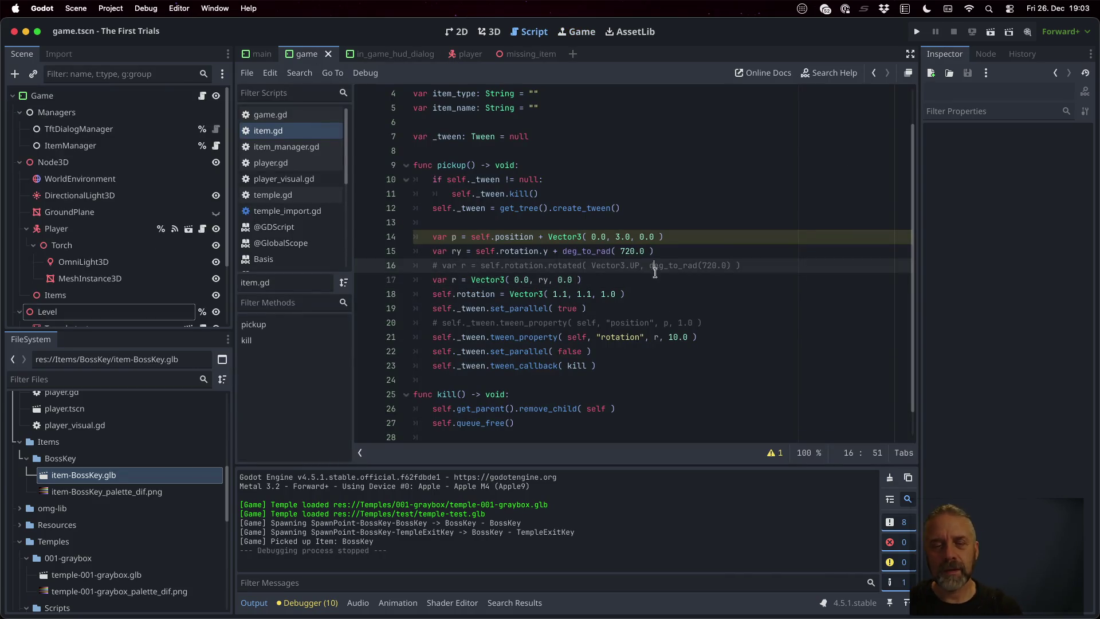
# - Set a line-18 rotation vector value to 0, save, and run the game
pyautogui.click(568, 294)
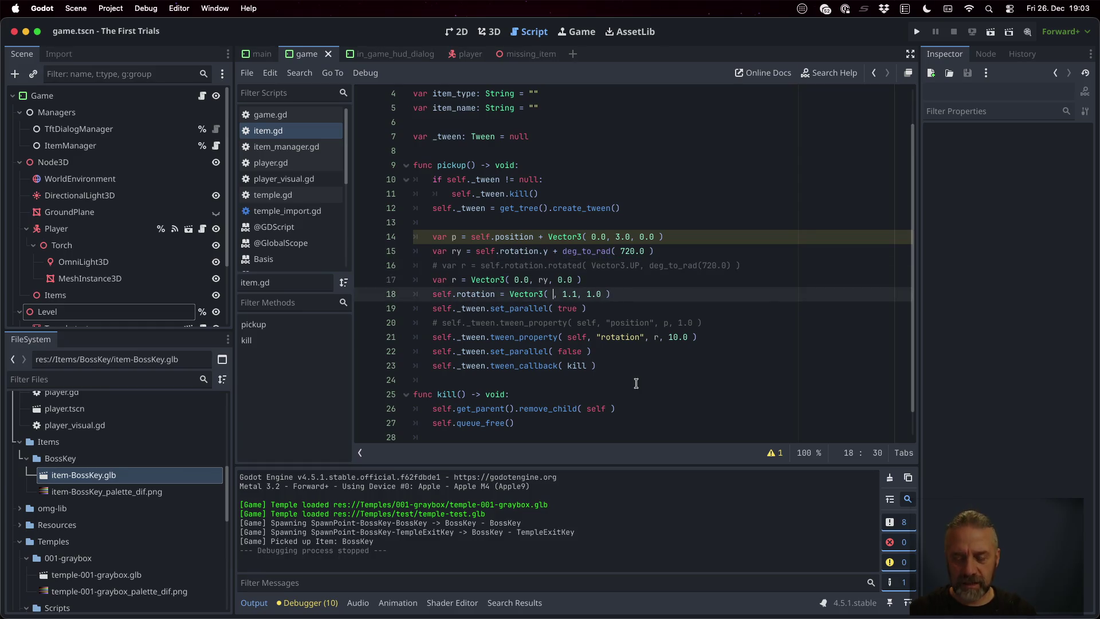
pyautogui.press('Right')
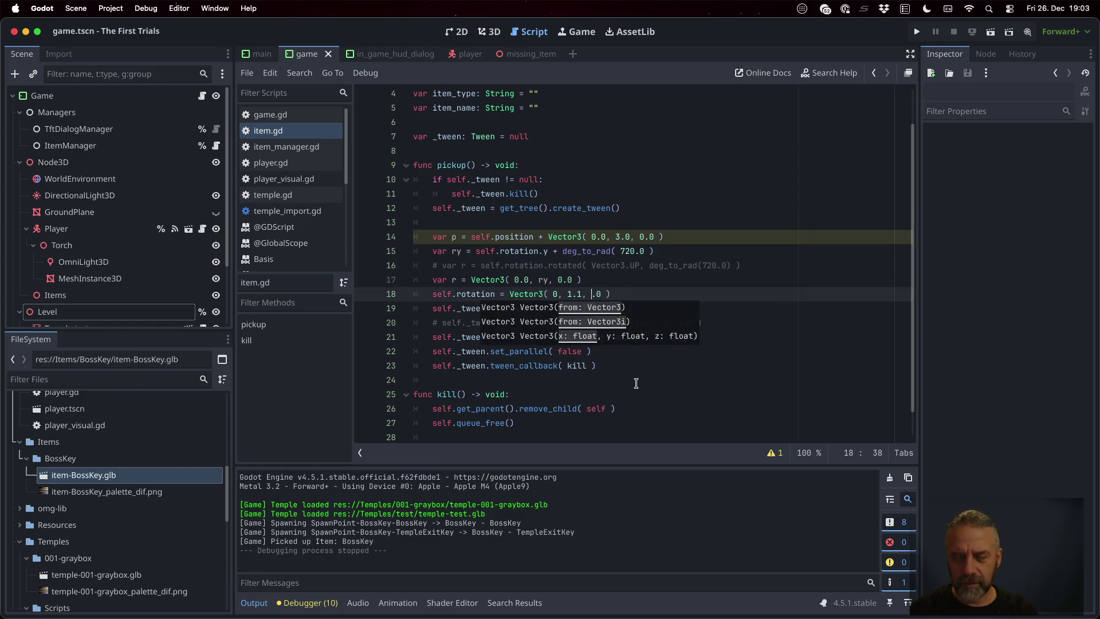
pyautogui.write('0')
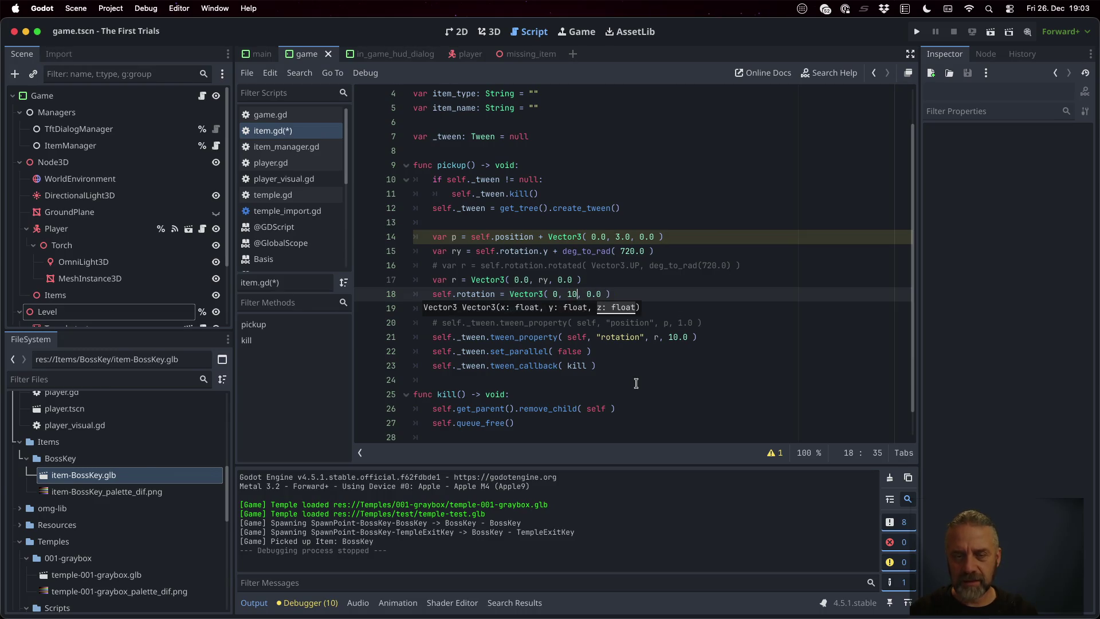
pyautogui.press('super+s')
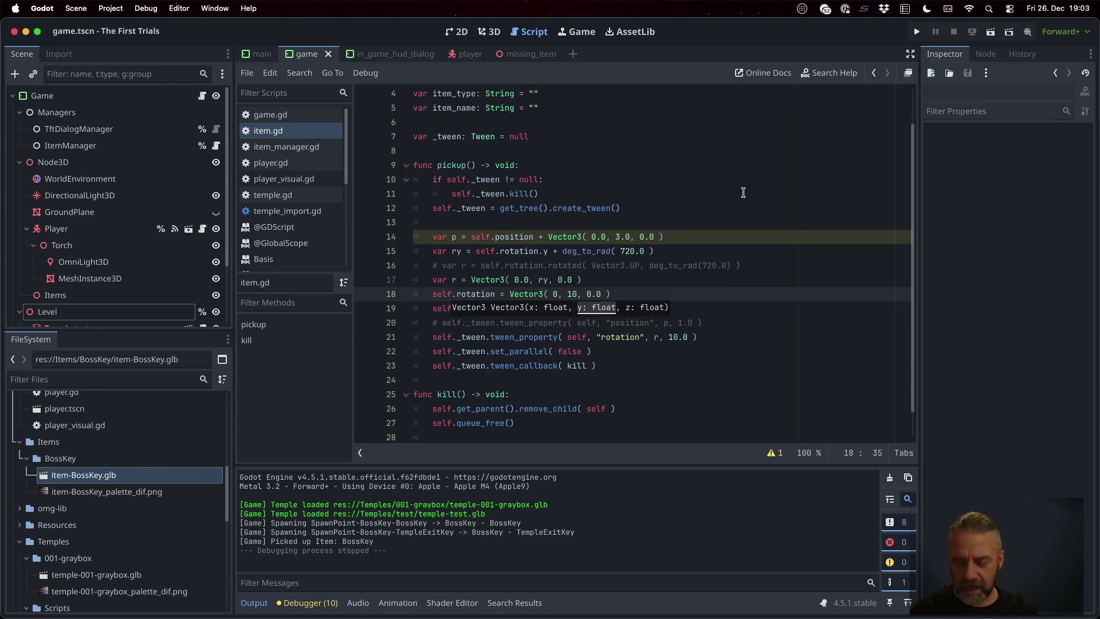
pyautogui.click(916, 32)
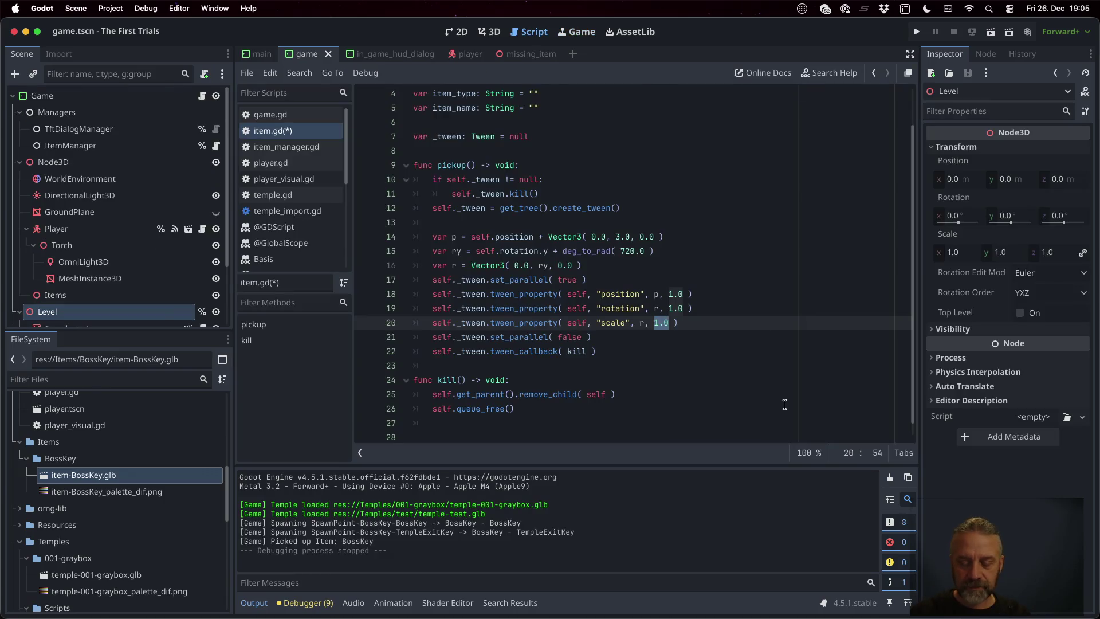
# - Make the scale tween target 1.5 * Vector3.ONE and save
pyautogui.write('1.5 ')
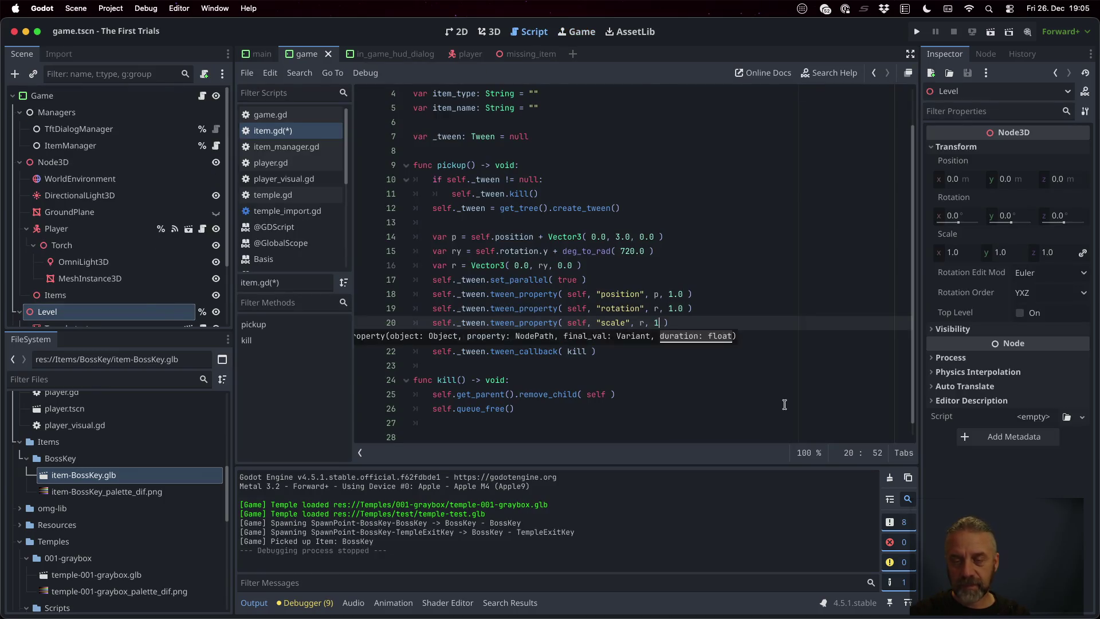
pyautogui.write('* Vec')
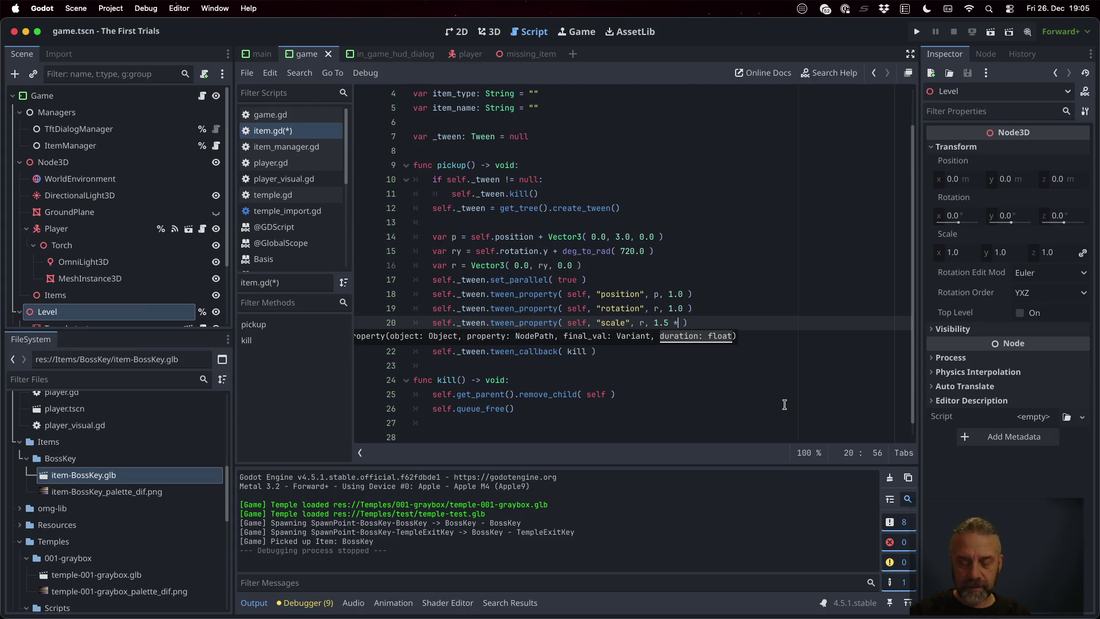
pyautogui.press('Down')
pyautogui.press('Down')
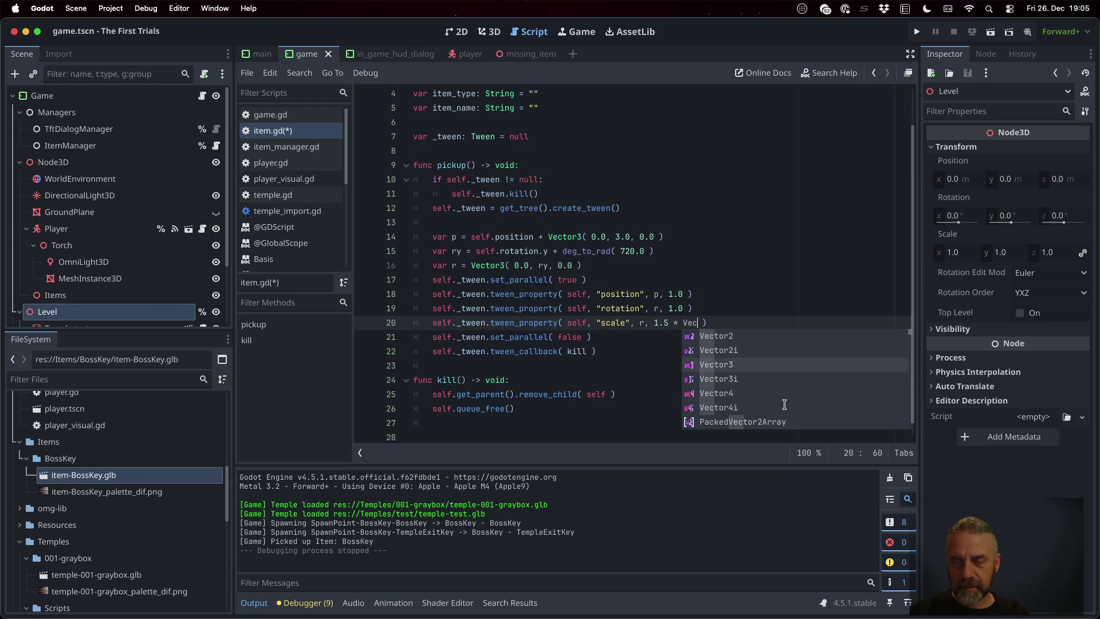
pyautogui.press('Return')
pyautogui.write('.ONE')
pyautogui.hotkey('ctrl', 's')
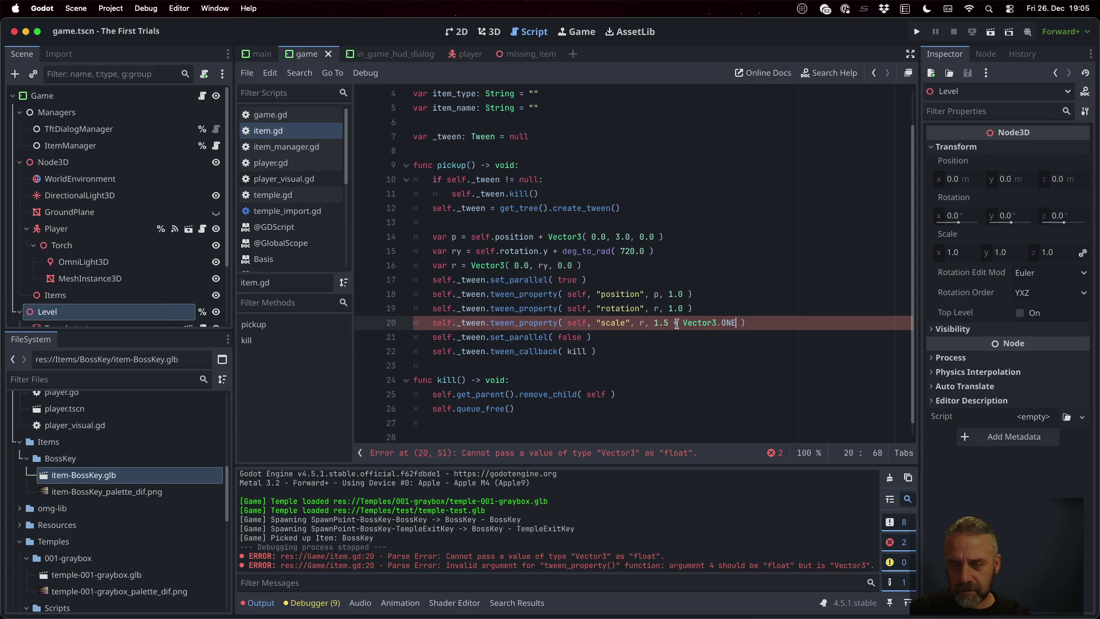
# - Replace the scale tween's leftover r argument with a 1.0 duration, save, and run the game
pyautogui.moveTo(671, 324); pyautogui.dragTo(734, 326)
pyautogui.press('BackSpace')
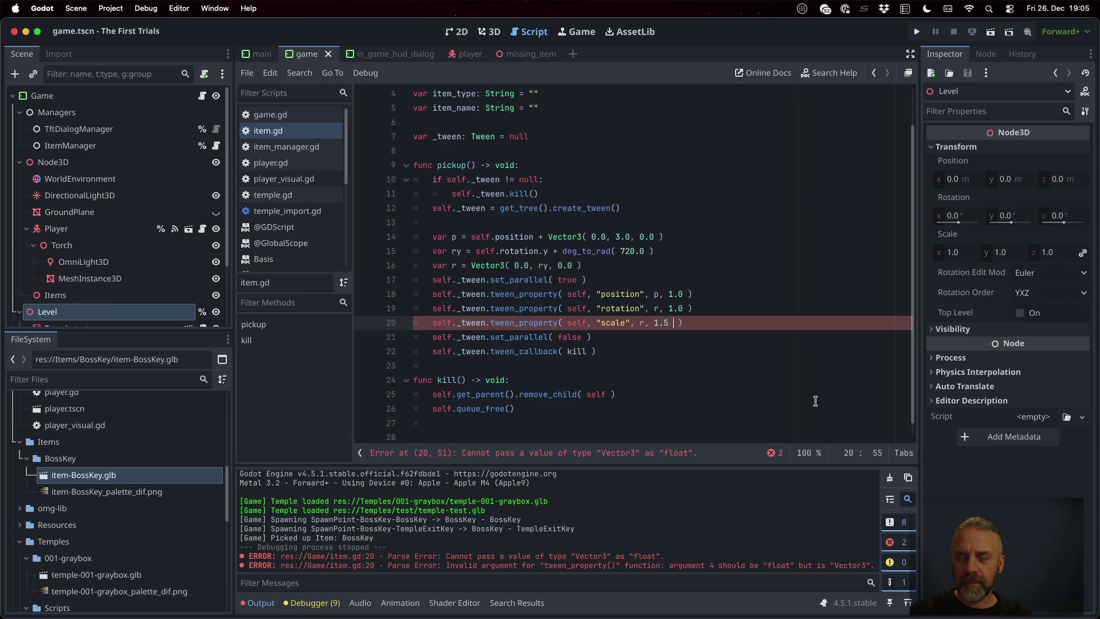
pyautogui.press('super+z')
pyautogui.press('super+z')
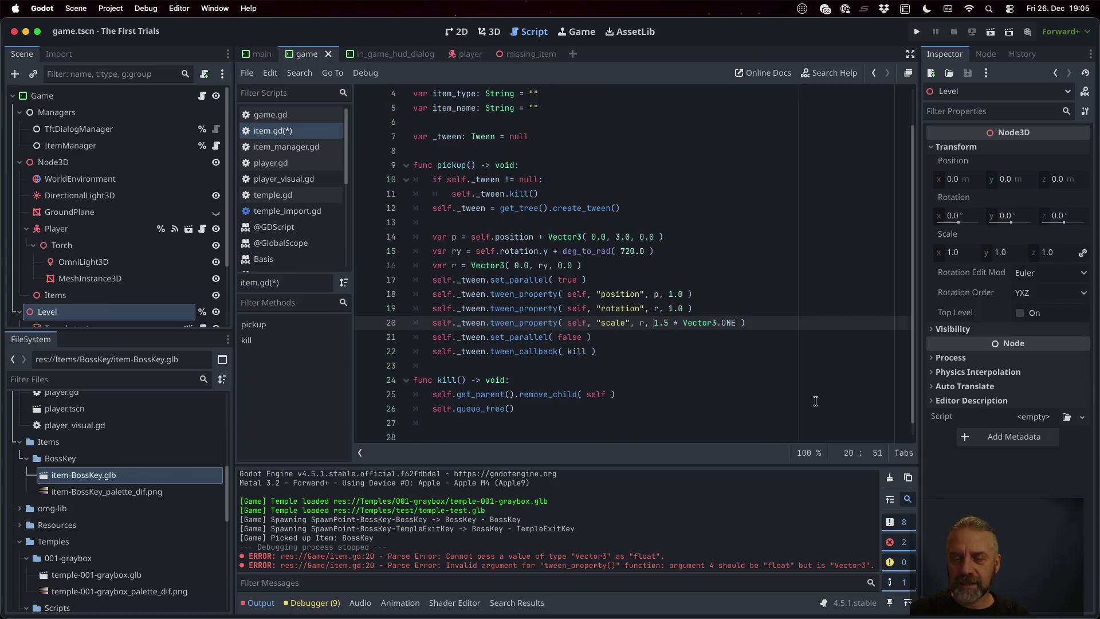
pyautogui.press('BackSpace')
pyautogui.press('BackSpace')
pyautogui.press('BackSpace')
pyautogui.hotkey('alt', 'Right')
pyautogui.hotkey('alt', 'Right')
pyautogui.hotkey('alt', 'Right')
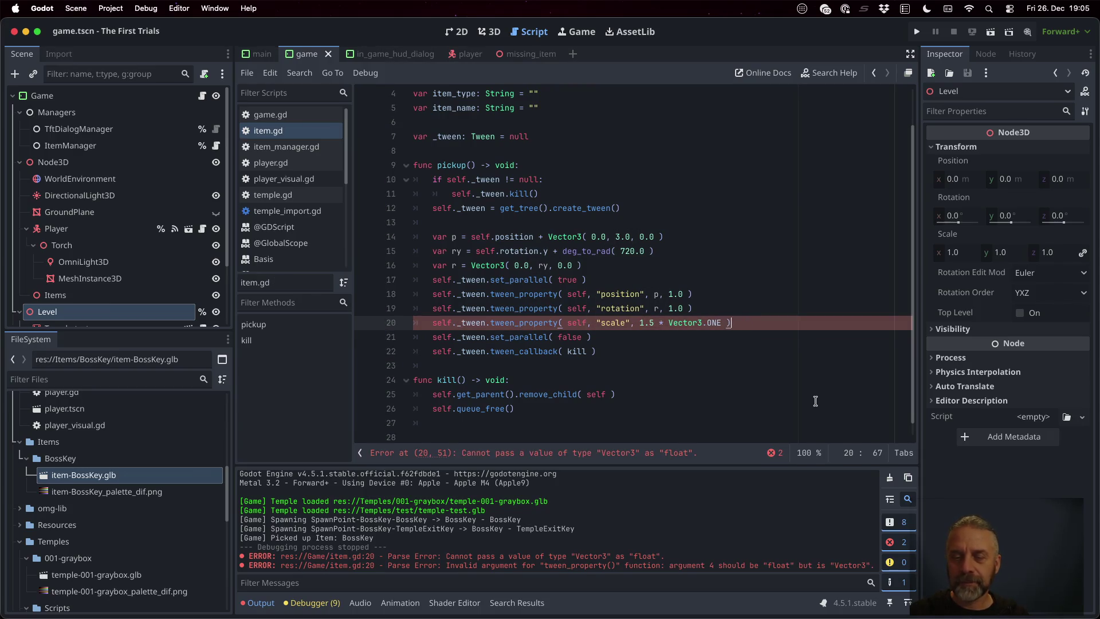
pyautogui.write(', 1.0')
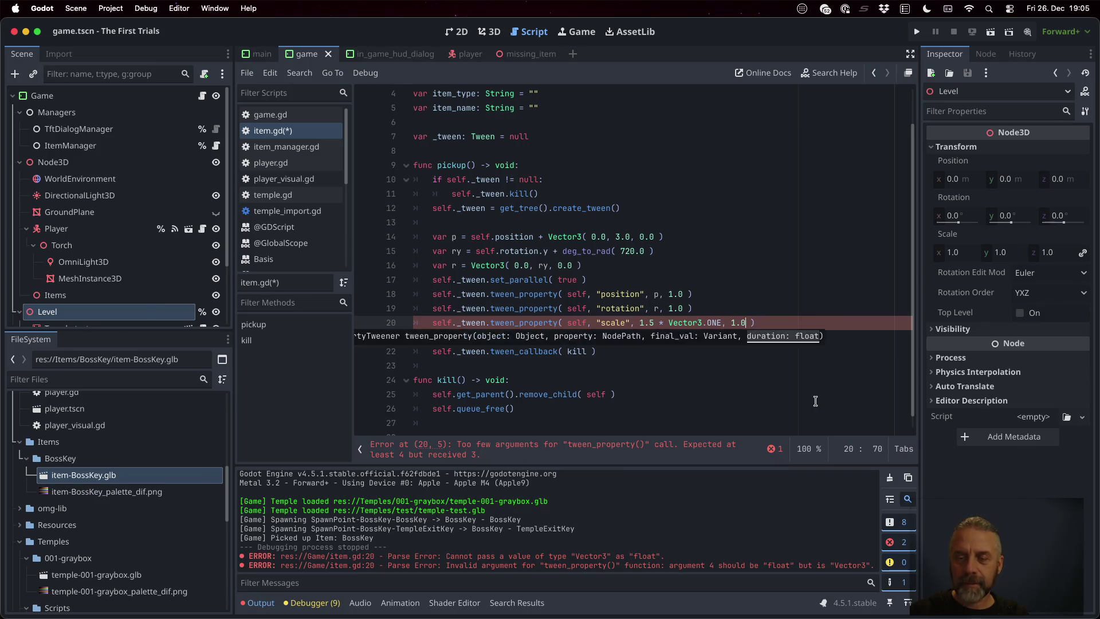
pyautogui.press('super+s')
pyautogui.click(917, 32)
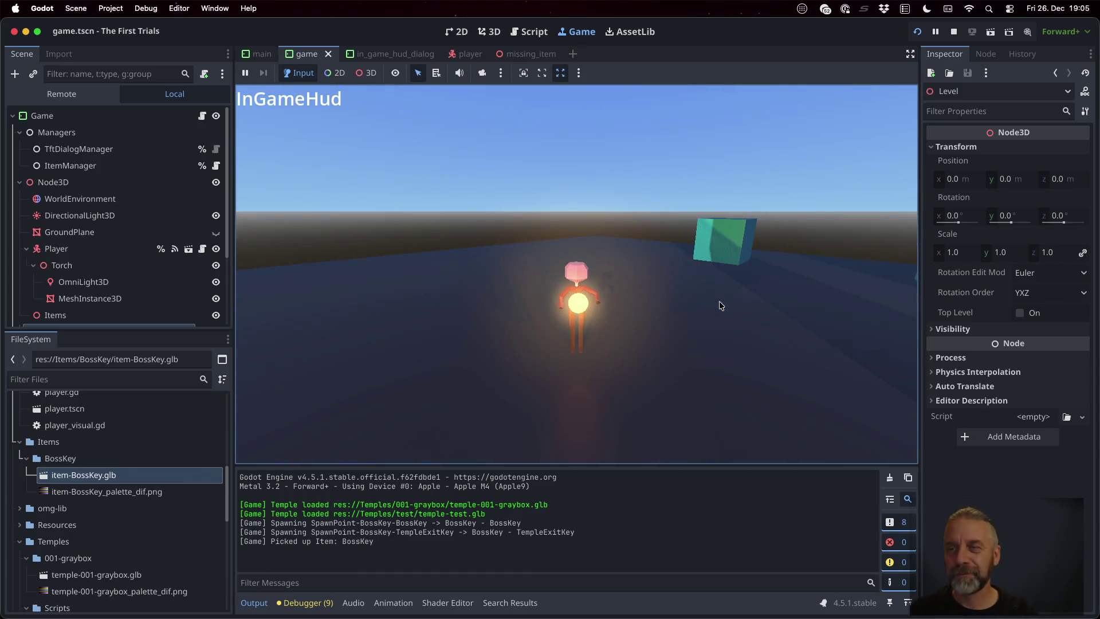
# - Stop the game, comment out the position tween line, and run again to test without it
pyautogui.click(954, 31)
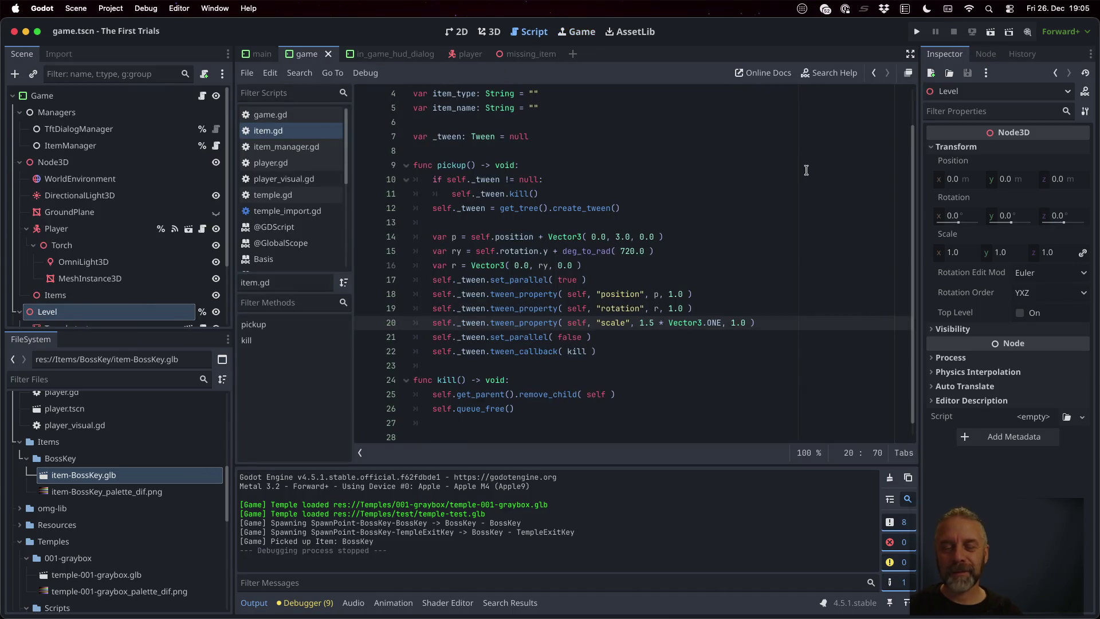
pyautogui.click(737, 322)
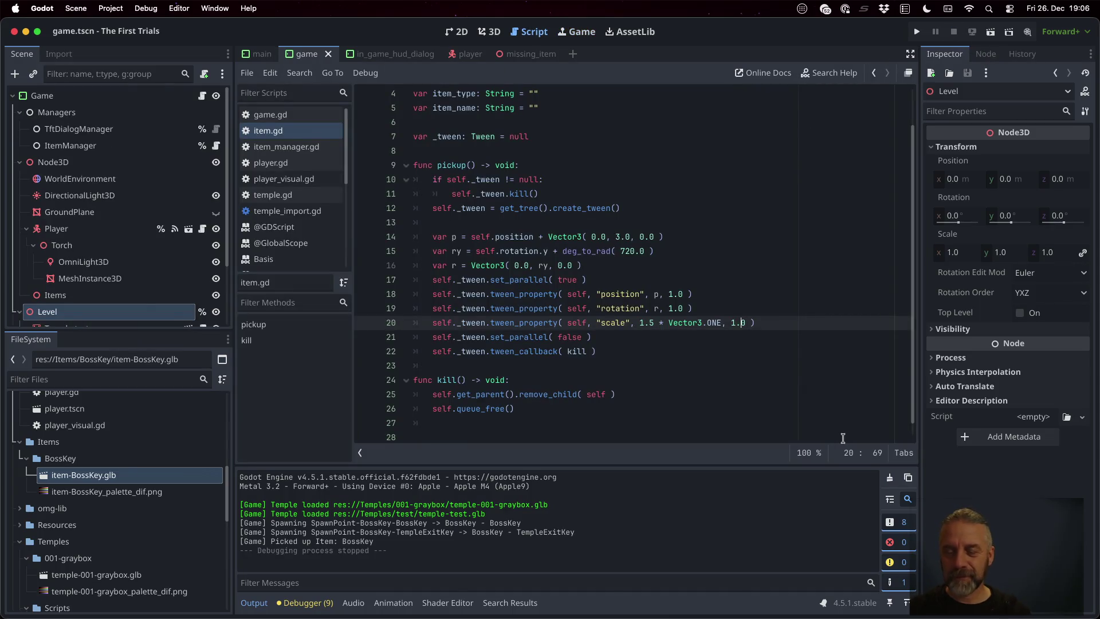
pyautogui.press('Up')
pyautogui.press('Up')
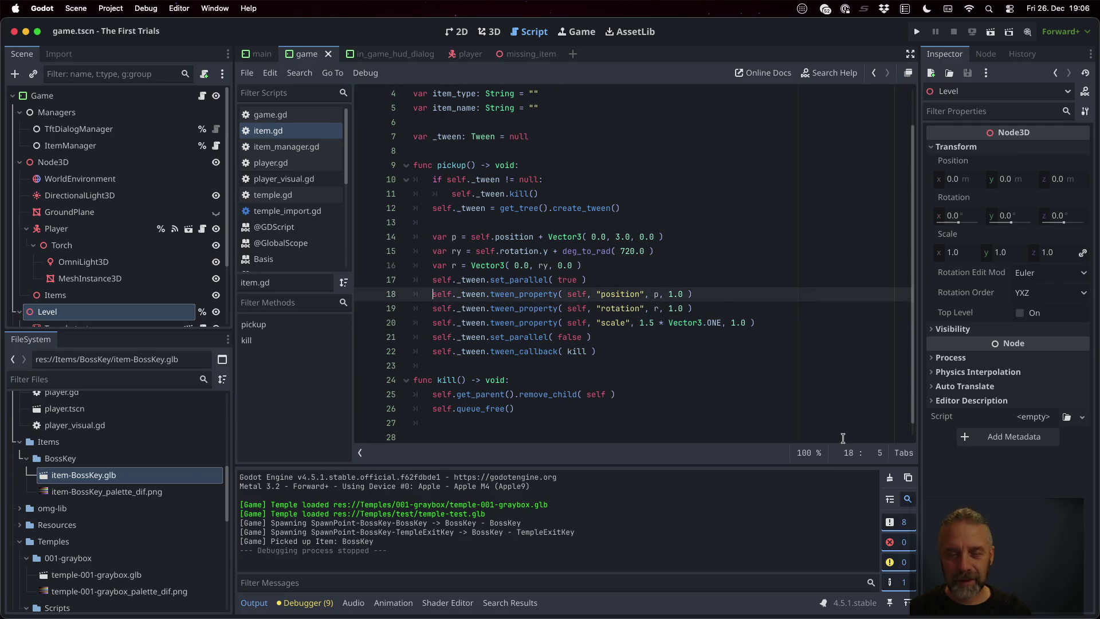
pyautogui.write('#')
pyautogui.click(916, 31)
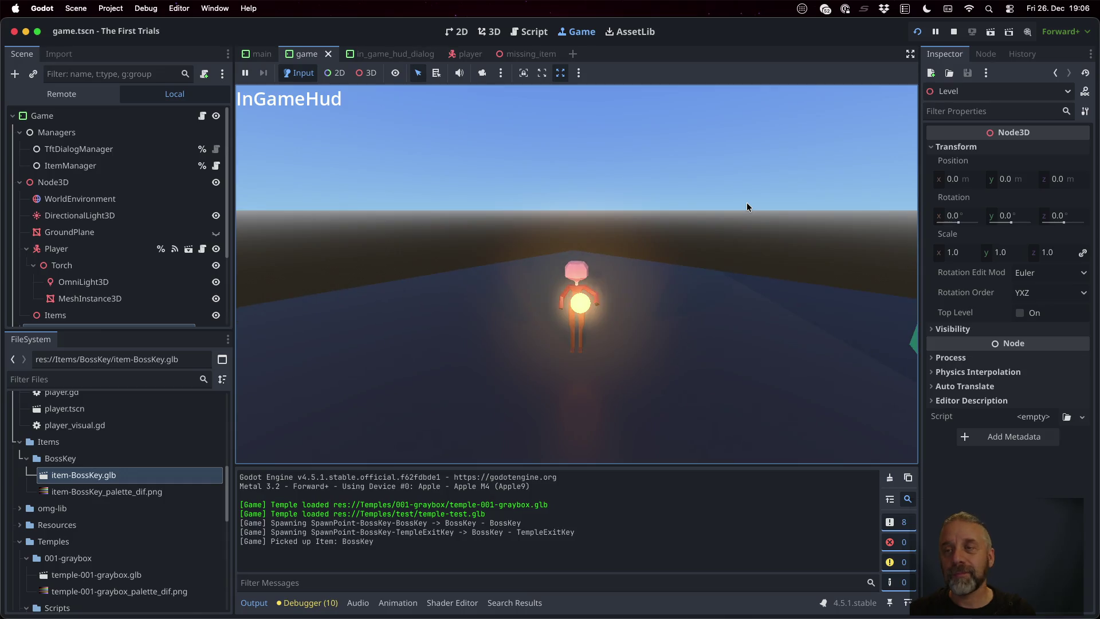
# - Change the scale factor on line 20 to 10.5 * Vector3.ONE and launch the game
pyautogui.click(953, 32)
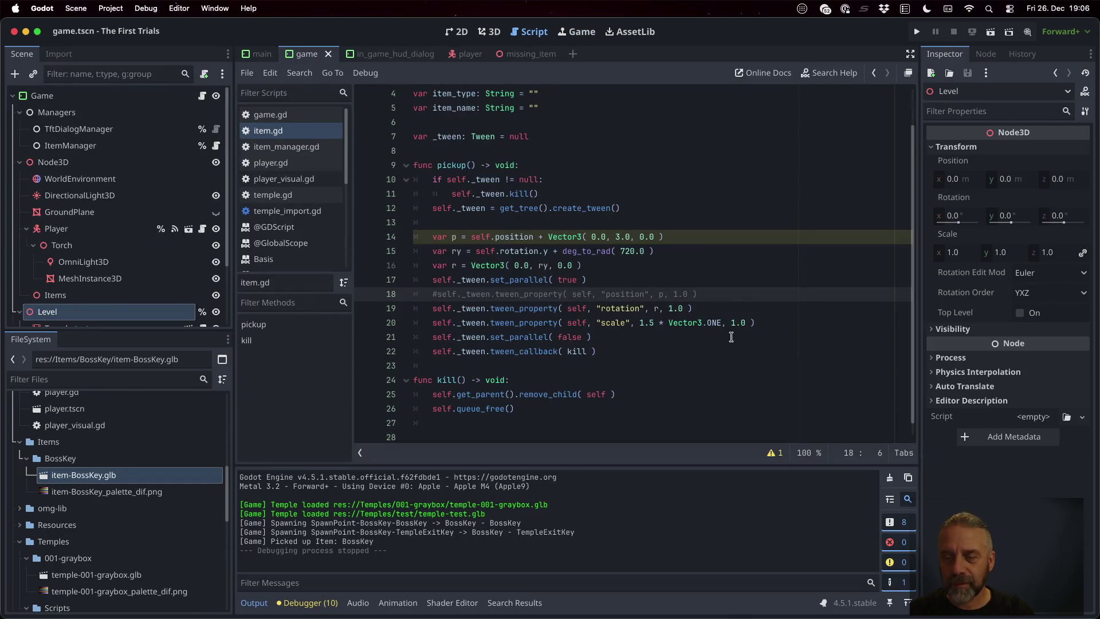
pyautogui.click(649, 324)
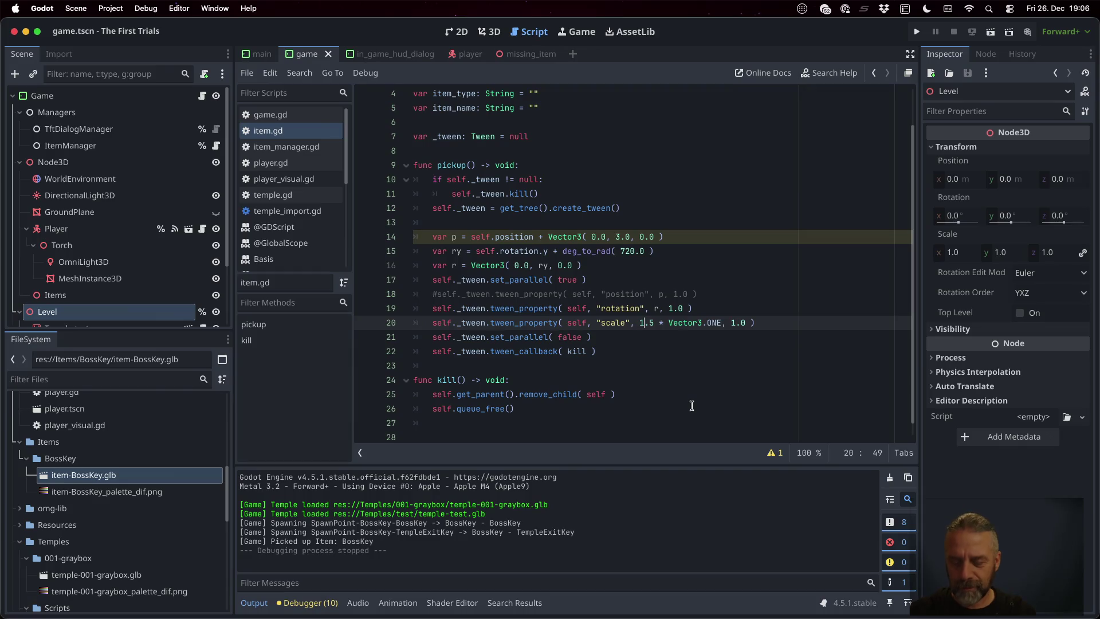
pyautogui.write('0')
pyautogui.click(916, 32)
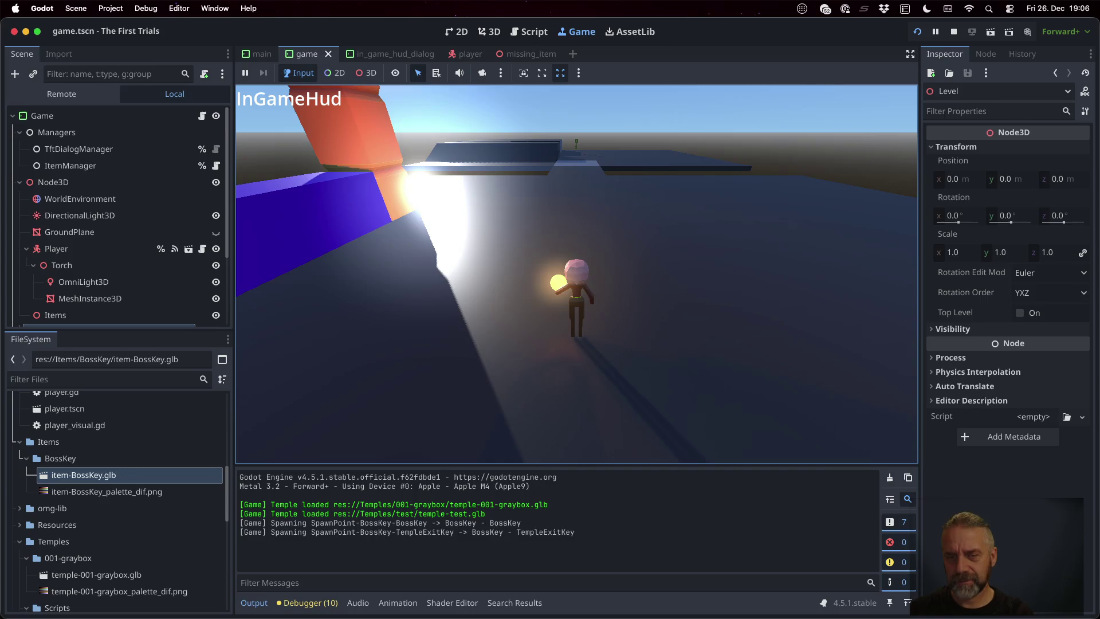
# - Walk the character into the BossKey to pick it up and watch it grow
pyautogui.press('w')
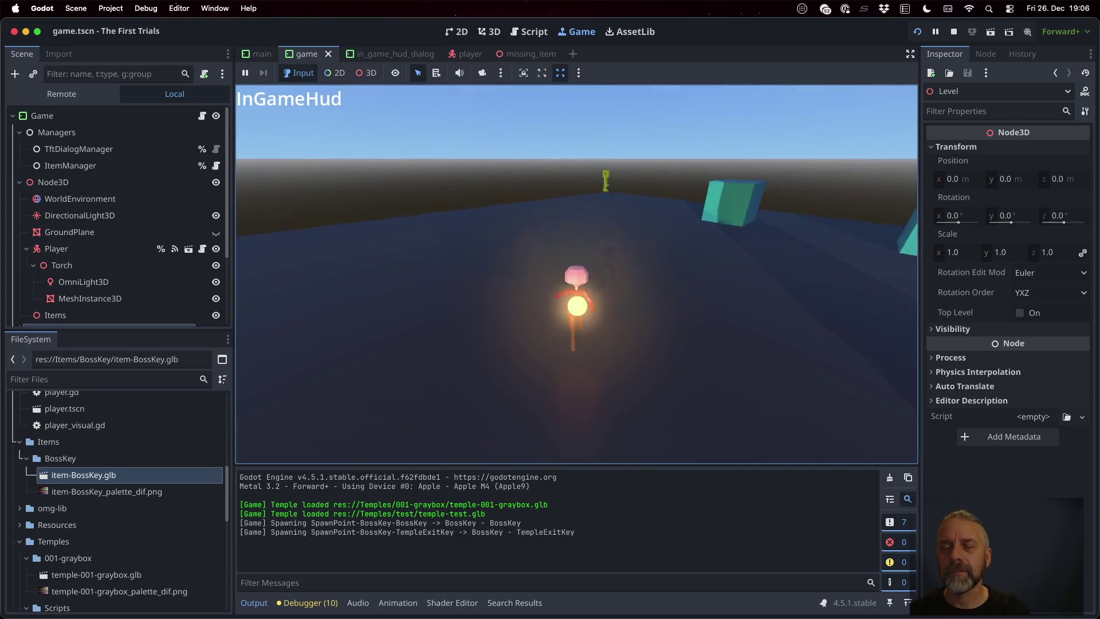
pyautogui.press('w')
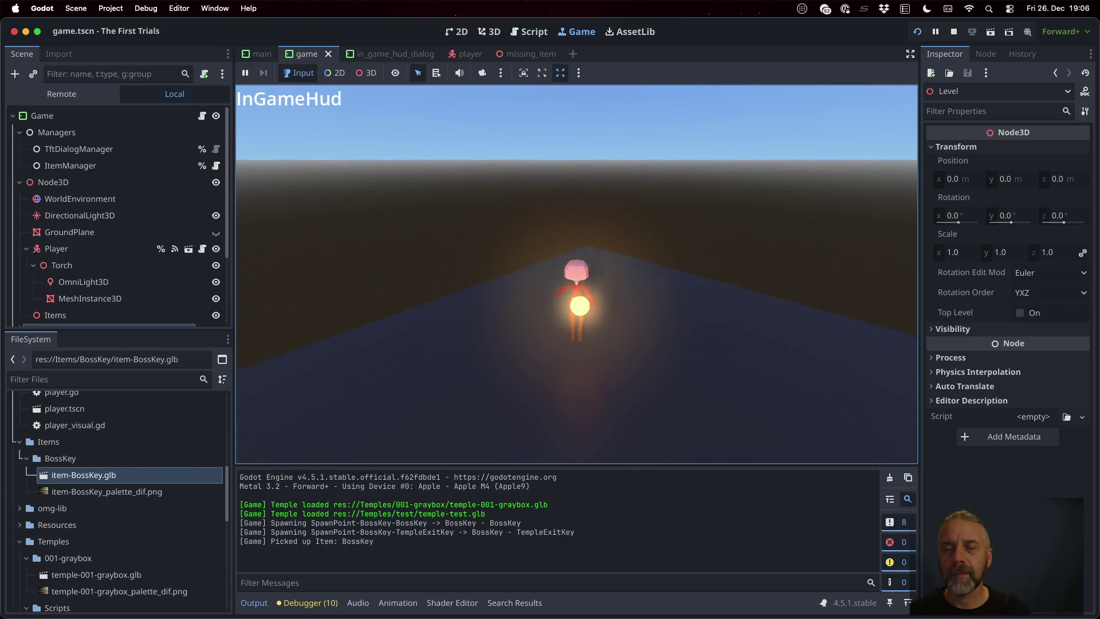
pyautogui.press('w')
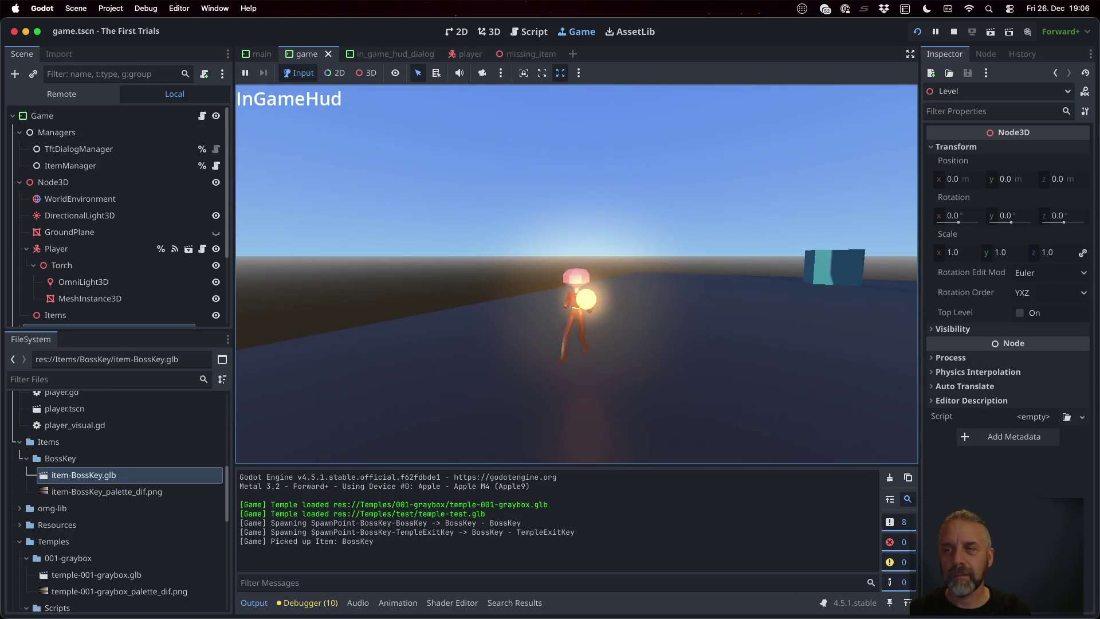
pyautogui.press('w')
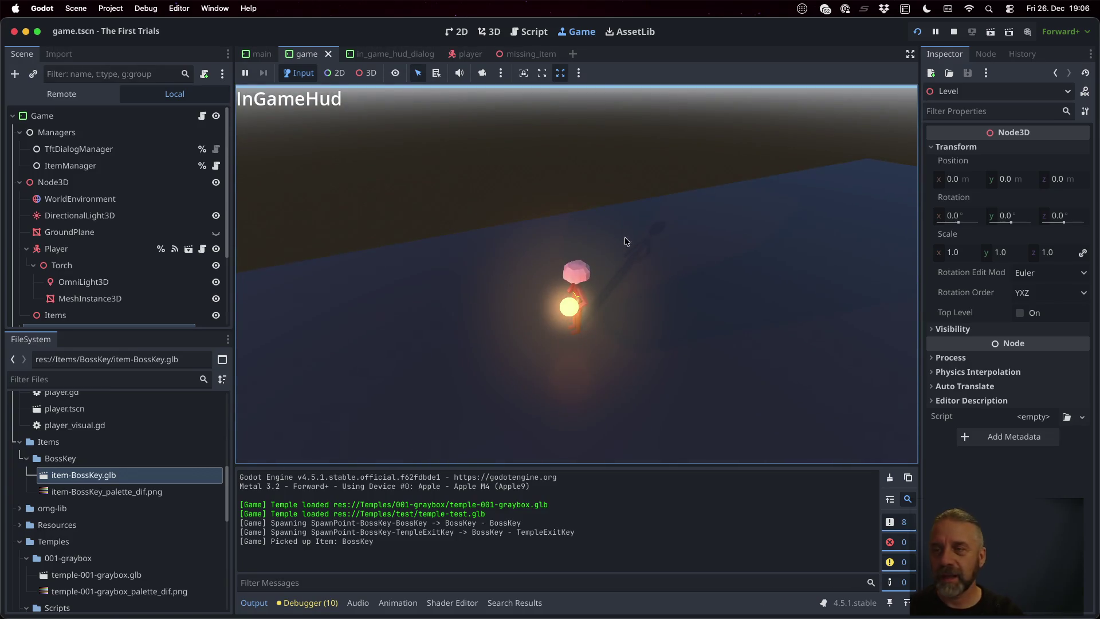
# - Stop the game and uncomment the position tween on line 18
pyautogui.click(953, 32)
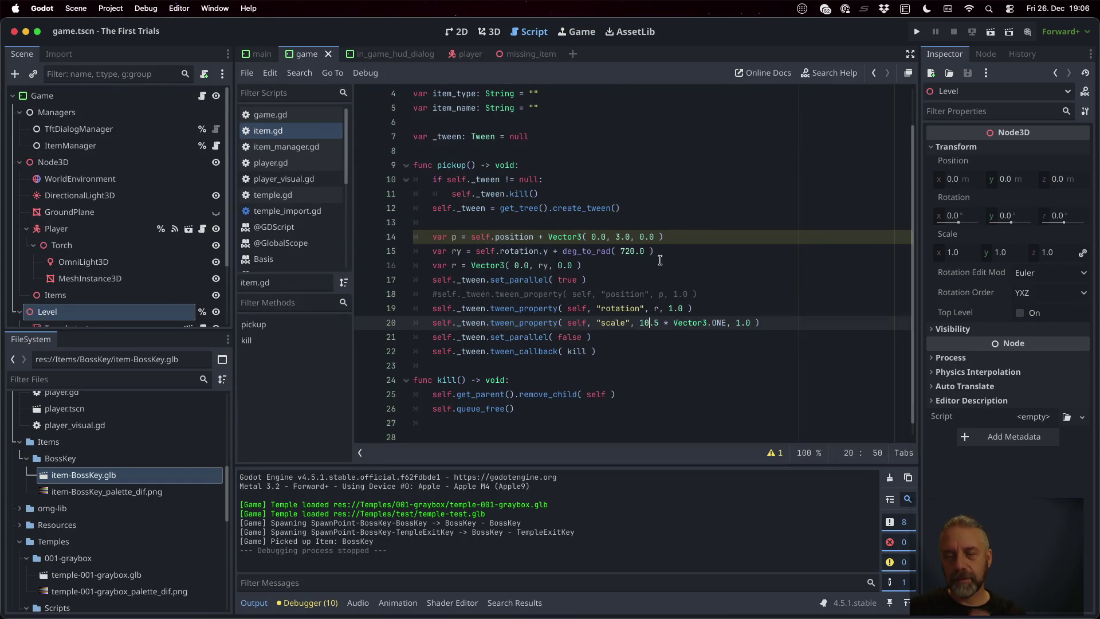
pyautogui.click(660, 260)
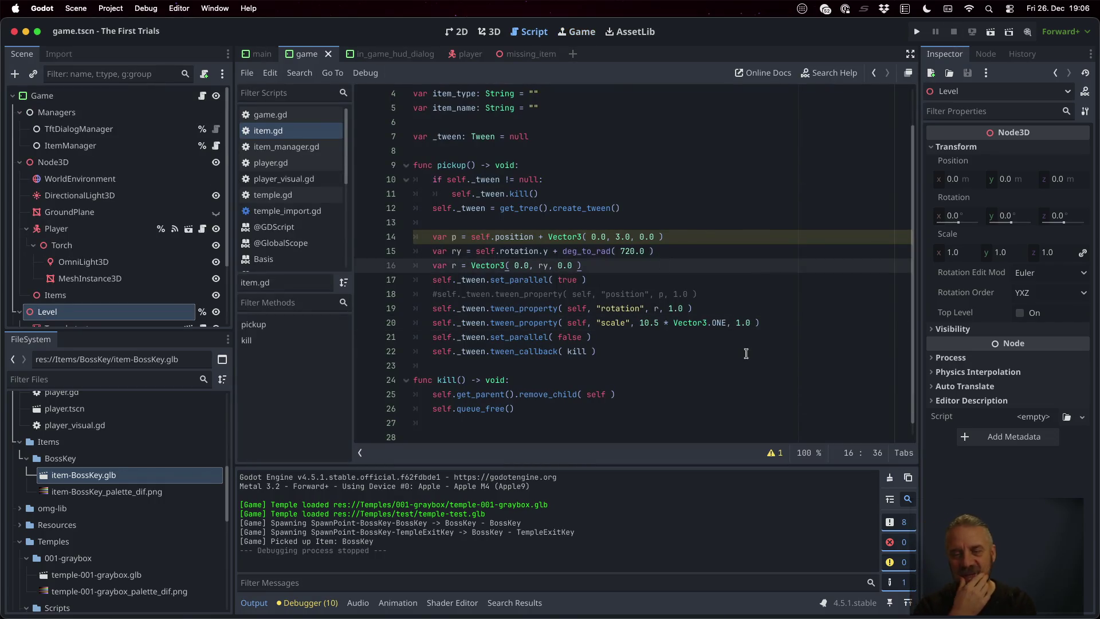
pyautogui.press('Down')
pyautogui.press('Down')
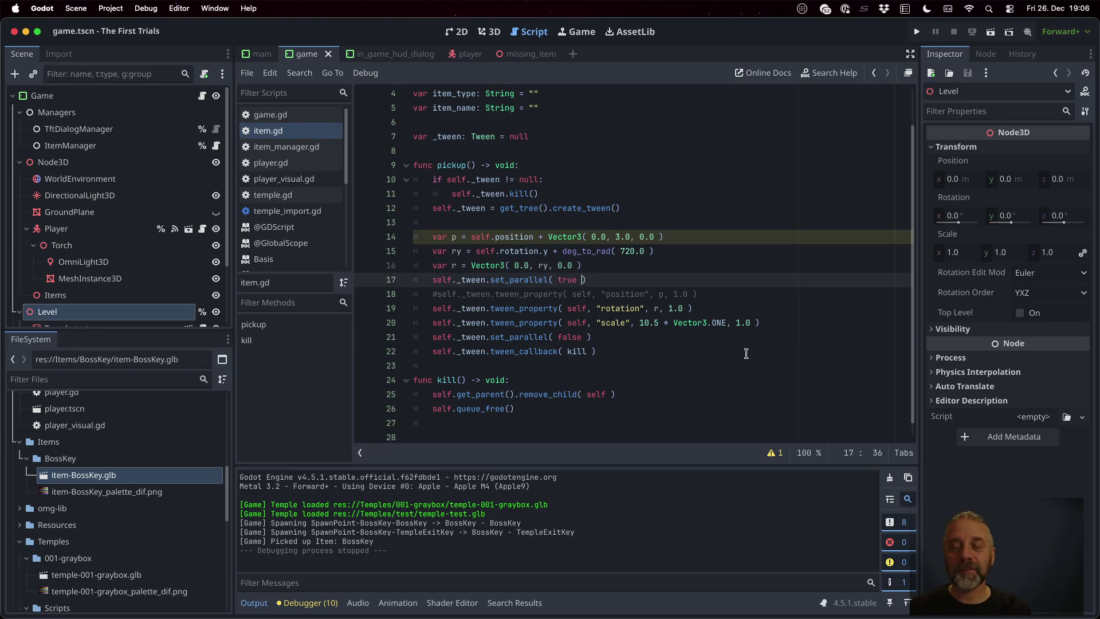
pyautogui.press('BackSpace')
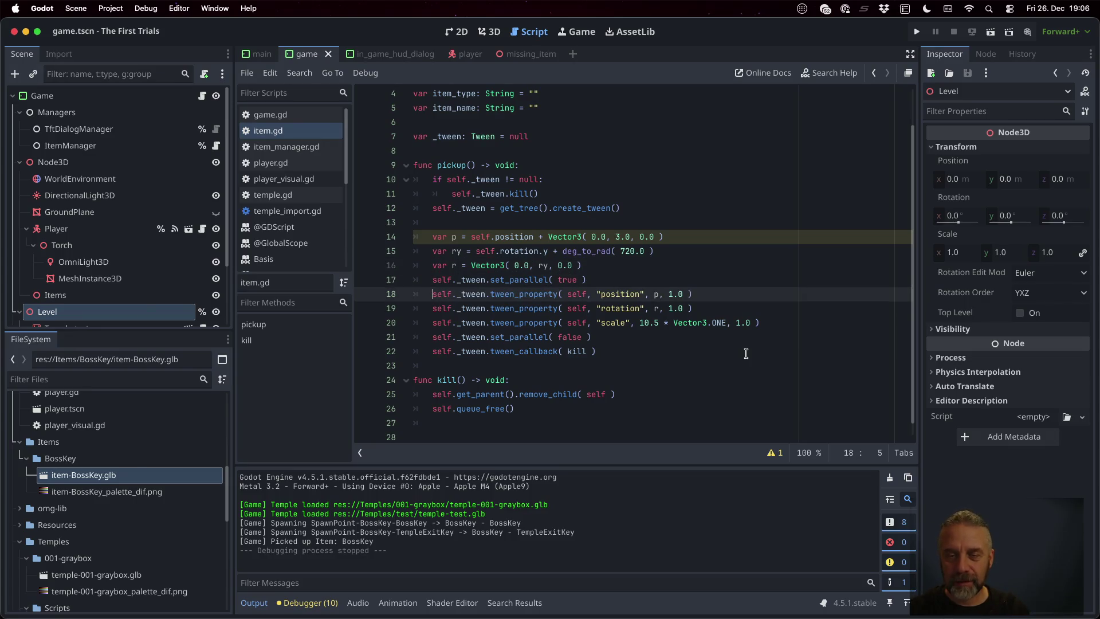
# - Change the position Y offset to 3.0-10.0, save item.gd, and test-run the game
pyautogui.press('Up')
pyautogui.press('Up')
pyautogui.press('Up')
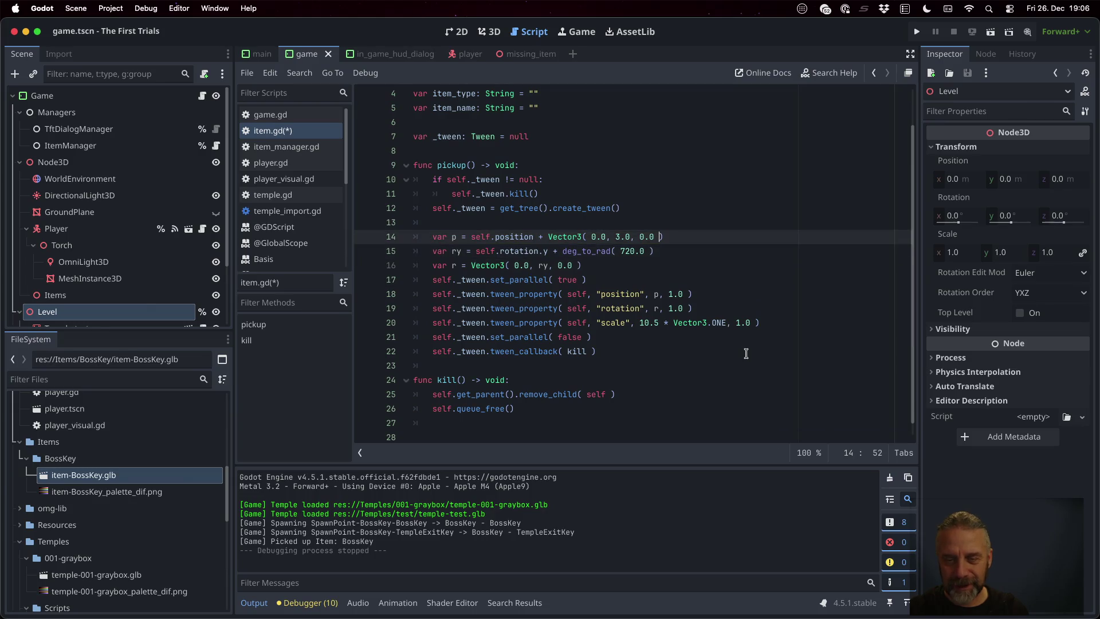
pyautogui.write('-10.0')
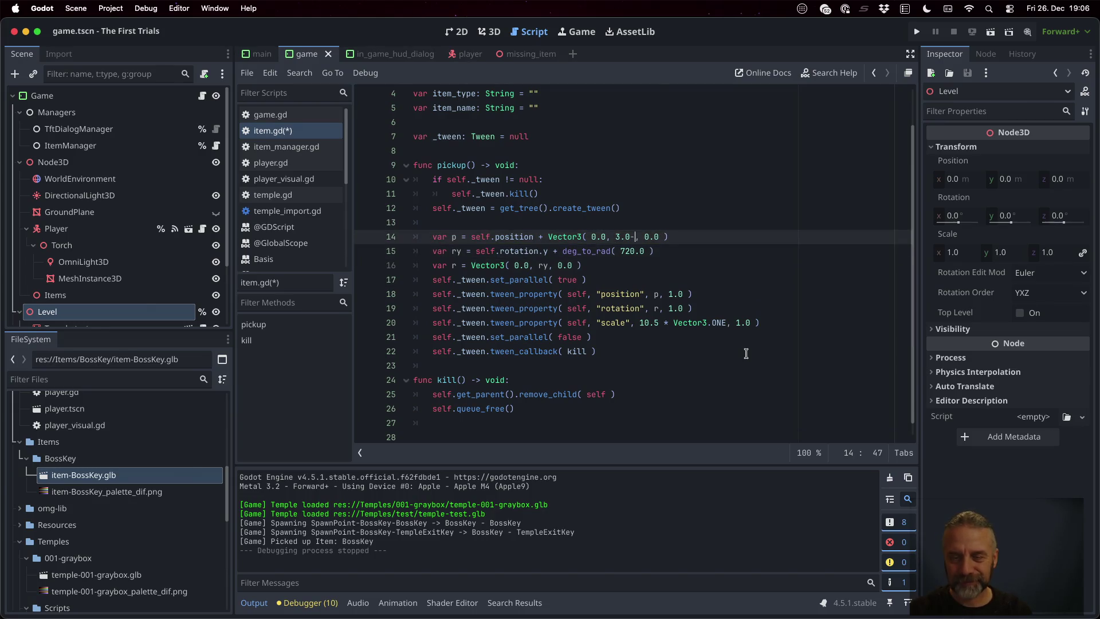
pyautogui.hotkey('ctrl', 's')
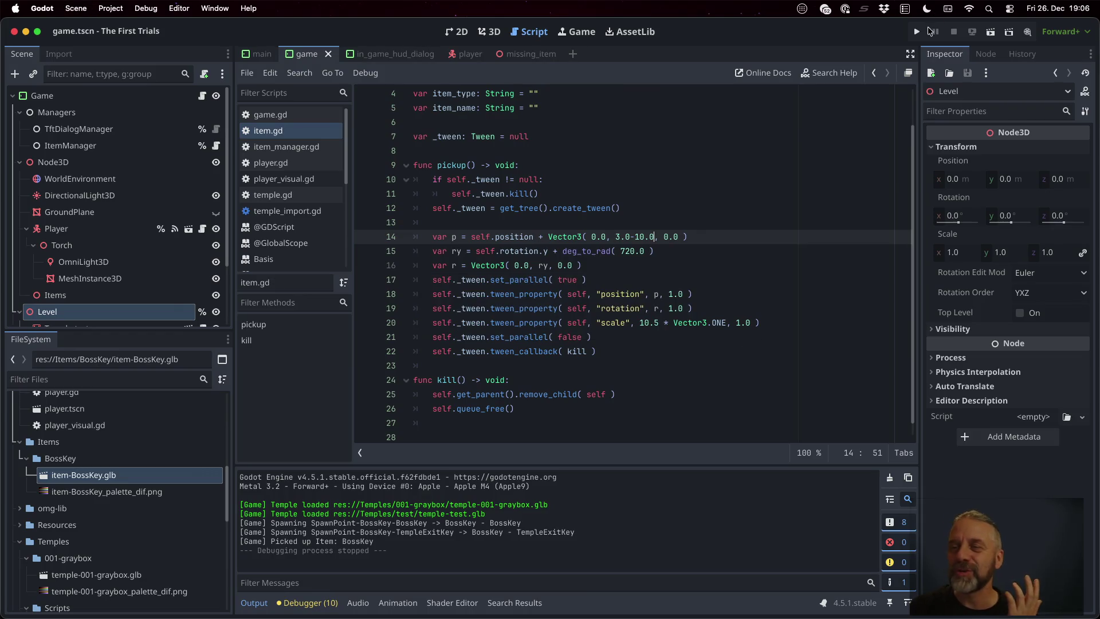
pyautogui.click(917, 31)
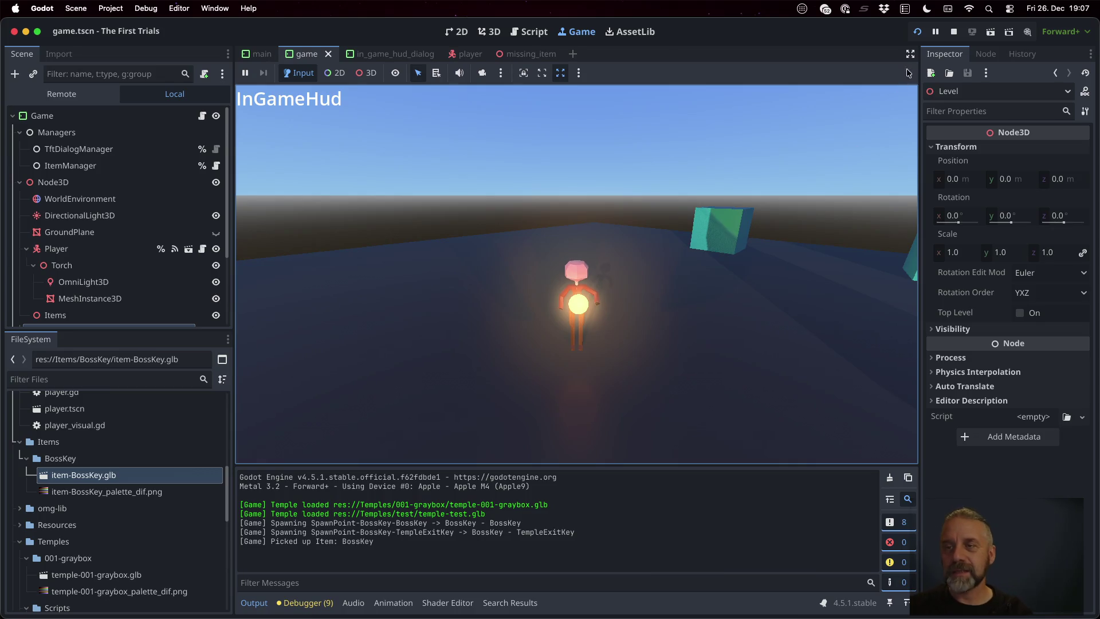
pyautogui.click(952, 32)
# - Comment out the scale tween line in pickup()
pyautogui.click(728, 308)
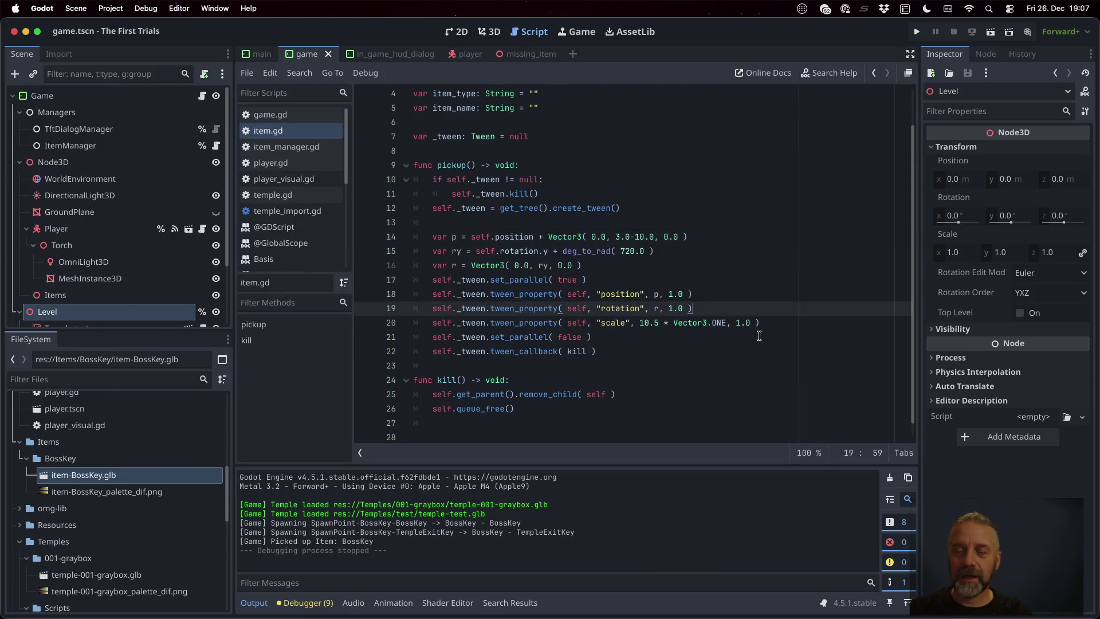
pyautogui.press('Down')
pyautogui.hotkey('ctrl', 'k')
pyautogui.press('End')
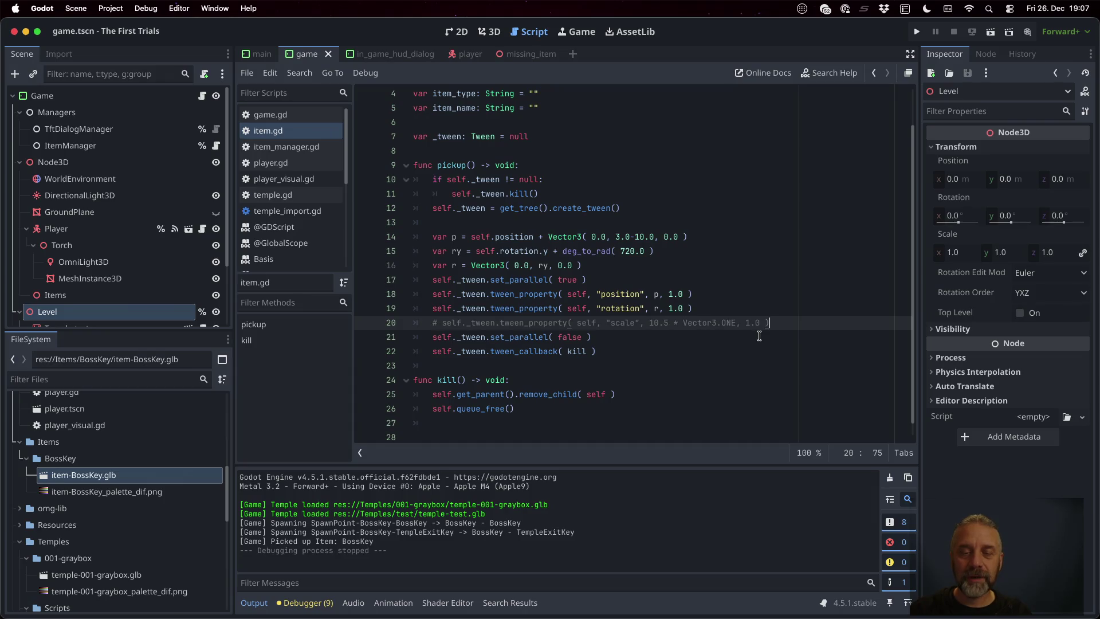
# - Start a new self._tween.tween_property( self, "mod" line and check the Inspector's Visibility properties
pyautogui.press('Return')
pyautogui.write('self._')
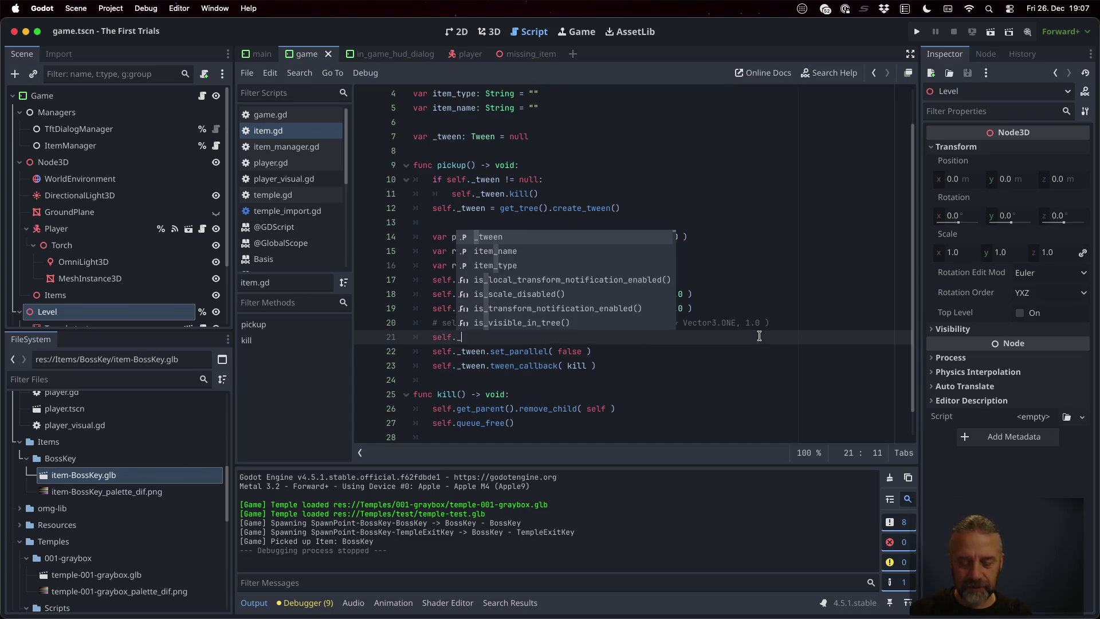
pyautogui.write('tween.')
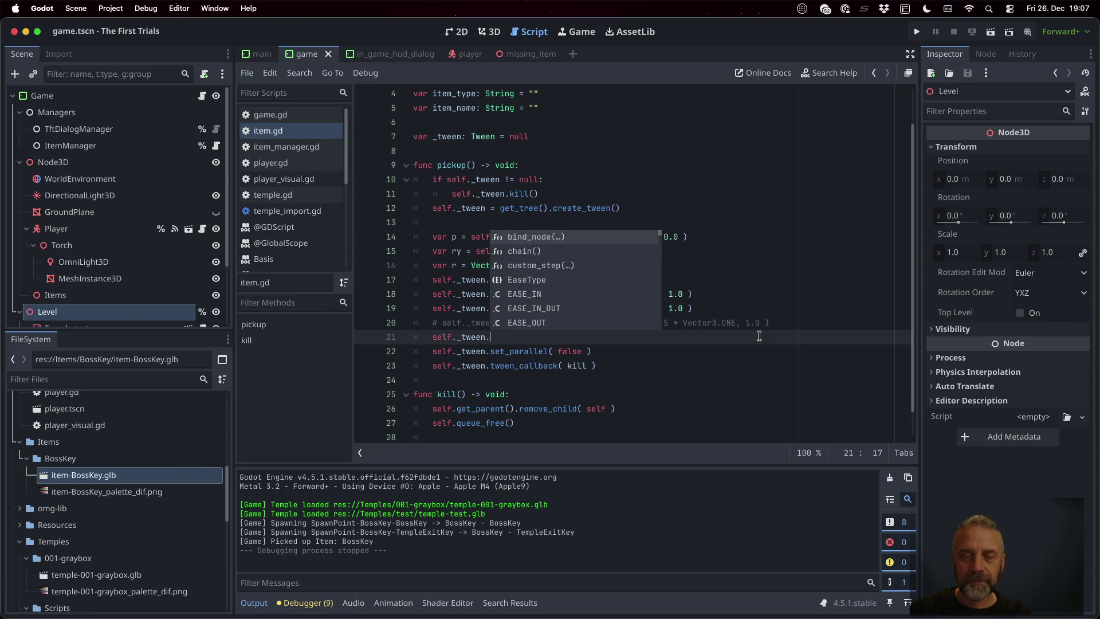
pyautogui.write('twe')
pyautogui.press('Down')
pyautogui.press('Down')
pyautogui.press('Down')
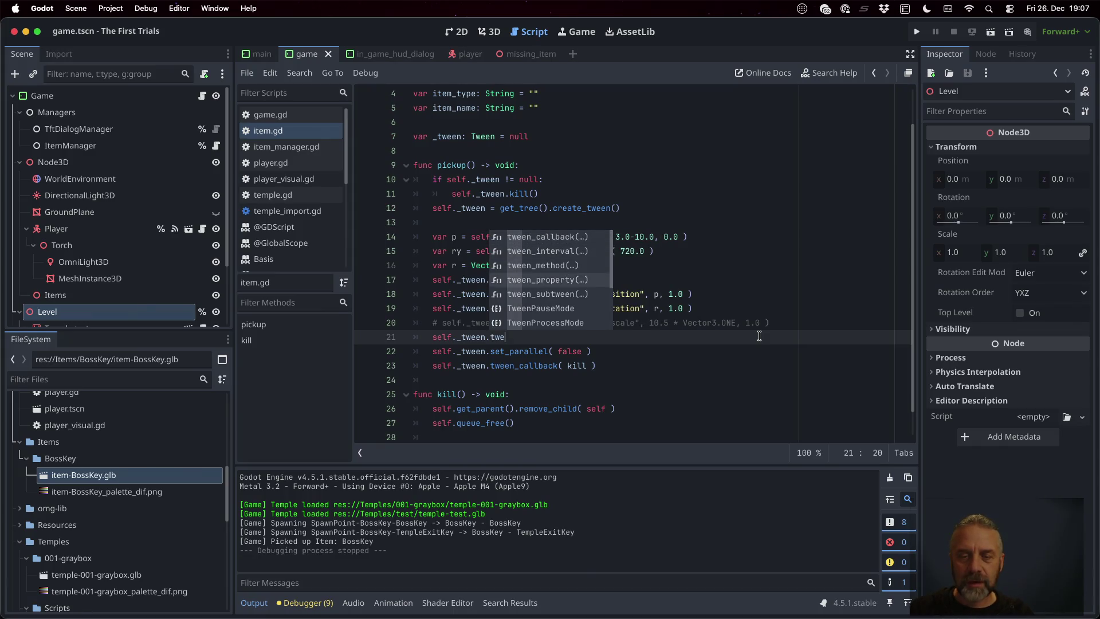
pyautogui.press('Return')
pyautogui.write('f, "')
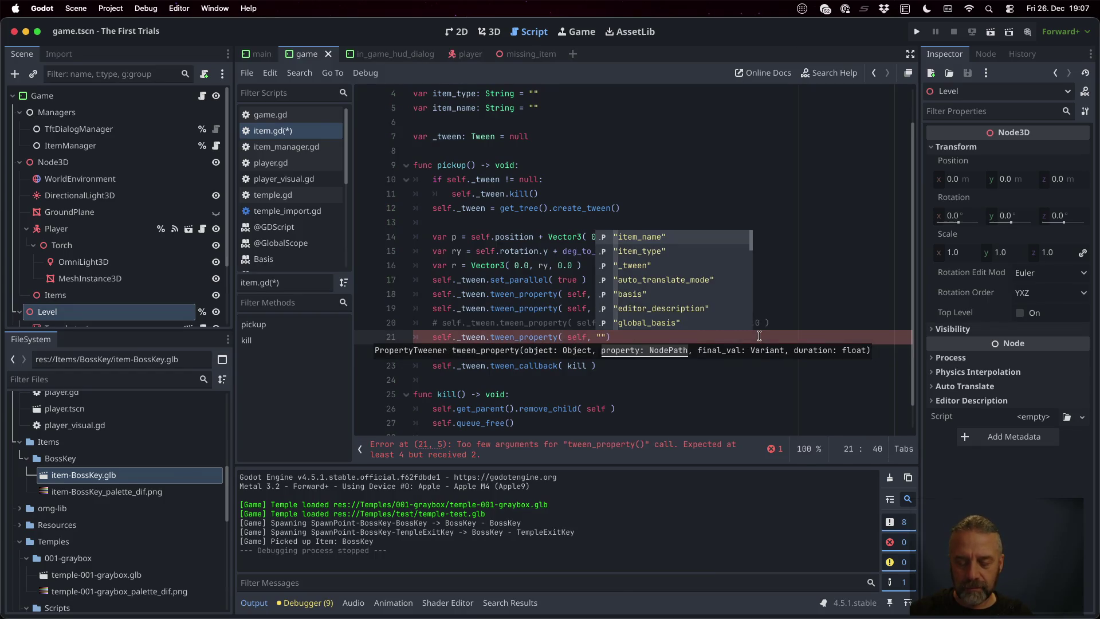
pyautogui.write('mod')
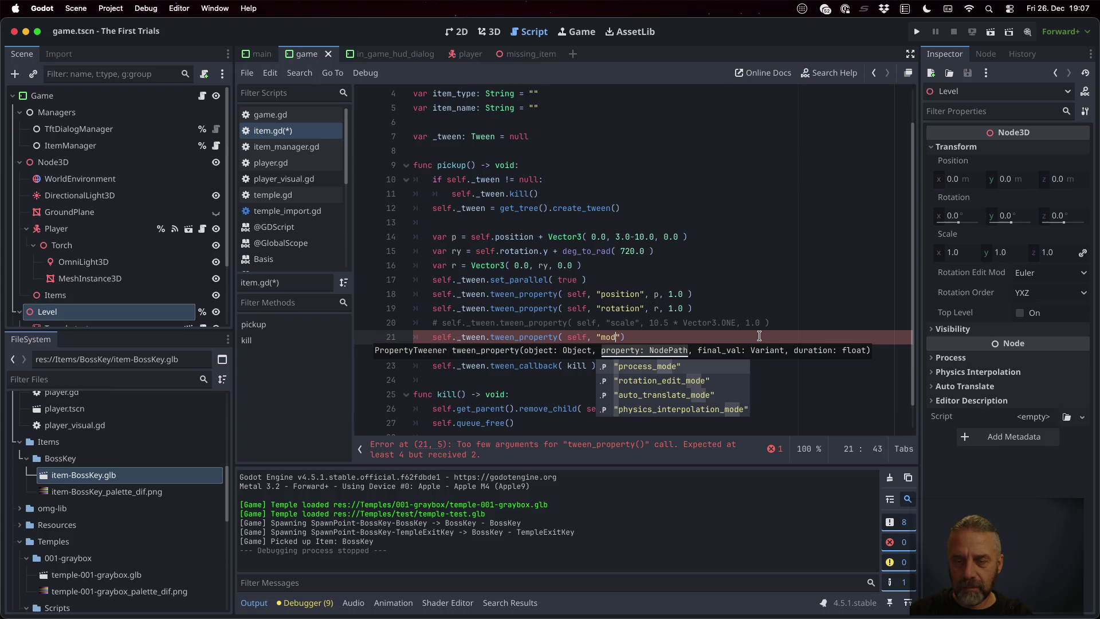
pyautogui.press('Escape')
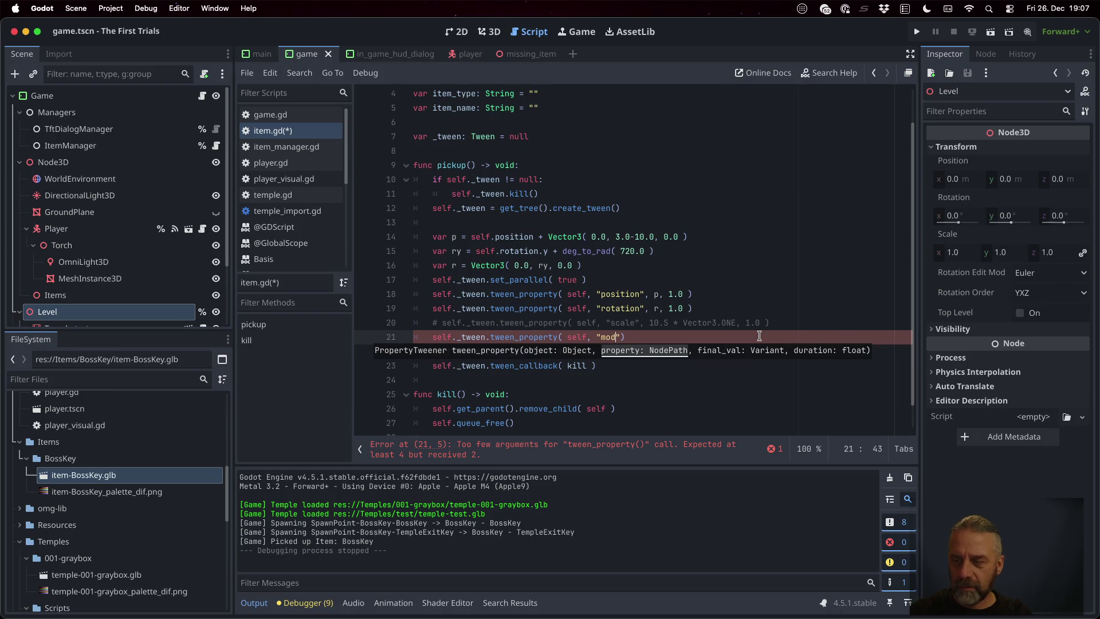
pyautogui.click(944, 329)
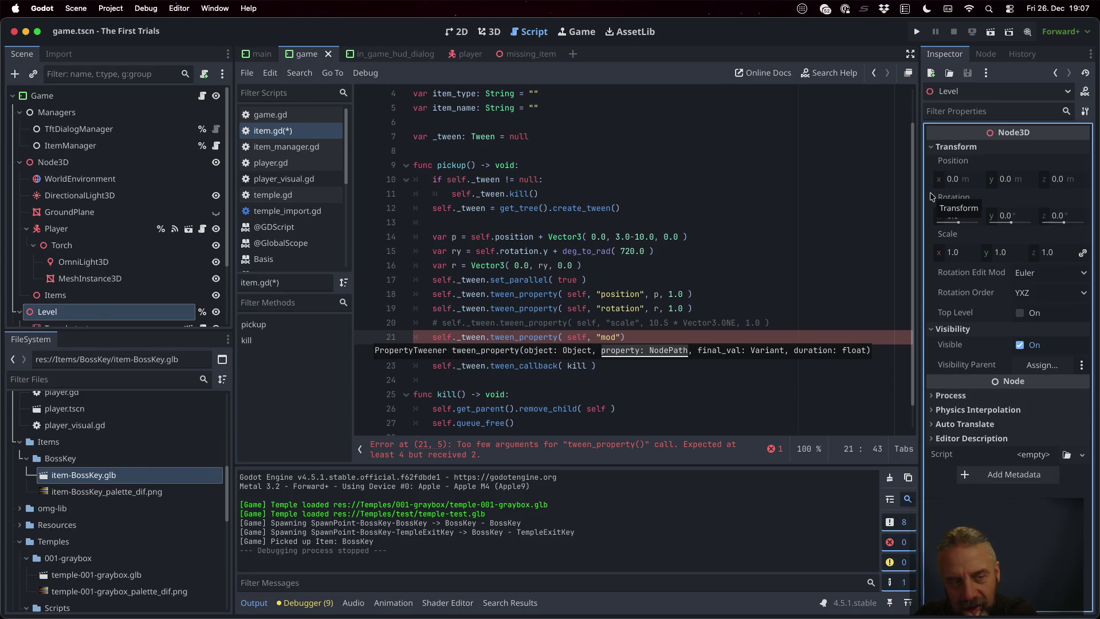
pyautogui.scroll(-3, 172, 229)
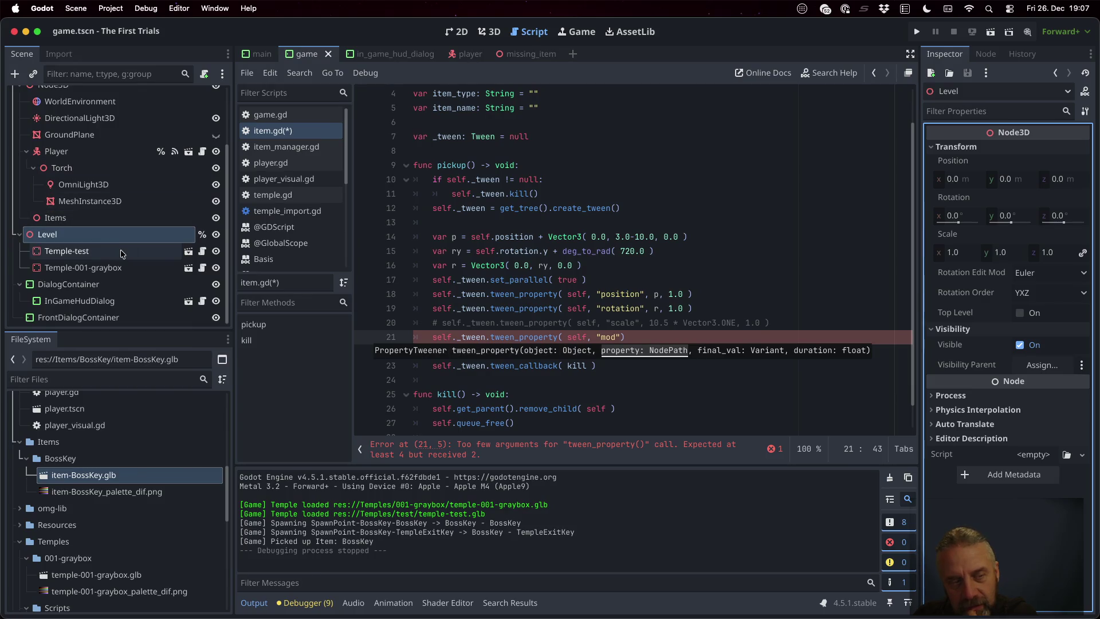